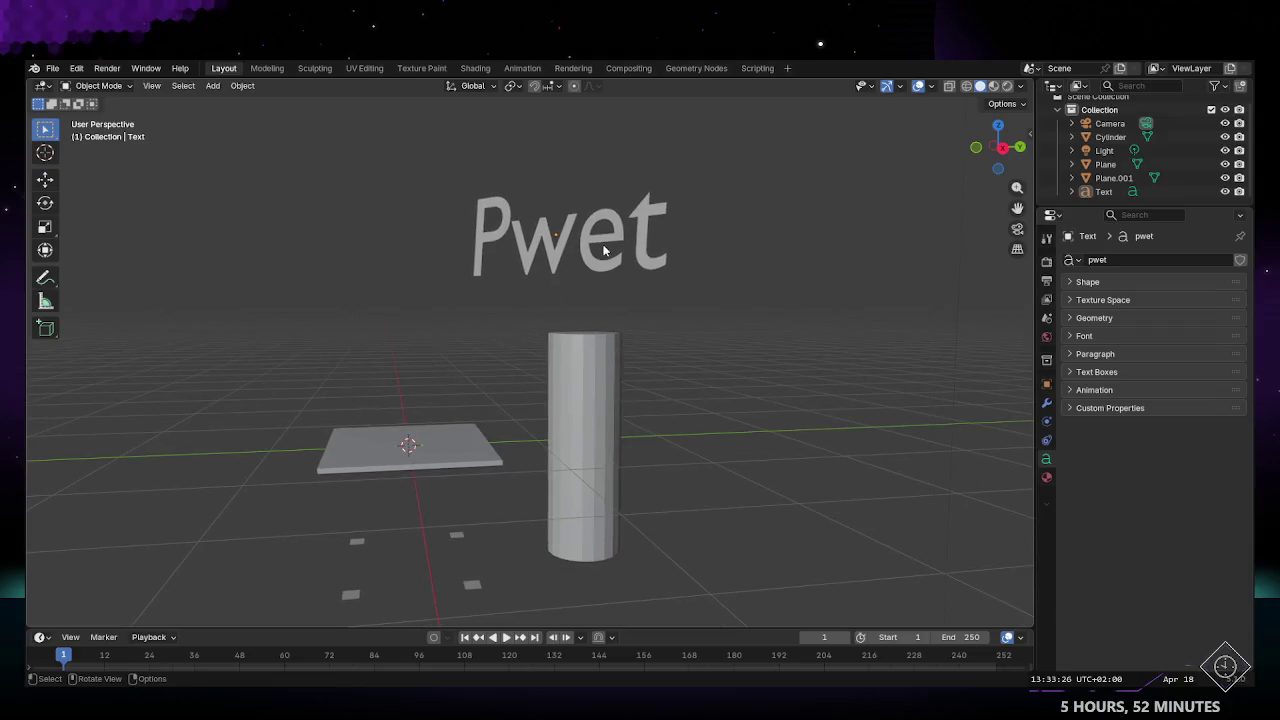
Step: Shrink the Pwet text and move it to float above the cylinder
key(s)
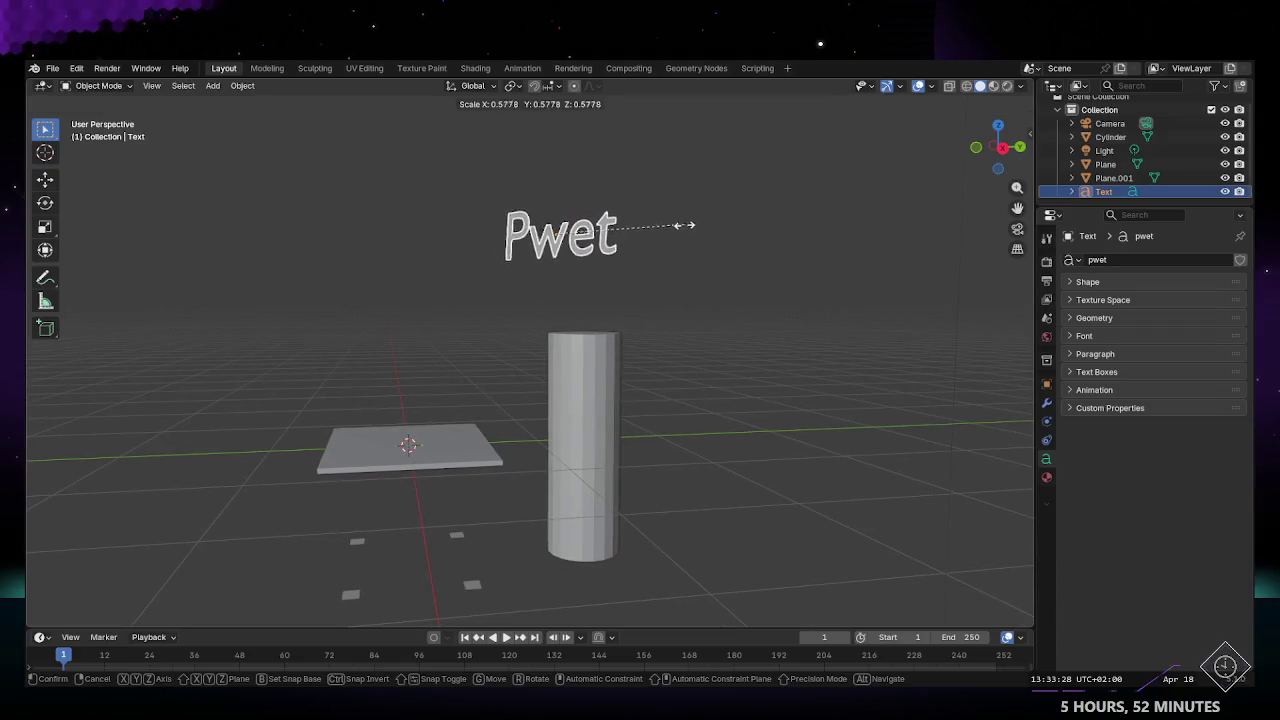
click(618, 282)
mouse_move(618, 283)
middle_down()
mouse_move(686, 360)
mouse_move(634, 291)
mouse_move(583, 277)
middle_up()
key(g)
click(599, 274)
Step: Rotate the Pwet text around the Z axis until it faces the front
key(r)
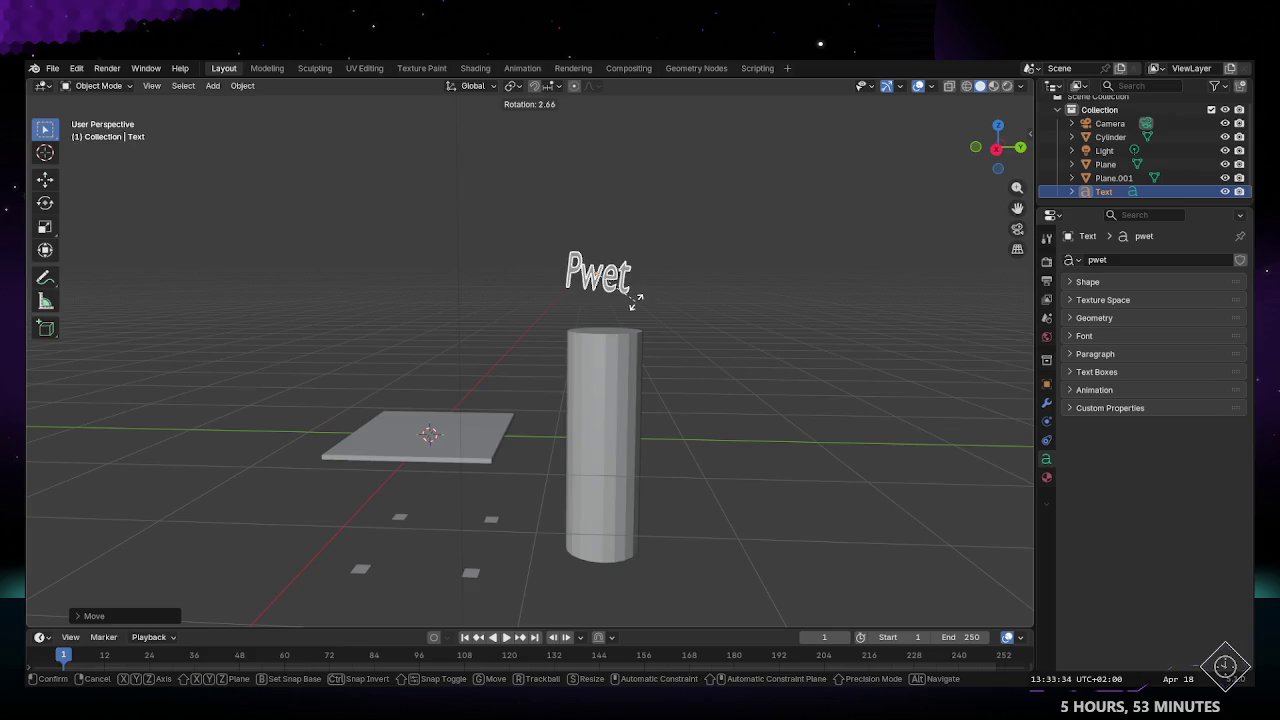
key(r)
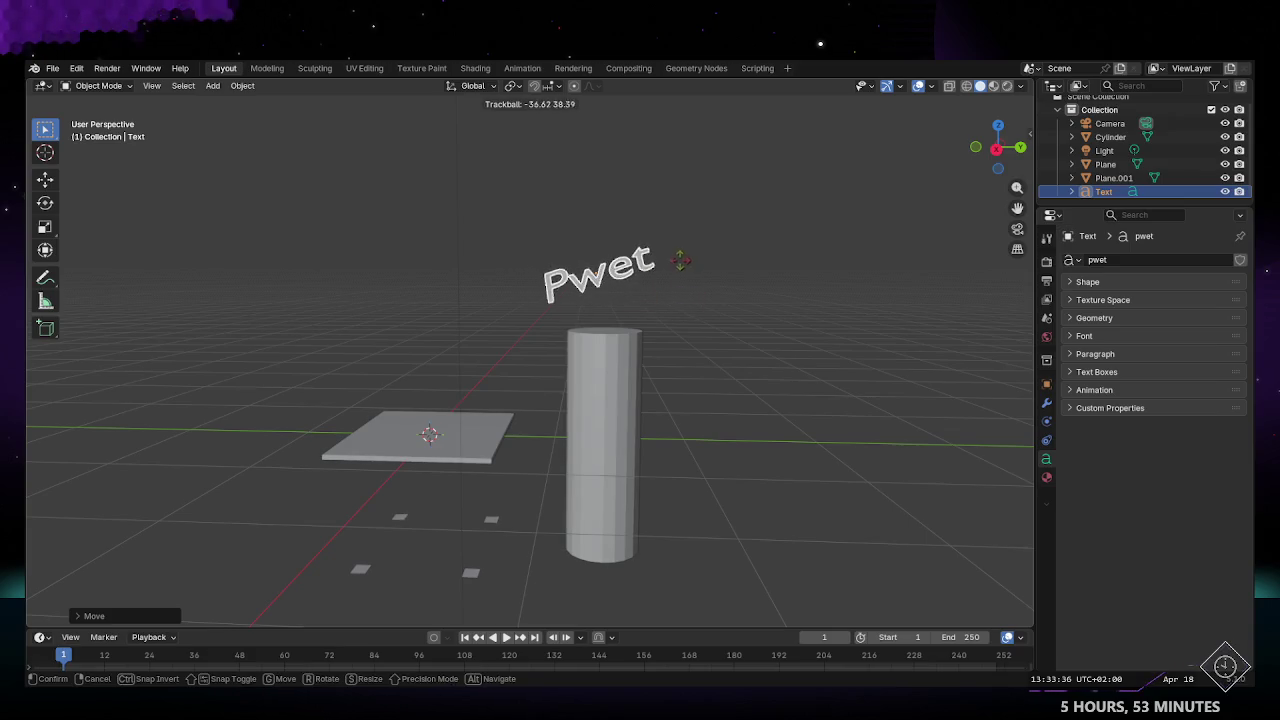
key(Escape)
key(r)
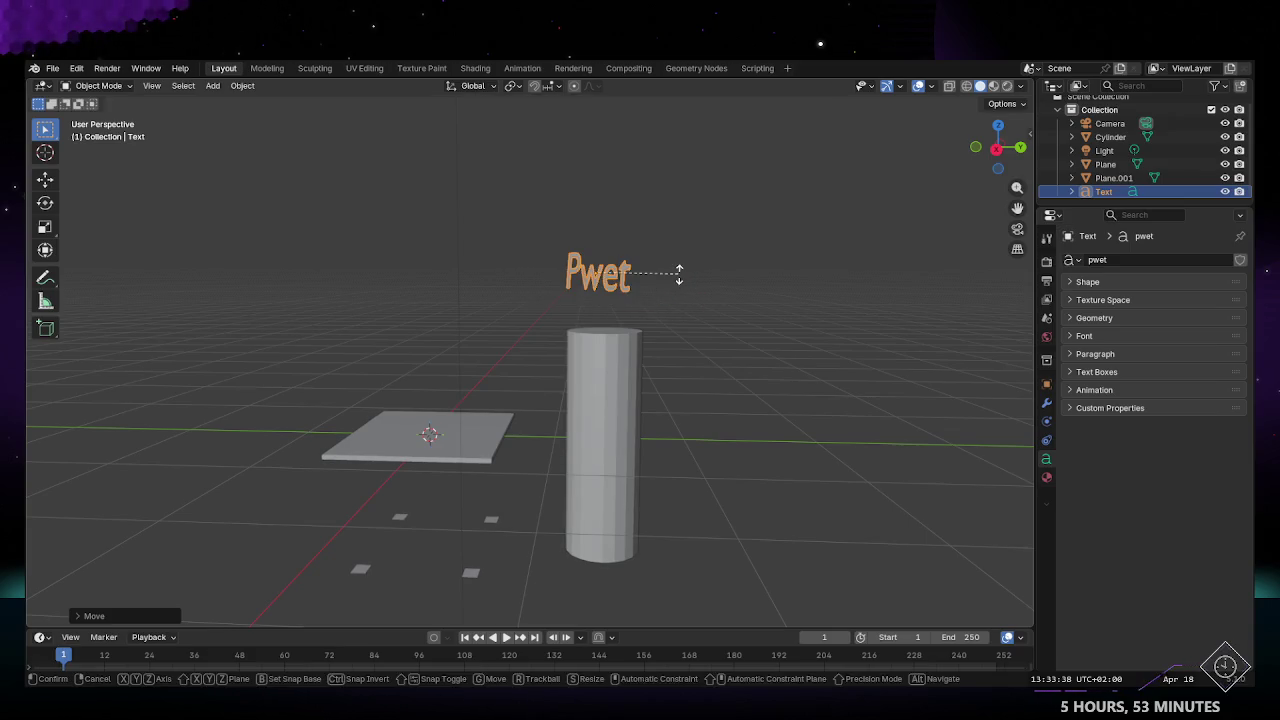
key(z)
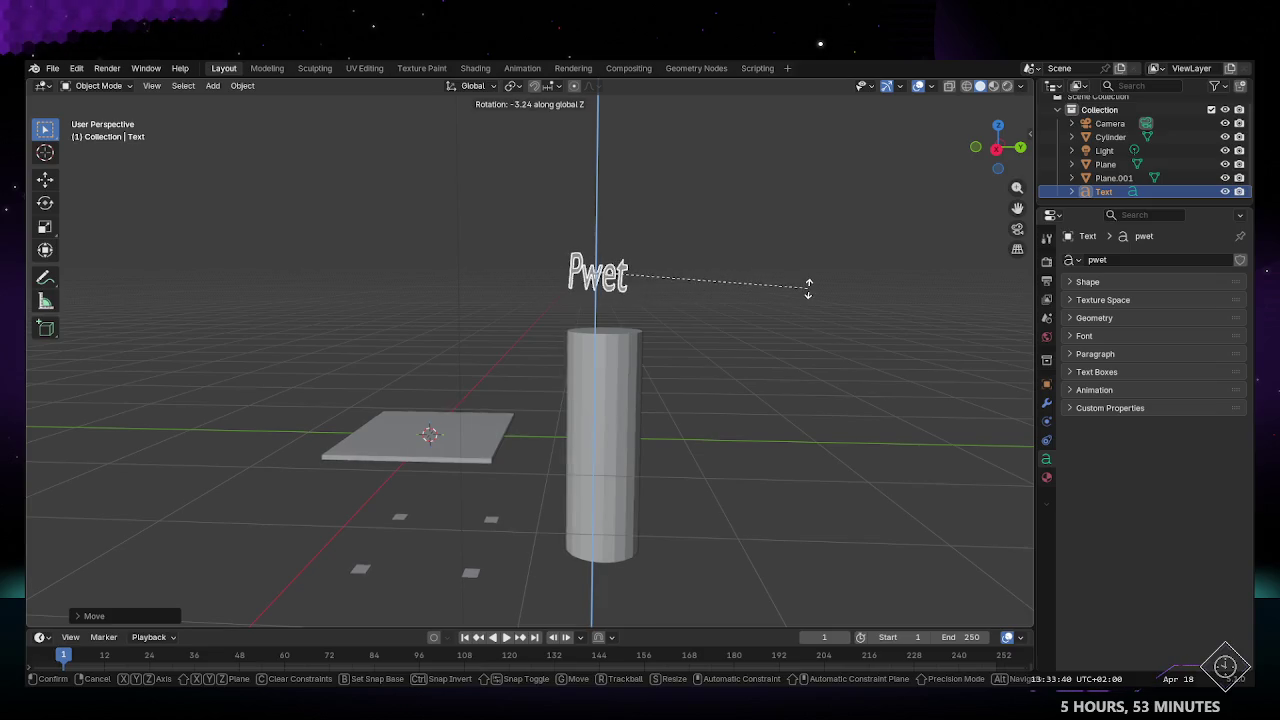
click(809, 287)
middle_drag(826, 310, 810, 363)
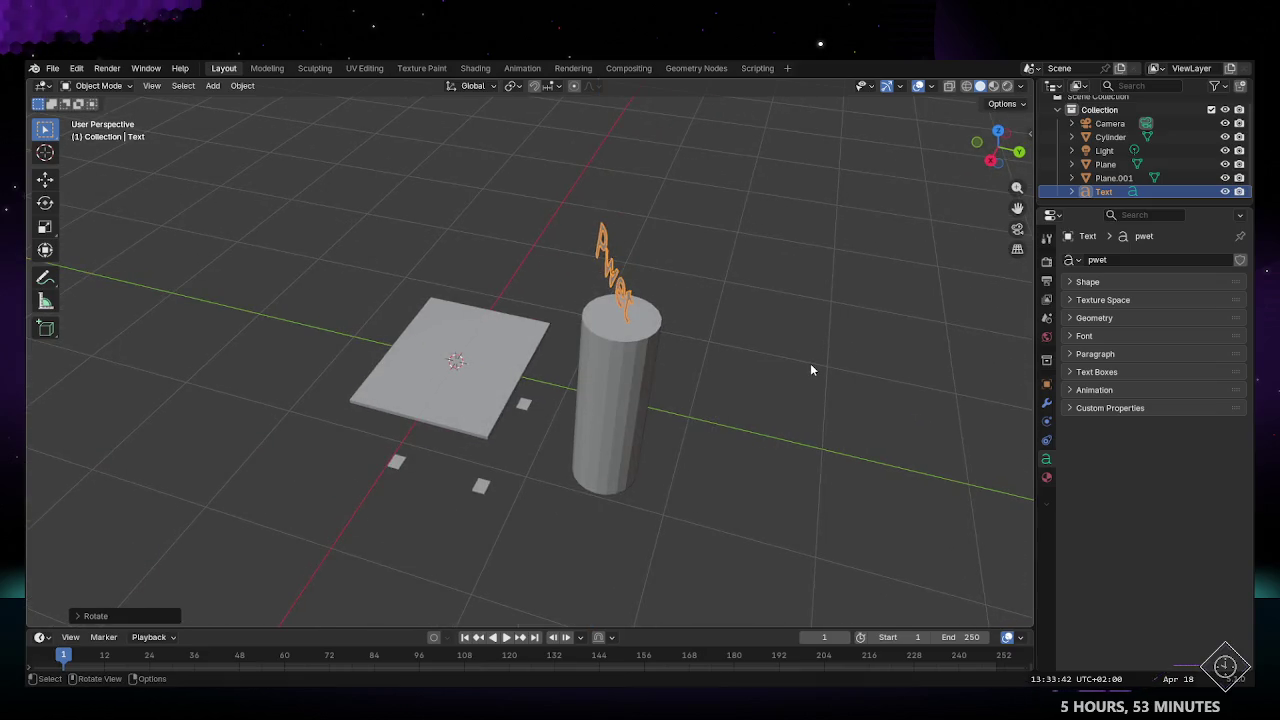
key(r)
key(z)
click(800, 276)
mouse_move(797, 278)
middle_down()
mouse_move(659, 305)
mouse_move(568, 391)
mouse_move(622, 369)
mouse_move(495, 351)
mouse_move(508, 340)
middle_up()
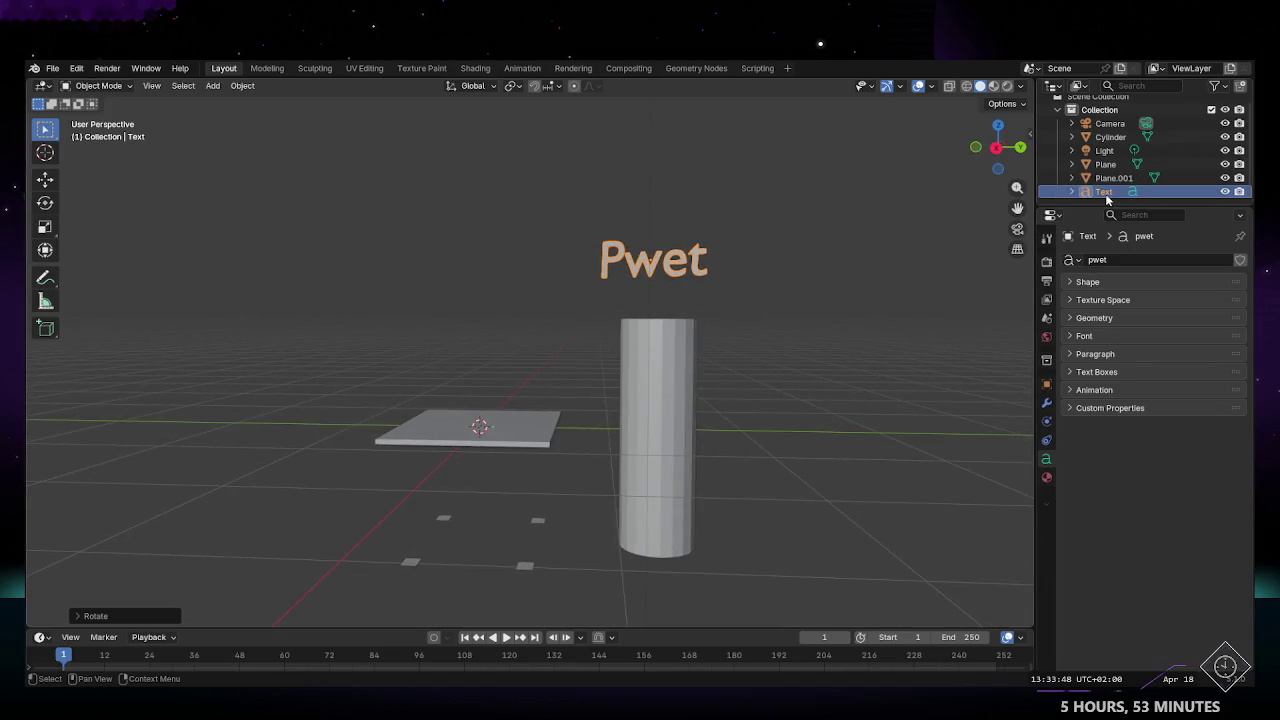
Step: Rename the text object to 'Pwet' in the Outliner
right_click(1107, 193)
key(Escape)
double_click(1104, 191)
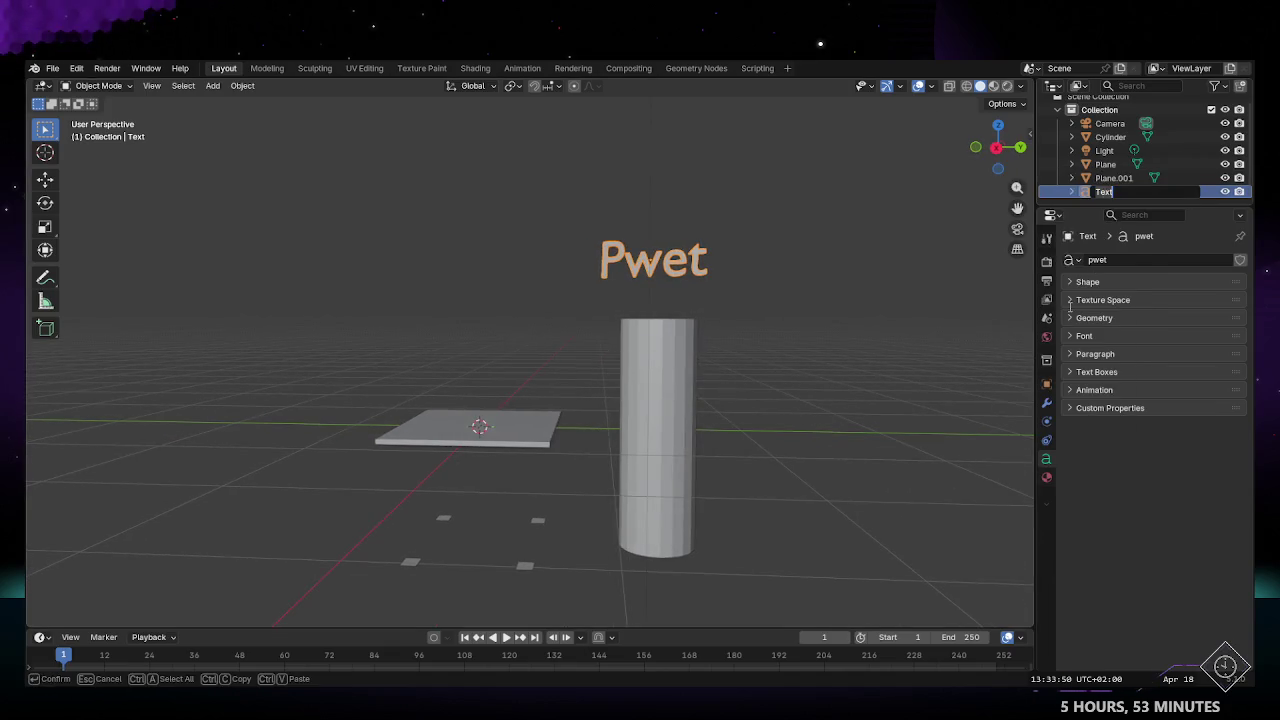
text(Pwet)
key(Return)
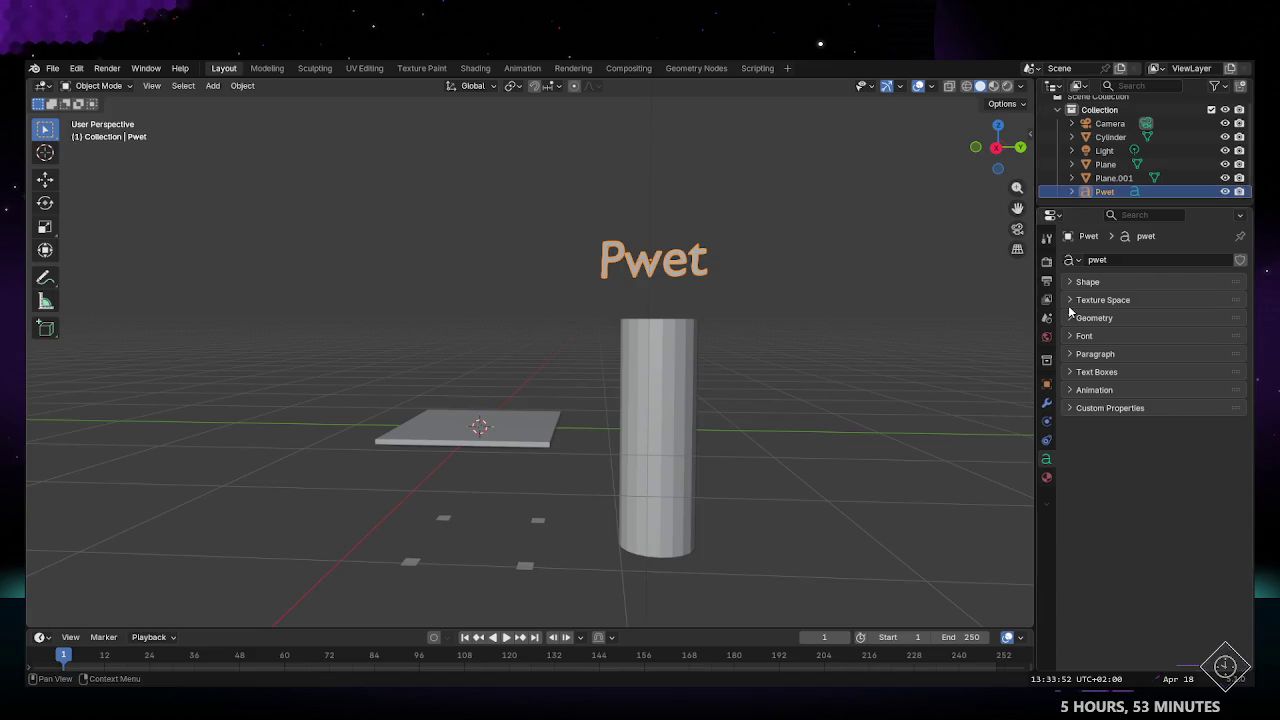
Step: Copy the Pwet object and paste a duplicate into the scene
right_click(1104, 192)
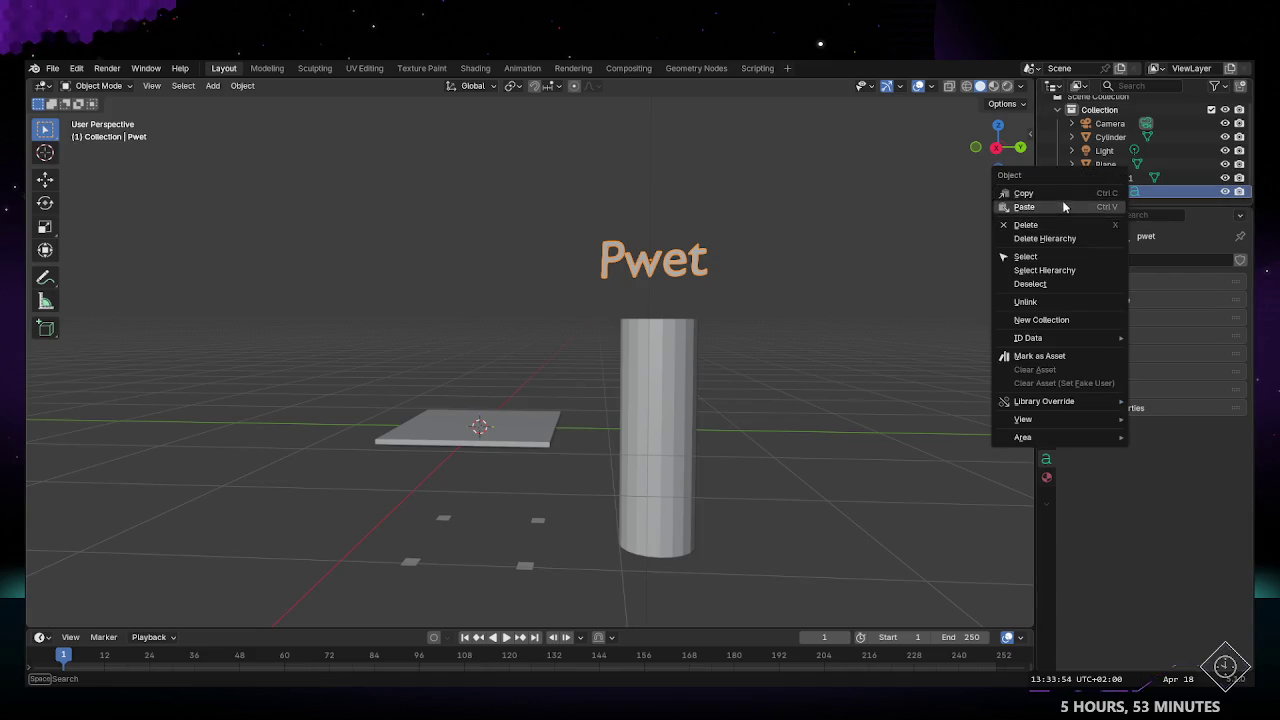
click(1062, 192)
right_click(819, 247)
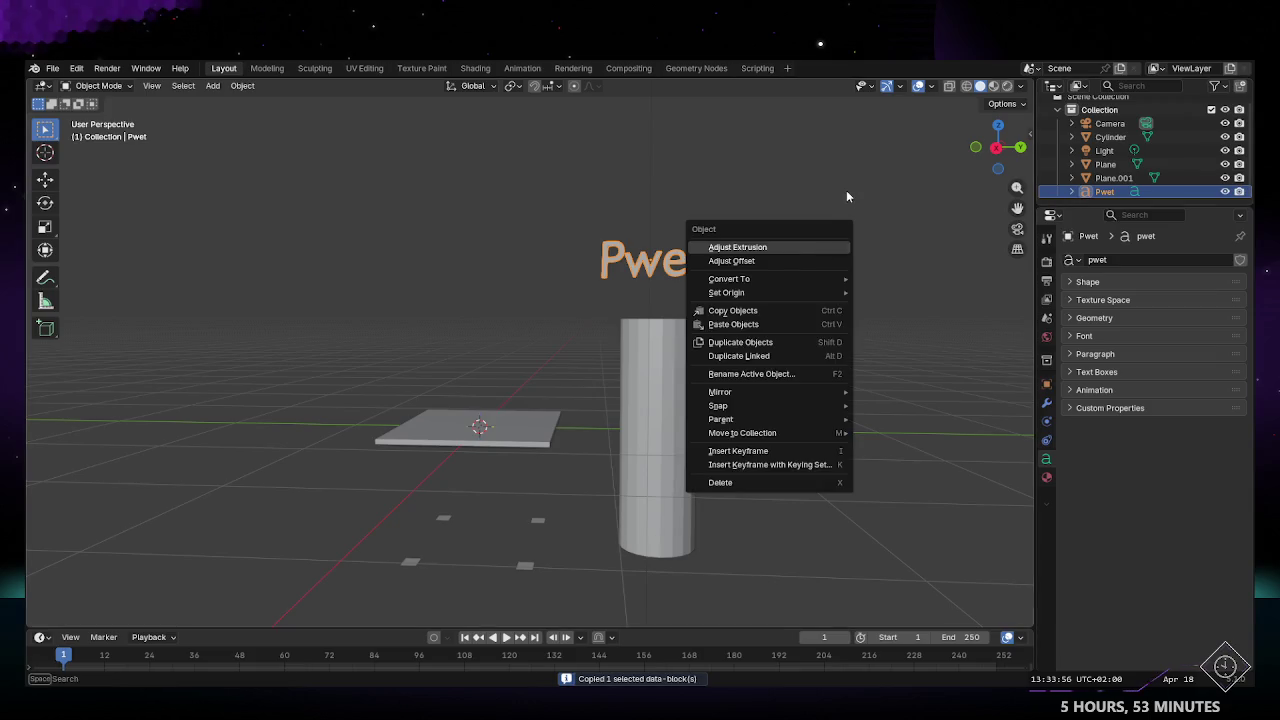
click(766, 324)
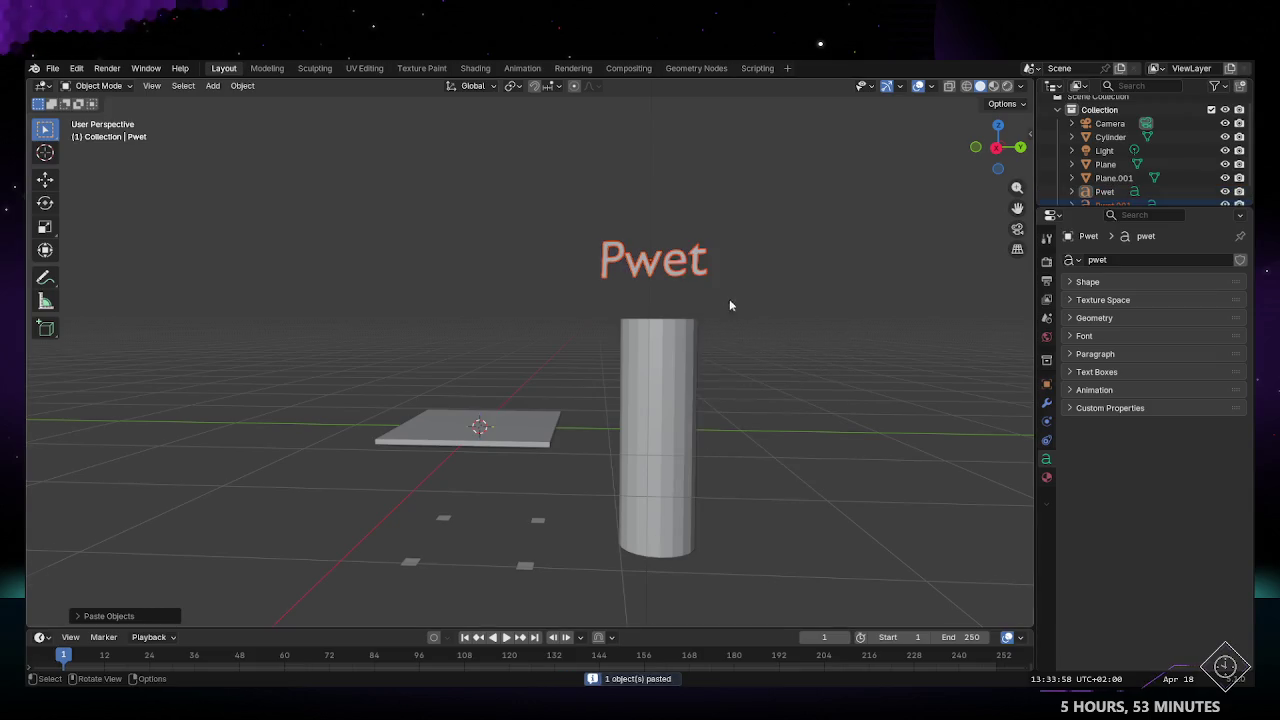
middle_drag(729, 299, 743, 326)
Step: Move the pasted text copy left of the tabletop and rotate it
key(g)
click(429, 425)
mouse_move(429, 425)
middle_down()
mouse_move(496, 462)
mouse_move(469, 394)
mouse_move(571, 389)
middle_up()
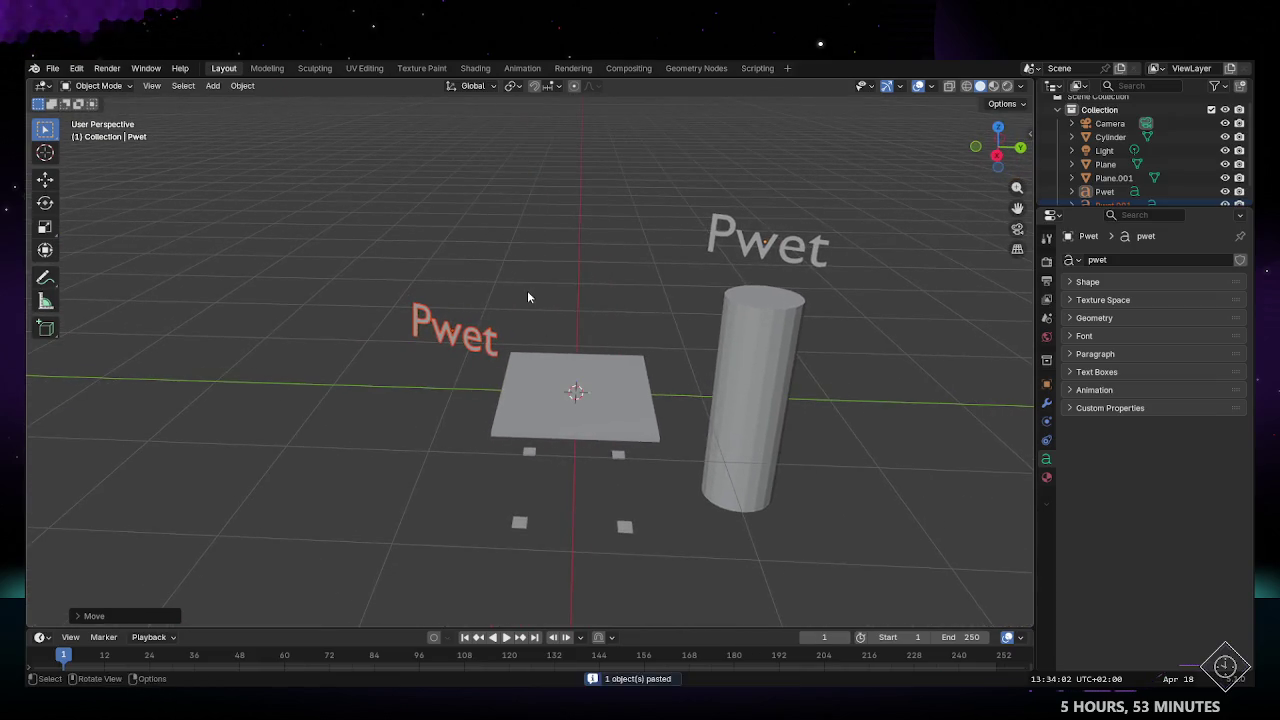
key(r)
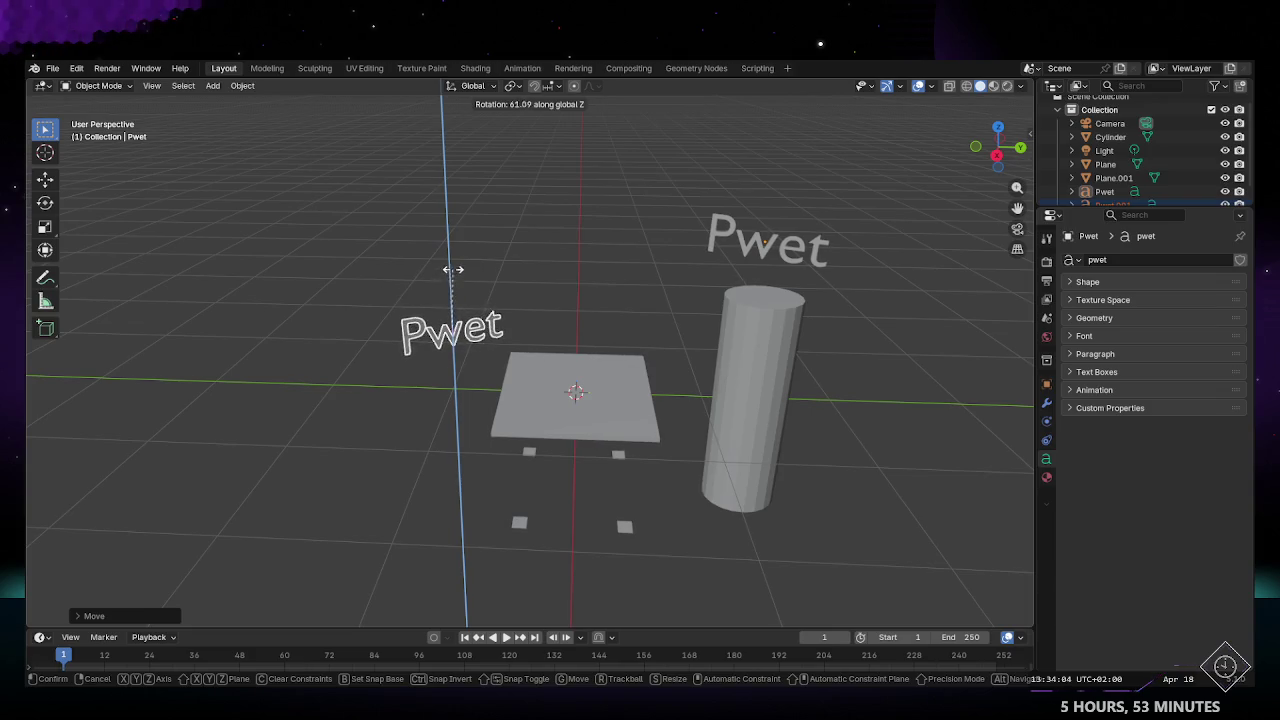
click(458, 270)
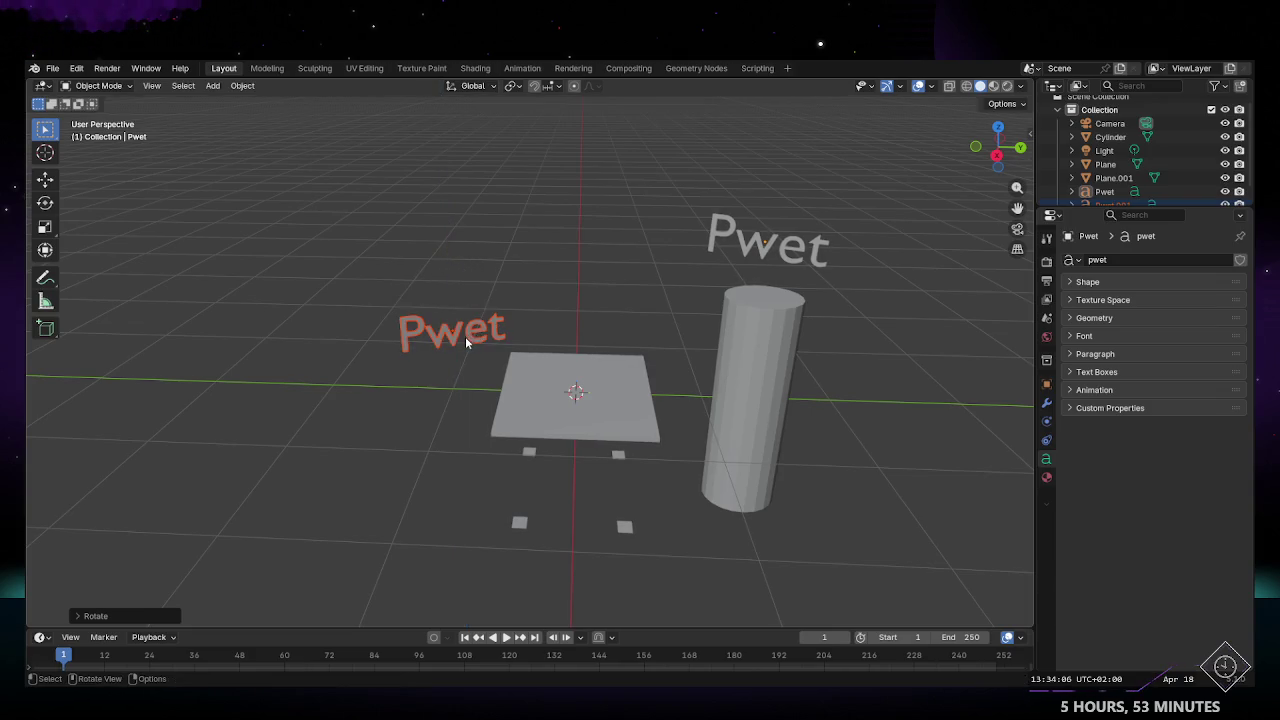
Step: Change the wording of the copy Pwet.001 to 'Table?' and return to Object Mode
key(Tab)
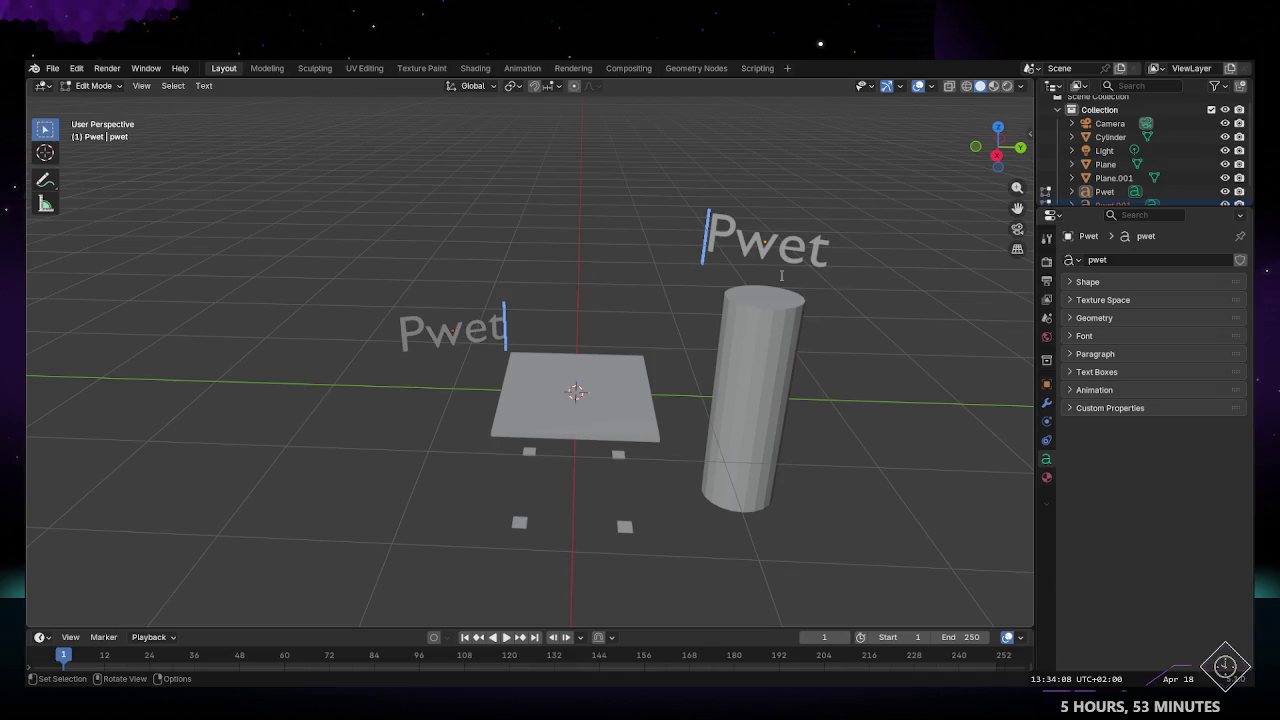
scroll(1094, 200, down, 1)
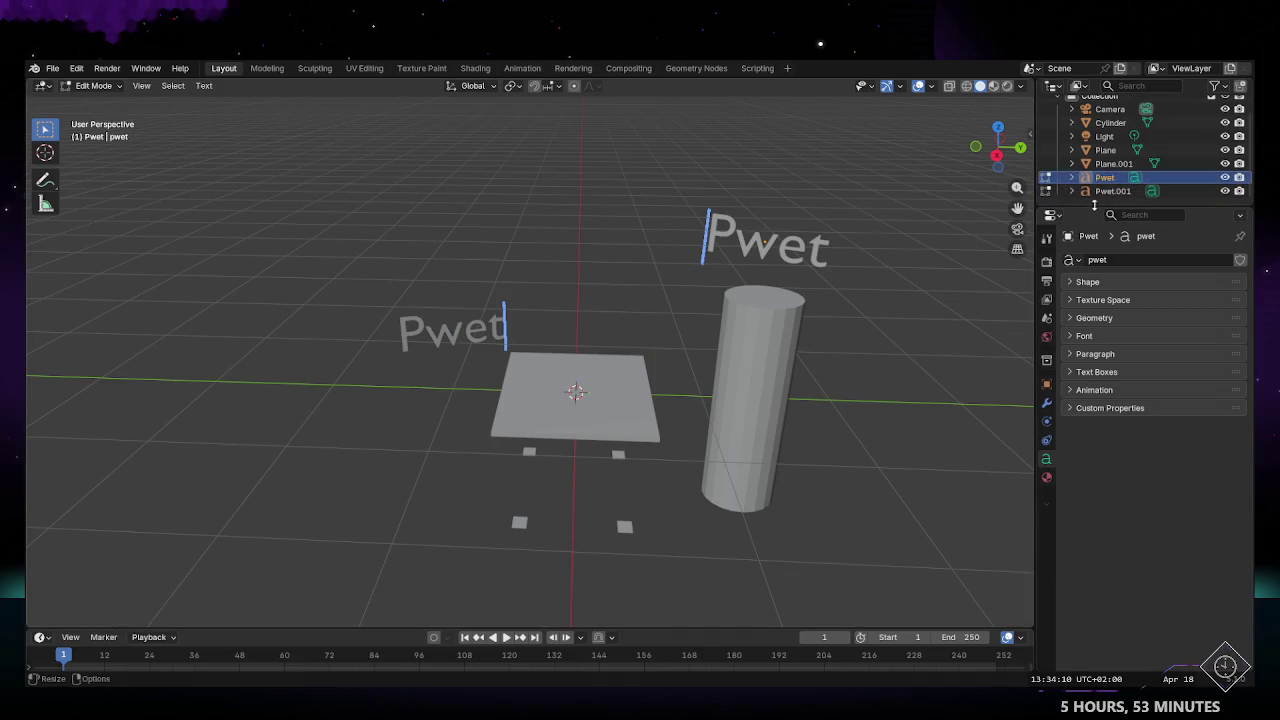
drag(1094, 207, 1094, 255)
click(1113, 212)
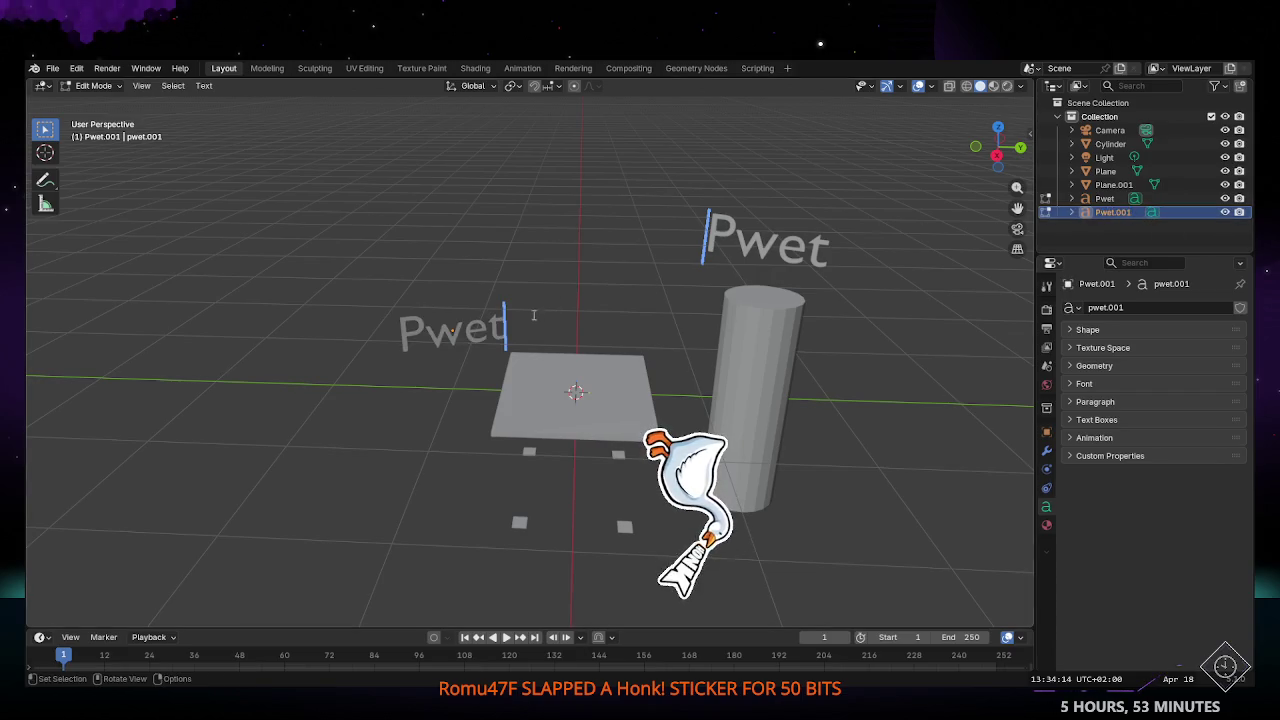
key(Tab)
key(Tab)
key(ctrl+a)
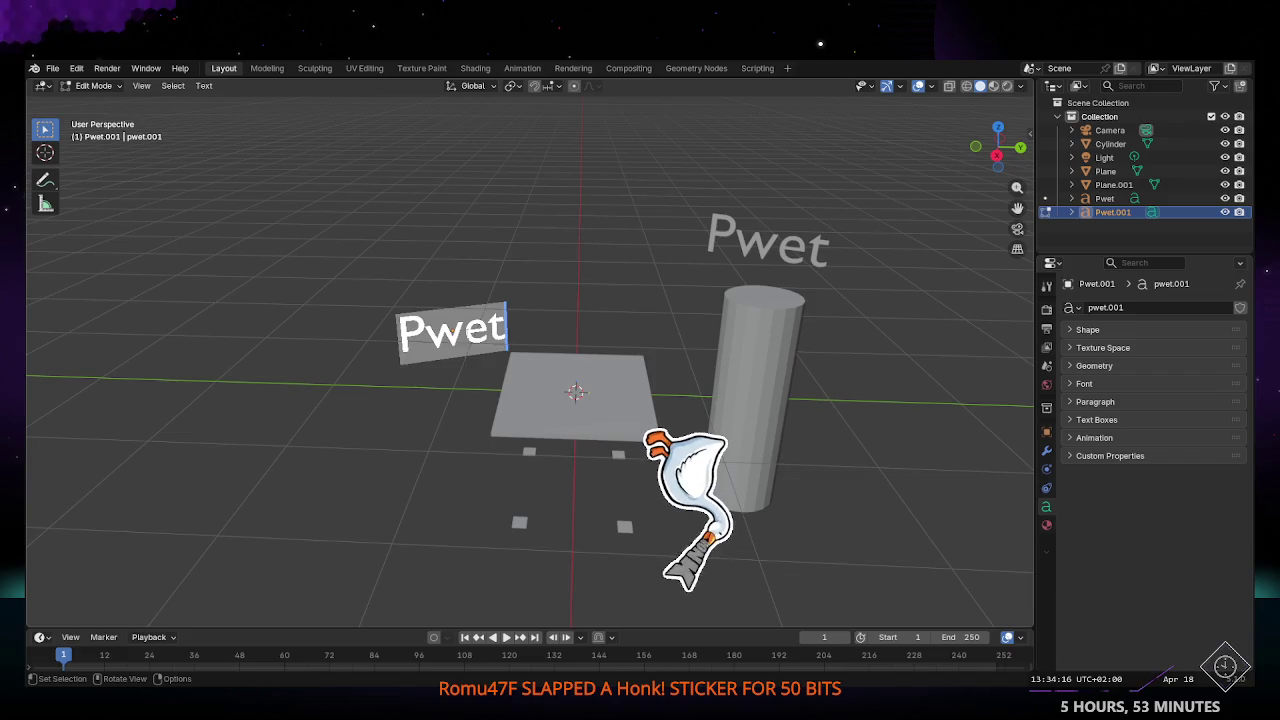
text(Table?)
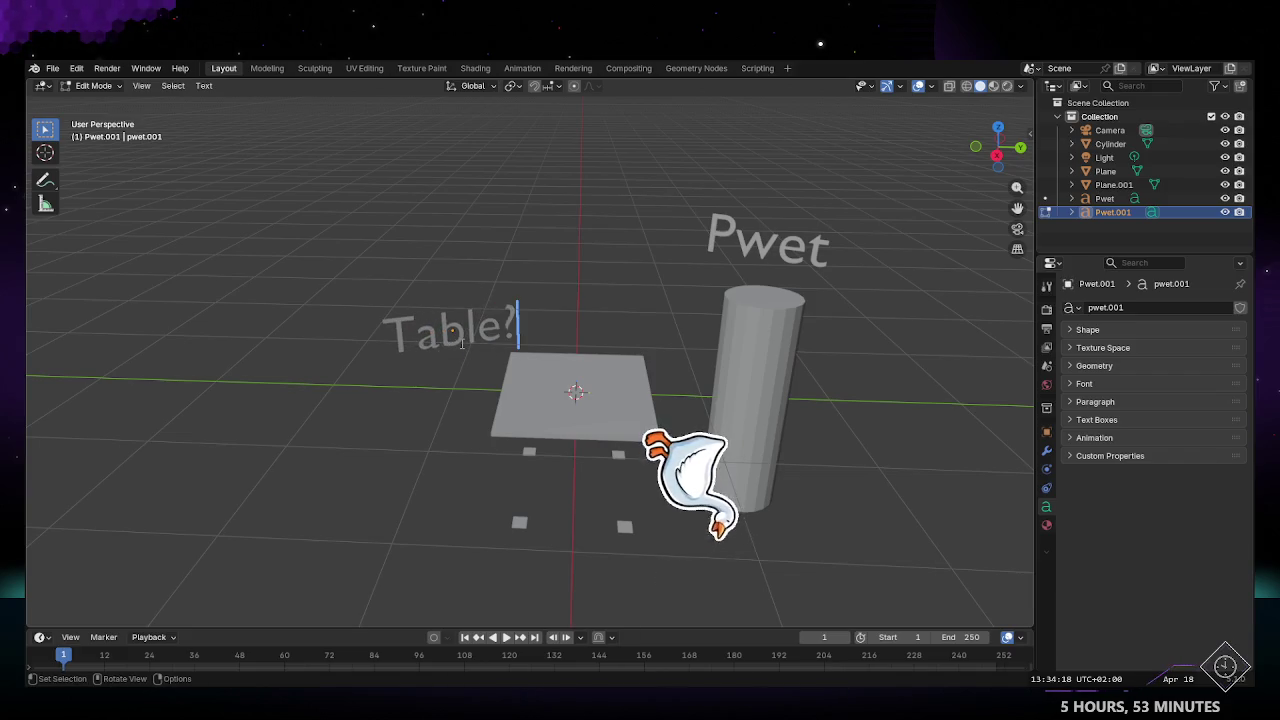
mouse_move(292, 388)
middle_down()
mouse_move(517, 403)
mouse_move(568, 371)
middle_up()
key(Tab)
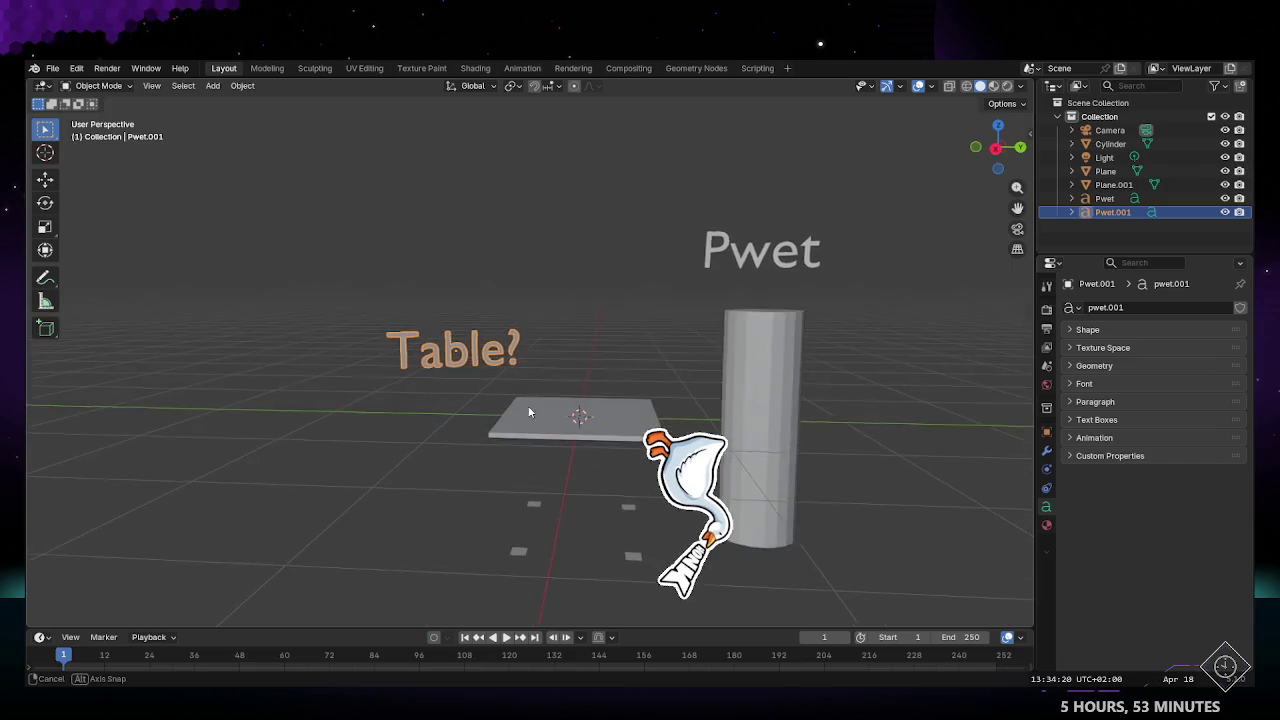
click(568, 371)
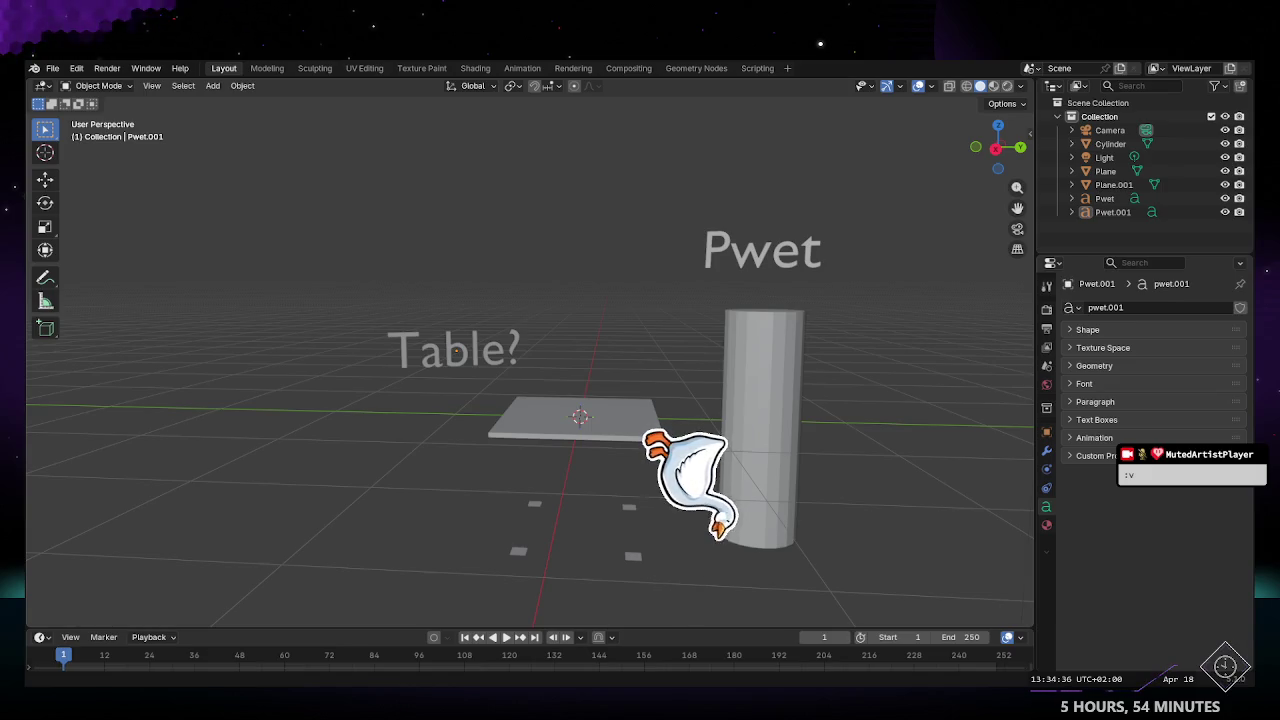
Step: Orbit to a front view and select the Pwet text object
mouse_move(690, 470)
middle_down()
mouse_move(728, 474)
mouse_move(626, 485)
mouse_move(592, 463)
mouse_move(725, 267)
middle_up()
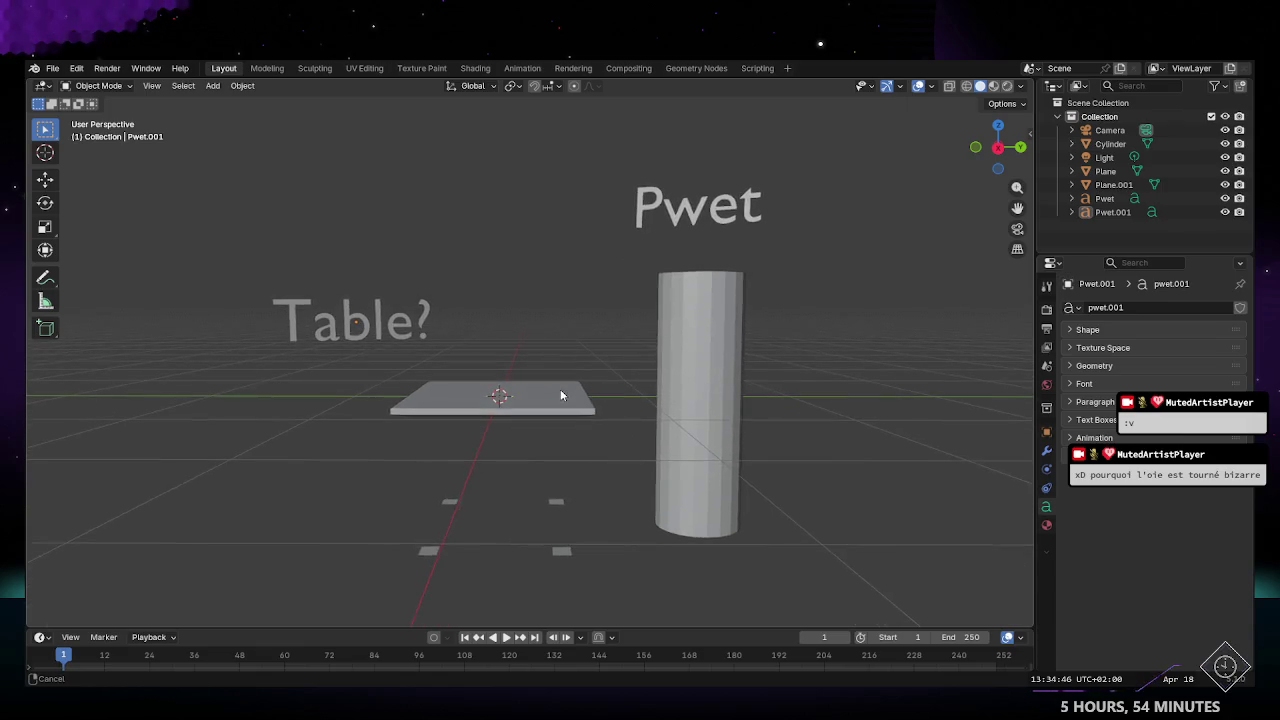
click(697, 219)
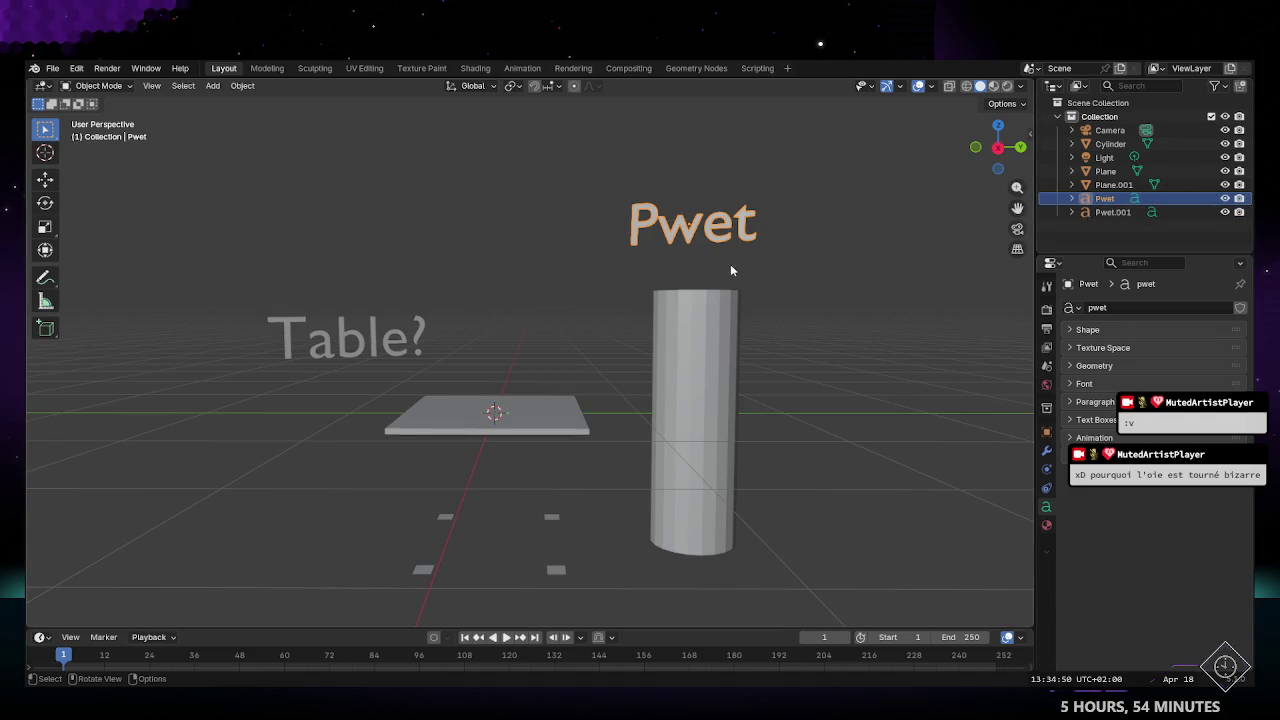
Step: Replace the Pwet text's letters with a viewer's nickname and return to Object Mode
key(Tab)
key(ctrl+a)
text(Romu)
key(Tab)
mouse_move(797, 399)
middle_down()
mouse_move(631, 408)
mouse_move(608, 443)
mouse_move(625, 371)
mouse_move(577, 417)
middle_up()
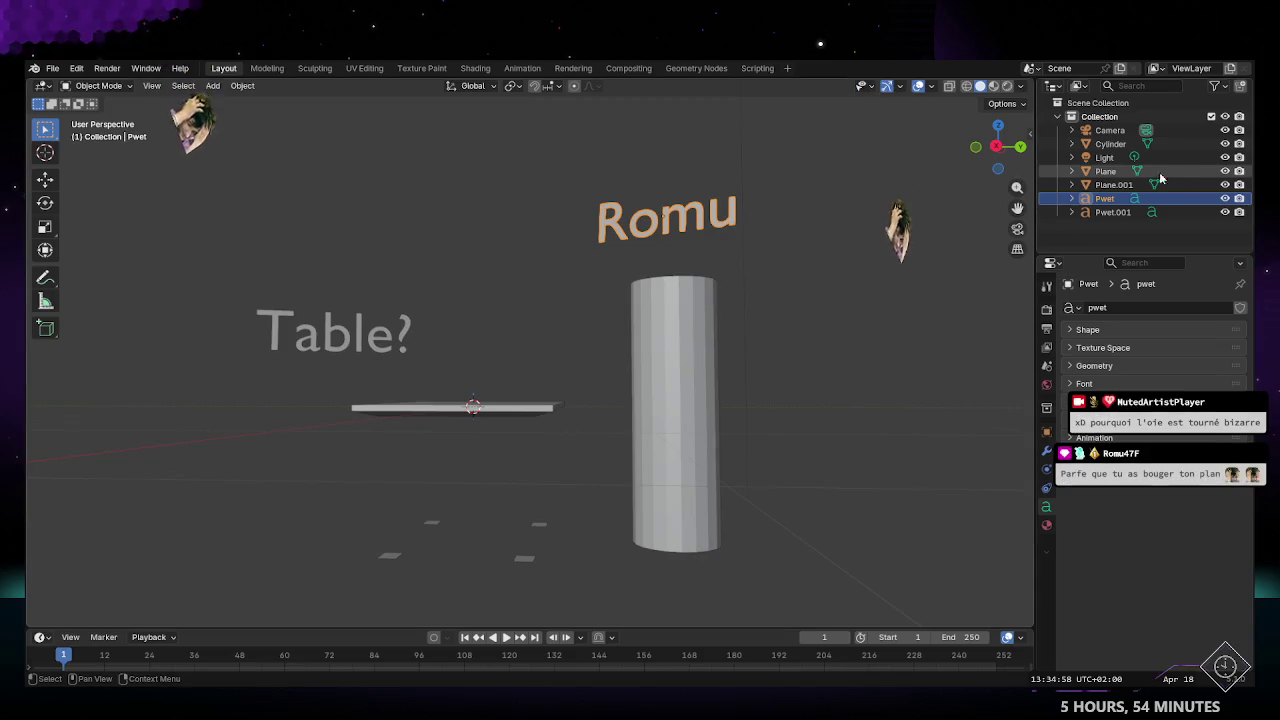
click(1112, 186)
Step: Scale the cylinder down to about 0.9 and check it in orthographic views
click(1110, 144)
middle_drag(746, 378, 750, 384)
key(s)
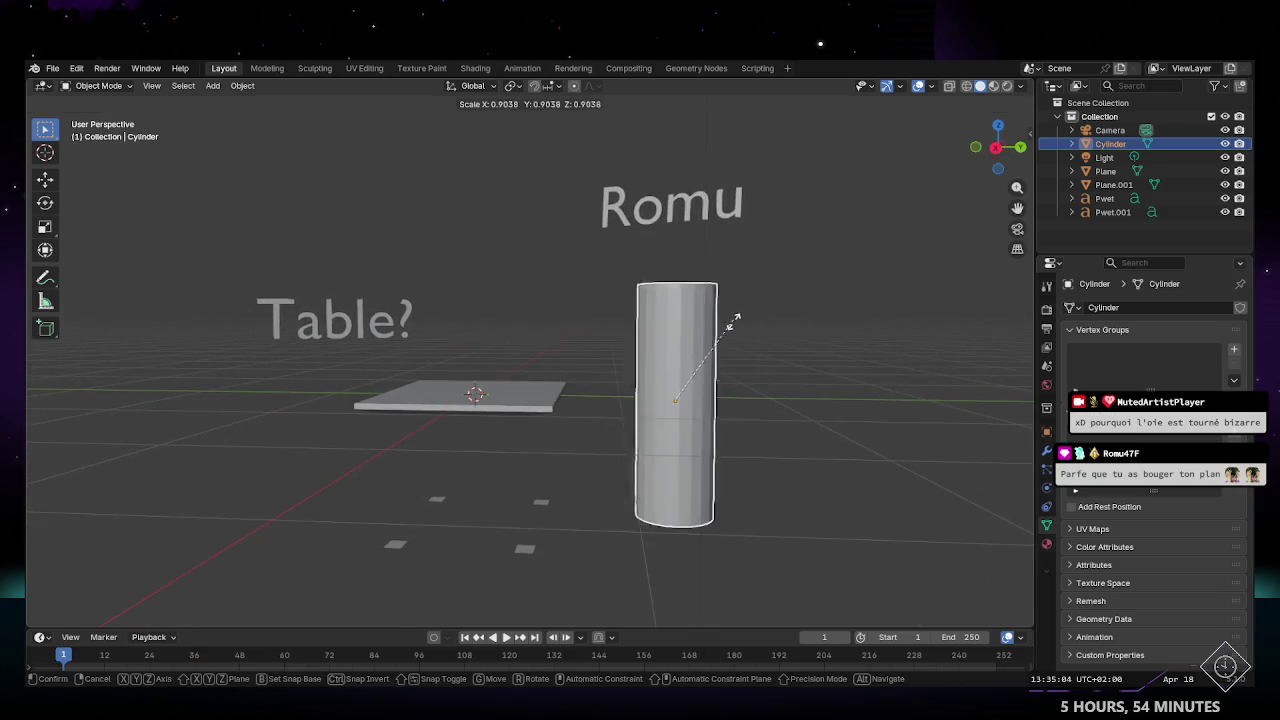
click(738, 305)
middle_drag(738, 305, 743, 346)
mouse_move(709, 403)
alt+middle_down()
mouse_move(600, 441)
mouse_move(694, 443)
alt+middle_up()
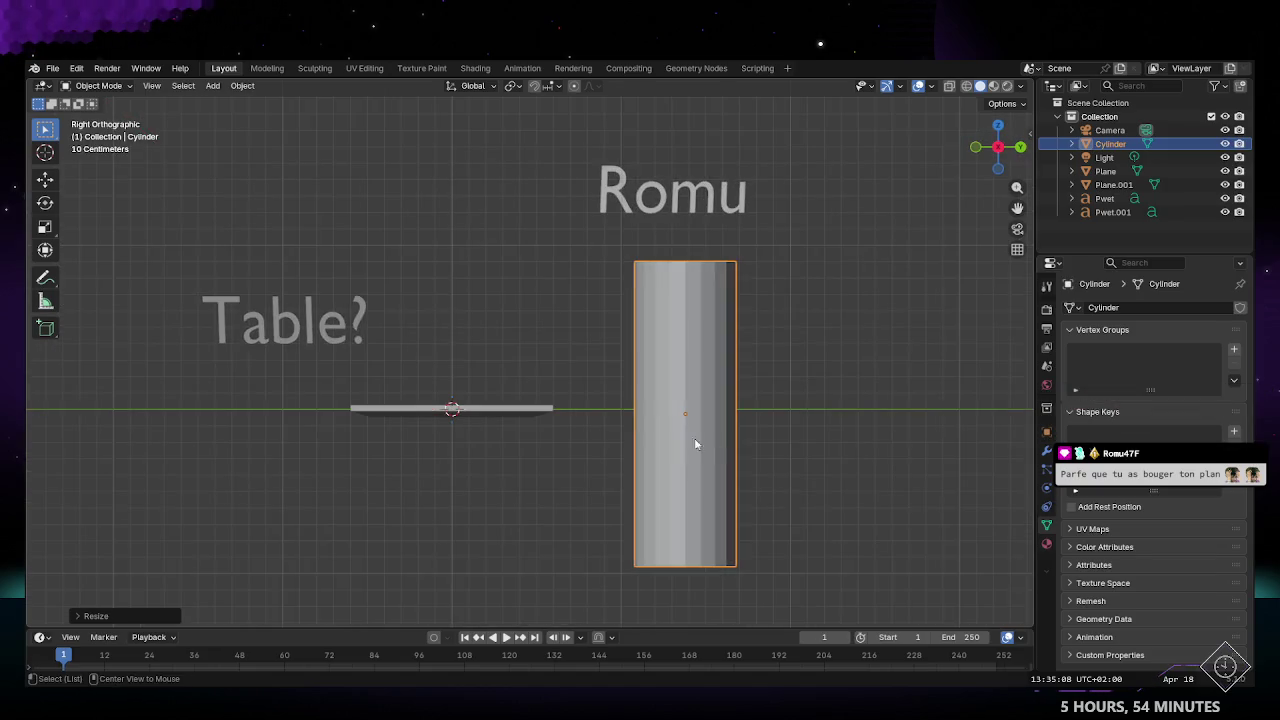
mouse_move(604, 451)
alt+middle_down()
mouse_move(606, 372)
mouse_move(601, 486)
alt+middle_up()
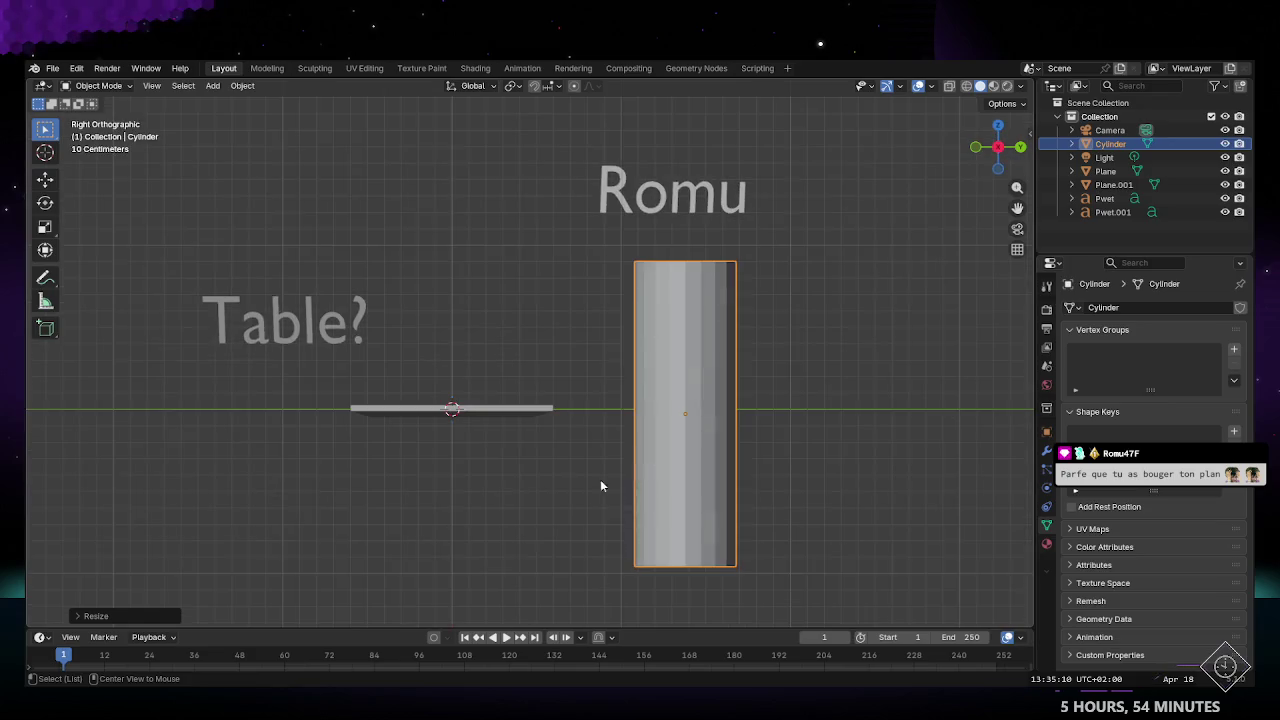
mouse_move(536, 567)
middle_down()
mouse_move(555, 514)
mouse_move(550, 527)
middle_up()
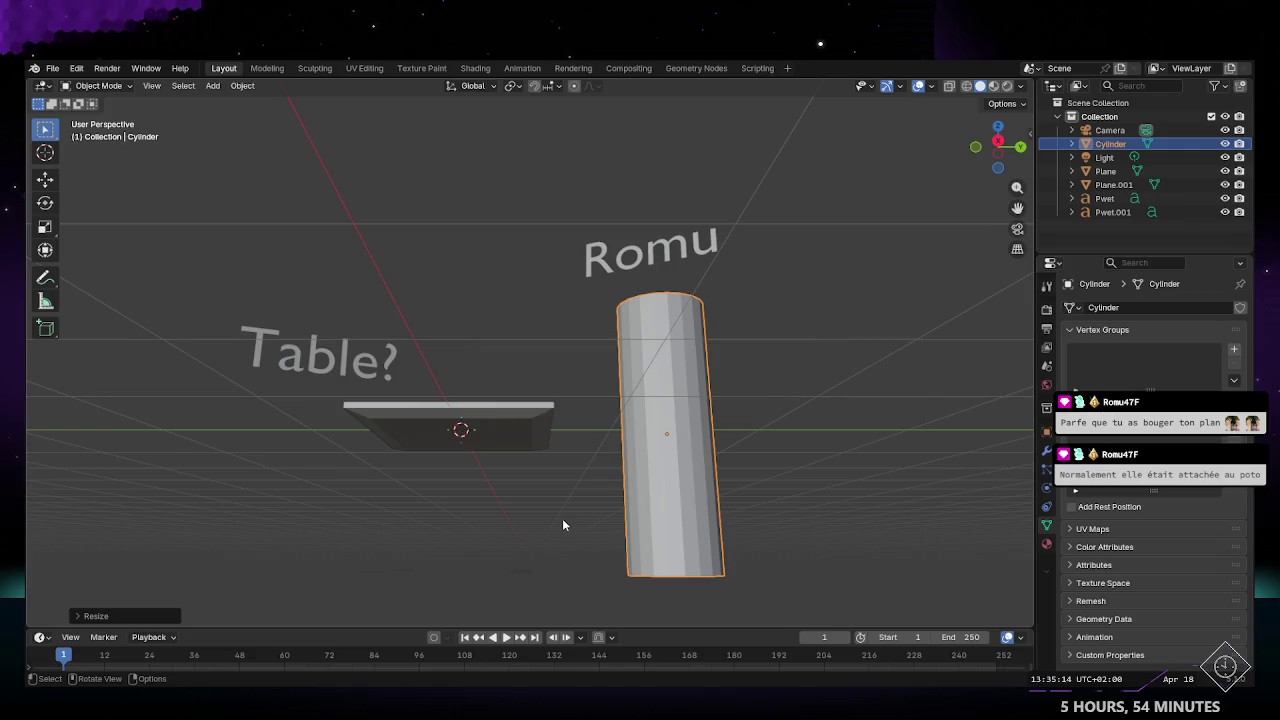
Step: Move the cylinder along Z so it stands on the ground
key(g)
key(z)
click(563, 500)
mouse_move(563, 500)
middle_down()
mouse_move(572, 467)
mouse_move(547, 488)
middle_up()
scroll(547, 488, down, 3)
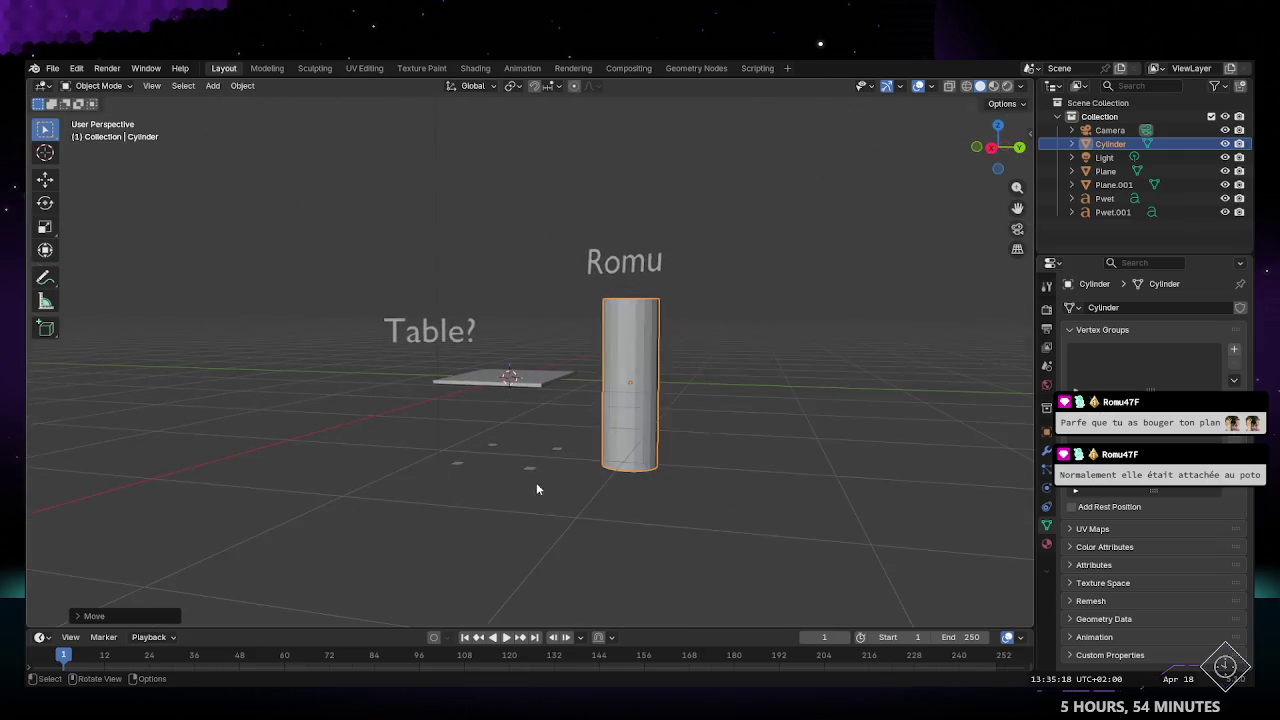
key(Tab)
key(Tab)
scroll(558, 431, up, 2)
middle_drag(558, 431, 499, 460)
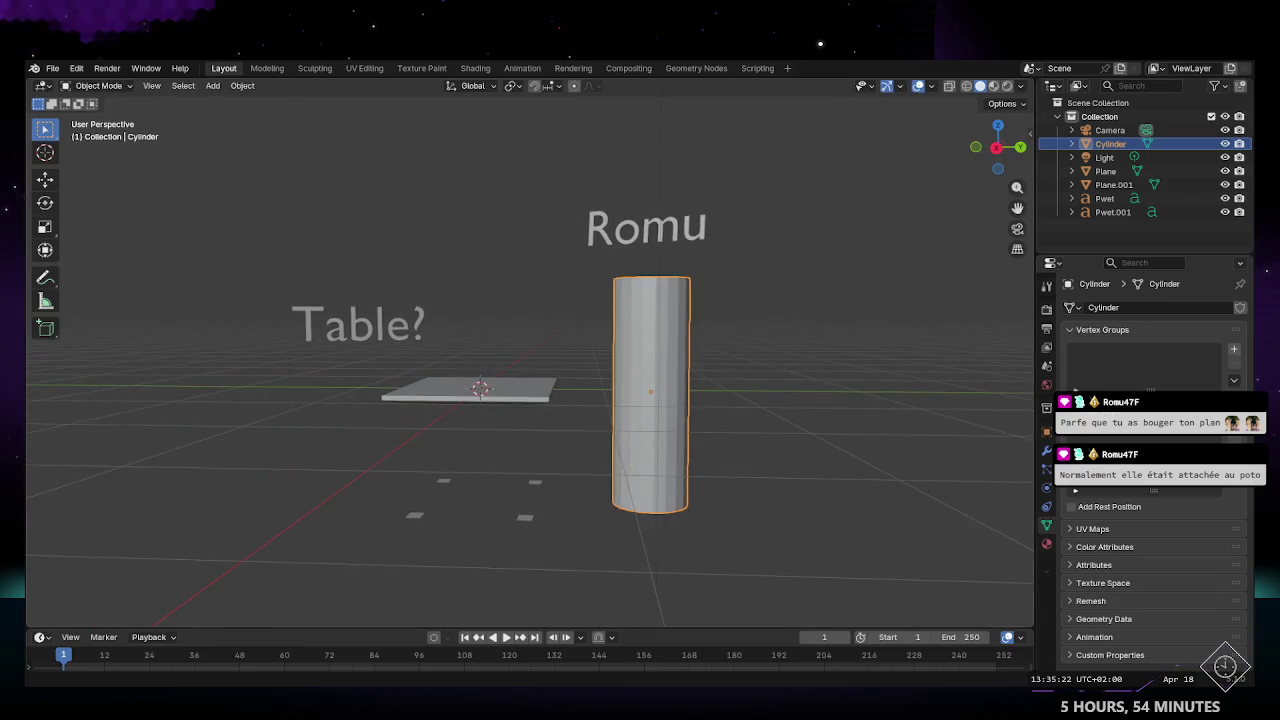
middle_drag(497, 459, 614, 420)
mouse_move(654, 351)
middle_down()
mouse_move(657, 380)
mouse_move(654, 277)
middle_up()
key(Tab)
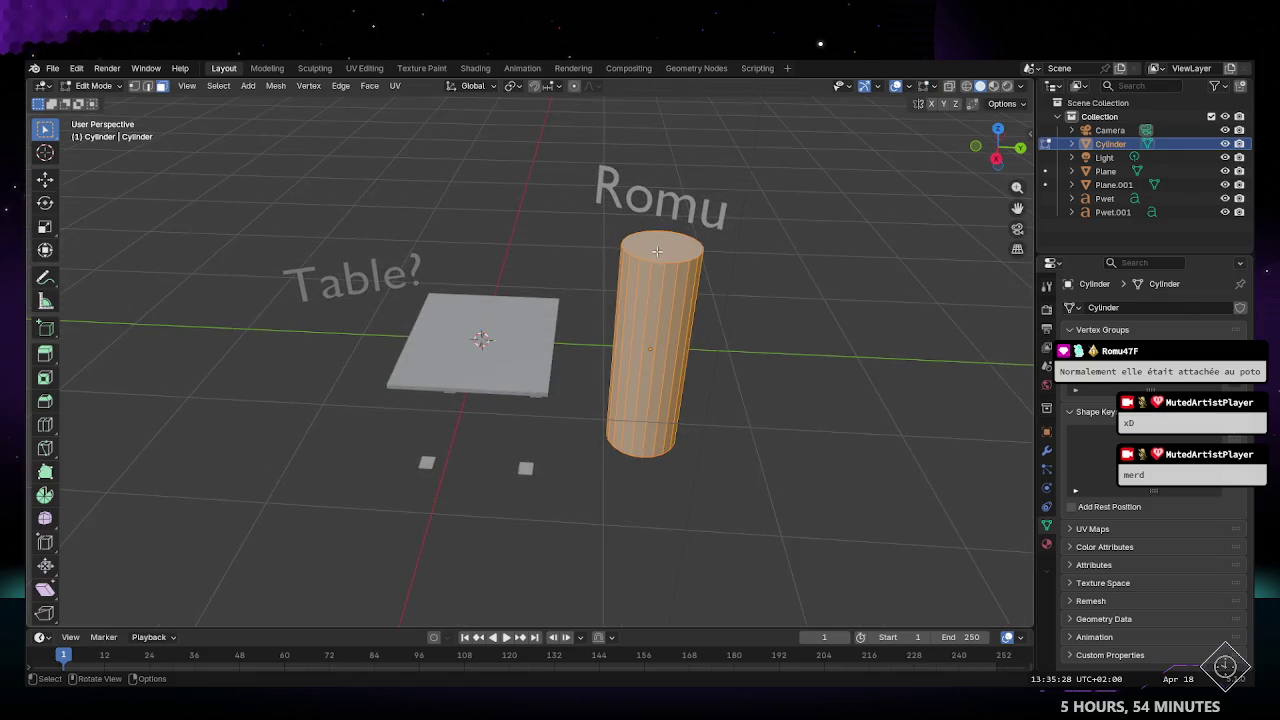
Step: Raise the cylinder's top face along Z to make it taller
click(661, 246)
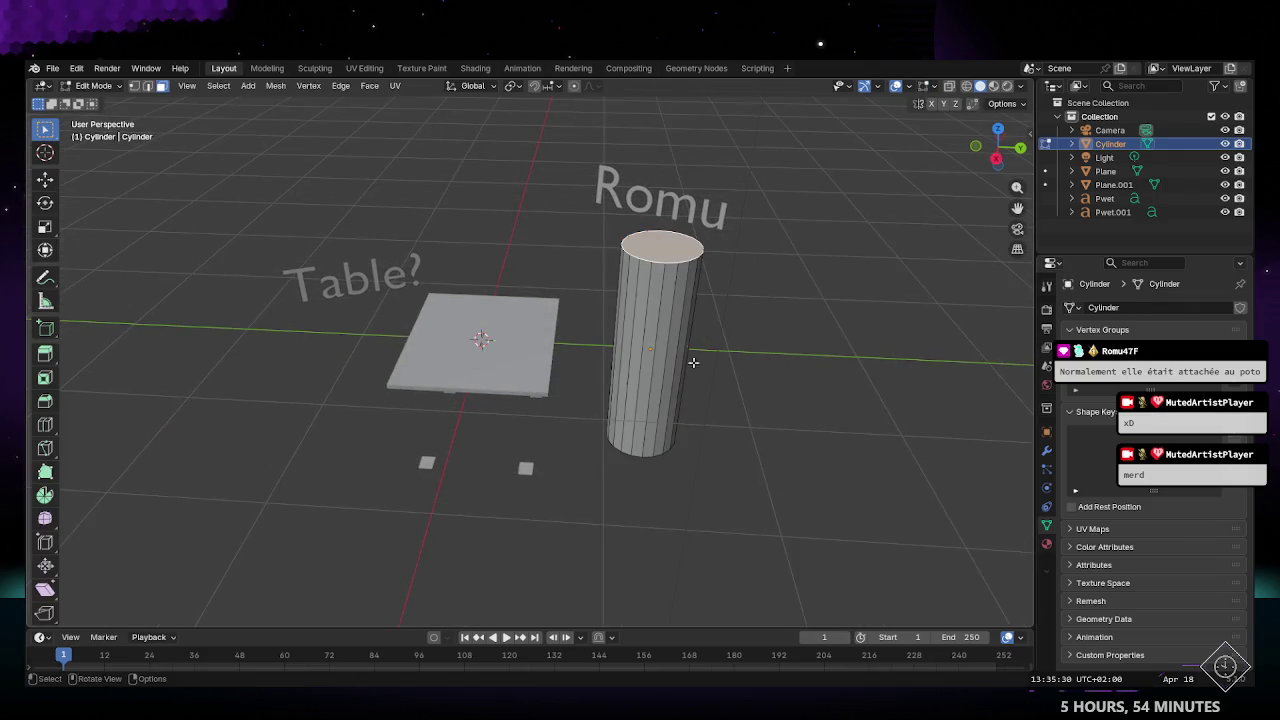
middle_drag(693, 362, 700, 343)
key(g)
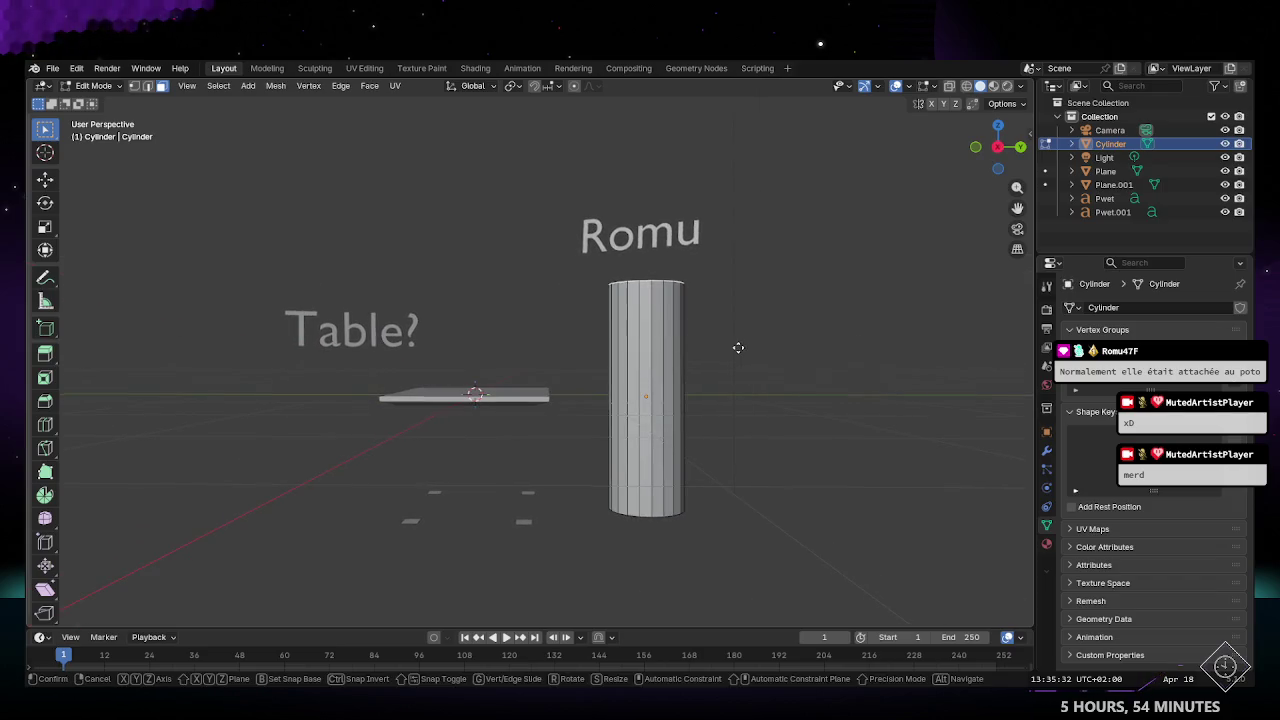
key(z)
click(732, 215)
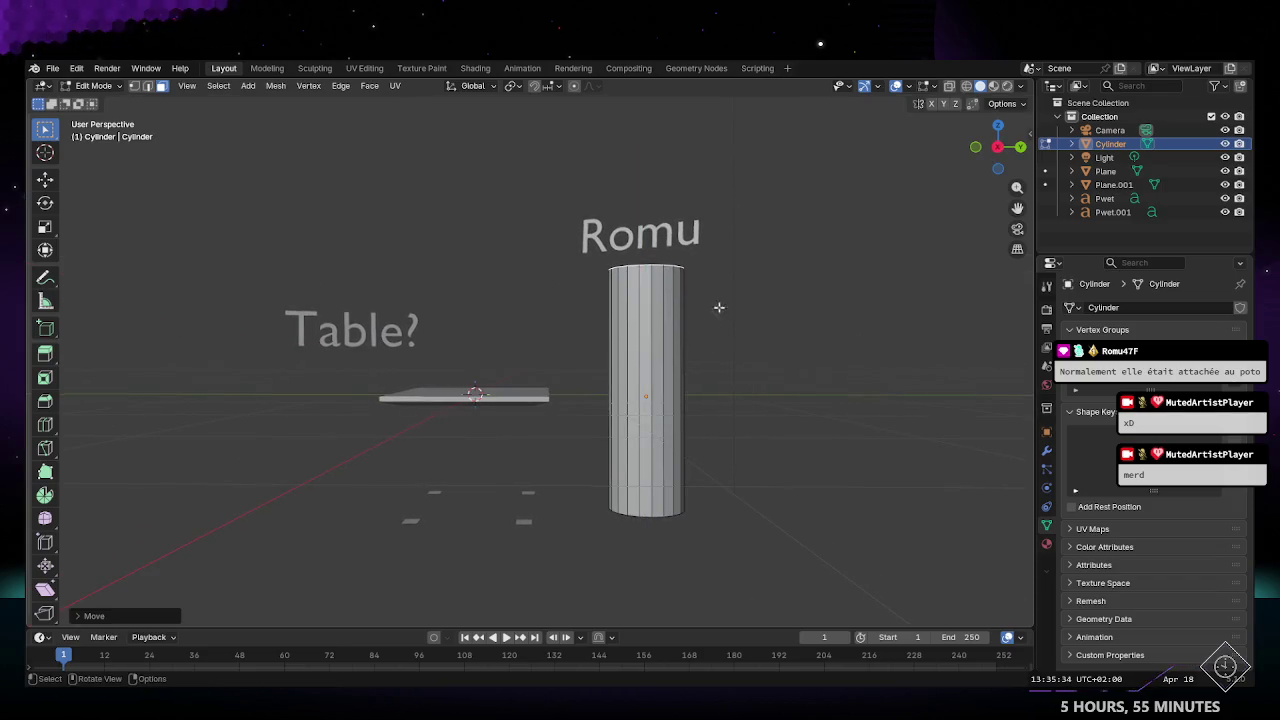
middle_drag(717, 306, 703, 298)
key(Tab)
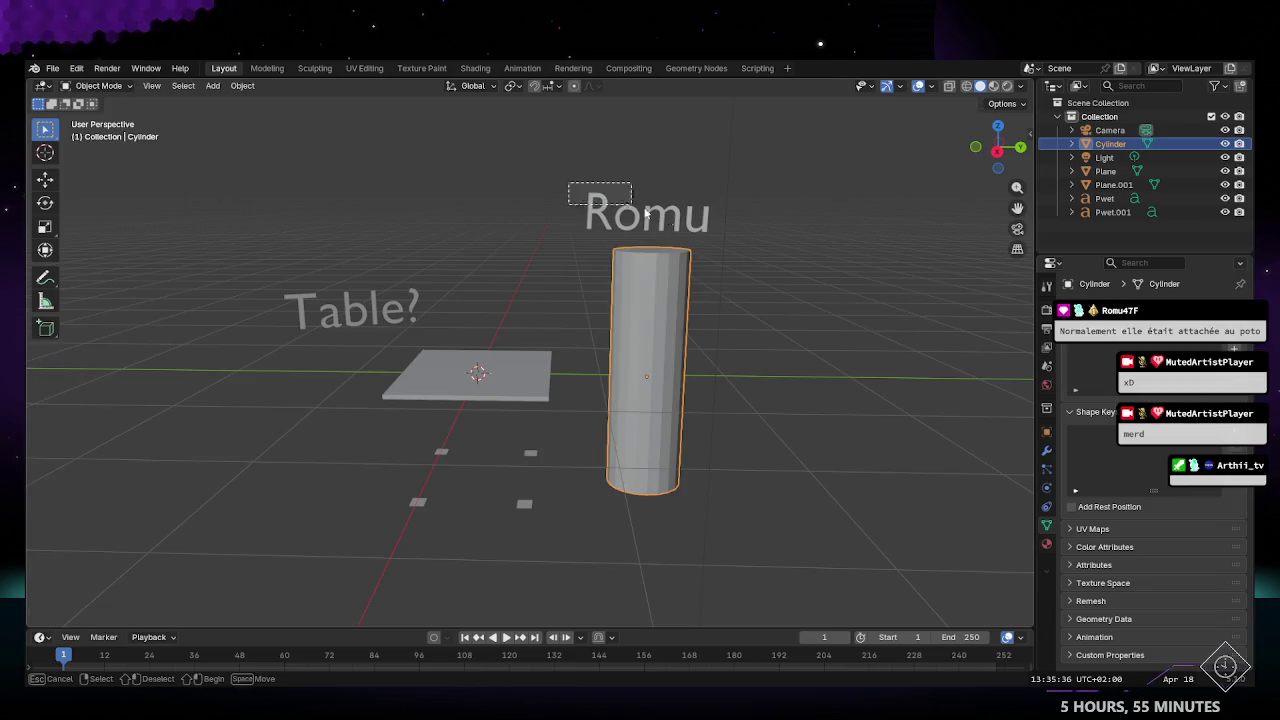
Step: Lift the nickname text higher above the cylinder and fine-tune its position
drag(580, 194, 746, 232)
key(g)
key(z)
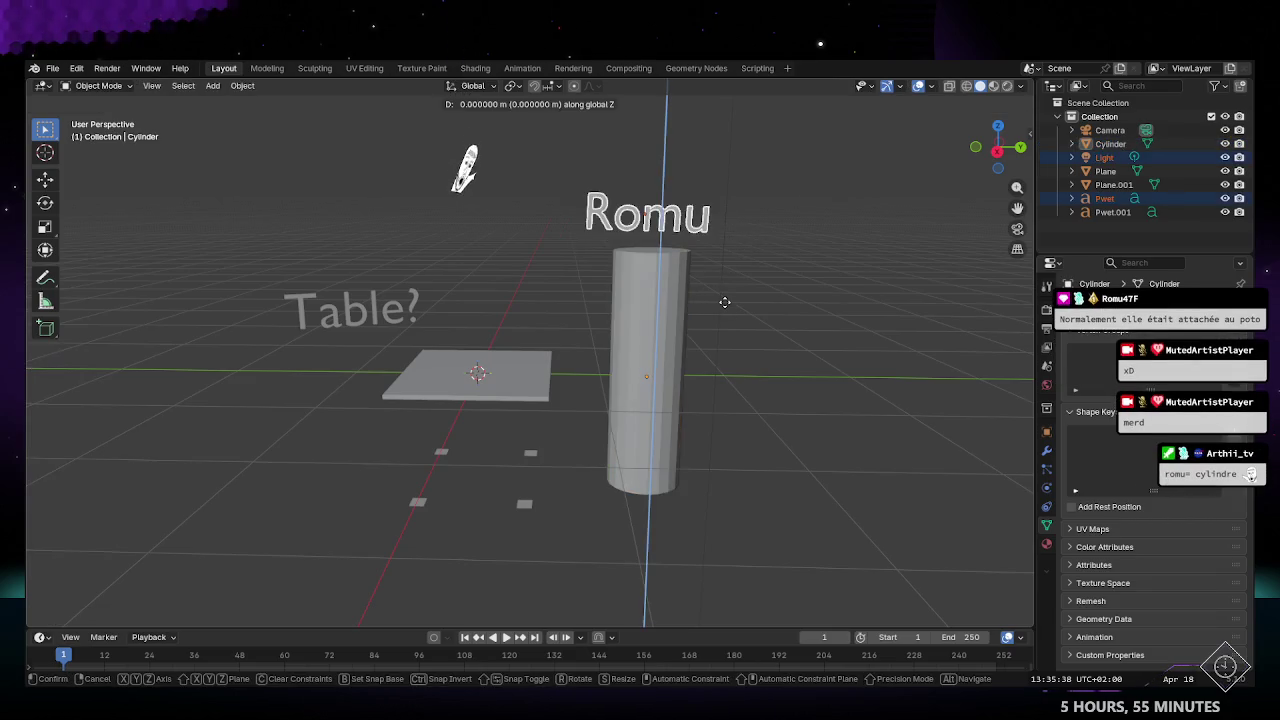
click(704, 87)
mouse_move(704, 317)
middle_down()
mouse_move(714, 247)
mouse_move(730, 279)
middle_up()
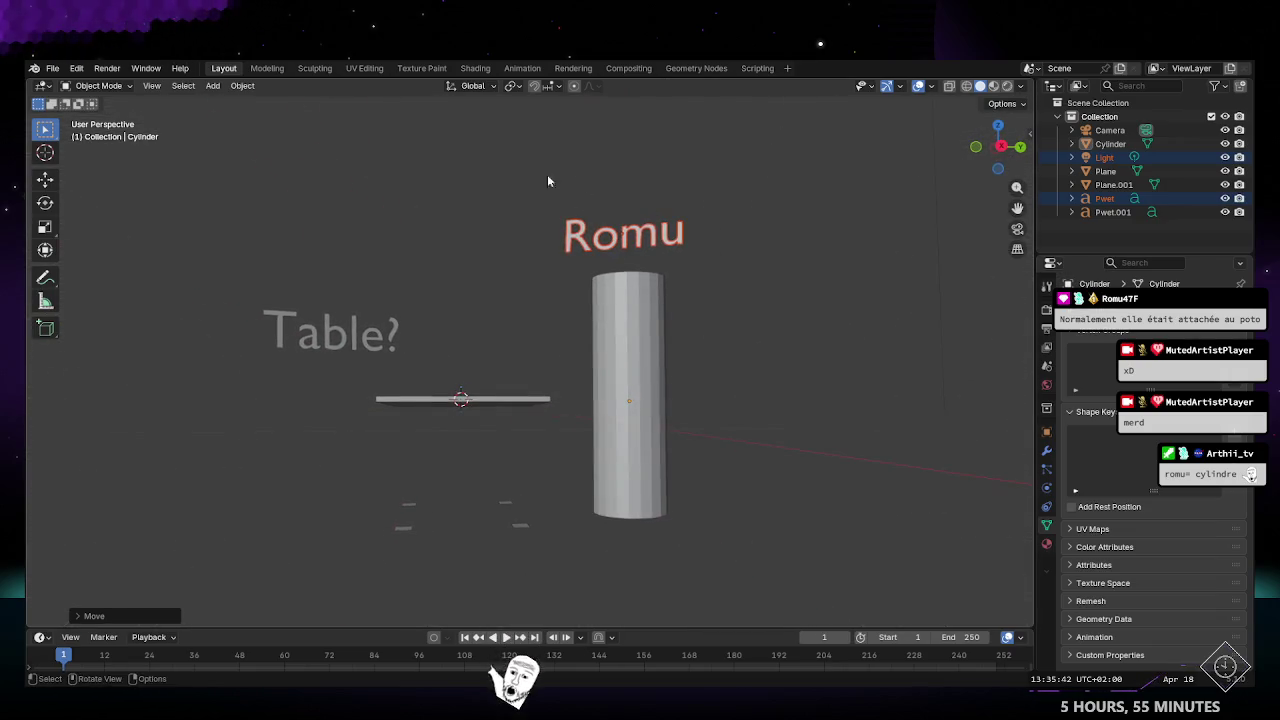
mouse_move(703, 237)
middle_down()
mouse_move(694, 296)
mouse_move(545, 388)
middle_up()
key(g)
click(659, 301)
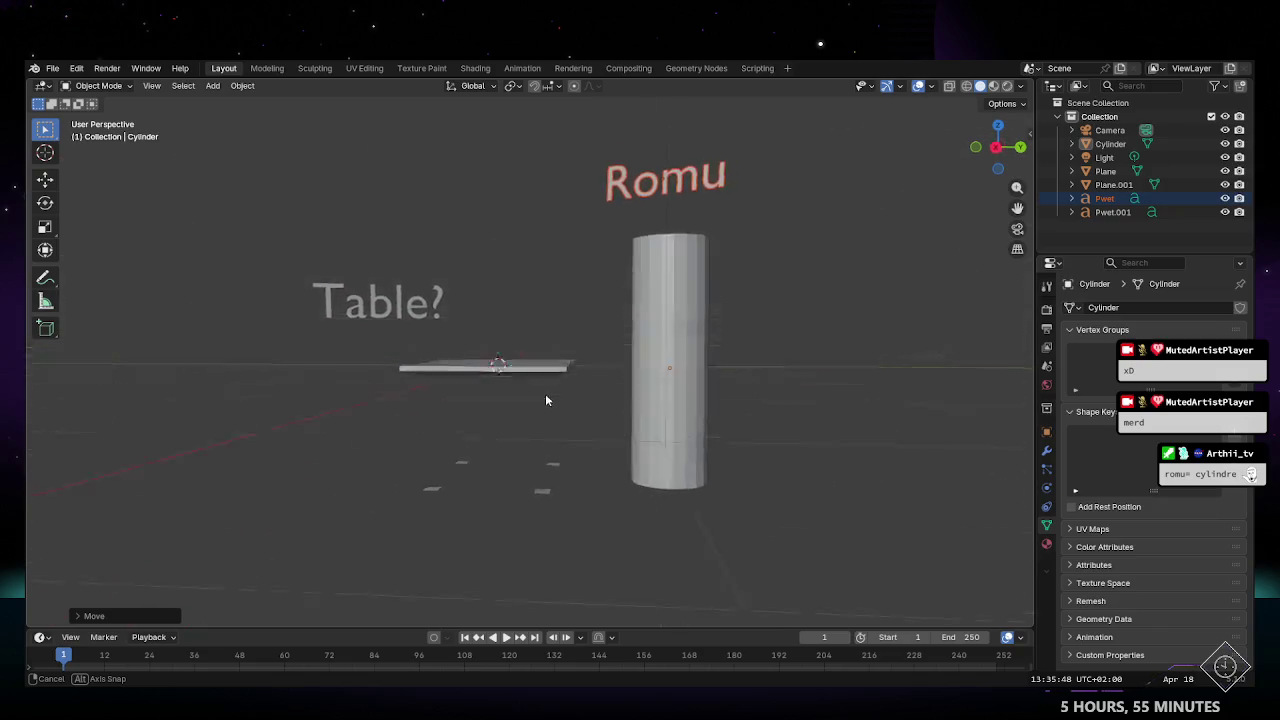
middle_drag(545, 388, 556, 393)
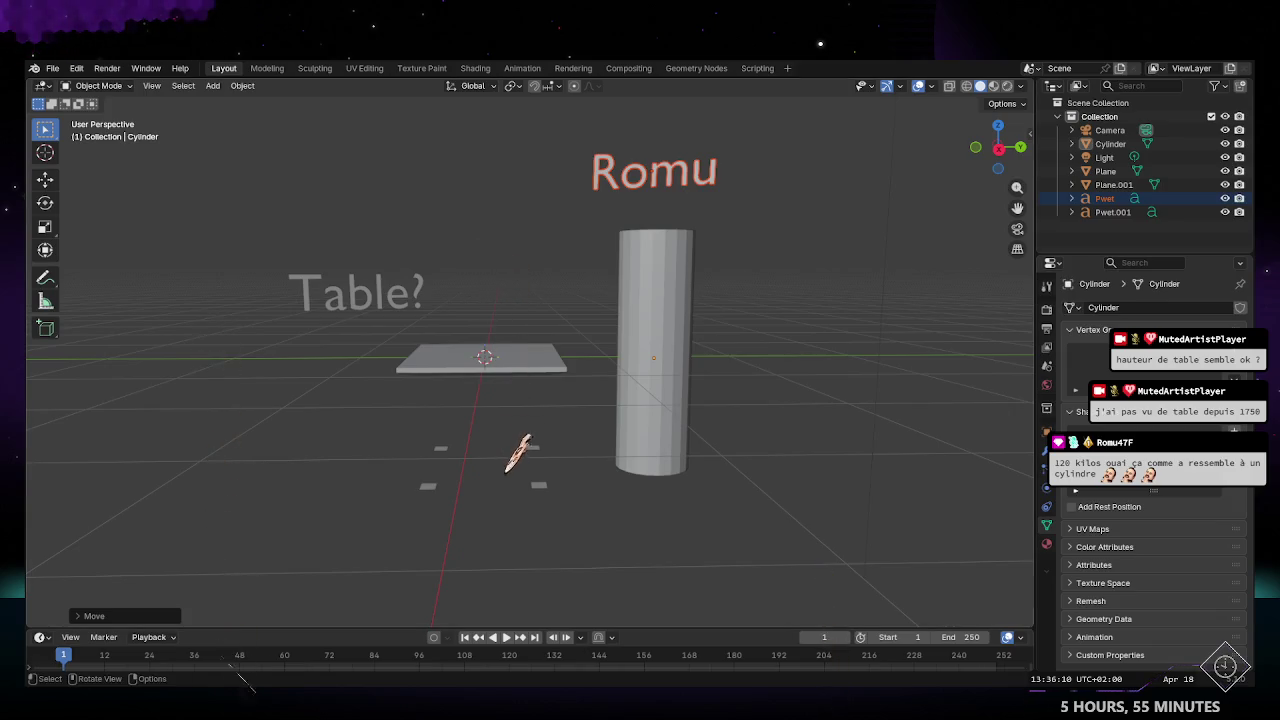
middle_drag(470, 428, 531, 434)
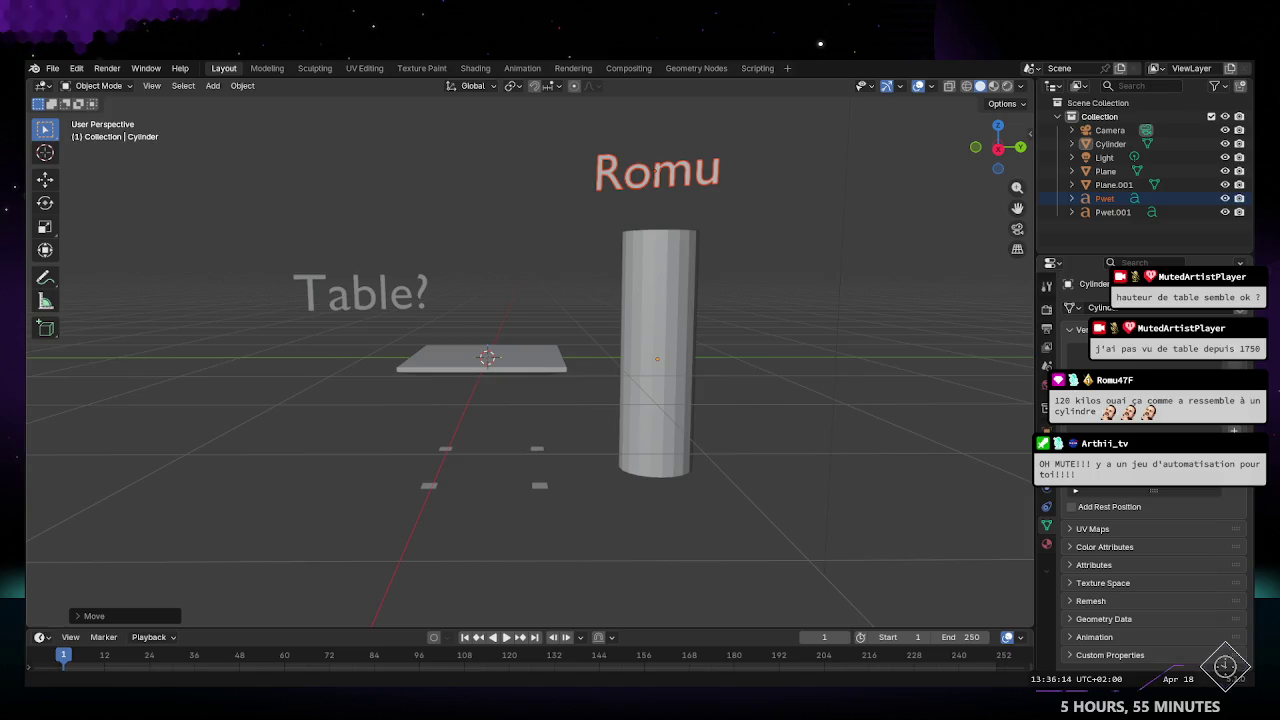
mouse_move(492, 483)
middle_down()
mouse_move(495, 433)
mouse_move(623, 417)
mouse_move(599, 349)
mouse_move(673, 373)
mouse_move(536, 373)
mouse_move(547, 388)
mouse_move(594, 389)
middle_up()
Step: Select the four legs plus the tabletop as active, and edit both meshes together
click(536, 373)
key(Tab)
key(Tab)
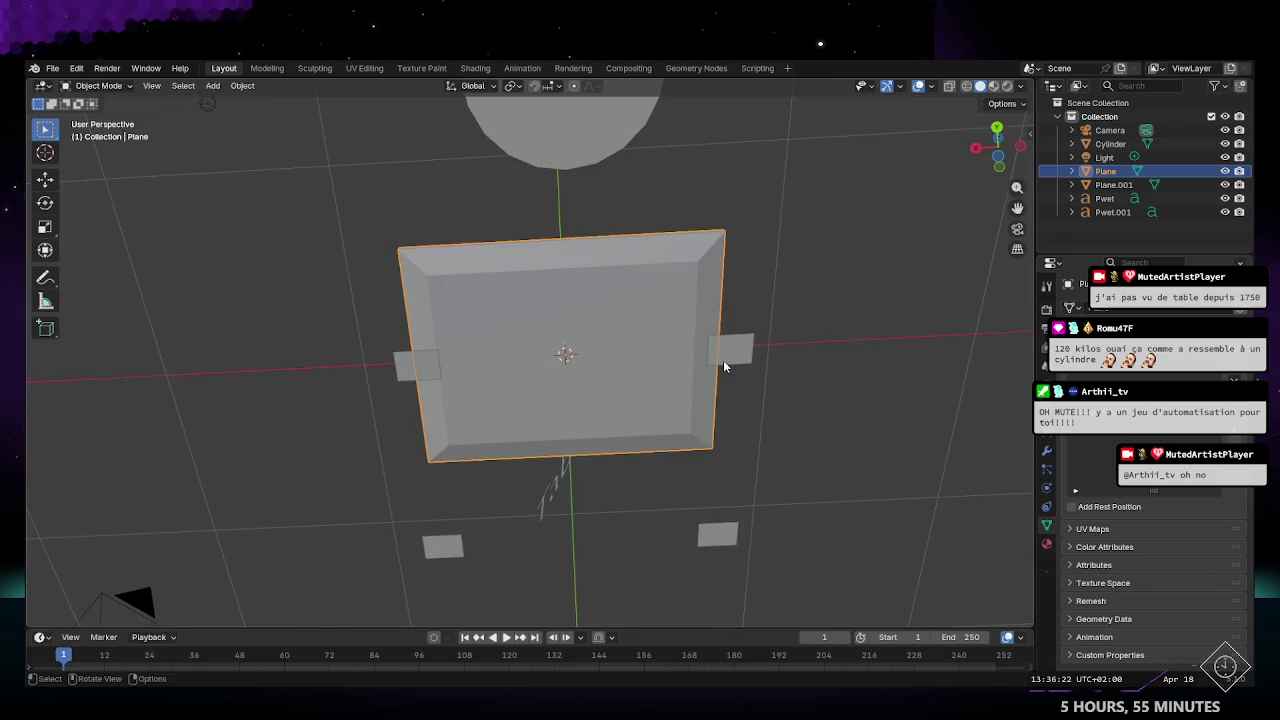
click(727, 357)
shift+click(550, 343)
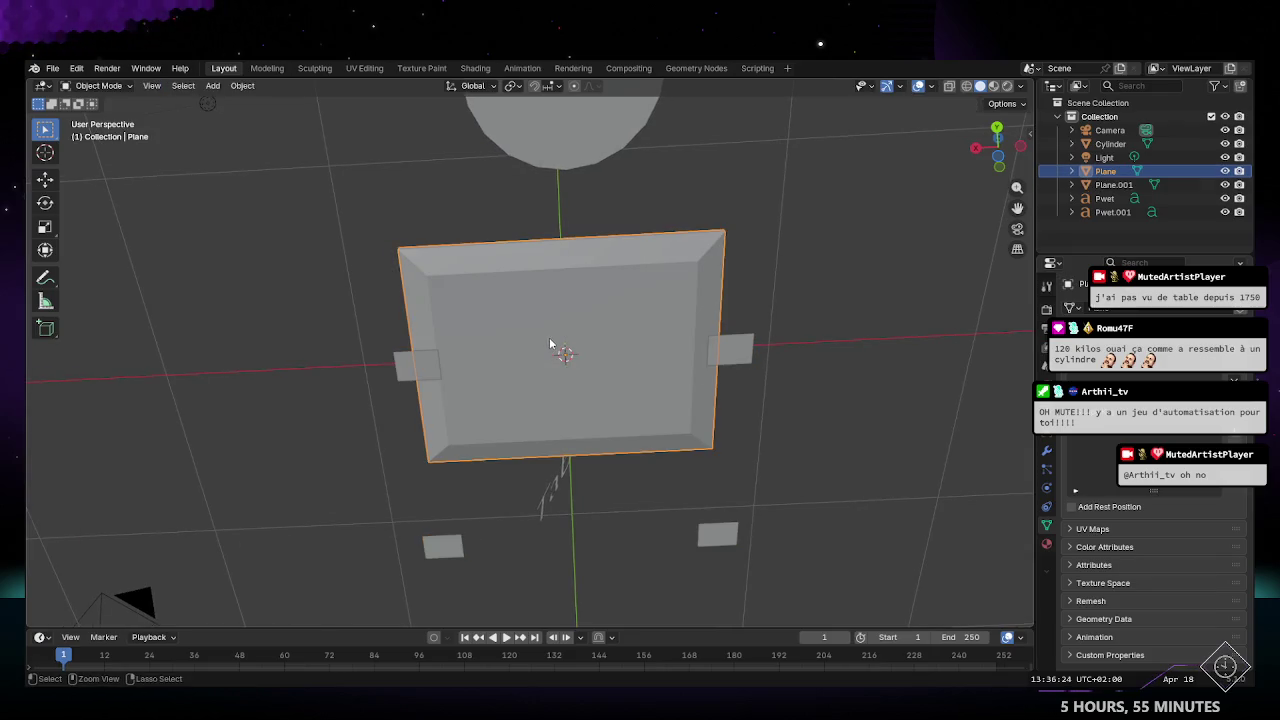
shift+click(736, 353)
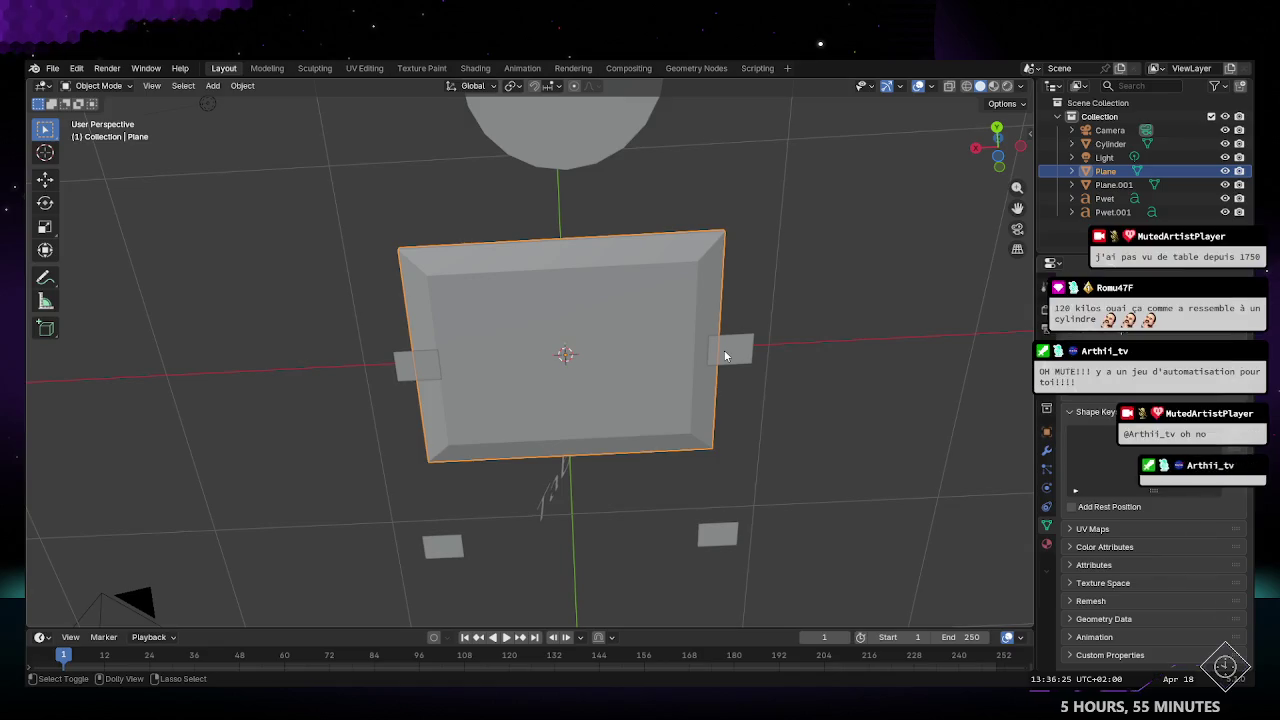
shift+click(645, 301)
key(Tab)
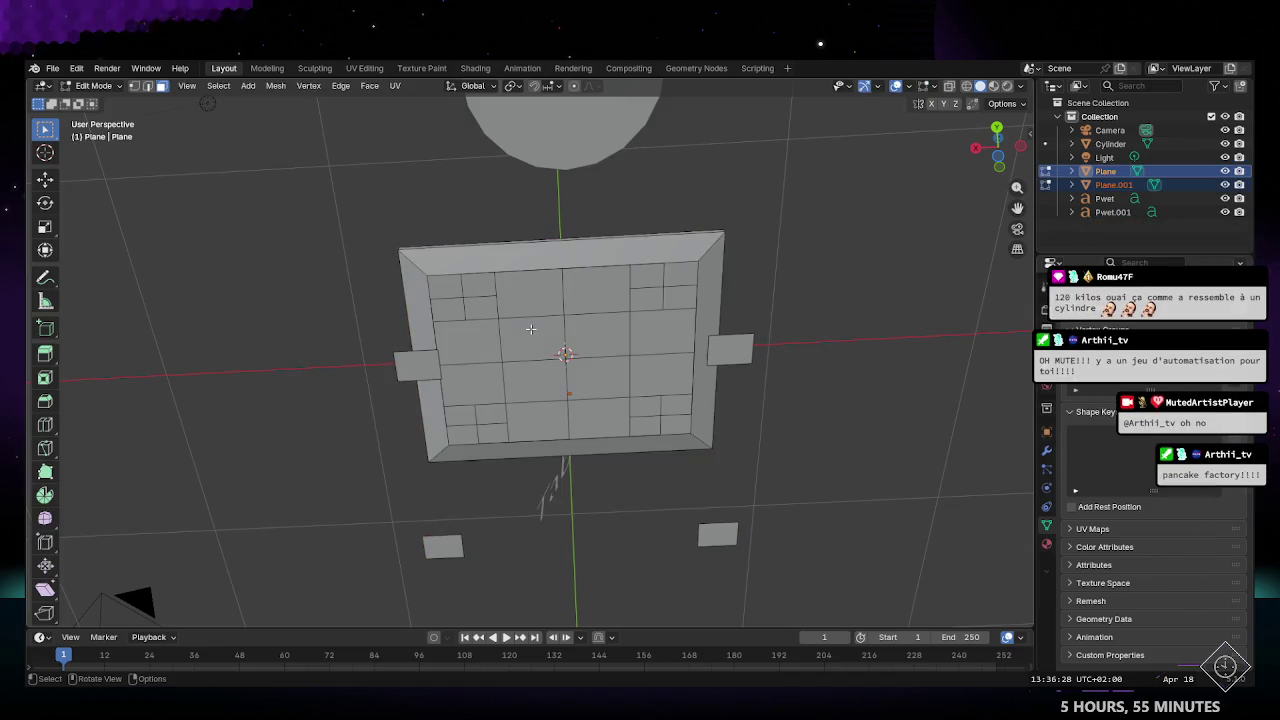
Step: Add a leg face to the selection and bring up the Edge menu from beneath the table
middle_drag(531, 329, 543, 330)
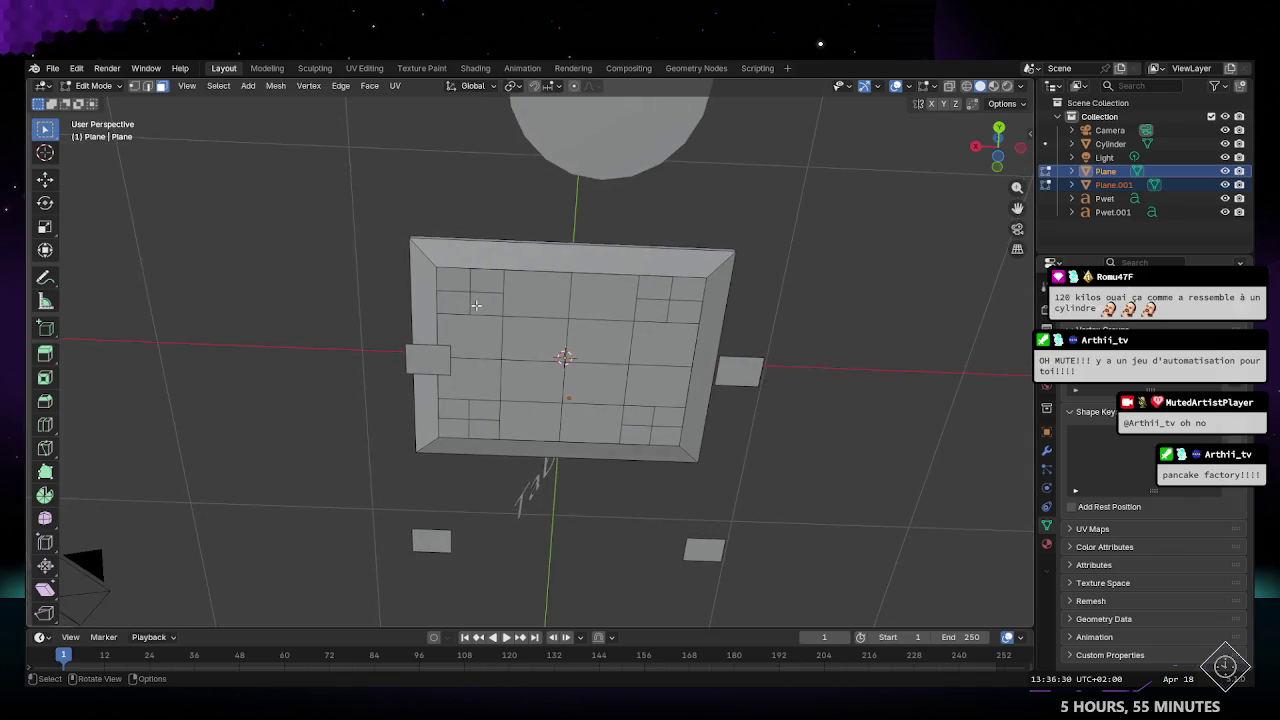
key(Tab)
key(Tab)
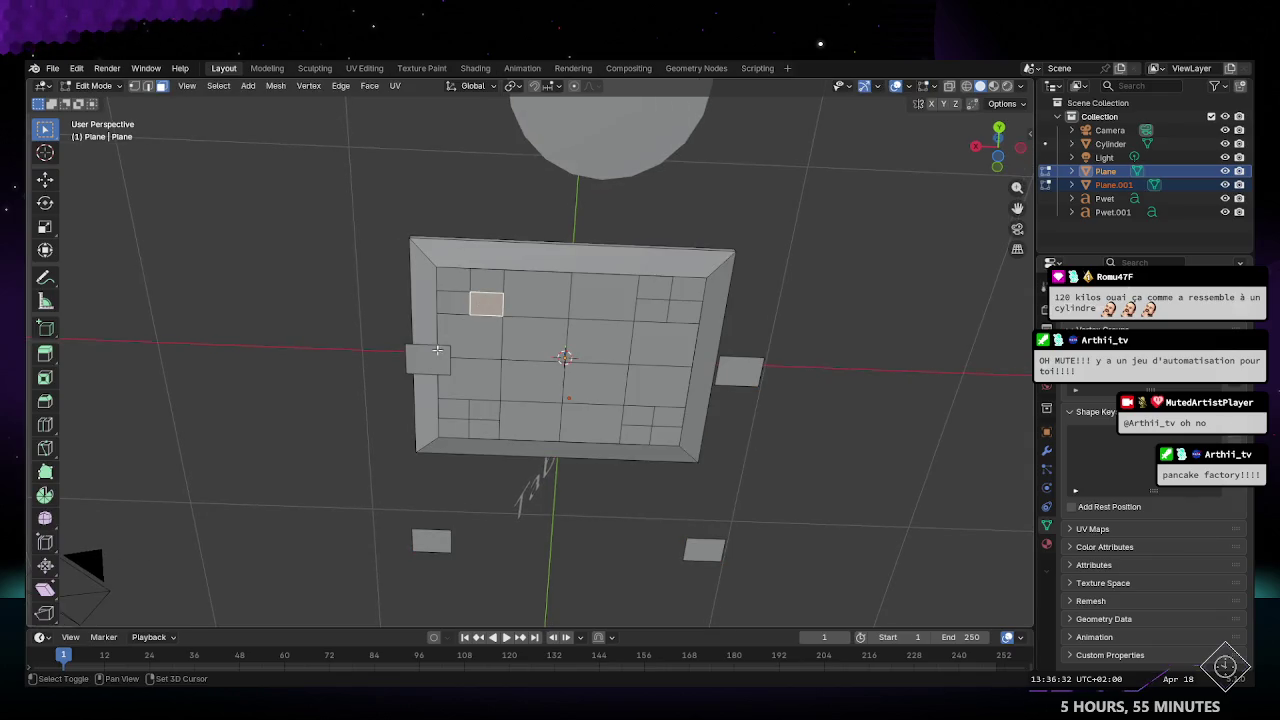
shift+click(436, 352)
mouse_move(508, 352)
middle_down()
mouse_move(590, 375)
mouse_move(568, 380)
mouse_move(264, 189)
middle_up()
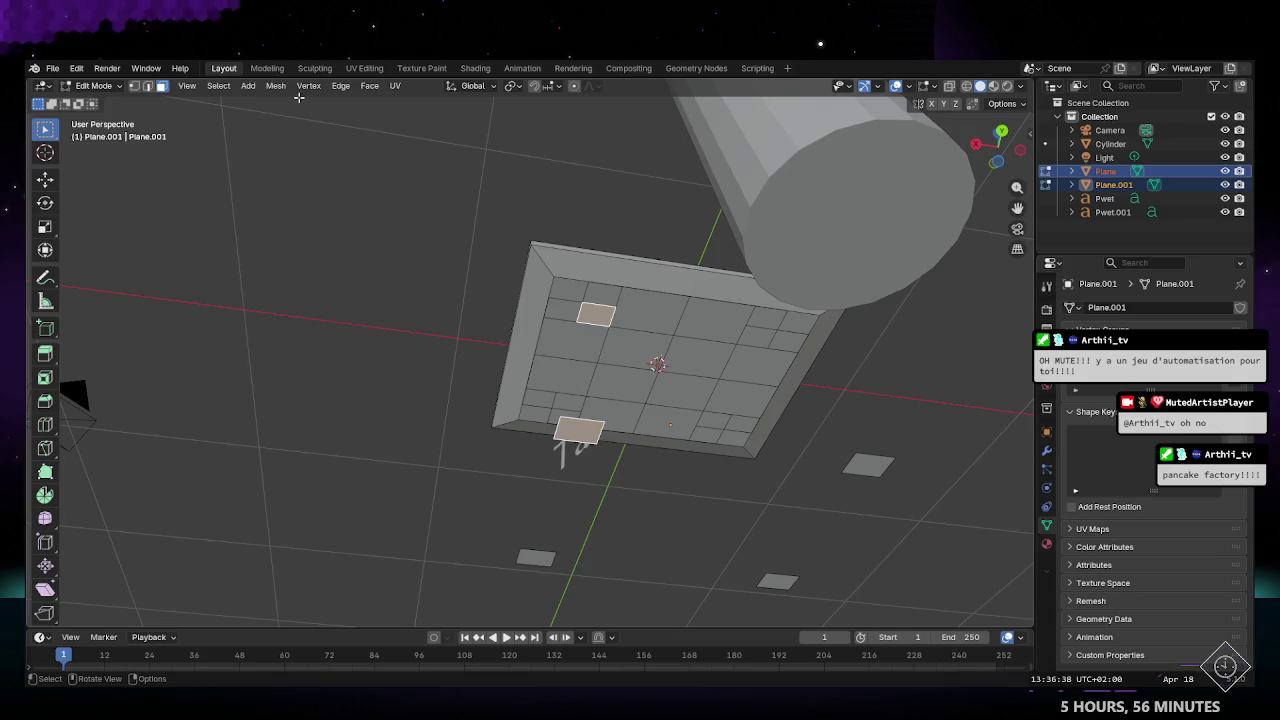
click(341, 86)
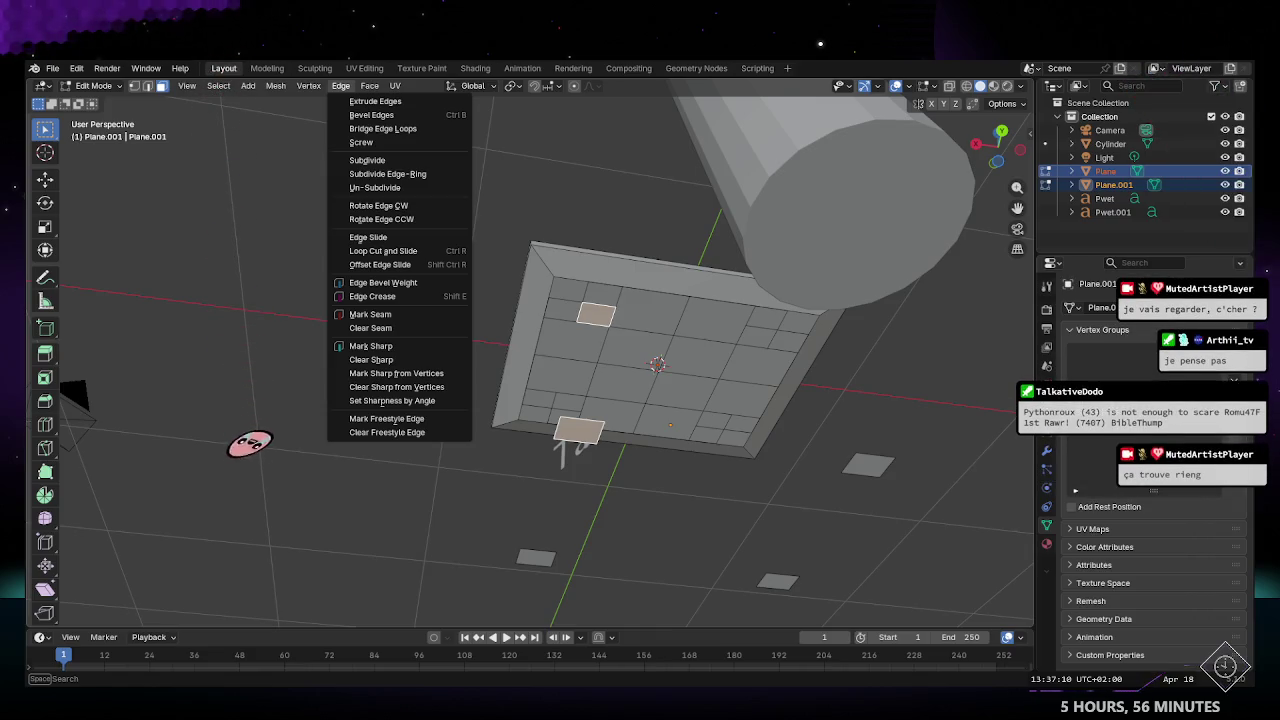
Step: Select tabletop edge loops and attempt Face > Grid Fill on them
mouse_move(464, 452)
middle_down()
mouse_move(606, 391)
mouse_move(596, 311)
middle_up()
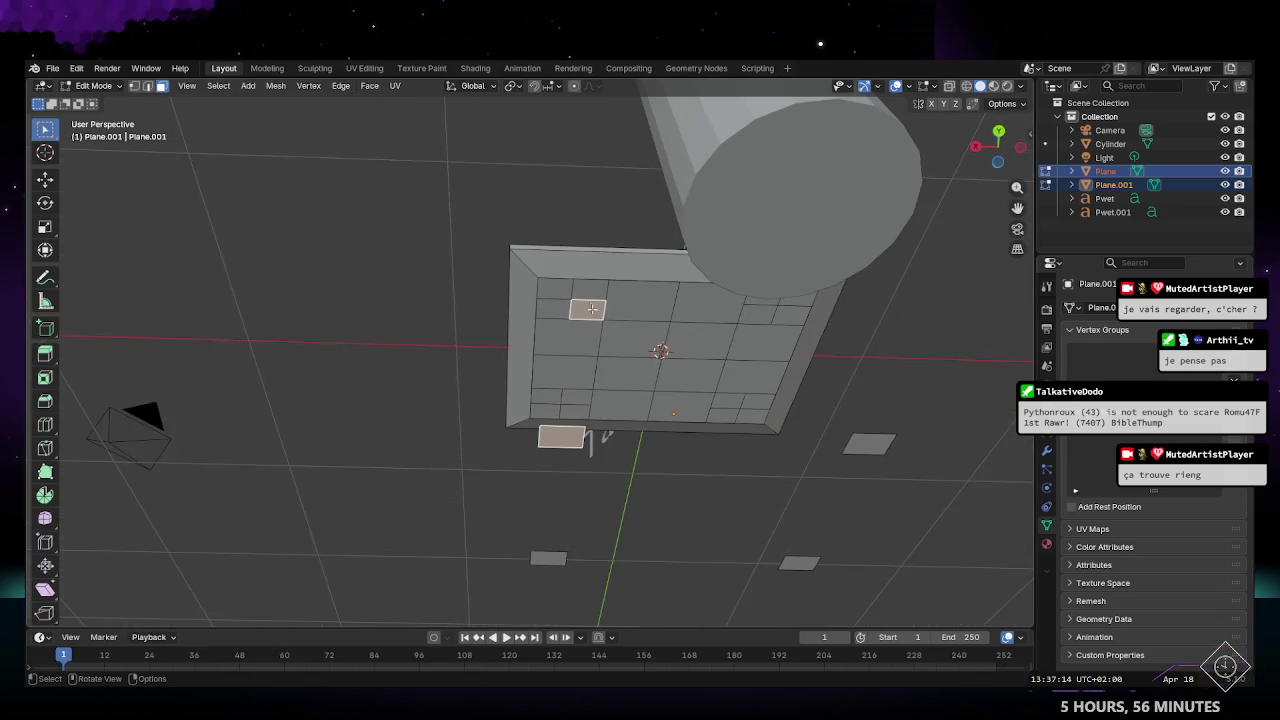
scroll(596, 311, up, 1)
scroll(628, 276, up, 1)
click(614, 273)
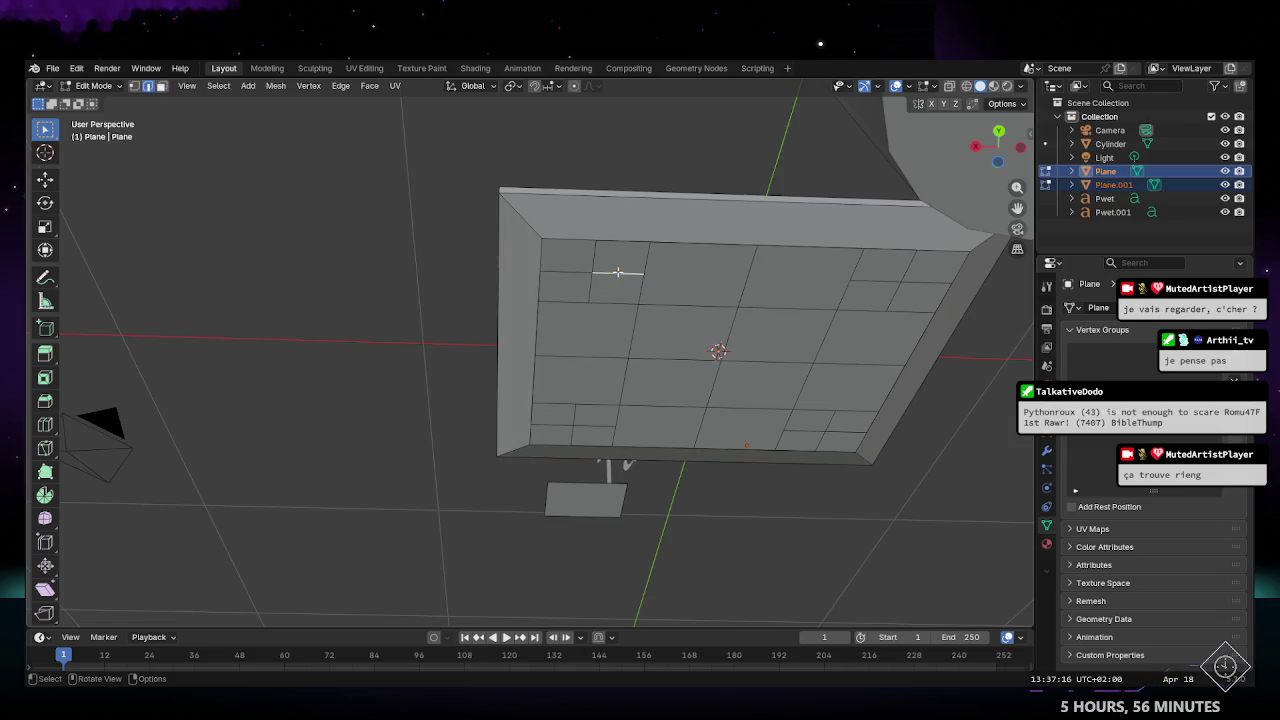
alt+click(590, 484)
shift+click(621, 270)
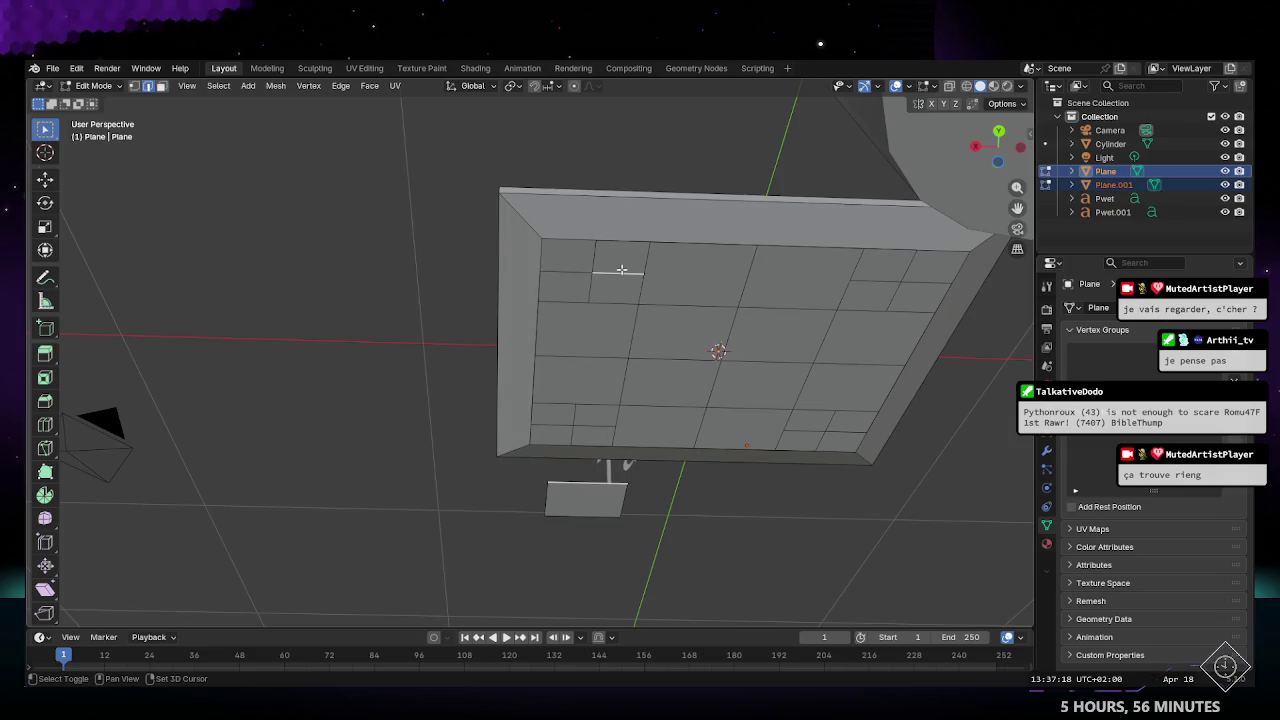
middle_drag(687, 402, 628, 384)
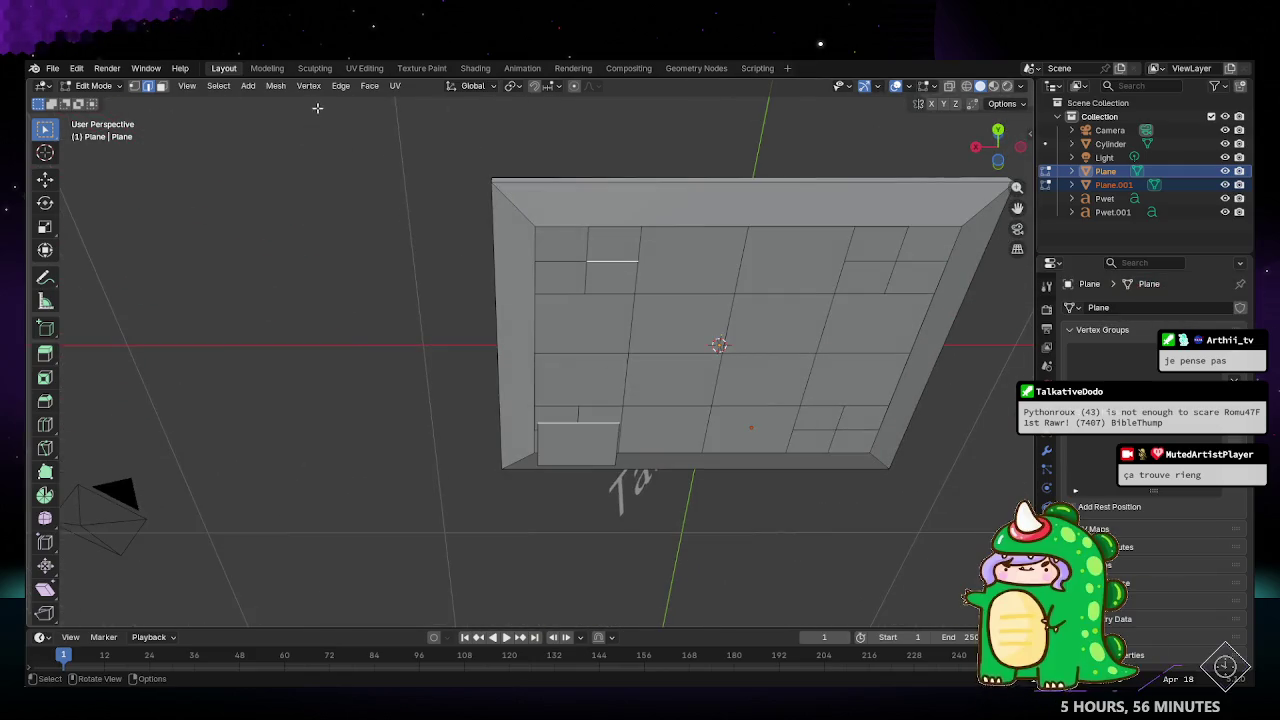
click(367, 86)
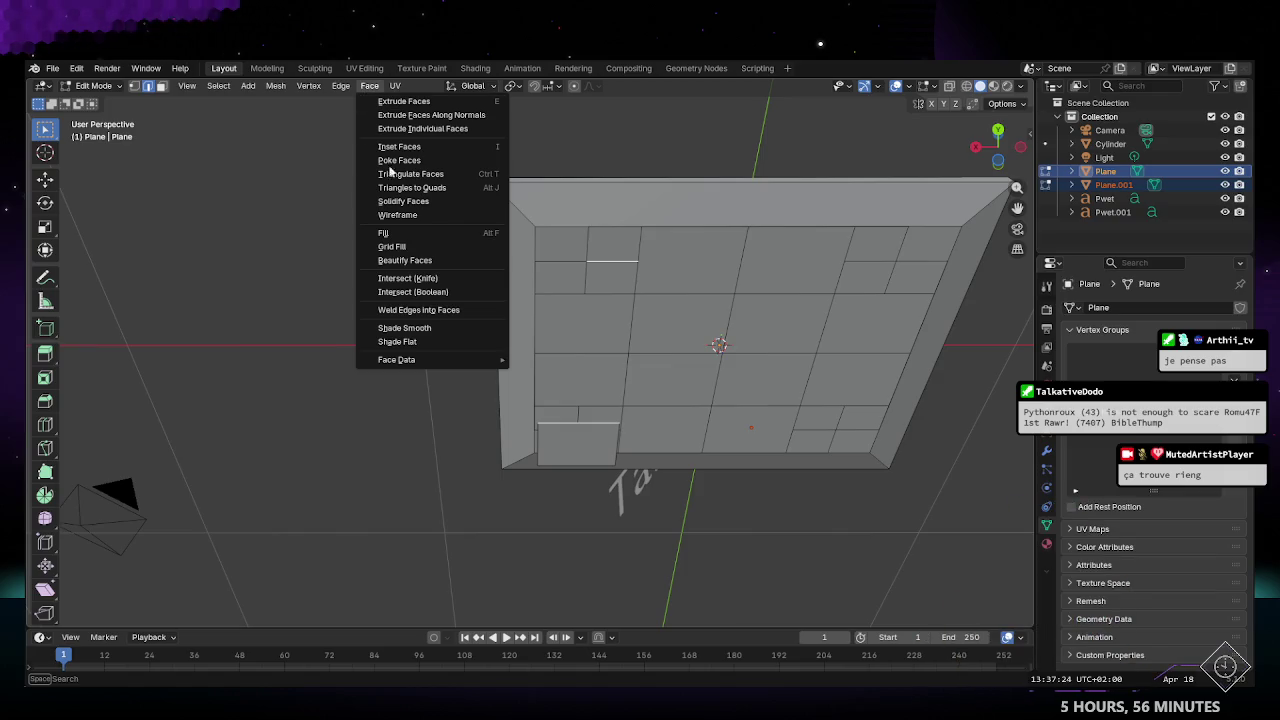
click(392, 246)
Step: Switch to vertex select, clear the selection, and pick a new strip of tabletop faces
middle_drag(406, 246, 518, 680)
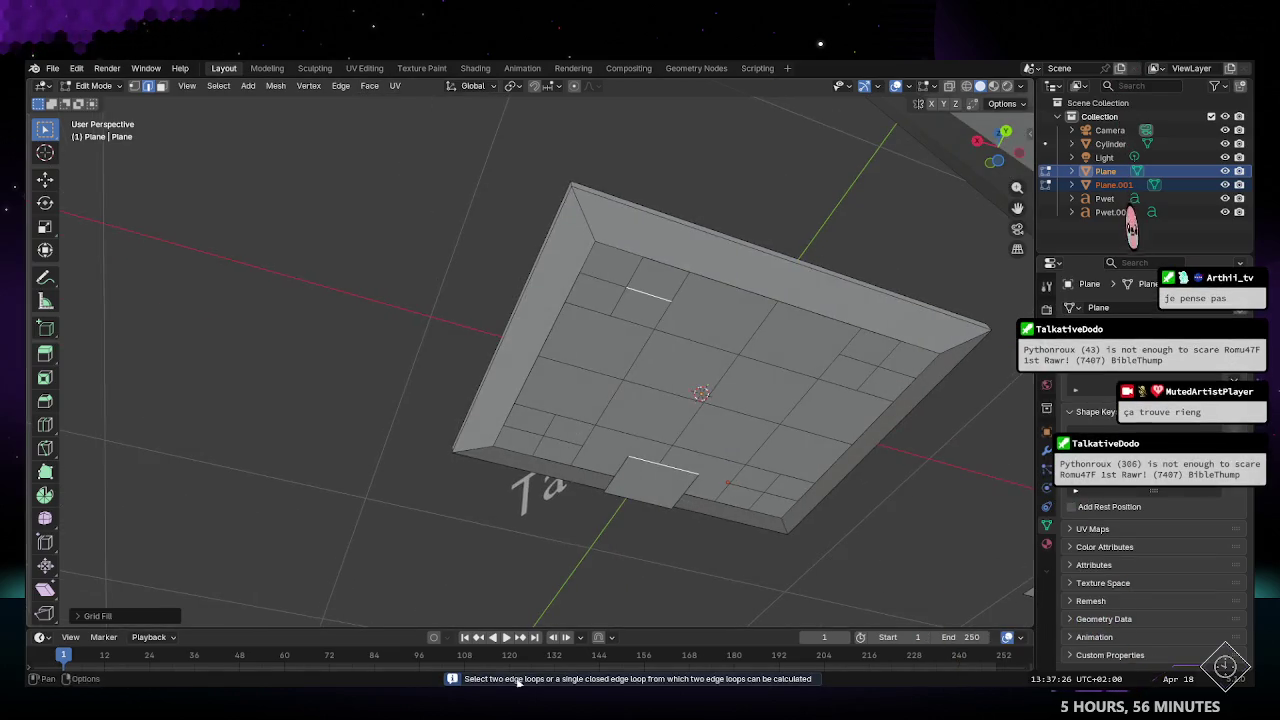
middle_drag(620, 455, 643, 447)
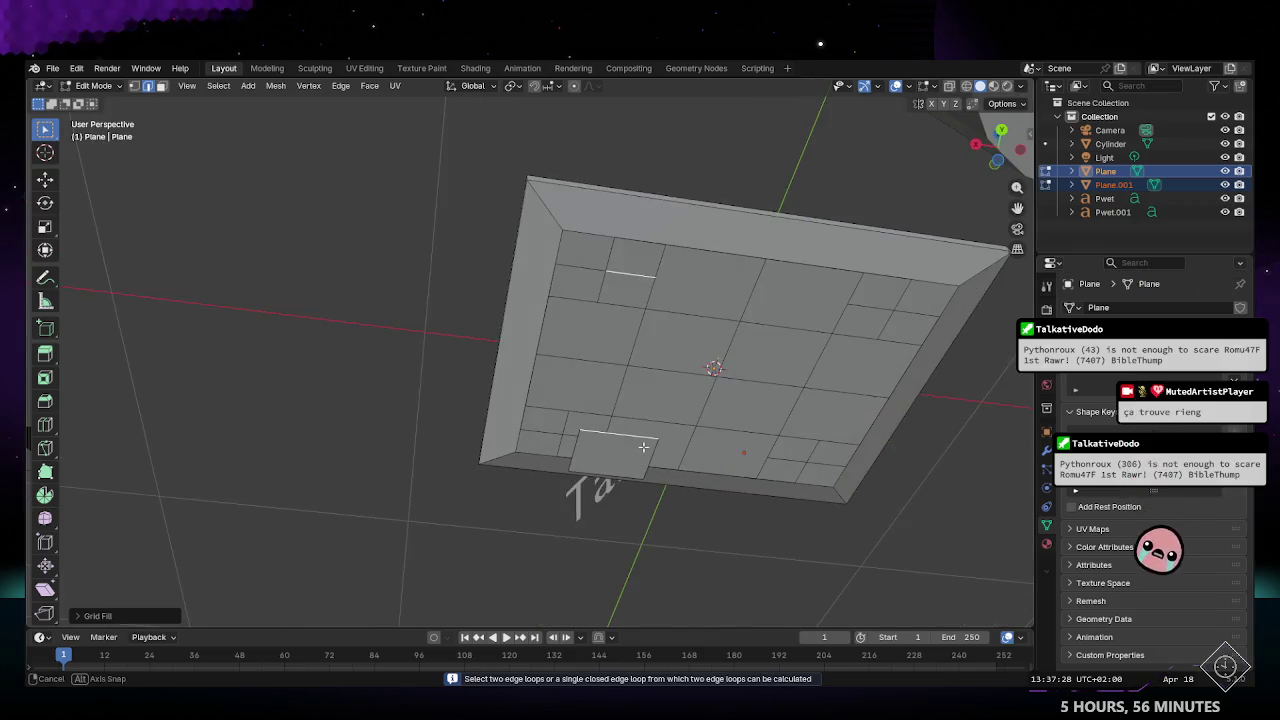
scroll(665, 480, down, 2)
scroll(687, 511, down, 2)
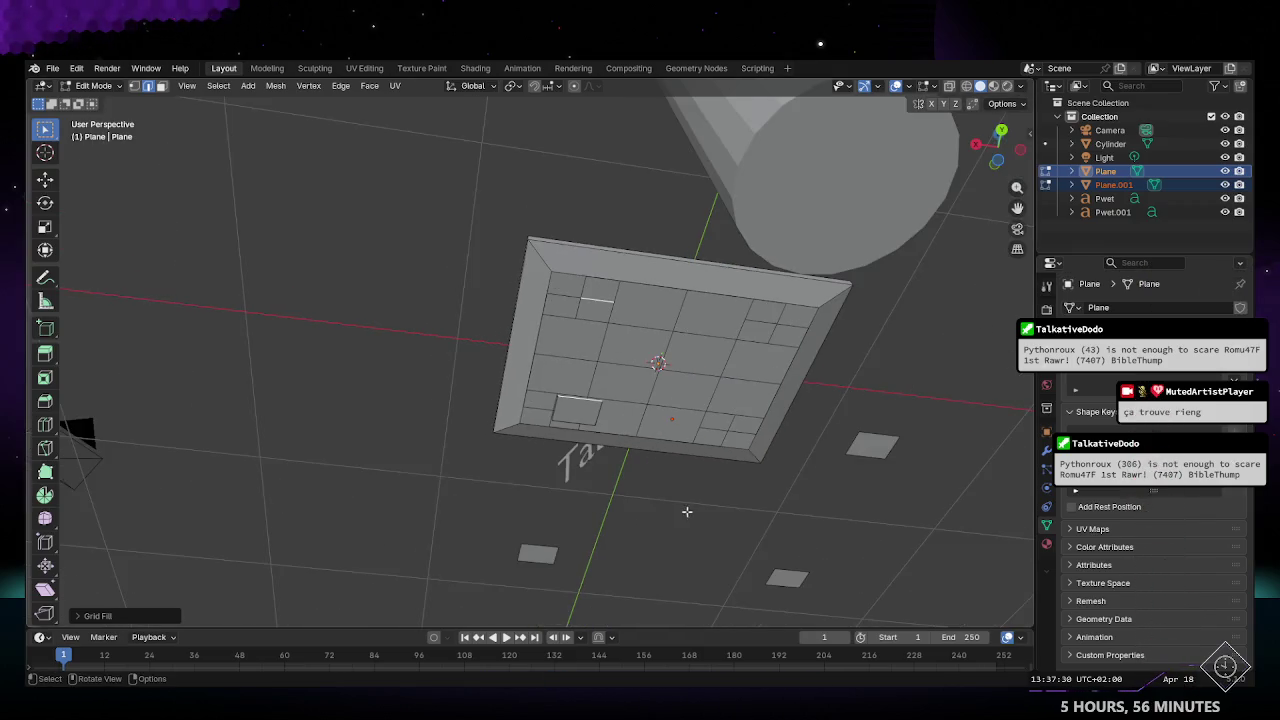
scroll(590, 365, up, 1)
scroll(598, 309, up, 1)
scroll(603, 315, up, 1)
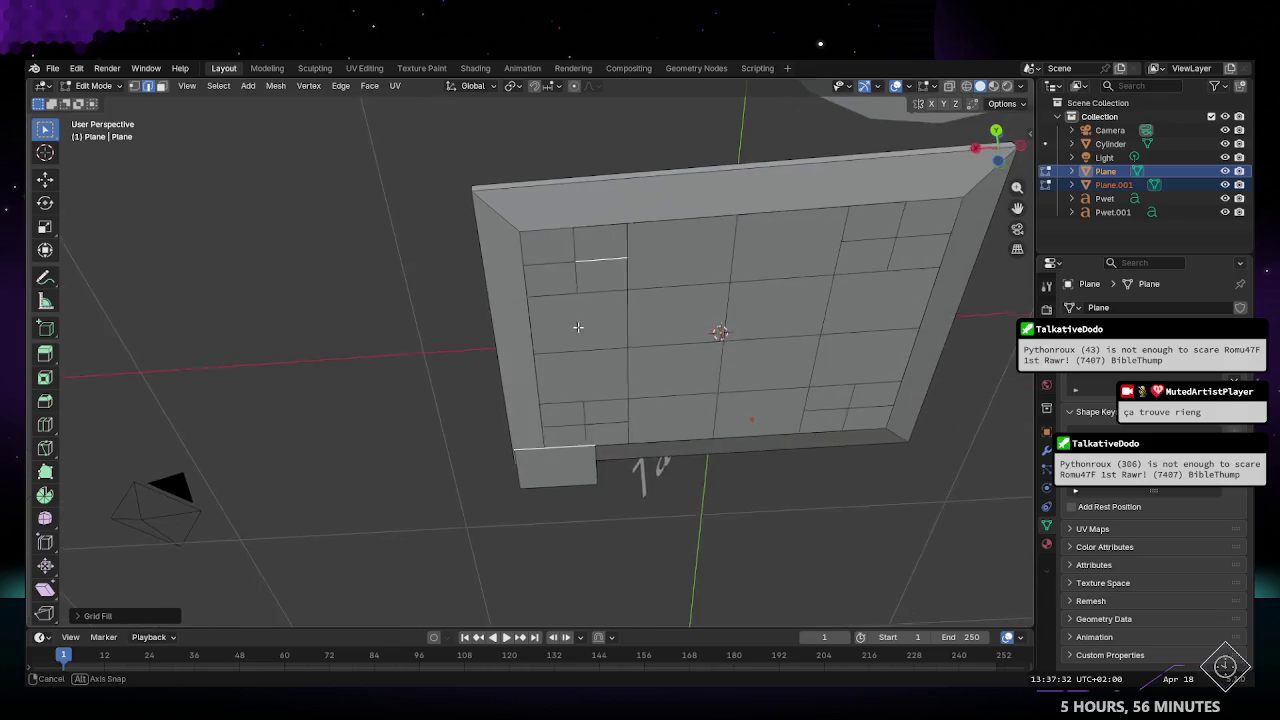
key(1)
key(alt+a)
alt+click(627, 254)
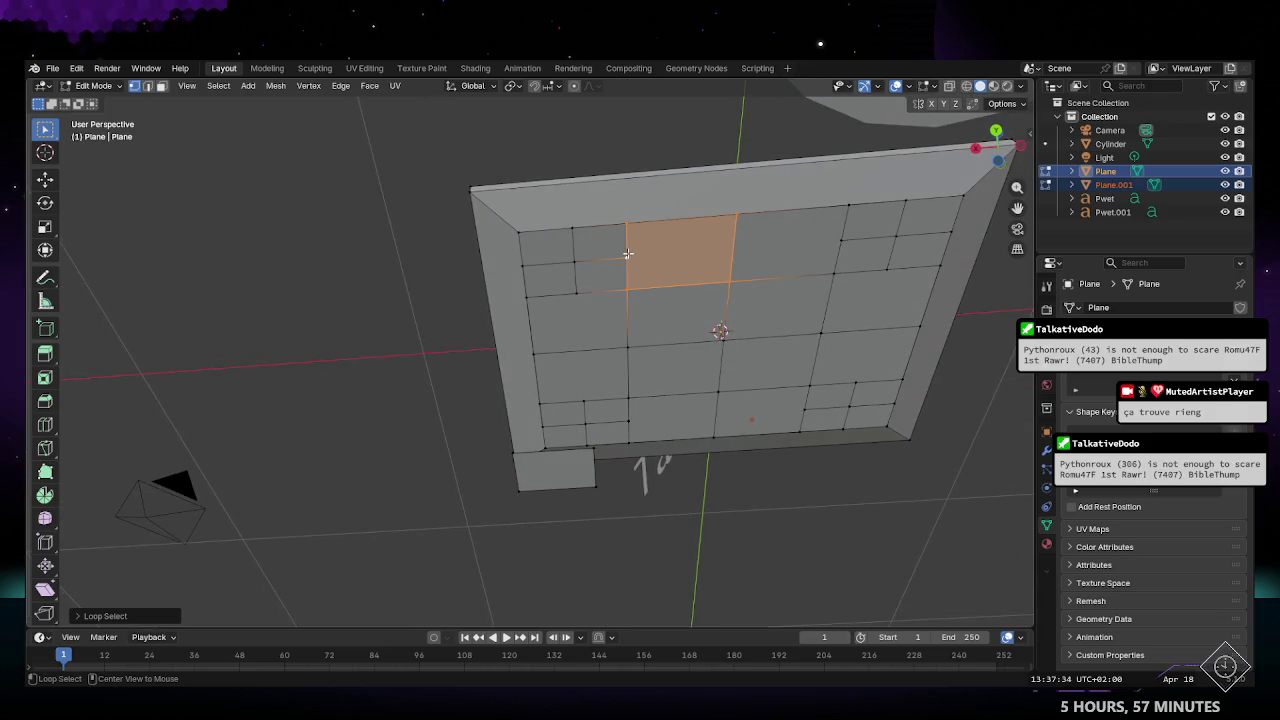
Step: Select a tabletop centre vertex and a leg vertex, then try Face > Fill, which fills nothing
click(582, 255)
shift+click(591, 452)
middle_drag(514, 452, 663, 409)
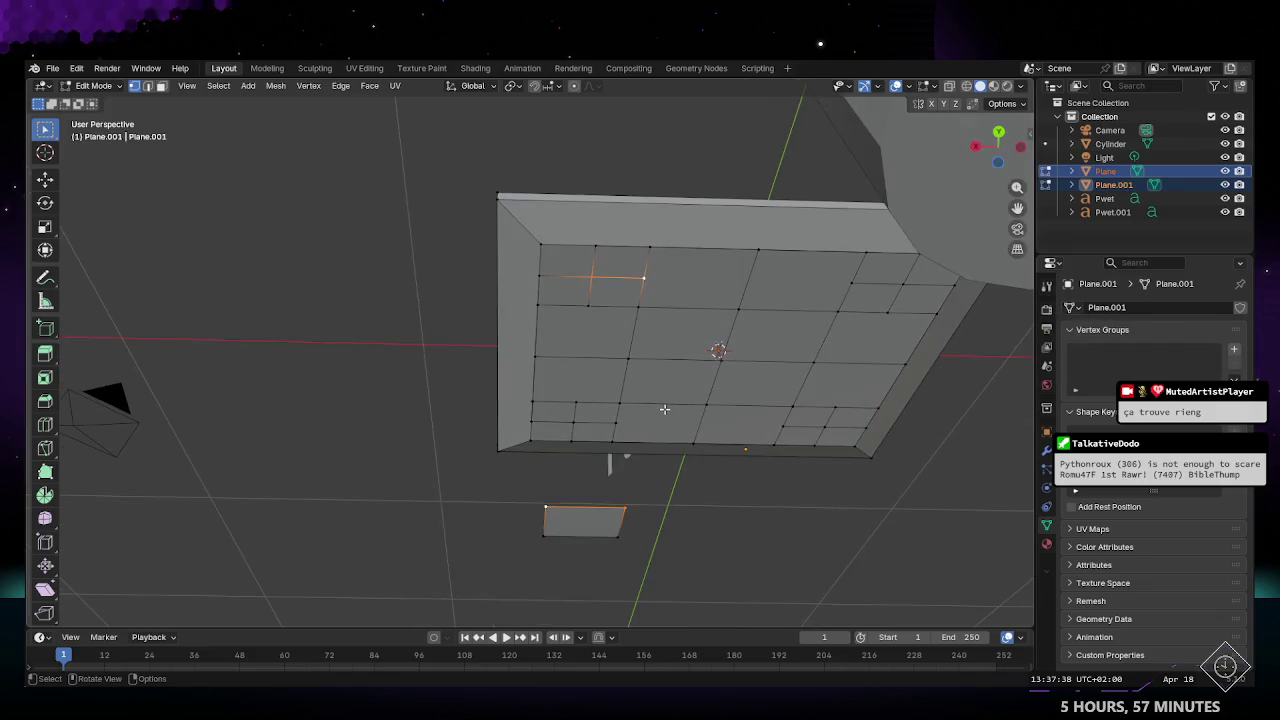
click(369, 86)
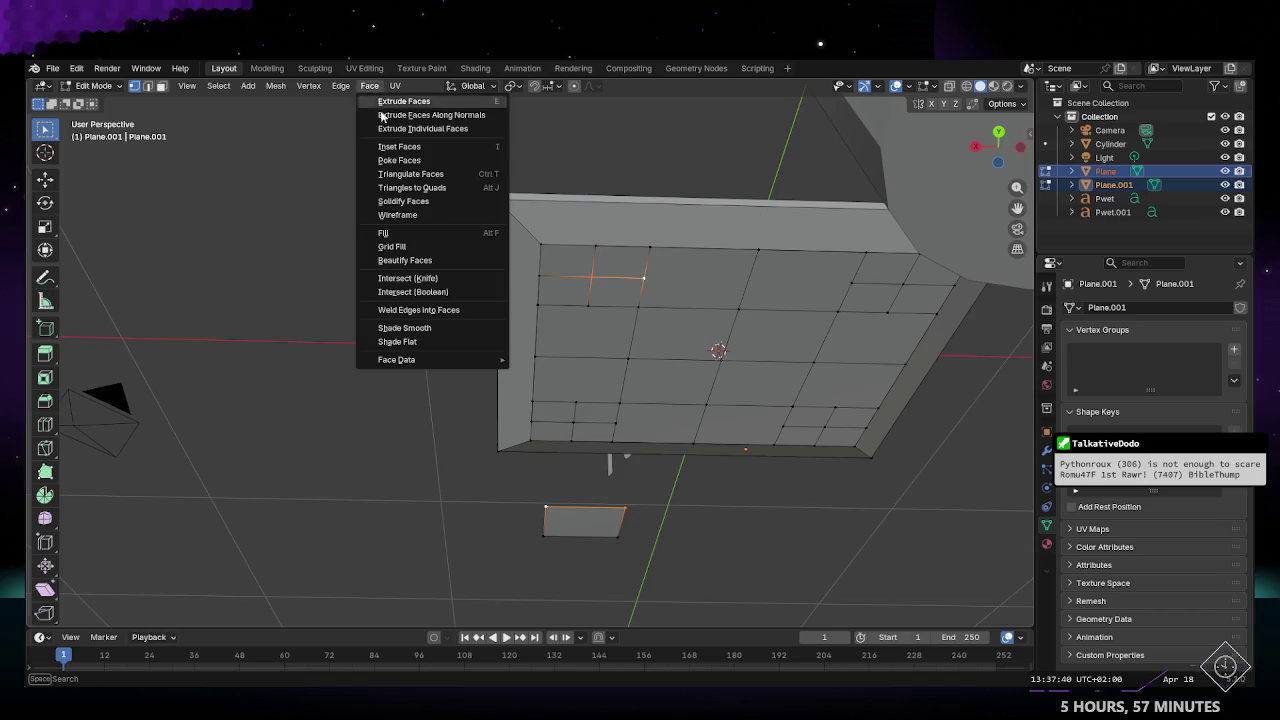
click(433, 237)
mouse_move(433, 237)
middle_down()
mouse_move(560, 386)
mouse_move(655, 359)
middle_up()
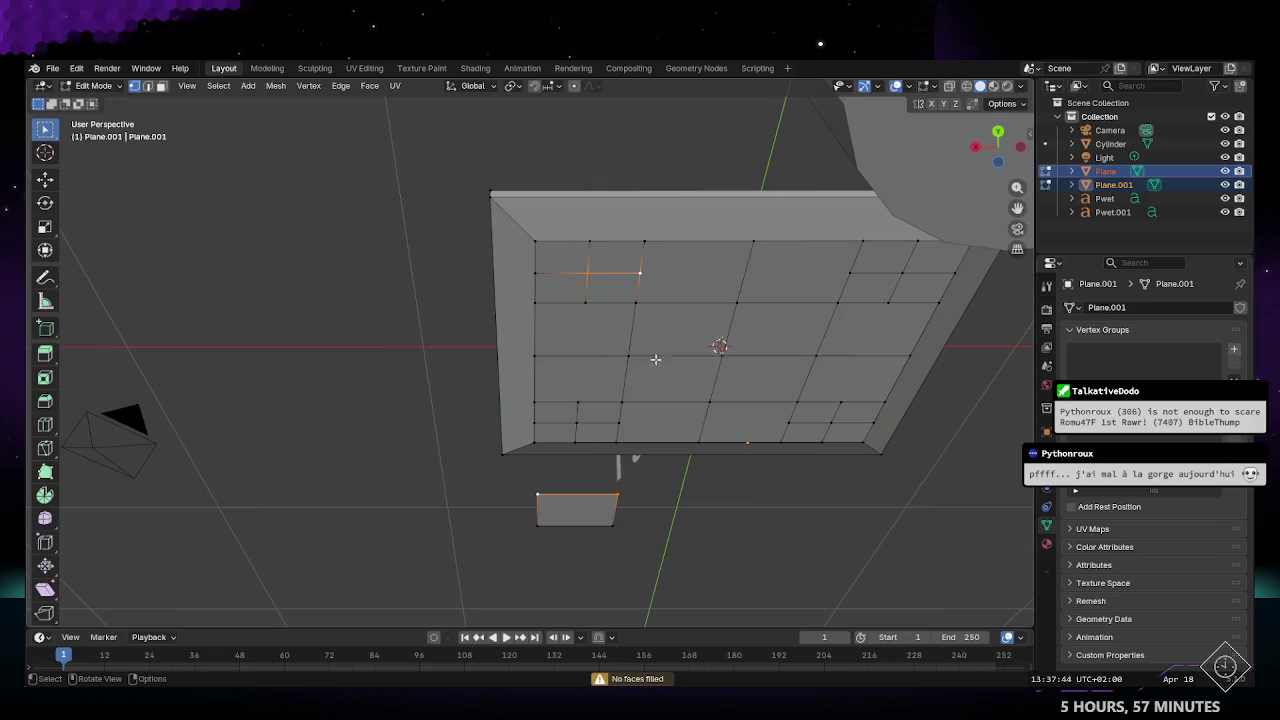
Step: Retry the fill on Plane.001's selected geometry, then bring up Plane's merge options
click(612, 271)
click(612, 271)
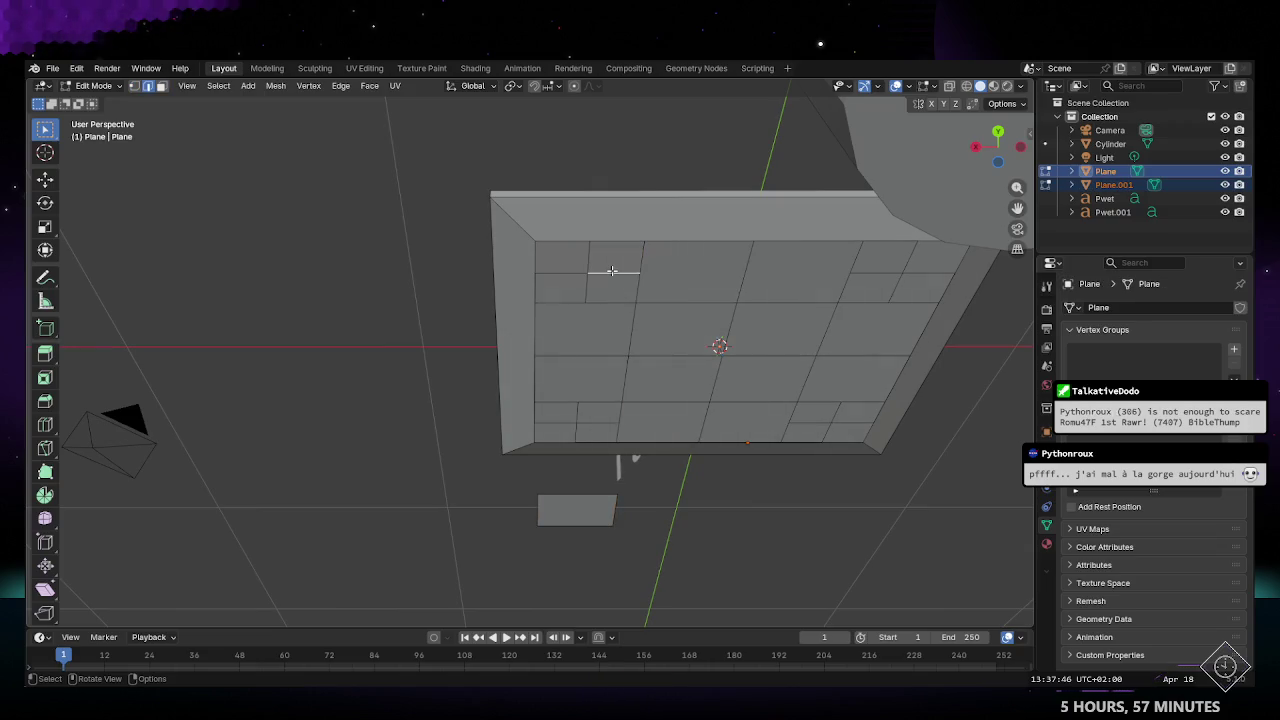
shift+click(578, 496)
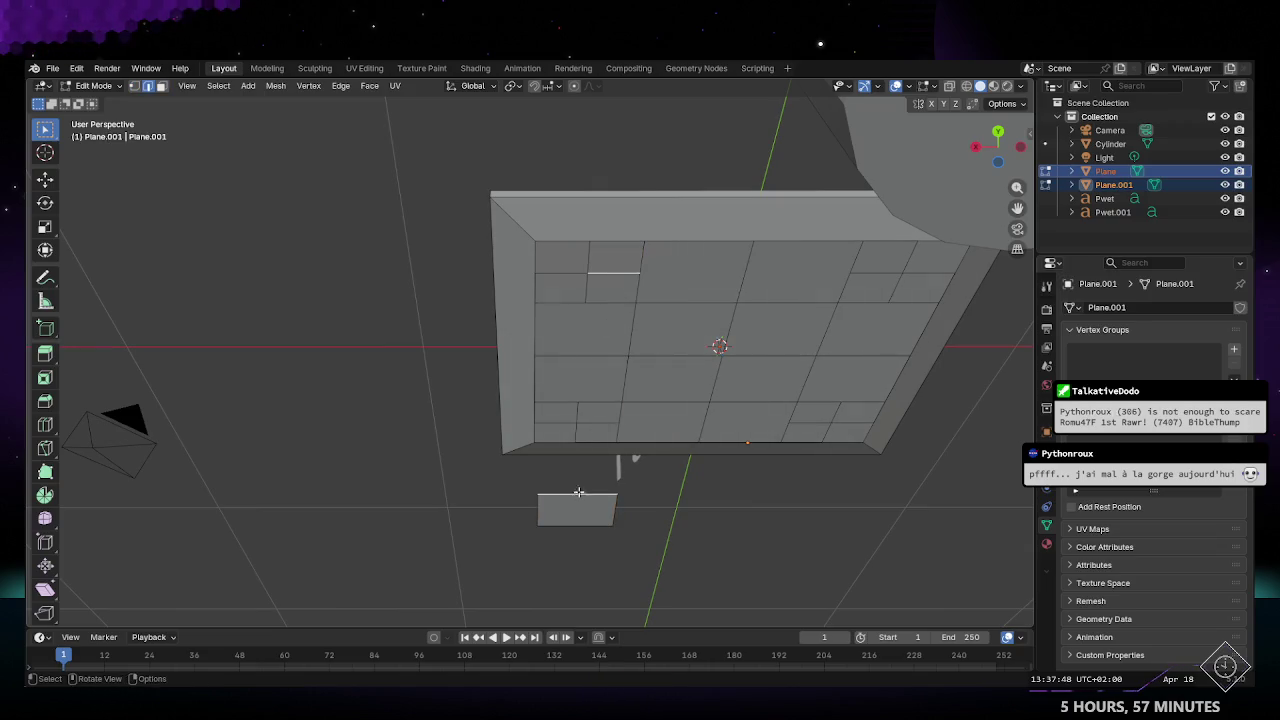
click(308, 85)
click(401, 233)
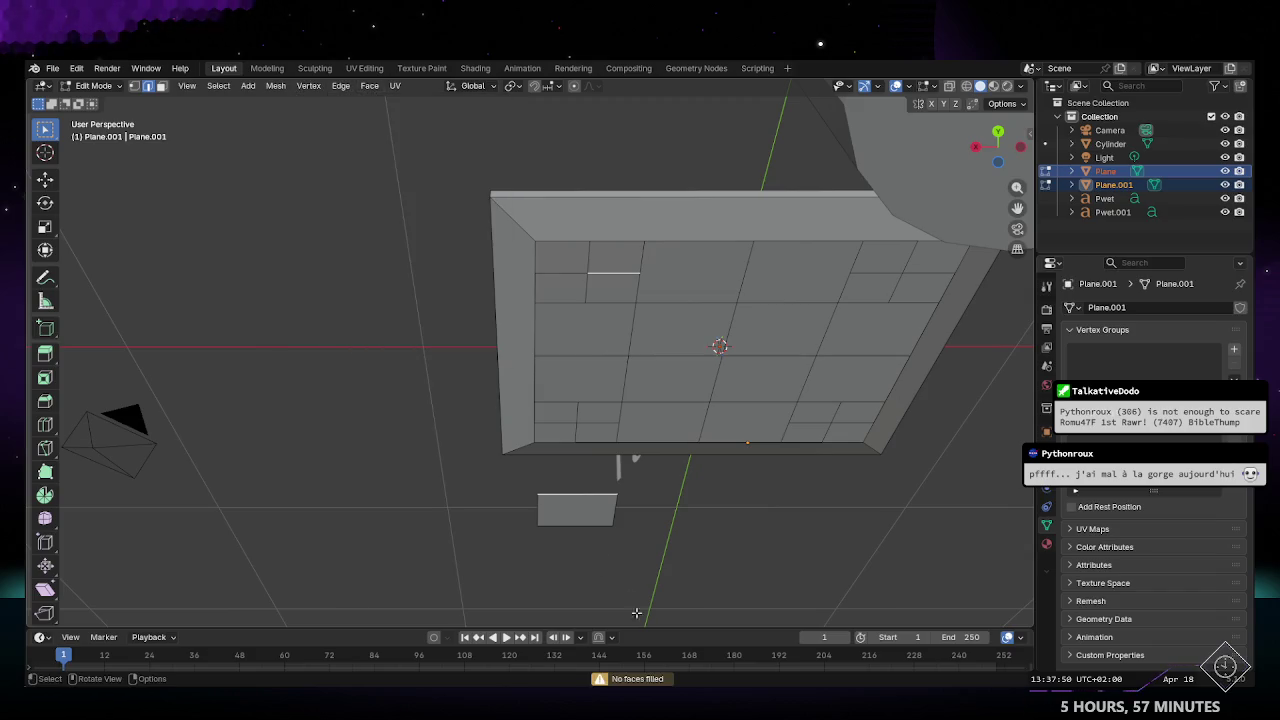
right_click(1108, 173)
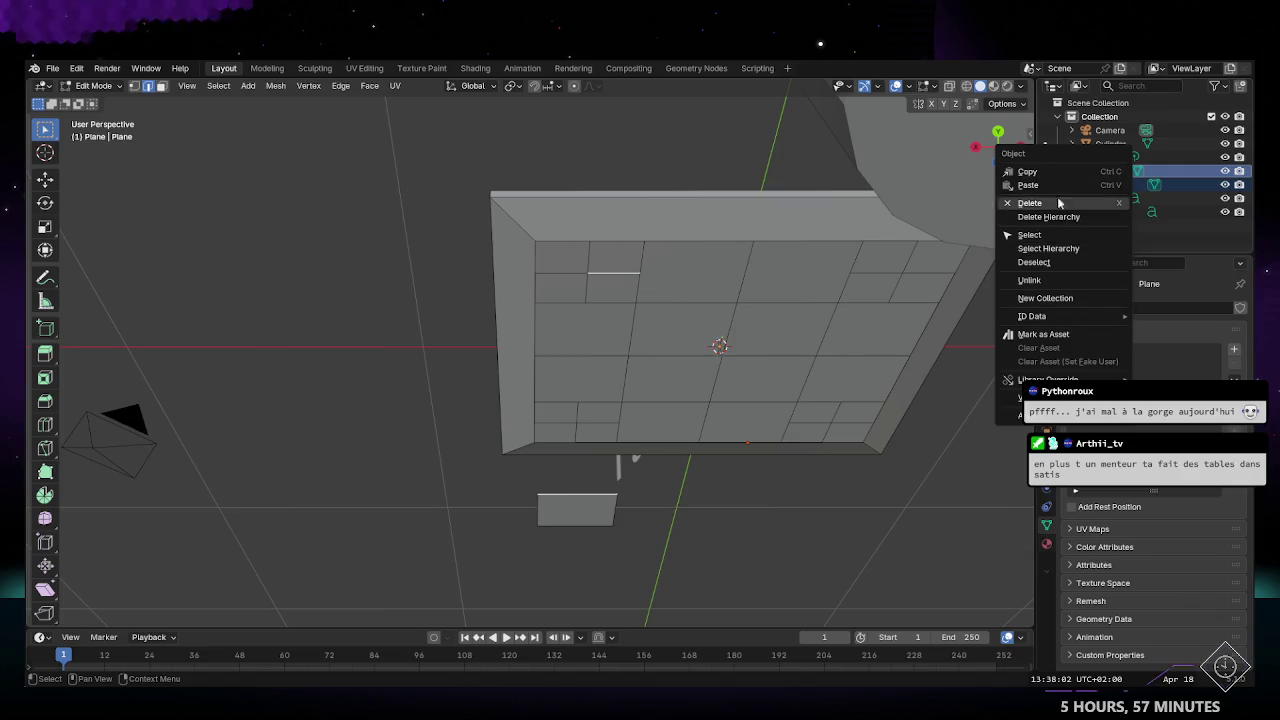
click(278, 87)
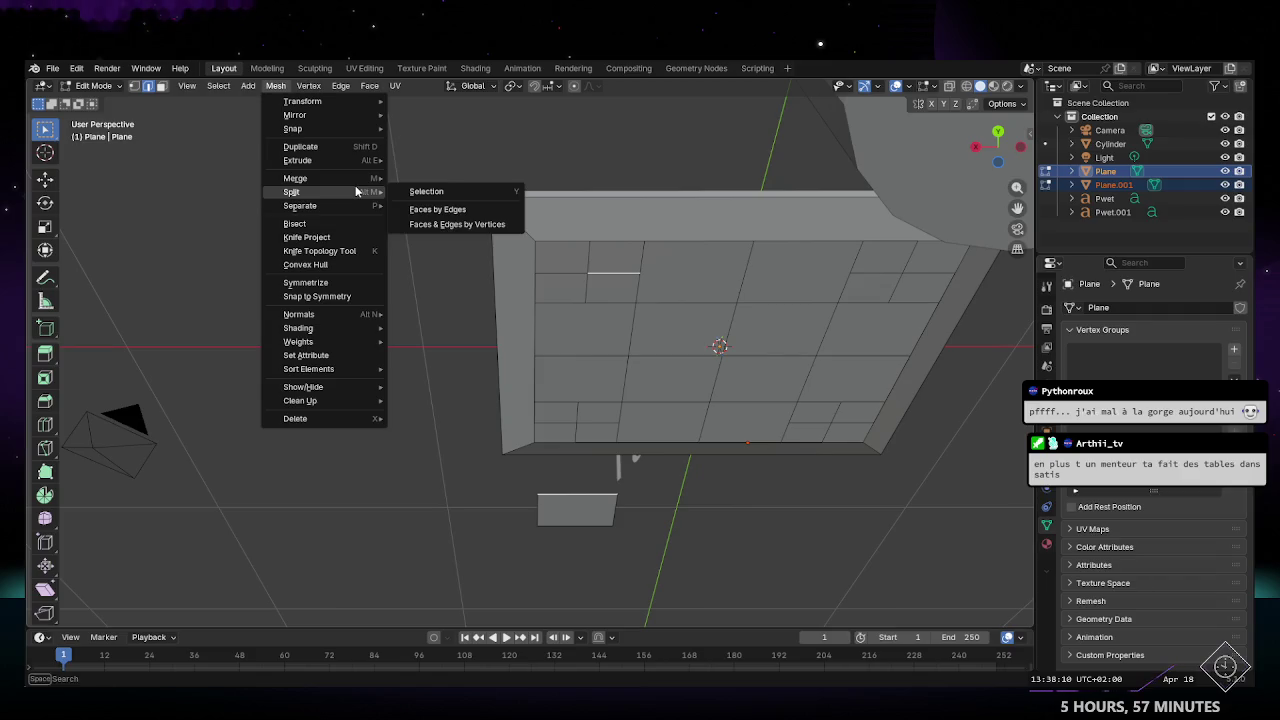
mouse_move(295, 178)
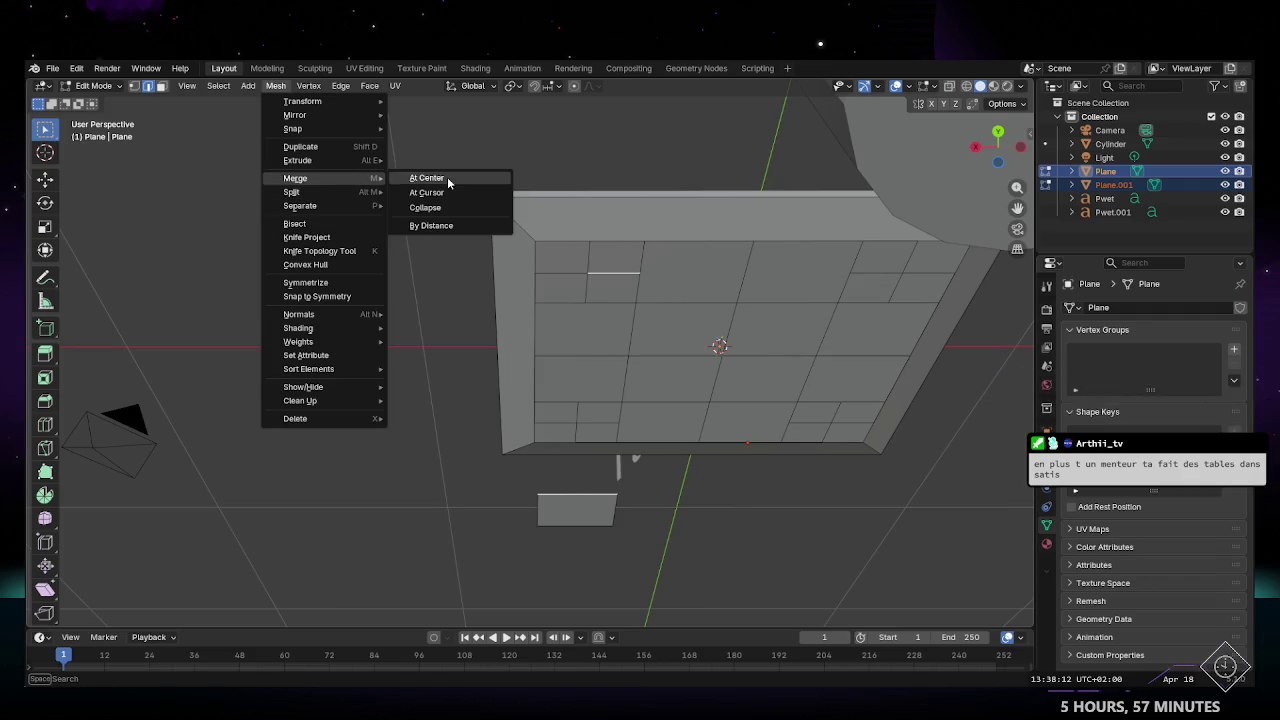
Step: Merge the selected vertices at center and re-enter Edit Mode on Plane.001
click(447, 177)
key(Tab)
middle_drag(618, 337, 620, 306)
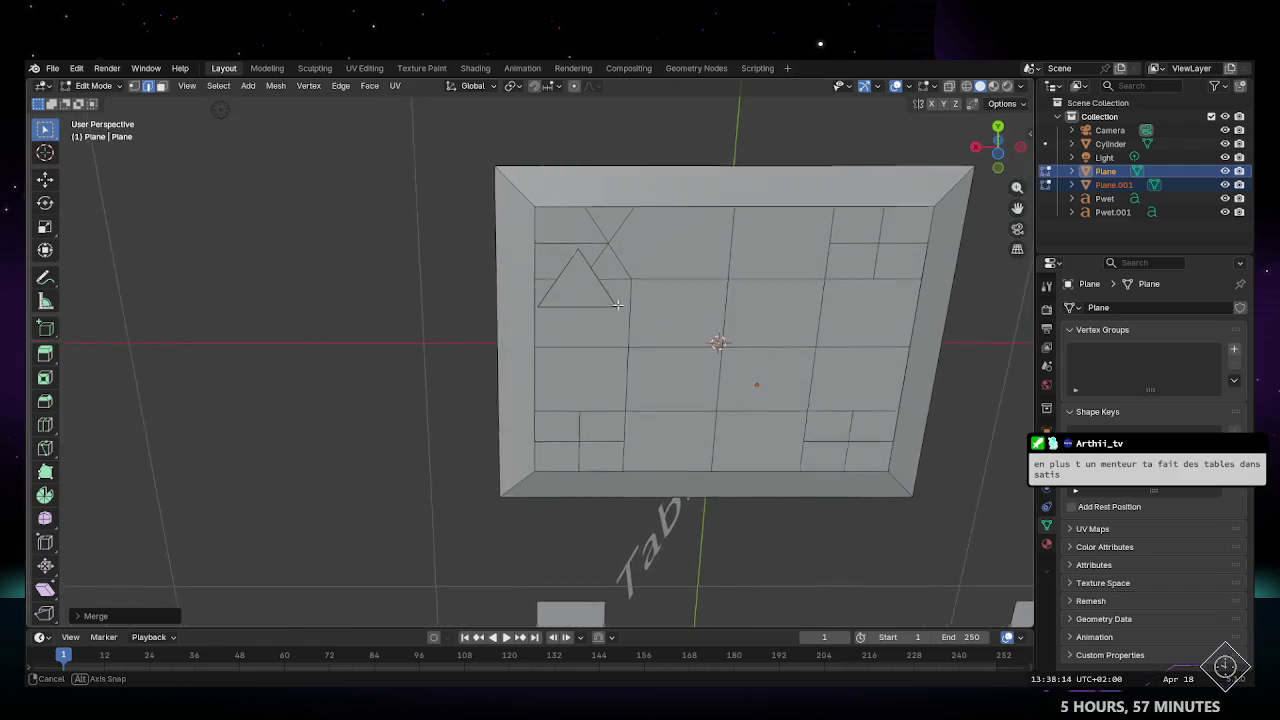
click(620, 306)
key(Tab)
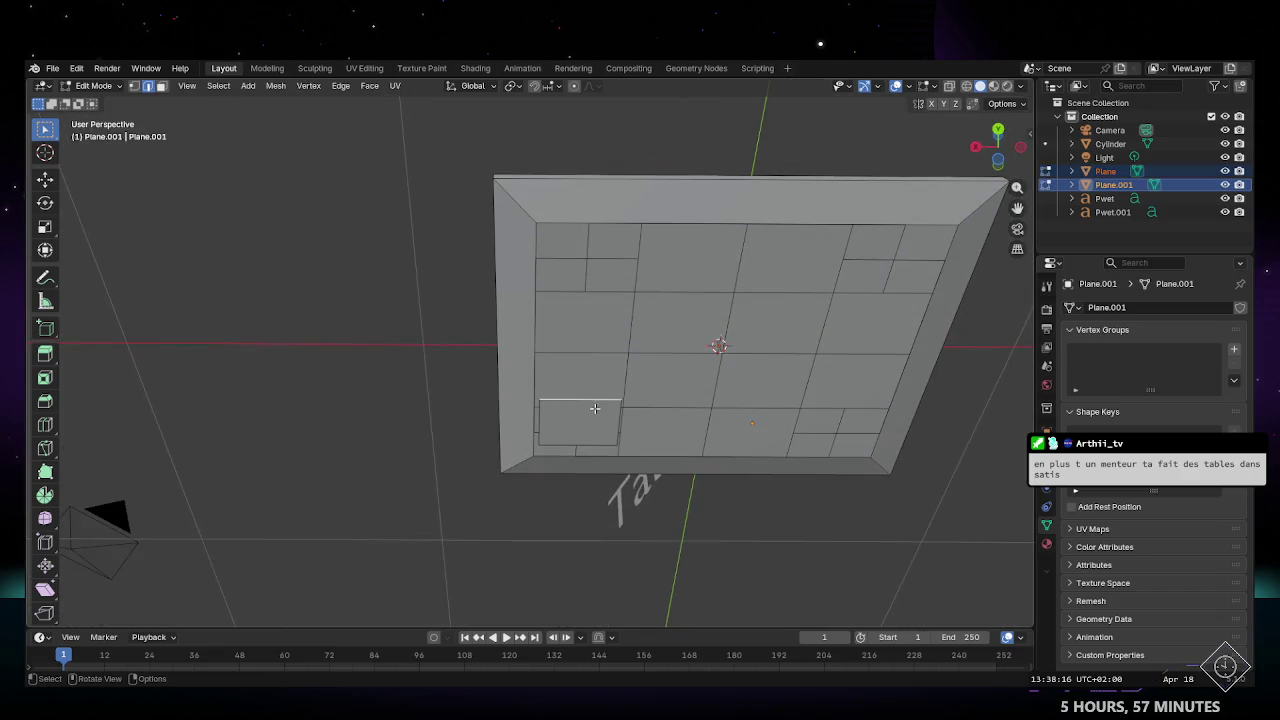
Step: Select the top-left and bottom-left underside corner faces, trying and undoing a merge
click(572, 421)
click(606, 218)
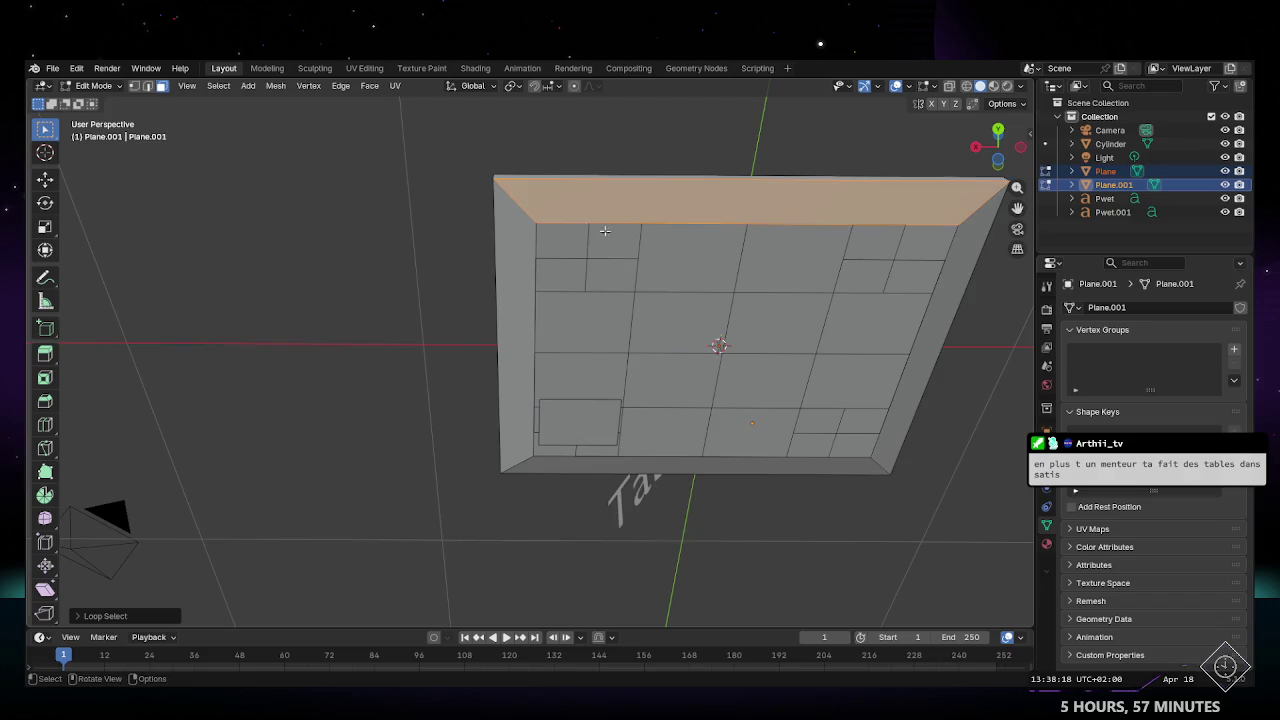
click(621, 245)
shift+click(577, 423)
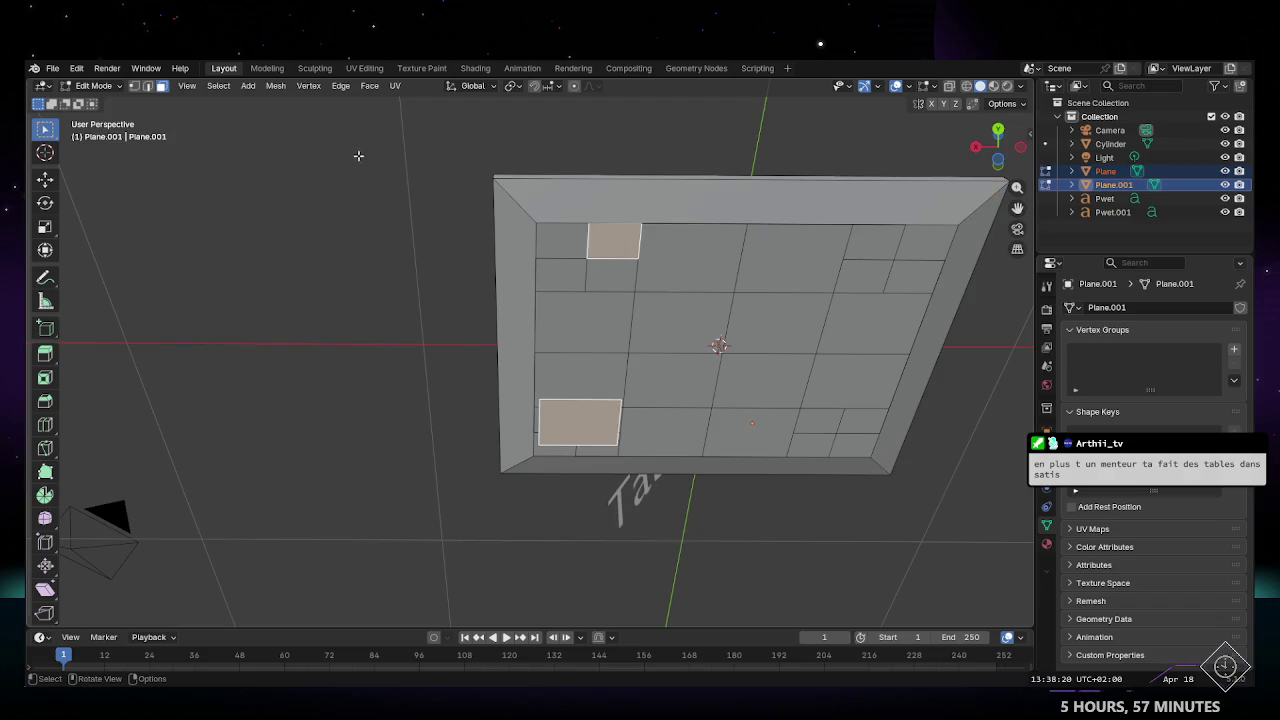
click(308, 86)
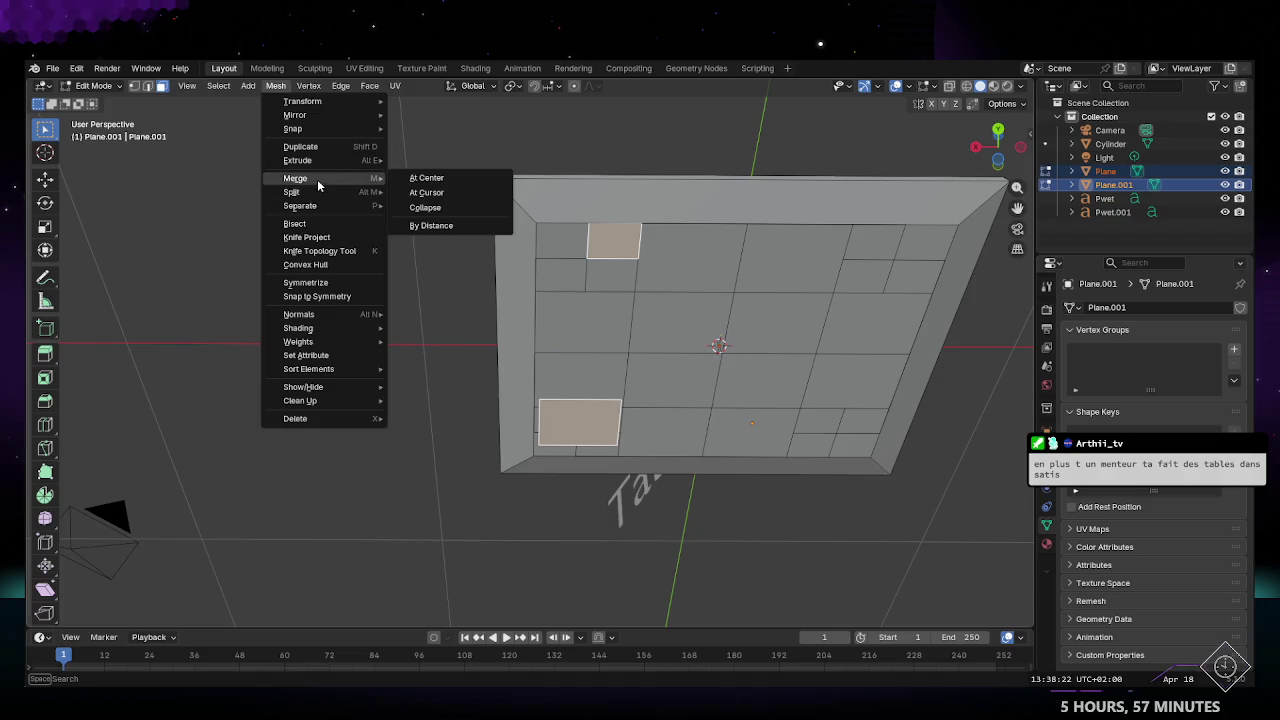
click(490, 198)
key(ctrl+z)
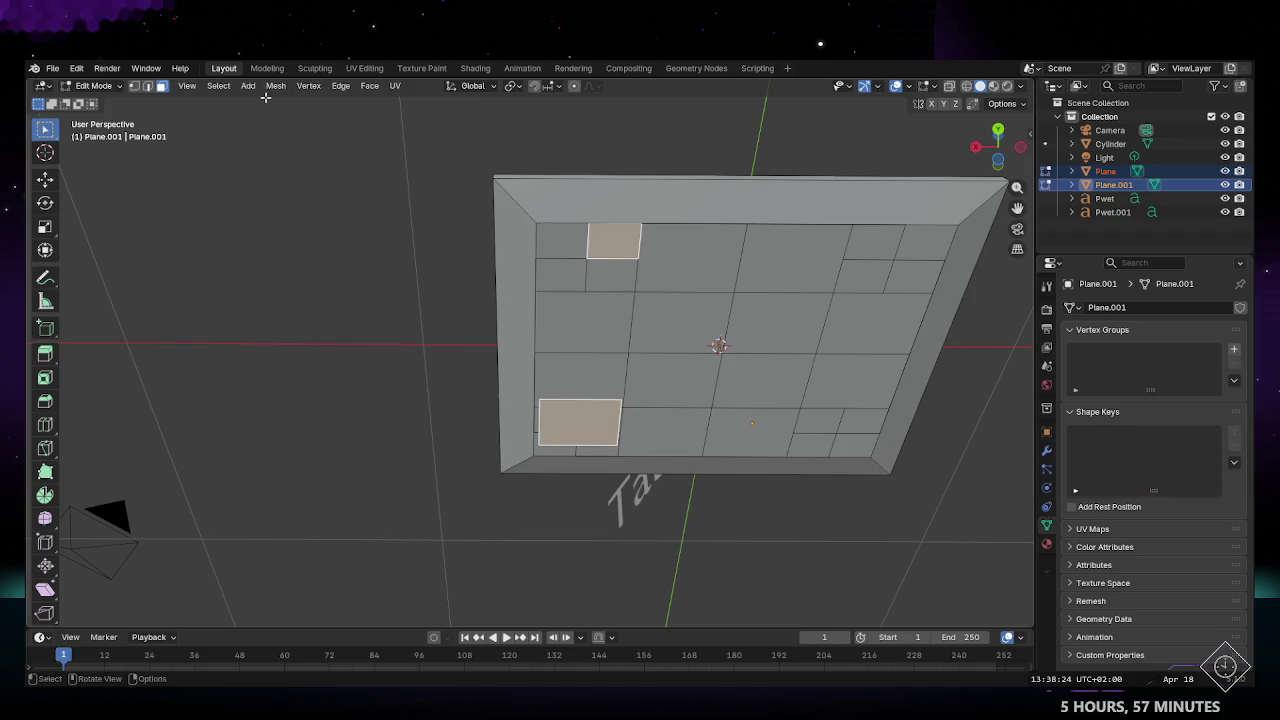
click(246, 86)
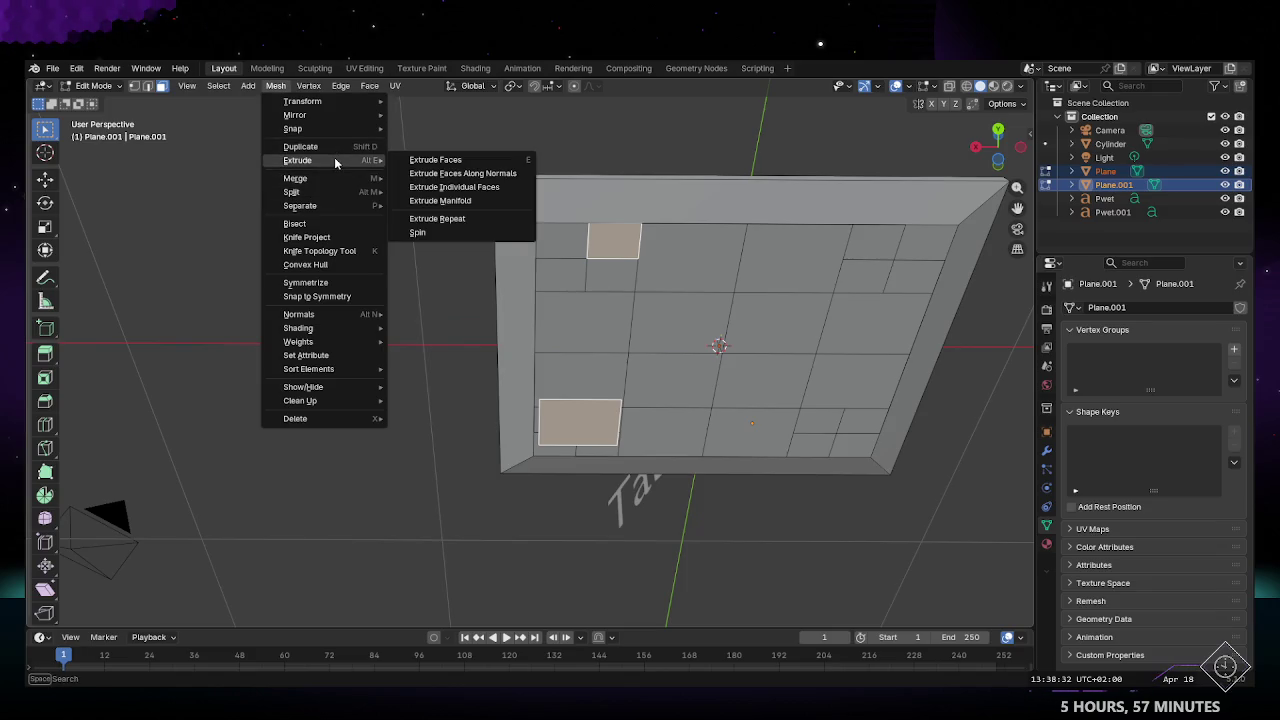
click(440, 160)
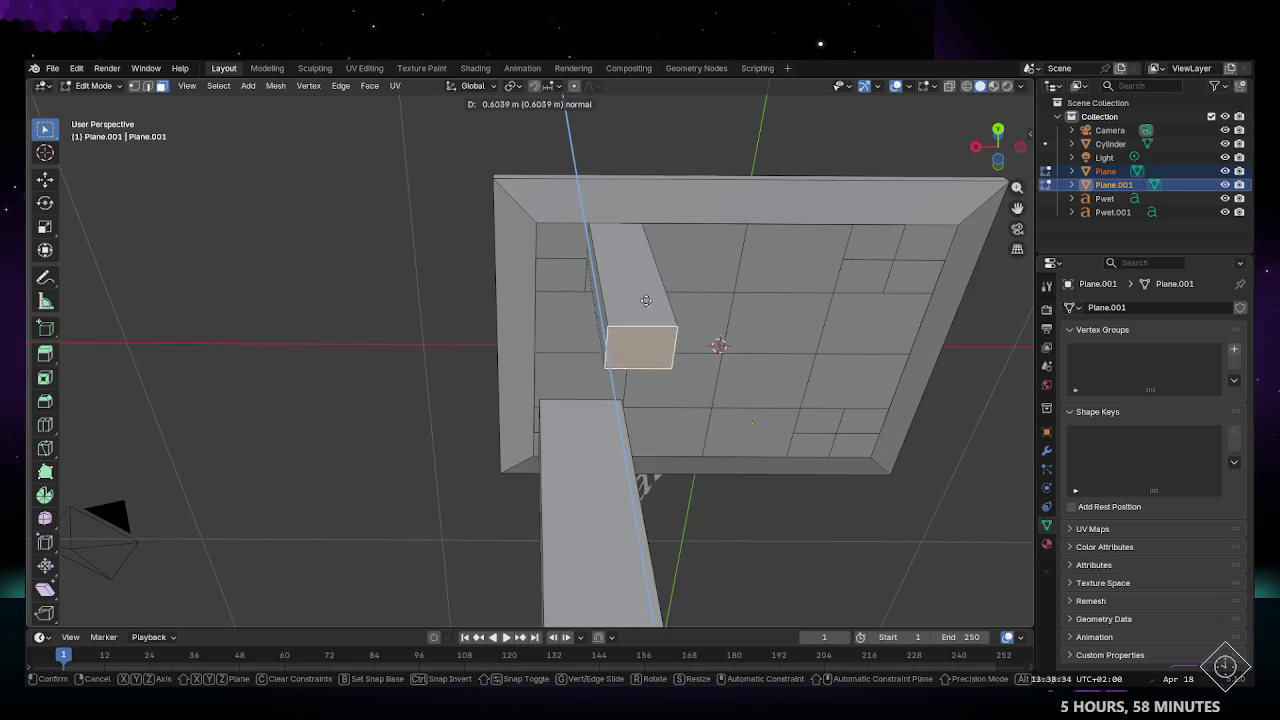
click(643, 339)
mouse_move(643, 339)
middle_down()
mouse_move(716, 488)
mouse_move(677, 351)
middle_up()
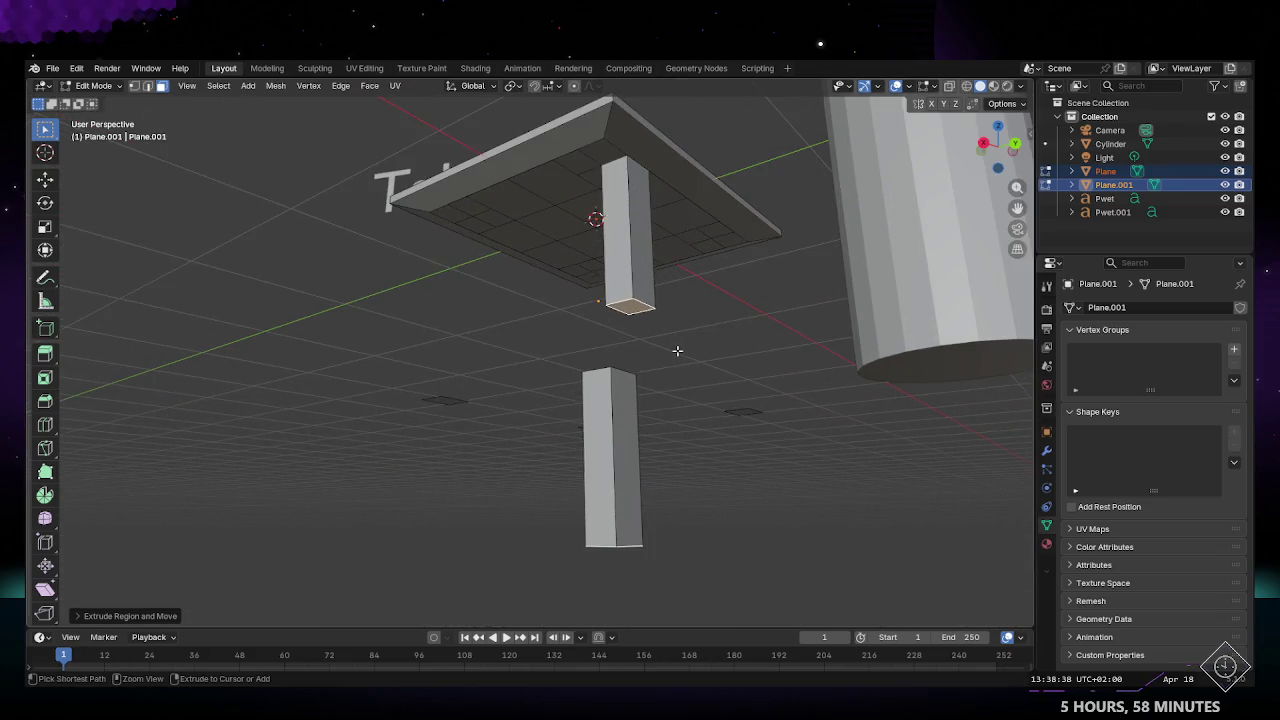
middle_drag(677, 351, 560, 381)
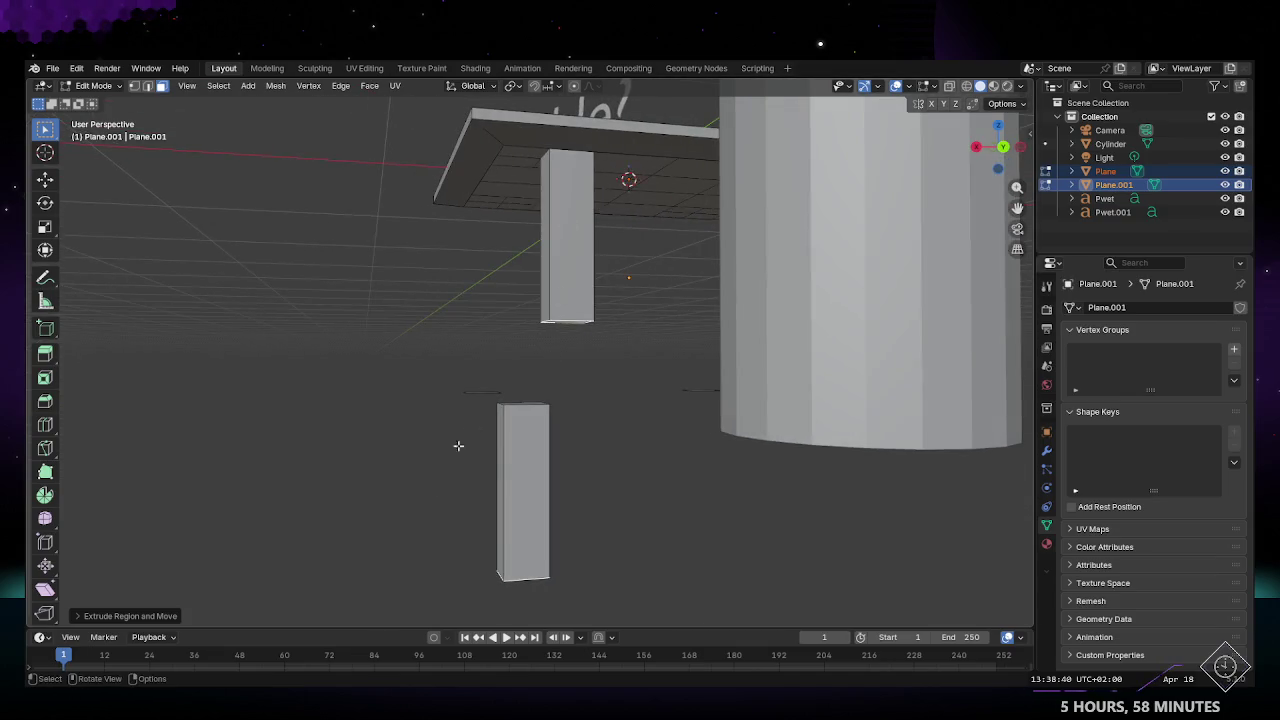
key(ctrl+z)
mouse_move(429, 457)
middle_down()
mouse_move(583, 349)
mouse_move(565, 311)
middle_up()
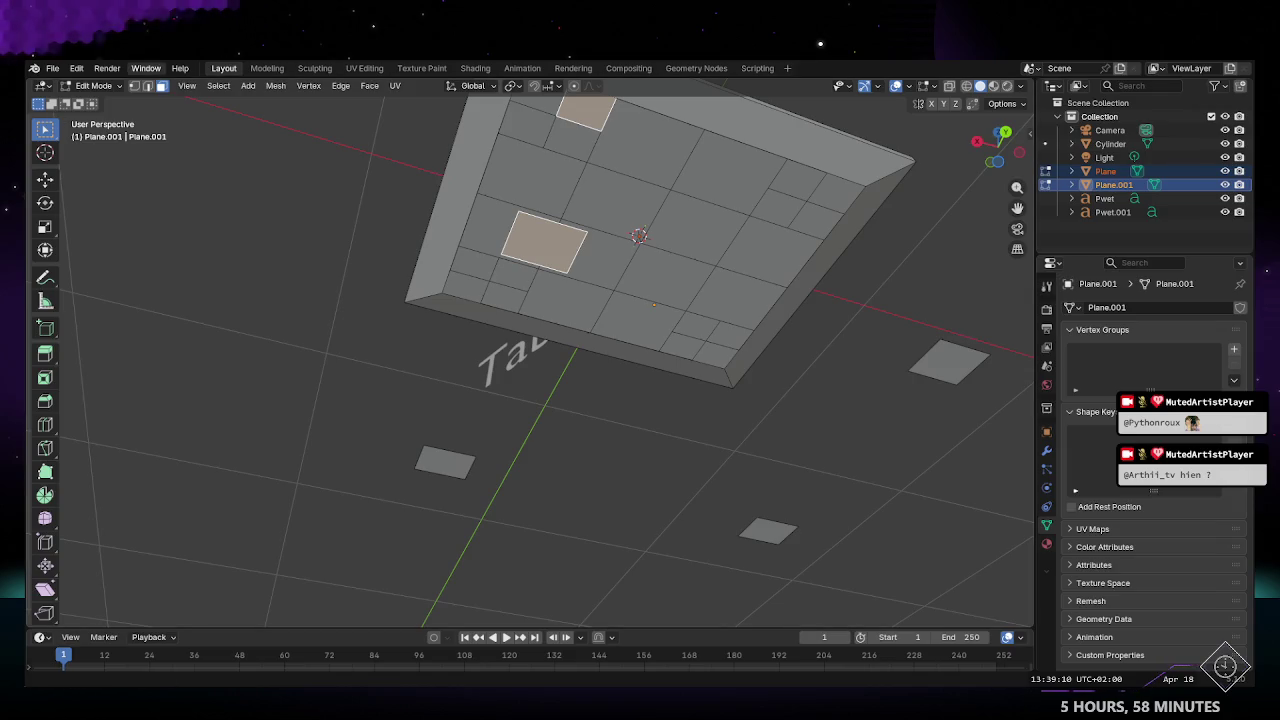
mouse_move(612, 246)
middle_down()
mouse_move(554, 327)
mouse_move(522, 282)
mouse_move(571, 386)
middle_up()
Step: Convert triangles to quads on the left-edge face and small top face, expanding its settings
click(525, 167)
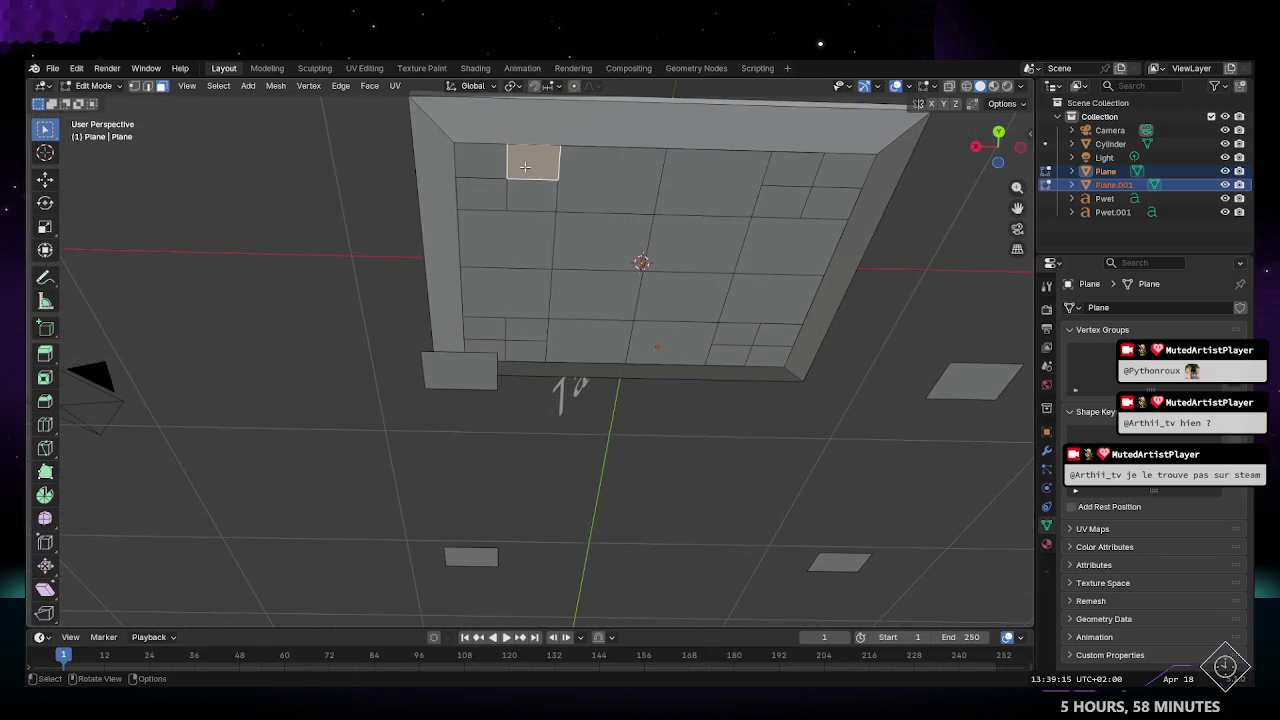
shift+click(472, 368)
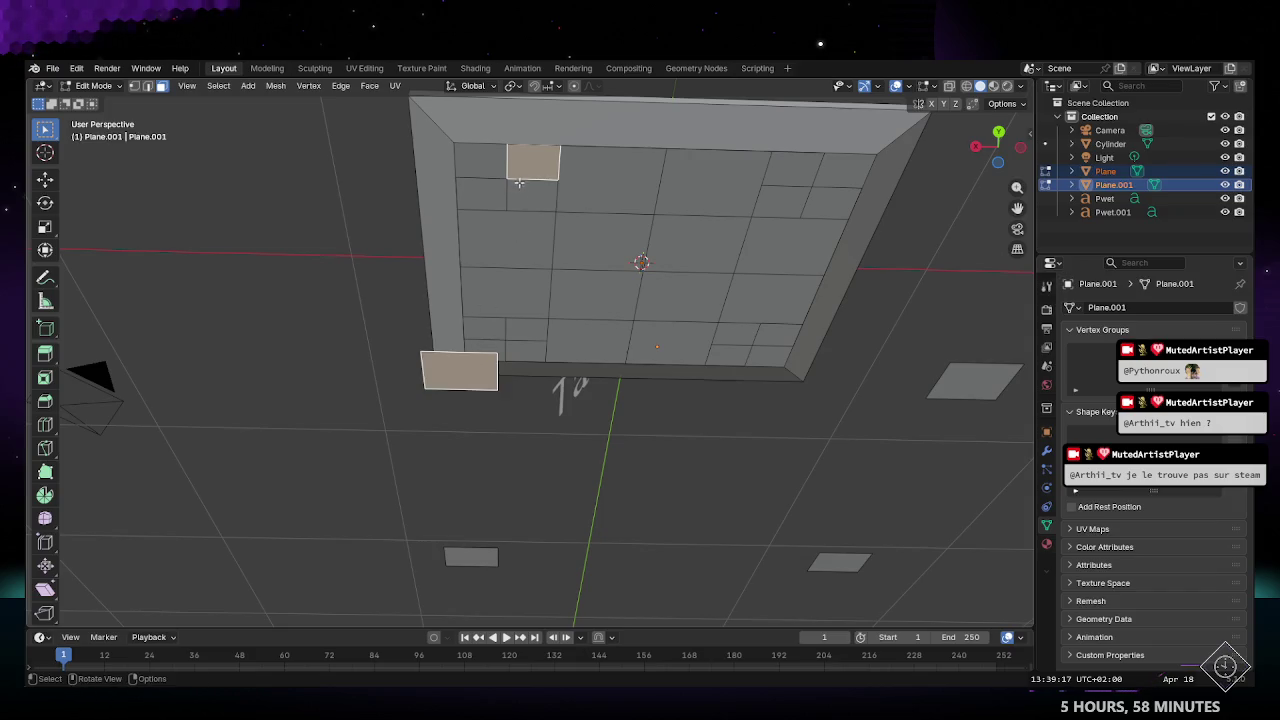
click(365, 86)
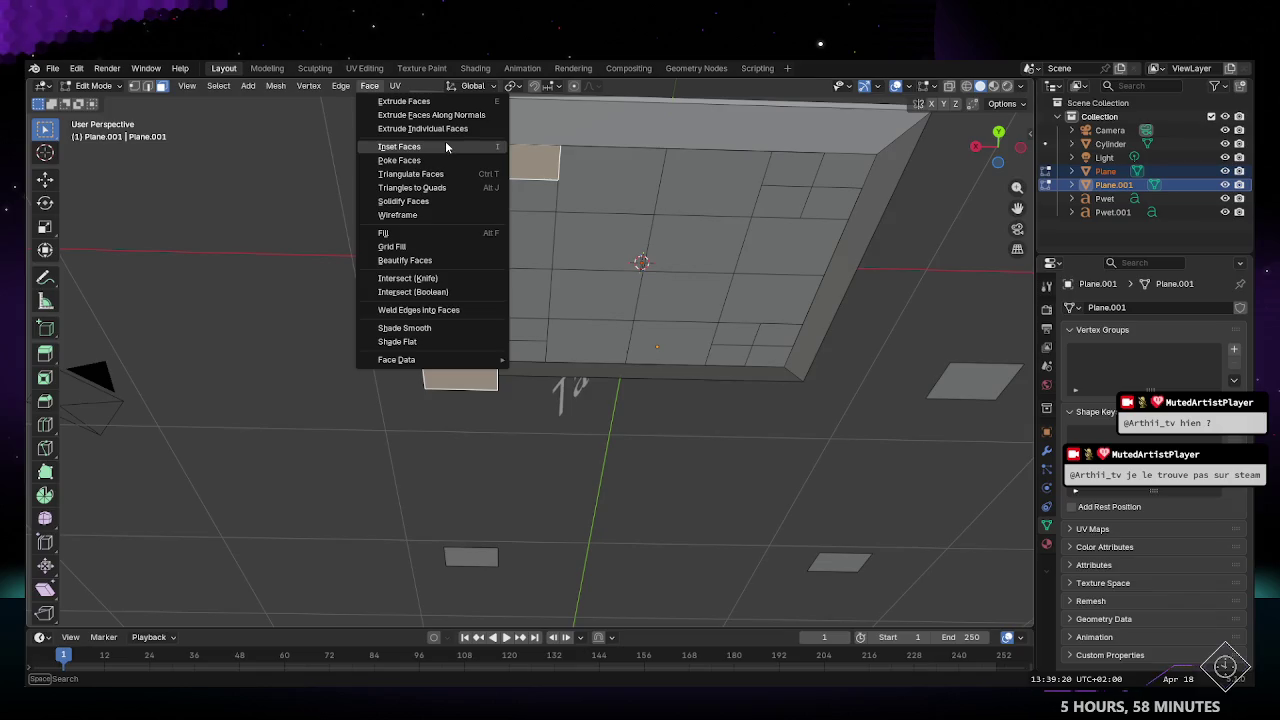
click(427, 187)
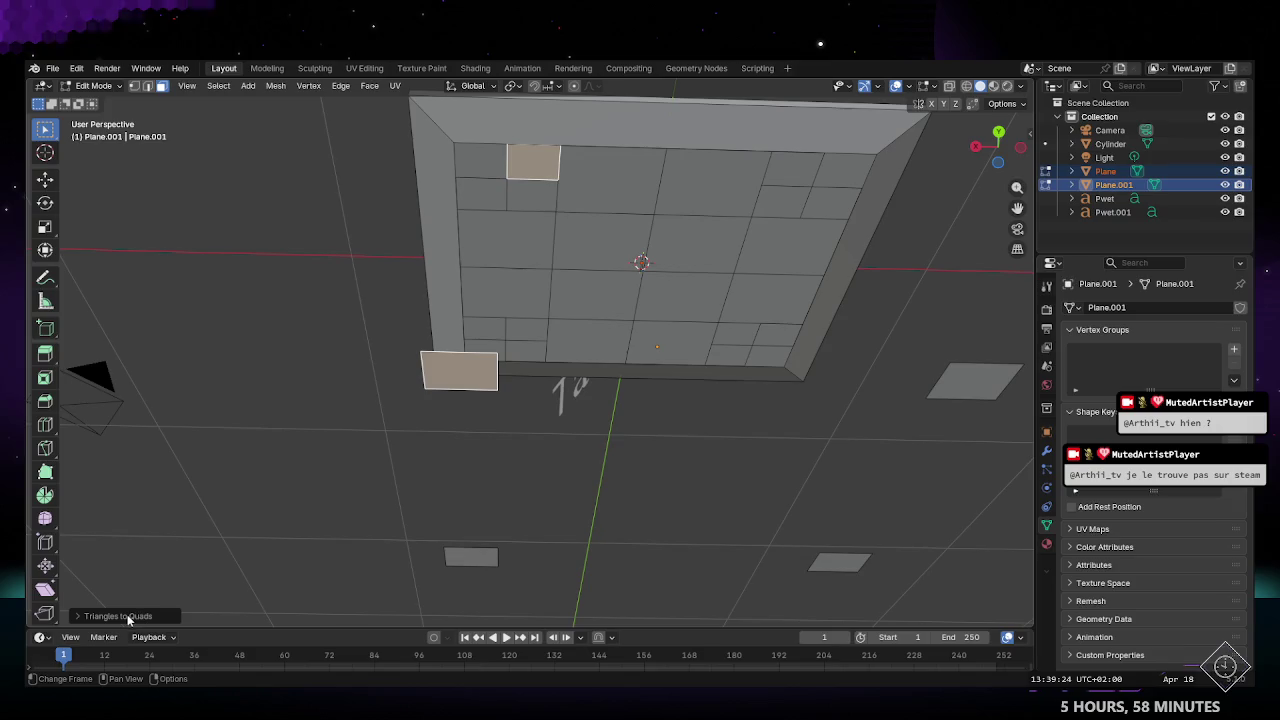
click(126, 614)
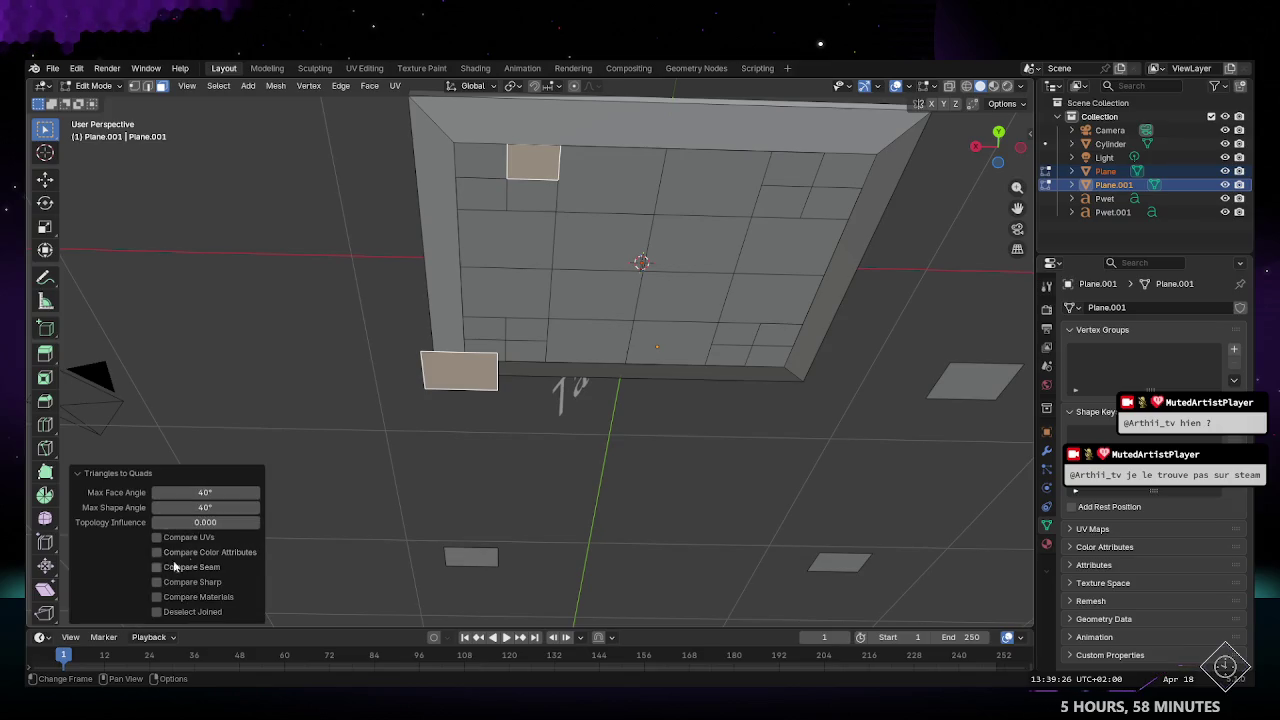
middle_drag(371, 451, 589, 396)
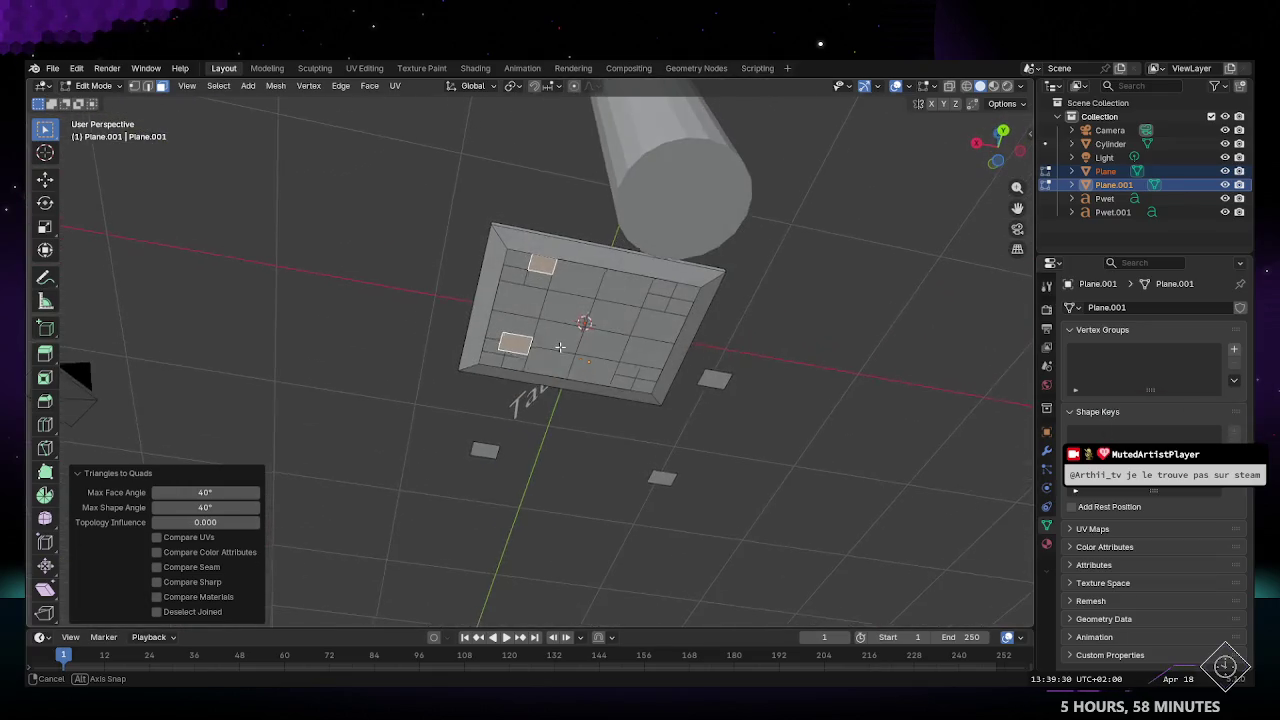
mouse_move(589, 396)
middle_down()
mouse_move(523, 312)
mouse_move(628, 352)
mouse_move(541, 321)
mouse_move(538, 346)
middle_up()
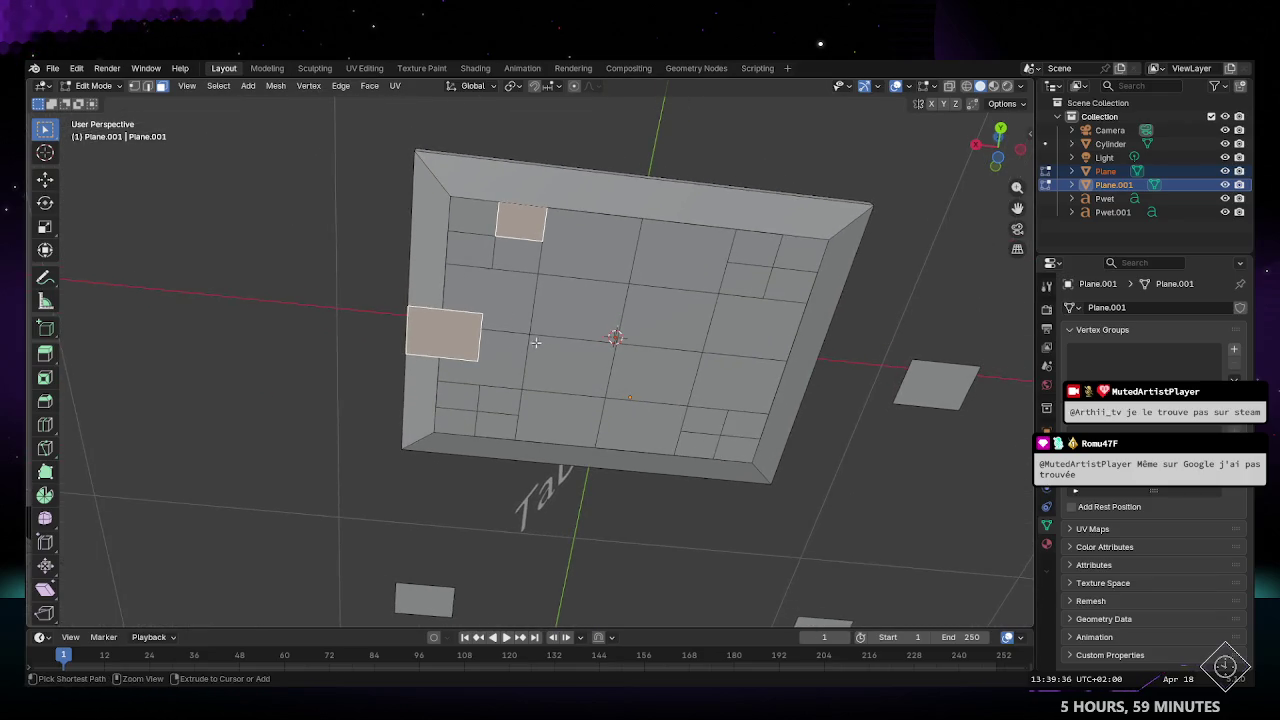
Step: Reselect the left underside quad together with the small top face
click(529, 228)
key(ctrl+z)
key(ctrl+shift+z)
key(ctrl+z)
key(ctrl+shift+z)
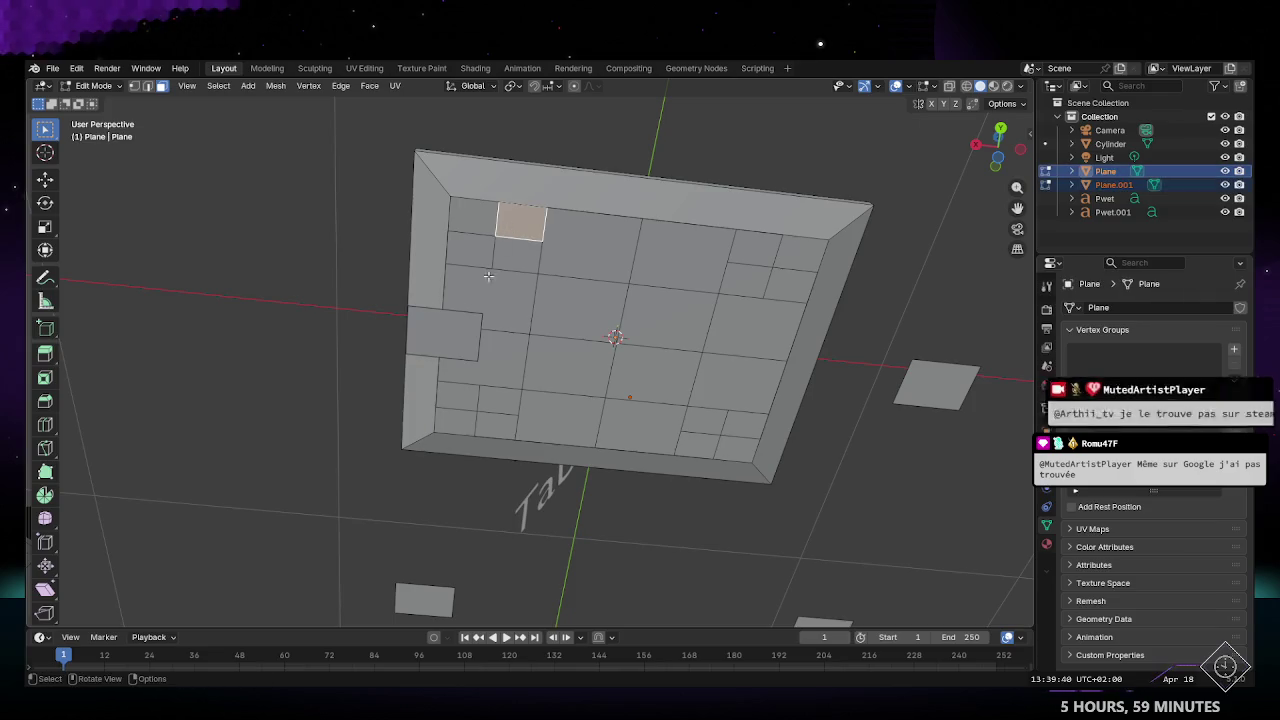
click(461, 334)
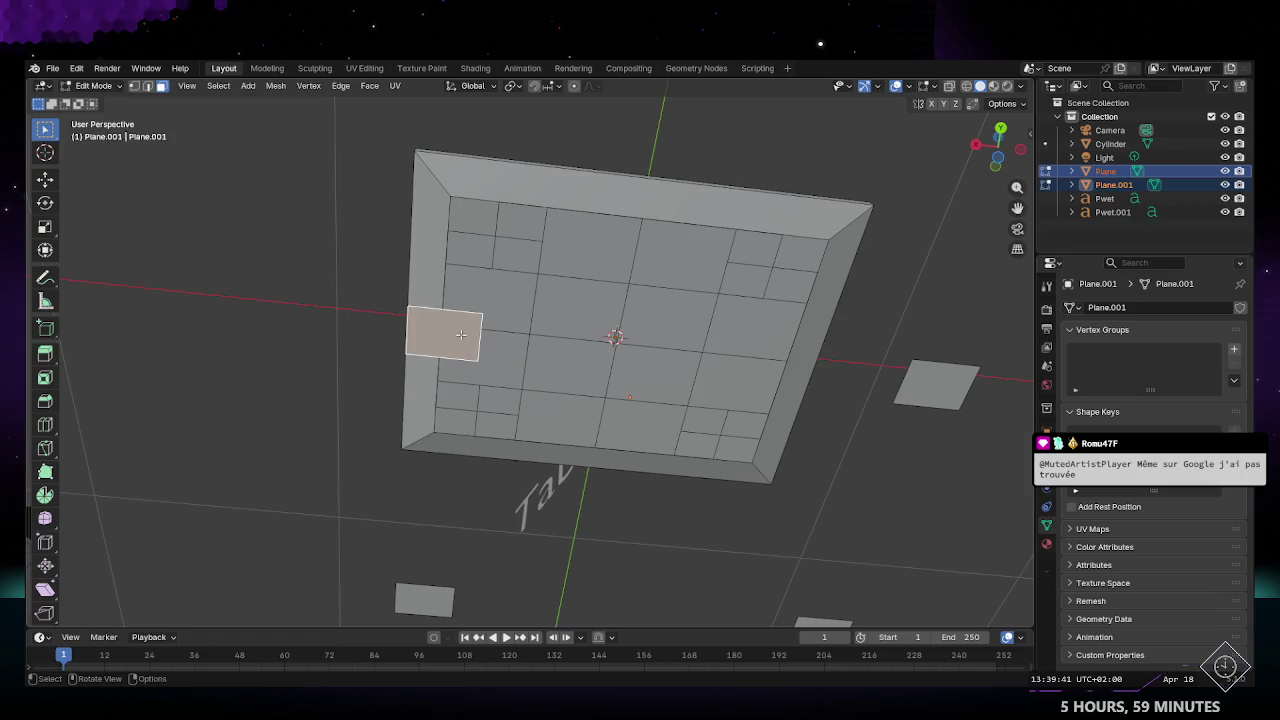
shift+click(520, 222)
click(264, 86)
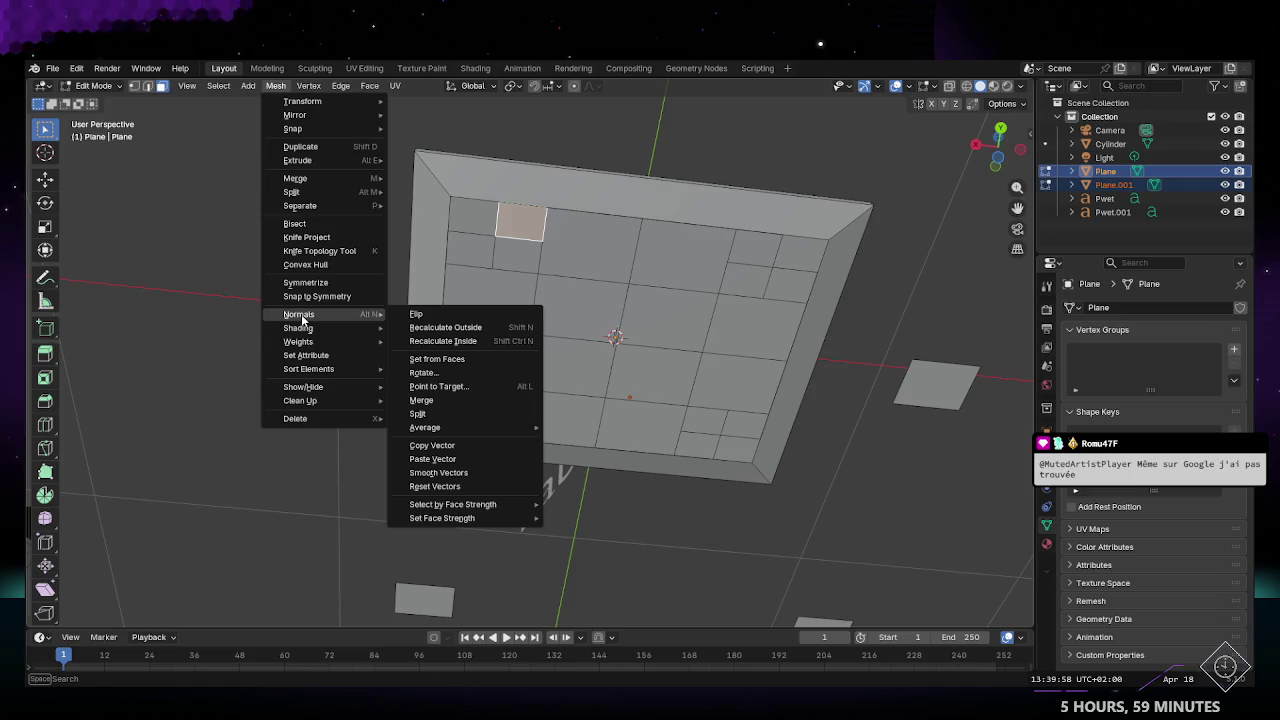
mouse_move(296, 178)
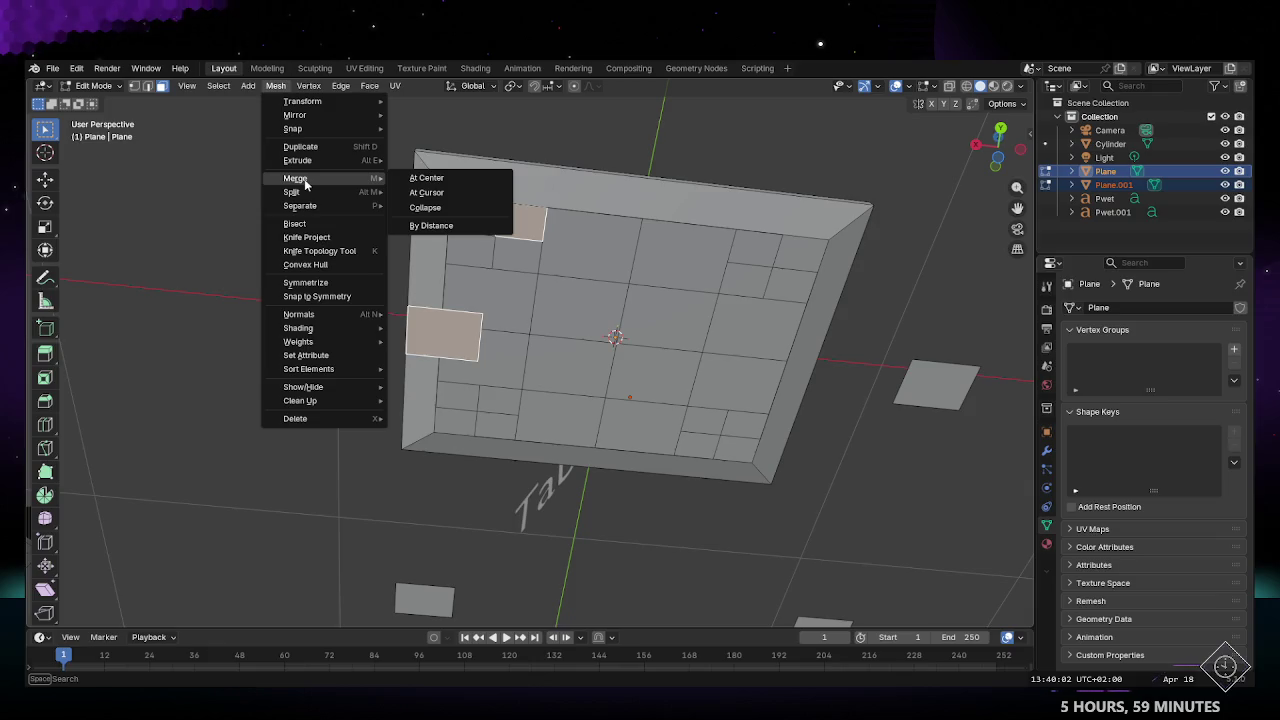
Step: Merge vertices by distance (0 removed), undo it, and reselect the small top face
click(431, 225)
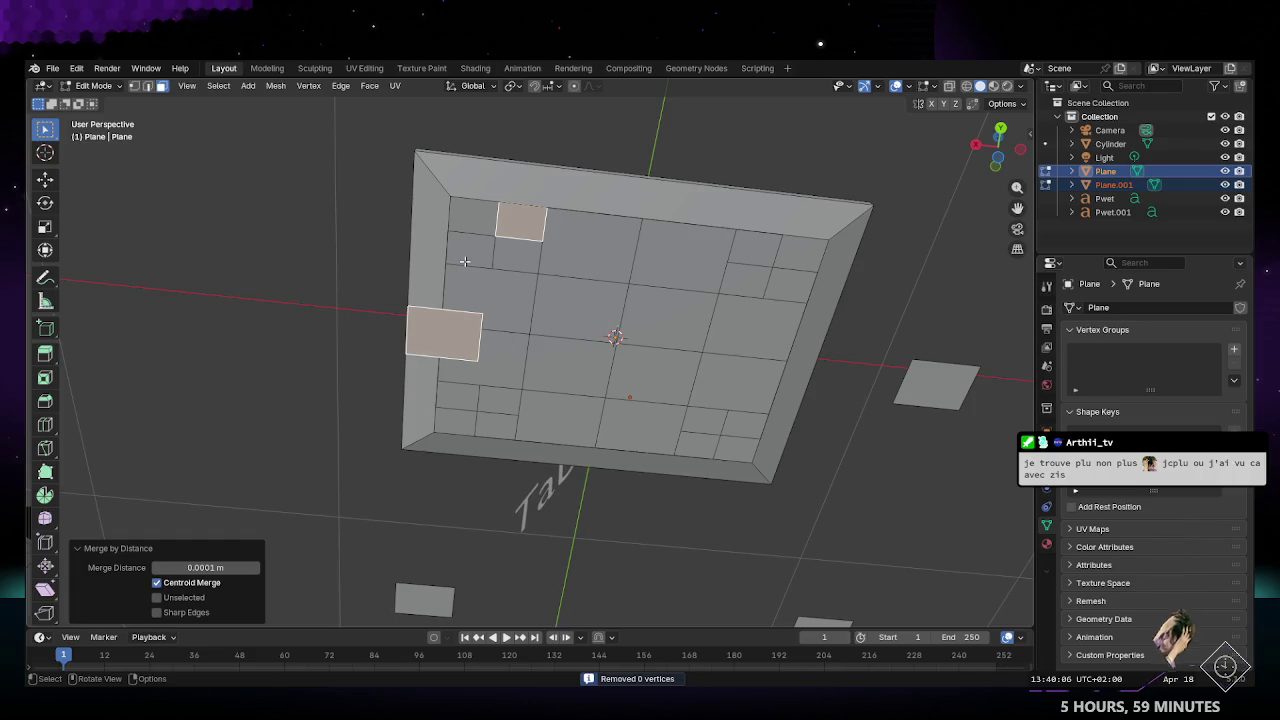
key(ctrl+z)
key(ctrl+z)
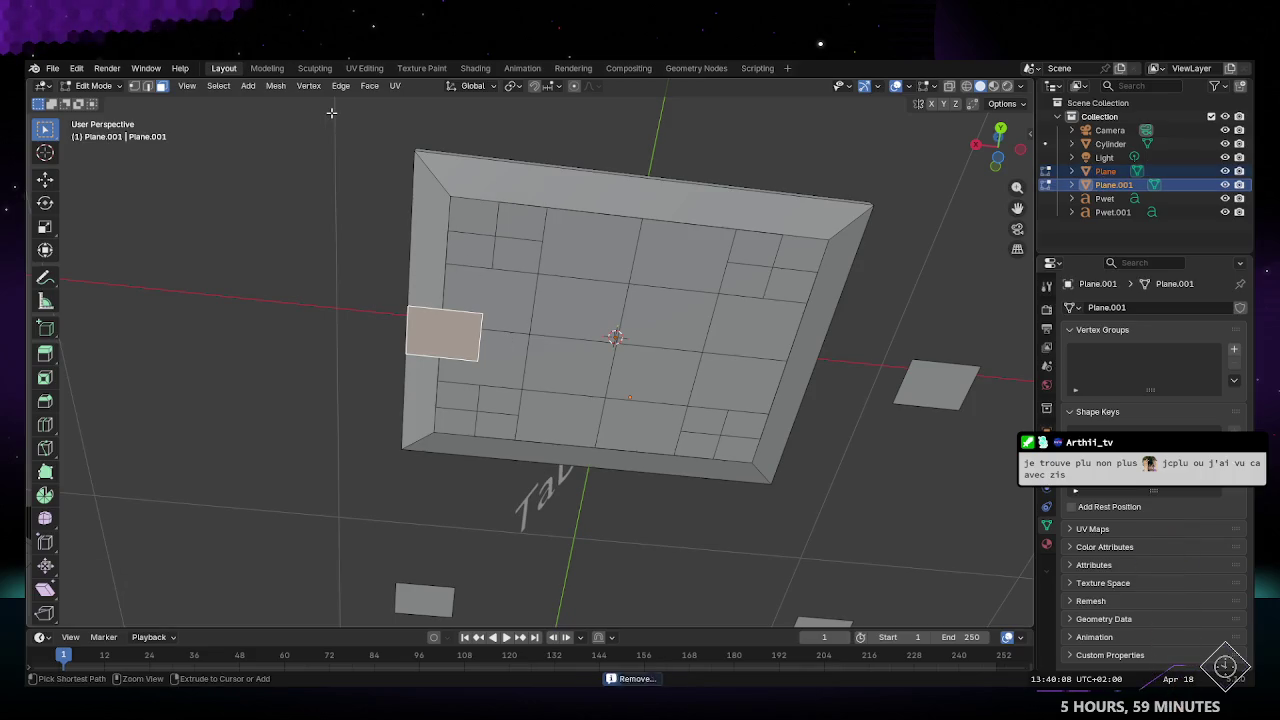
shift+click(504, 219)
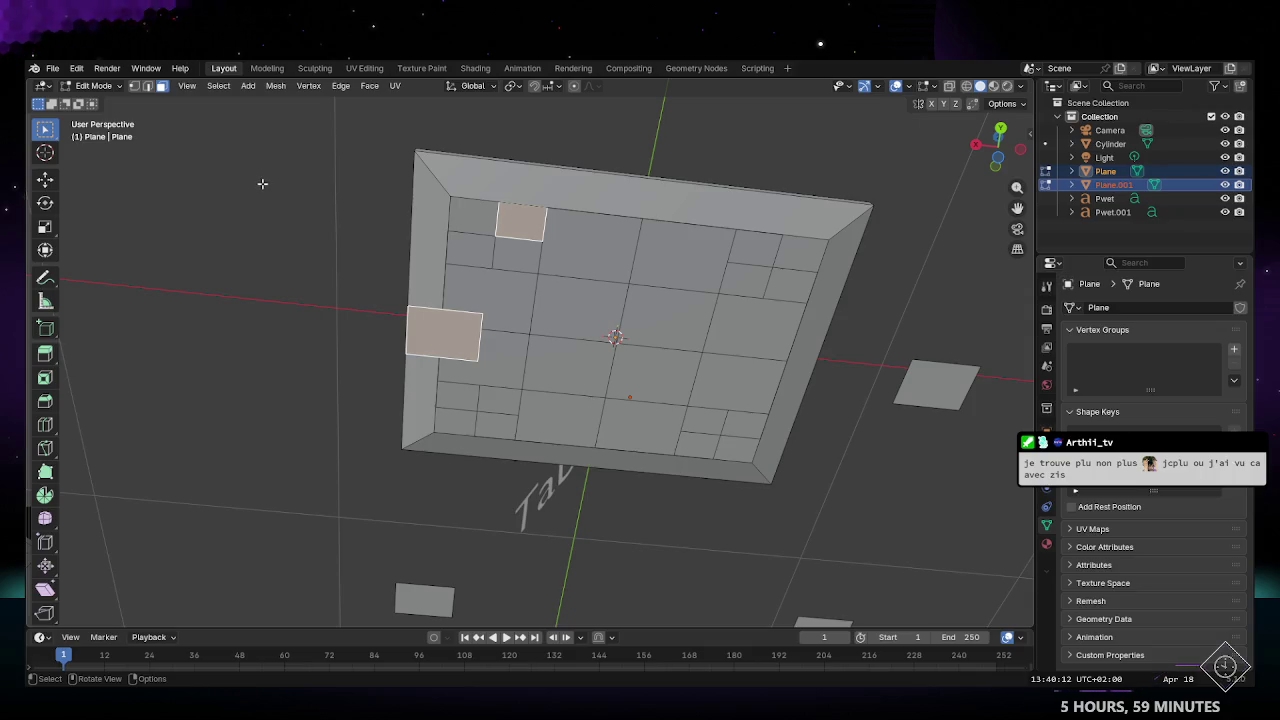
click(309, 86)
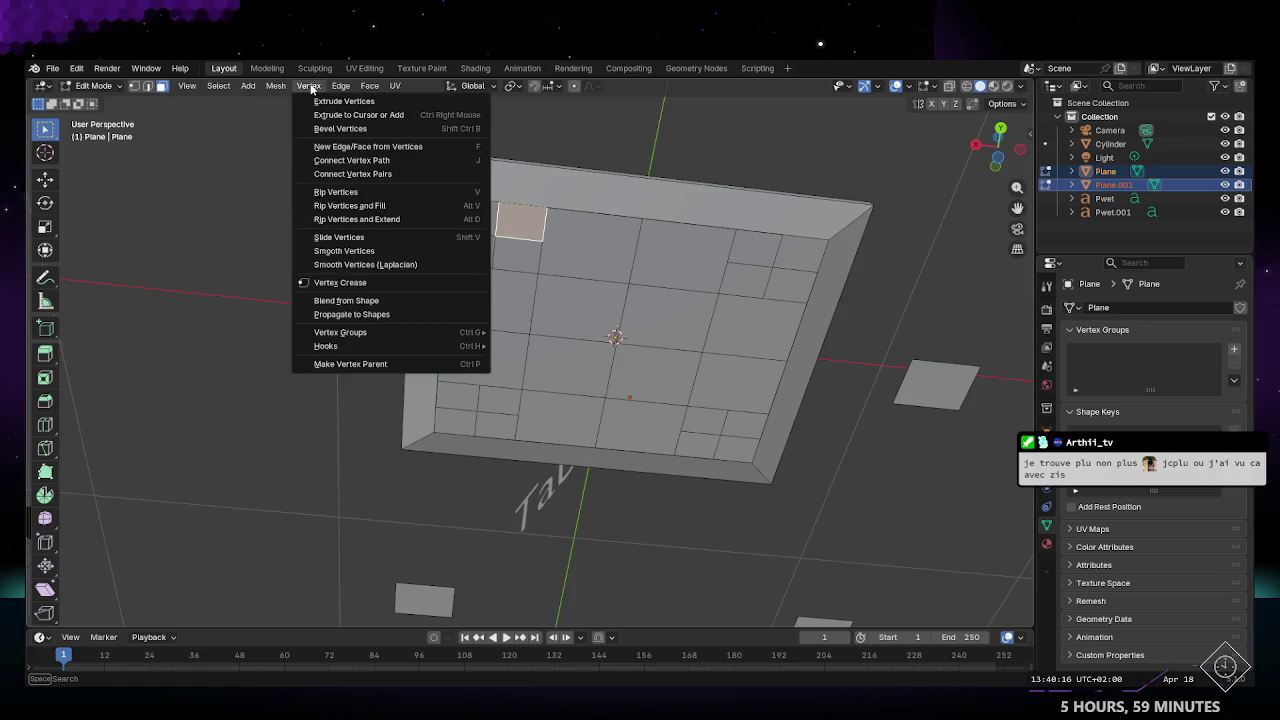
Step: Try giving the selected faces thickness, then undo it
key(Escape)
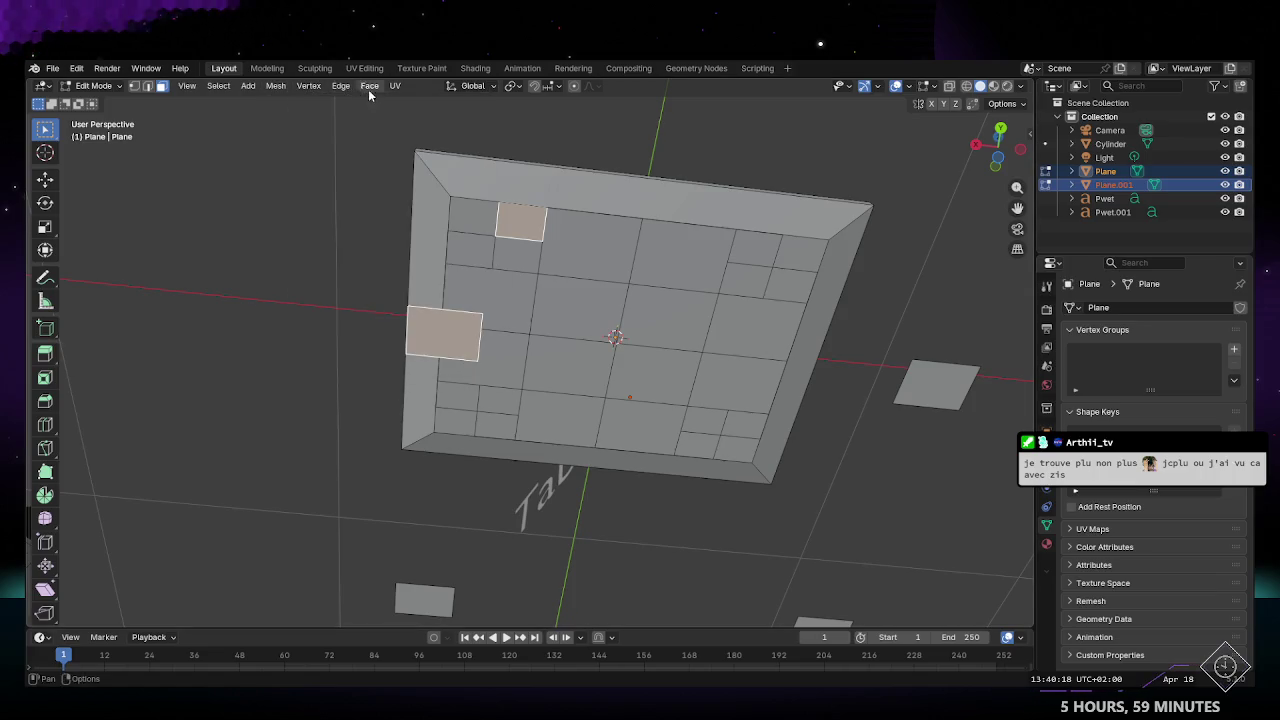
click(370, 87)
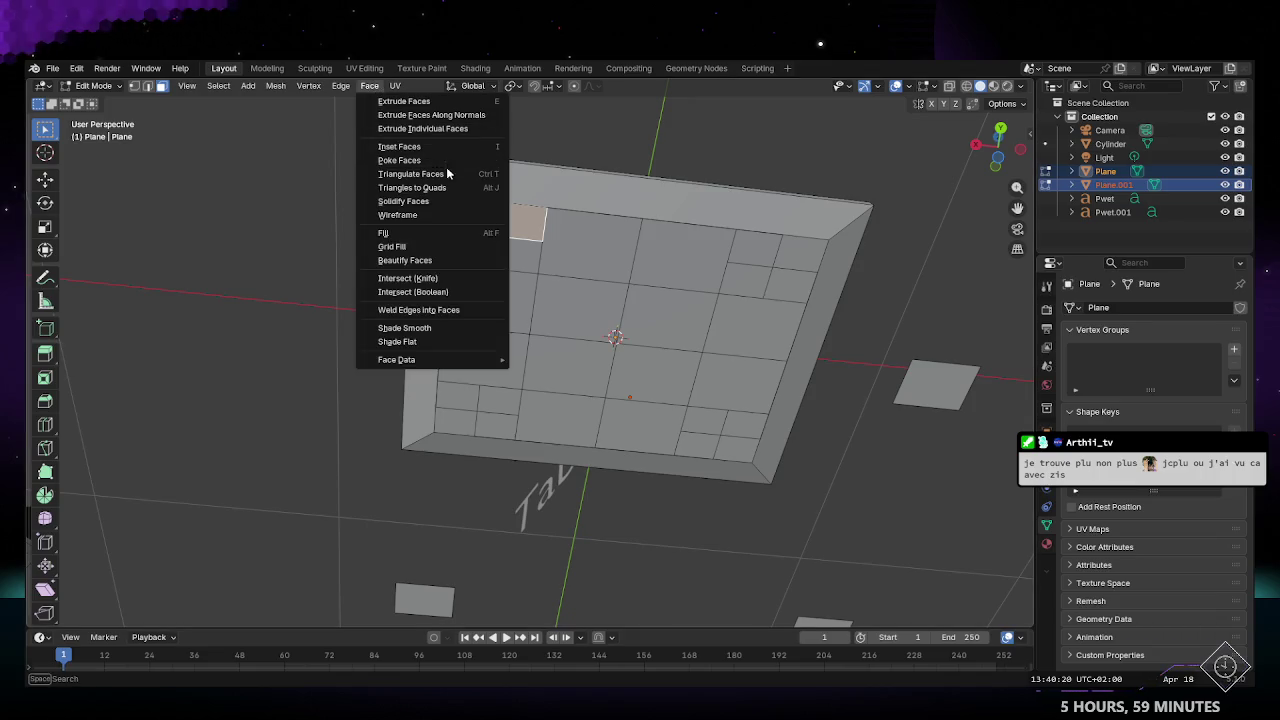
click(438, 204)
mouse_move(540, 360)
middle_down()
mouse_move(559, 384)
mouse_move(566, 299)
mouse_move(560, 360)
middle_up()
key(ctrl+z)
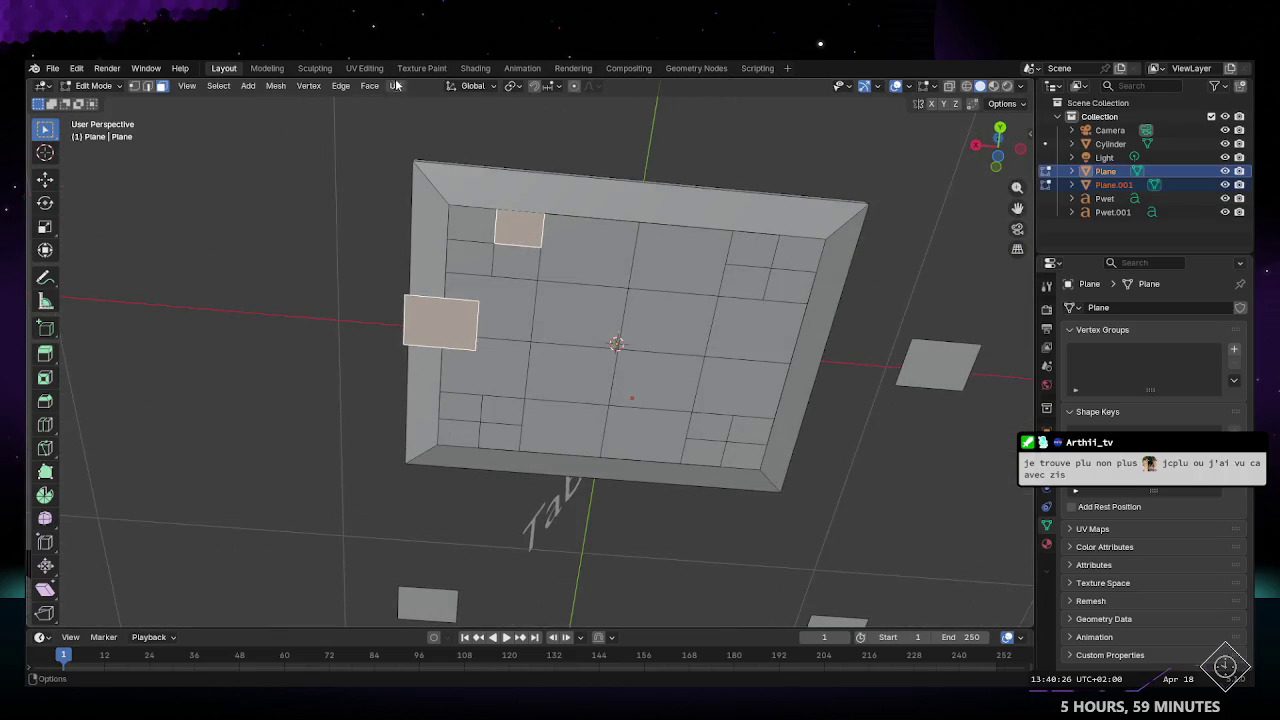
Step: Extrude the two faces individually, cancelling so the offset stays at 0 m
click(369, 85)
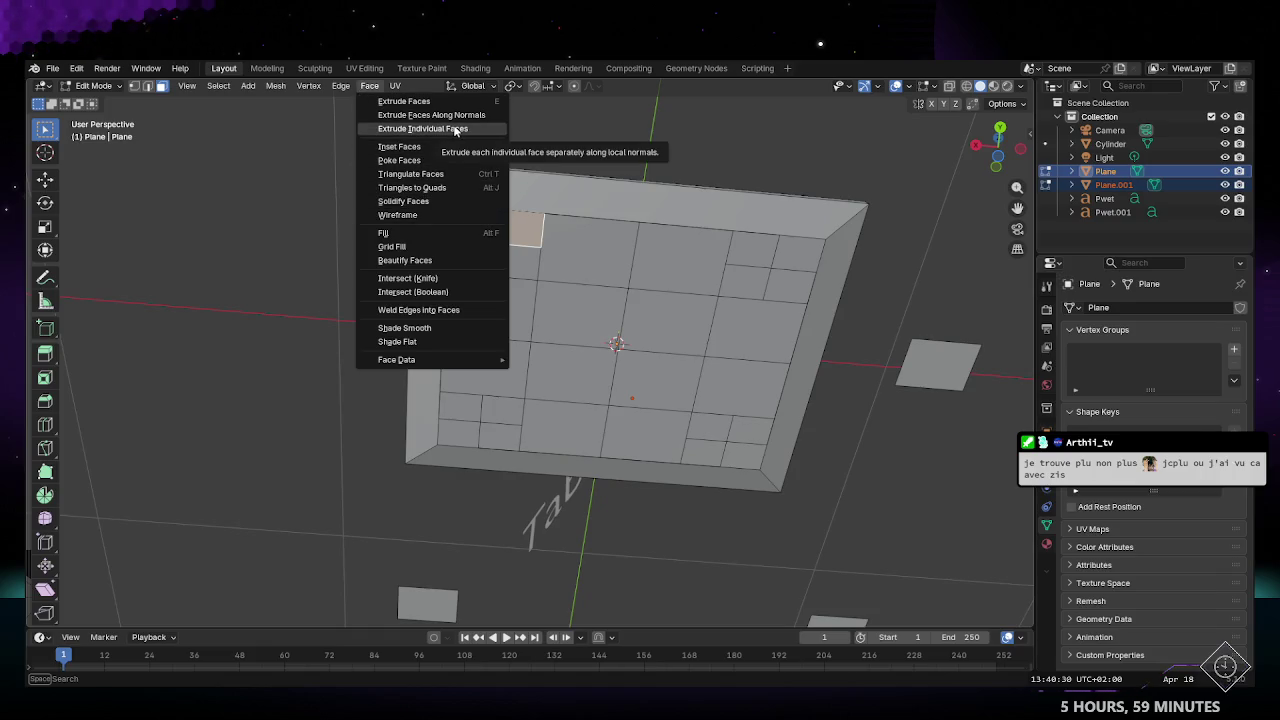
click(452, 128)
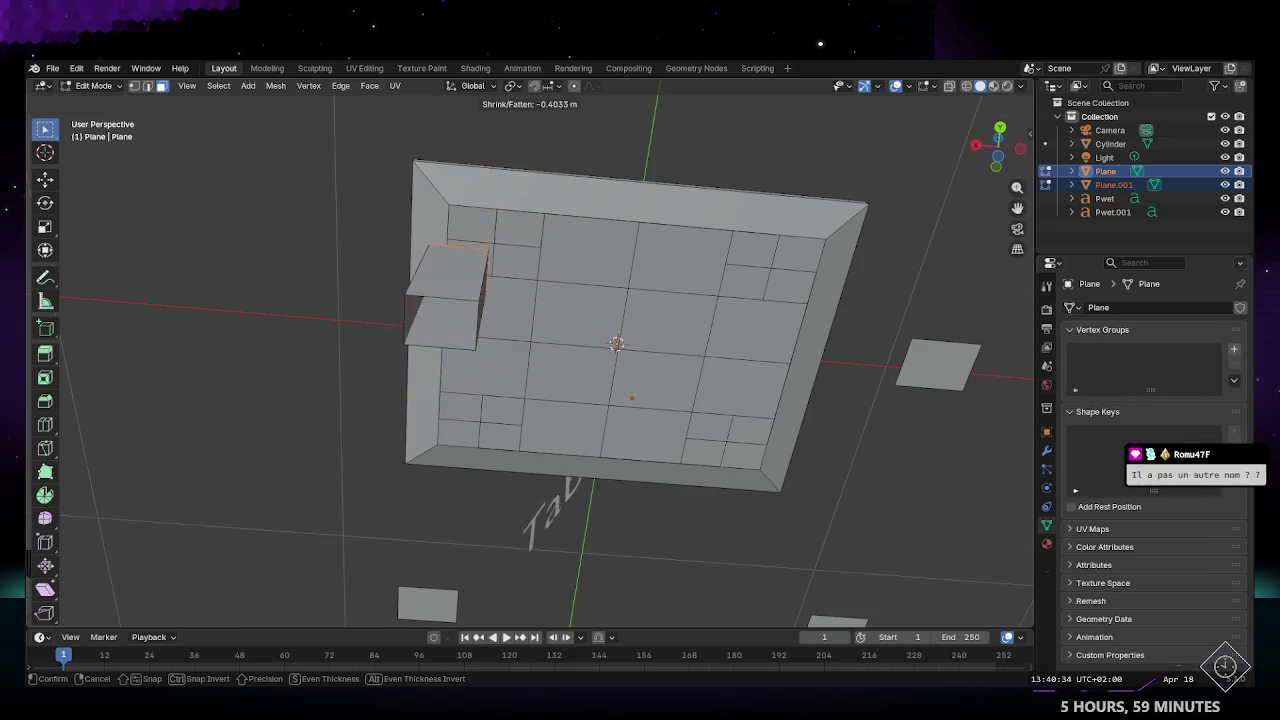
key(Escape)
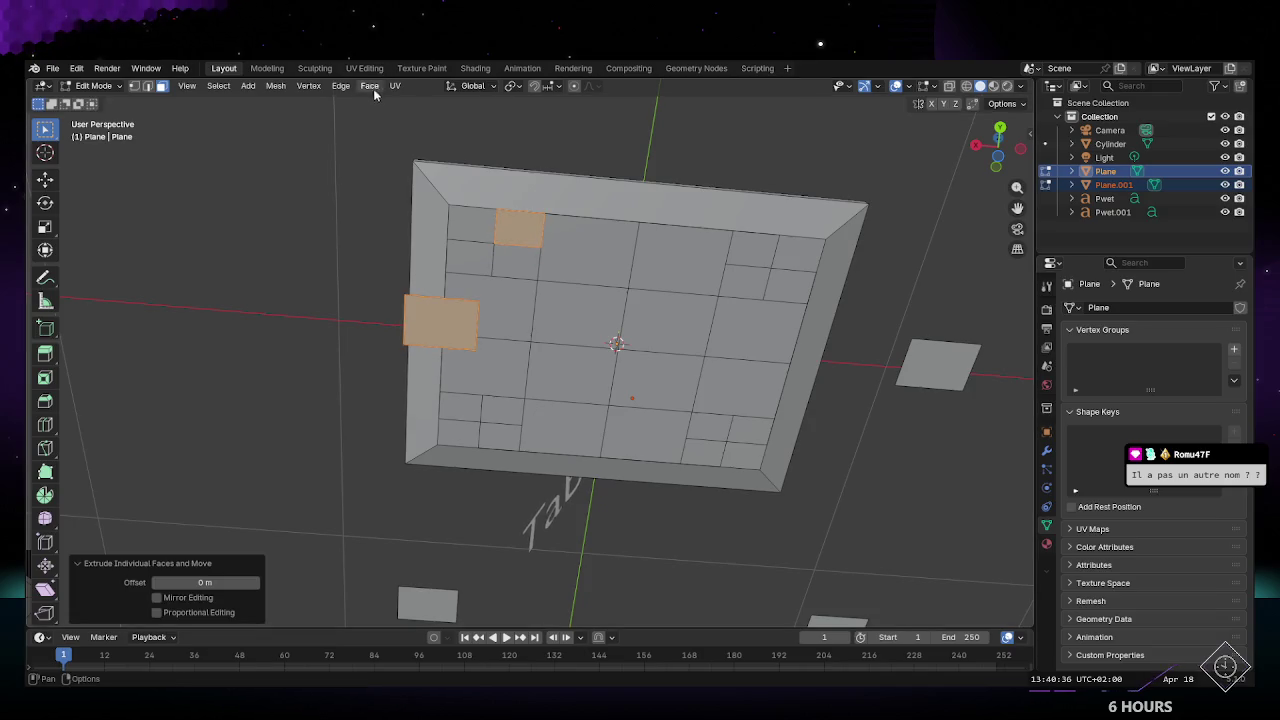
click(372, 88)
mouse_move(287, 279)
middle_down()
mouse_move(608, 317)
mouse_move(450, 312)
middle_up()
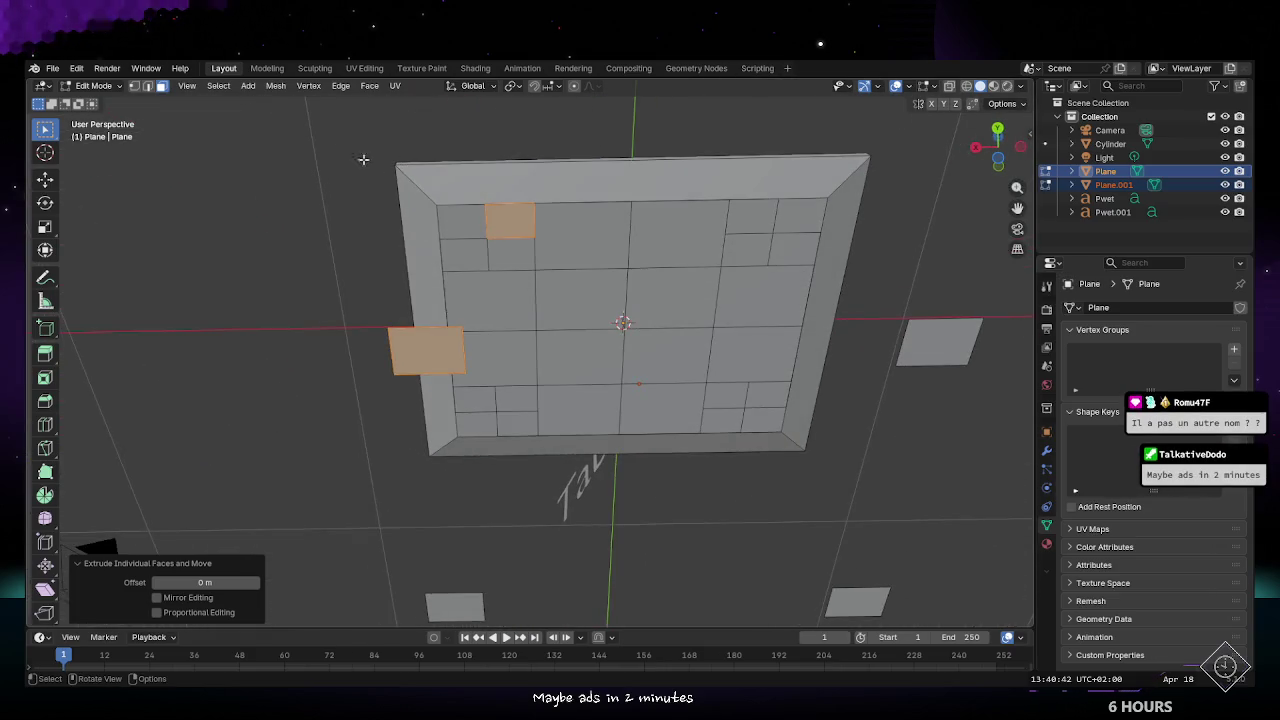
click(274, 88)
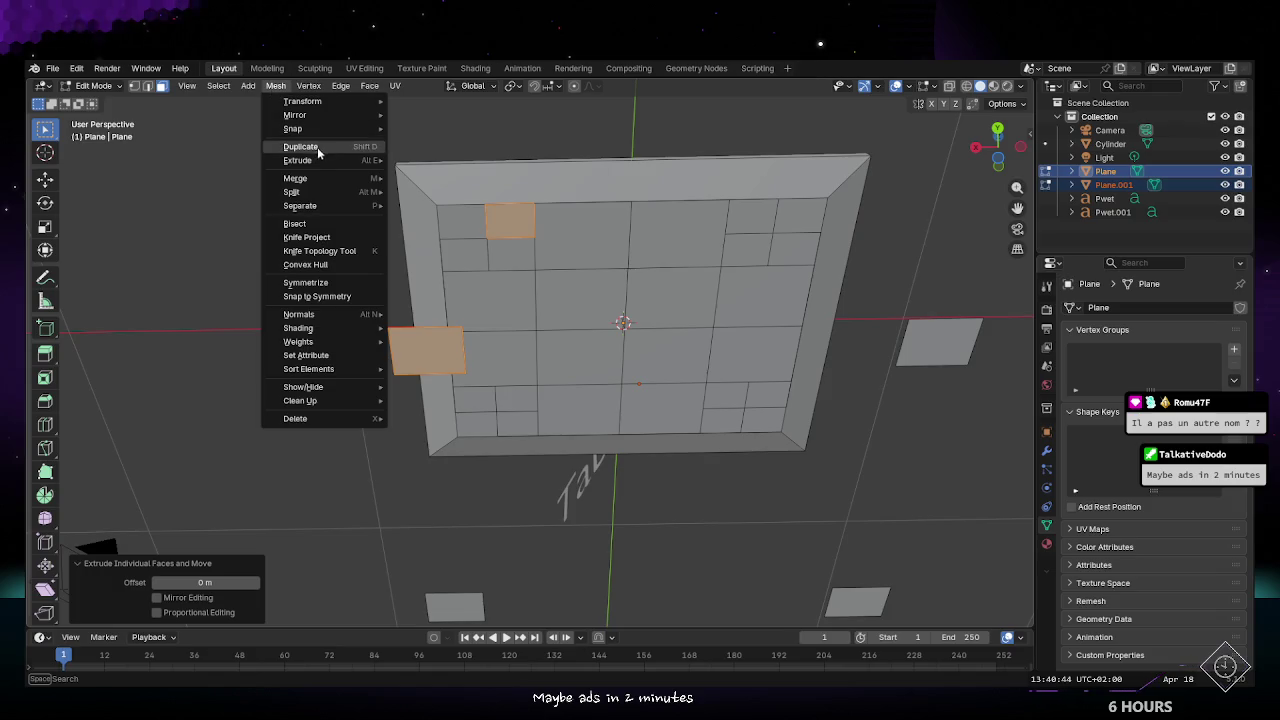
click(309, 88)
click(307, 86)
click(339, 86)
click(341, 86)
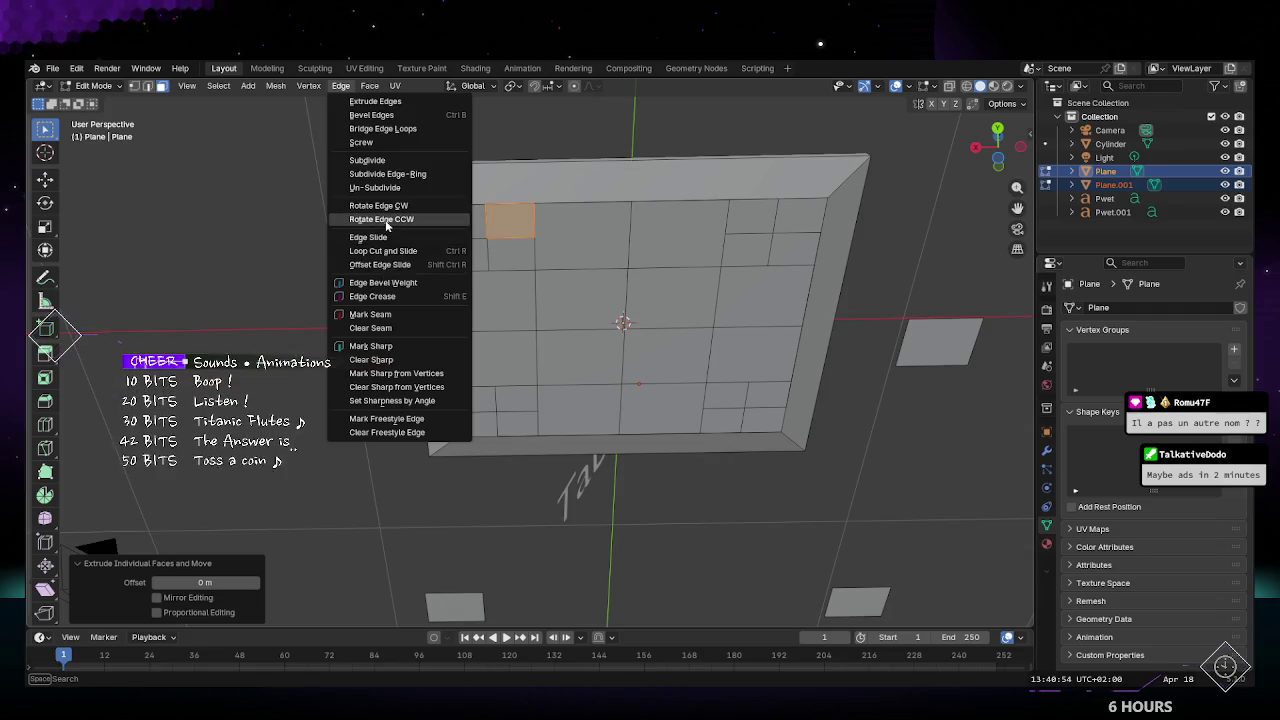
click(367, 160)
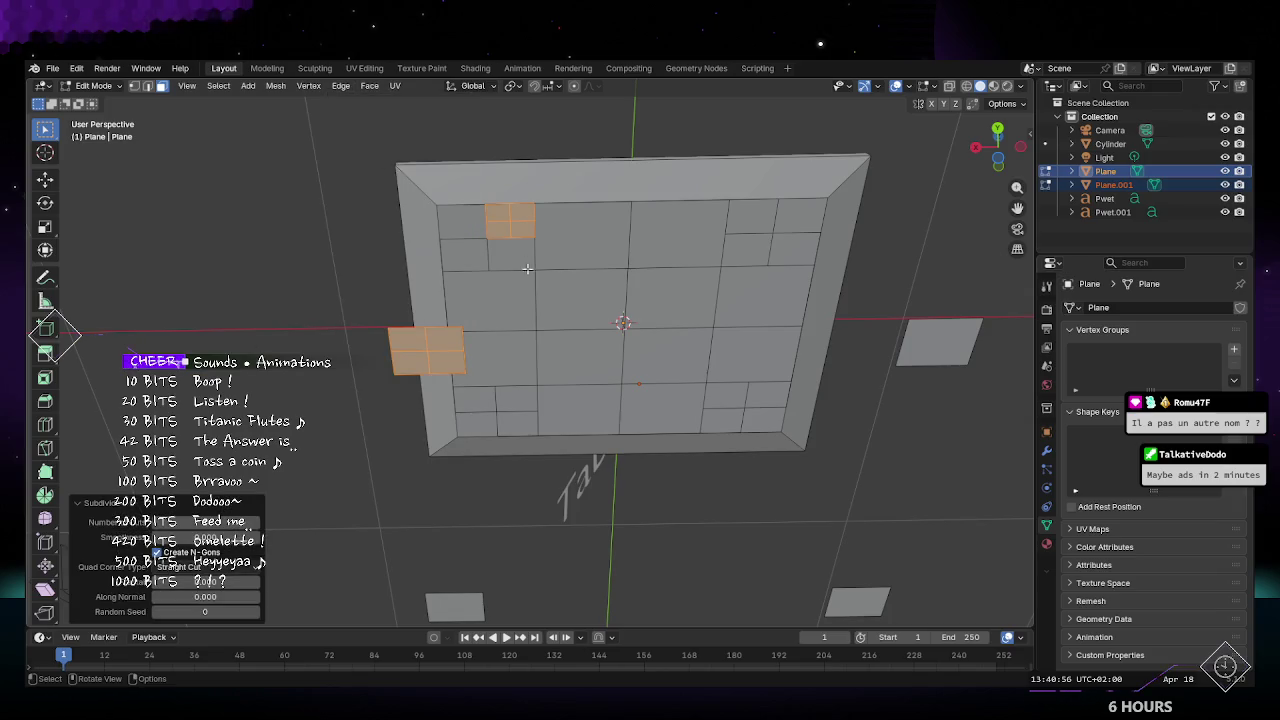
key(ctrl+z)
middle_drag(498, 325, 534, 321)
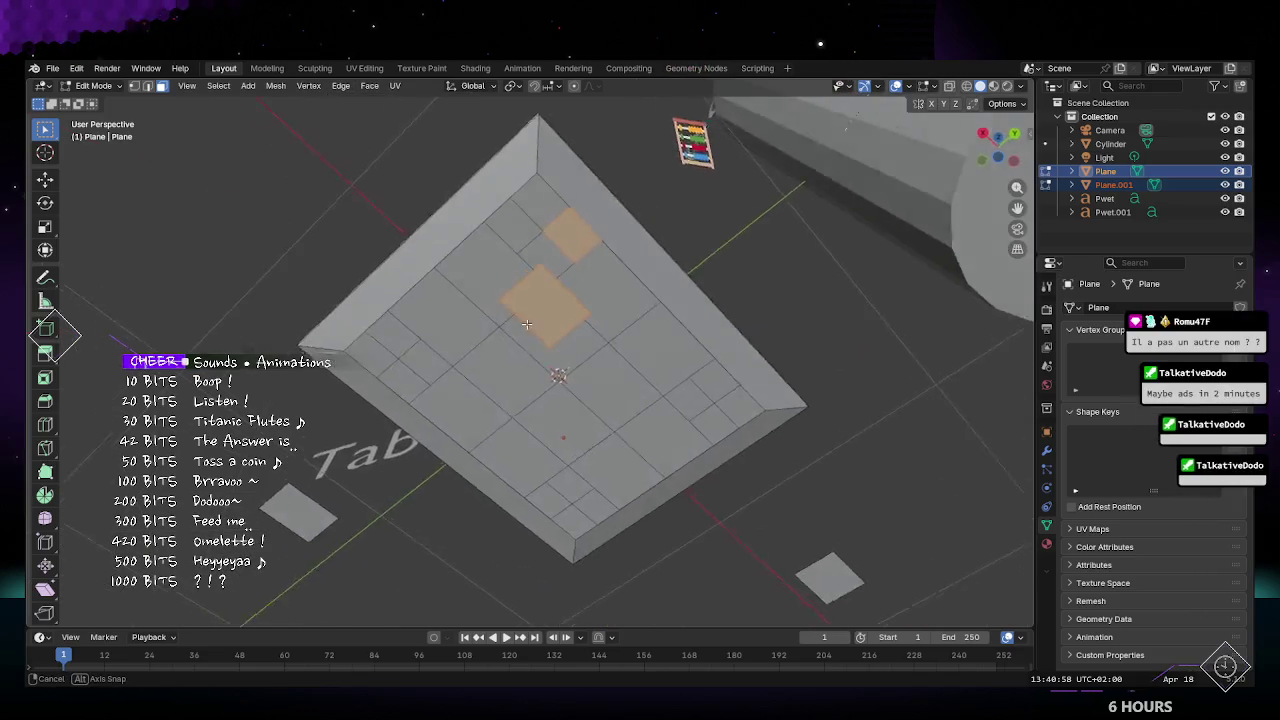
Step: Experiment with face and loop selections near the tabletop's top corner and the small square
click(573, 205)
click(556, 180)
click(556, 186)
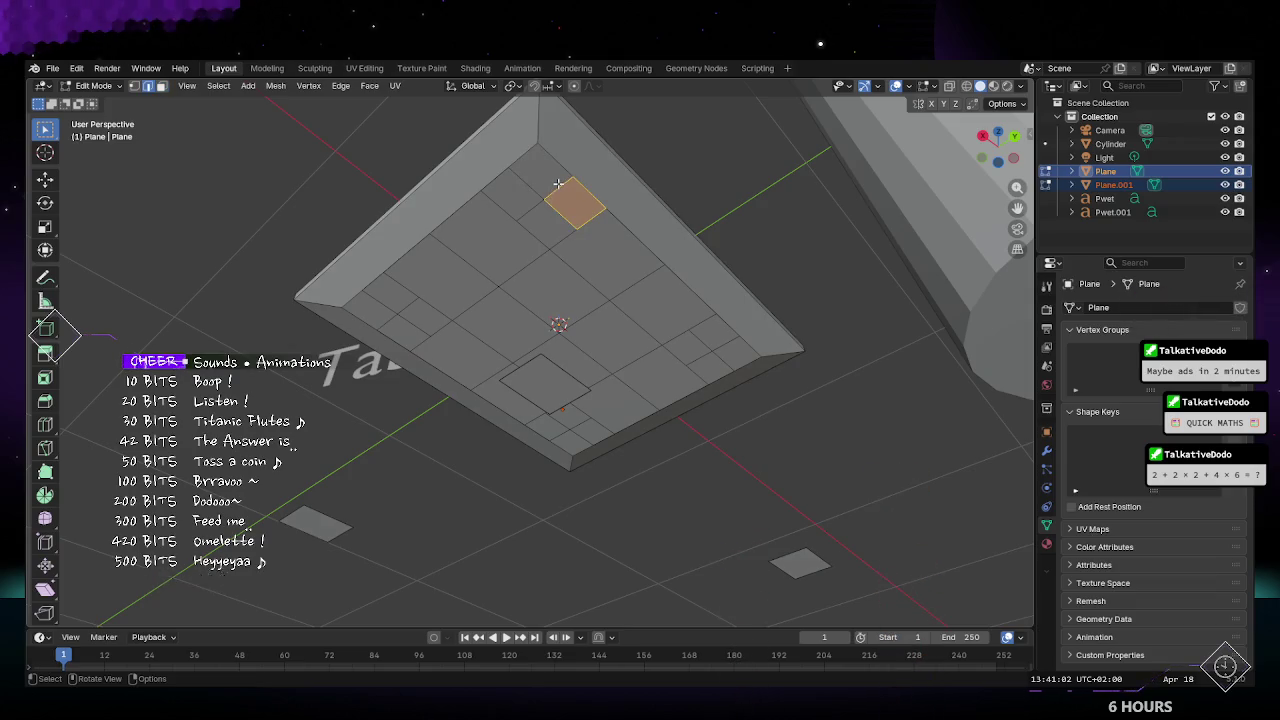
key(alt+a)
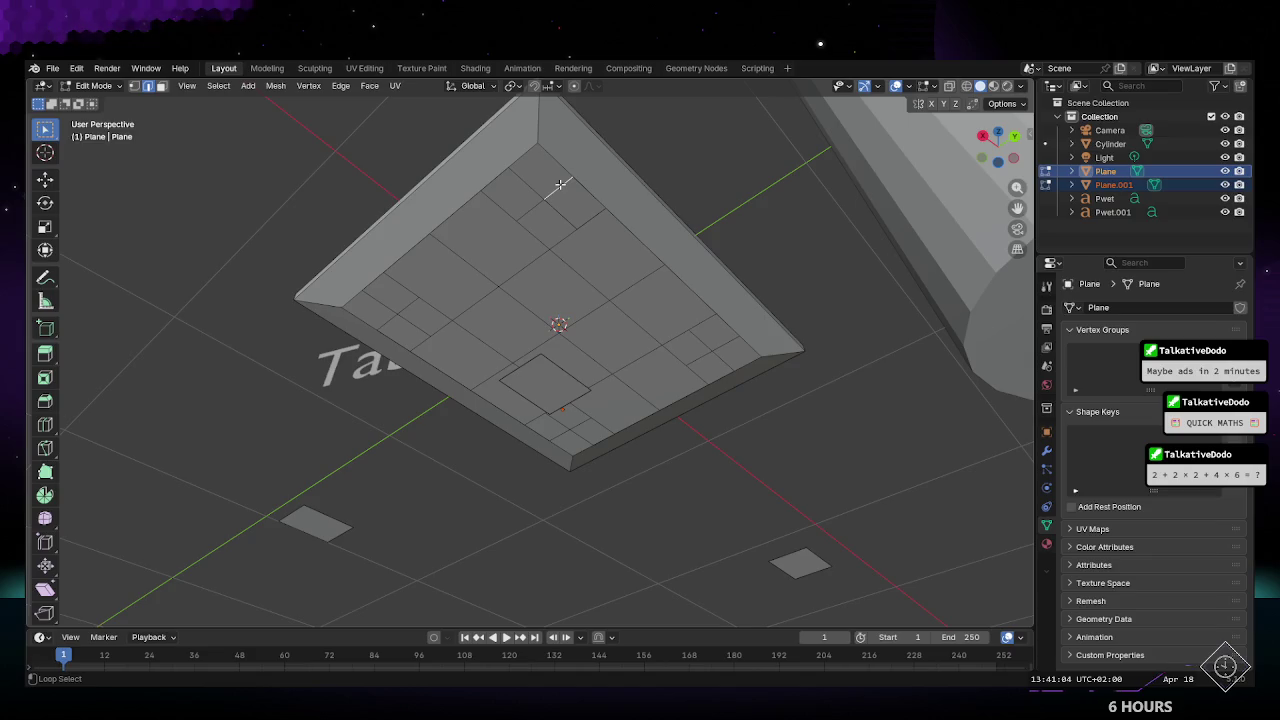
alt+click(561, 185)
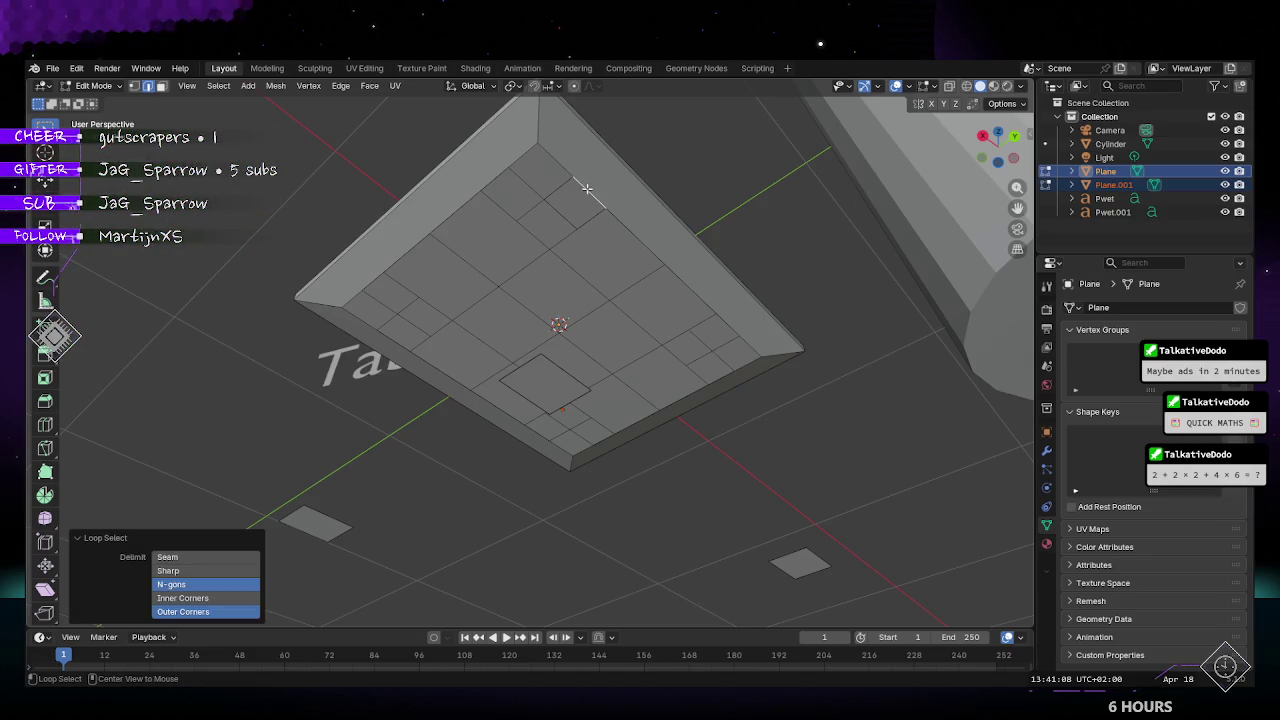
key(ctrl+z)
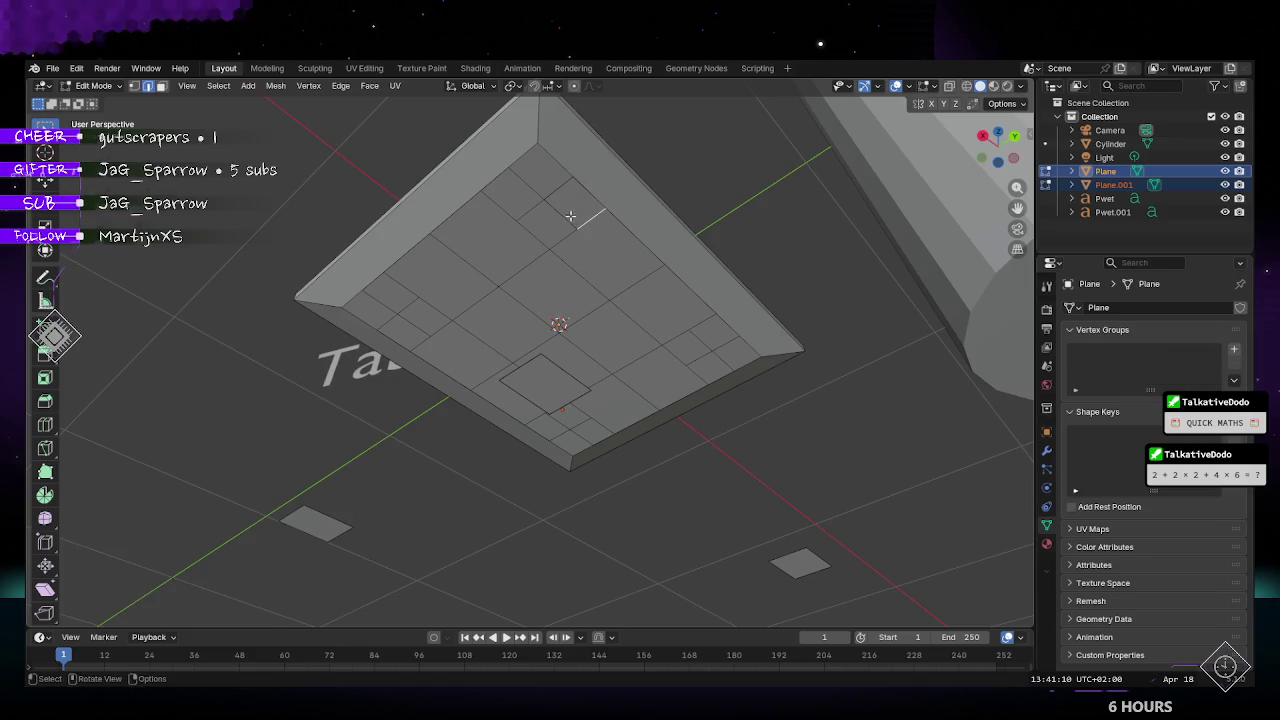
alt+click(525, 366)
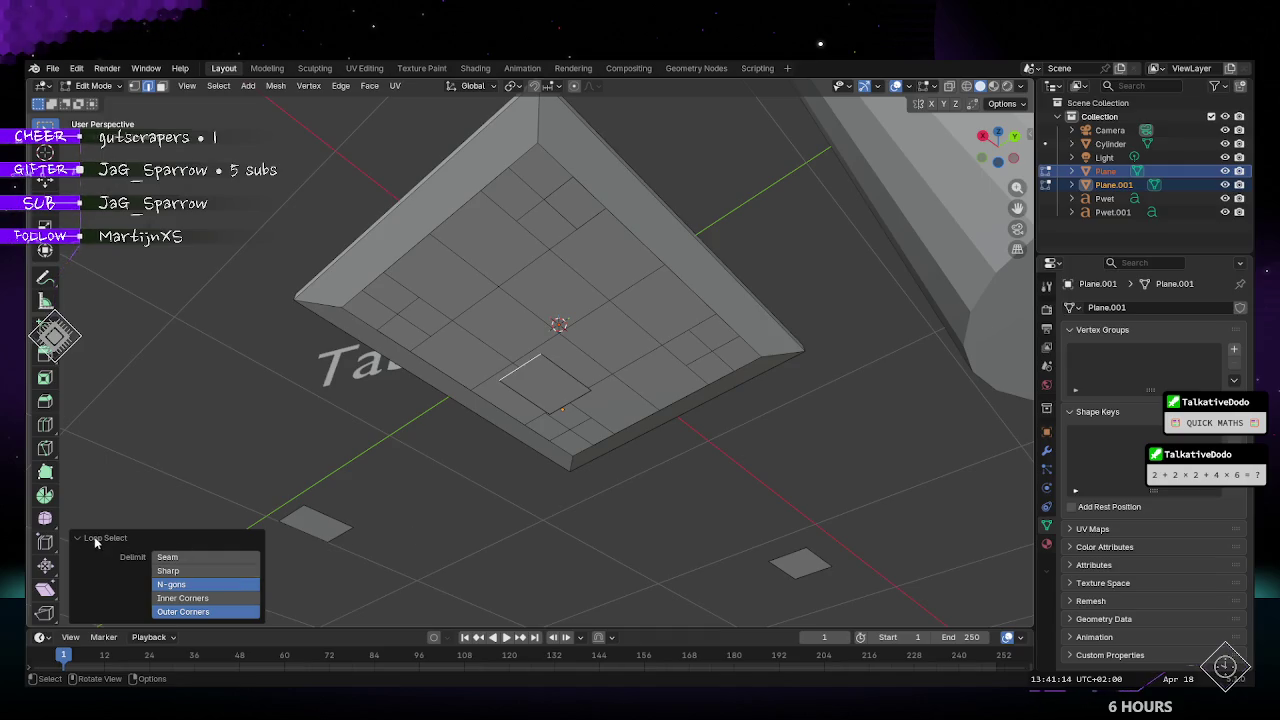
click(182, 598)
click(206, 209)
Step: Select a tabletop upper-border edge plus the small square's top edge
mouse_move(206, 209)
middle_down()
mouse_move(467, 289)
mouse_move(453, 275)
middle_up()
alt+click(454, 343)
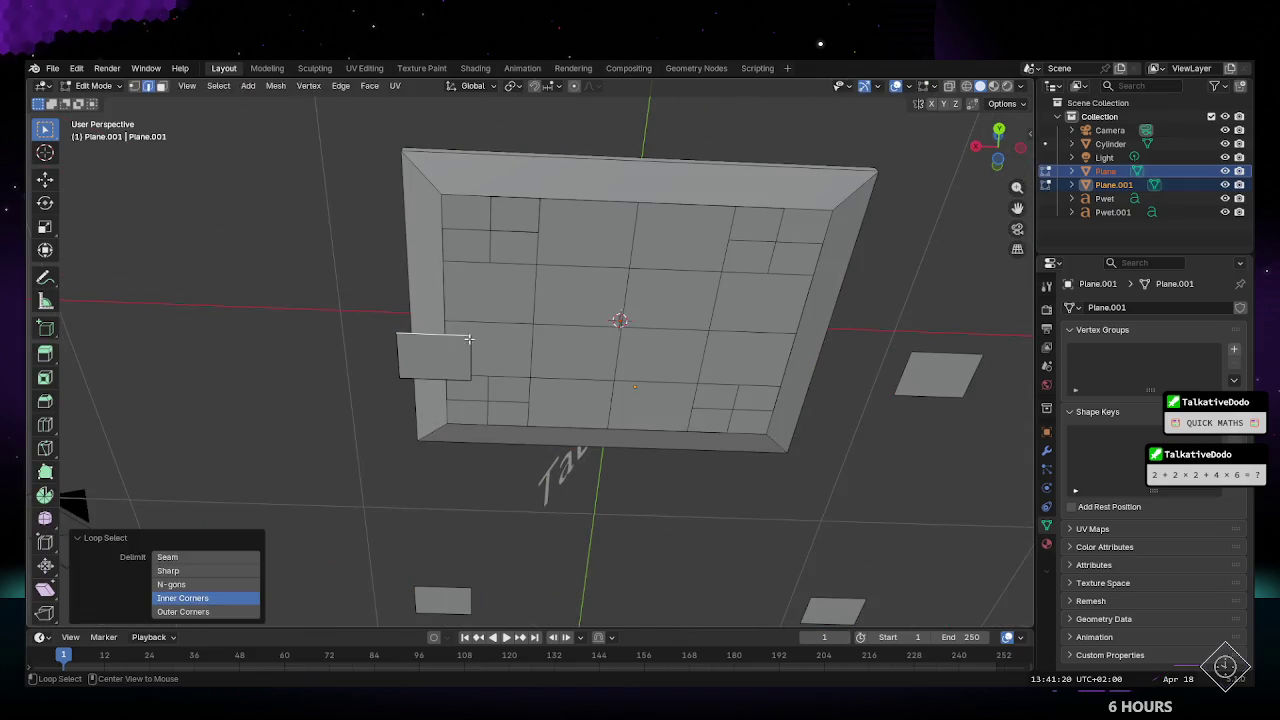
shift+click(399, 359)
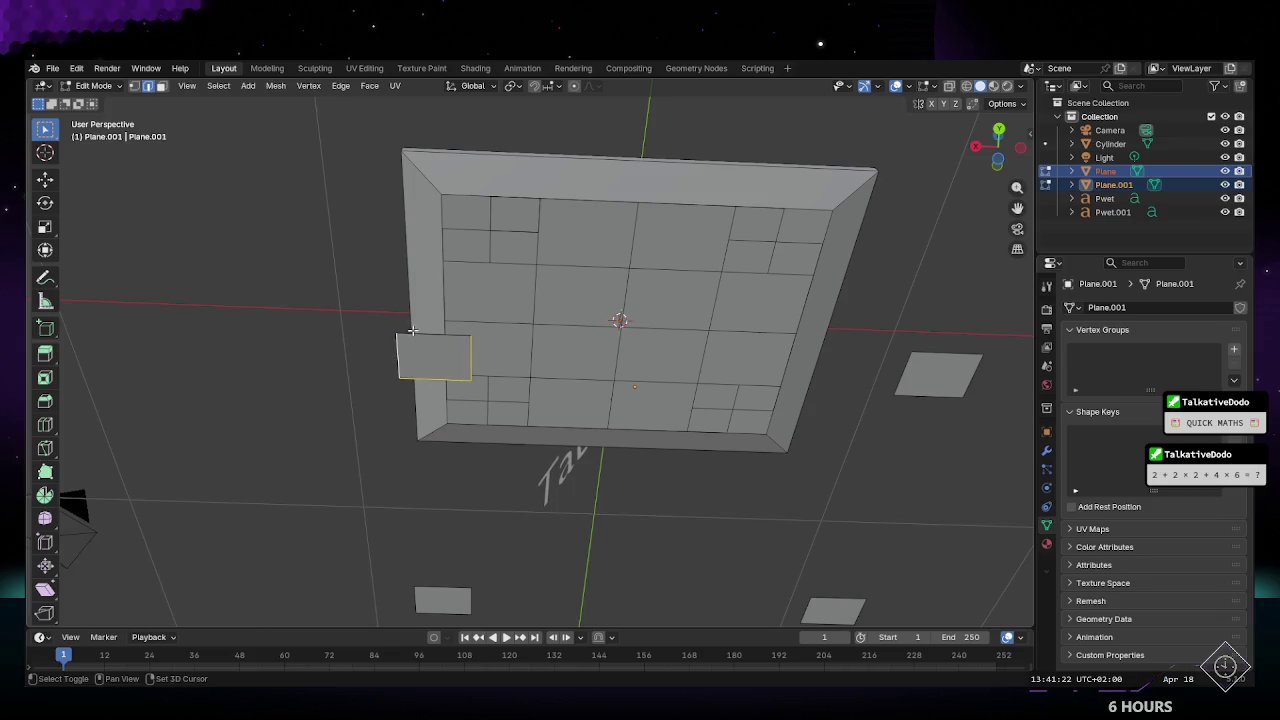
click(414, 336)
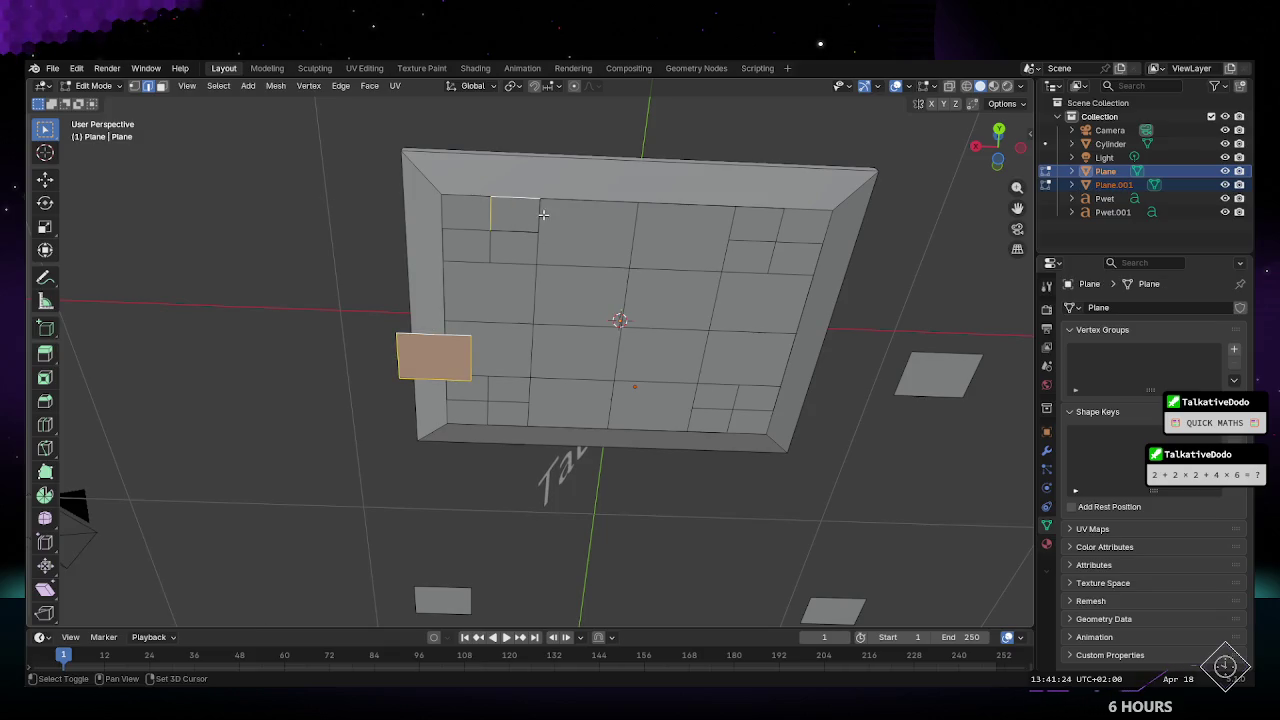
shift+click(535, 225)
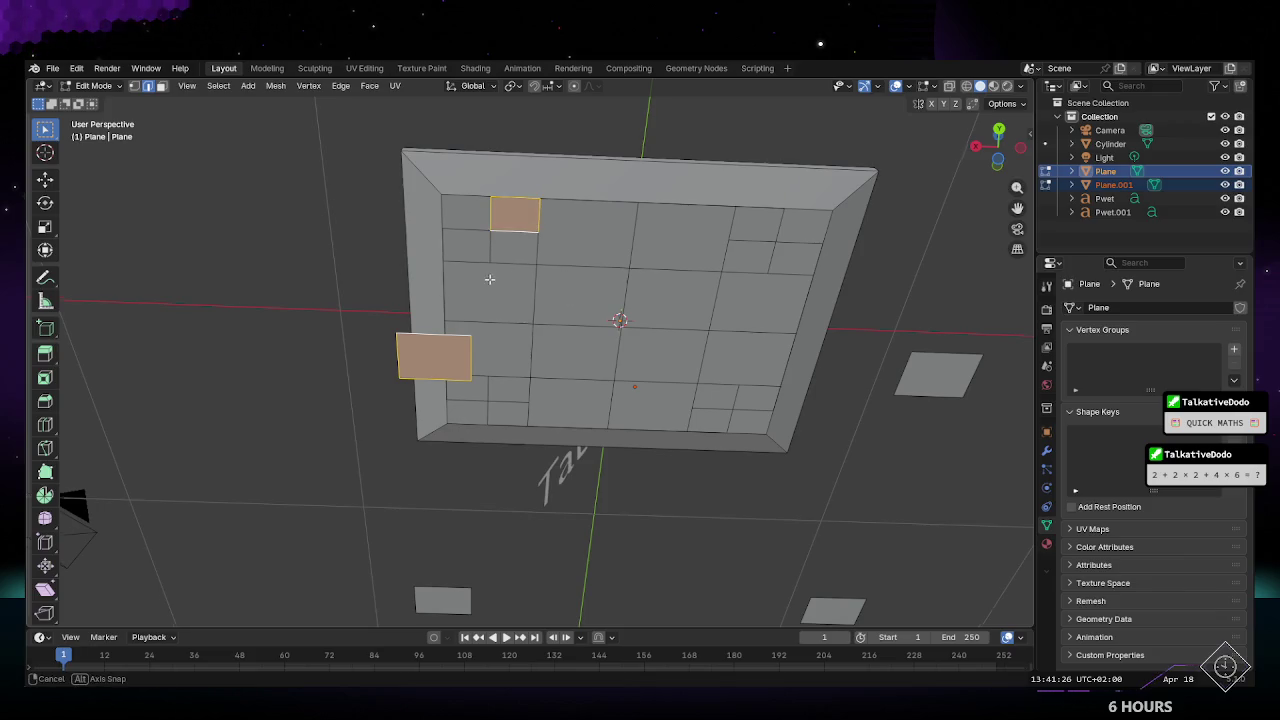
middle_drag(509, 257, 535, 178)
click(535, 178)
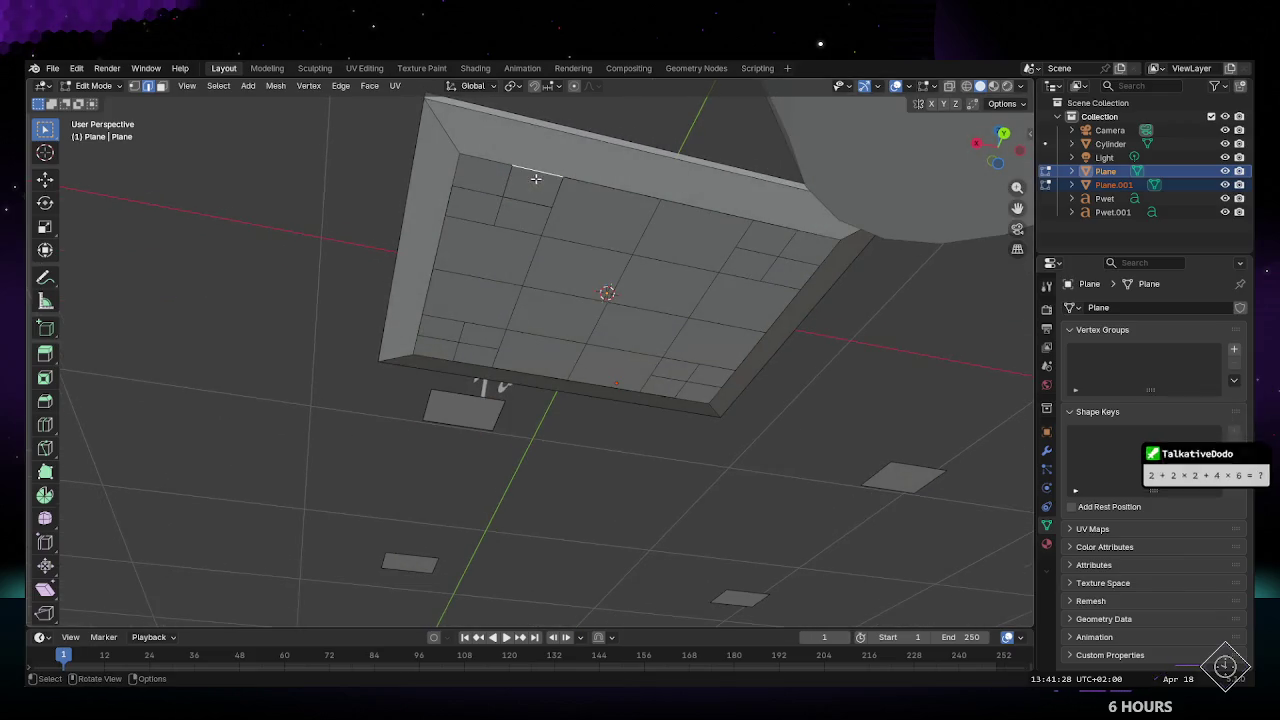
shift+click(478, 390)
click(248, 86)
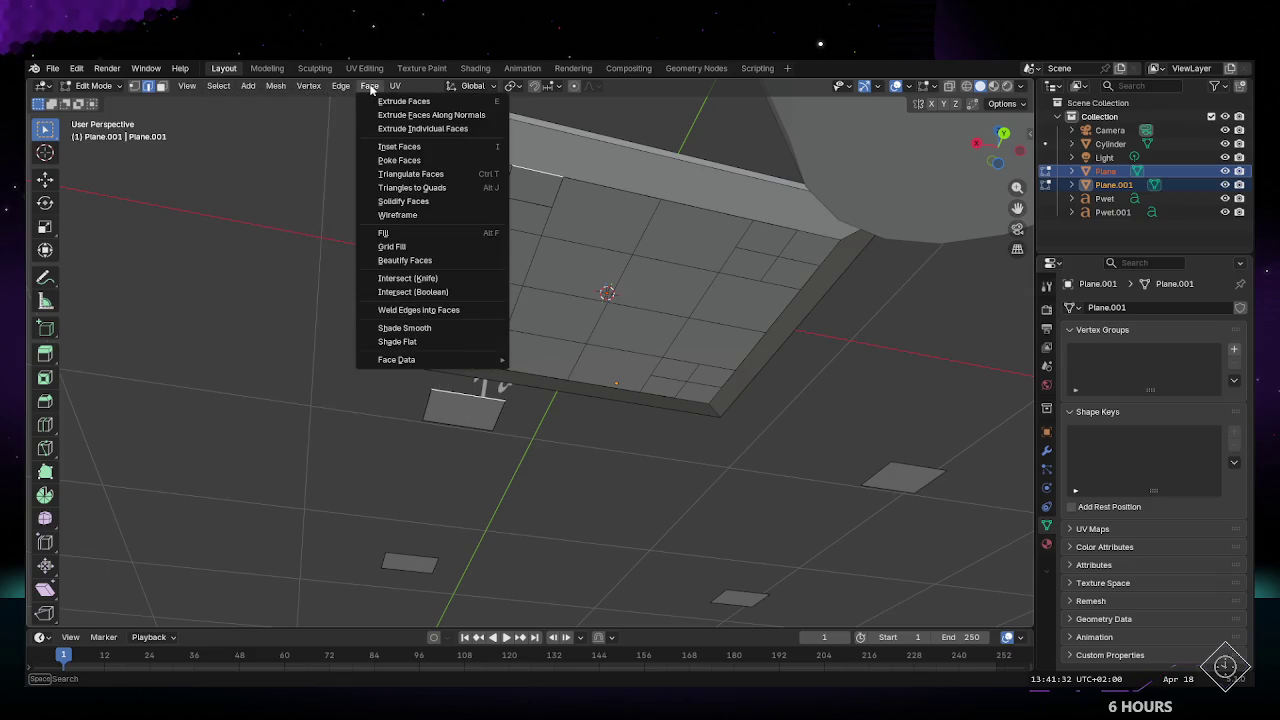
Step: Try Face > Fill and F between the selected edges, undoing the triangular faces
click(457, 232)
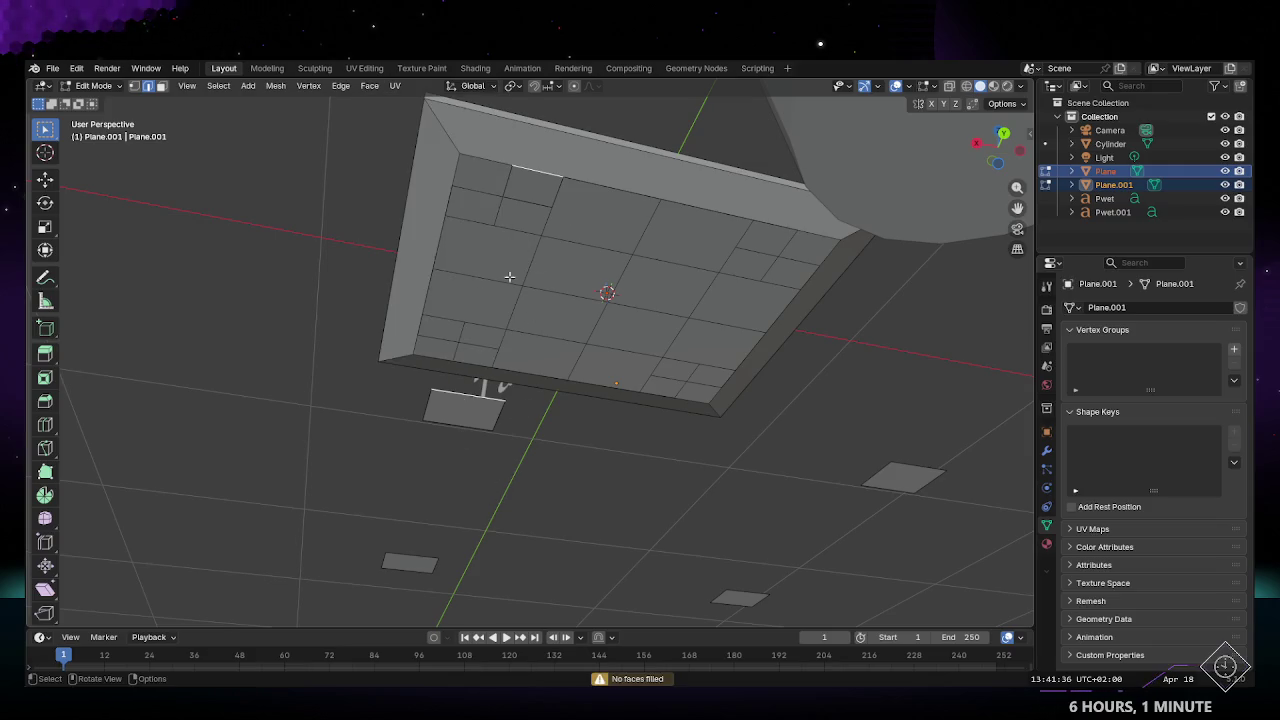
mouse_move(530, 368)
middle_down()
mouse_move(515, 393)
mouse_move(575, 347)
middle_up()
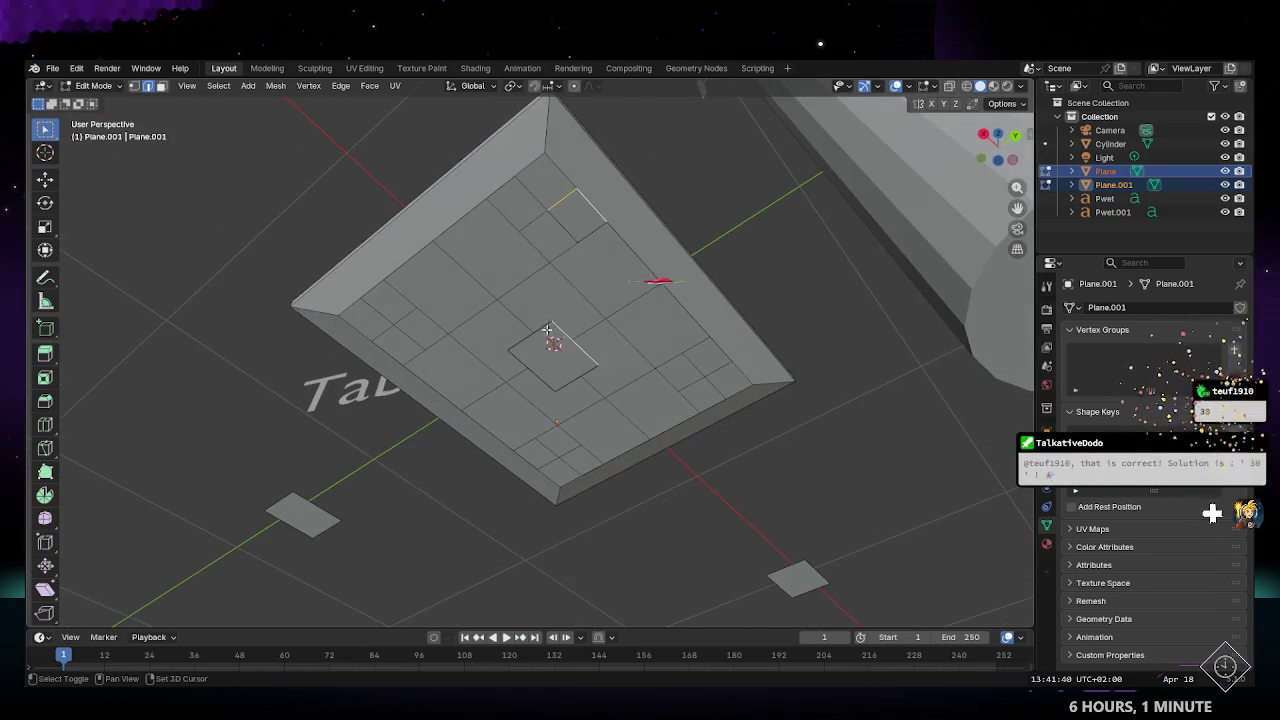
key(f)
mouse_move(670, 343)
middle_down()
mouse_move(600, 330)
mouse_move(357, 105)
middle_up()
key(ctrl+z)
Step: Attempt Grid Fill, then select the tabletop's lower outer edge
click(369, 86)
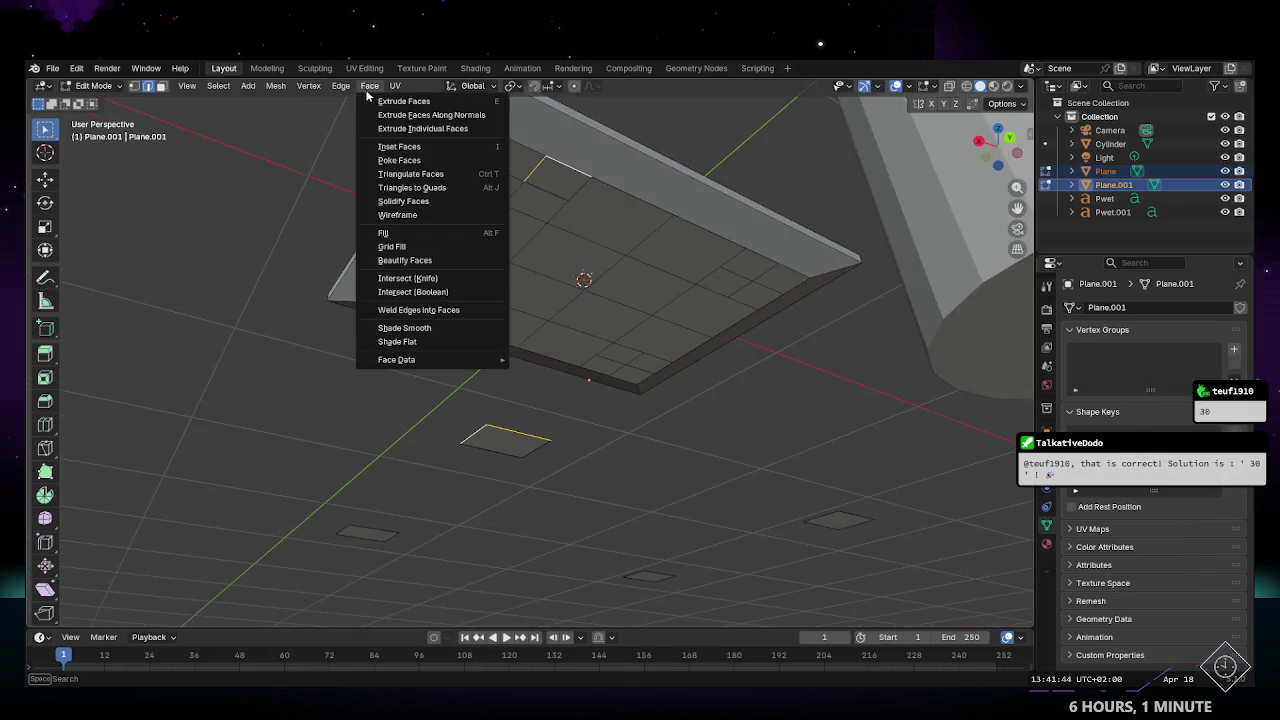
click(408, 246)
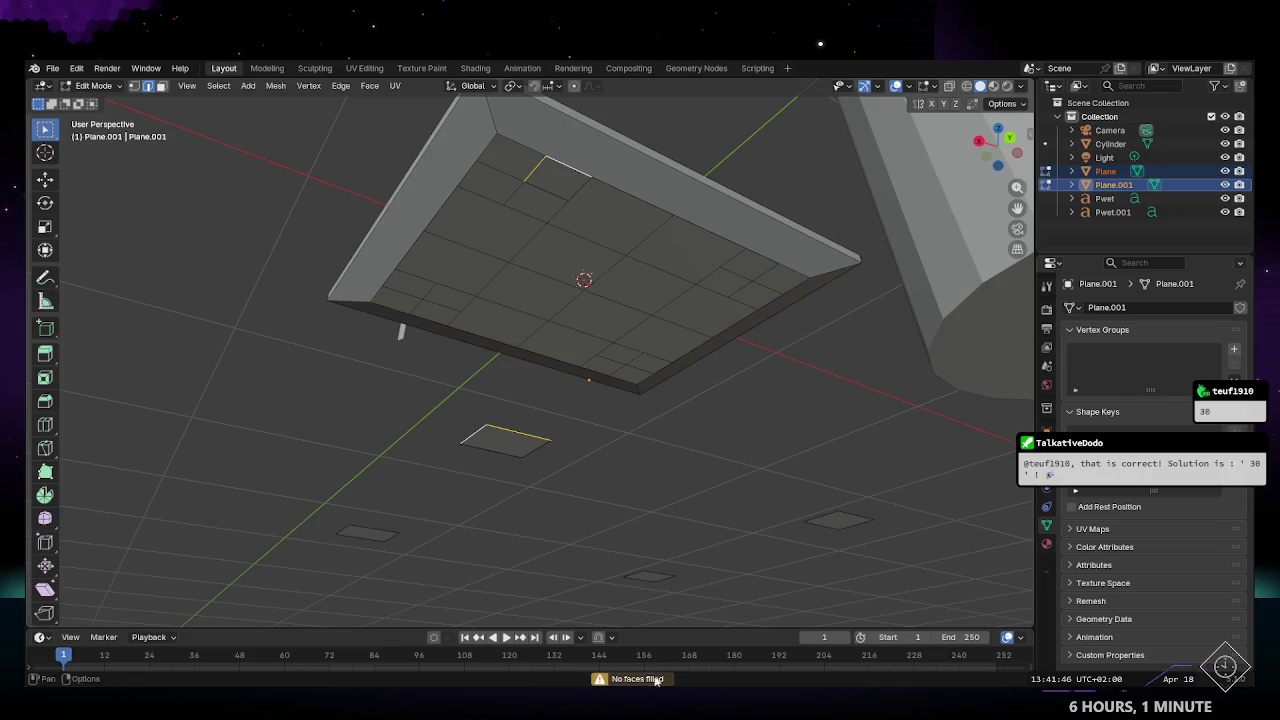
middle_drag(470, 462, 560, 420)
click(657, 391)
mouse_move(657, 391)
middle_down()
mouse_move(751, 345)
mouse_move(686, 337)
mouse_move(700, 451)
mouse_move(580, 334)
mouse_move(594, 349)
mouse_move(577, 346)
middle_up()
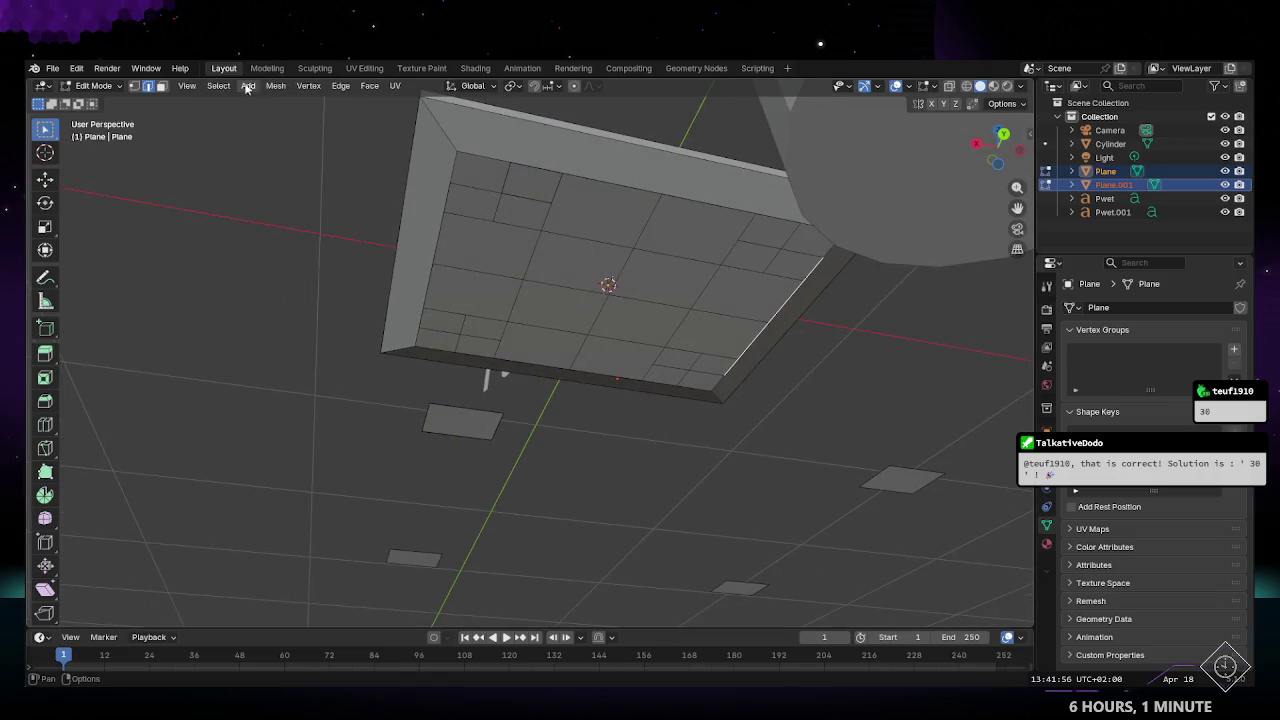
click(275, 86)
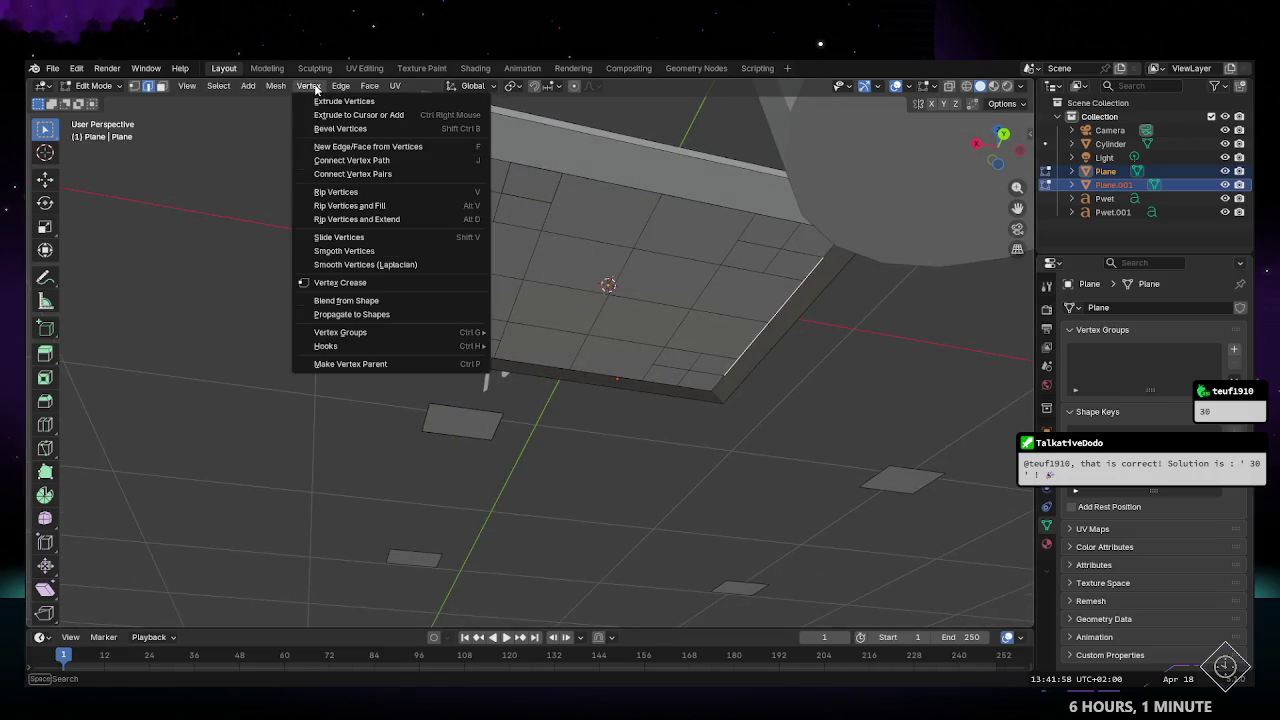
mouse_move(341, 86)
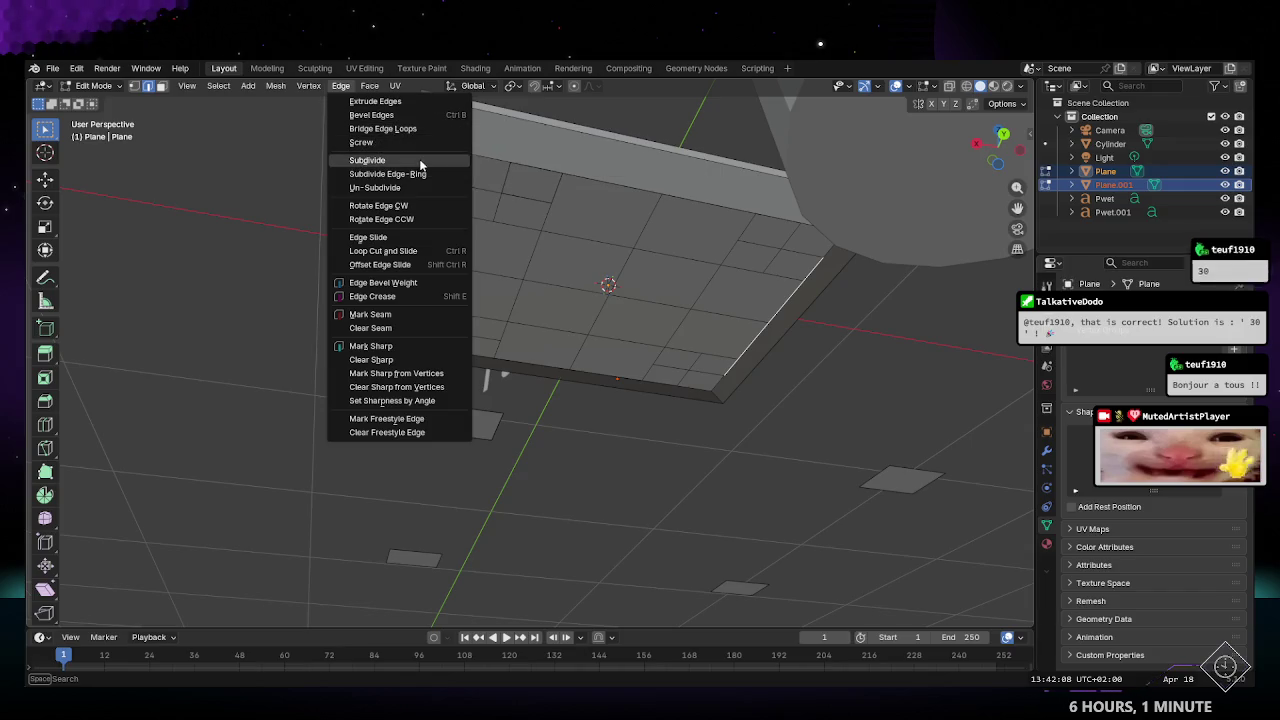
Step: Run Subdivide Edge-Ring, which finds no edge rings
key(Escape)
click(341, 86)
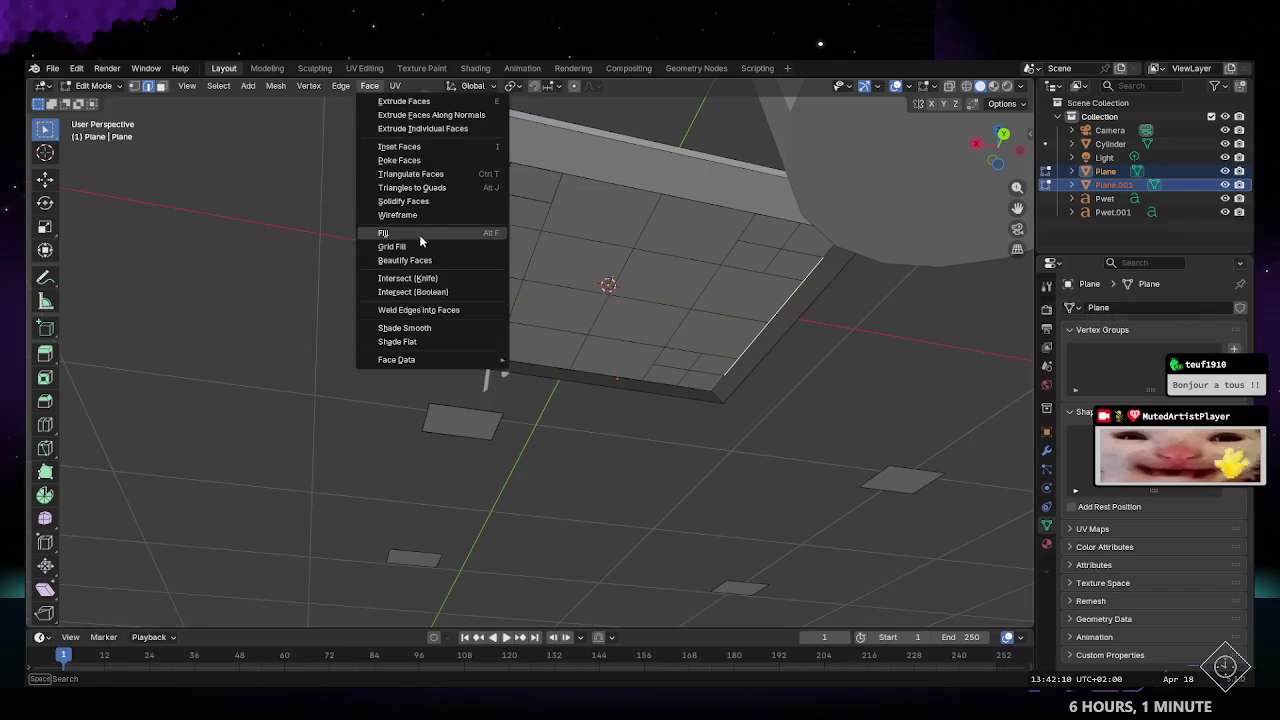
click(341, 88)
click(341, 86)
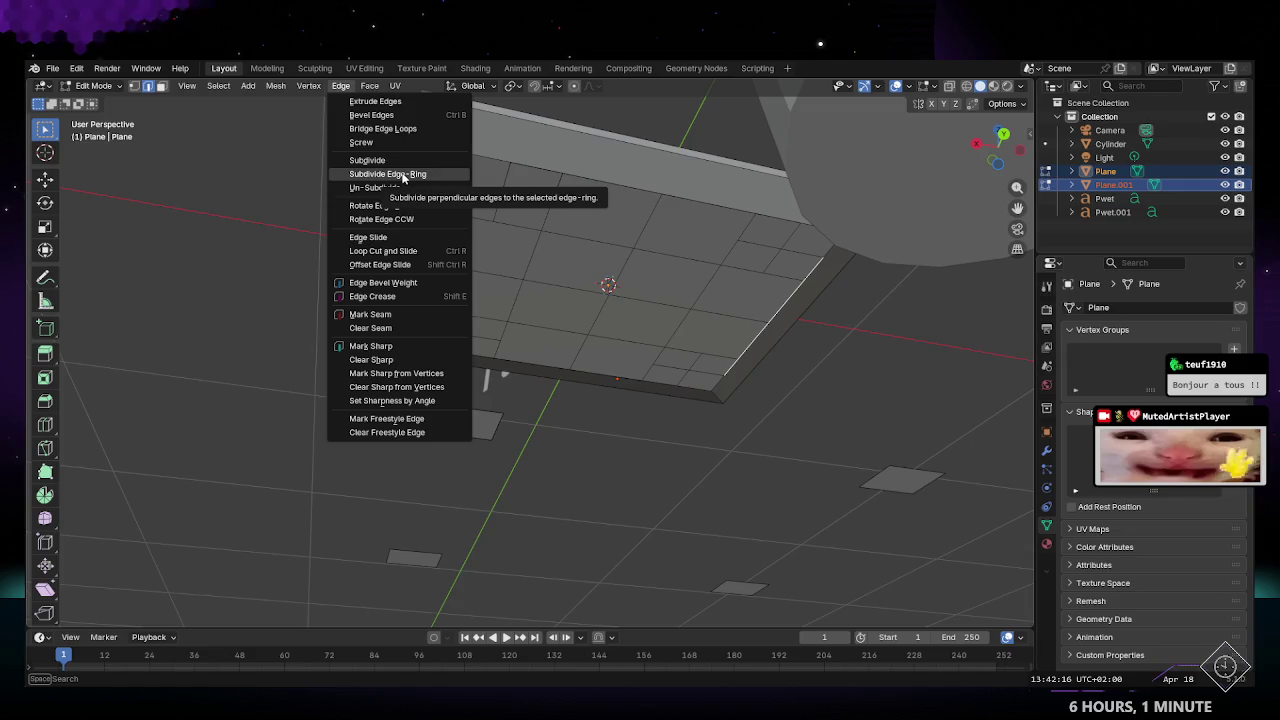
click(403, 175)
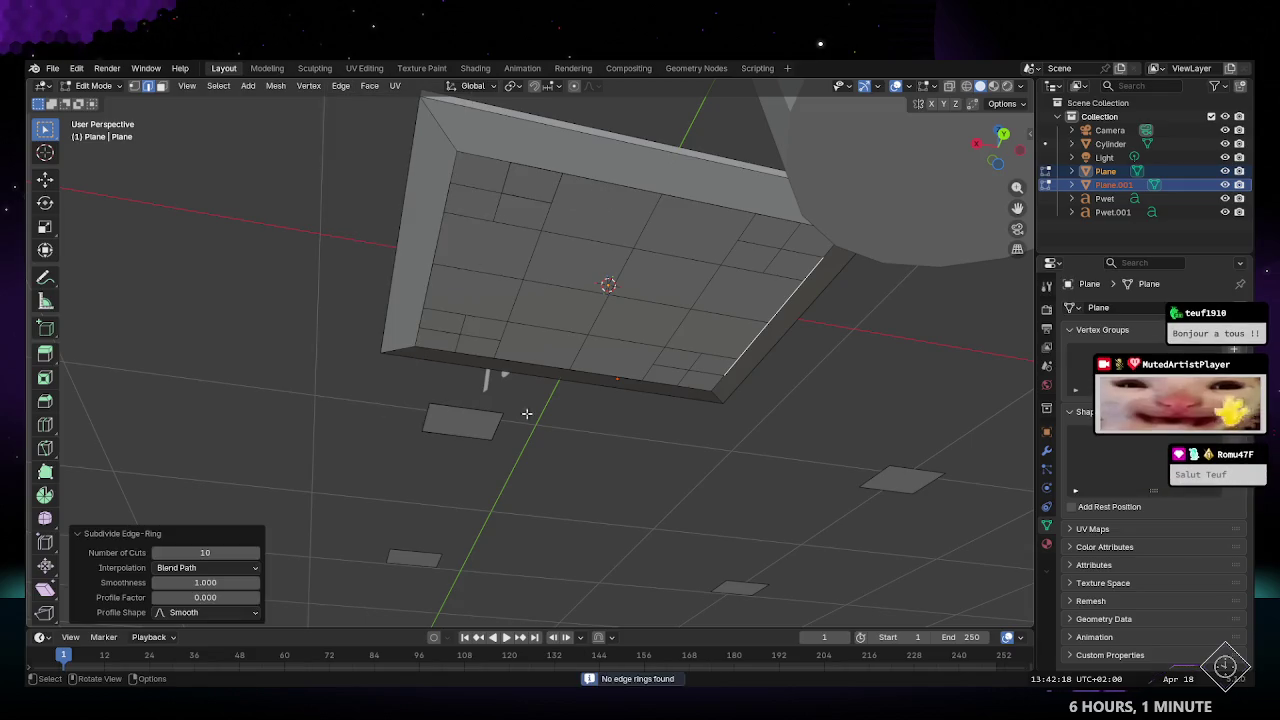
middle_drag(443, 316, 496, 345)
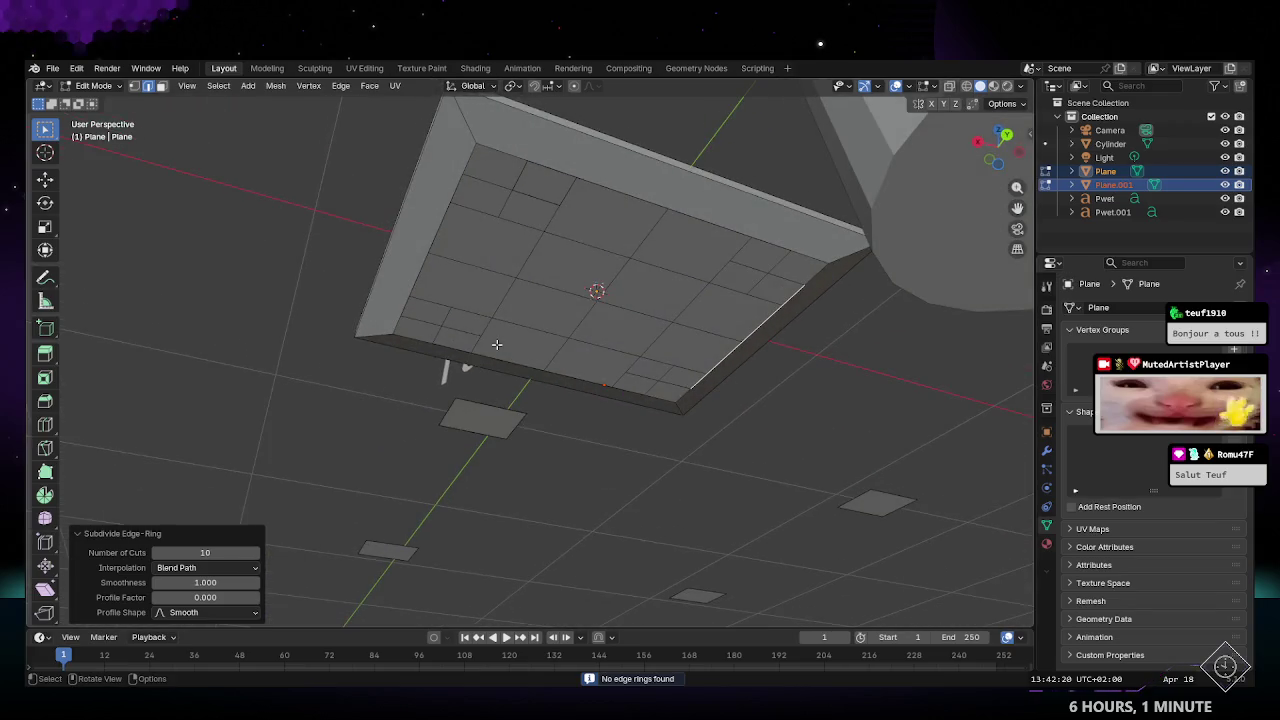
Step: Select a face near the tabletop's top corner plus the small square's face below
click(472, 424)
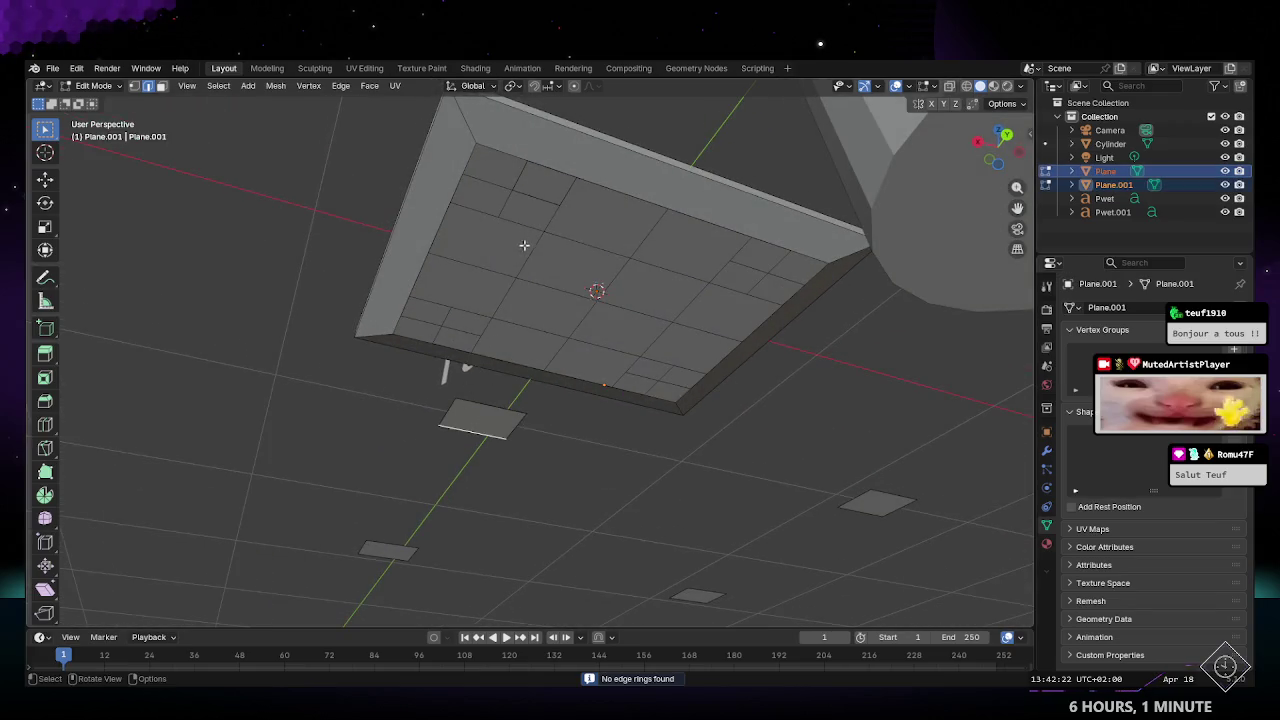
middle_drag(554, 282, 539, 265)
click(545, 194)
shift+click(475, 390)
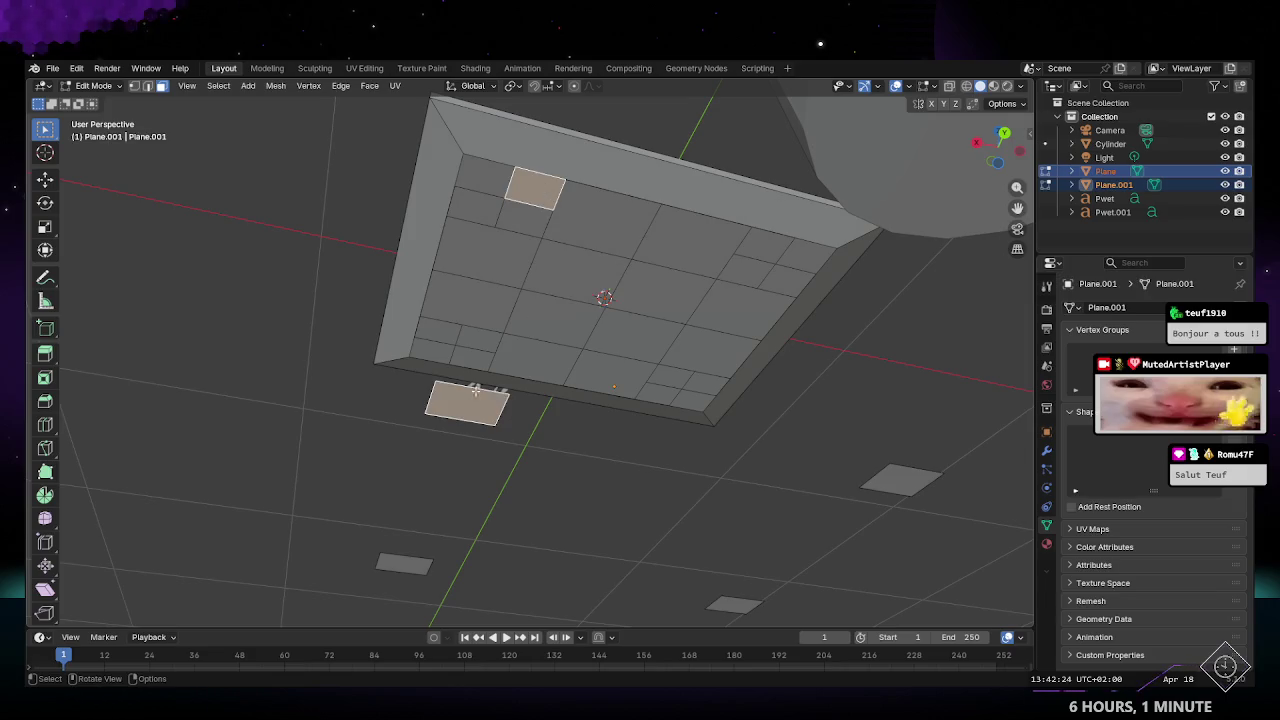
Step: Attempt Vertex > Blend from Shape, which errors without shape keys, then view edge operations
click(369, 86)
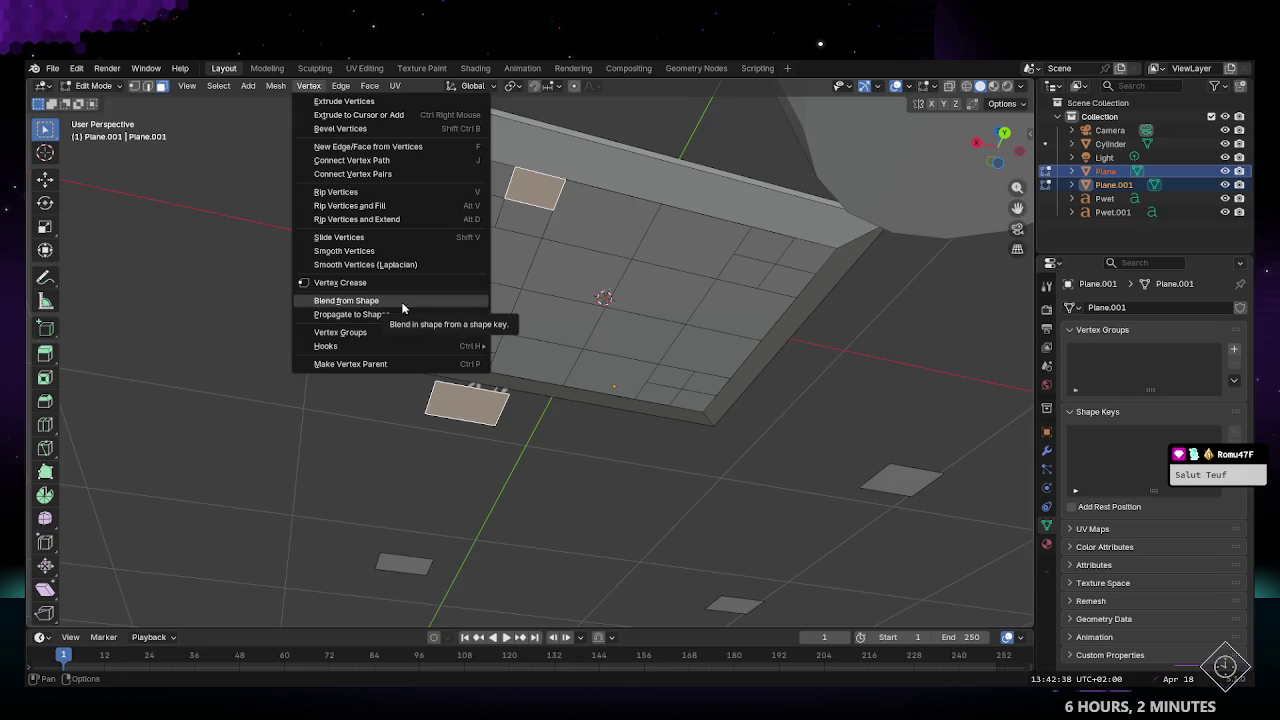
click(403, 305)
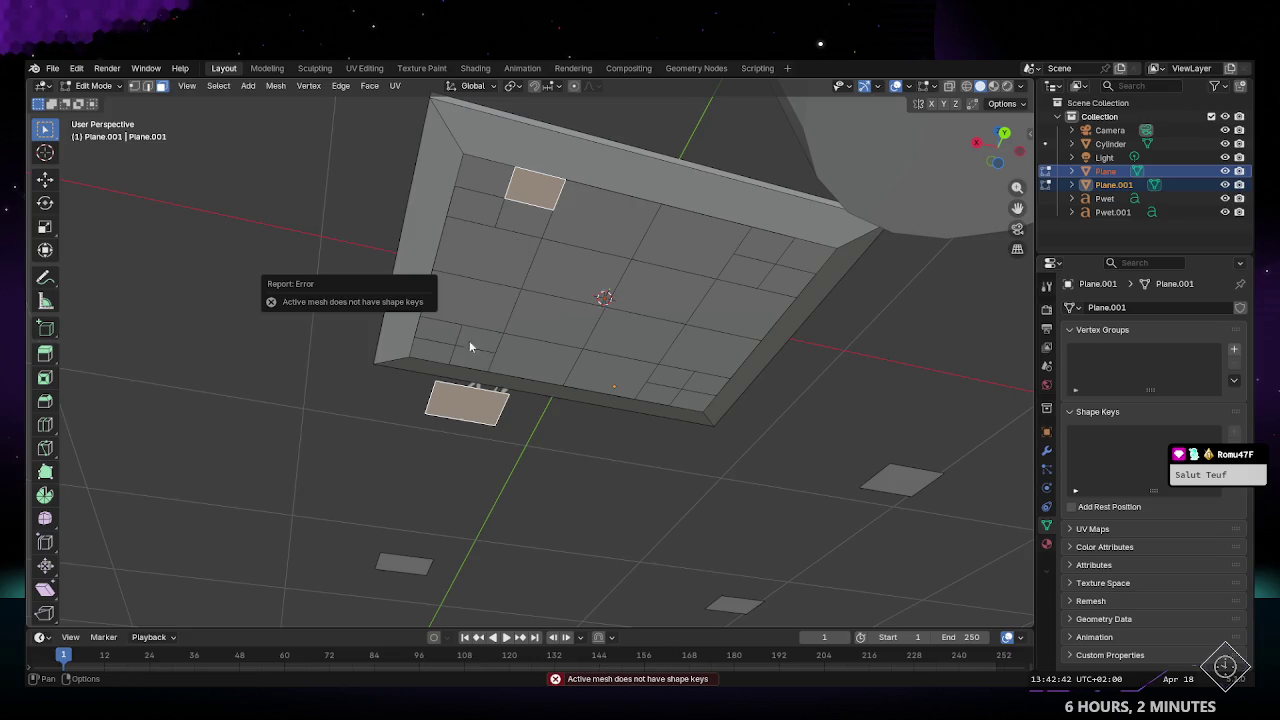
click(342, 86)
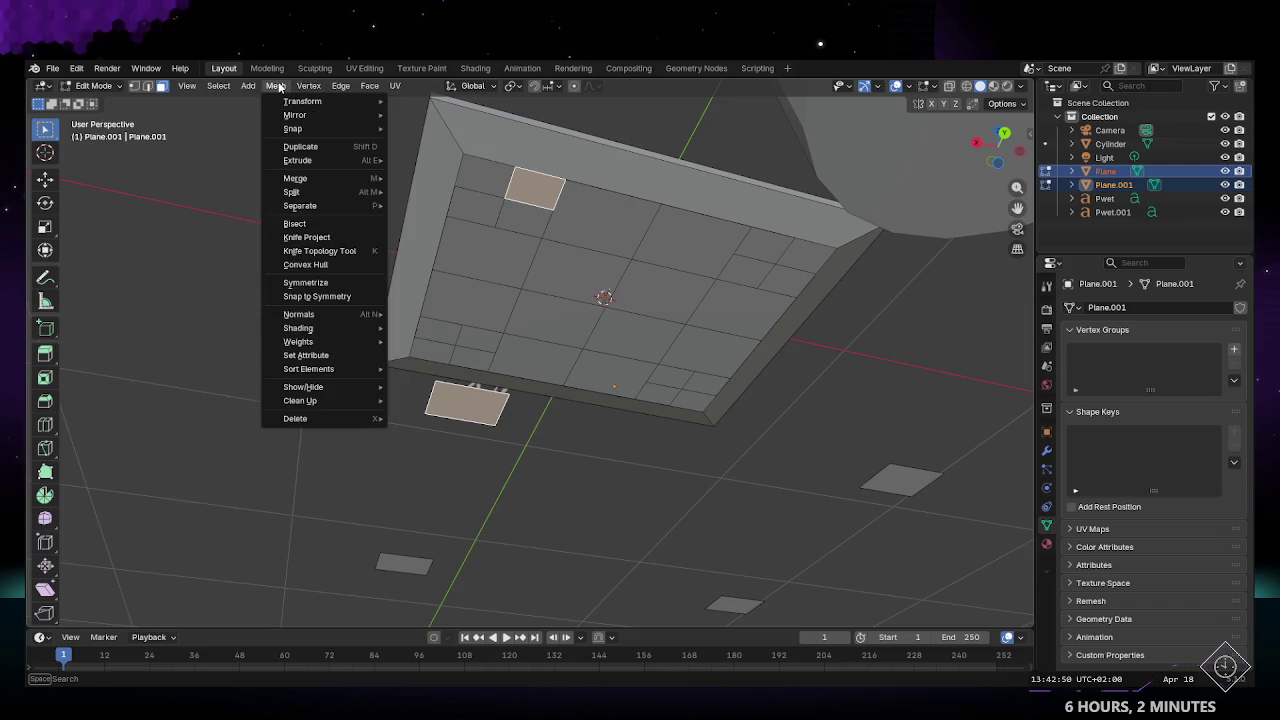
click(319, 268)
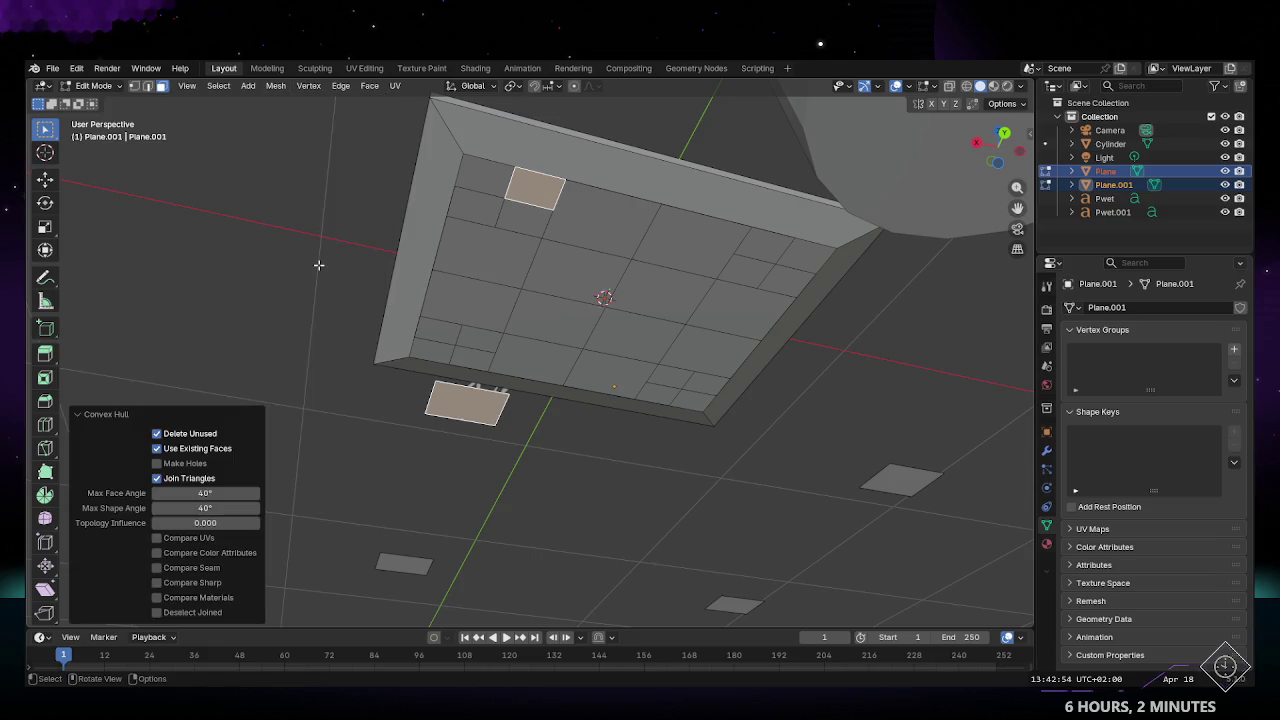
middle_drag(497, 354, 589, 386)
drag(589, 386, 564, 382)
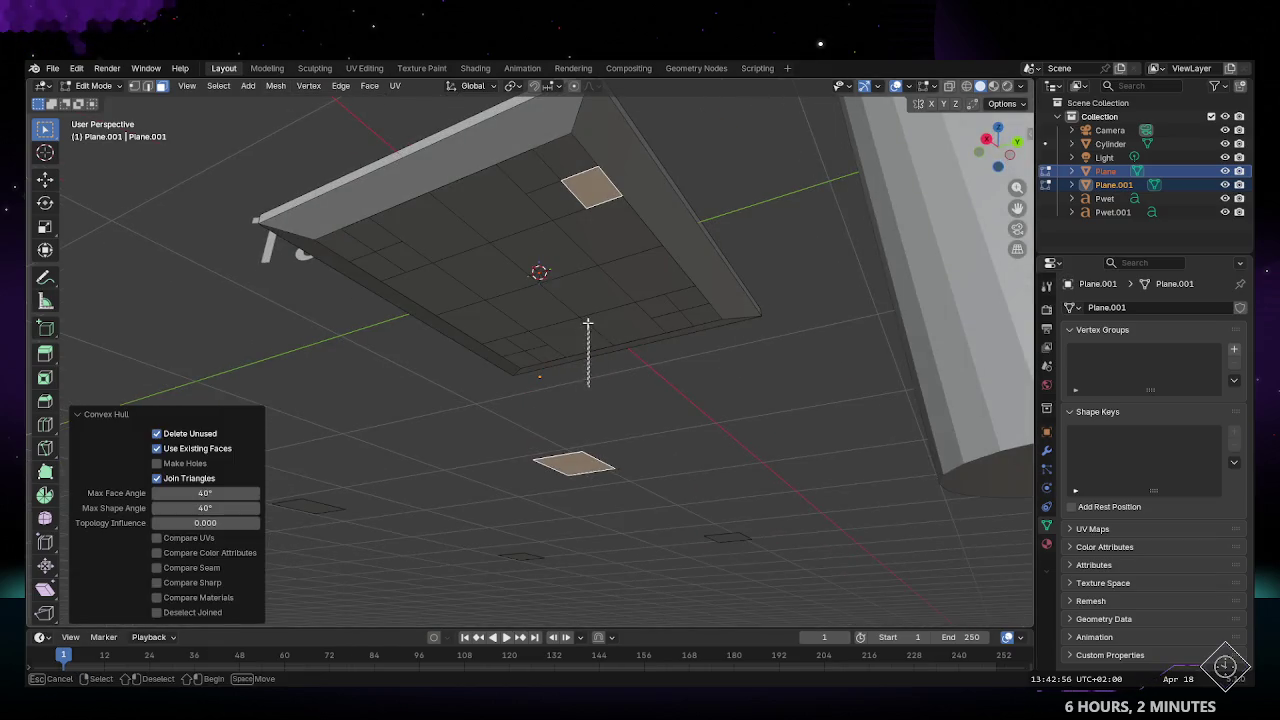
middle_drag(573, 390, 537, 349)
key(ctrl+z)
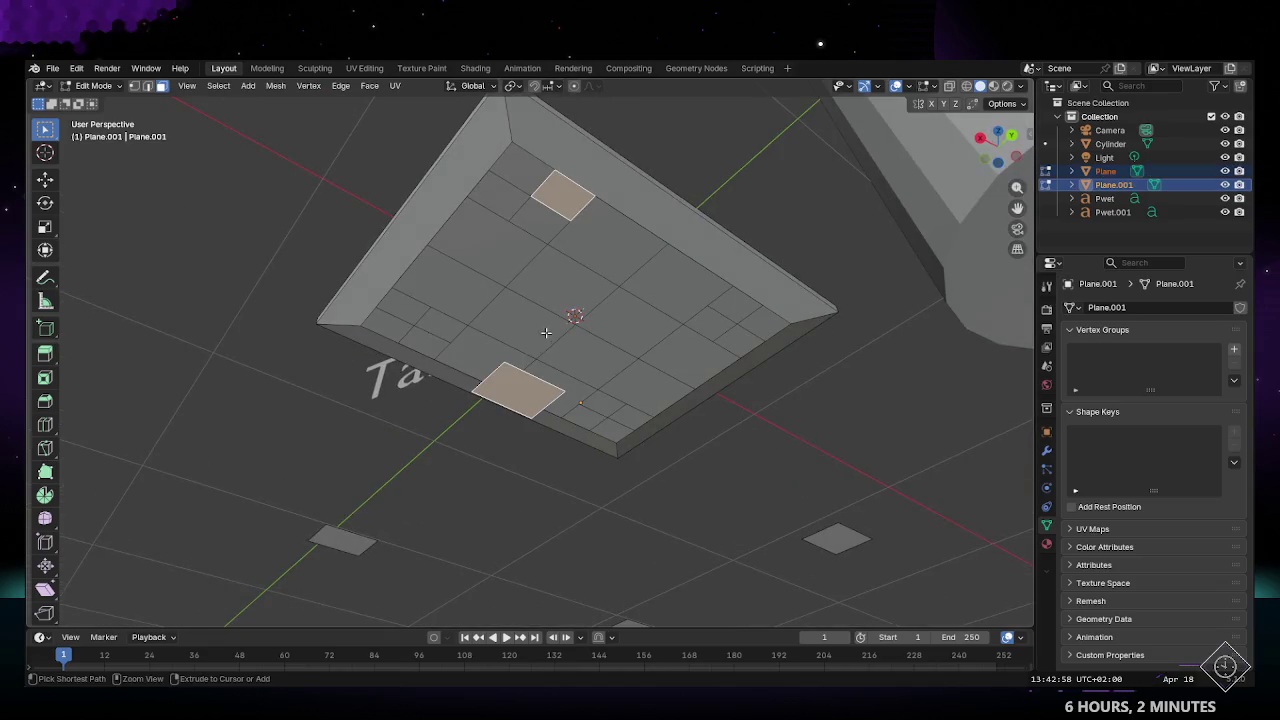
click(279, 87)
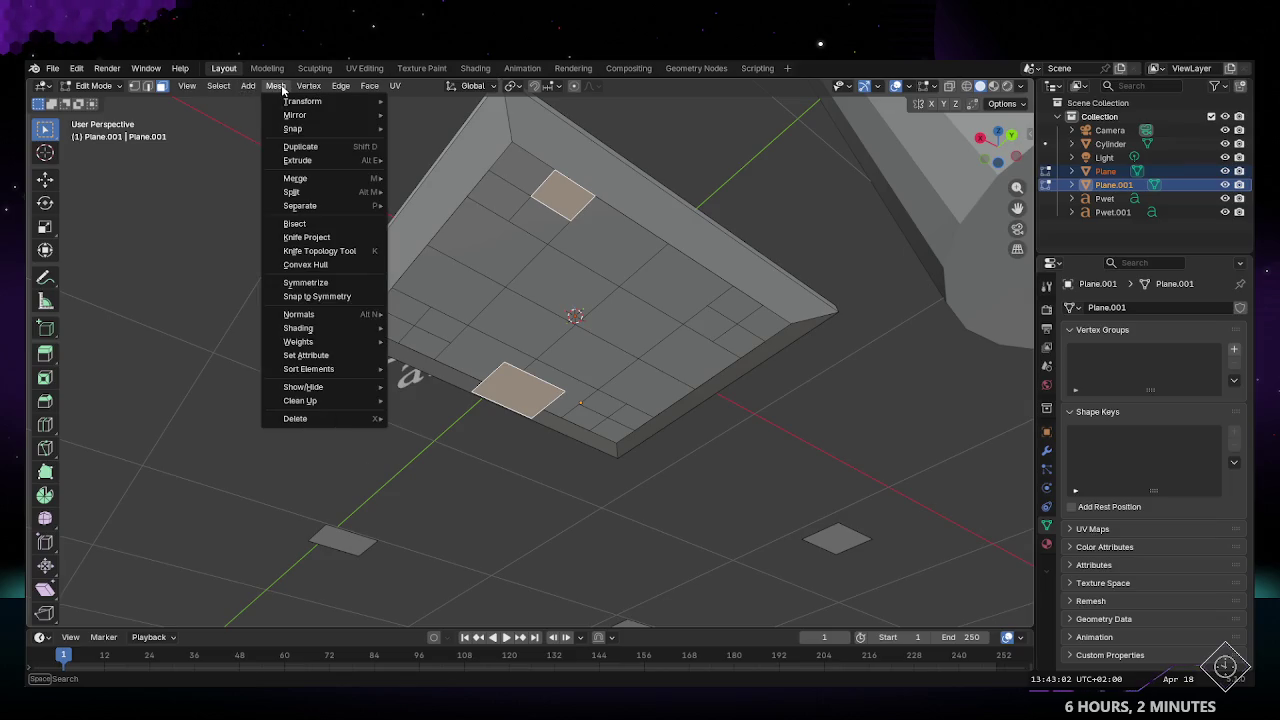
click(268, 115)
mouse_move(508, 336)
middle_down()
mouse_move(639, 345)
mouse_move(500, 300)
middle_up()
key(ctrl+z)
scroll(500, 300, up, 3)
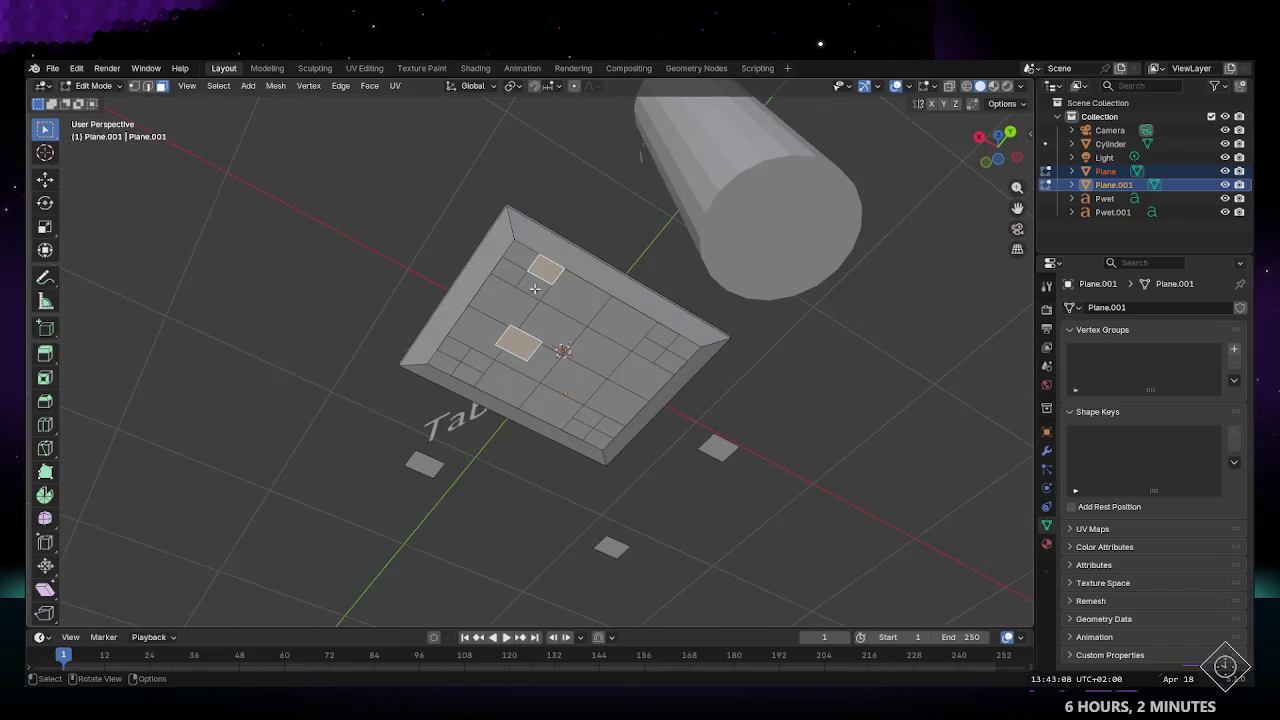
click(309, 86)
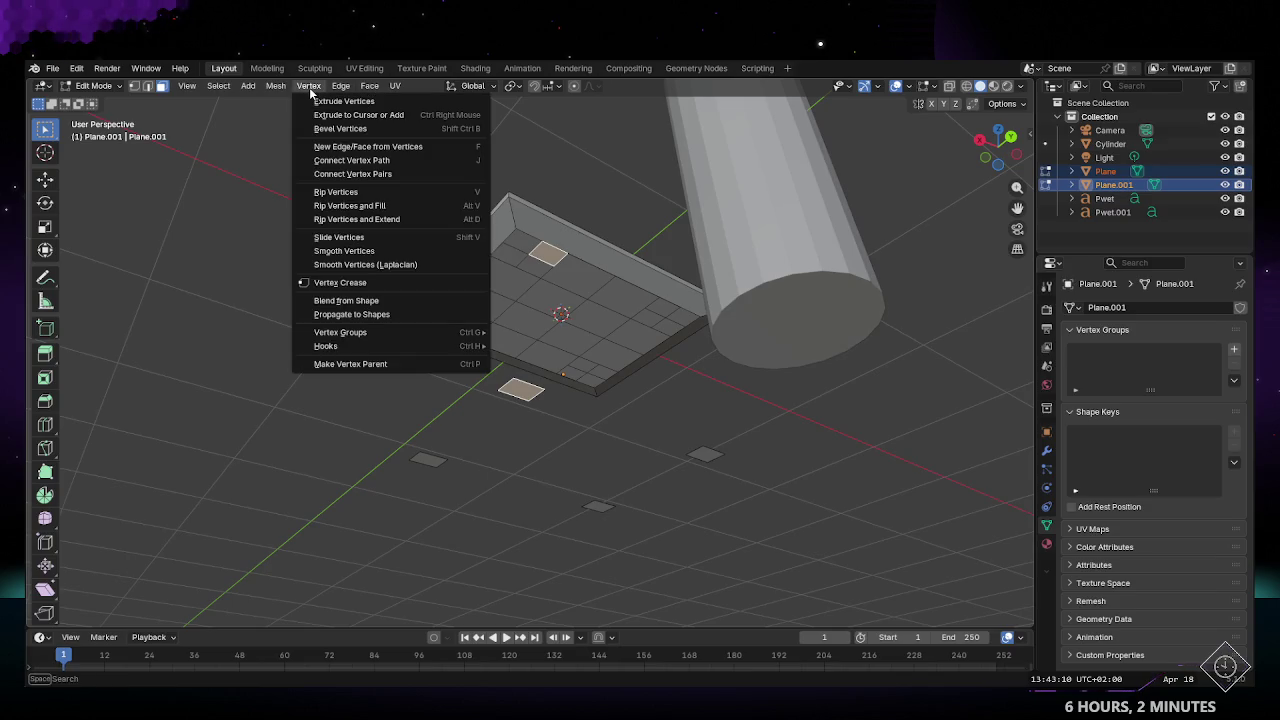
click(396, 161)
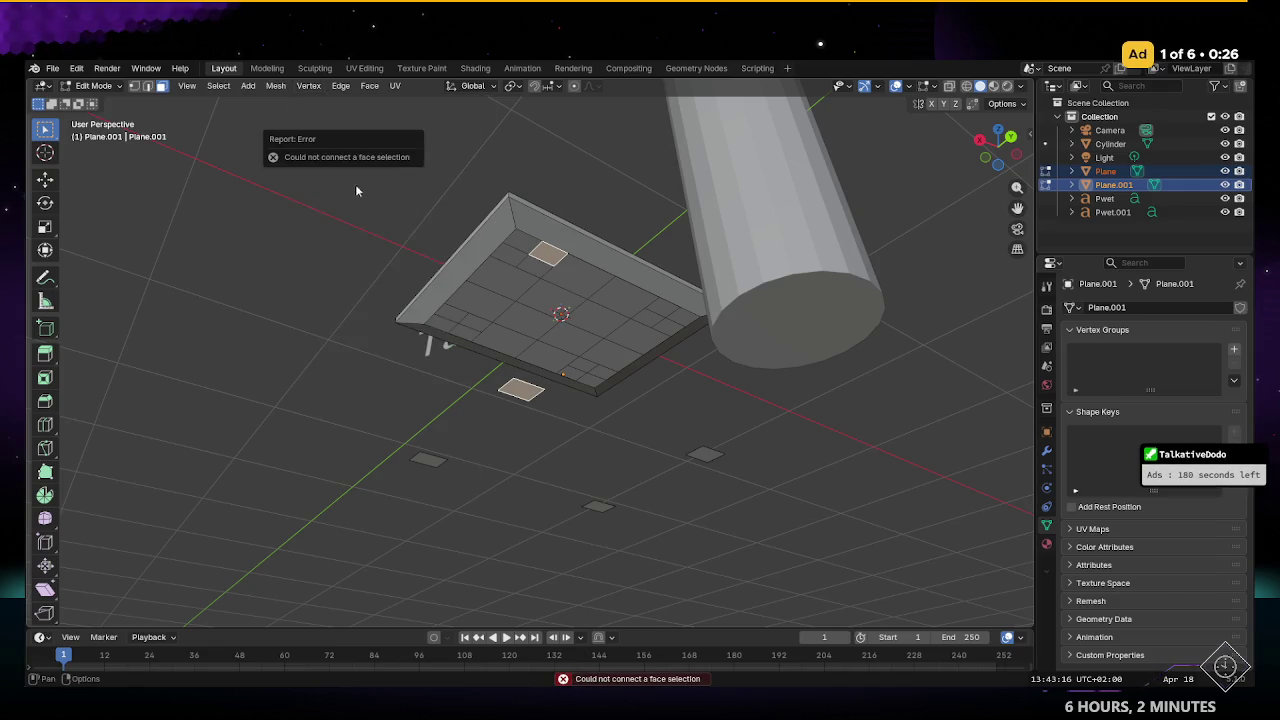
click(341, 86)
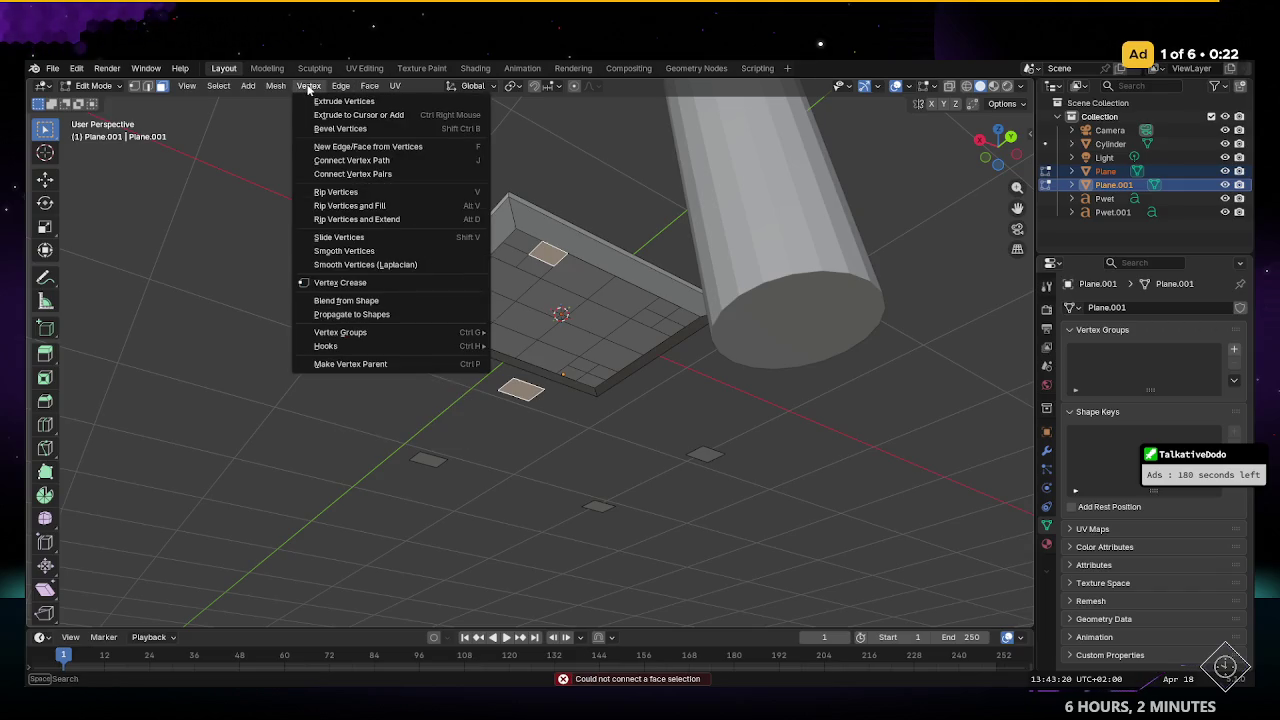
click(341, 86)
click(309, 86)
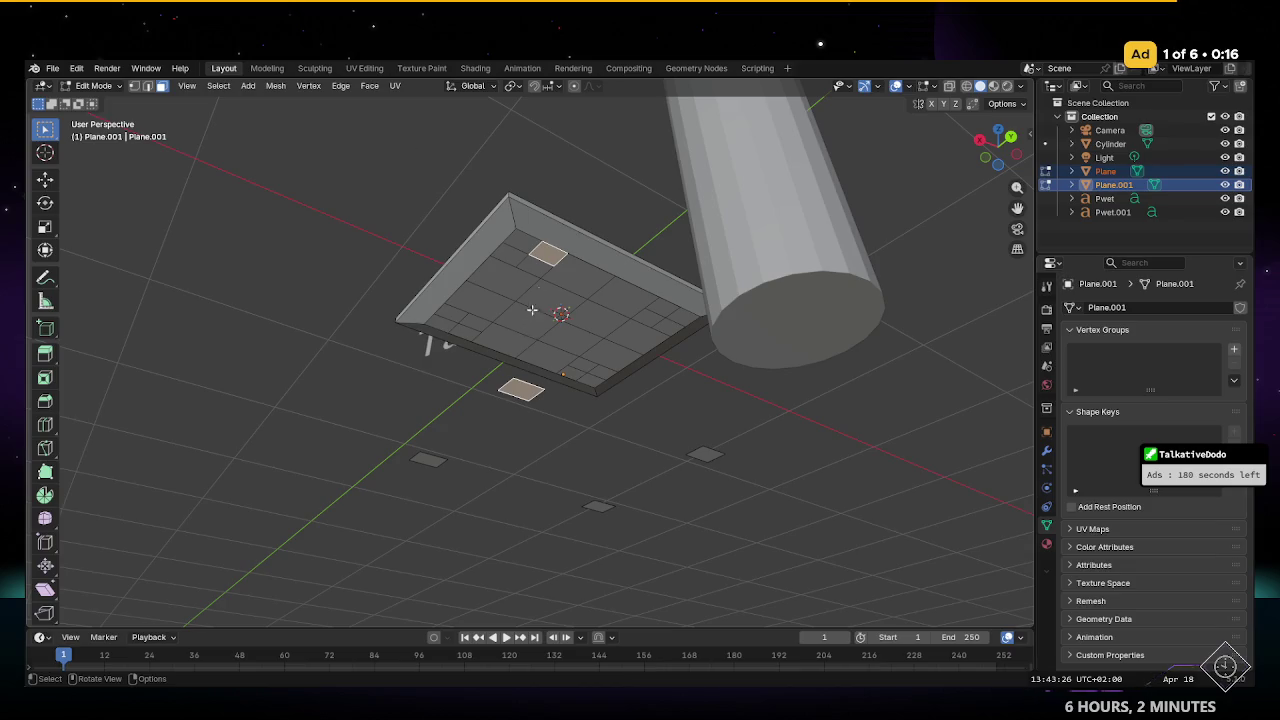
ctrl+middle_drag(530, 294, 530, 282)
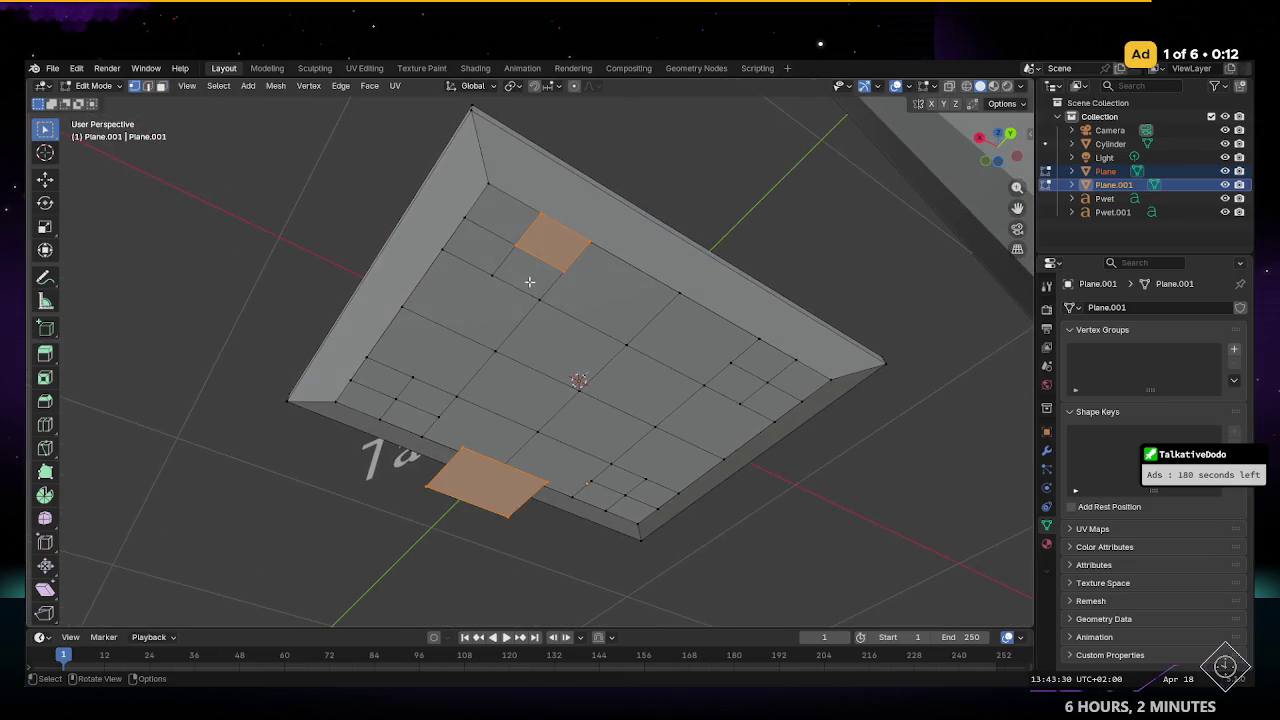
Step: Create faces from three selected corner vertices with New Edge/Face from Vertices
click(588, 240)
shift+click(543, 482)
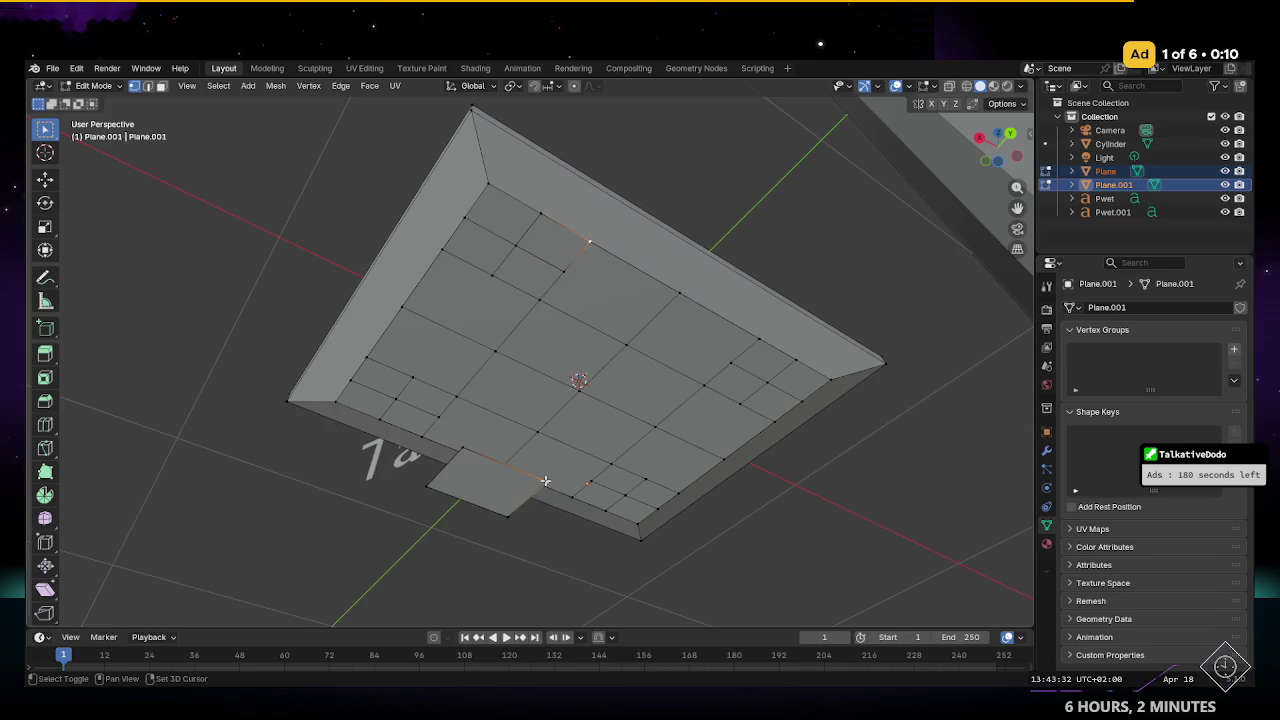
shift+click(546, 217)
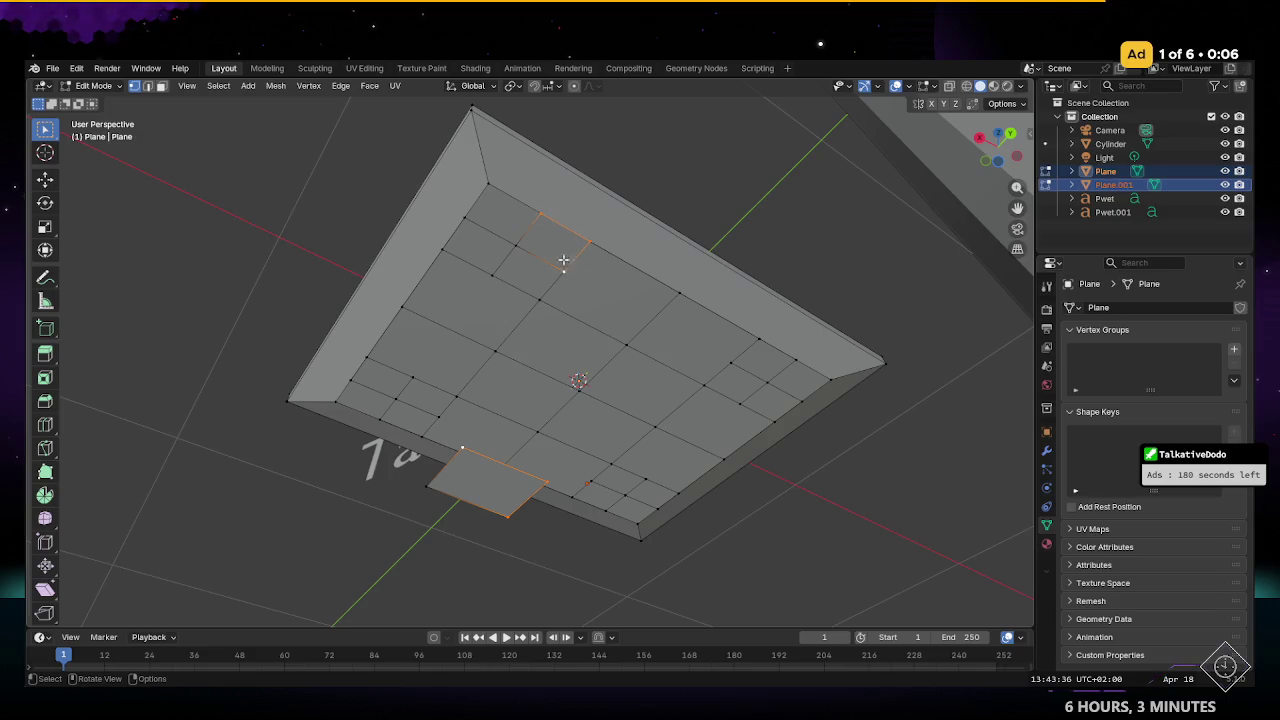
click(275, 85)
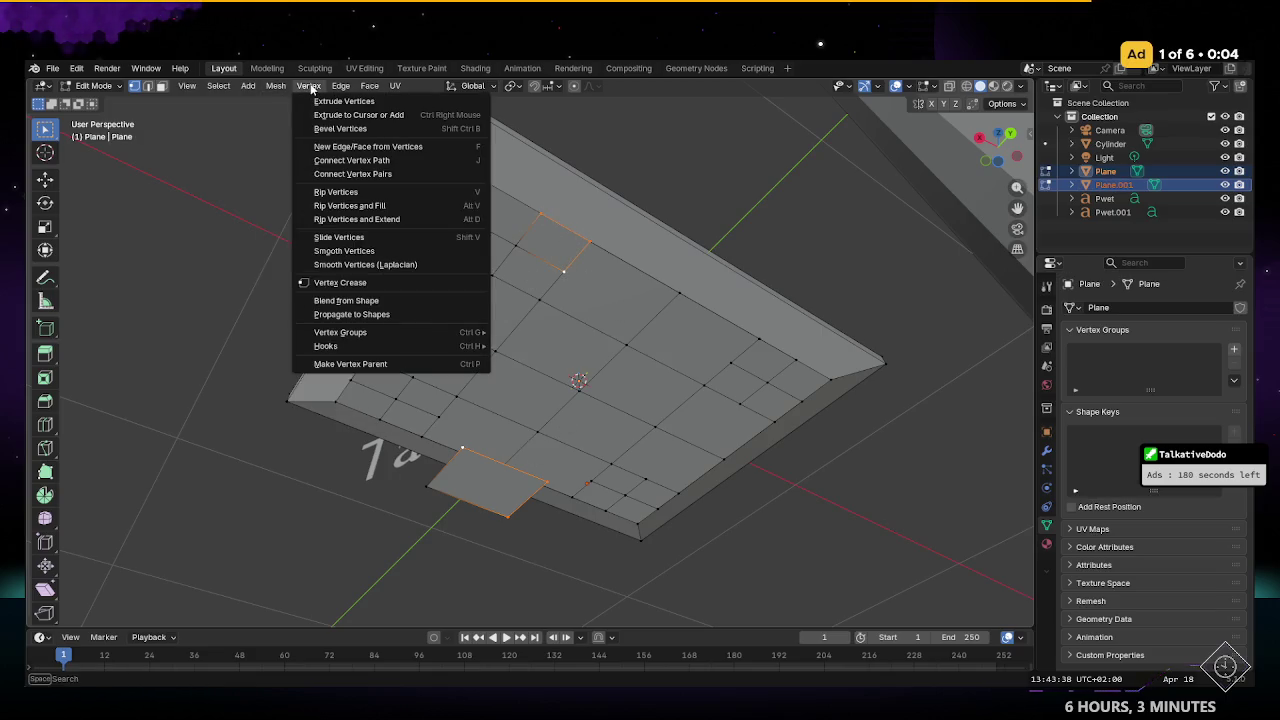
click(390, 150)
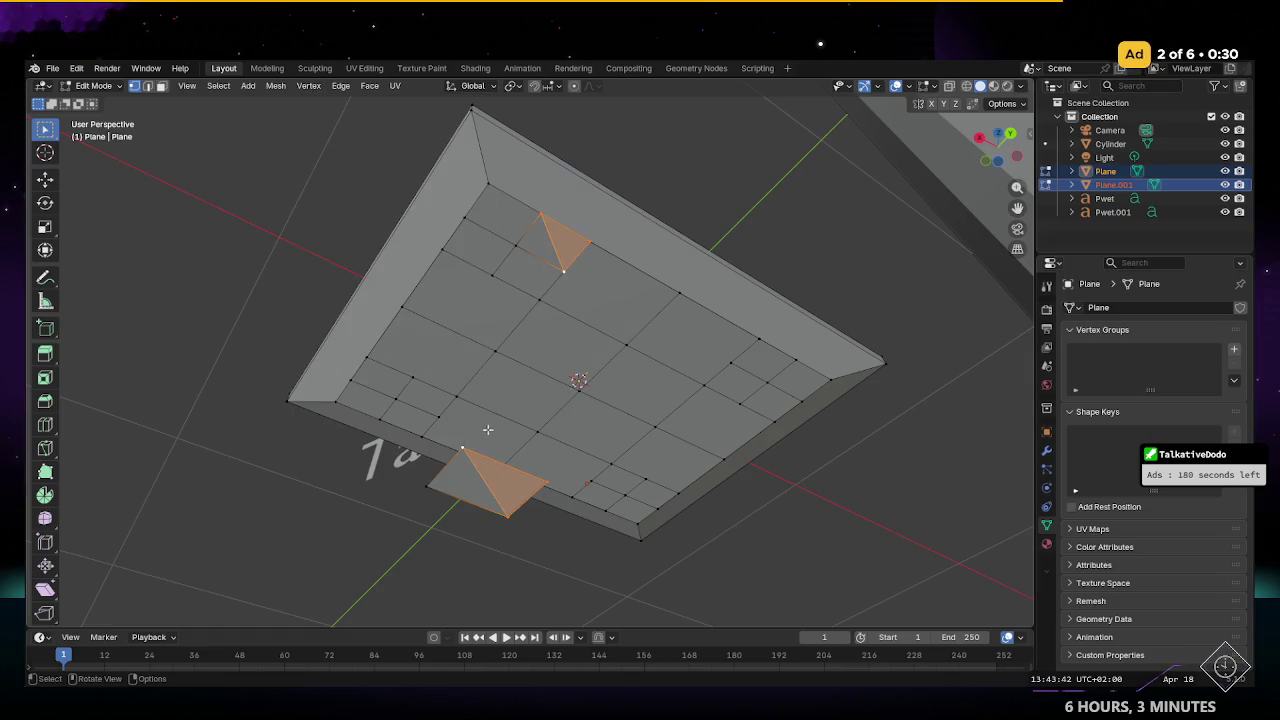
middle_drag(487, 430, 540, 360)
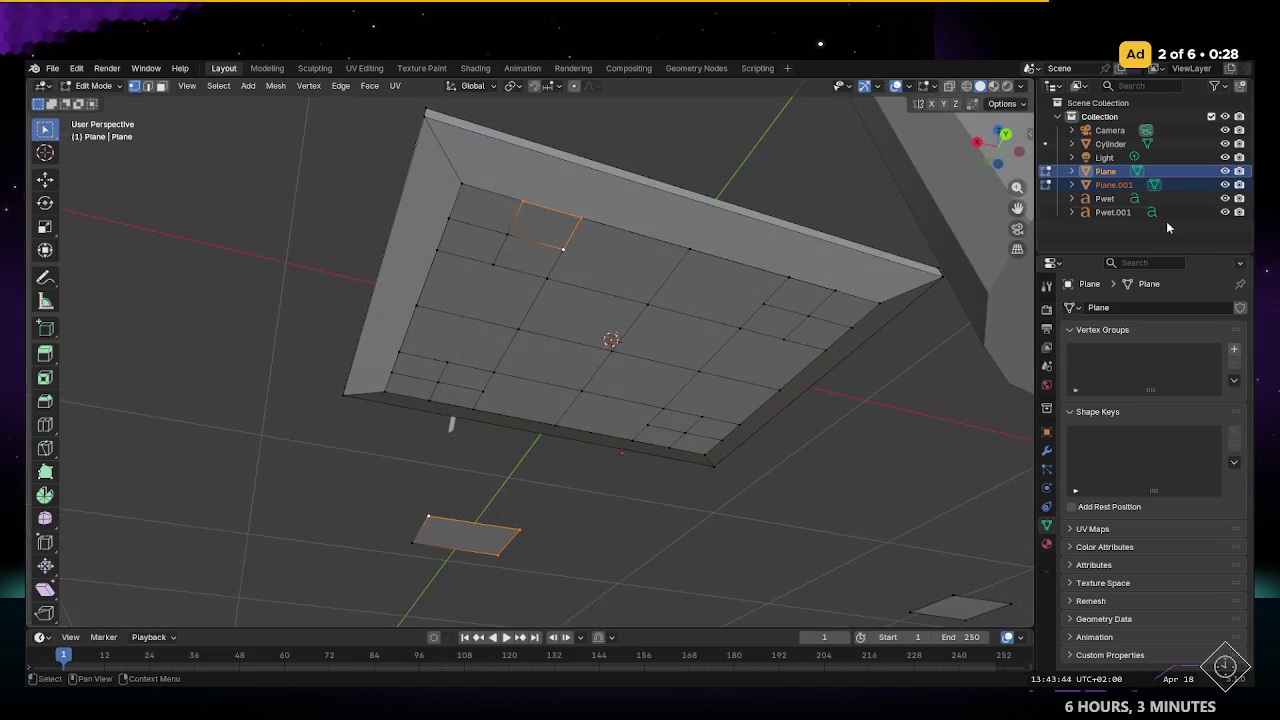
Step: Make Plane.001 active and return to Object Mode to view the table
click(1100, 185)
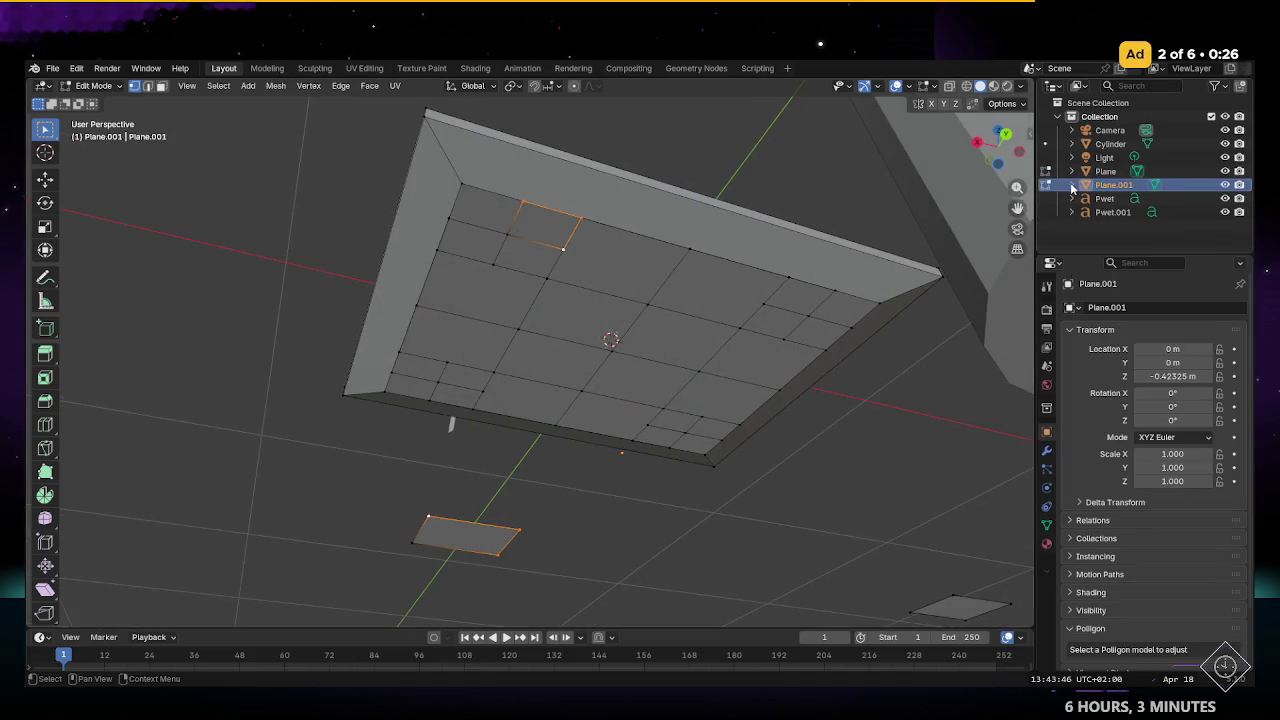
mouse_move(610, 320)
middle_down()
mouse_move(671, 257)
mouse_move(657, 314)
mouse_move(674, 440)
mouse_move(661, 376)
mouse_move(651, 400)
mouse_move(640, 391)
mouse_move(646, 334)
middle_up()
key(Tab)
Step: Box-select the tabletop and floor pieces and parent them to Plane.001, undoing an accidental mark-as-asset
mouse_move(358, 185)
mouse_down()
mouse_move(700, 509)
mouse_move(705, 548)
mouse_up()
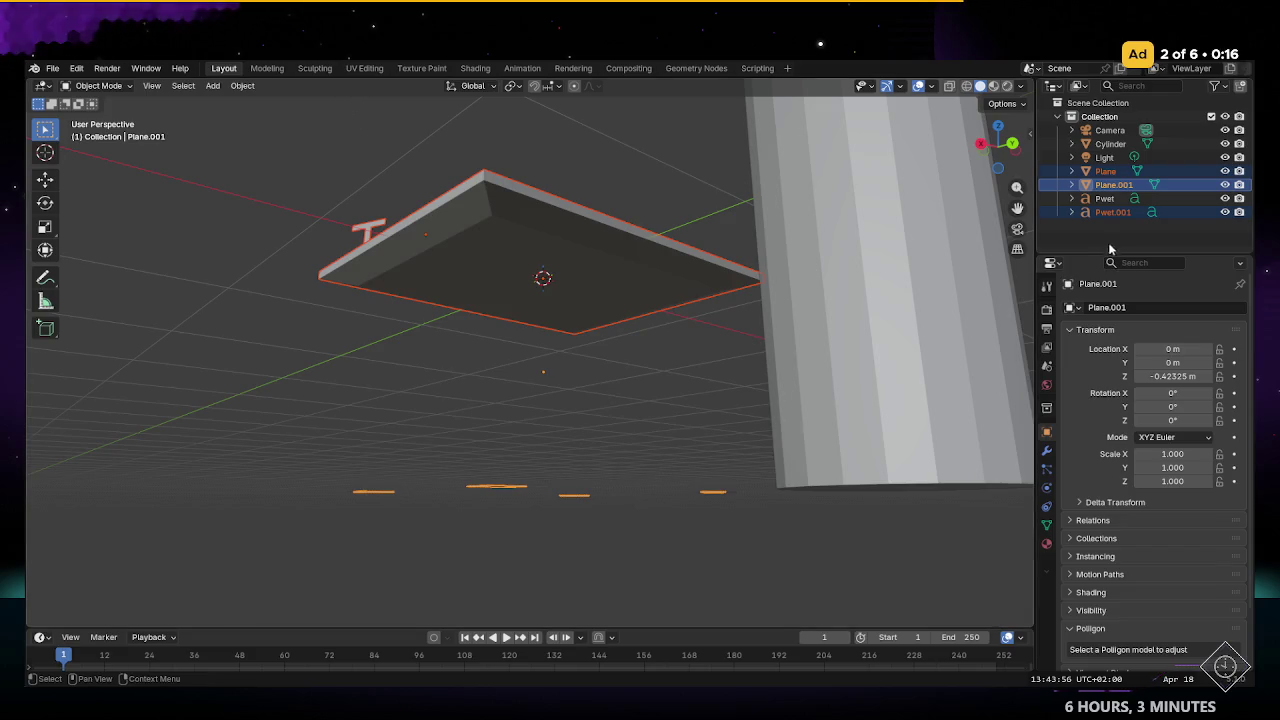
click(1072, 215)
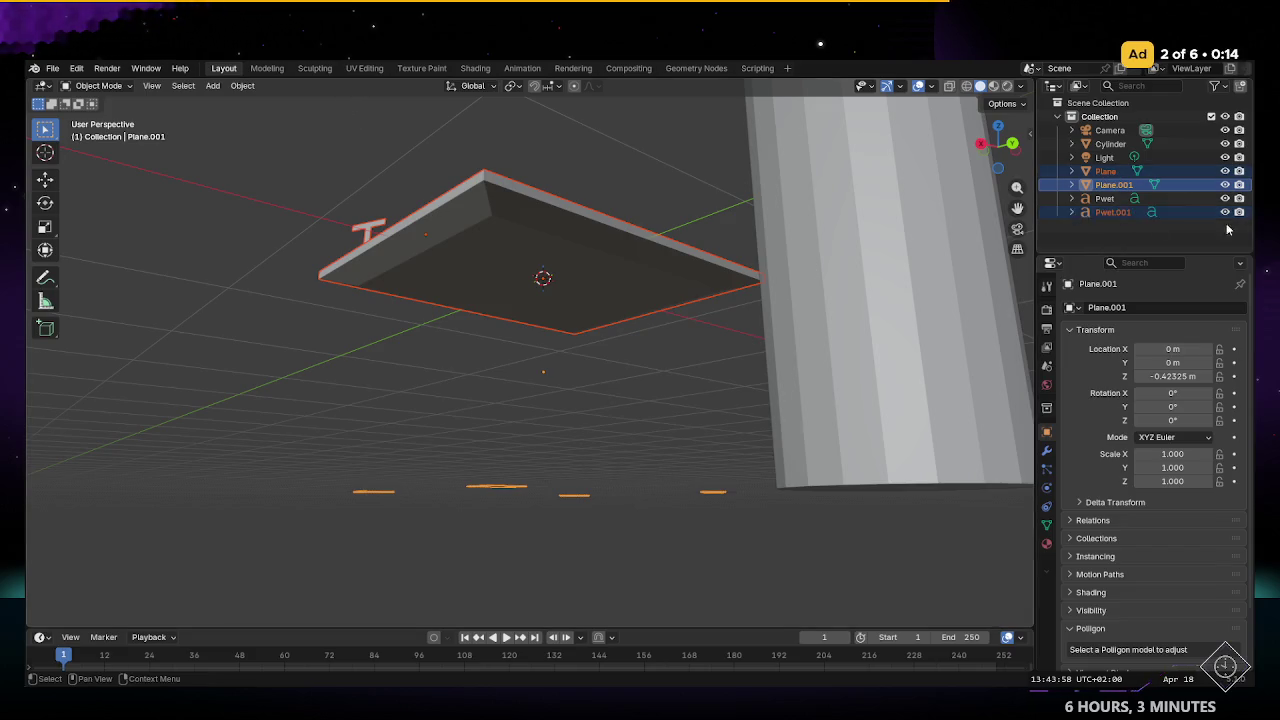
middle_drag(863, 211, 581, 310)
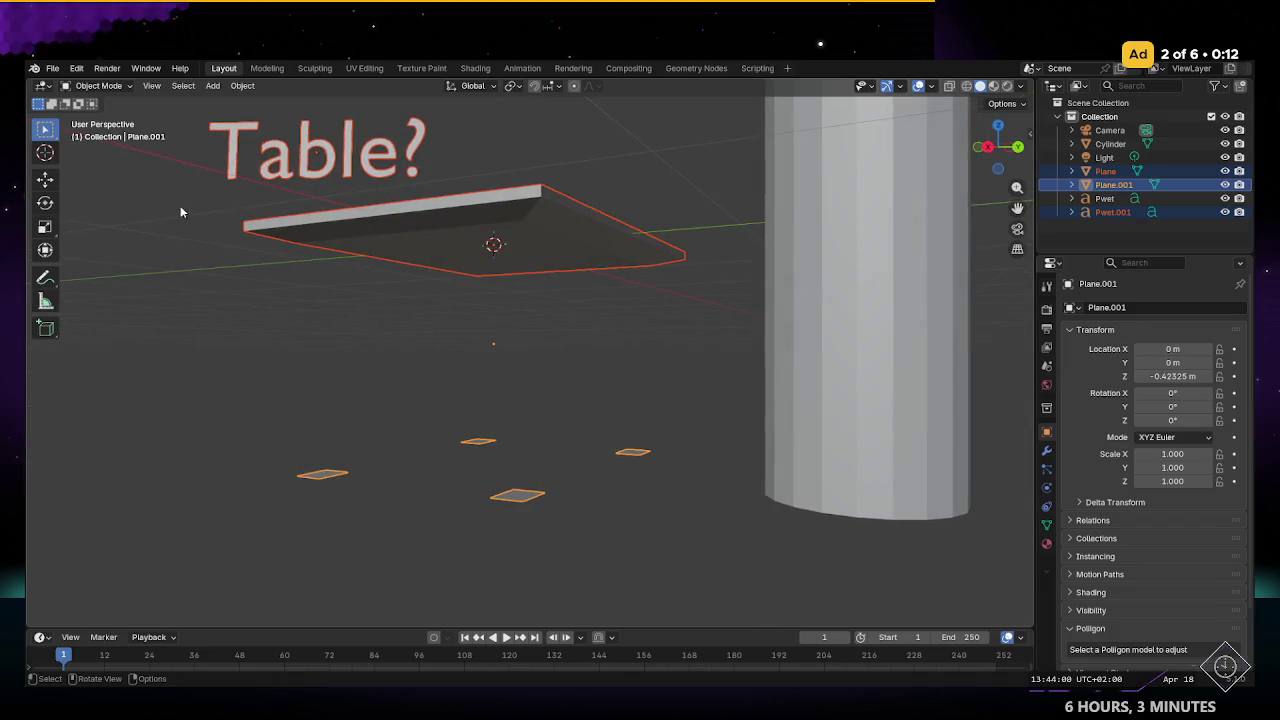
drag(146, 201, 680, 520)
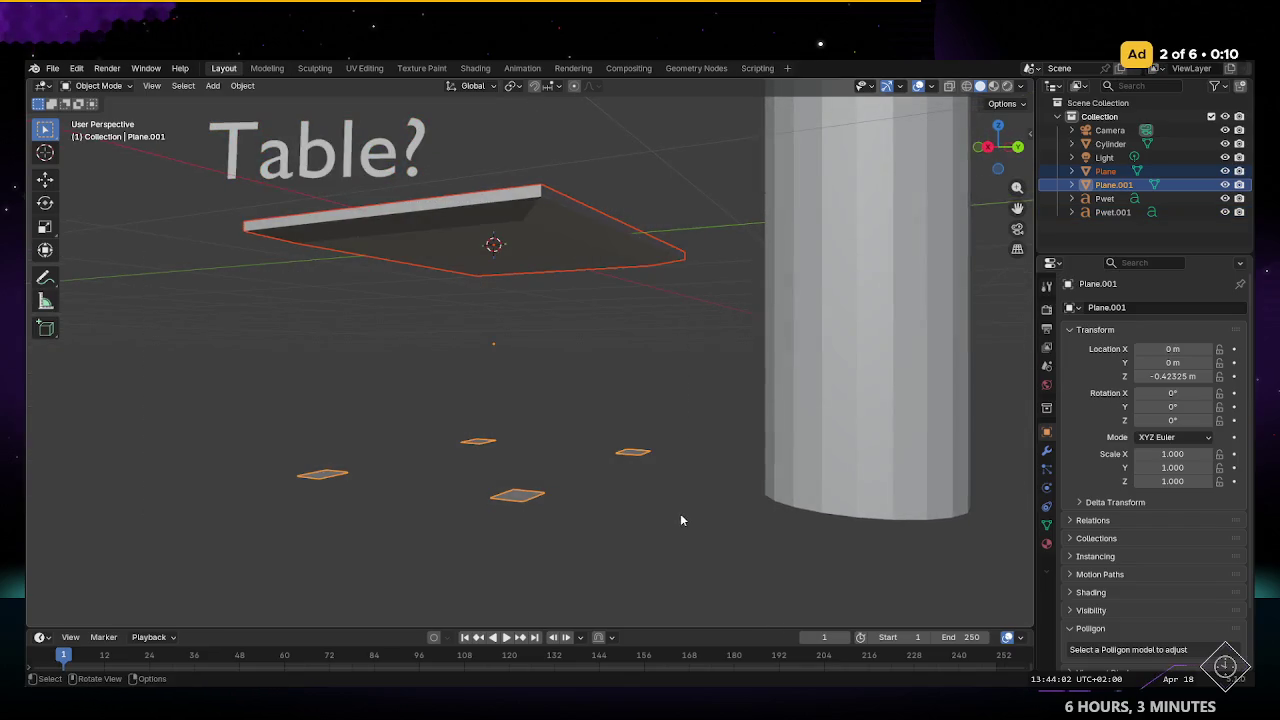
click(243, 86)
mouse_move(290, 264)
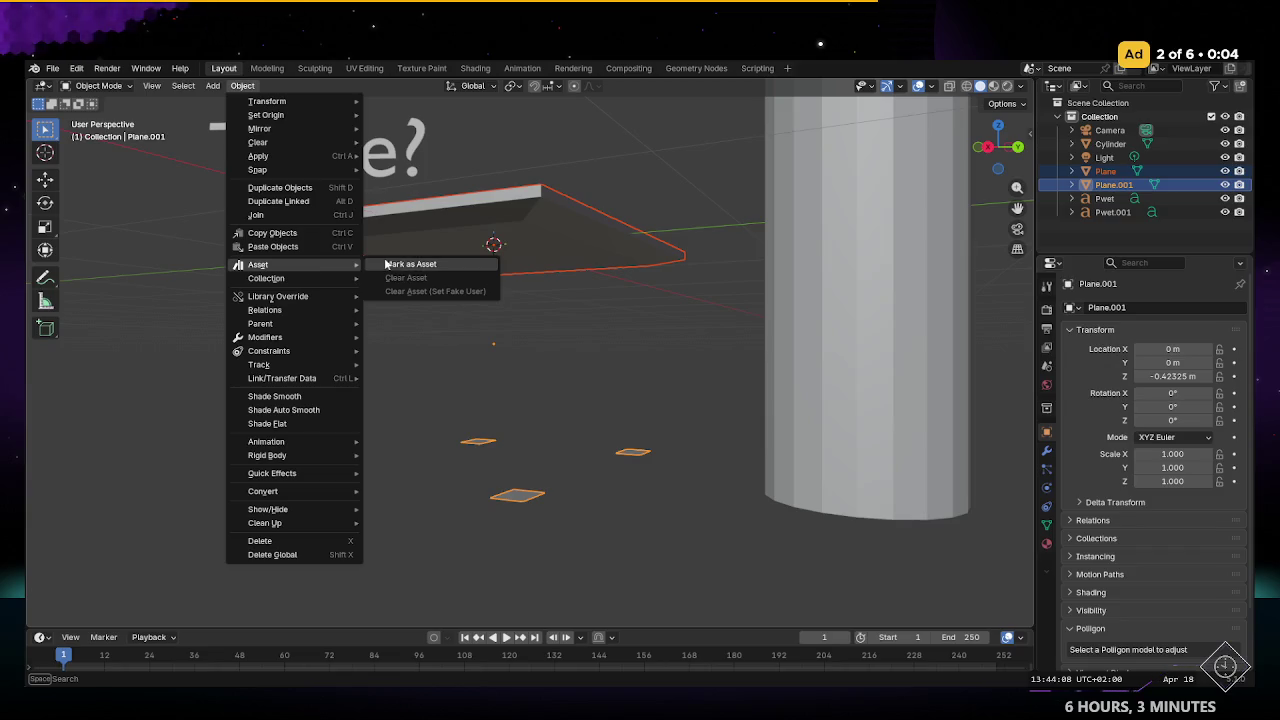
click(390, 264)
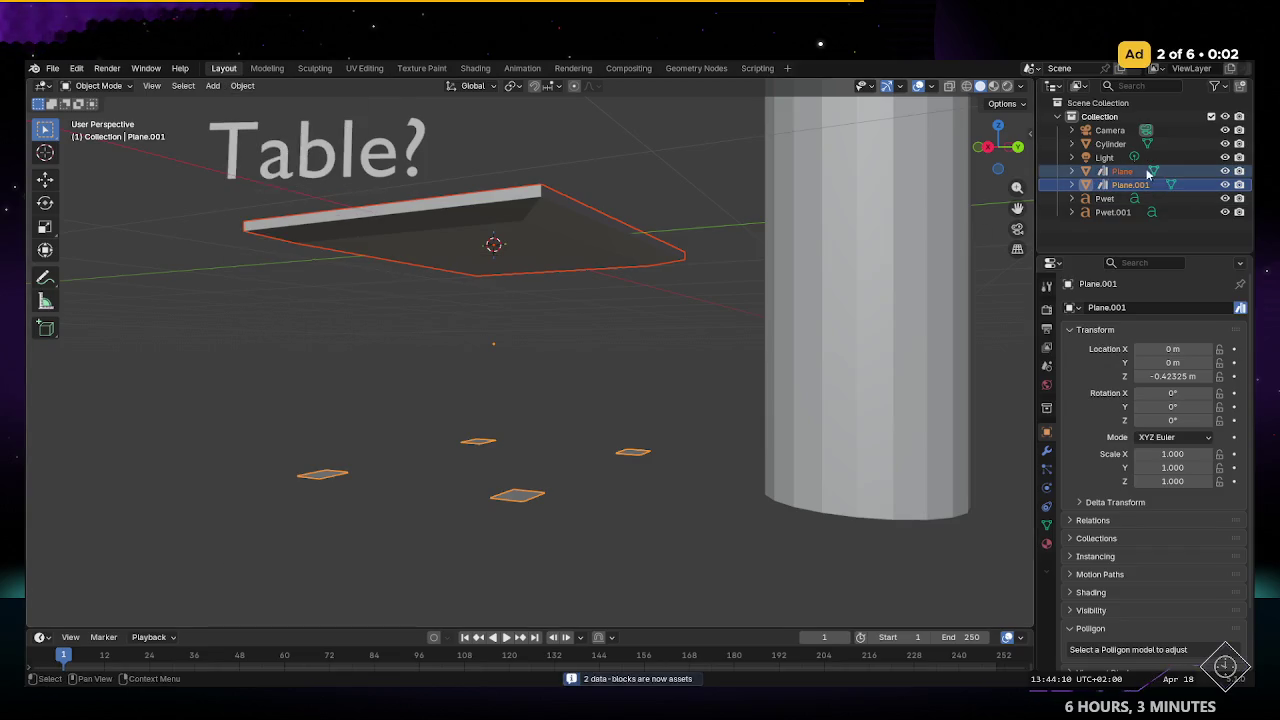
key(ctrl+z)
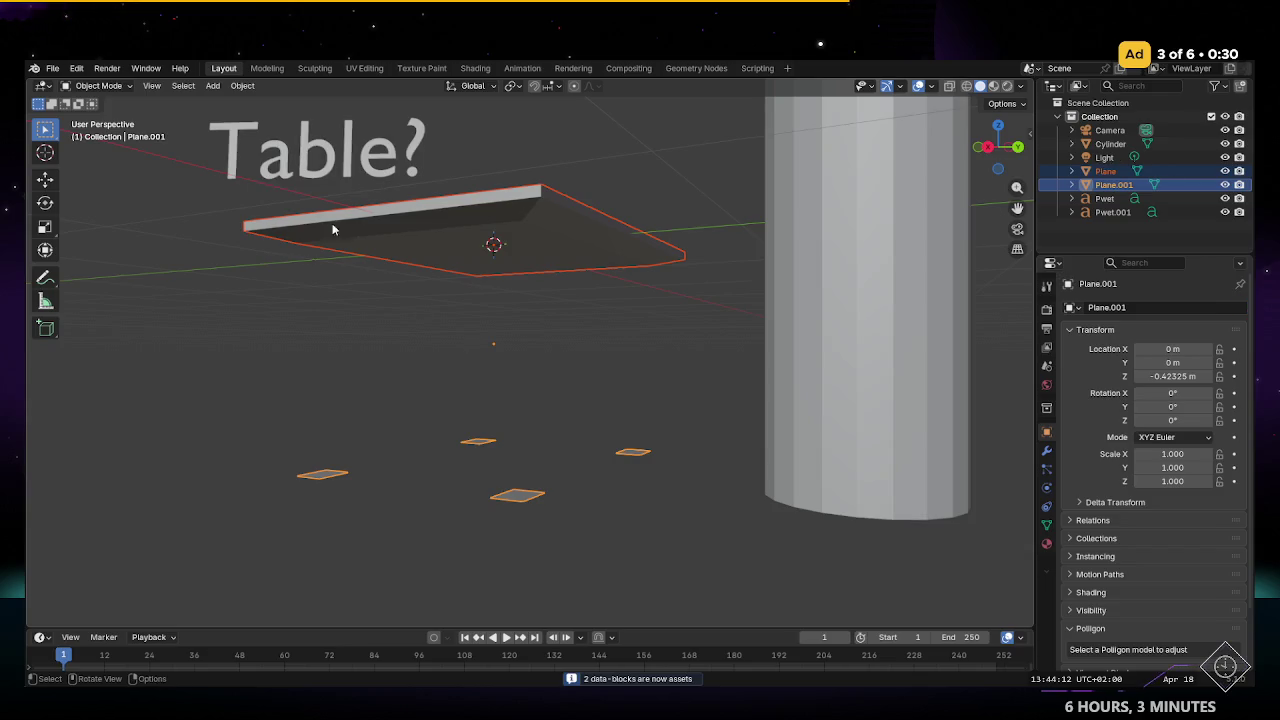
click(242, 85)
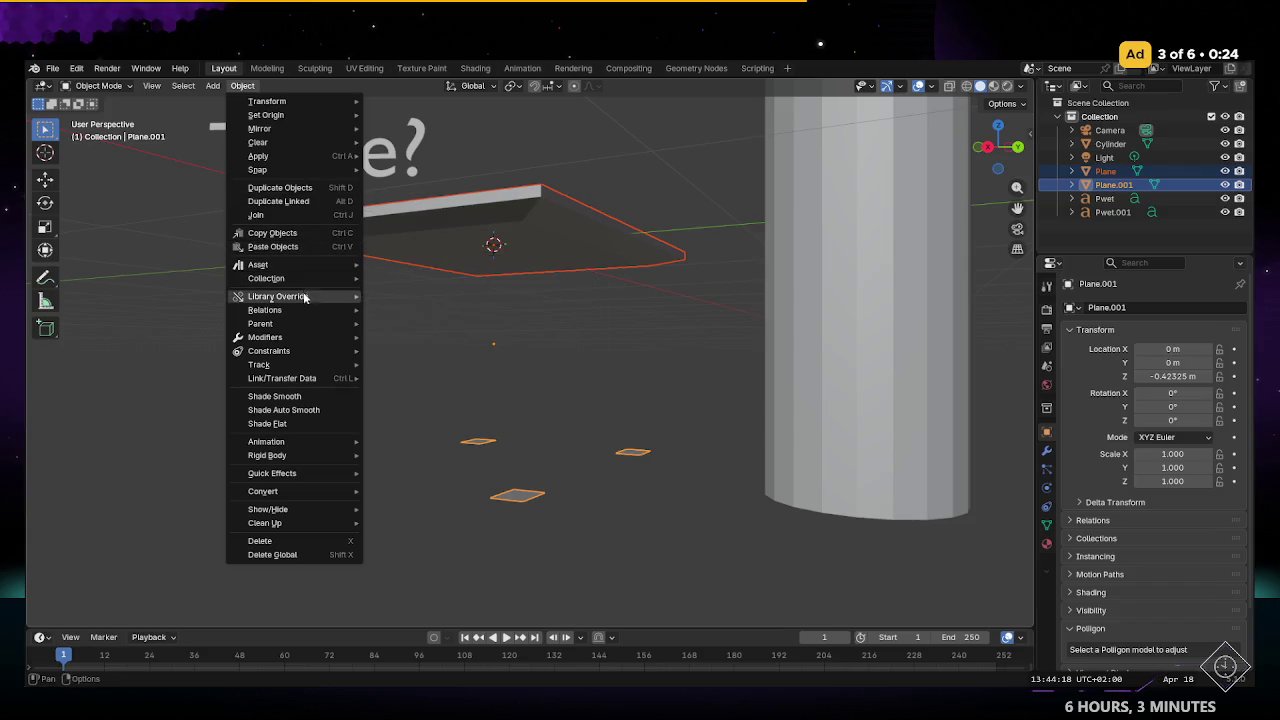
mouse_move(260, 324)
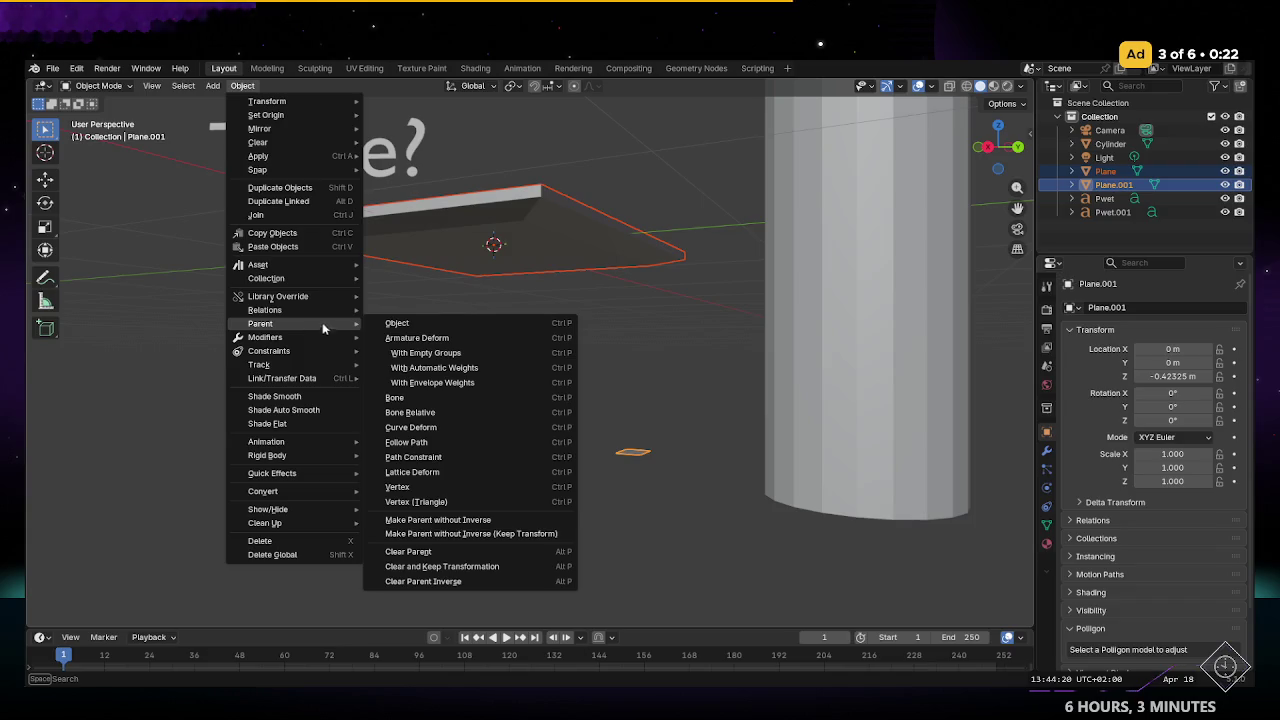
click(381, 322)
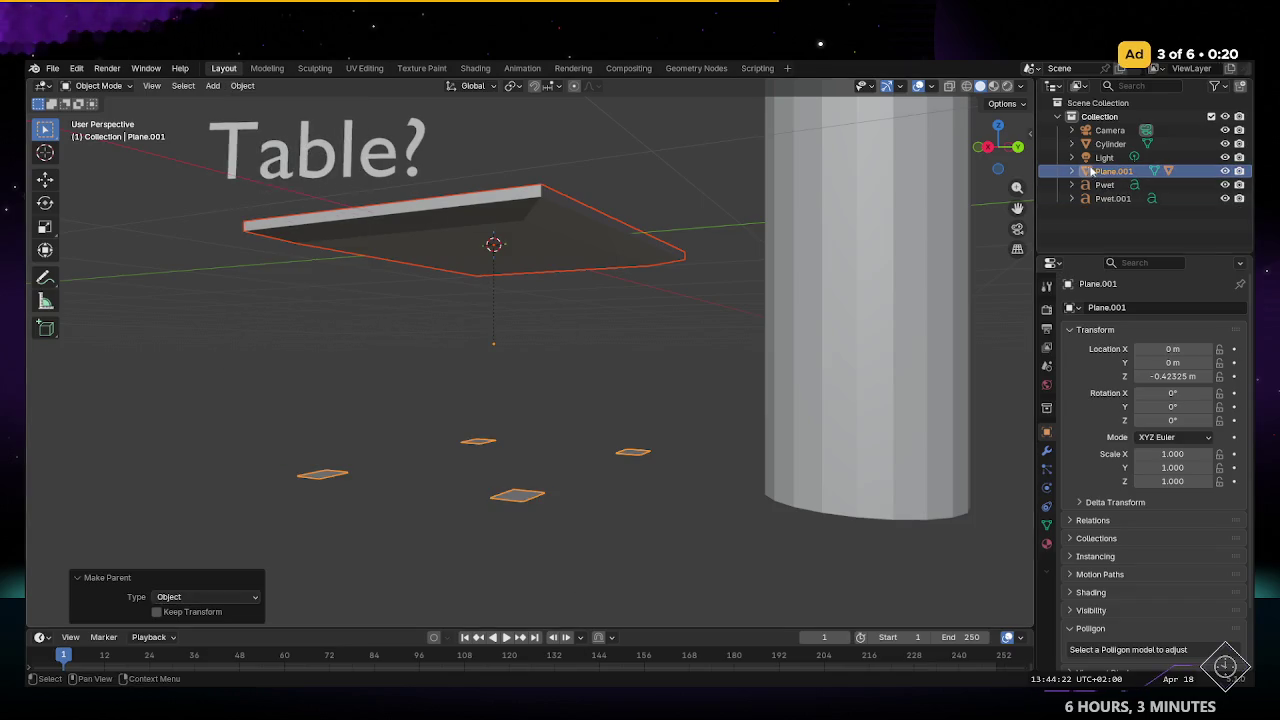
Step: Verify the hierarchy in the Outliner by expanding Plane.001 and toggling visibility of its child Plane
click(1228, 173)
click(1228, 173)
click(1227, 172)
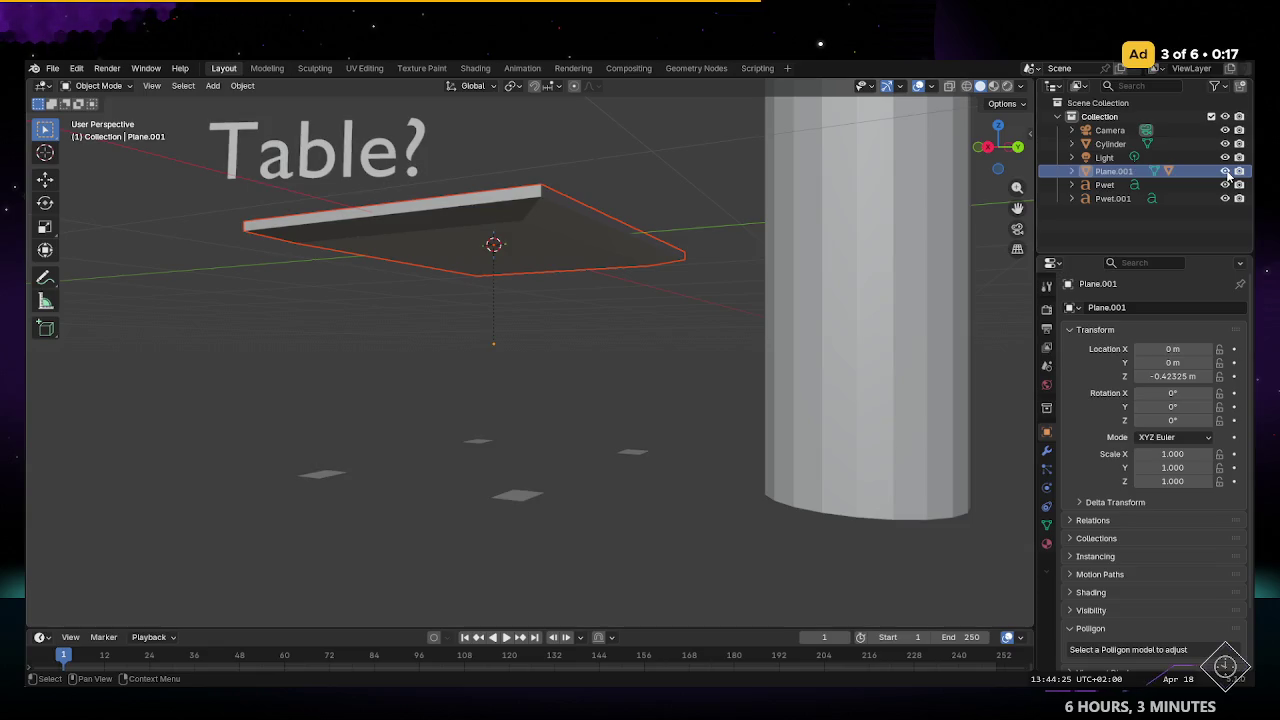
click(1072, 171)
click(1128, 186)
click(1120, 198)
click(1226, 198)
click(1226, 199)
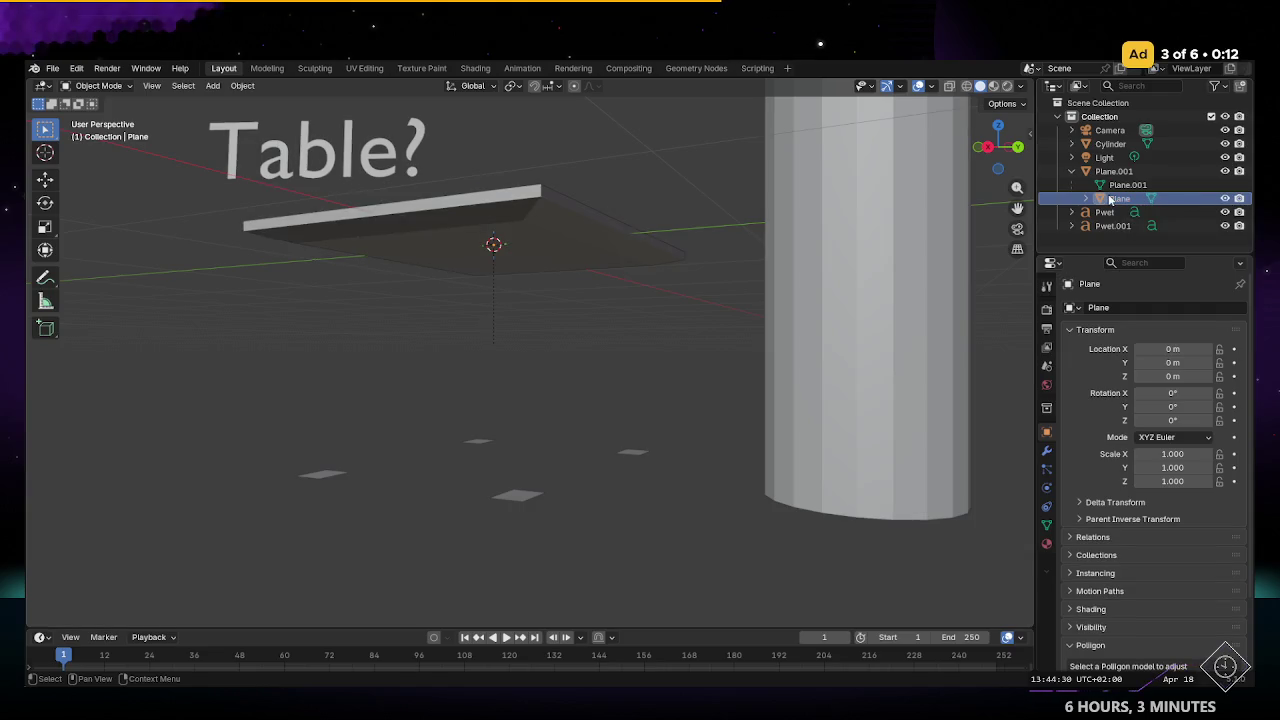
mouse_move(469, 303)
middle_down()
mouse_move(519, 234)
mouse_move(481, 388)
middle_up()
Step: Enter Edit Mode on Plane and pick the tabletop and floor-square faces, then deselect the small square
key(Tab)
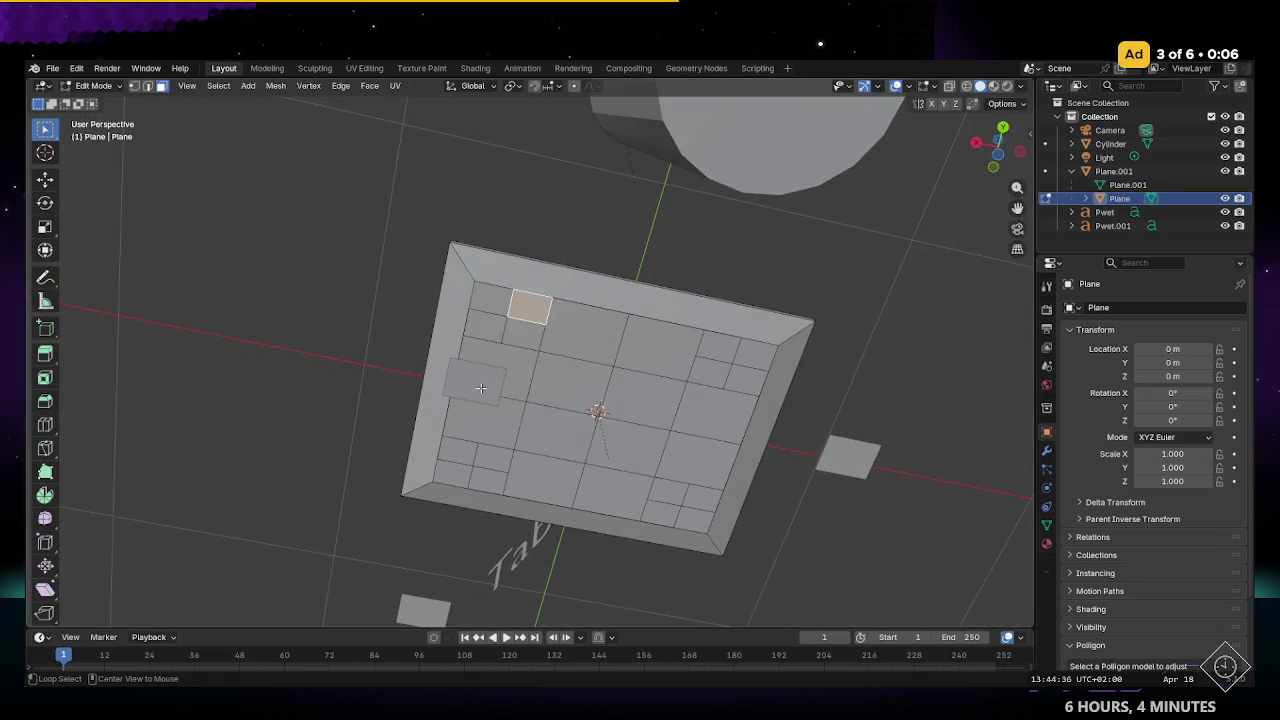
click(494, 383)
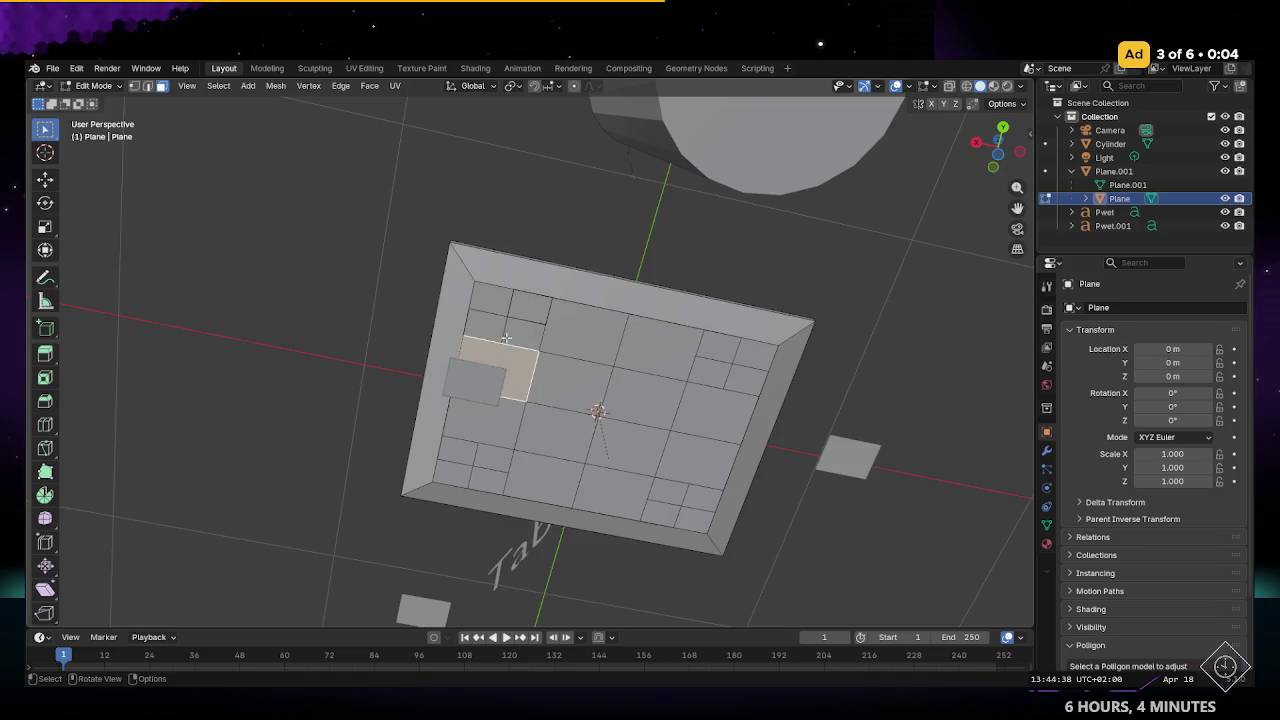
middle_drag(506, 338, 516, 378)
click(488, 438)
click(1113, 171)
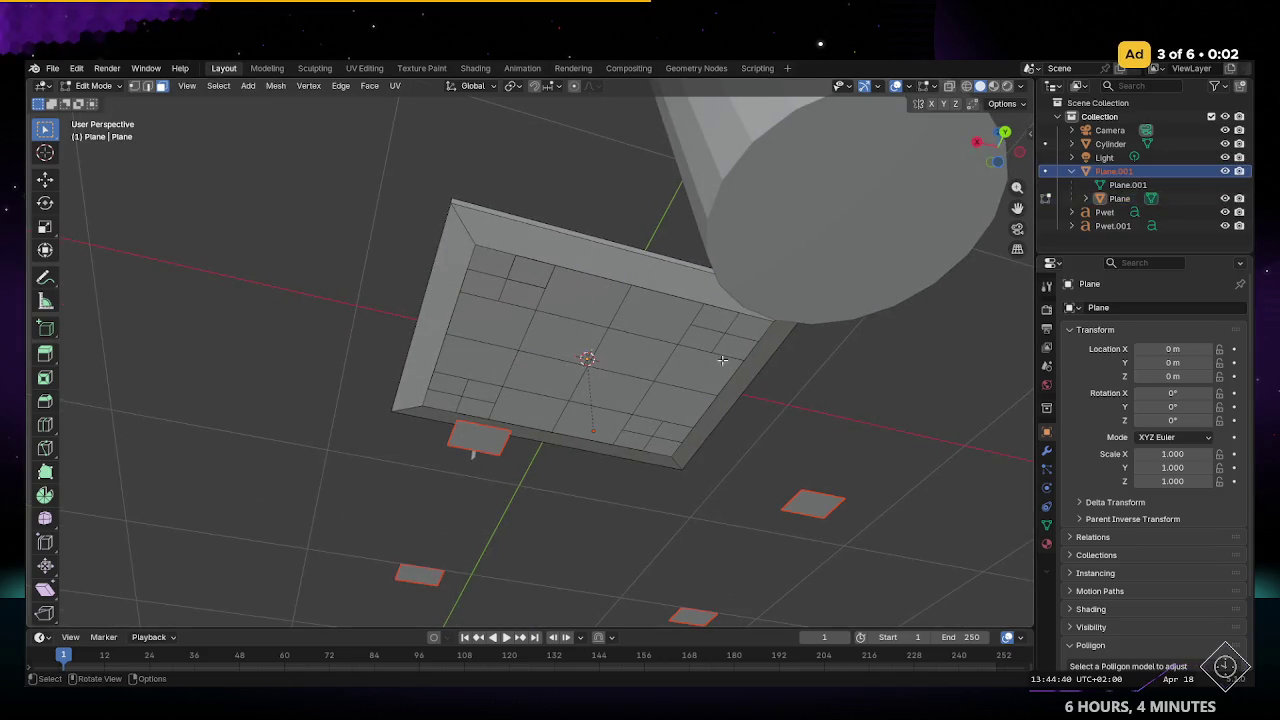
click(525, 274)
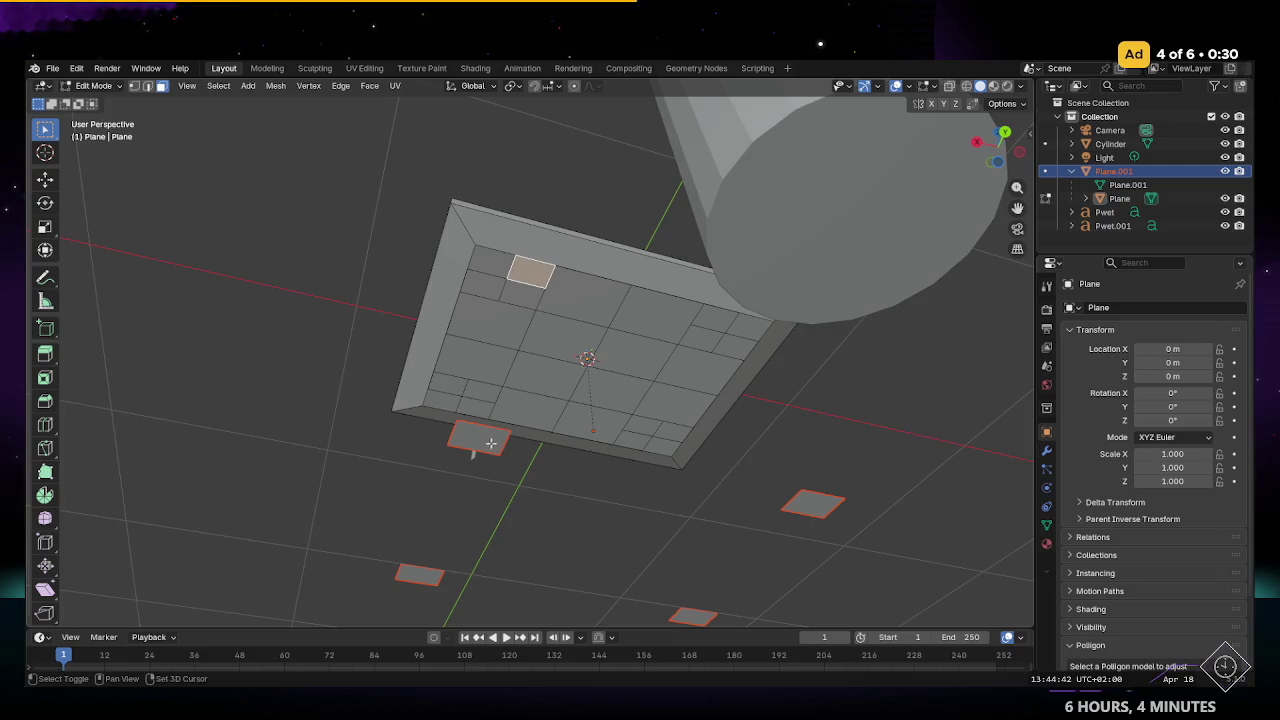
click(490, 443)
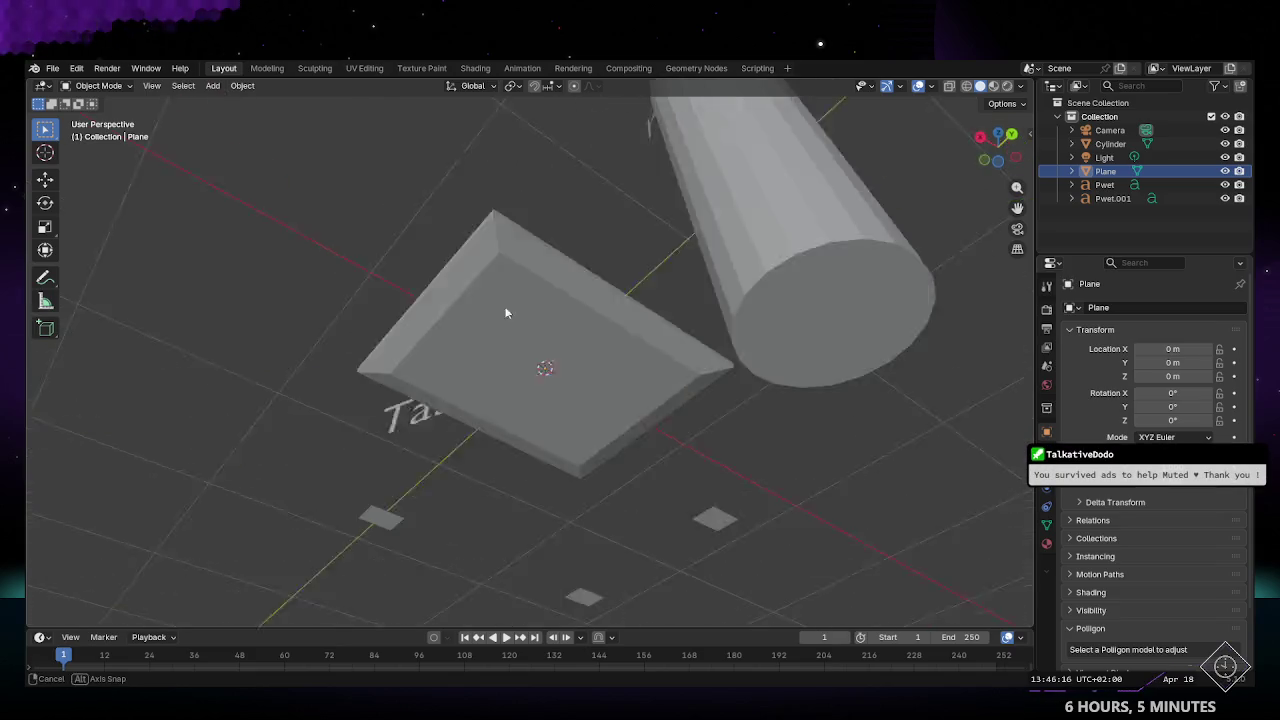
Step: In face select mode, pick a strip of tabletop faces for a trial leg, then undo it
middle_drag(553, 182, 520, 300)
key(Tab)
key(3)
click(531, 310)
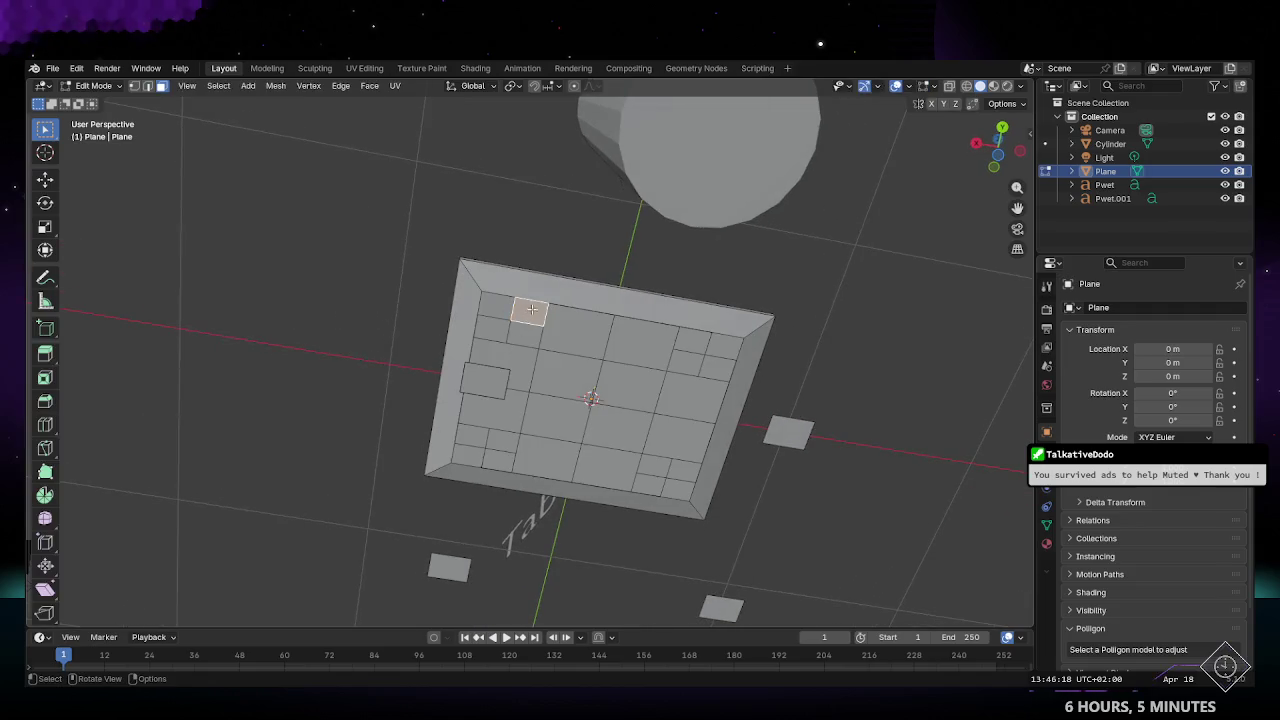
shift+click(487, 394)
ctrl+click(487, 394)
mouse_move(487, 394)
middle_down()
mouse_move(484, 457)
mouse_move(501, 420)
mouse_move(627, 490)
mouse_move(605, 368)
mouse_move(562, 361)
mouse_move(543, 254)
middle_up()
key(Tab)
key(Tab)
key(ctrl+z)
Step: Select the ring of faces along a tabletop border edge and inspect the leg strip from below
click(542, 256)
ctrl+alt+click(458, 411)
mouse_move(543, 366)
middle_down()
mouse_move(618, 371)
mouse_move(579, 308)
middle_up()
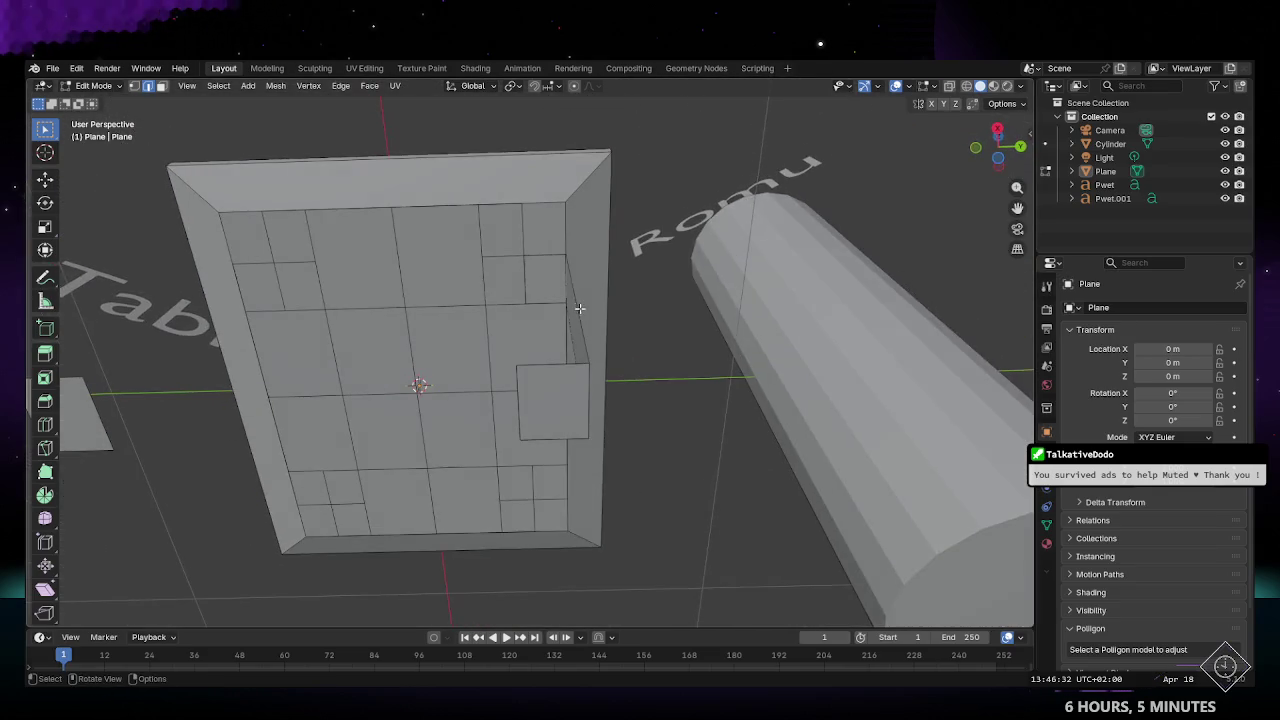
mouse_move(549, 367)
middle_down()
mouse_move(615, 315)
mouse_move(523, 266)
mouse_move(551, 331)
mouse_move(587, 337)
mouse_move(669, 271)
mouse_move(591, 434)
mouse_move(526, 486)
mouse_move(554, 503)
mouse_move(614, 434)
middle_up()
Step: Delete the first leg's thin end face with X > Faces
shift+click(551, 331)
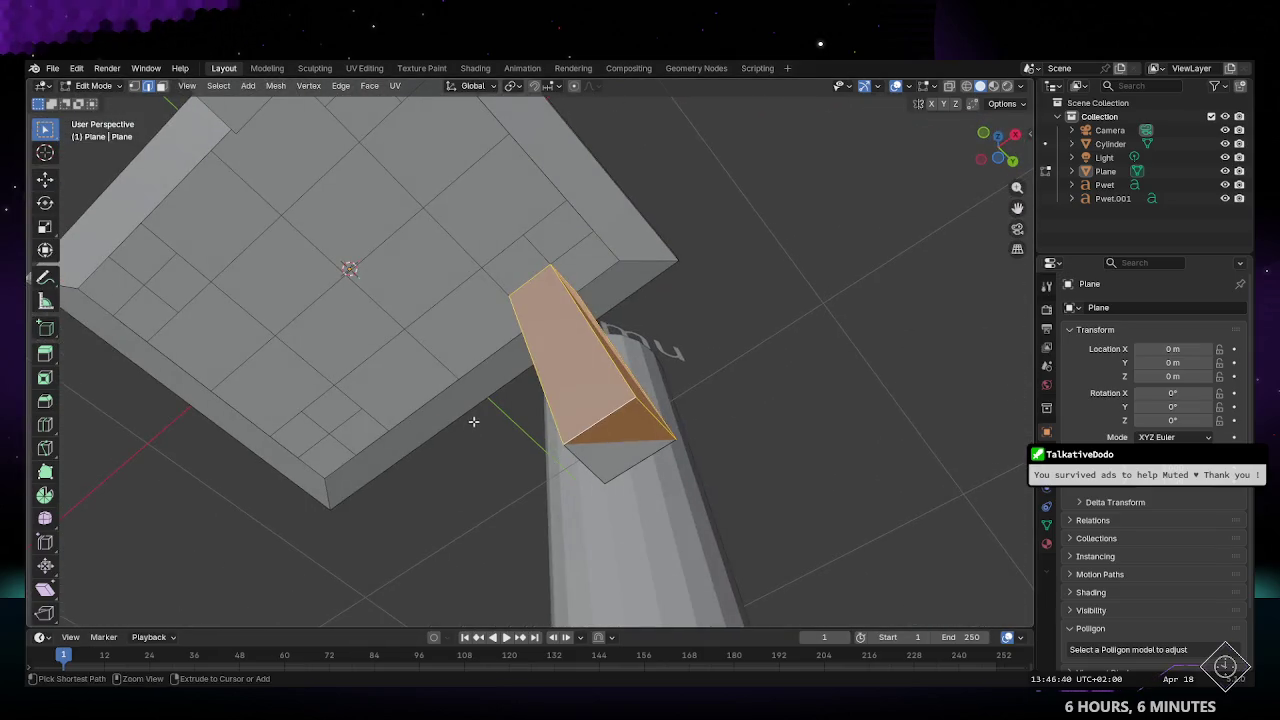
click(614, 434)
click(607, 421)
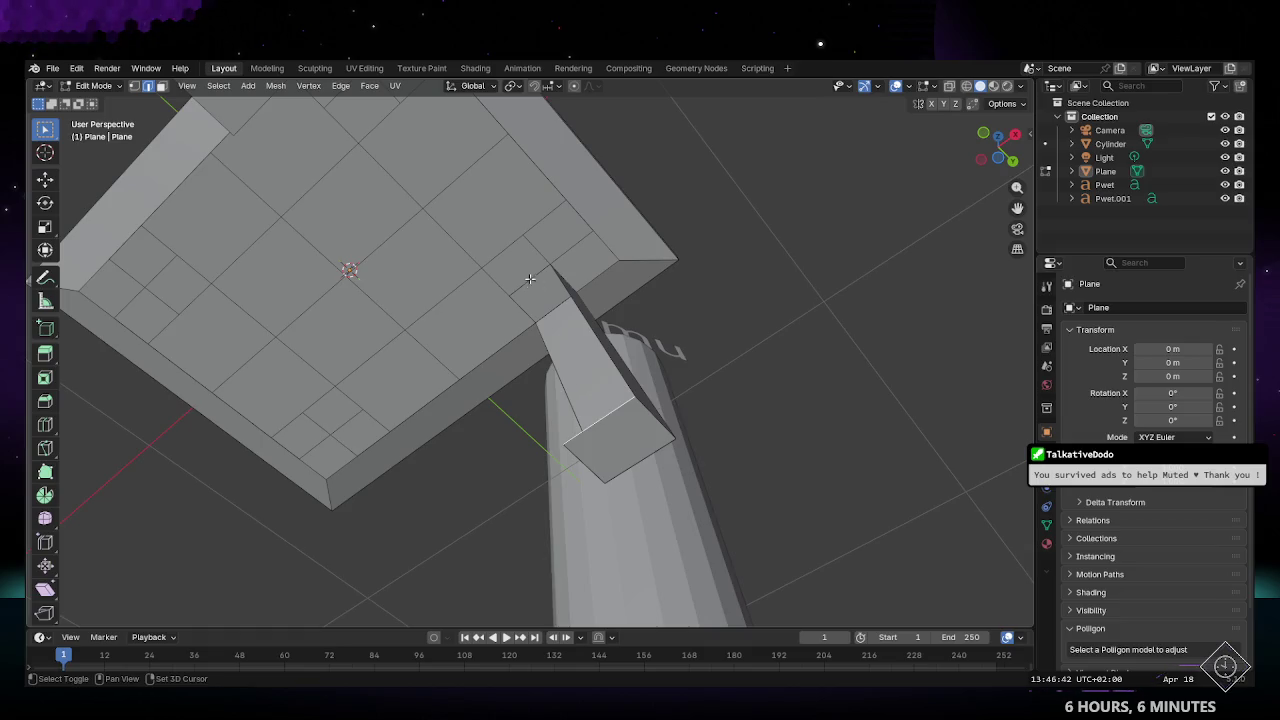
click(580, 340)
mouse_move(580, 340)
middle_down()
mouse_move(651, 323)
mouse_move(516, 277)
middle_up()
key(x)
key(f)
Step: Select the leg's side face and inspect the tabletop and legs from below and above
click(556, 425)
mouse_move(556, 425)
middle_down()
mouse_move(583, 362)
mouse_move(447, 374)
mouse_move(478, 346)
mouse_move(595, 455)
mouse_move(557, 343)
mouse_move(505, 277)
middle_up()
scroll(478, 346, down, 5)
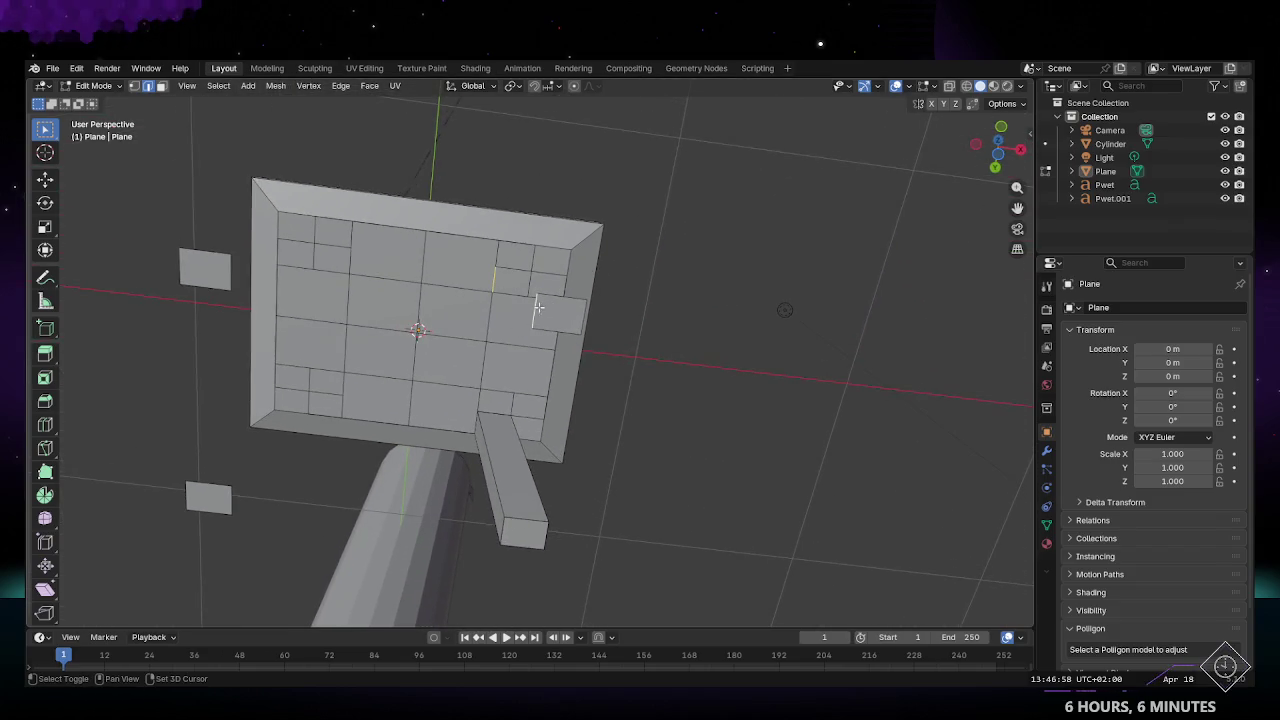
mouse_move(590, 307)
middle_down()
mouse_move(470, 333)
mouse_move(457, 348)
middle_up()
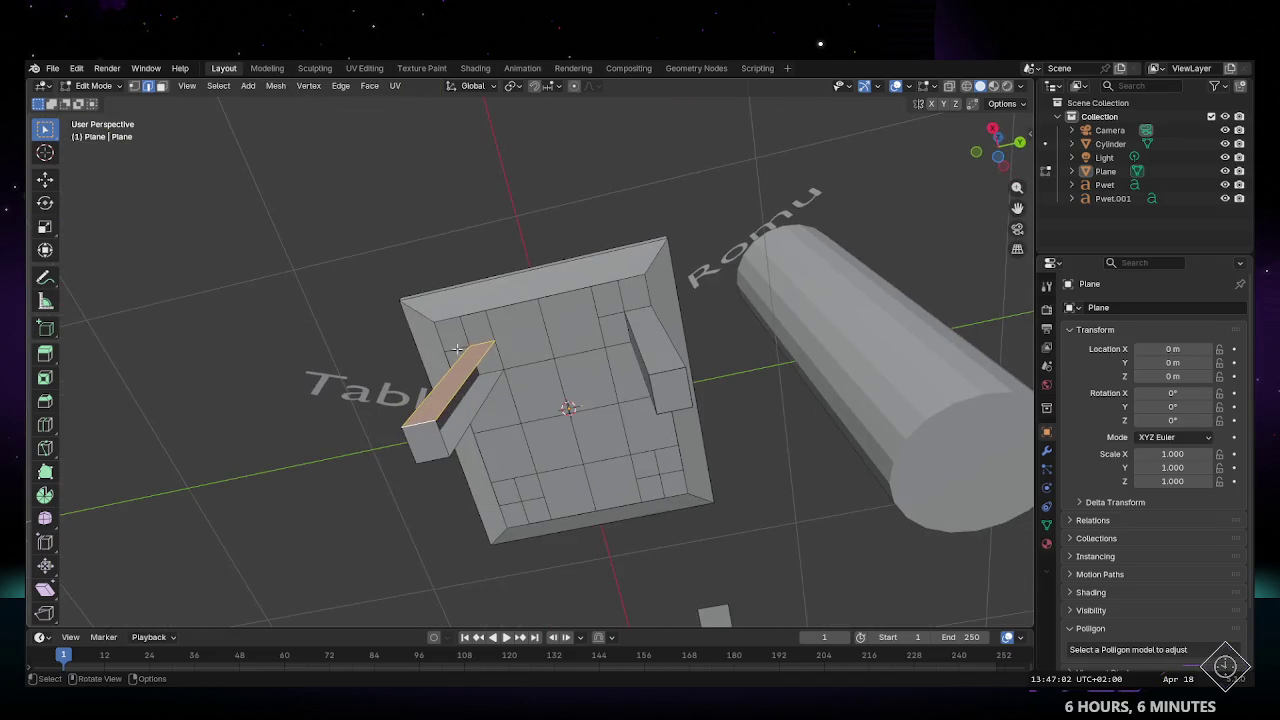
middle_drag(525, 423, 449, 374)
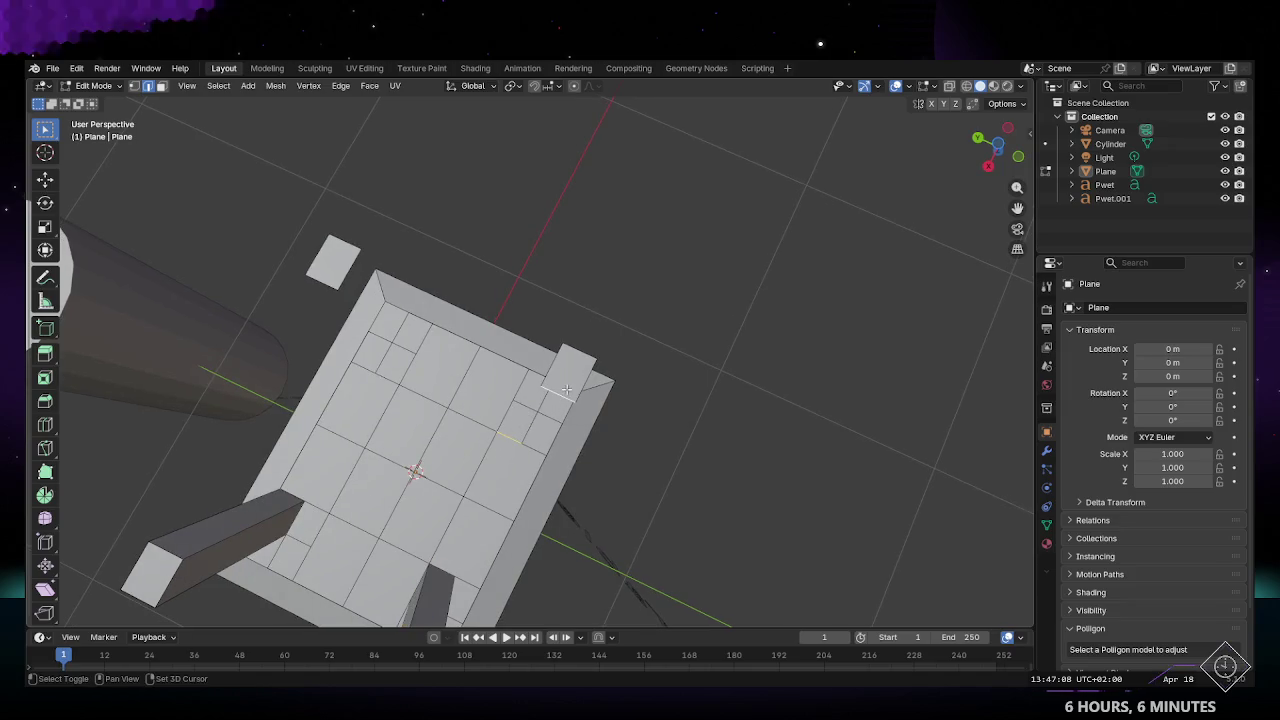
mouse_move(565, 369)
middle_down()
mouse_move(541, 418)
mouse_move(580, 408)
mouse_move(316, 362)
mouse_move(551, 420)
mouse_move(505, 345)
middle_up()
mouse_move(487, 407)
middle_down()
mouse_move(513, 405)
mouse_move(388, 419)
middle_up()
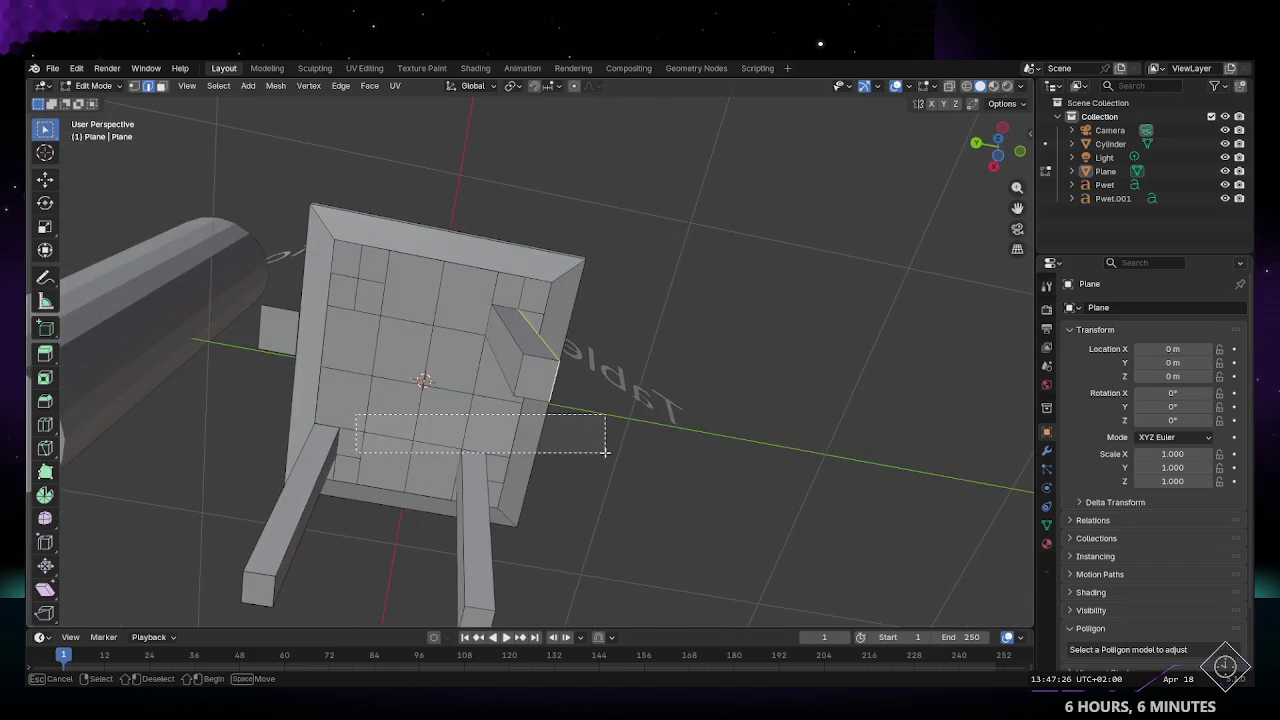
mouse_move(555, 441)
middle_down()
mouse_move(611, 376)
mouse_move(520, 353)
middle_up()
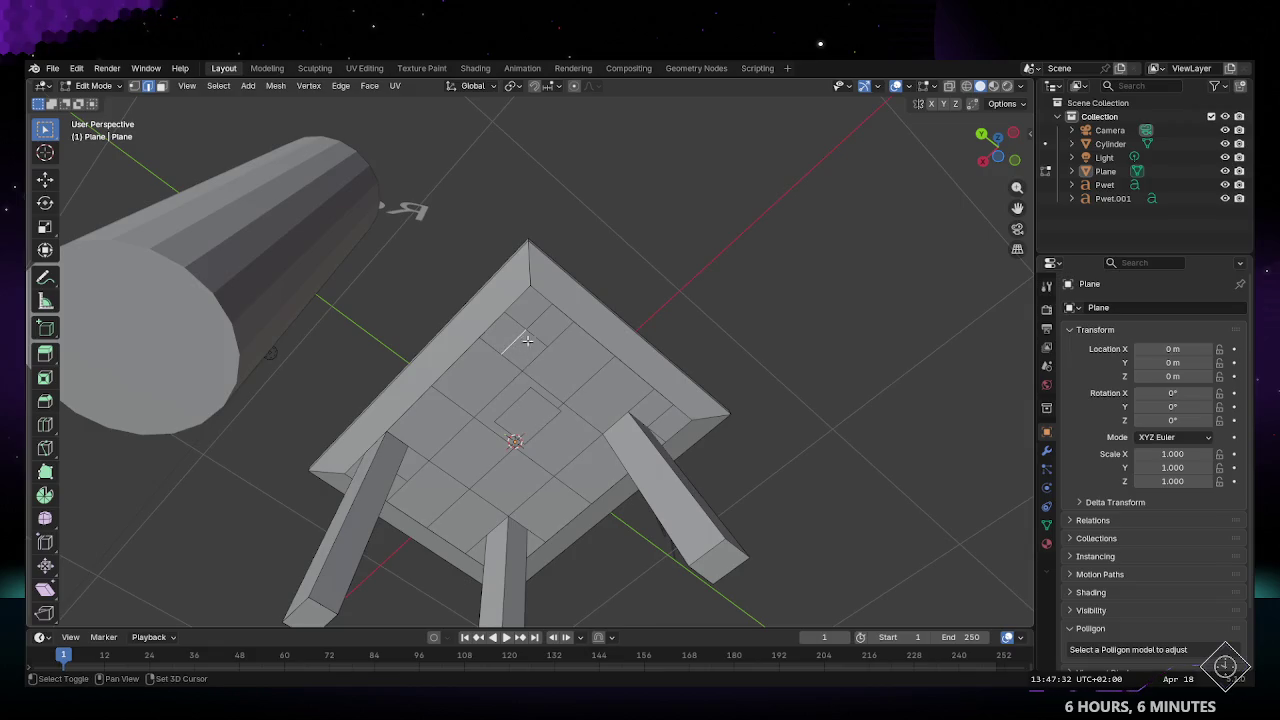
mouse_move(481, 420)
middle_down()
mouse_move(679, 454)
mouse_move(560, 414)
mouse_move(708, 580)
mouse_move(296, 472)
mouse_move(296, 521)
mouse_move(383, 500)
mouse_move(360, 406)
mouse_move(346, 443)
mouse_move(414, 413)
middle_up()
Step: Preview the four-legged table in material, wireframe and solid shading, then resume Edit Mode
key(Tab)
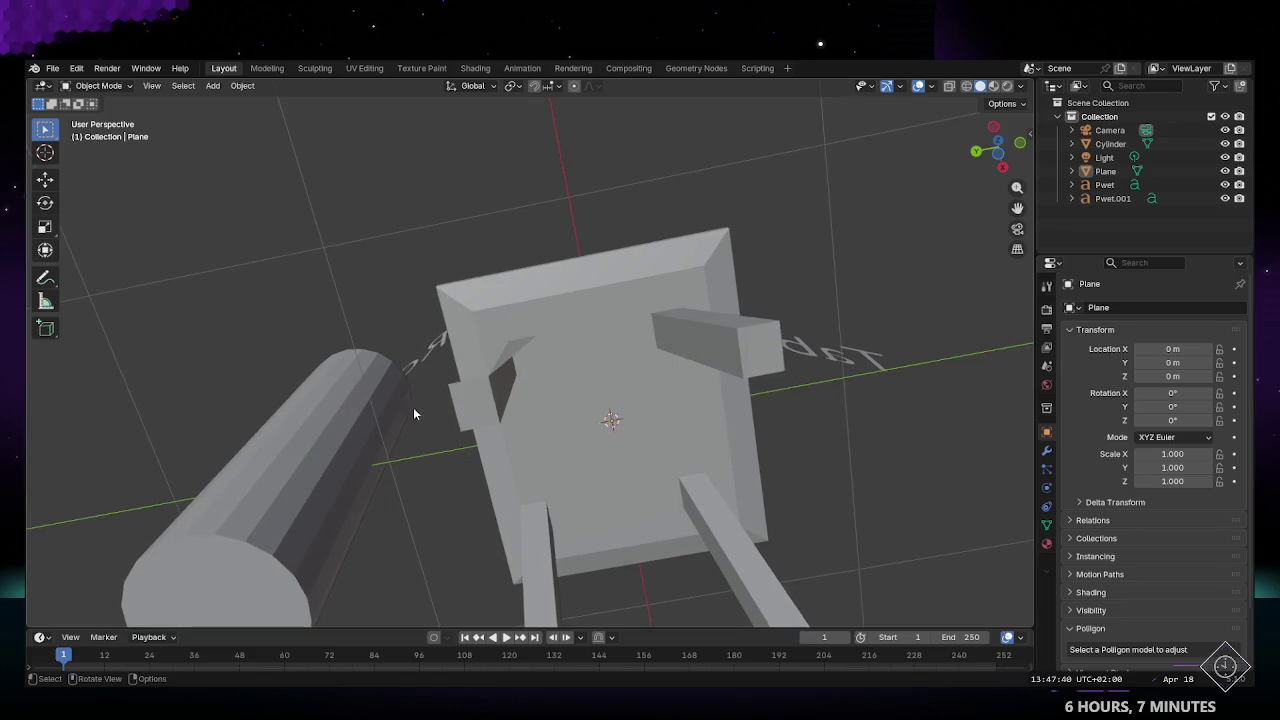
key(Tab)
mouse_move(533, 369)
middle_down()
mouse_move(548, 558)
mouse_move(555, 528)
mouse_move(523, 457)
mouse_move(664, 488)
mouse_move(826, 483)
mouse_move(564, 476)
mouse_move(714, 487)
mouse_move(606, 514)
mouse_move(804, 518)
mouse_move(771, 420)
mouse_move(782, 399)
mouse_move(697, 443)
mouse_move(720, 490)
middle_up()
key(Tab)
click(993, 85)
click(1007, 85)
click(993, 85)
mouse_move(560, 400)
middle_down()
mouse_move(555, 362)
mouse_move(540, 388)
mouse_move(947, 150)
mouse_move(572, 355)
middle_up()
click(966, 85)
click(980, 85)
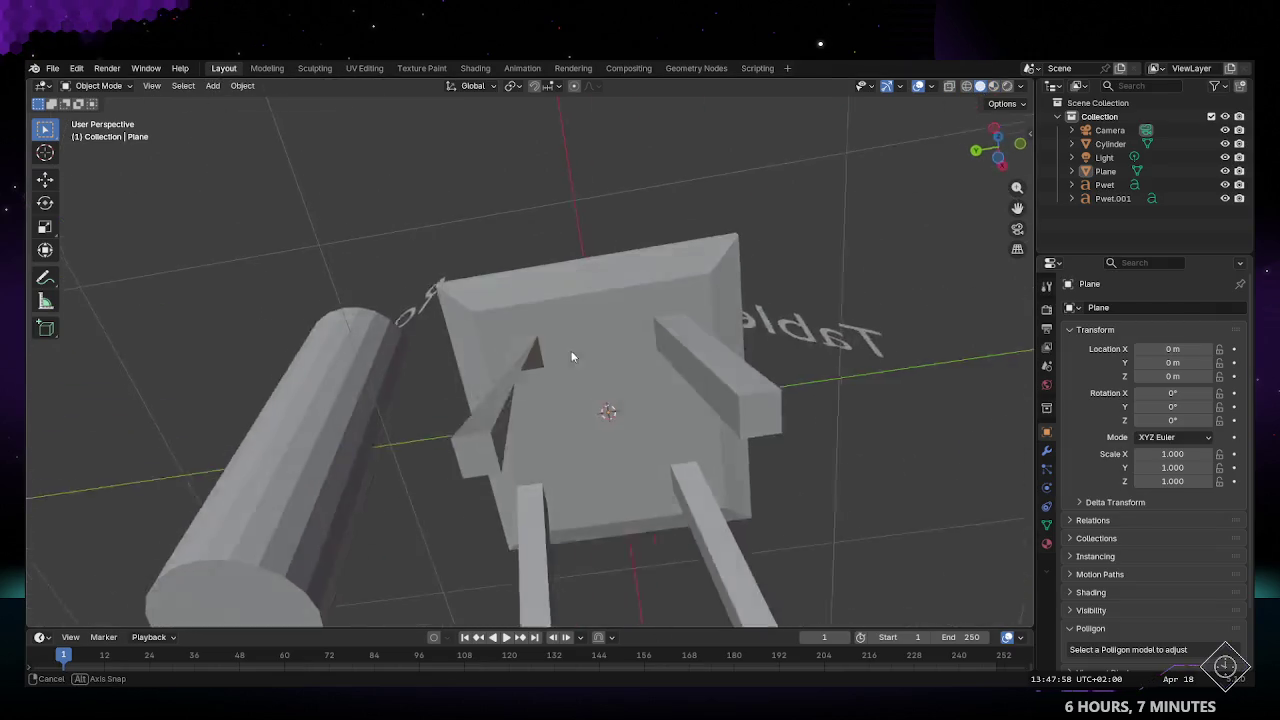
key(Tab)
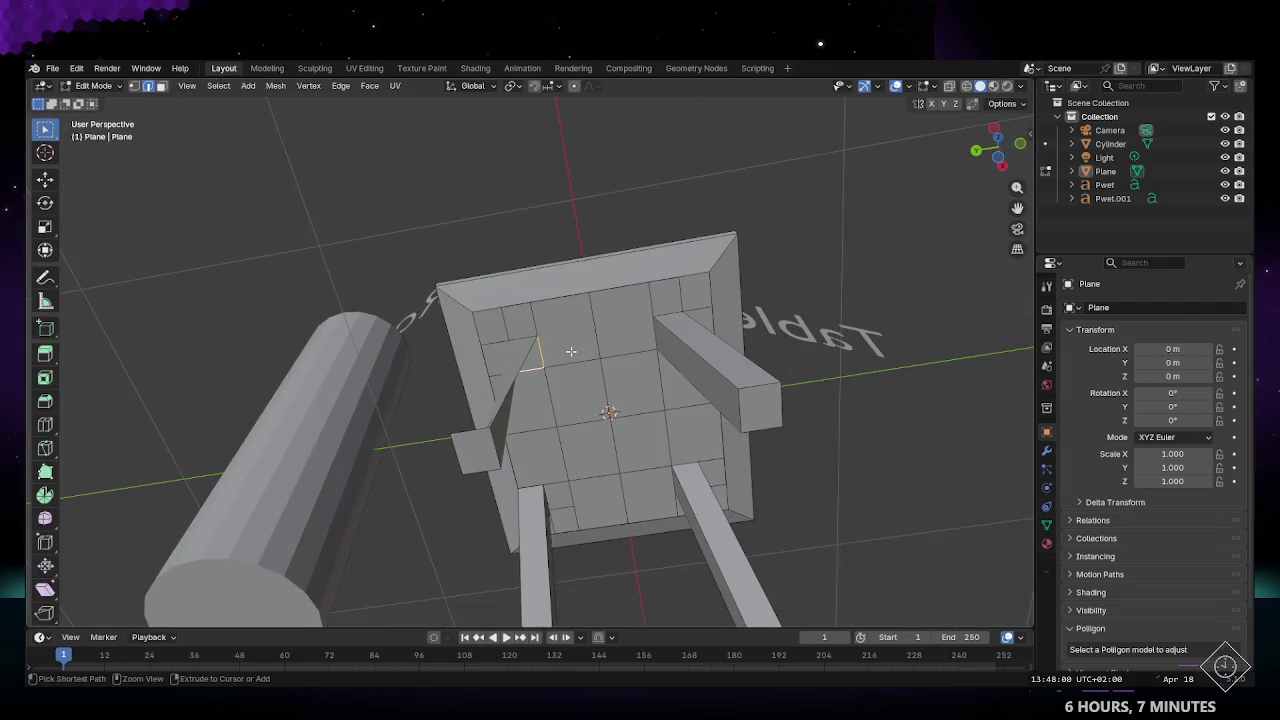
Step: Look up at the underside and select an edge and a face of a table leg
key(Tab)
key(Tab)
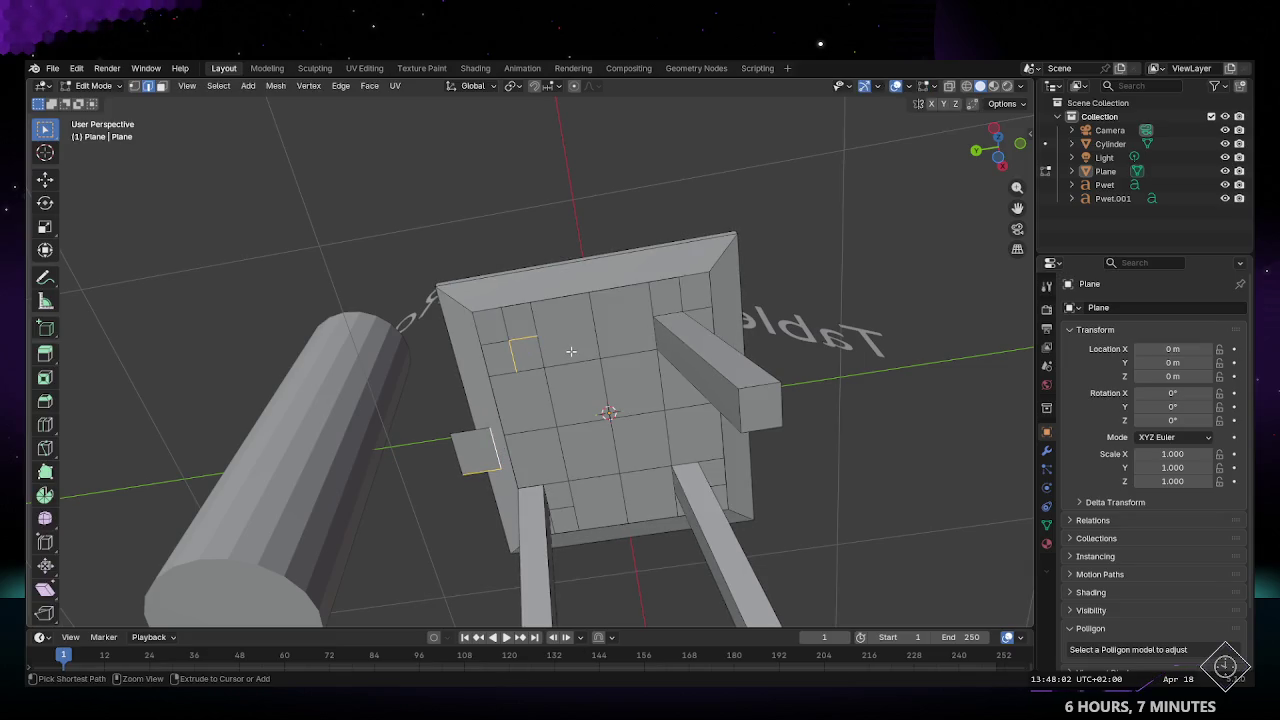
mouse_move(511, 350)
middle_down()
mouse_move(537, 353)
mouse_move(509, 559)
mouse_move(563, 500)
mouse_move(531, 450)
middle_up()
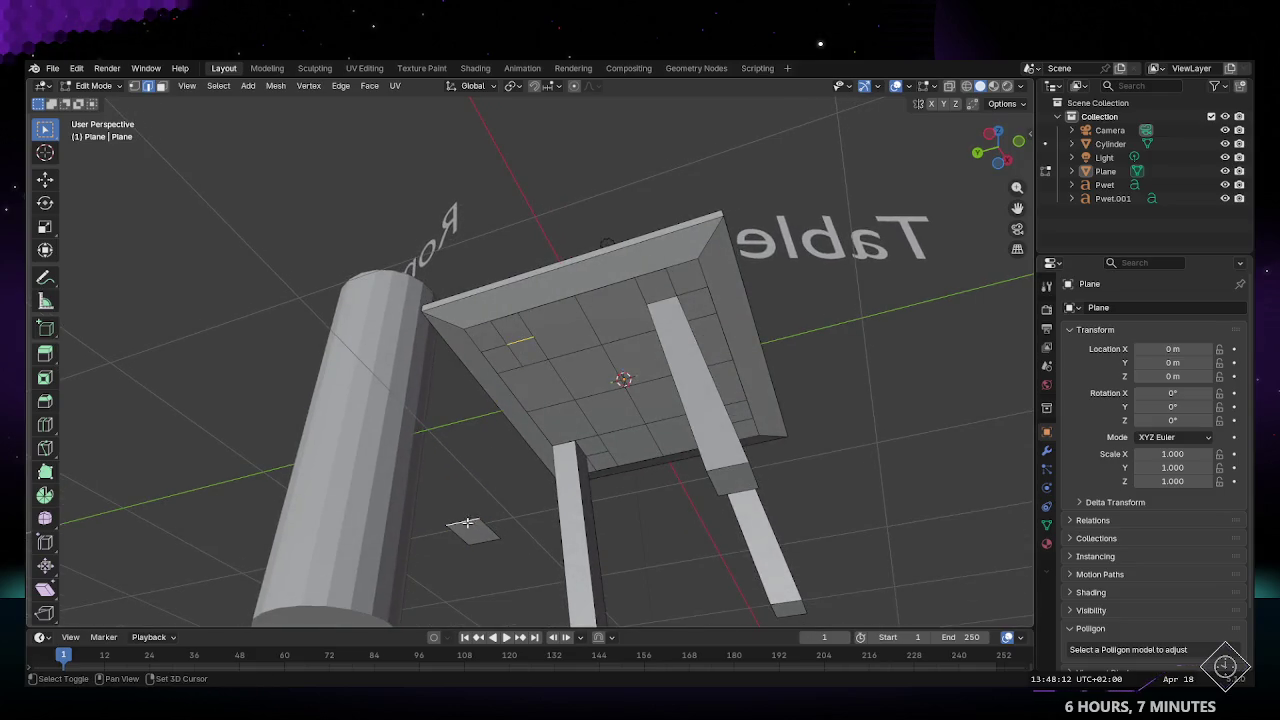
middle_drag(525, 381, 570, 334)
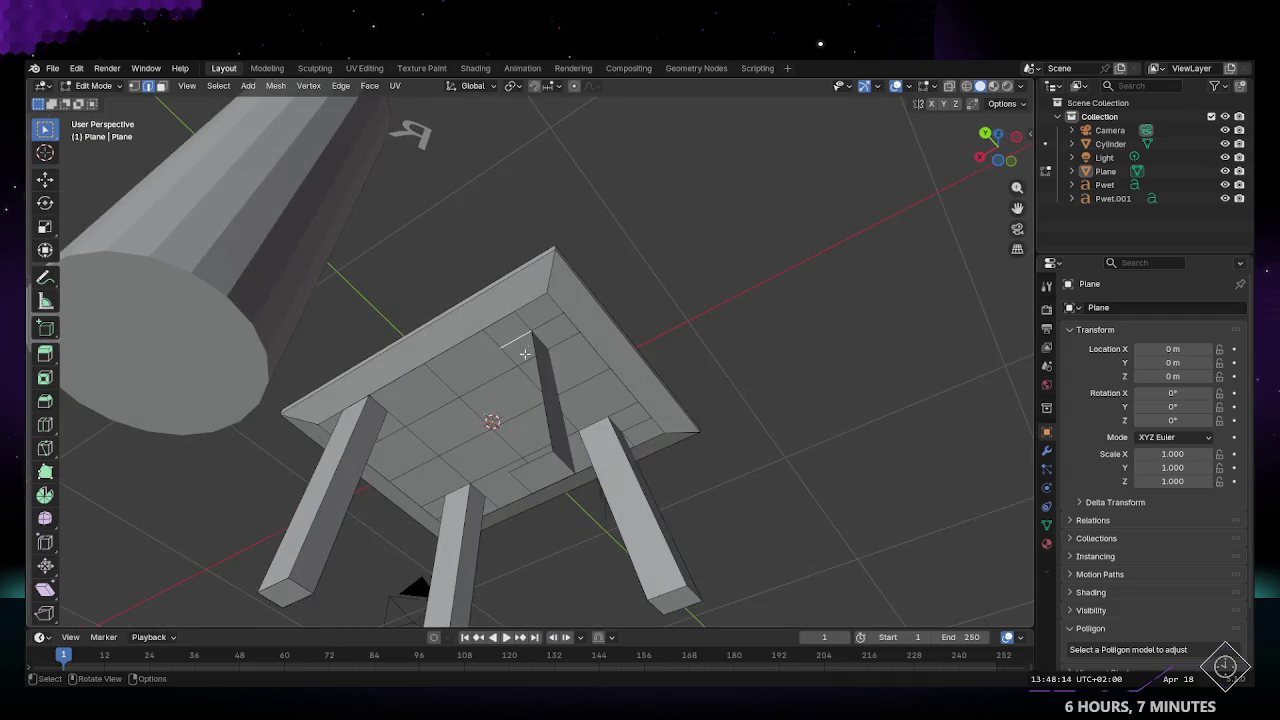
click(531, 461)
middle_drag(531, 461, 540, 340)
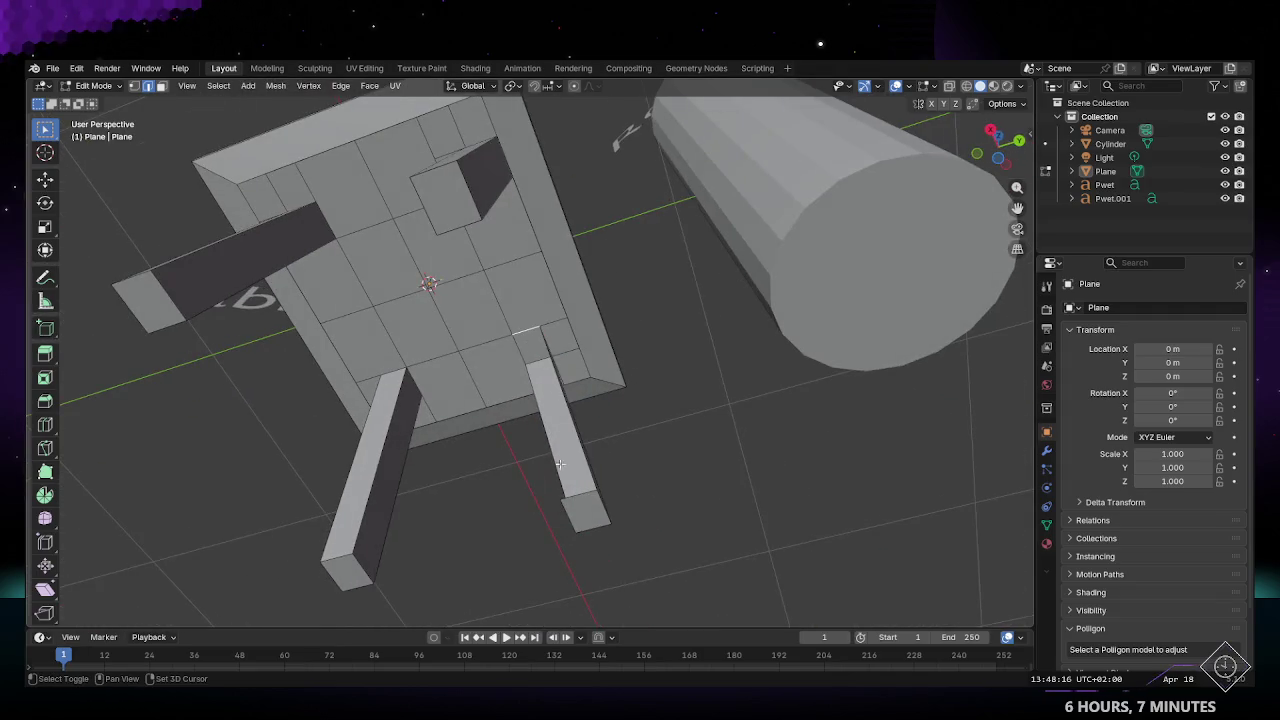
click(574, 497)
mouse_move(574, 497)
middle_down()
mouse_move(523, 338)
mouse_move(409, 371)
mouse_move(608, 461)
mouse_move(723, 495)
mouse_move(420, 480)
mouse_move(443, 483)
mouse_move(430, 401)
mouse_move(500, 289)
middle_up()
Step: Reselect the table object, re-enter Edit Mode, and pick a leg's side face
key(Tab)
click(500, 289)
middle_drag(523, 240, 521, 272)
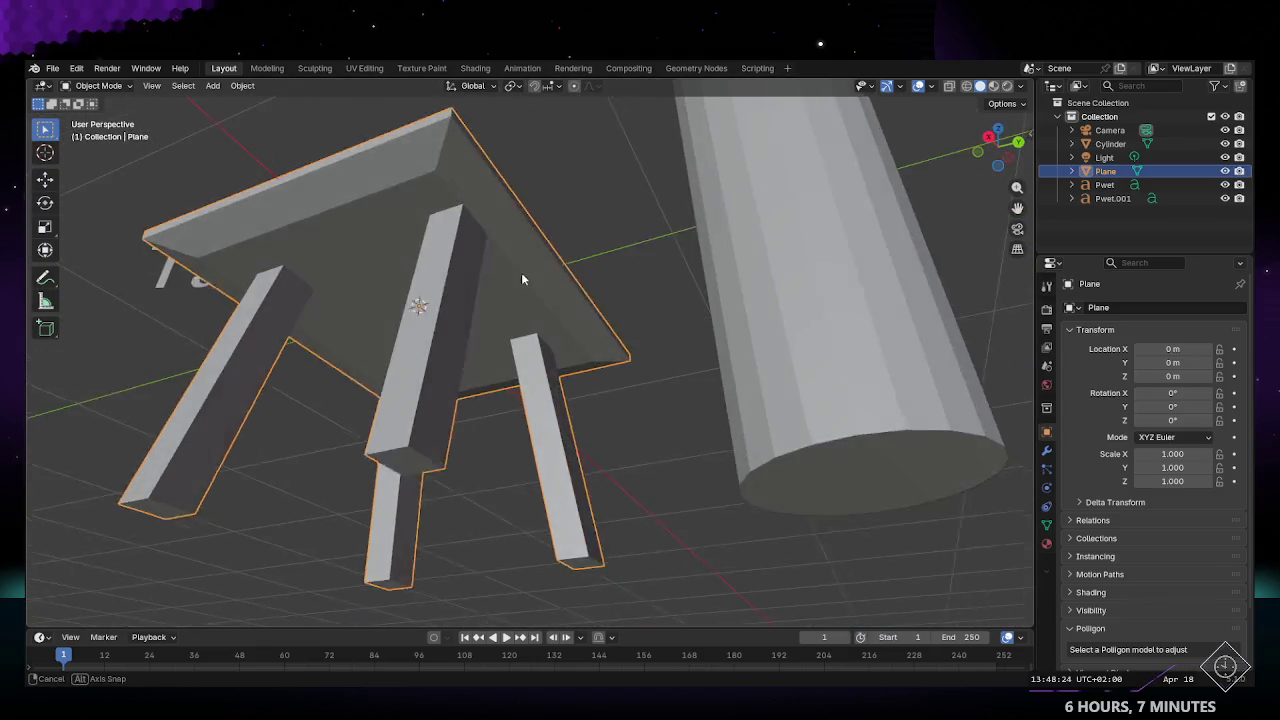
key(Tab)
click(446, 253)
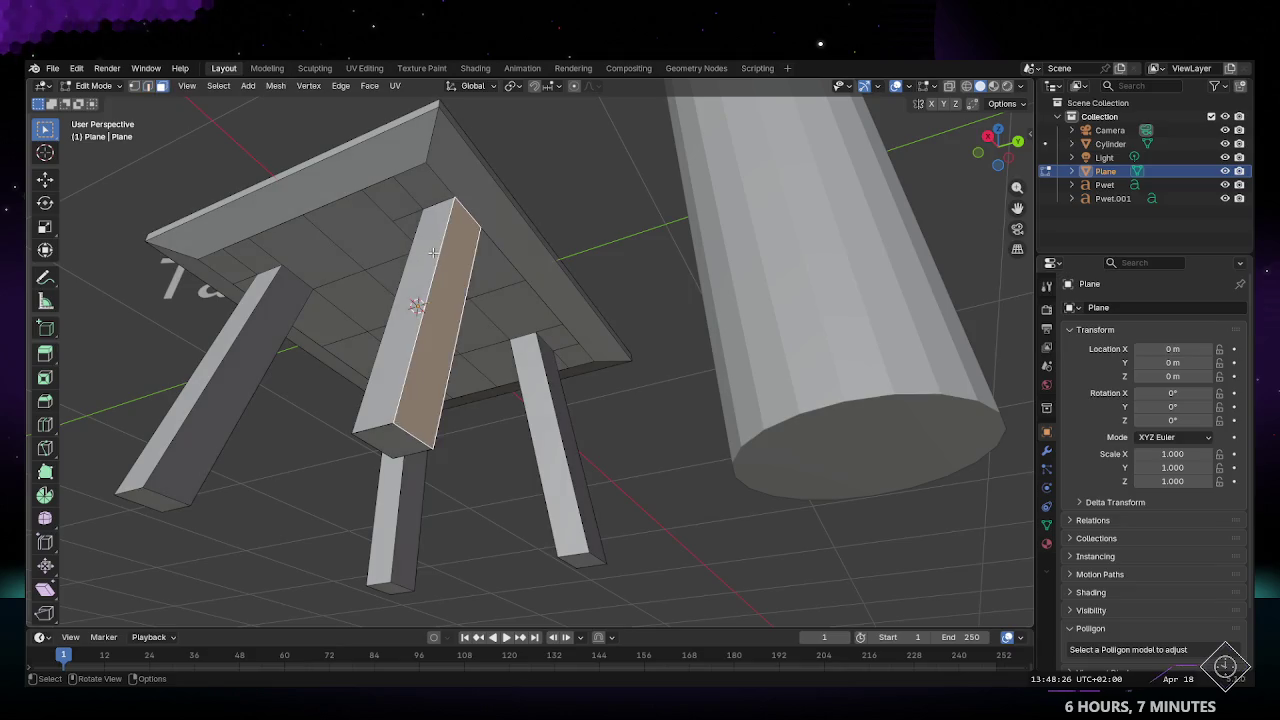
Step: Delete the leg's two stray side faces and its front face with X > Faces
shift+click(420, 300)
mouse_move(420, 300)
middle_down()
mouse_move(428, 286)
mouse_move(401, 340)
mouse_move(415, 362)
mouse_move(431, 354)
mouse_move(420, 358)
middle_up()
key(x)
click(398, 369)
click(392, 346)
key(x)
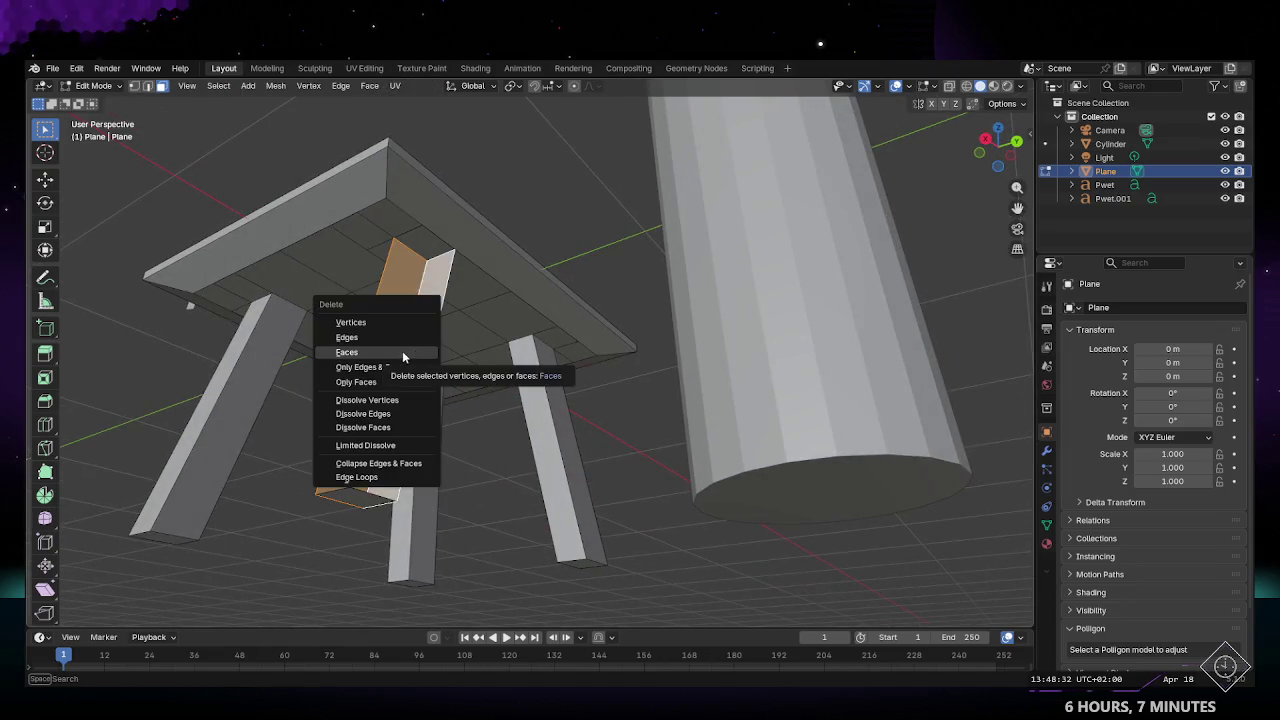
click(392, 352)
mouse_move(392, 352)
middle_down()
mouse_move(330, 357)
mouse_move(486, 257)
mouse_move(601, 257)
middle_up()
Step: In edge select mode, select a whole leg piece with L, then return to Object Mode
key(Tab)
key(Tab)
key(2)
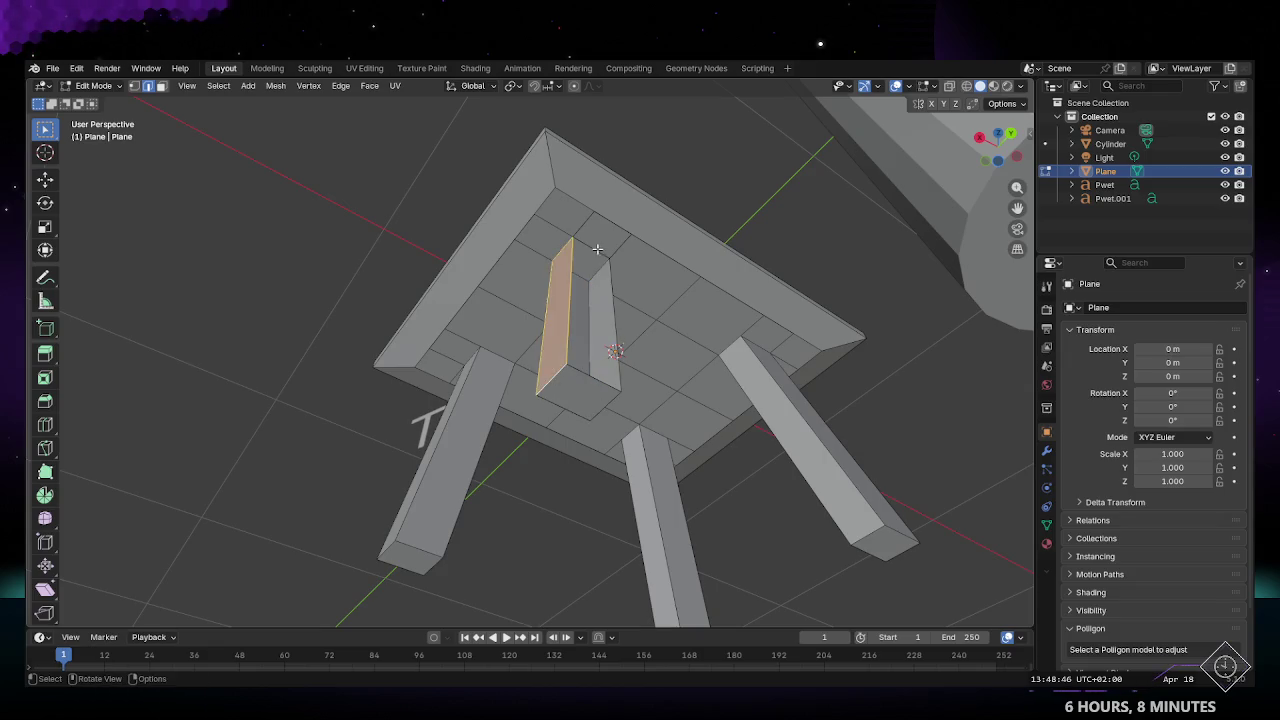
shift+click(587, 379)
mouse_move(587, 379)
middle_down()
mouse_move(605, 357)
mouse_move(606, 429)
mouse_move(543, 494)
mouse_move(733, 507)
mouse_move(651, 503)
mouse_move(434, 443)
mouse_move(686, 446)
mouse_move(660, 434)
mouse_move(660, 354)
mouse_move(558, 338)
mouse_move(610, 405)
mouse_move(571, 357)
mouse_move(500, 363)
mouse_move(548, 376)
middle_up()
scroll(558, 338, up, 4)
scroll(565, 360, up, 1)
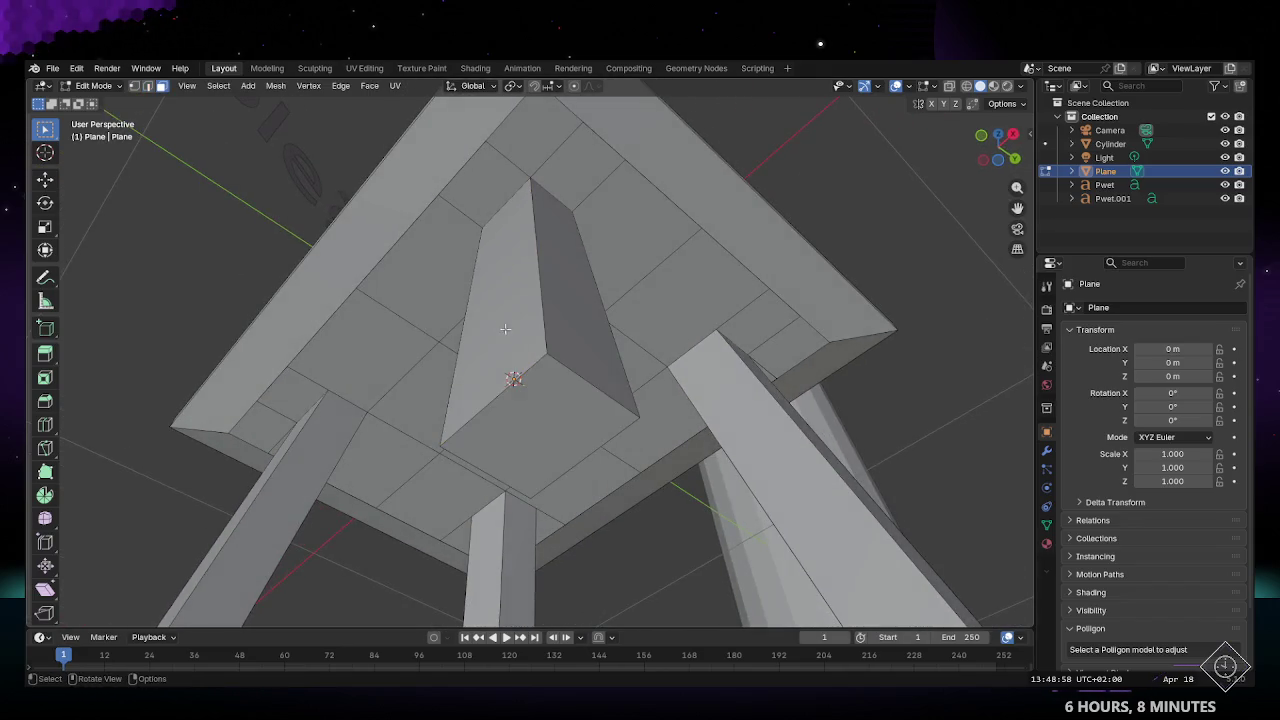
key(l)
scroll(505, 328, down, 3)
mouse_move(505, 328)
middle_down()
mouse_move(454, 437)
mouse_move(434, 440)
mouse_move(655, 535)
middle_up()
key(Tab)
middle_drag(577, 457, 643, 490)
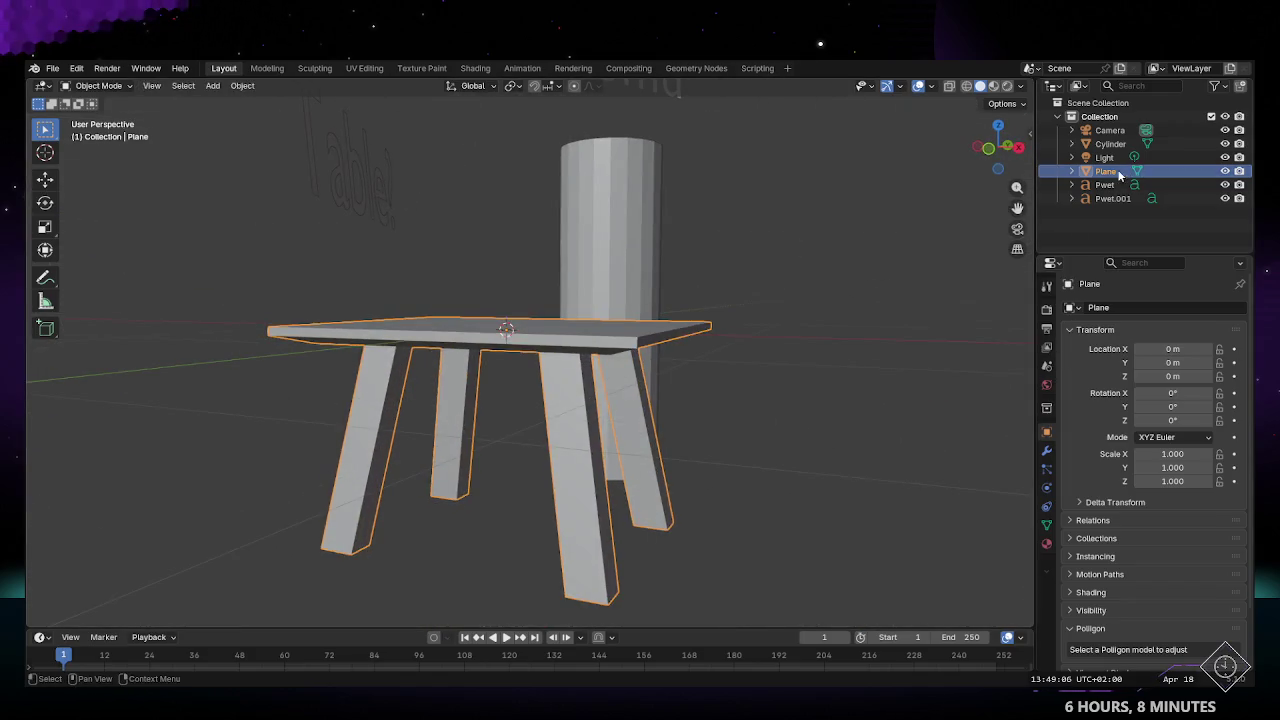
Step: Toggle the table's visibility and show its Modifier Properties
click(1225, 171)
click(1225, 171)
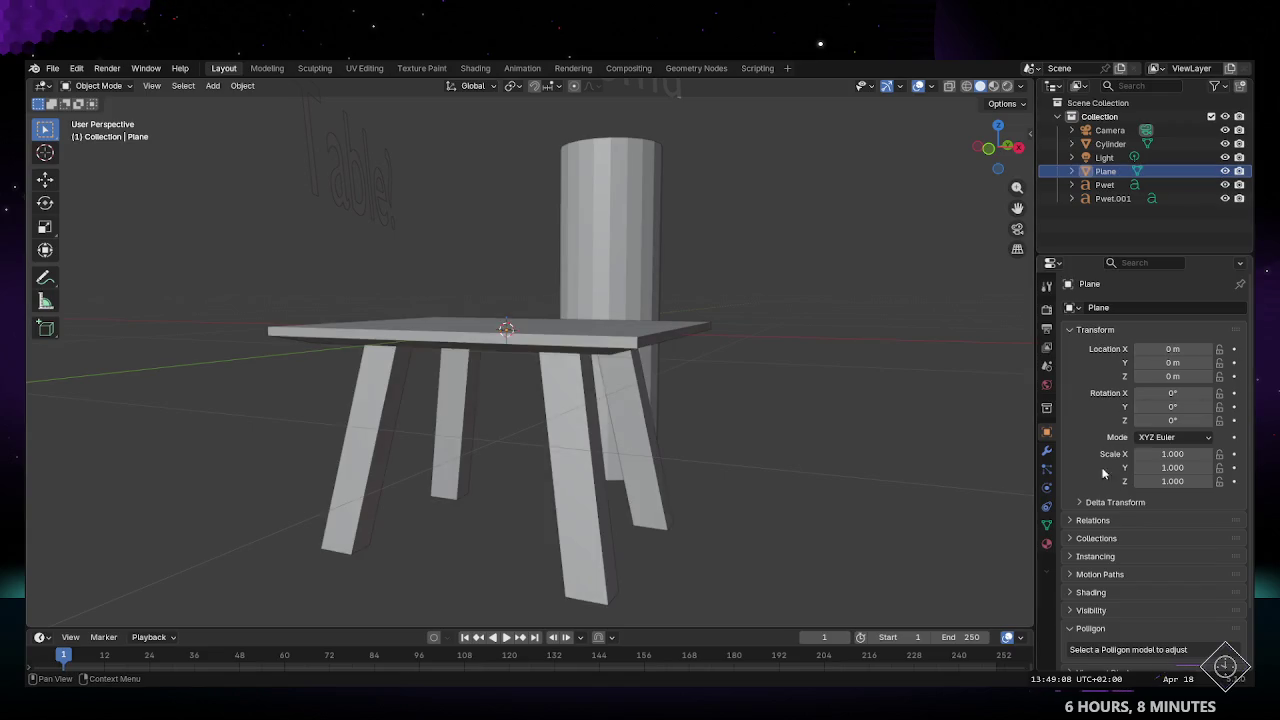
click(1075, 330)
click(1047, 455)
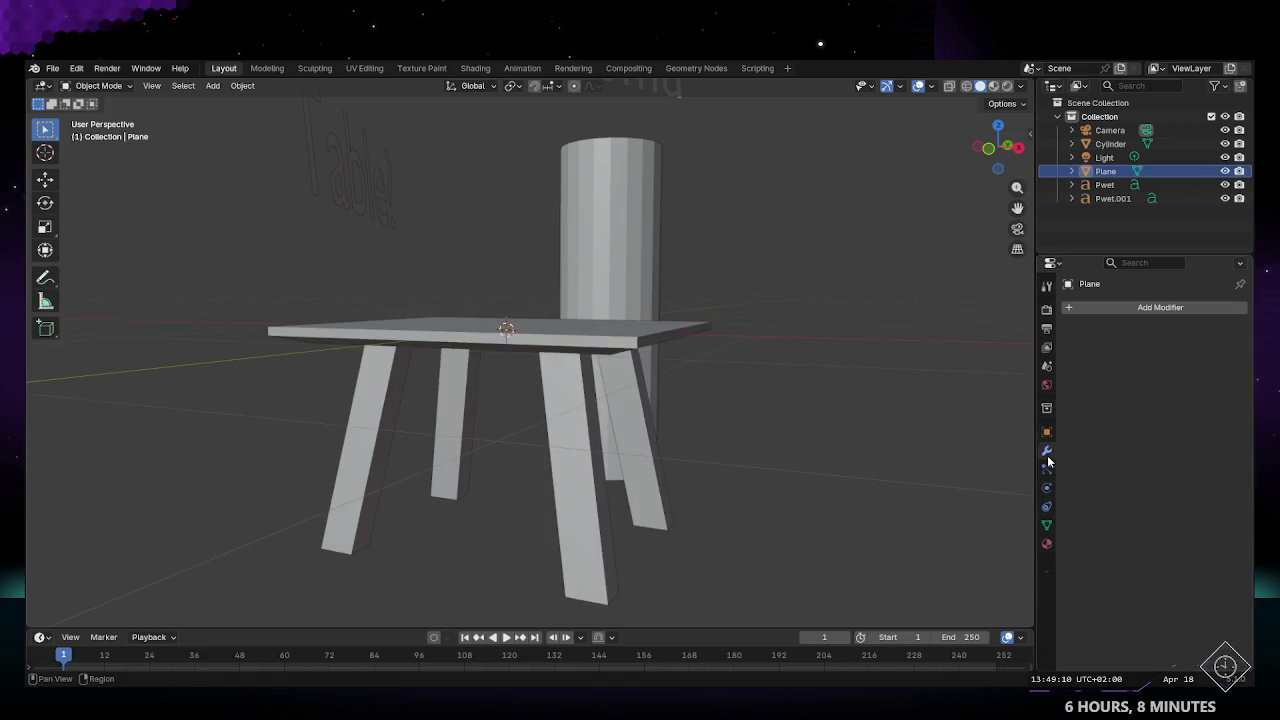
Step: Add a trial Generate modifier, undo it, and put the table back into Edit Mode
click(1090, 309)
mouse_move(1035, 337)
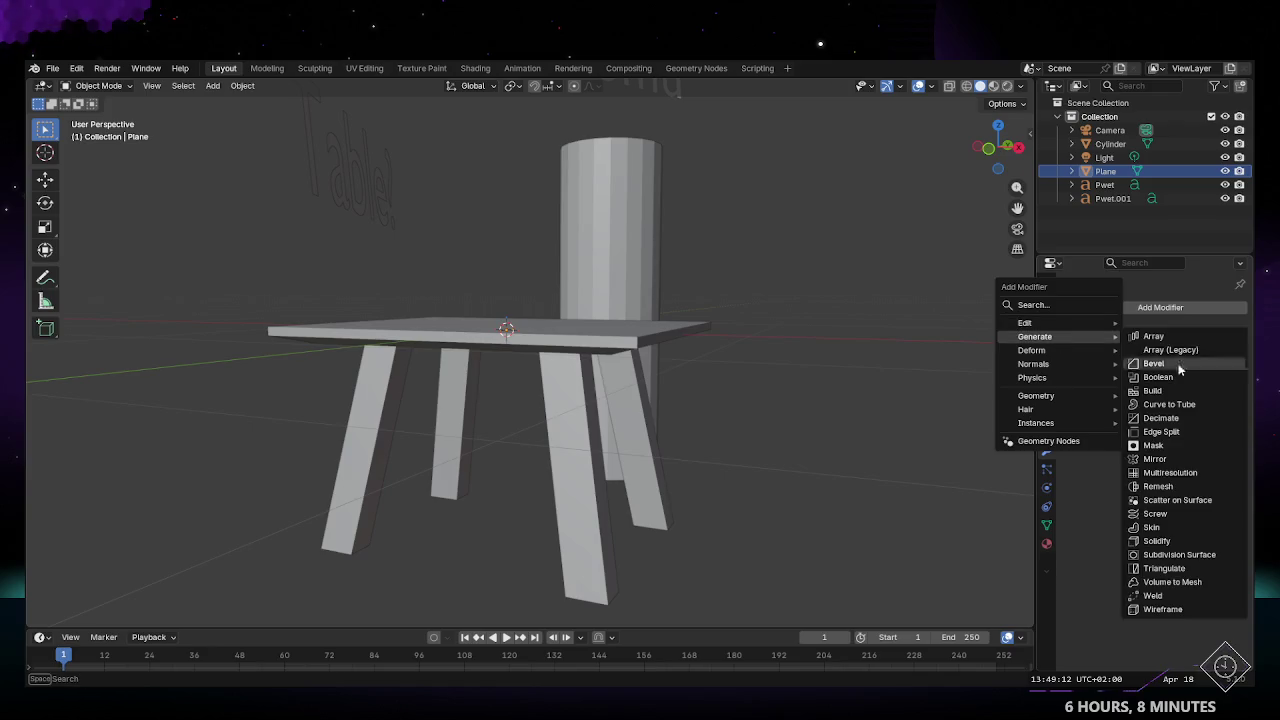
click(1179, 554)
mouse_move(800, 449)
middle_down()
mouse_move(586, 345)
mouse_move(287, 338)
mouse_move(548, 402)
mouse_move(561, 418)
mouse_move(526, 429)
mouse_move(806, 458)
mouse_move(752, 412)
middle_up()
key(ctrl+z)
mouse_move(648, 321)
middle_down()
mouse_move(654, 397)
mouse_move(561, 339)
middle_up()
click(561, 339)
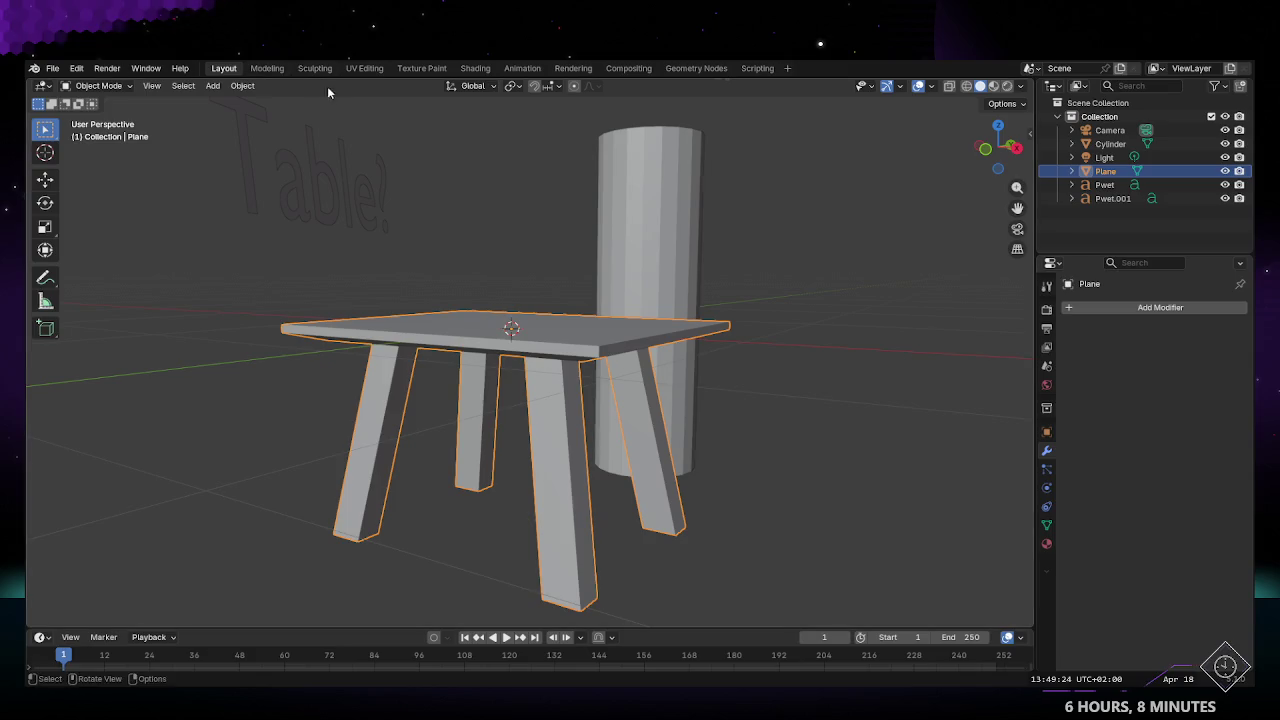
key(Tab)
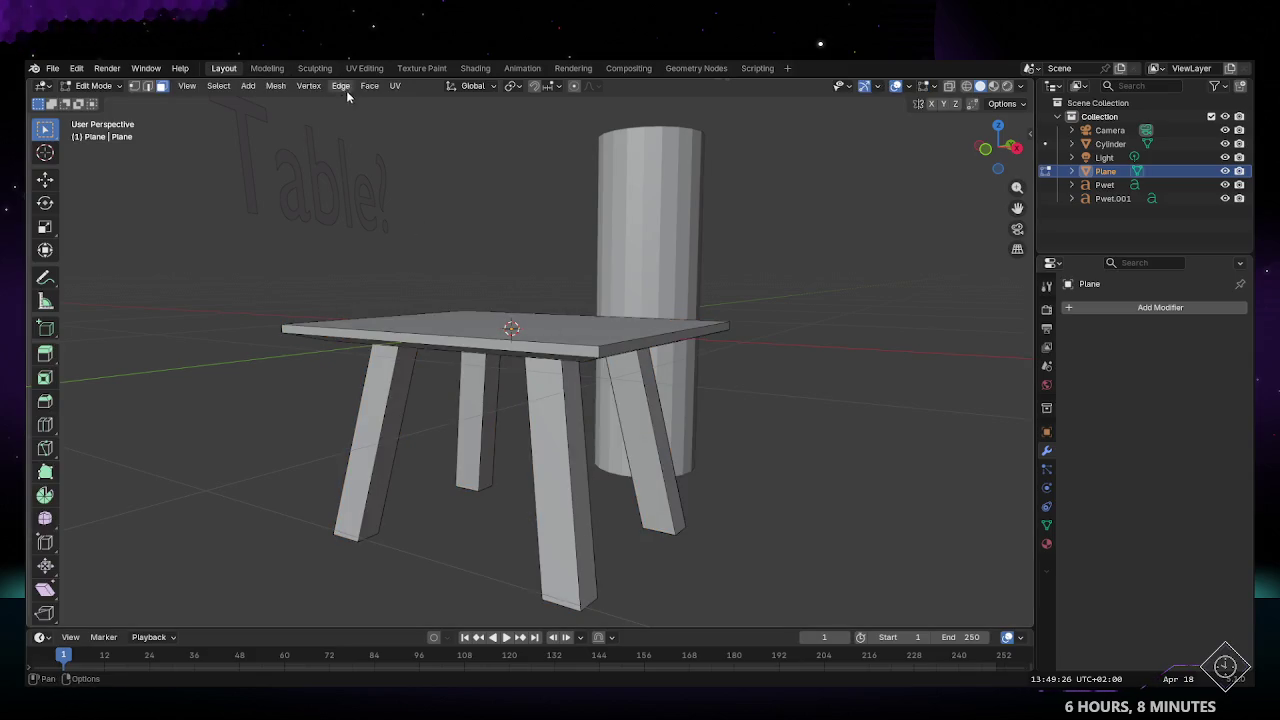
Step: From a low angle, box-select all four table legs
click(368, 87)
mouse_move(363, 88)
middle_down()
mouse_move(711, 462)
mouse_move(697, 421)
middle_up()
drag(694, 409, 338, 526)
mouse_move(338, 526)
middle_down()
mouse_move(620, 472)
mouse_move(340, 425)
middle_up()
drag(335, 420, 521, 478)
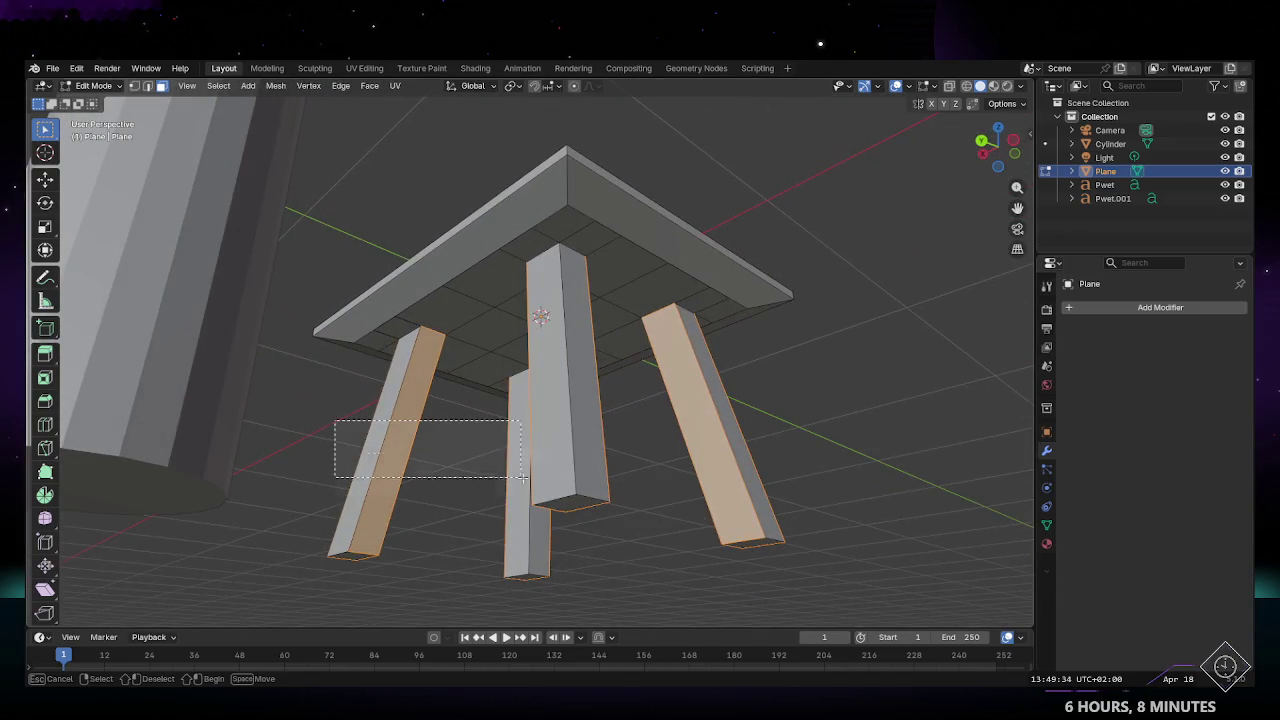
mouse_move(777, 583)
middle_down()
mouse_move(430, 533)
mouse_move(423, 514)
mouse_move(583, 430)
mouse_move(503, 443)
mouse_move(703, 503)
mouse_move(711, 443)
mouse_move(737, 434)
middle_up()
Step: Subdivide the selected legs with one cut, then deselect everything with Alt+A
click(369, 86)
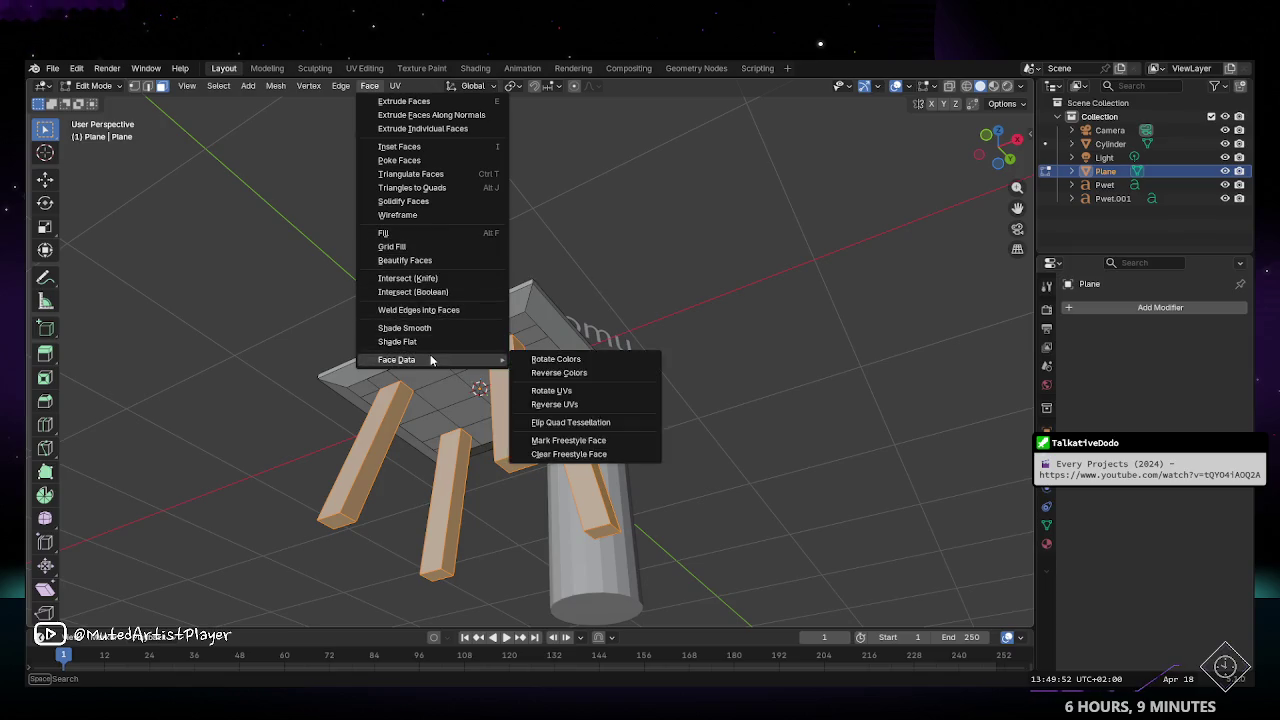
click(341, 88)
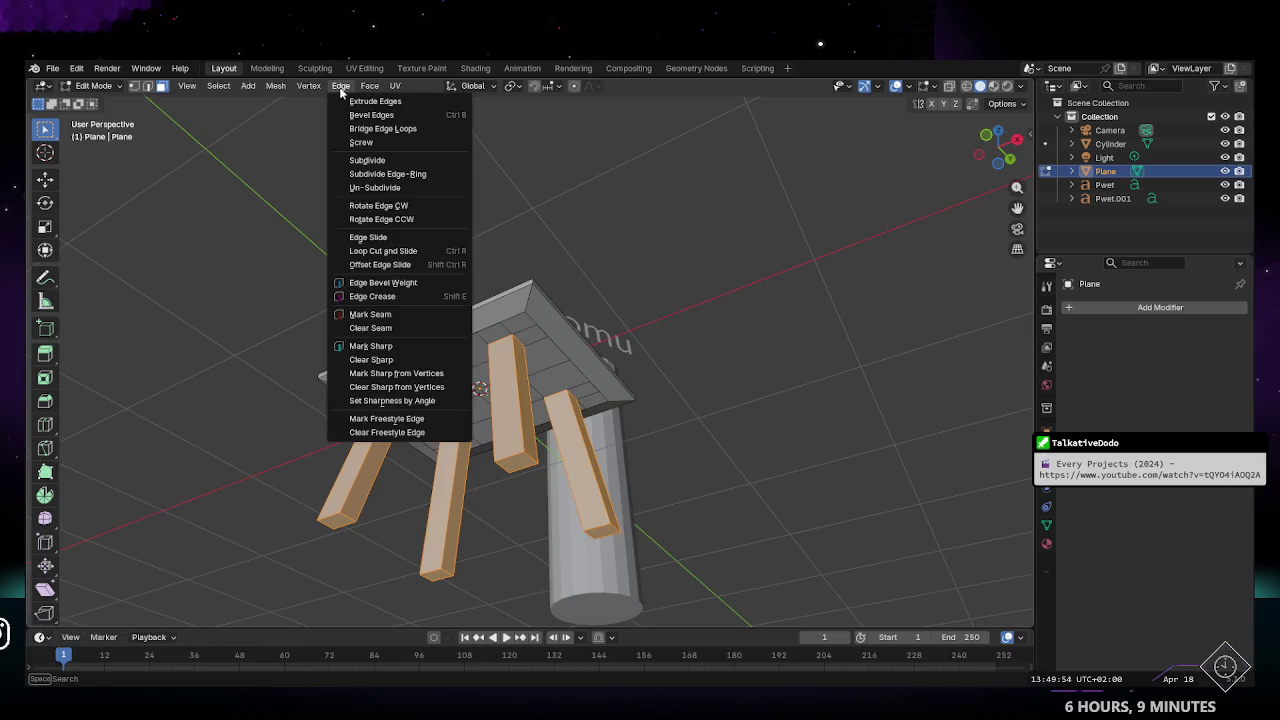
click(374, 160)
mouse_move(570, 437)
middle_down()
mouse_move(618, 465)
mouse_move(570, 360)
mouse_move(677, 552)
mouse_move(463, 466)
mouse_move(517, 457)
mouse_move(571, 396)
middle_up()
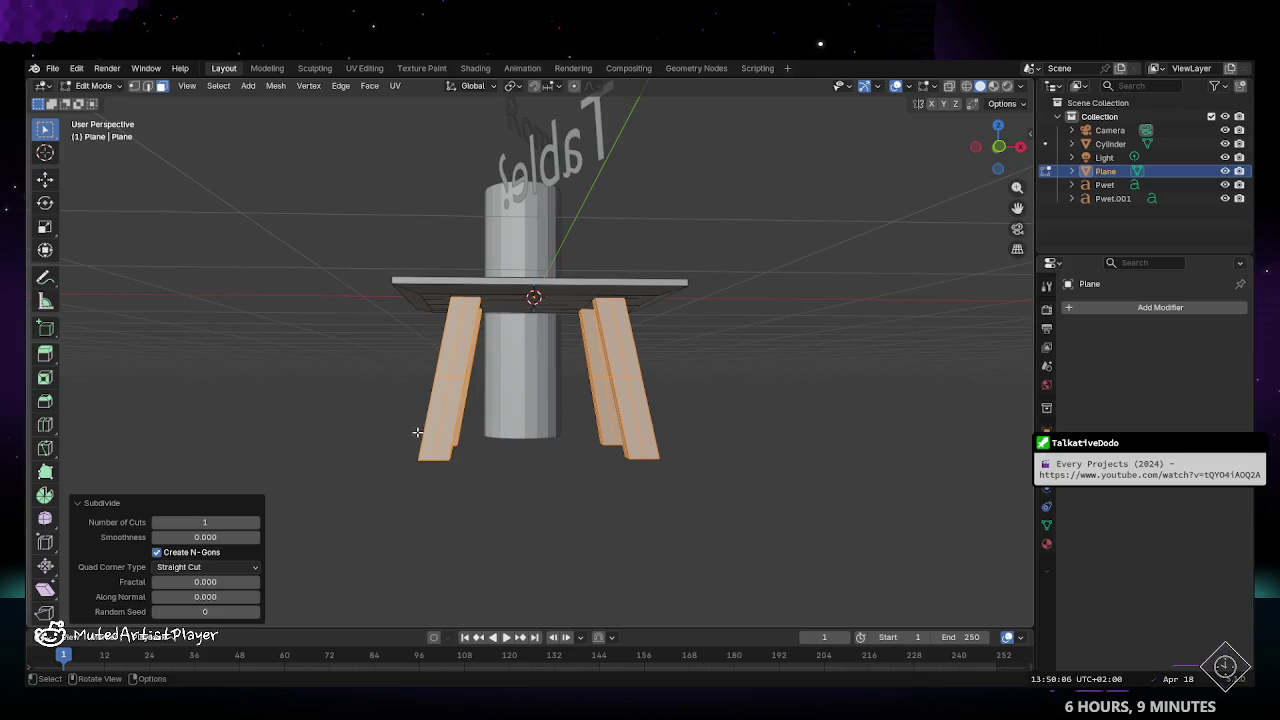
mouse_move(445, 380)
middle_down()
mouse_move(433, 406)
mouse_move(511, 383)
mouse_move(593, 284)
mouse_move(609, 317)
mouse_move(537, 337)
middle_up()
key(alt+a)
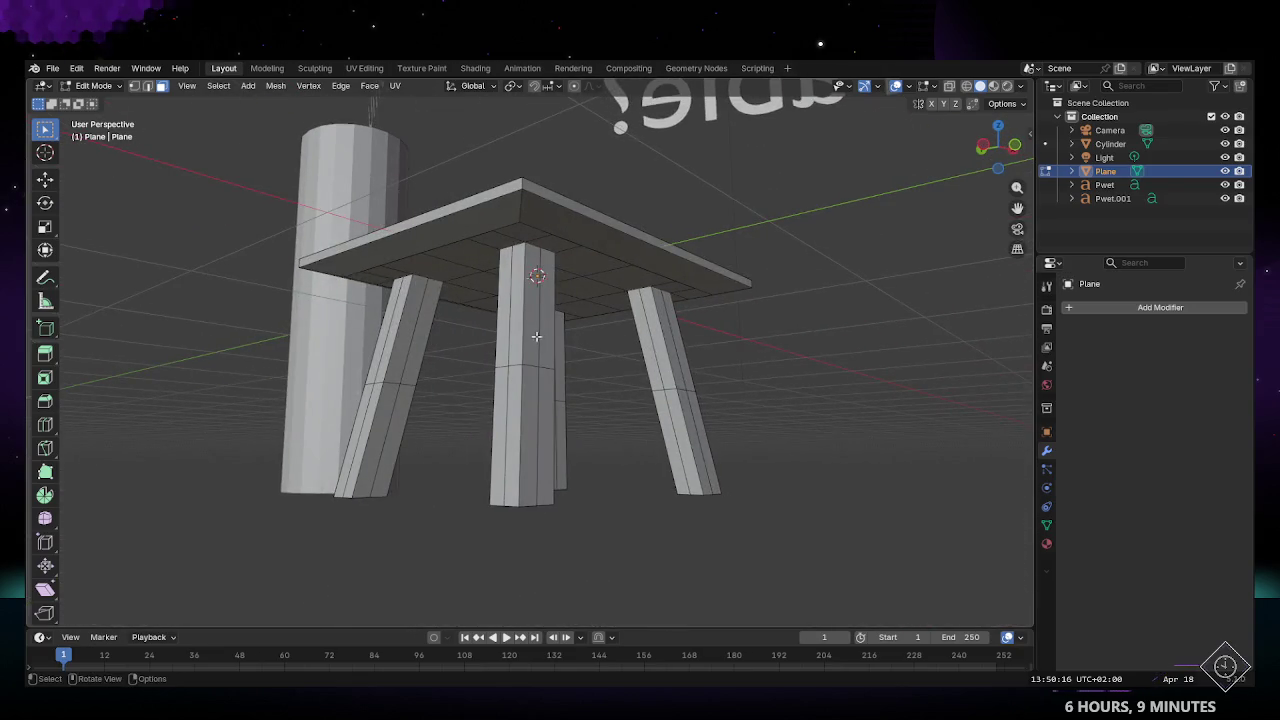
Step: Select the front leg's faces, including where it meets the top, and delete them
shift+click(510, 331)
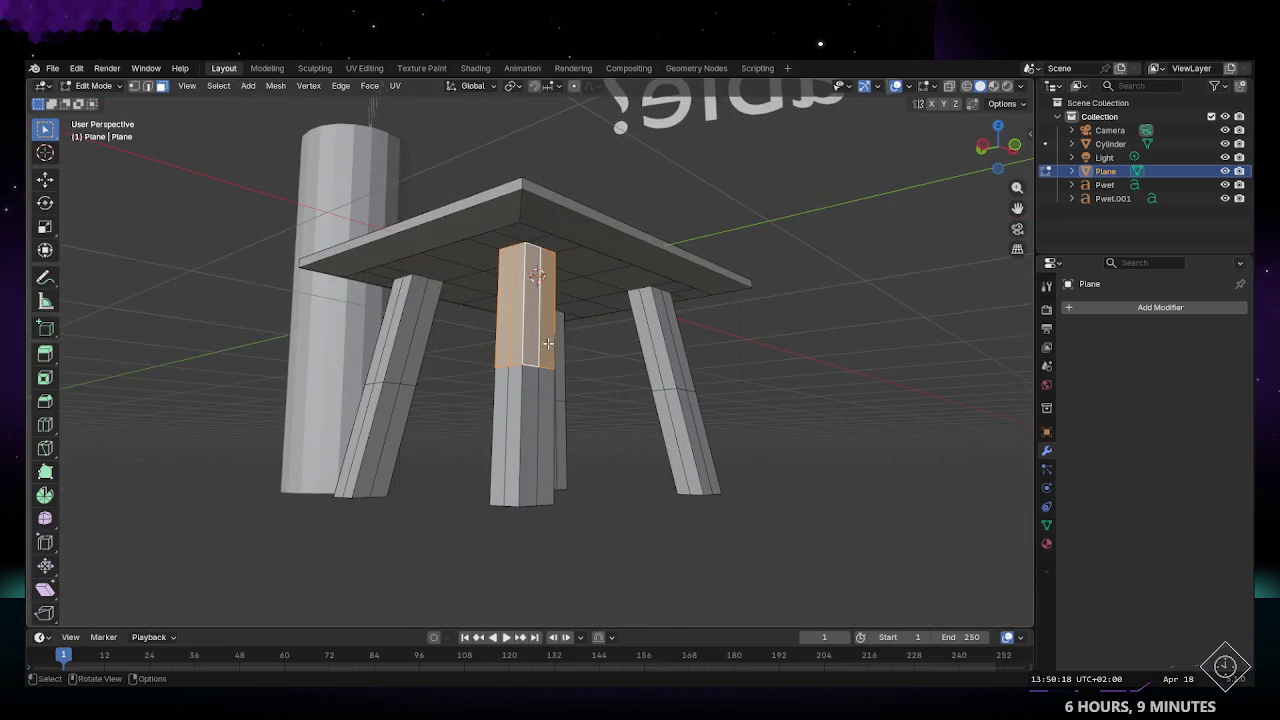
mouse_move(510, 331)
middle_down()
mouse_move(452, 354)
mouse_move(345, 327)
middle_up()
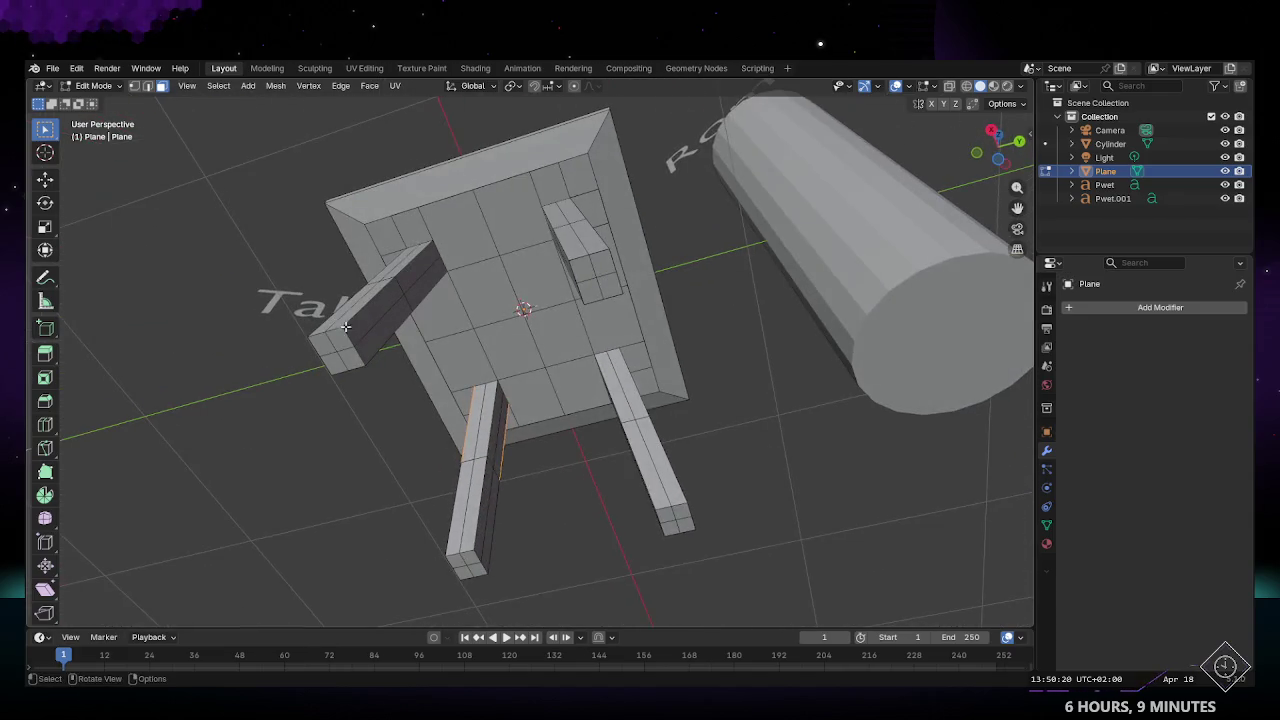
mouse_move(502, 416)
middle_down()
mouse_move(603, 492)
mouse_move(705, 455)
mouse_move(514, 481)
middle_up()
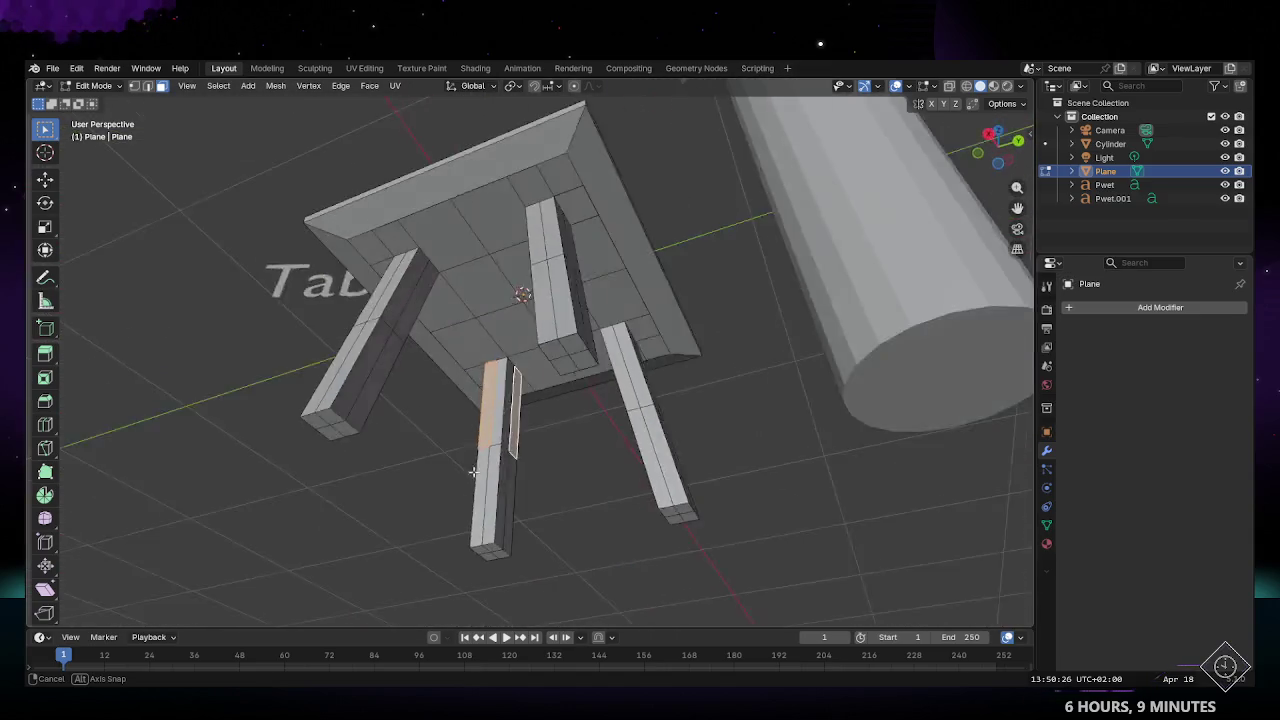
ctrl+click(505, 540)
mouse_move(505, 540)
middle_down()
mouse_move(523, 503)
mouse_move(681, 557)
mouse_move(504, 485)
middle_up()
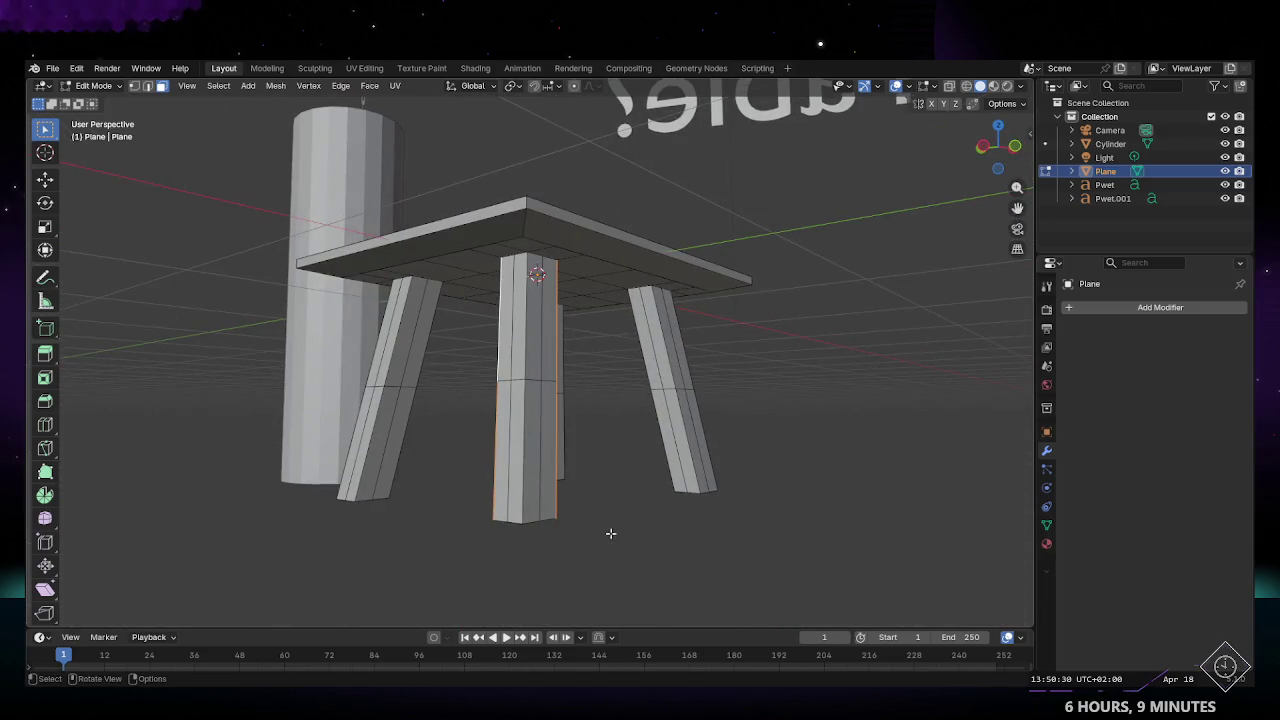
shift+click(550, 398)
middle_drag(505, 374, 545, 381)
shift+click(492, 252)
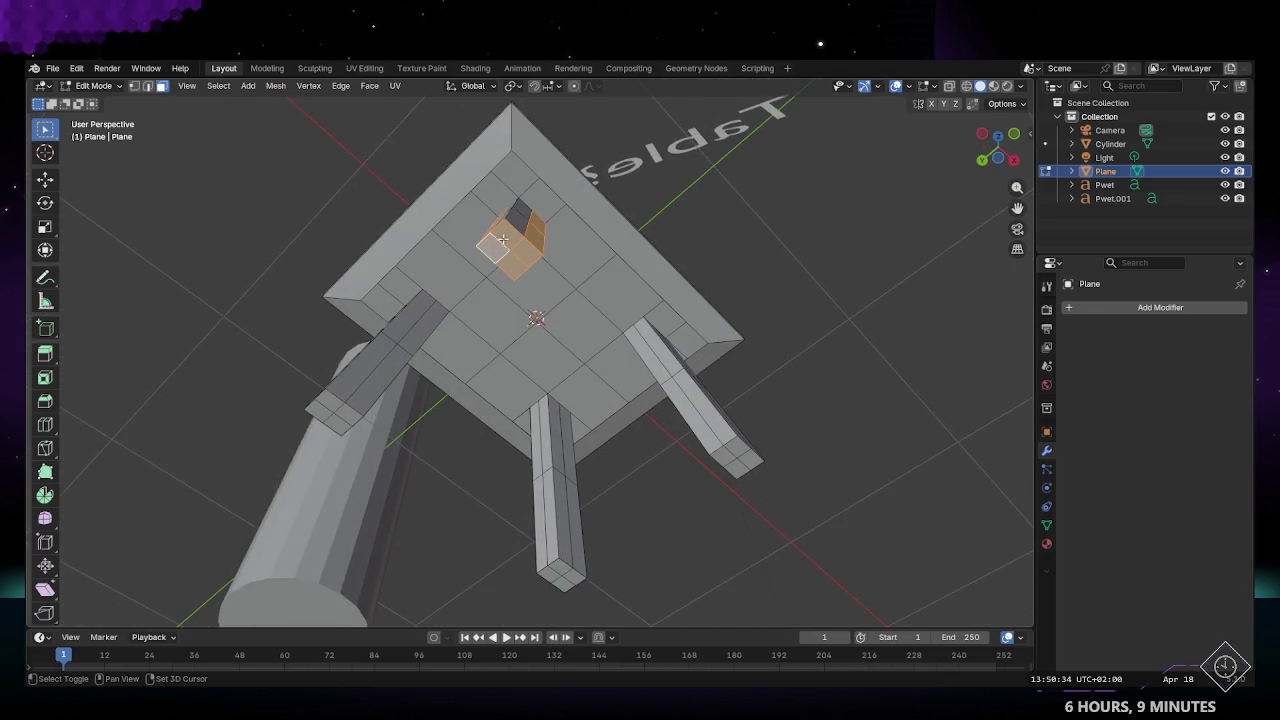
mouse_move(567, 252)
middle_down()
mouse_move(471, 360)
mouse_move(508, 363)
mouse_move(374, 311)
mouse_move(480, 396)
mouse_move(501, 326)
mouse_move(500, 260)
mouse_move(586, 351)
mouse_move(500, 290)
mouse_move(494, 300)
middle_up()
key(x)
click(466, 340)
Step: Delete the front leg's remaining edges and the leftover edge in its hole
scroll(490, 380, up, 3)
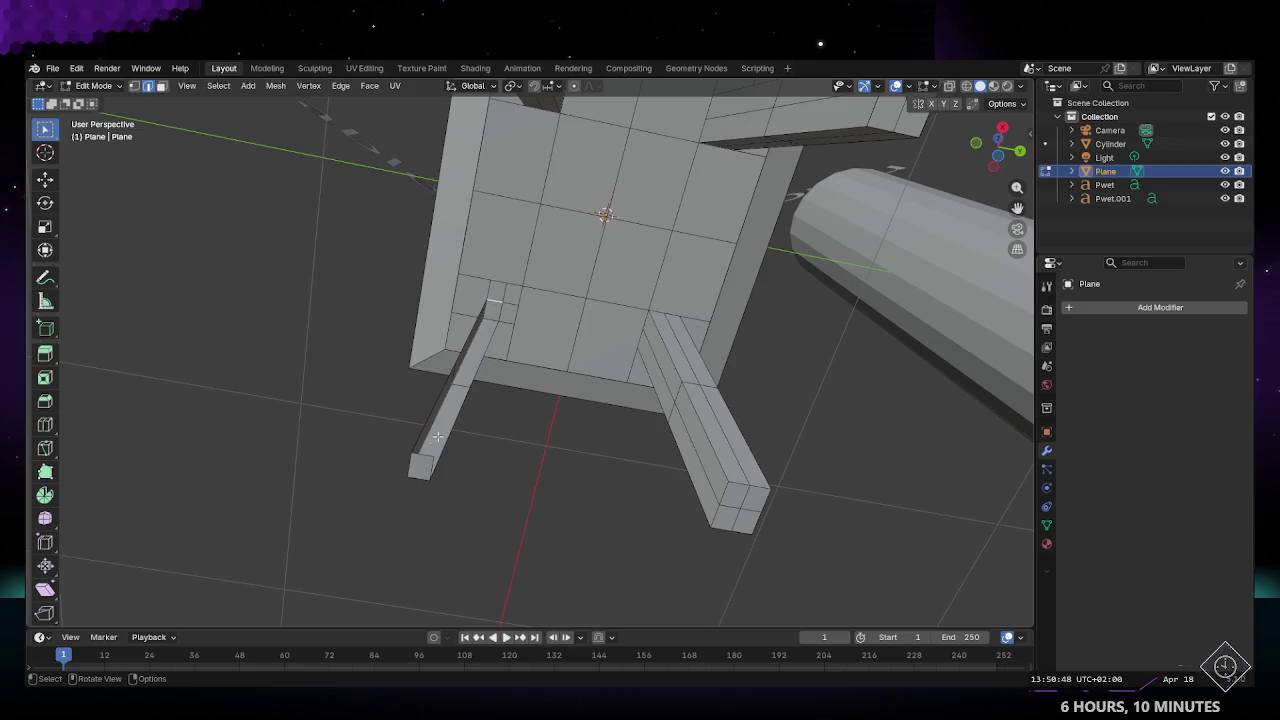
click(465, 409)
middle_drag(508, 420, 557, 387)
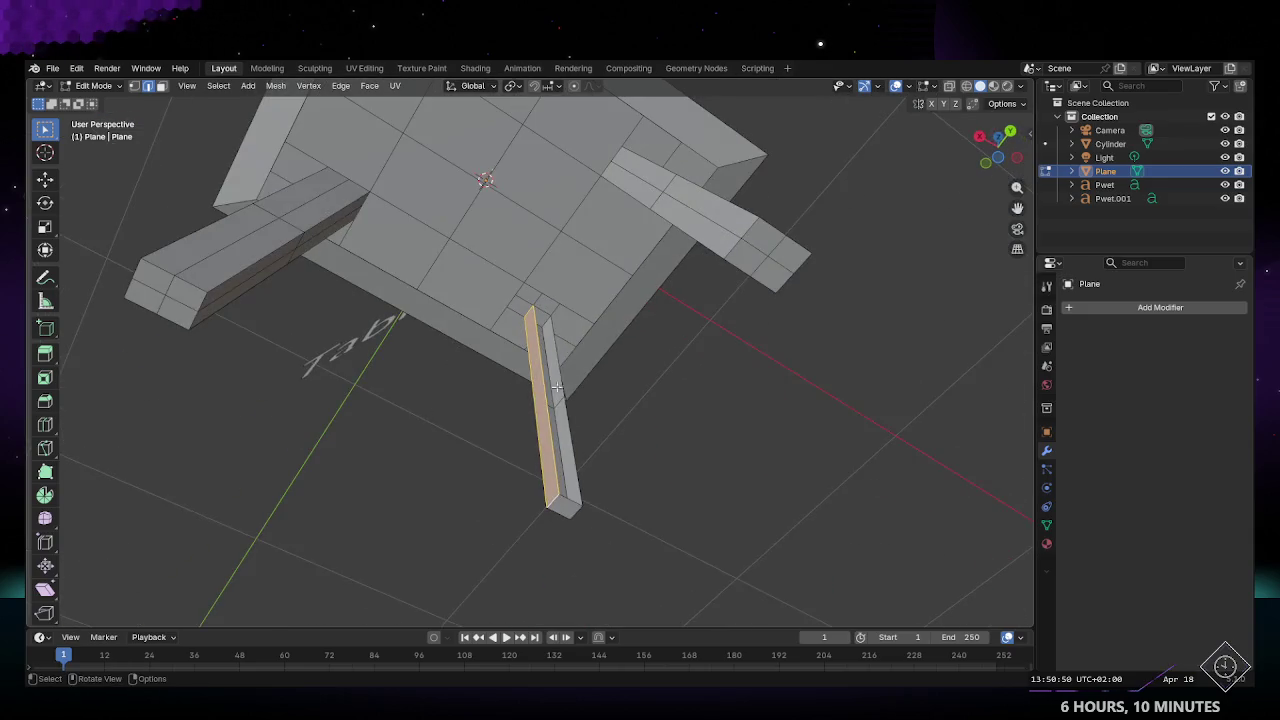
click(578, 486)
mouse_move(477, 417)
middle_down()
mouse_move(711, 506)
mouse_move(523, 423)
mouse_move(599, 349)
mouse_move(548, 326)
middle_up()
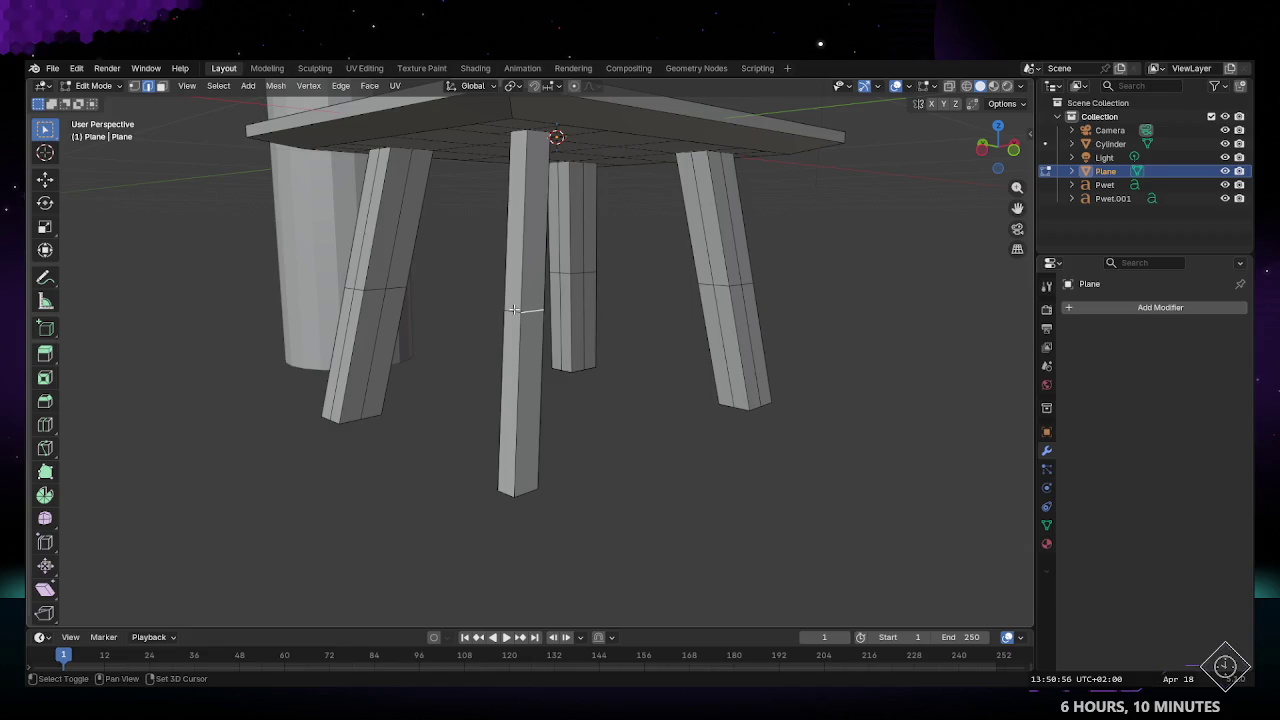
key(x)
click(593, 331)
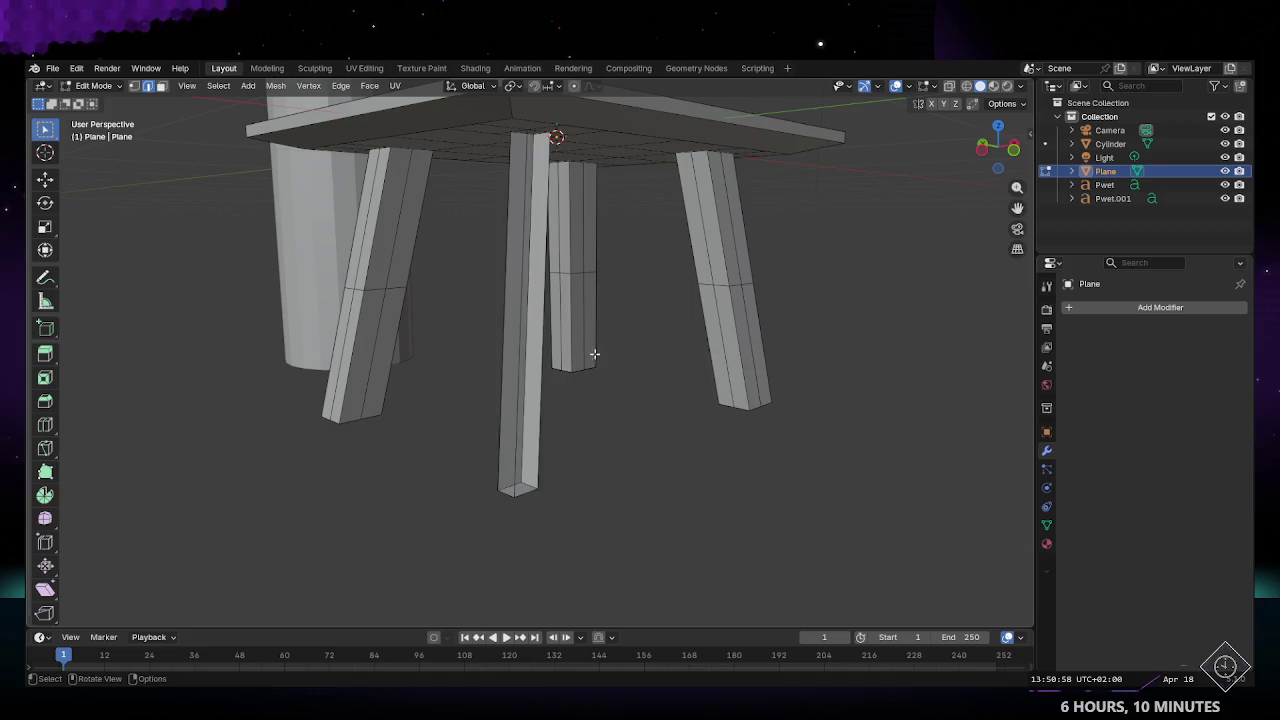
mouse_move(608, 391)
middle_down()
mouse_move(603, 280)
mouse_move(537, 228)
middle_up()
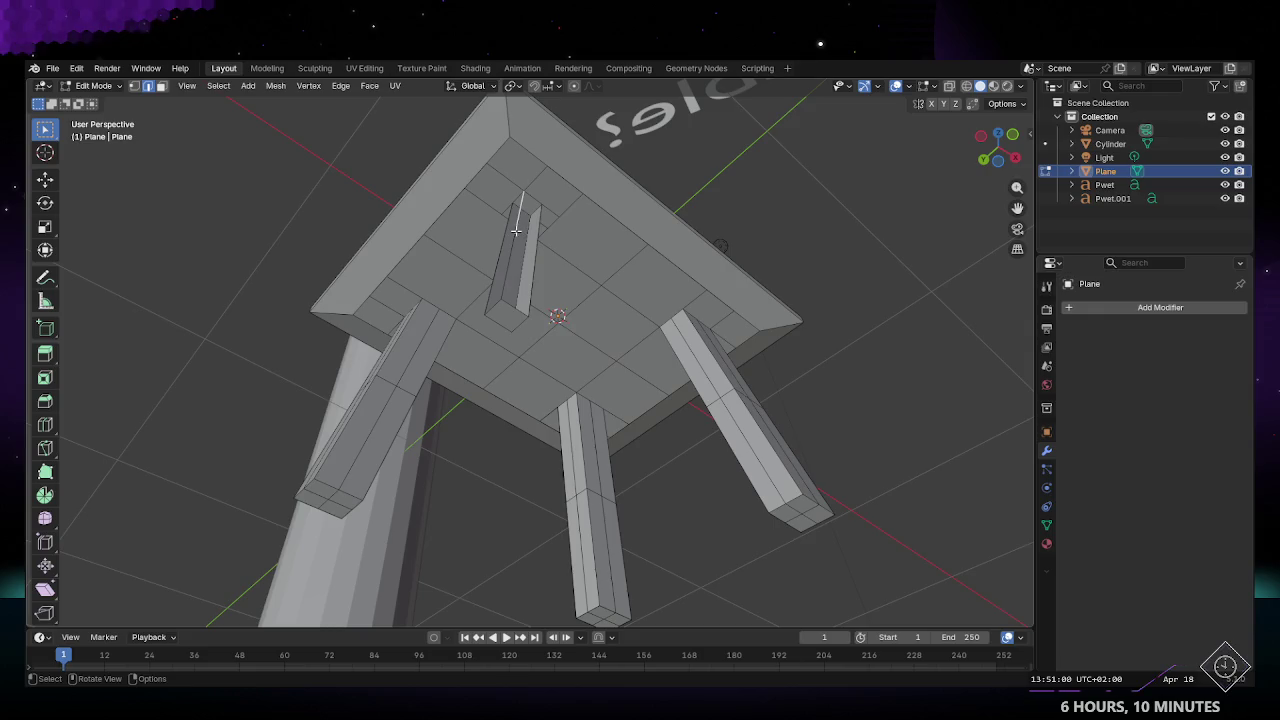
key(x)
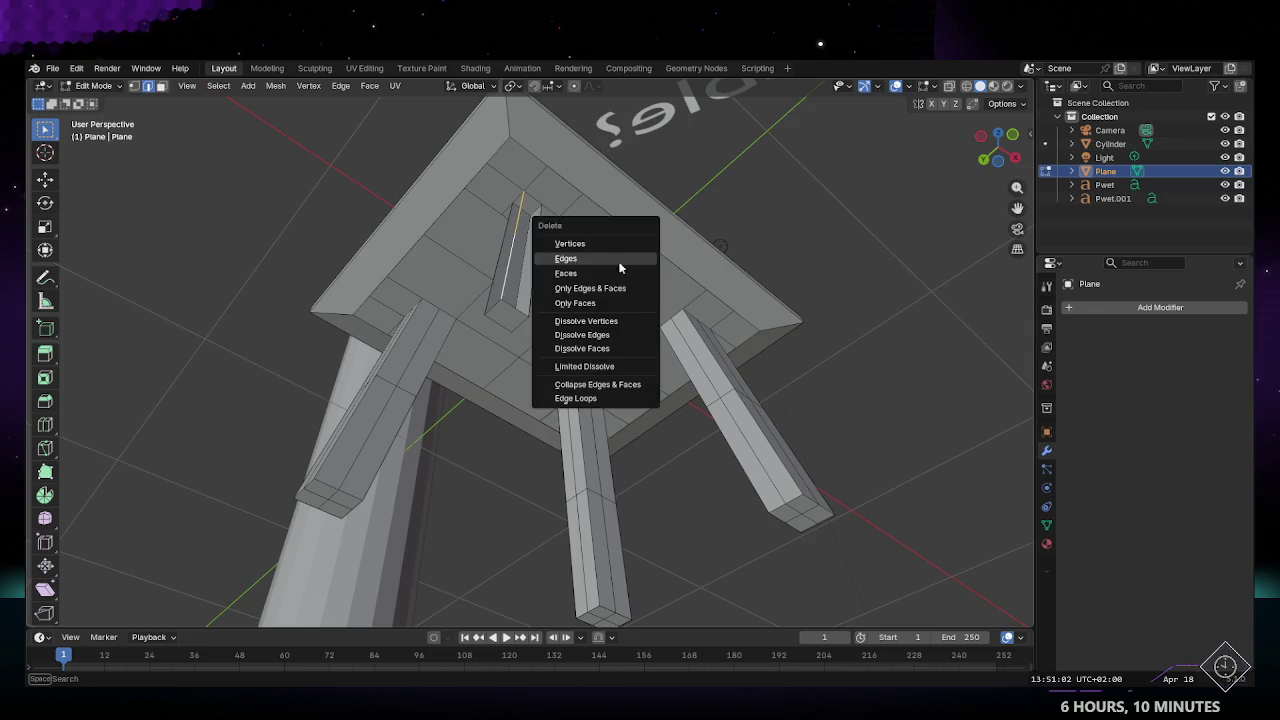
click(589, 271)
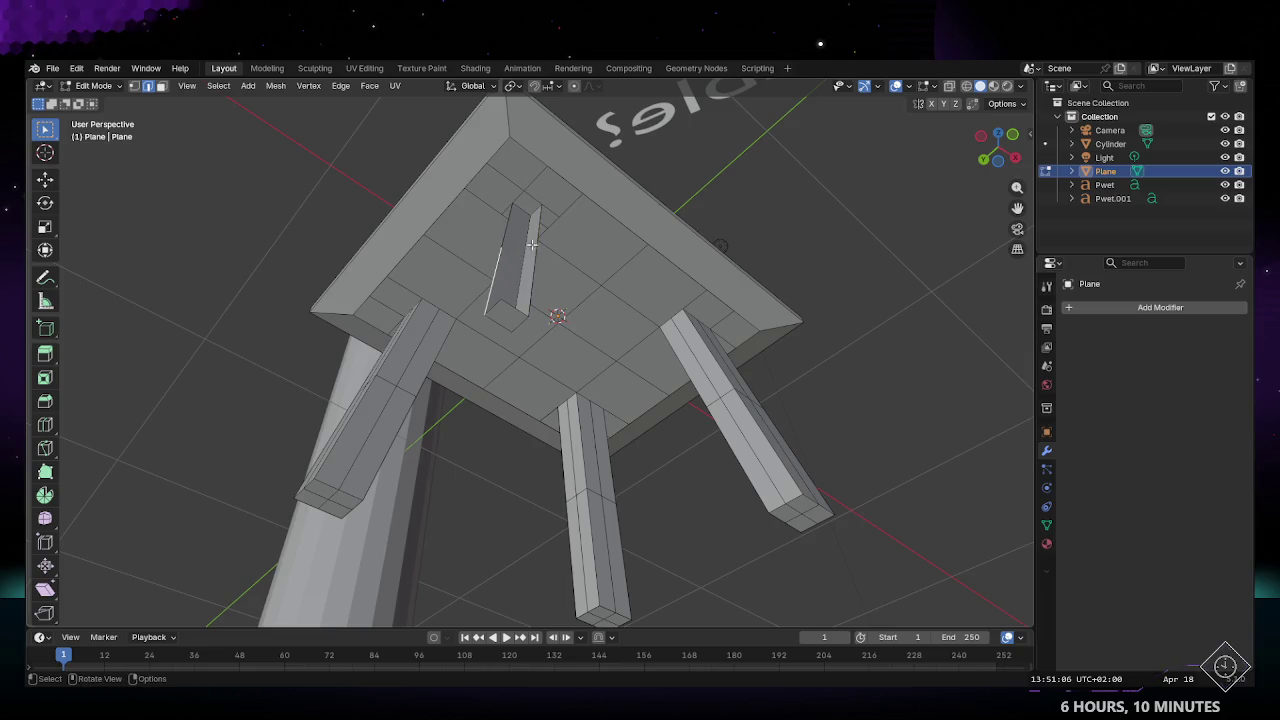
mouse_move(533, 262)
middle_down()
mouse_move(490, 250)
mouse_move(499, 217)
mouse_move(585, 345)
middle_up()
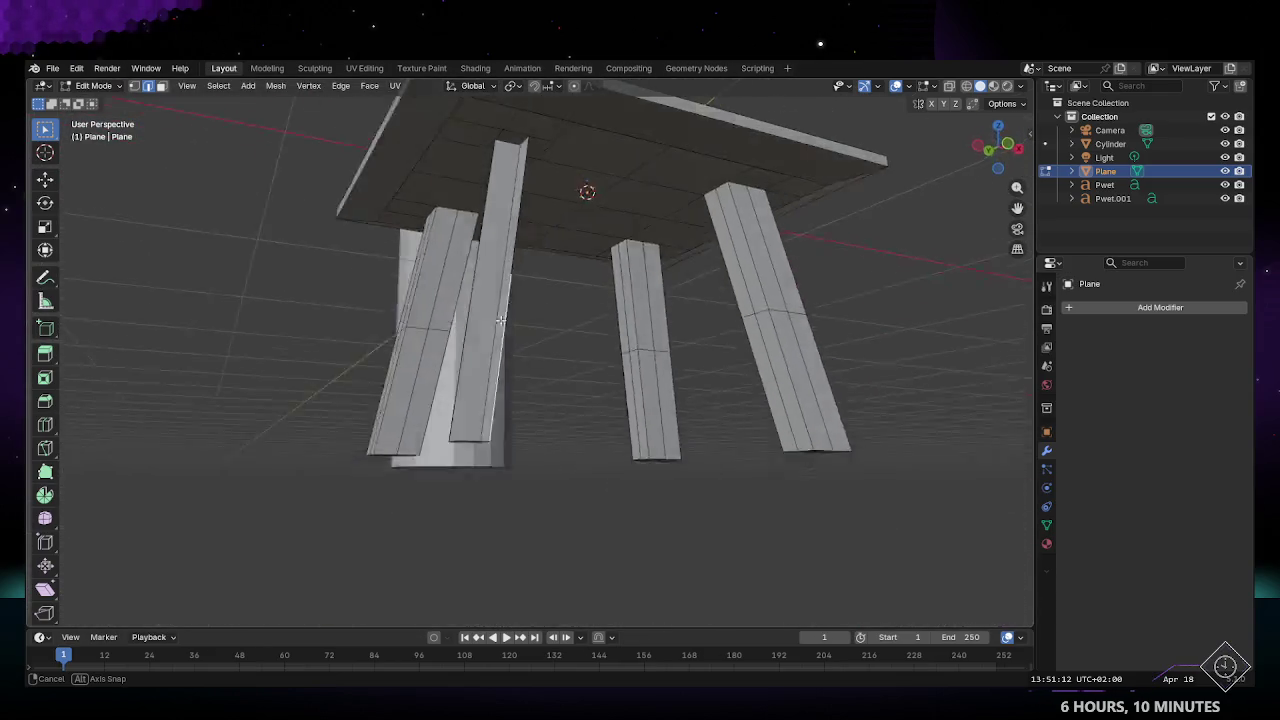
Step: Box-select all the remaining legs and delete their faces
drag(275, 237, 671, 380)
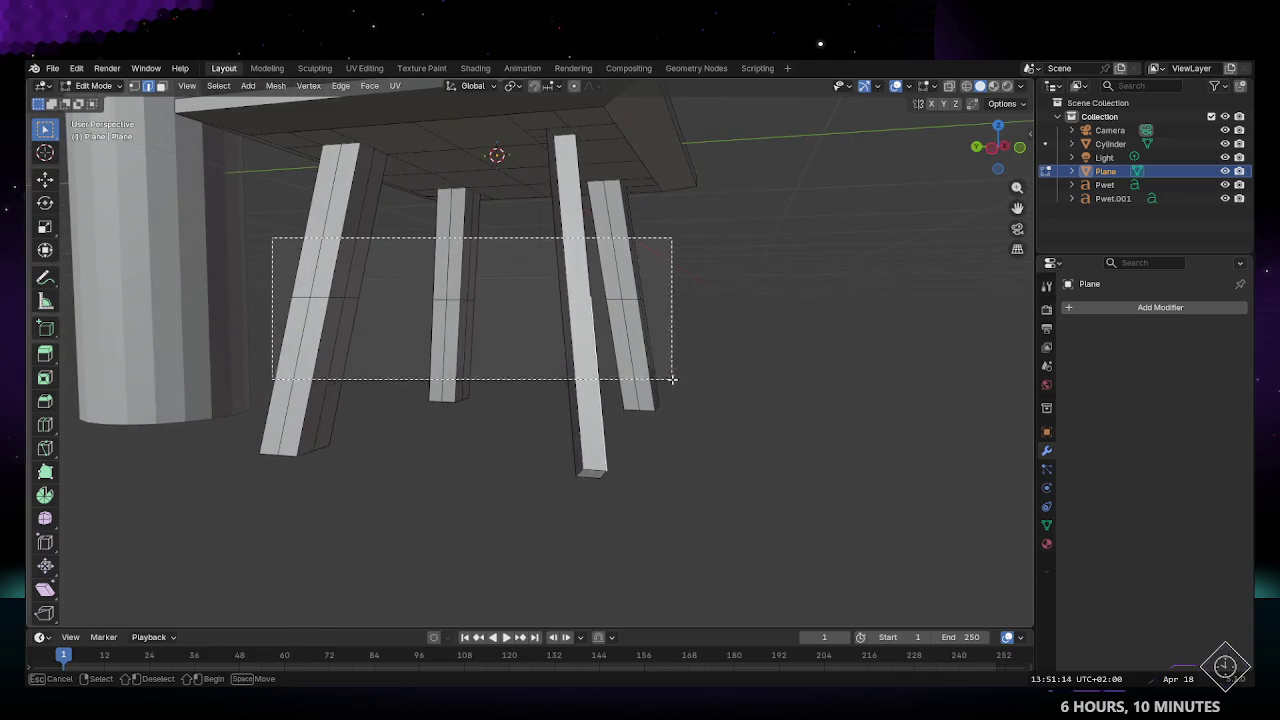
right_click(655, 360)
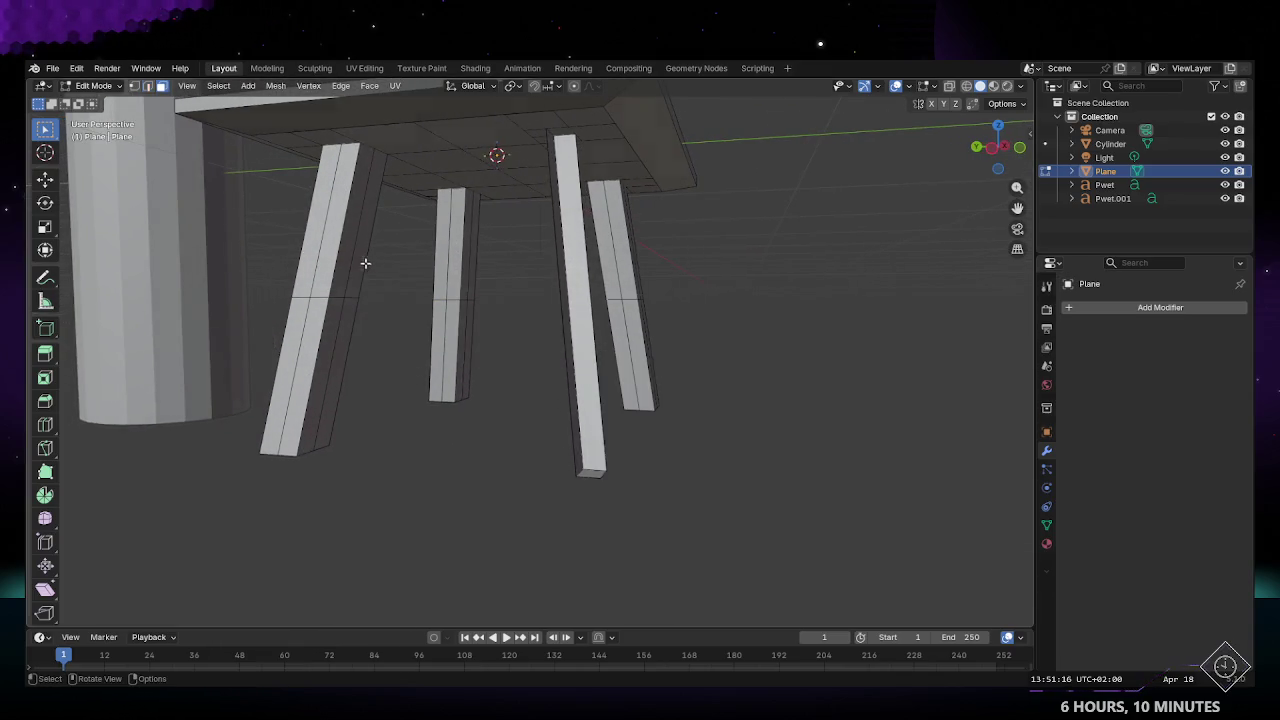
drag(270, 241, 692, 350)
key(x)
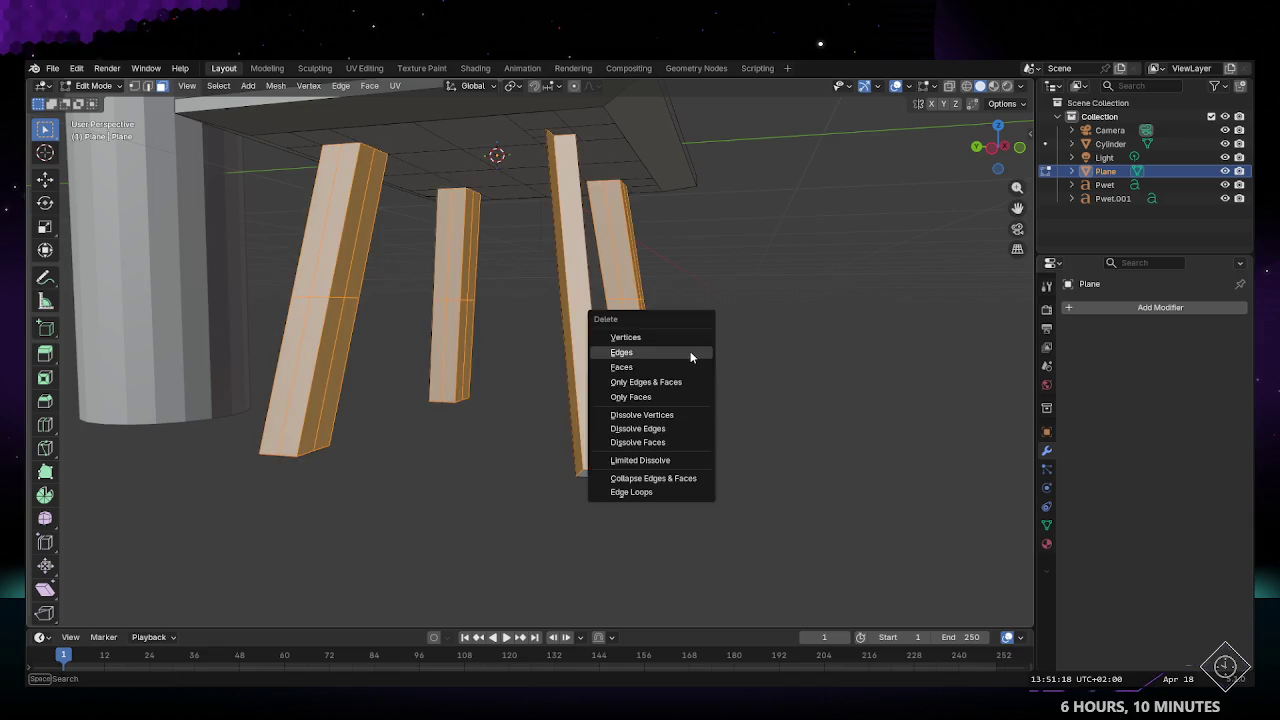
click(639, 366)
drag(251, 237, 674, 351)
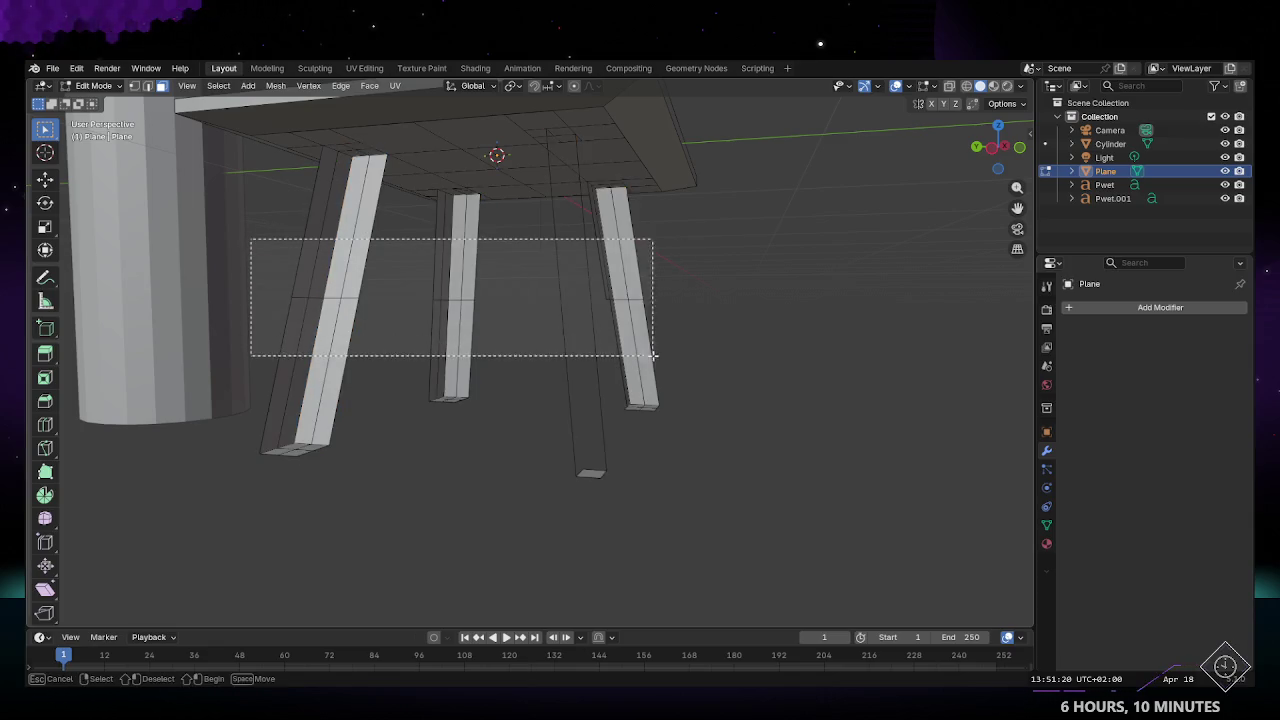
key(x)
click(612, 351)
Step: Delete the legs' leftover edges in edge select mode
mouse_move(612, 351)
middle_down()
mouse_move(416, 302)
mouse_move(563, 297)
middle_up()
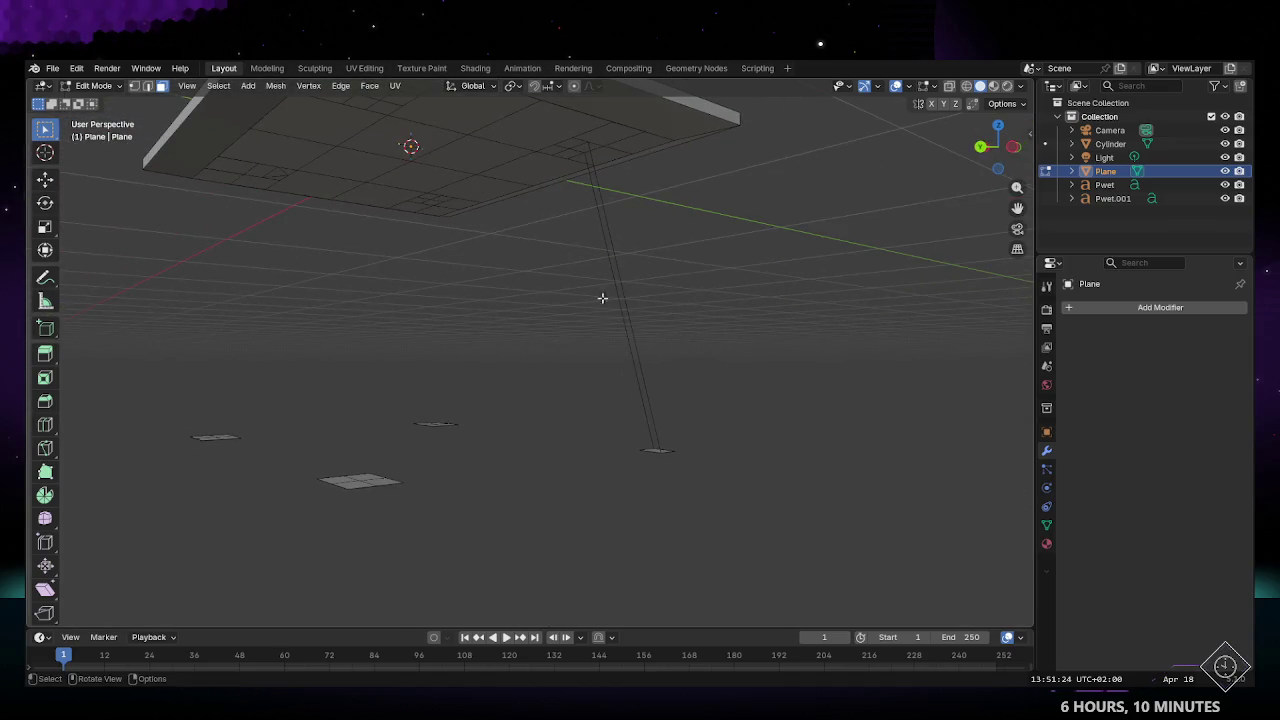
key(2)
click(605, 297)
key(x)
click(676, 374)
mouse_move(666, 366)
middle_down()
mouse_move(571, 420)
mouse_move(603, 443)
middle_up()
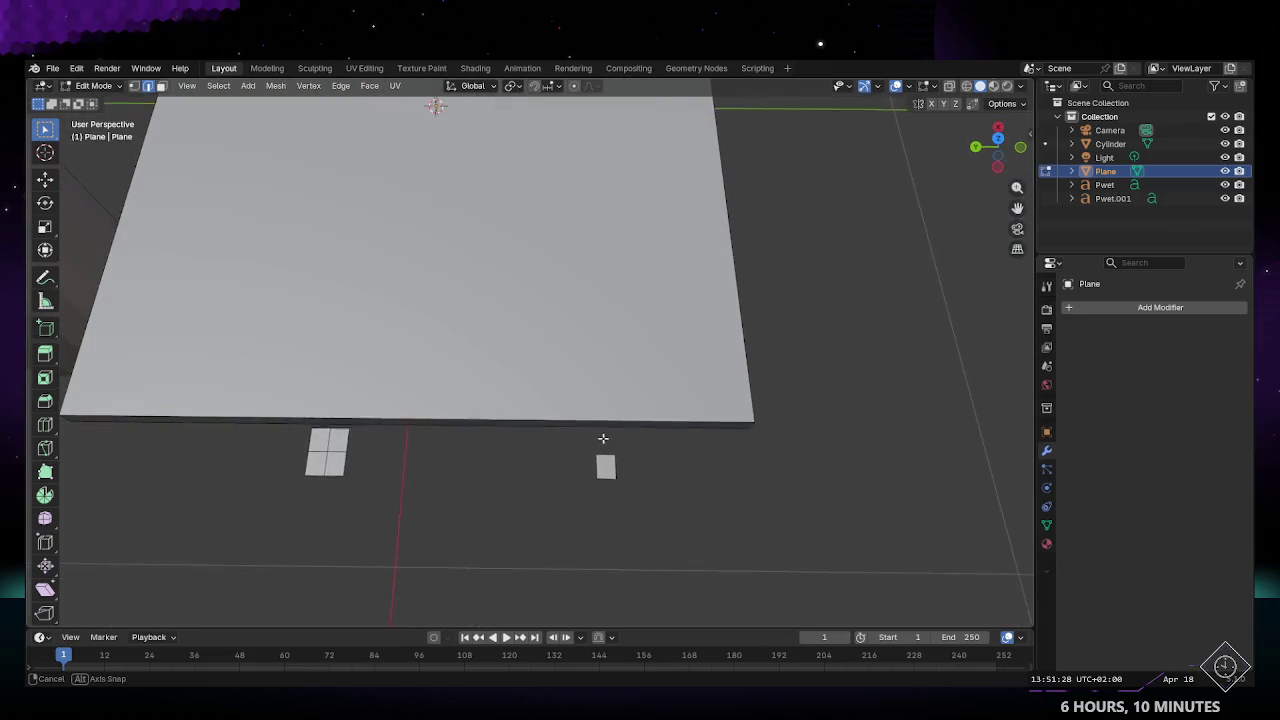
mouse_move(460, 486)
middle_down()
mouse_move(629, 457)
mouse_move(469, 424)
mouse_move(566, 329)
mouse_move(571, 191)
mouse_move(593, 337)
mouse_move(560, 394)
mouse_move(554, 531)
mouse_move(563, 430)
middle_up()
Step: Select the small square floor patches beneath the tabletop
click(497, 403)
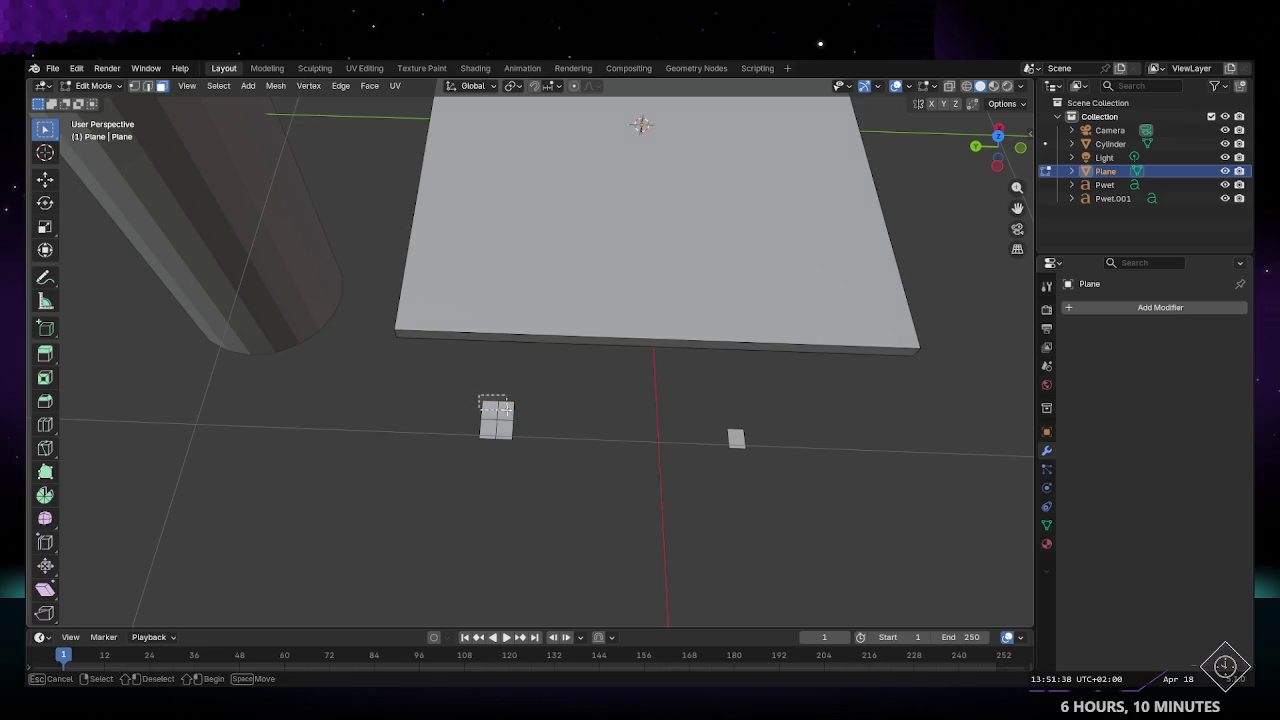
mouse_move(510, 410)
middle_down()
mouse_move(480, 440)
mouse_move(523, 500)
middle_up()
scroll(465, 450, up, 5)
scroll(465, 450, down, 5)
drag(523, 467, 540, 540)
mouse_move(543, 547)
middle_down()
mouse_move(591, 466)
mouse_move(549, 285)
middle_up()
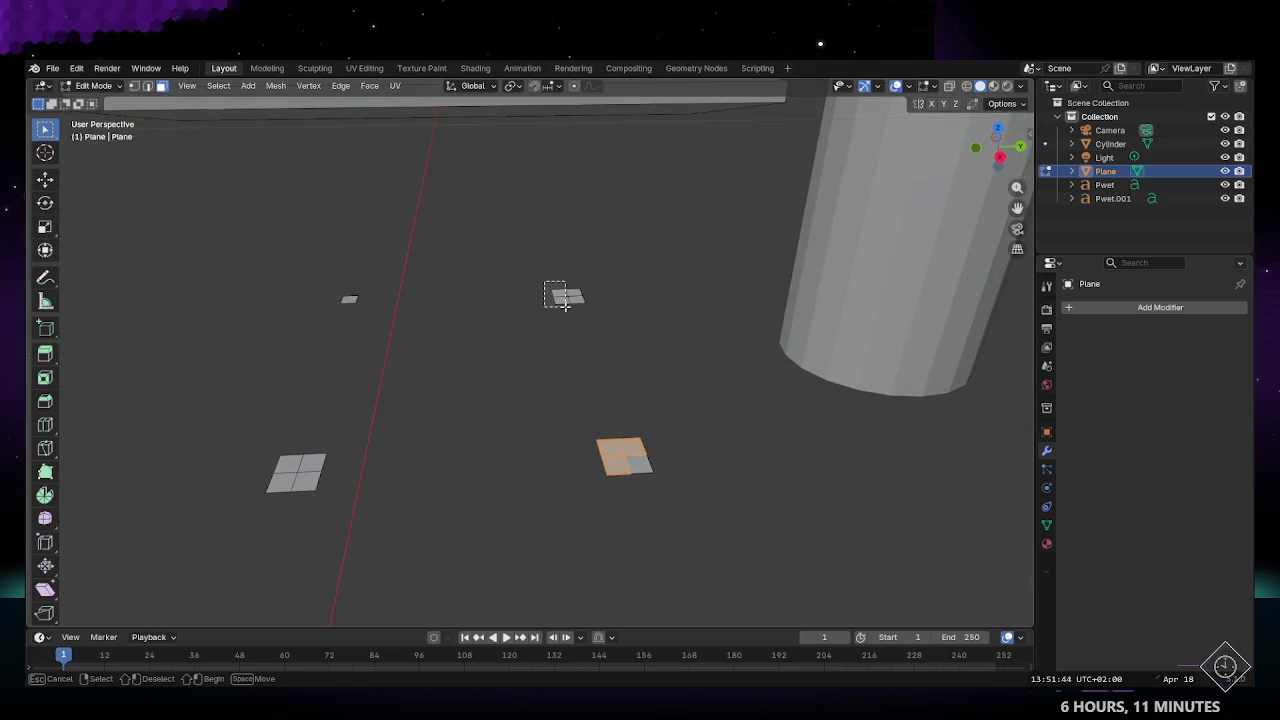
drag(565, 306, 577, 297)
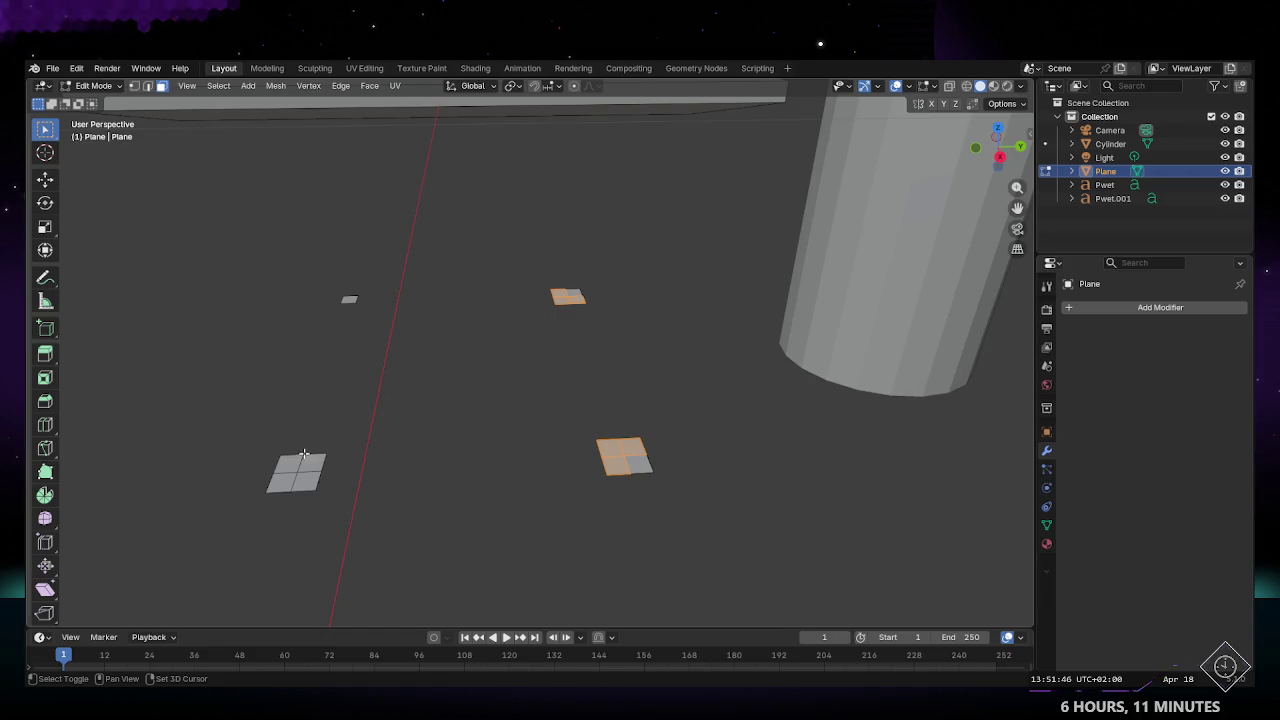
middle_drag(440, 458, 463, 444)
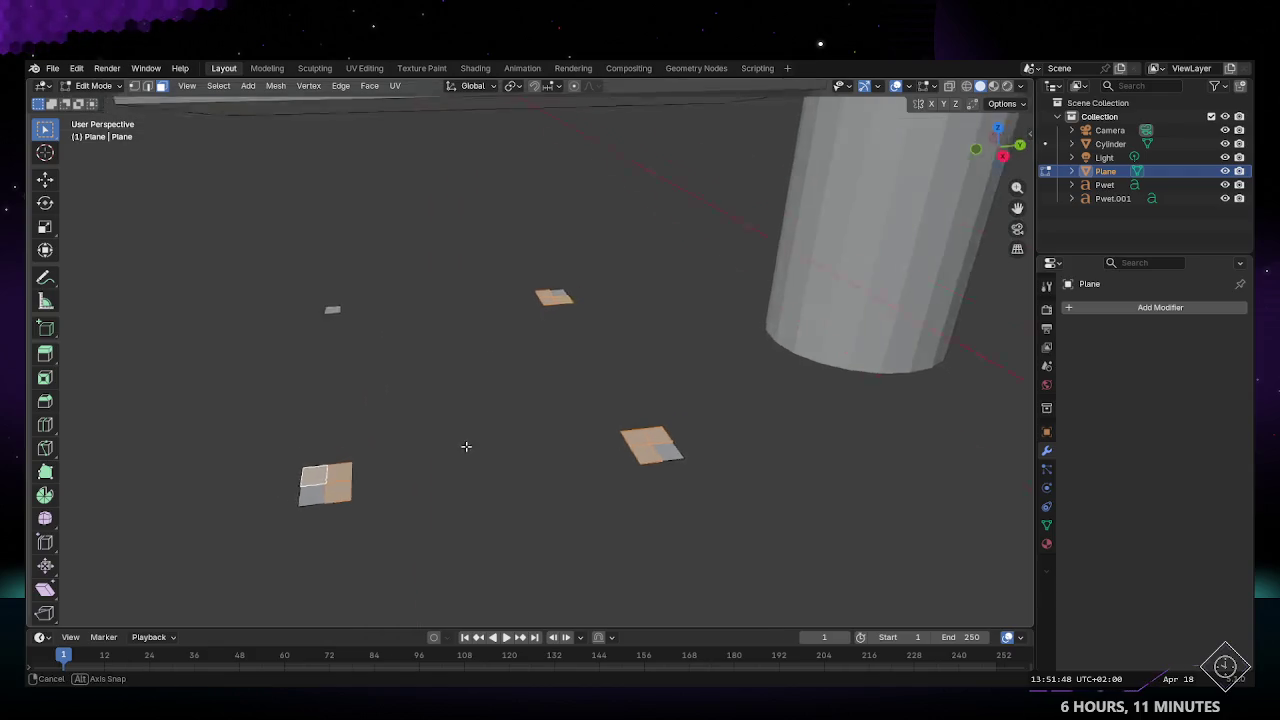
Step: Delete the selected square faces, retrying once after an undo
key(x)
click(463, 444)
key(ctrl+z)
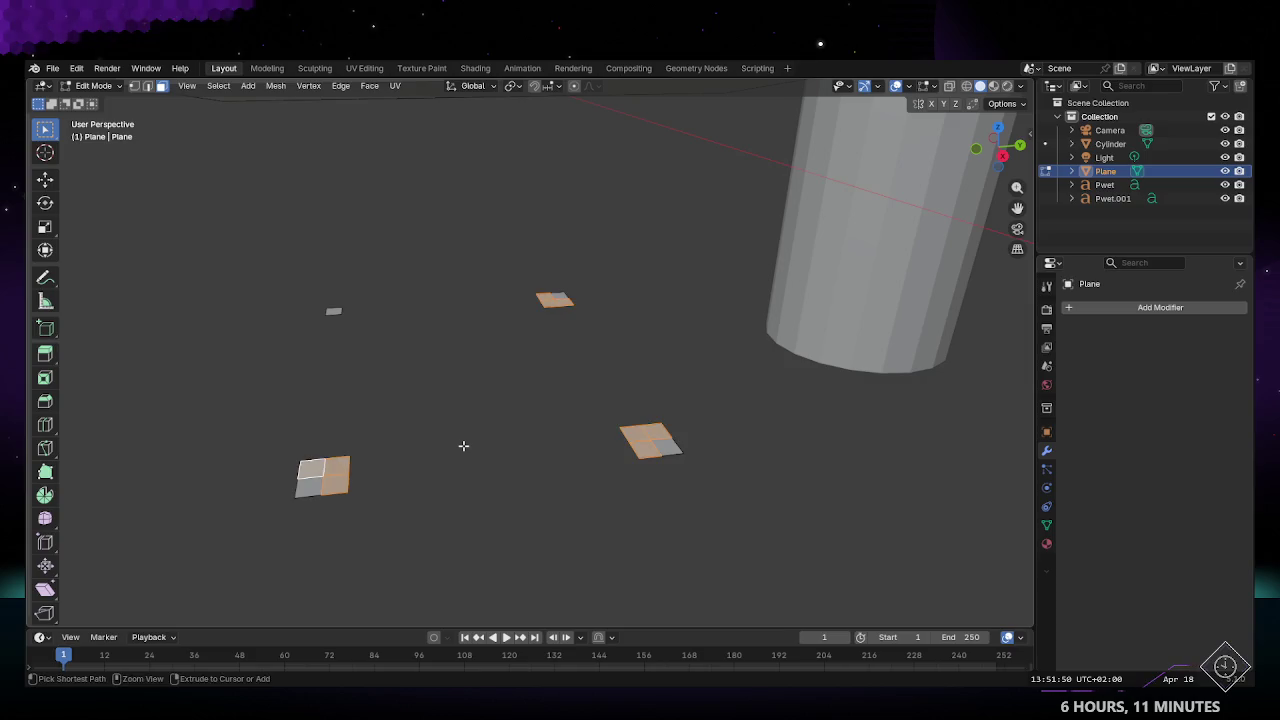
key(x)
click(457, 461)
middle_drag(426, 450, 557, 464)
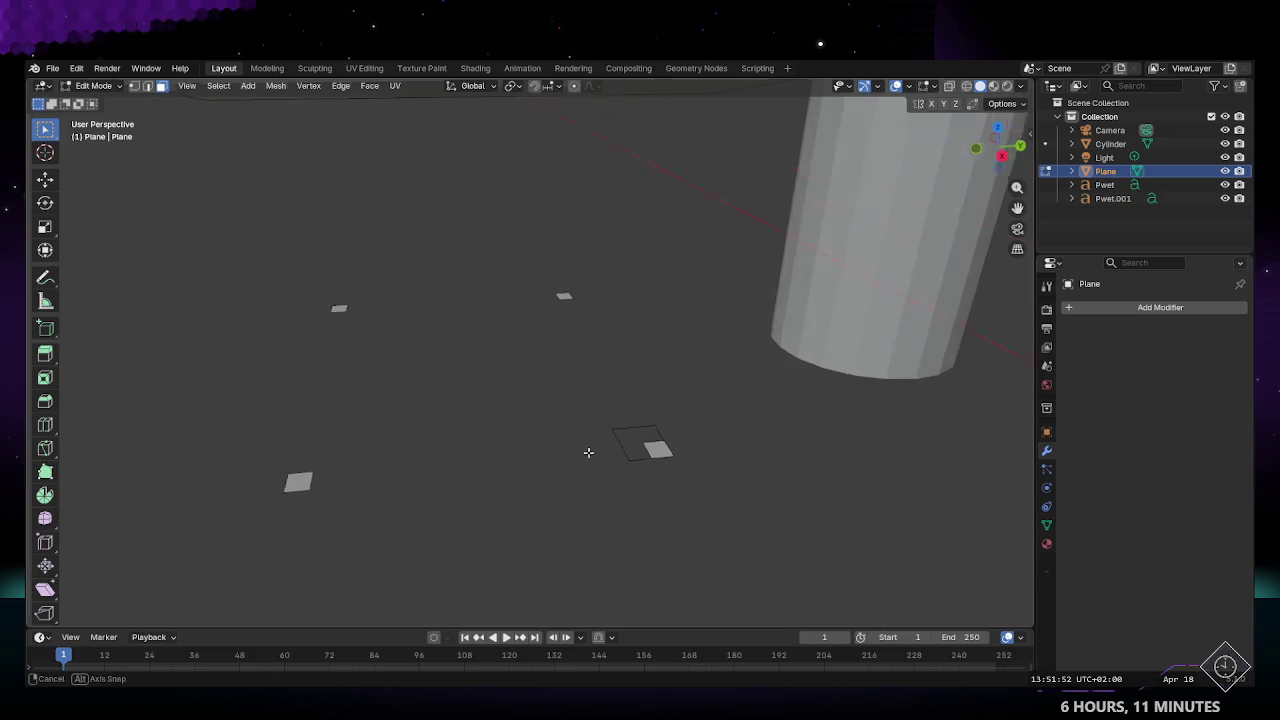
Step: Select and delete the leftover outline edges in edge mode
drag(525, 447, 547, 527)
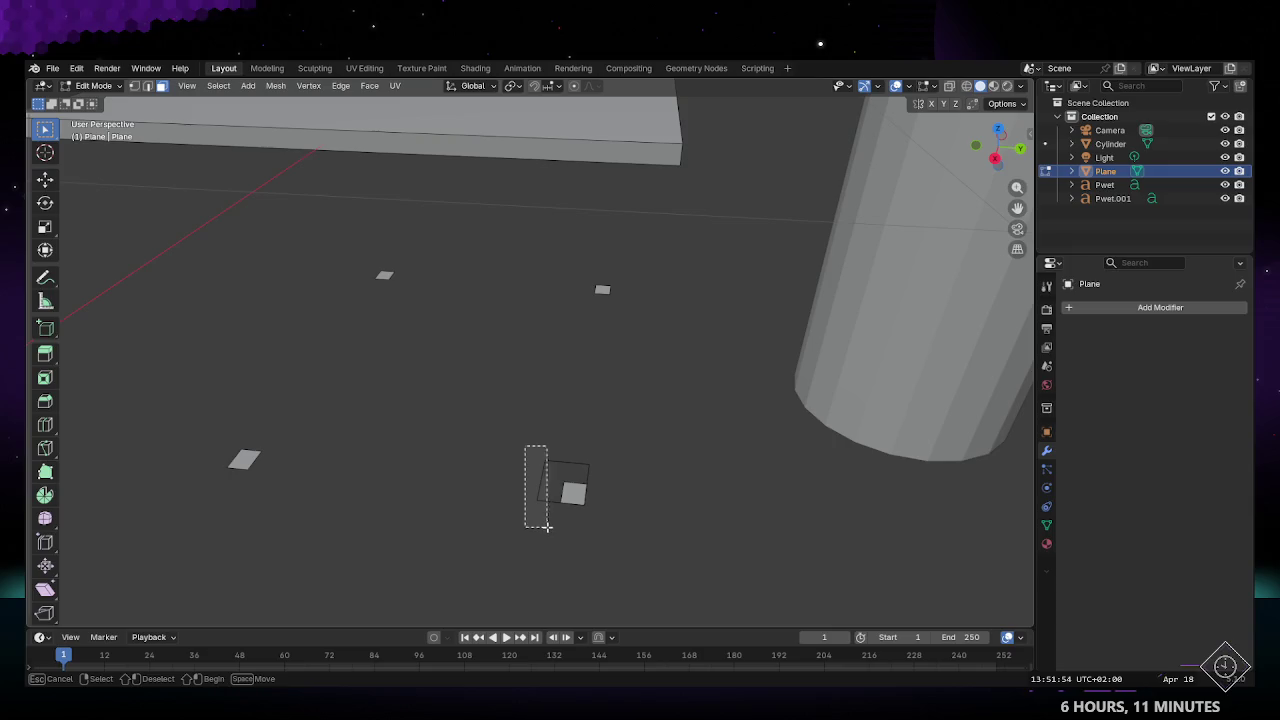
key(2)
drag(531, 430, 552, 520)
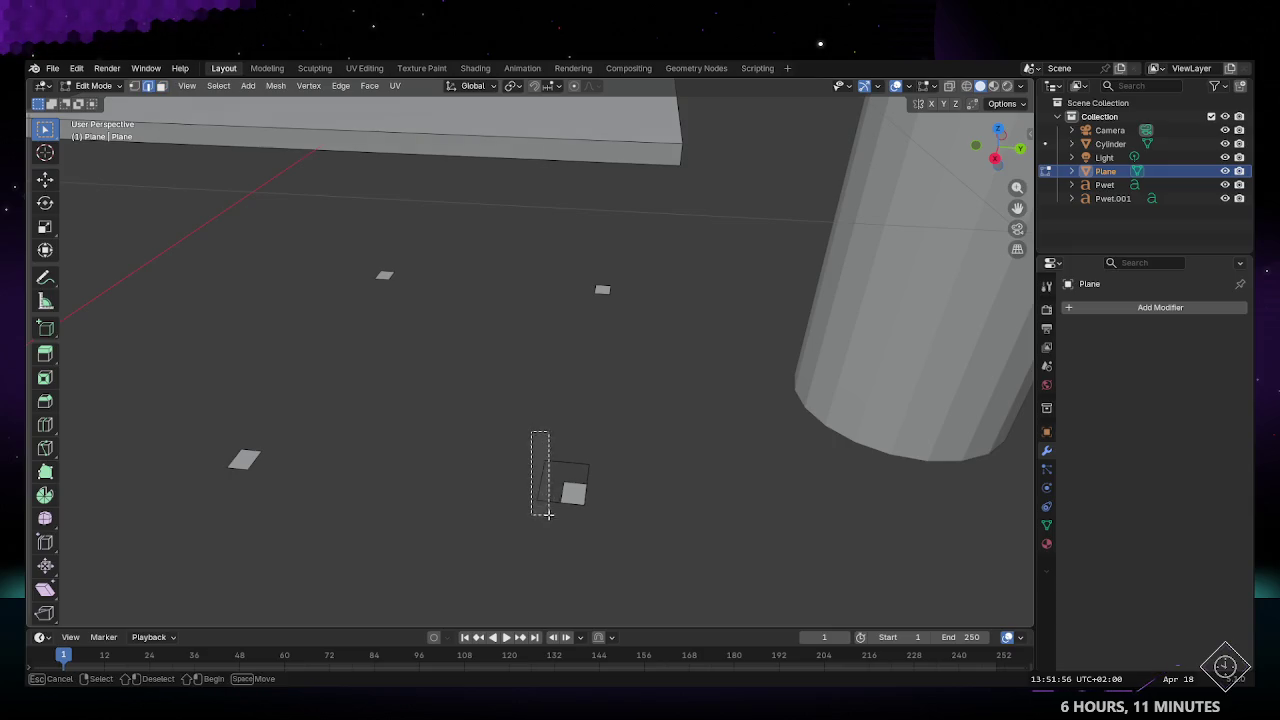
drag(548, 447, 612, 478)
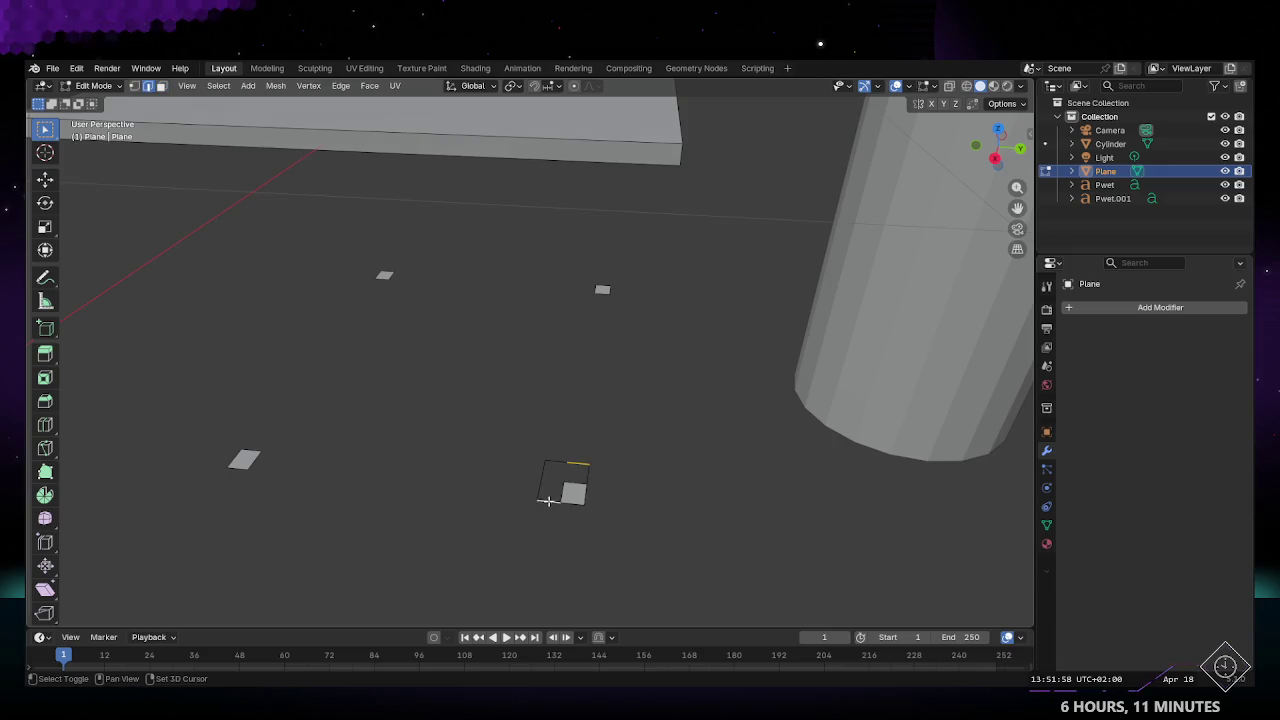
key(x)
click(508, 471)
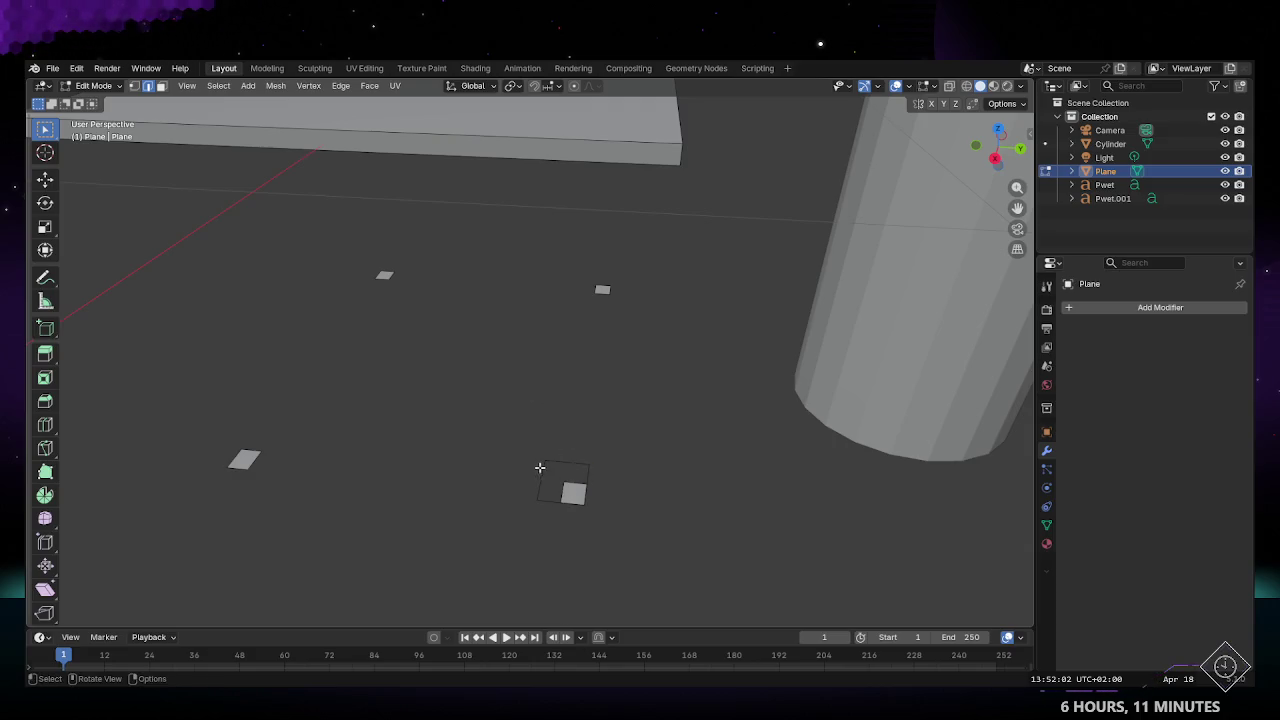
Step: Delete the stray edges at the small plane's corner
middle_drag(539, 467, 556, 456)
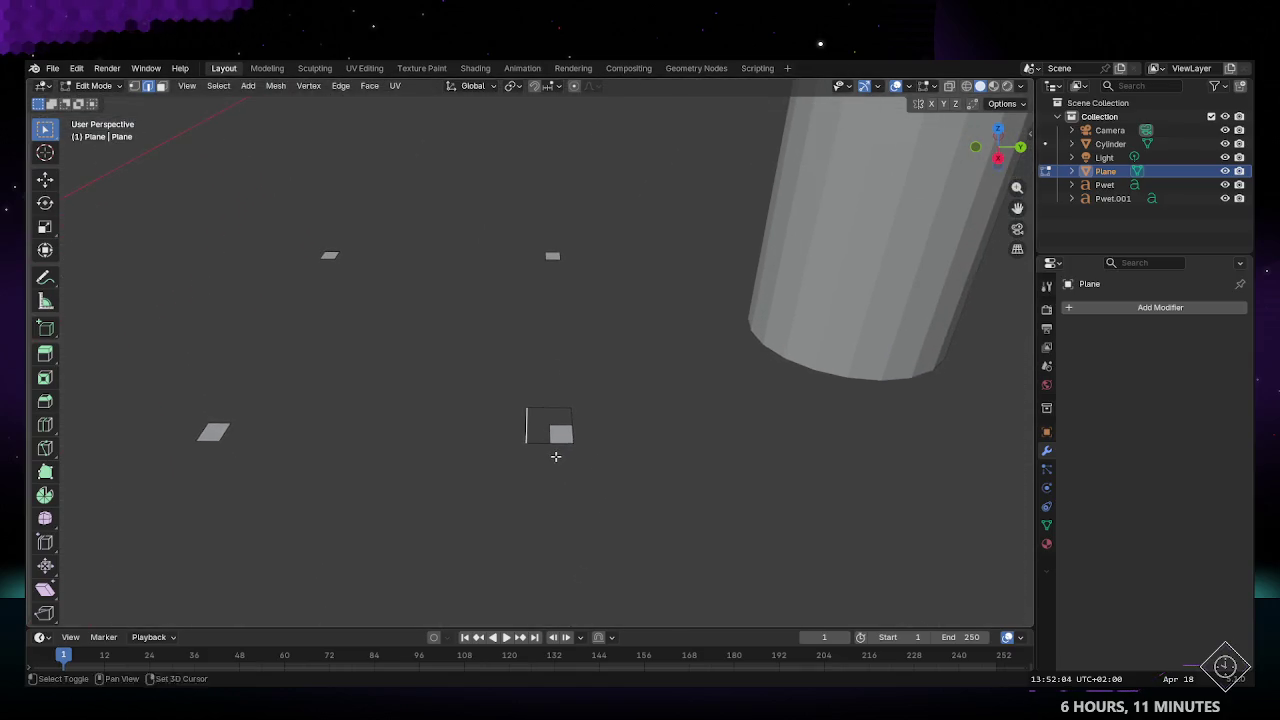
mouse_move(479, 469)
middle_down()
mouse_move(534, 369)
mouse_move(519, 367)
middle_up()
click(519, 367)
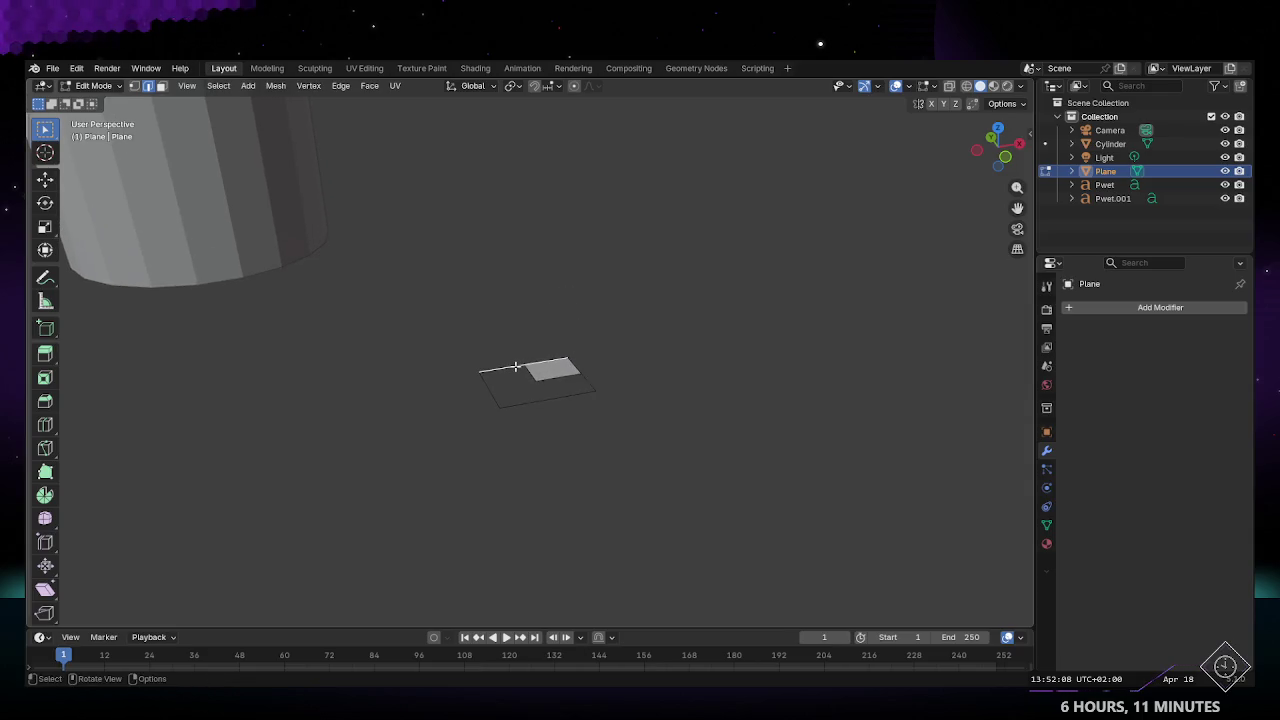
mouse_move(575, 372)
middle_down()
mouse_move(420, 323)
mouse_move(363, 391)
mouse_move(517, 487)
mouse_move(709, 423)
mouse_move(600, 423)
mouse_move(557, 395)
middle_up()
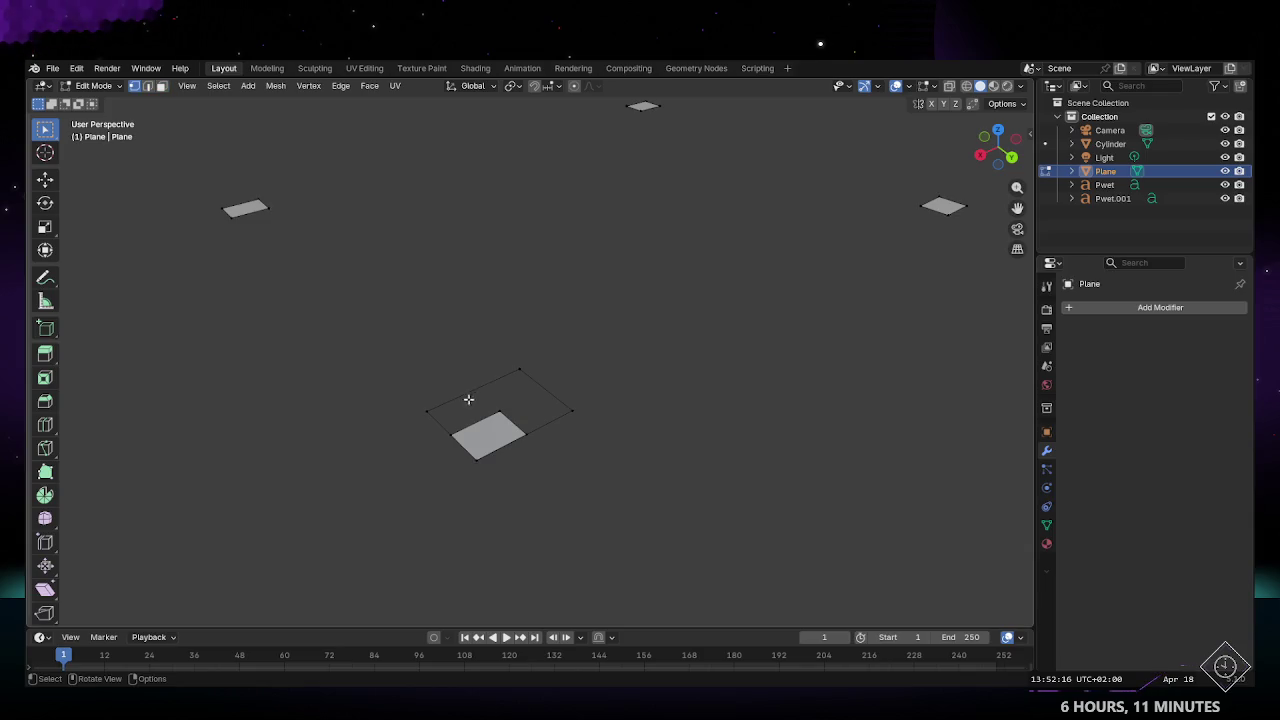
key(x)
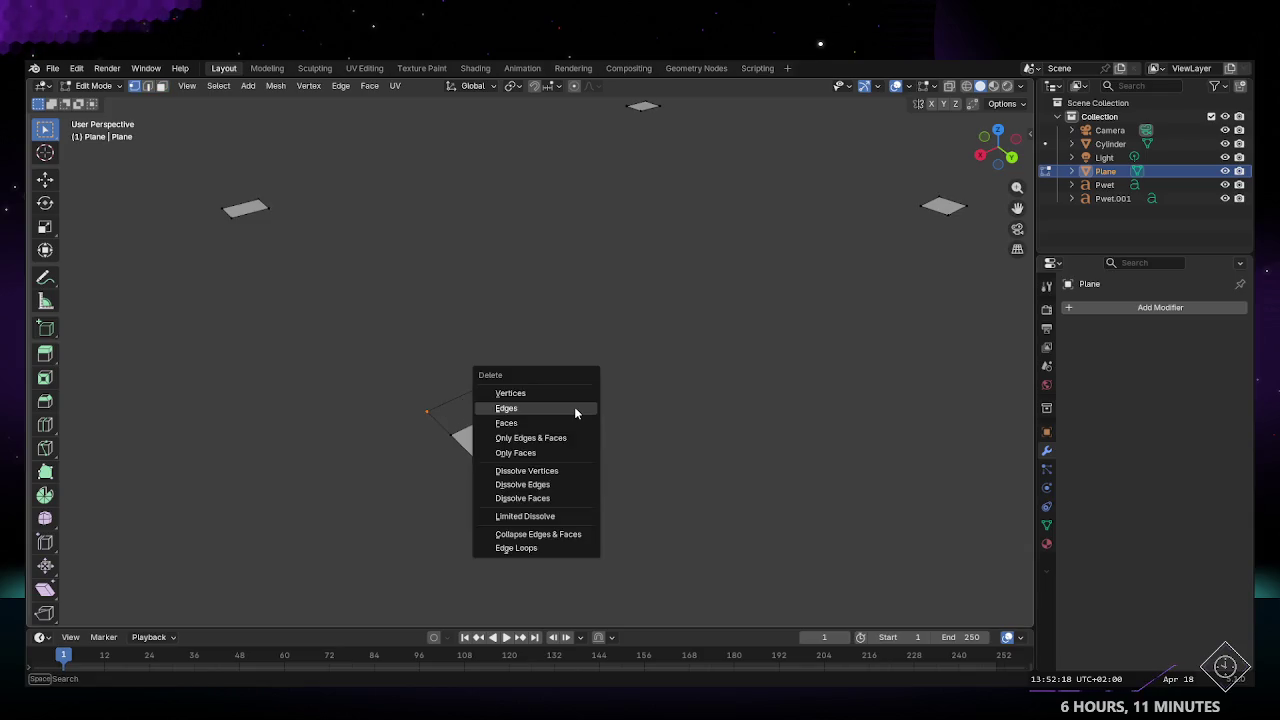
click(574, 407)
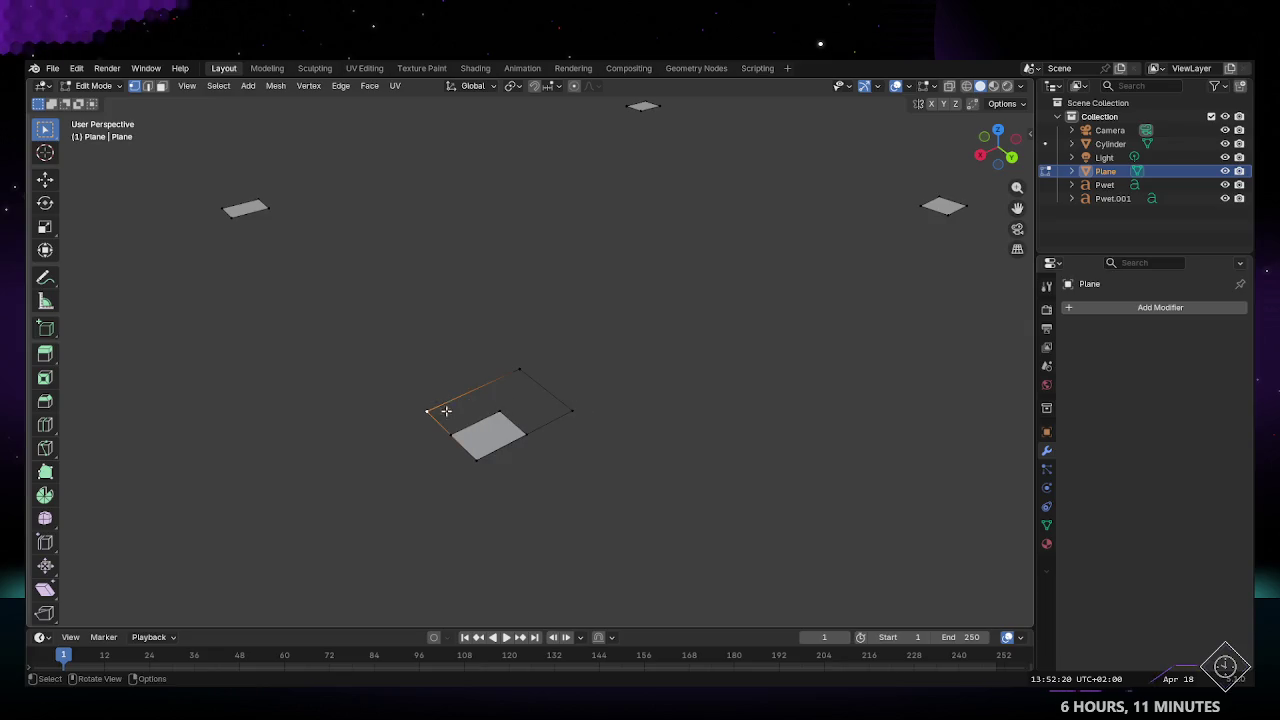
key(x)
click(550, 413)
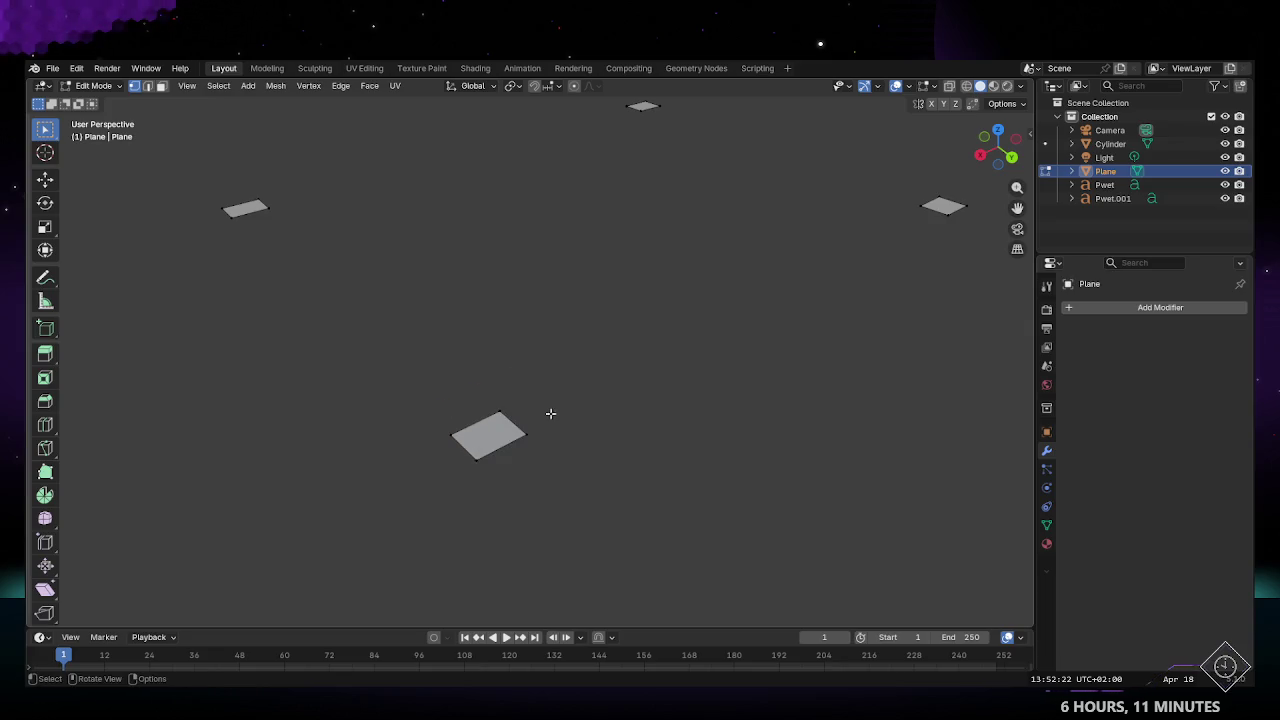
Step: Try moving the small plane and a vertex, cancelling both moves
middle_drag(559, 437, 655, 316)
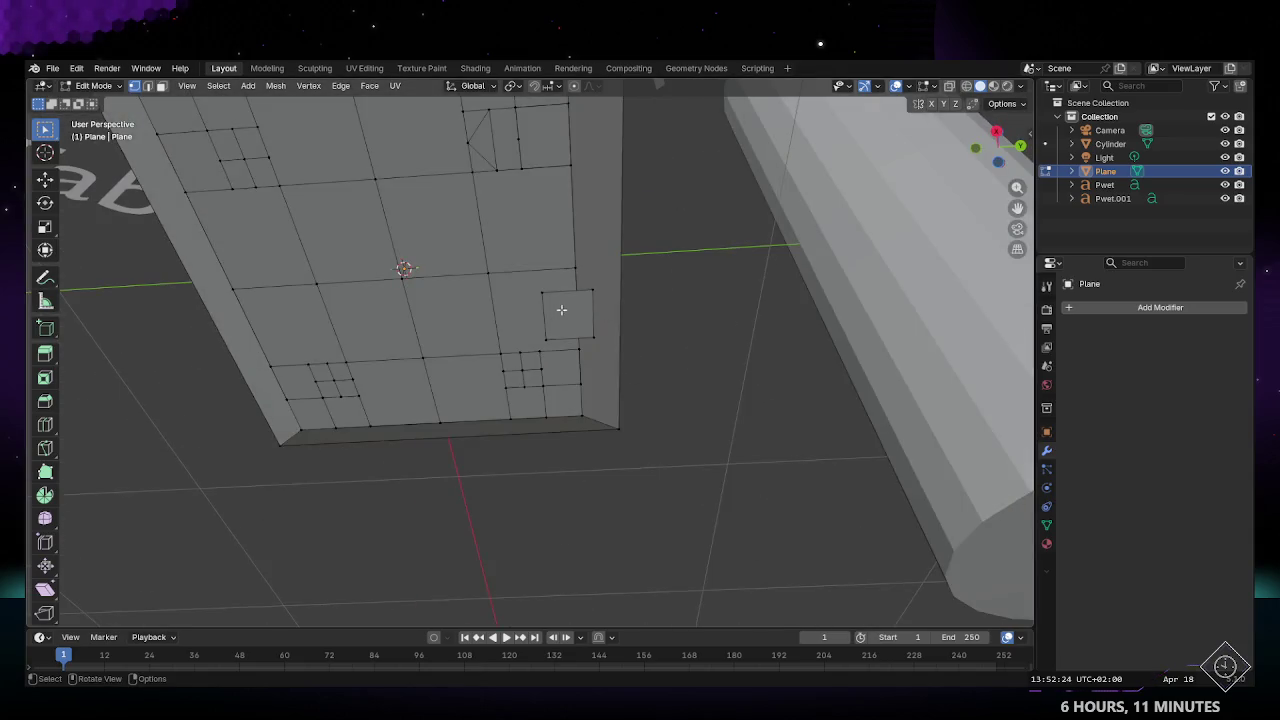
middle_drag(561, 310, 554, 451)
key(g)
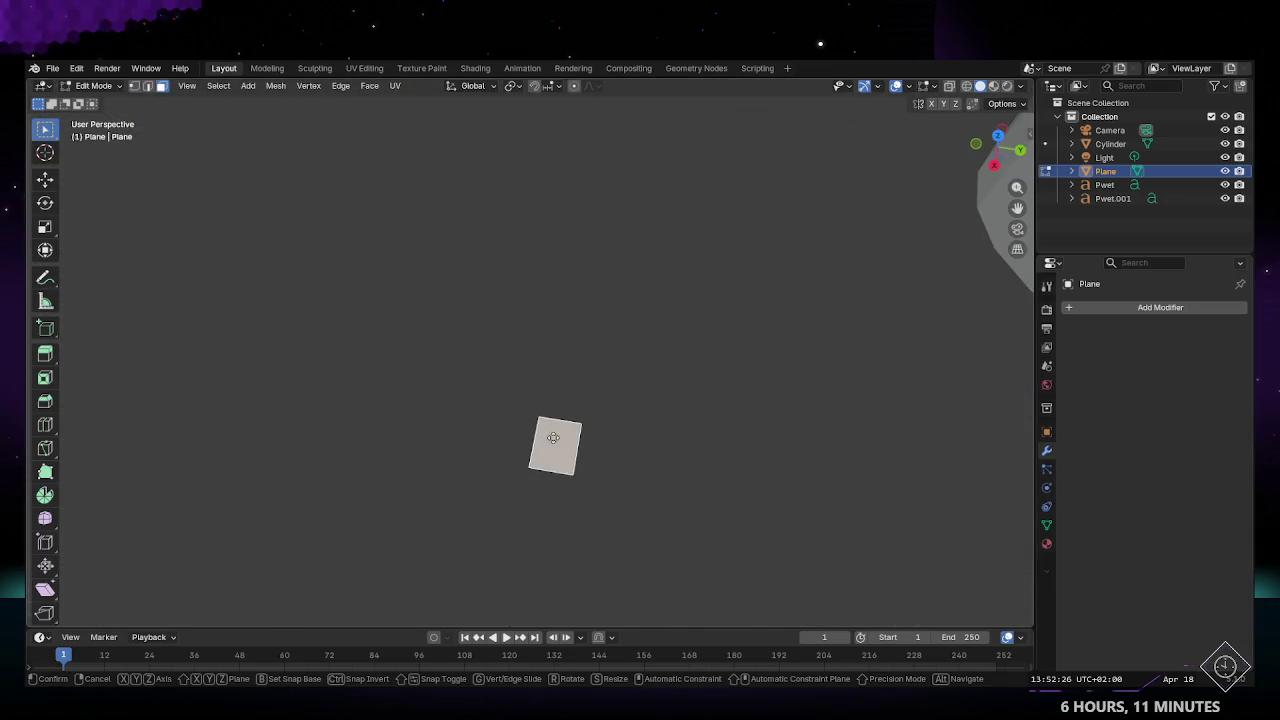
click(590, 486)
key(ctrl+z)
key(g)
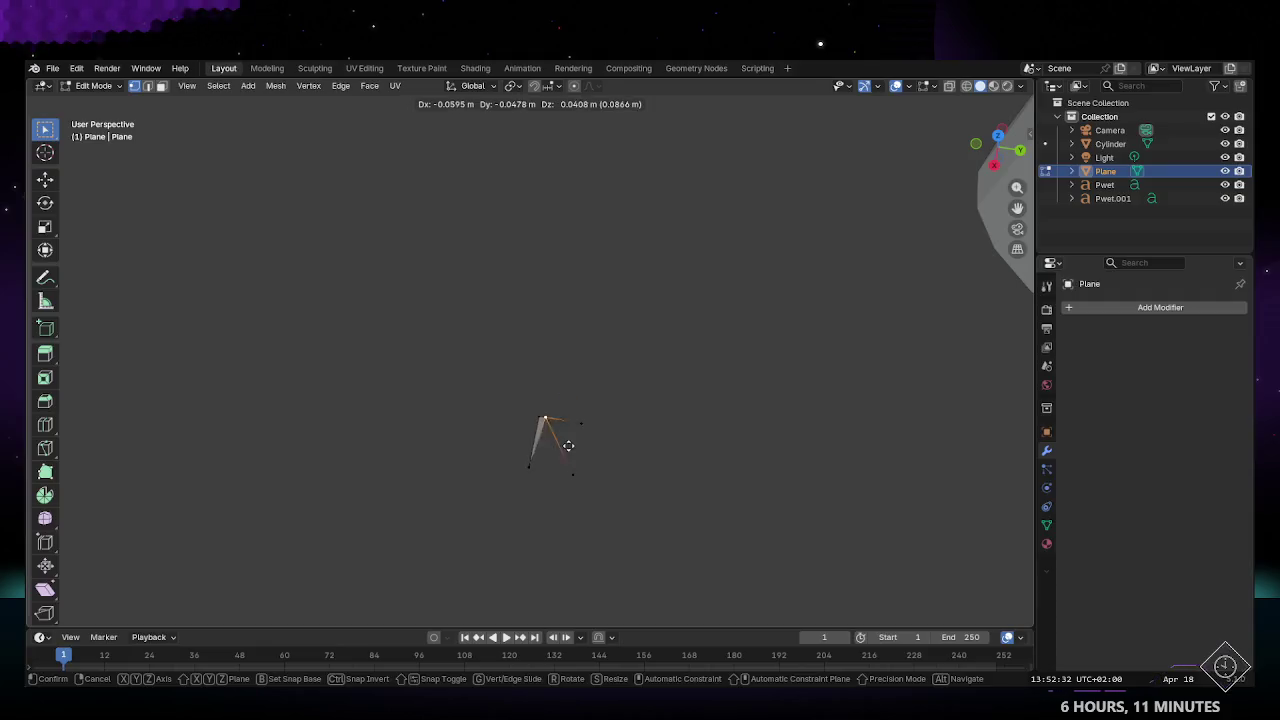
key(Escape)
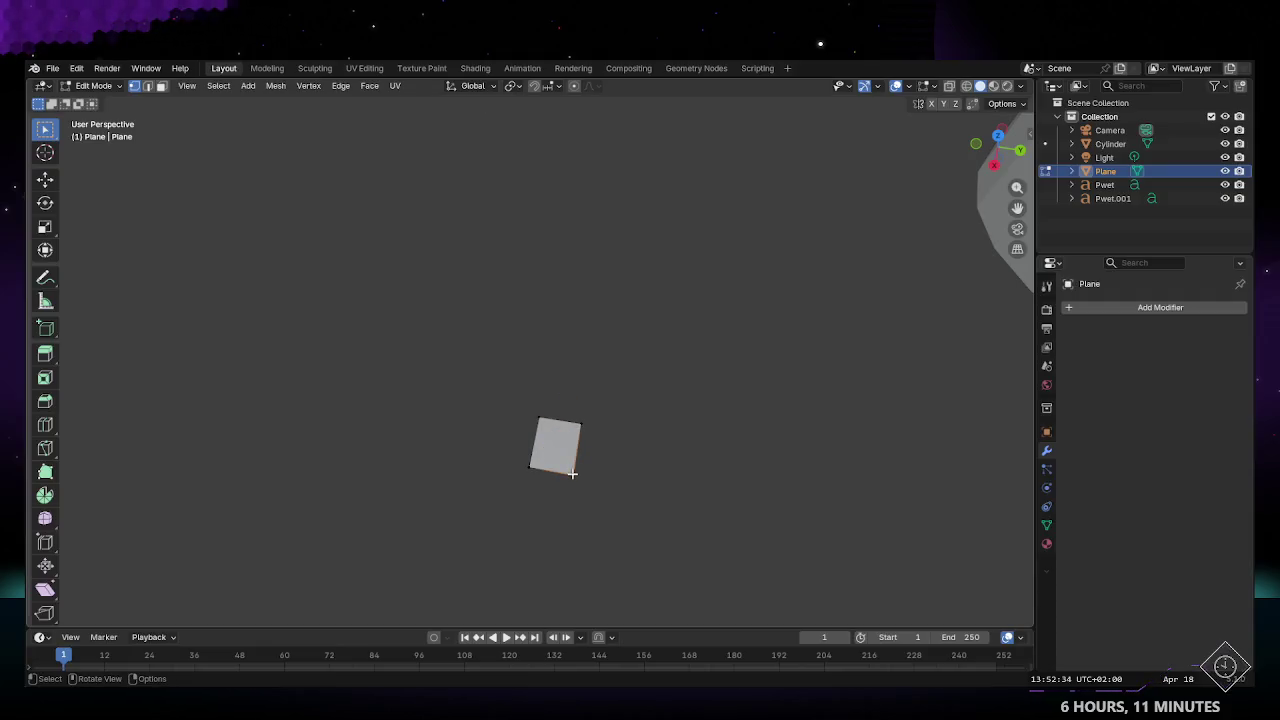
right_click(572, 473)
middle_drag(676, 502, 537, 391)
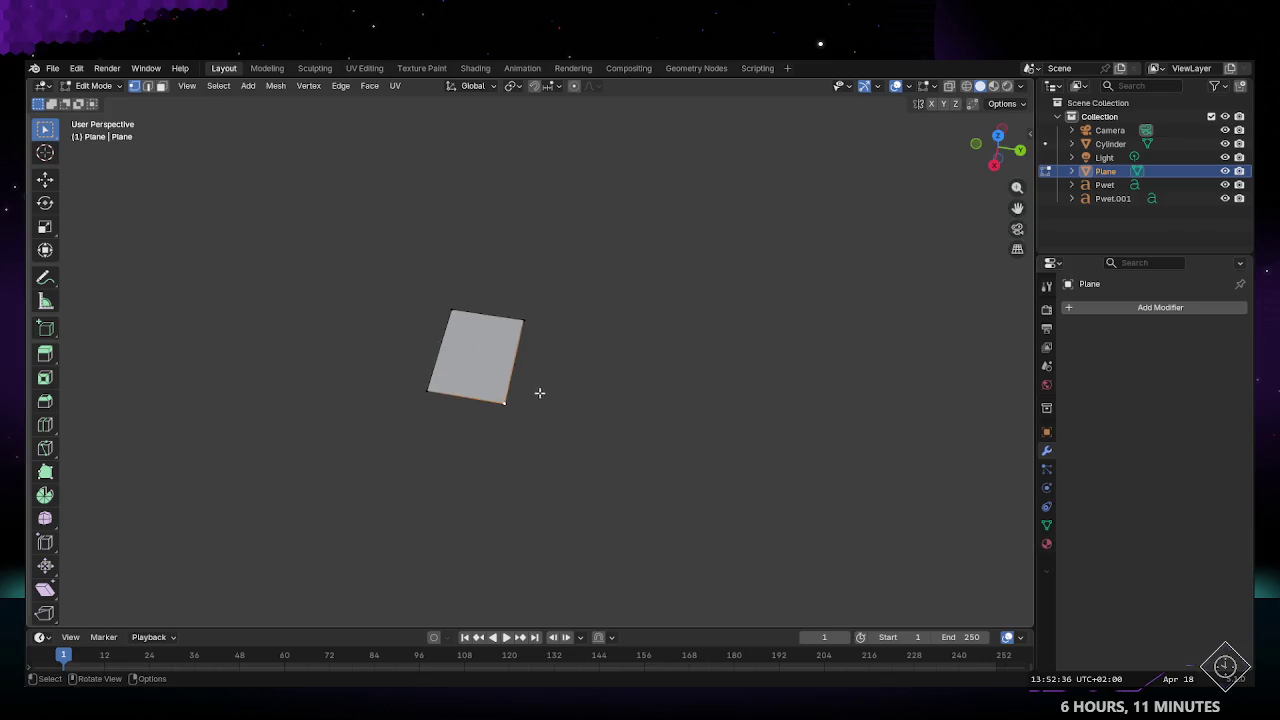
scroll(467, 298, up, 5)
key(g)
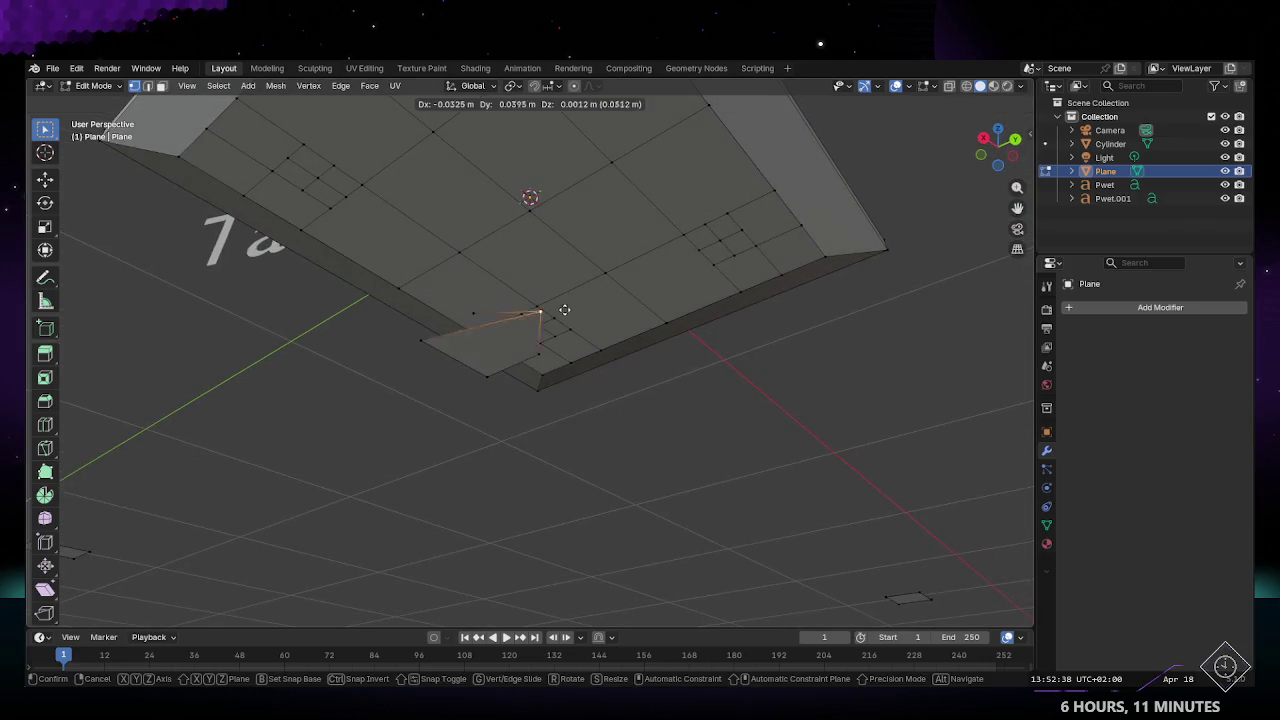
key(Escape)
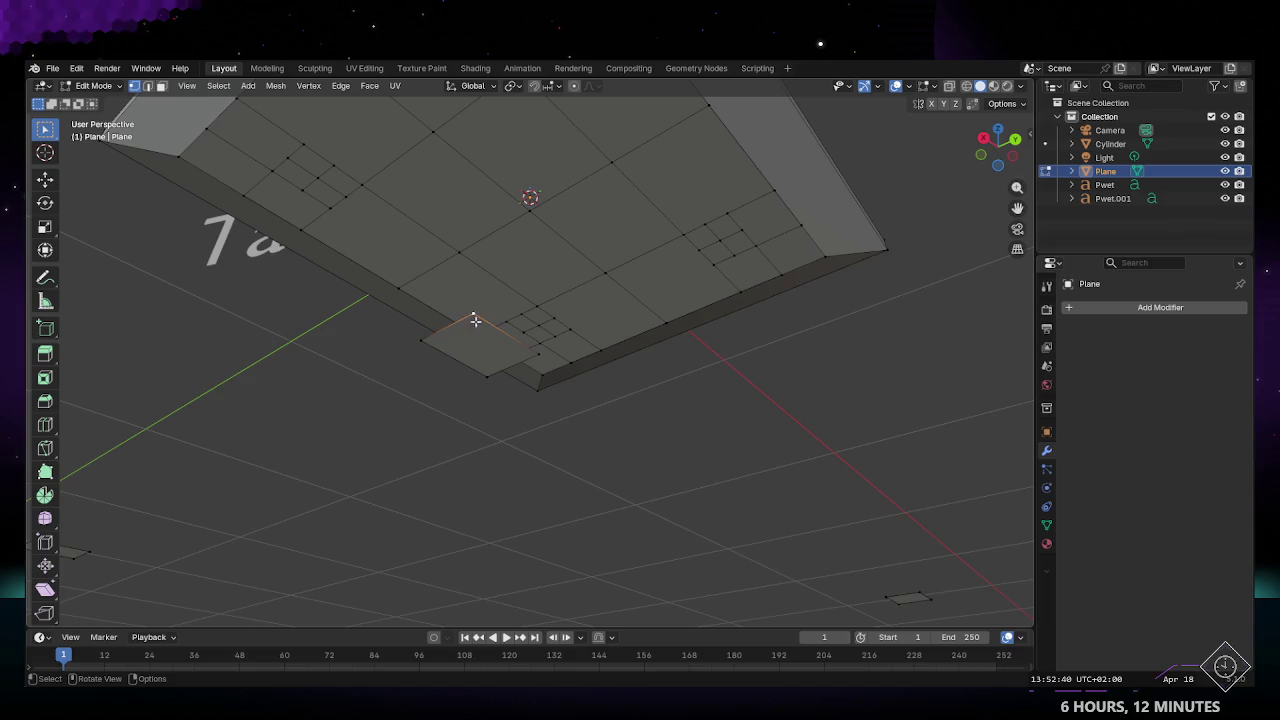
Step: Delete the stray plane below the tabletop
mouse_move(478, 329)
middle_down()
mouse_move(554, 357)
mouse_move(620, 330)
middle_up()
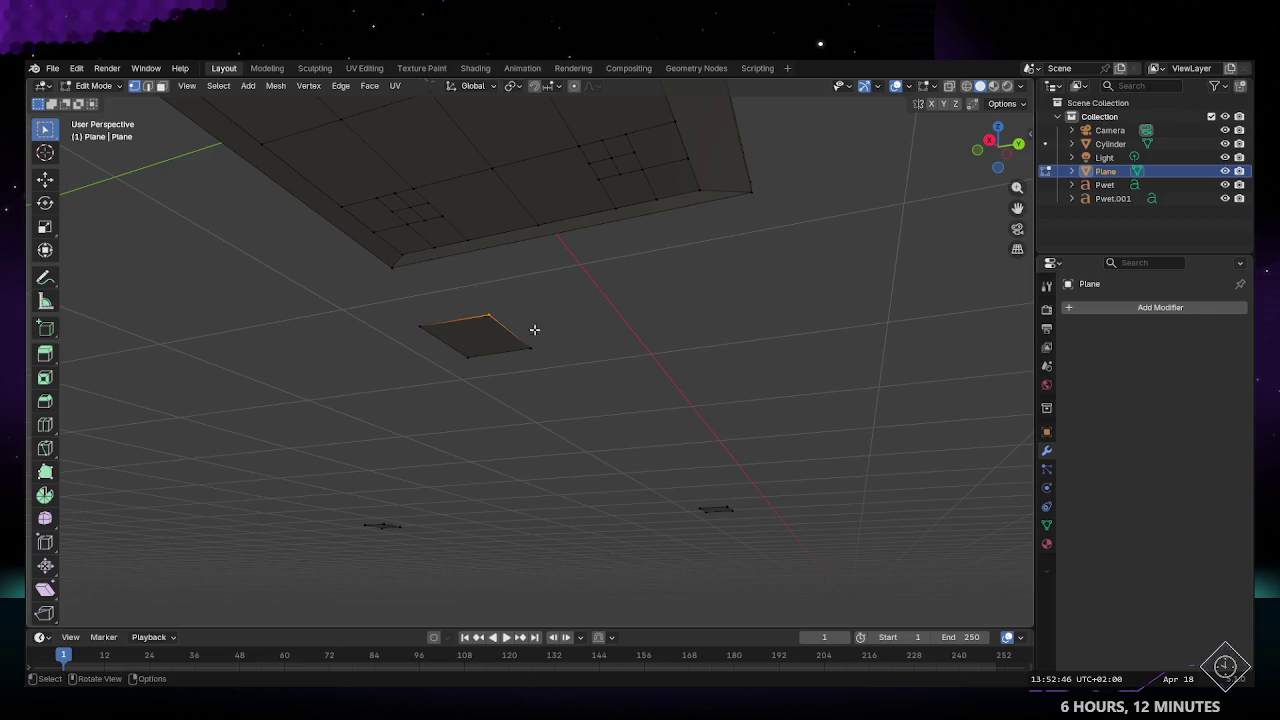
key(g)
key(x)
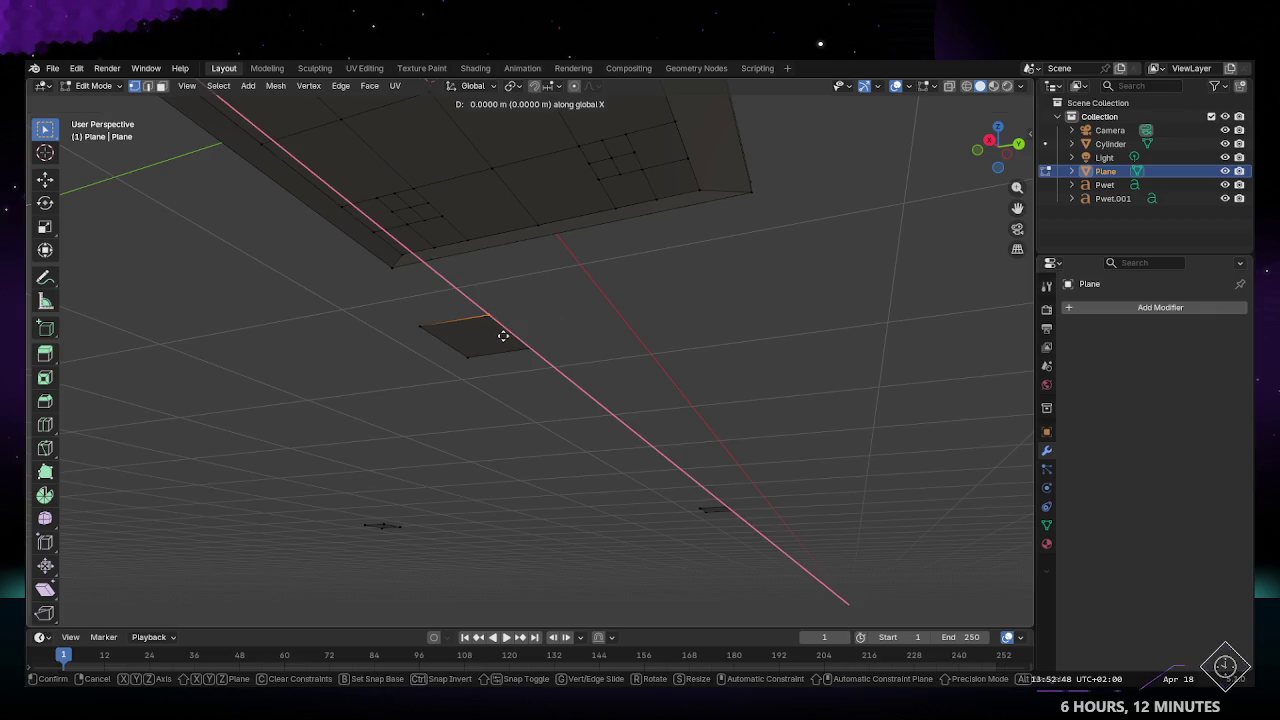
right_click(503, 336)
key(x)
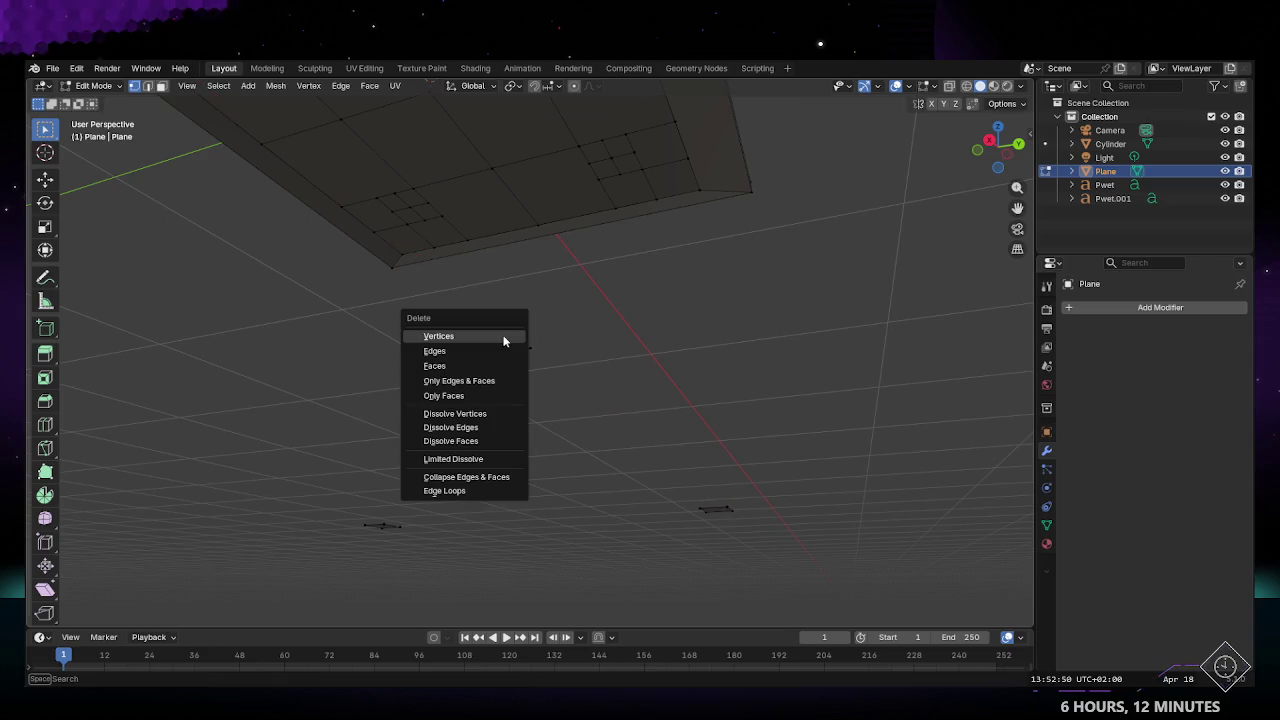
click(491, 337)
Step: Delete the leftover lone vertex and check the leg squares beside the cylinder
middle_drag(514, 366, 531, 400)
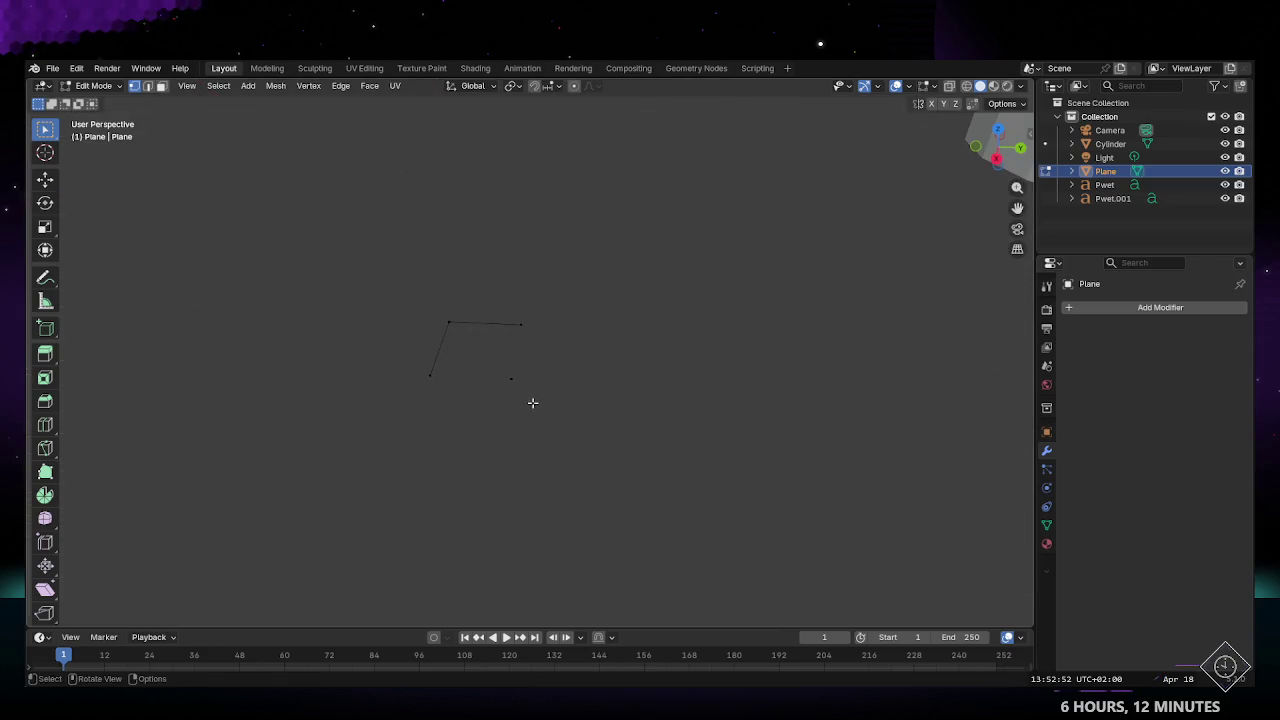
key(x)
click(469, 378)
mouse_move(486, 397)
middle_down()
mouse_move(503, 193)
mouse_move(472, 391)
mouse_move(443, 380)
middle_up()
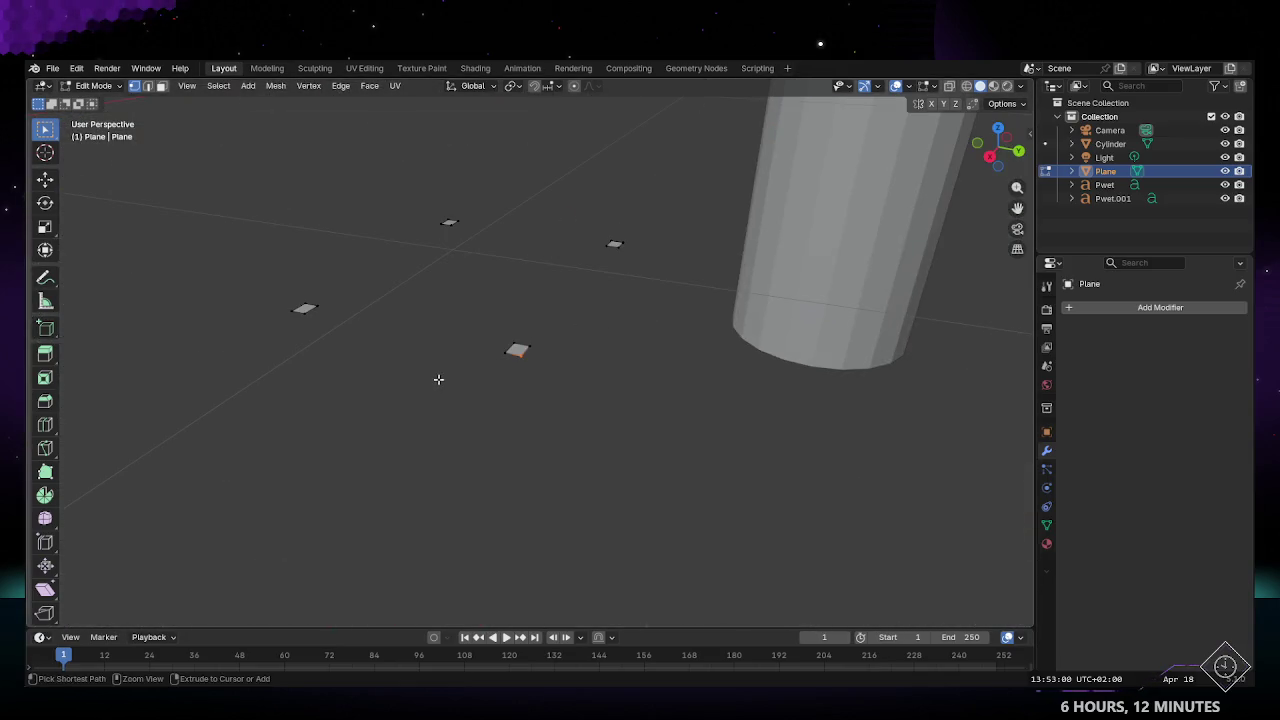
key(ctrl+z)
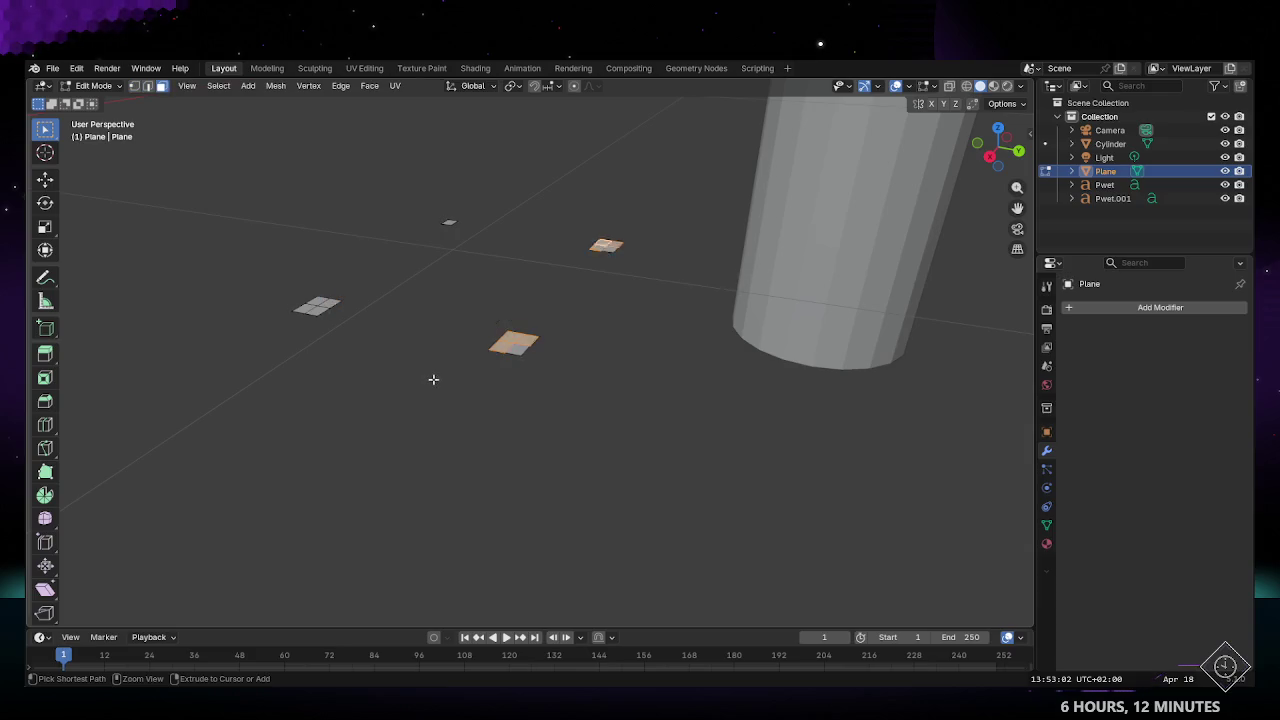
Step: Extrude the four leg squares into long rectangular pillars, then select a leg's tip face
key(ctrl+z)
mouse_move(449, 377)
middle_down()
mouse_move(300, 333)
mouse_move(294, 343)
middle_up()
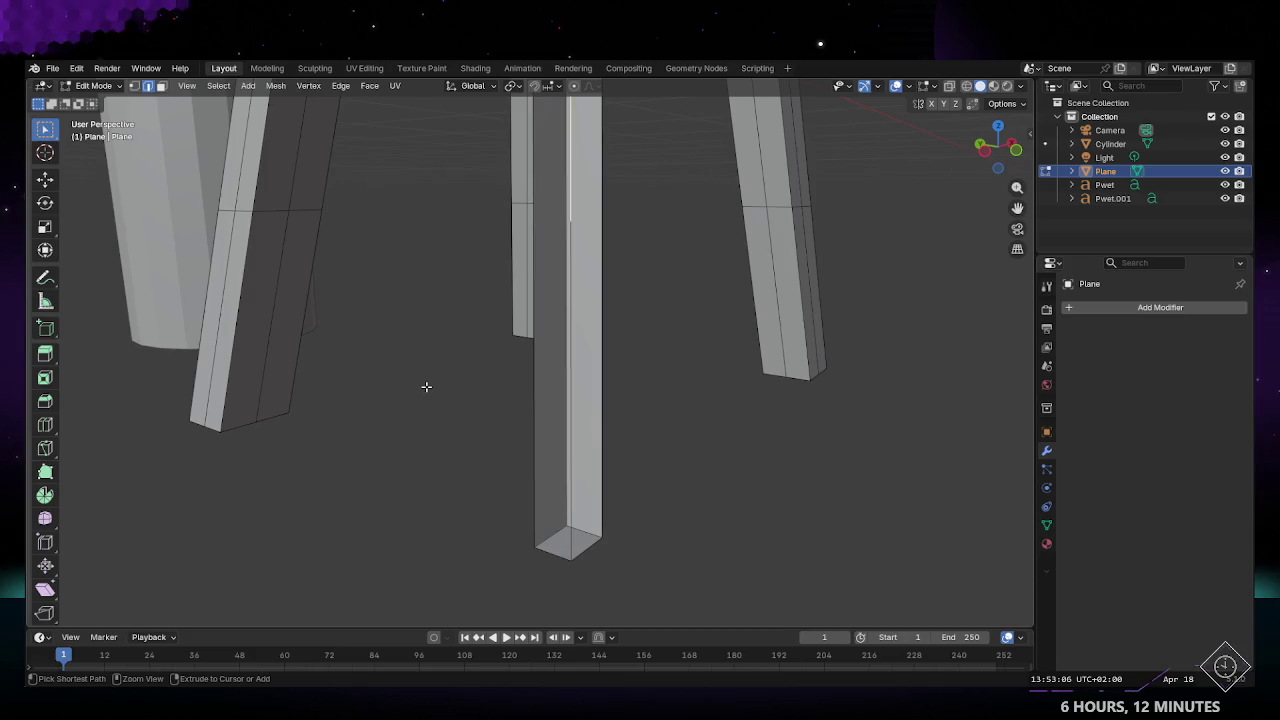
mouse_move(426, 387)
middle_down()
mouse_move(371, 375)
mouse_move(374, 289)
mouse_move(537, 401)
middle_up()
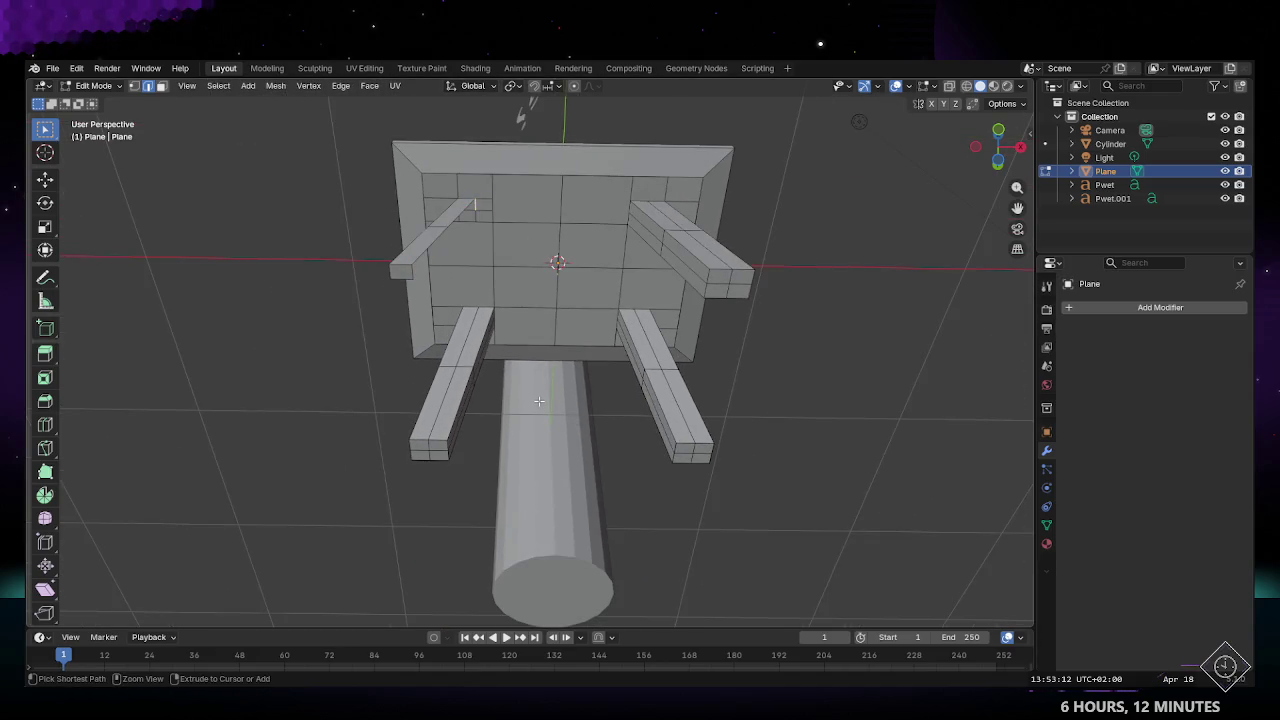
key(ctrl+l)
click(810, 458)
mouse_move(810, 458)
middle_down()
mouse_move(636, 422)
mouse_move(604, 250)
middle_up()
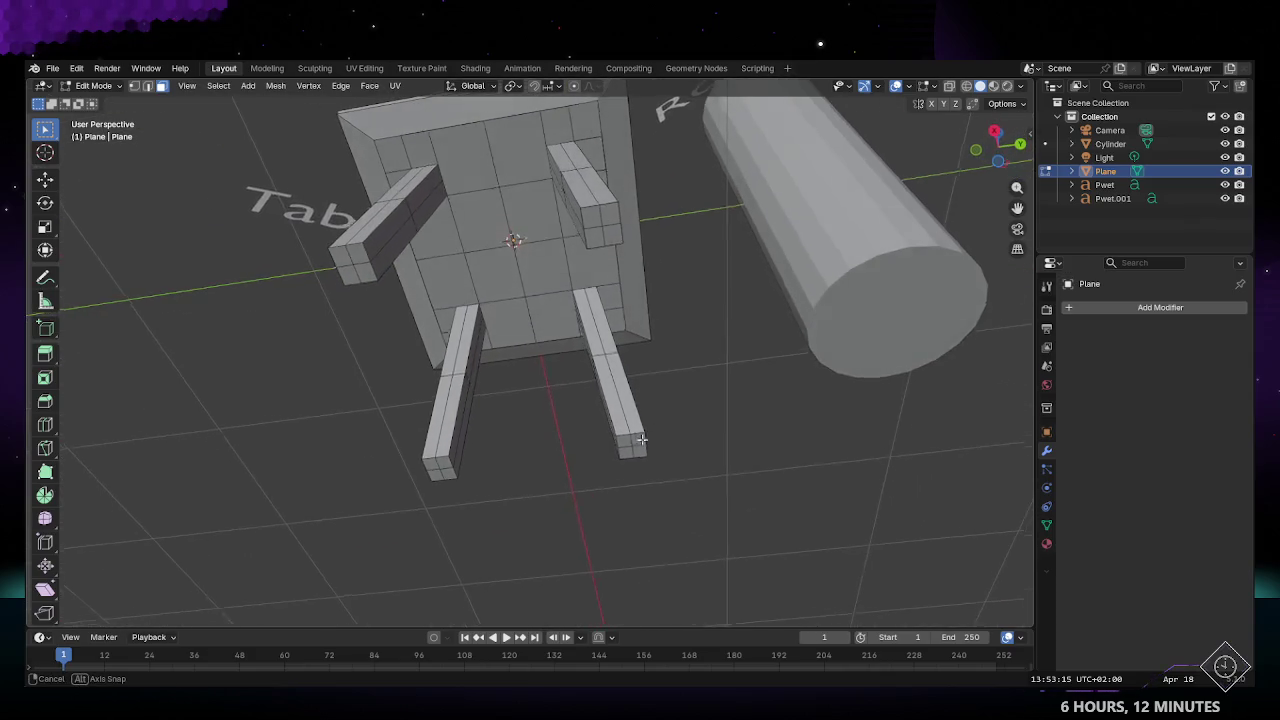
click(600, 224)
Step: Move the selected tip face to stretch the leg longer
key(g)
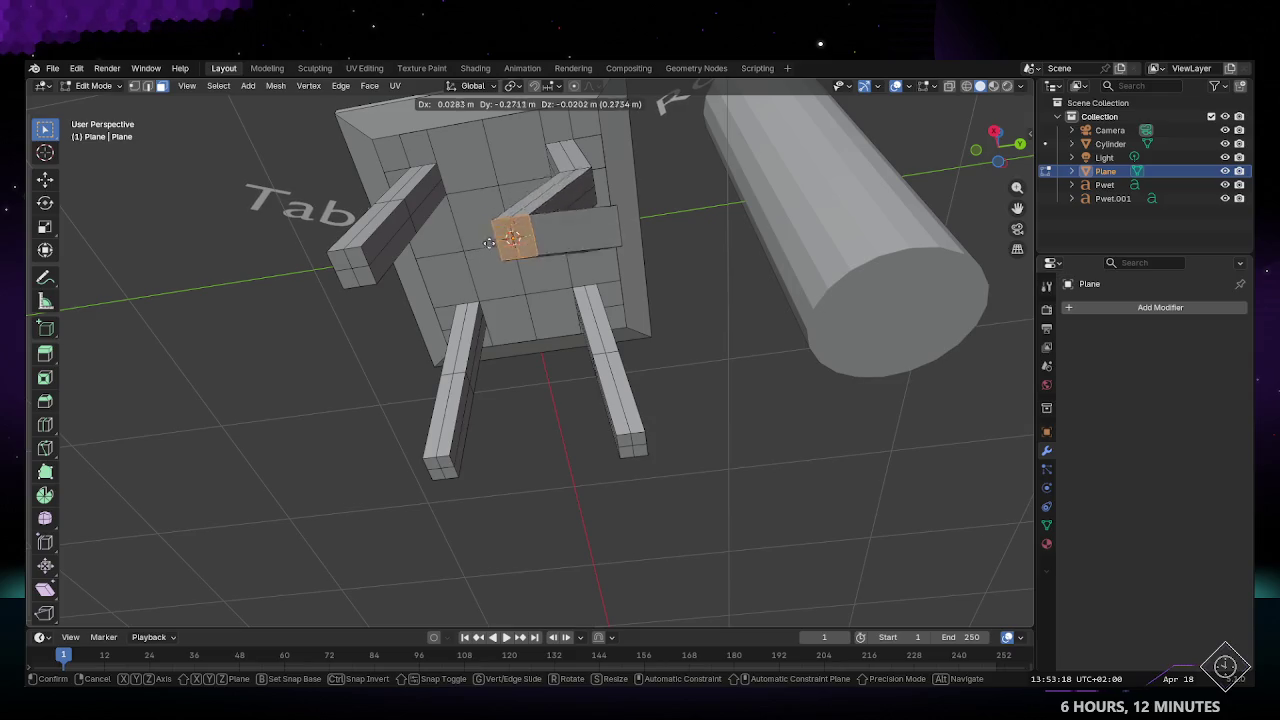
click(505, 240)
mouse_move(505, 240)
middle_down()
mouse_move(700, 295)
mouse_move(702, 307)
mouse_move(583, 363)
mouse_move(668, 283)
middle_up()
Step: Grow the selection to the four leg-end faces, delete them, and bring up the Edge menu
click(702, 307)
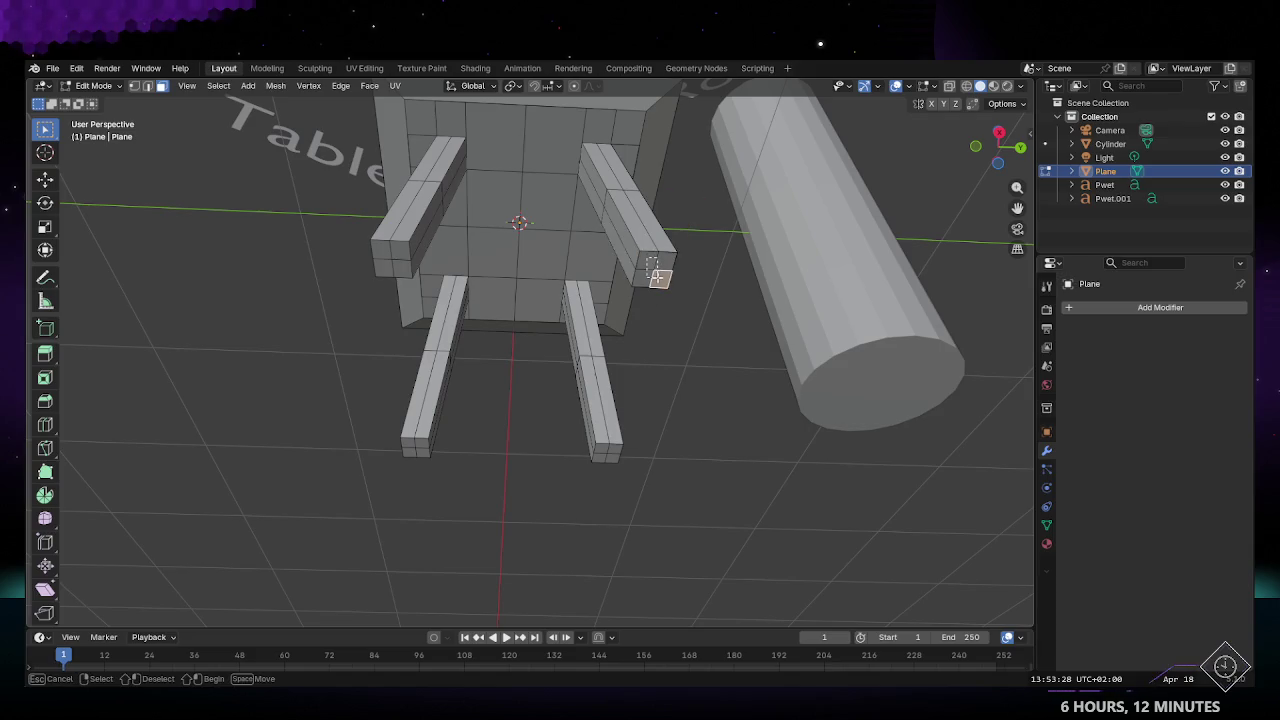
key(ctrl+KP_Add)
click(674, 392)
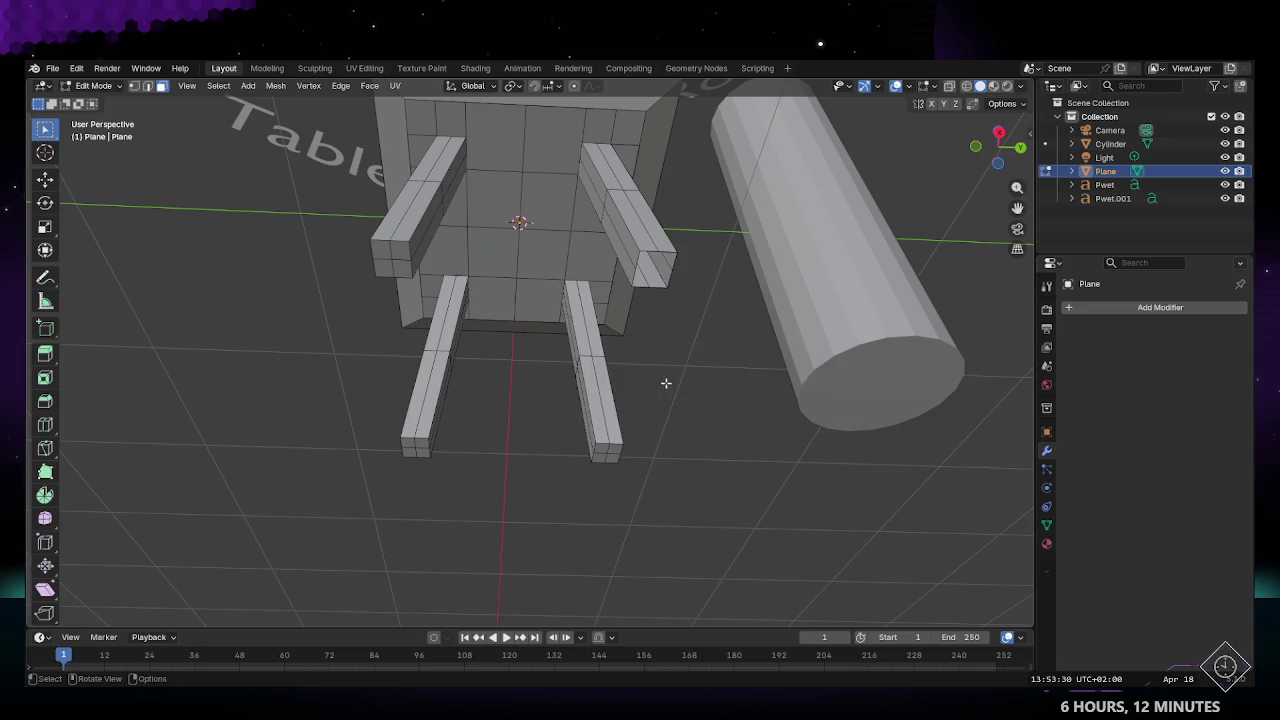
middle_drag(666, 380, 612, 359)
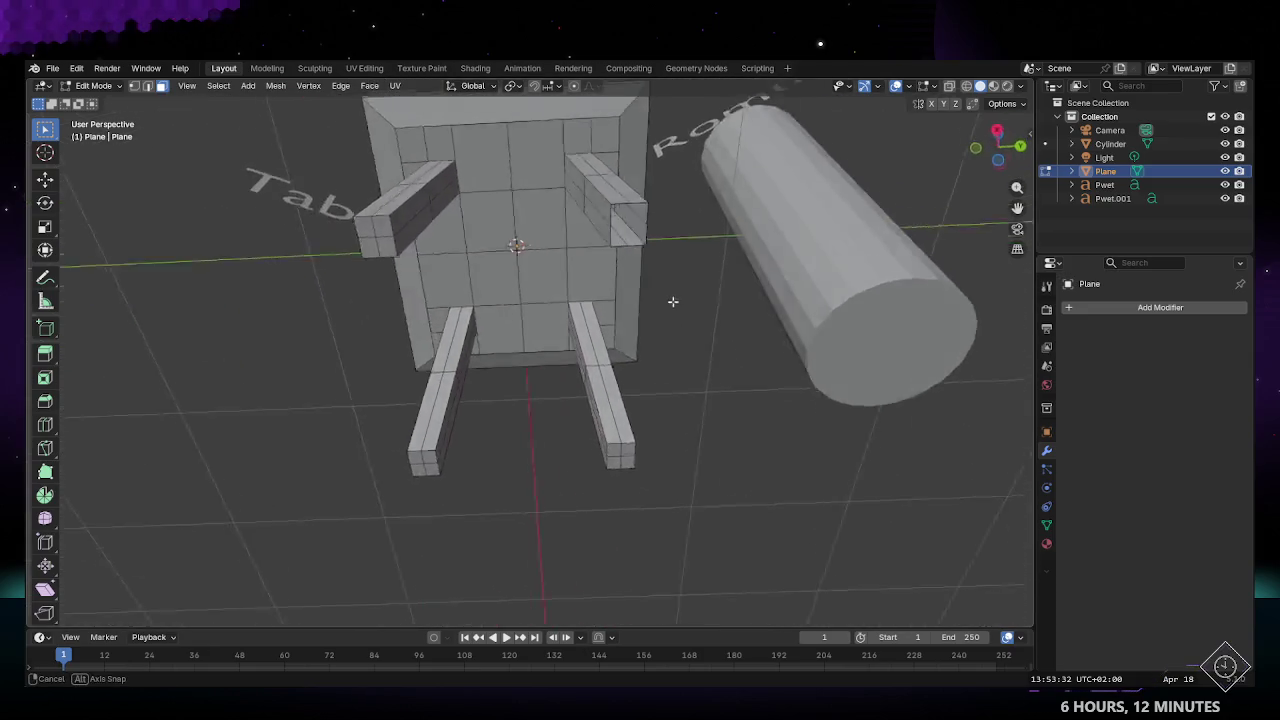
middle_drag(612, 359, 707, 327)
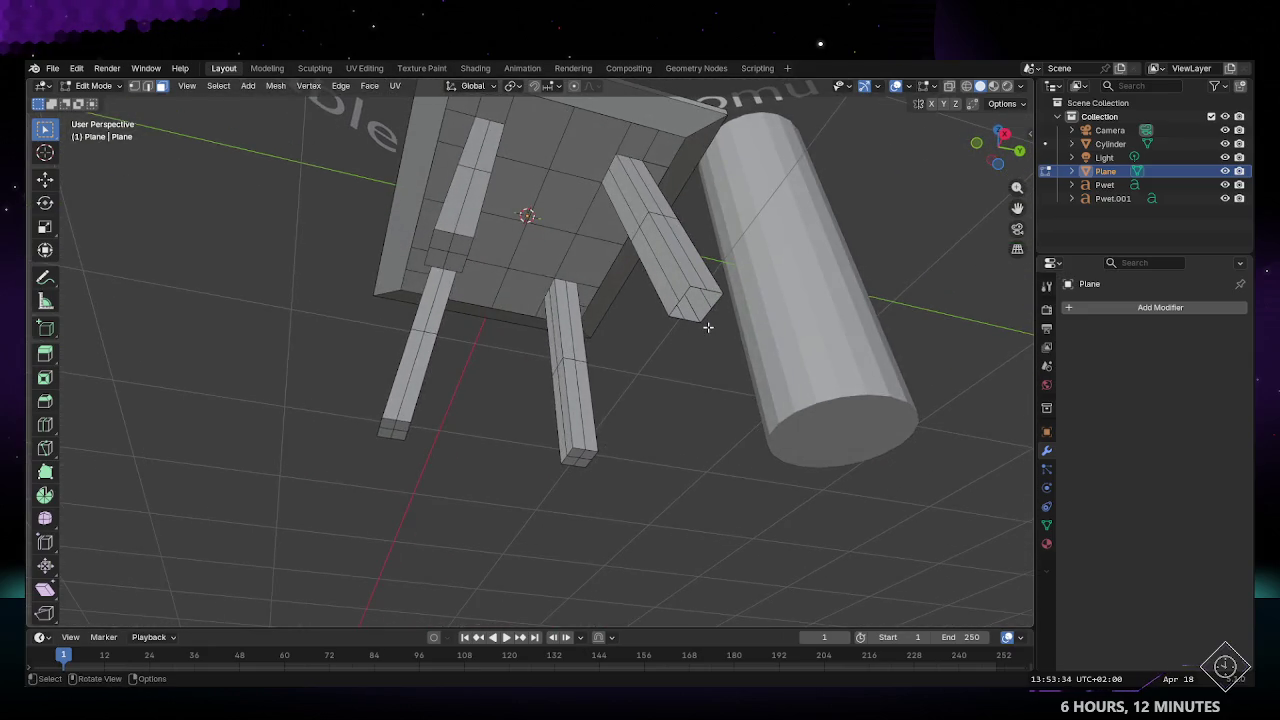
mouse_move(698, 319)
middle_down()
mouse_move(657, 288)
mouse_move(540, 270)
mouse_move(584, 302)
mouse_move(540, 289)
middle_up()
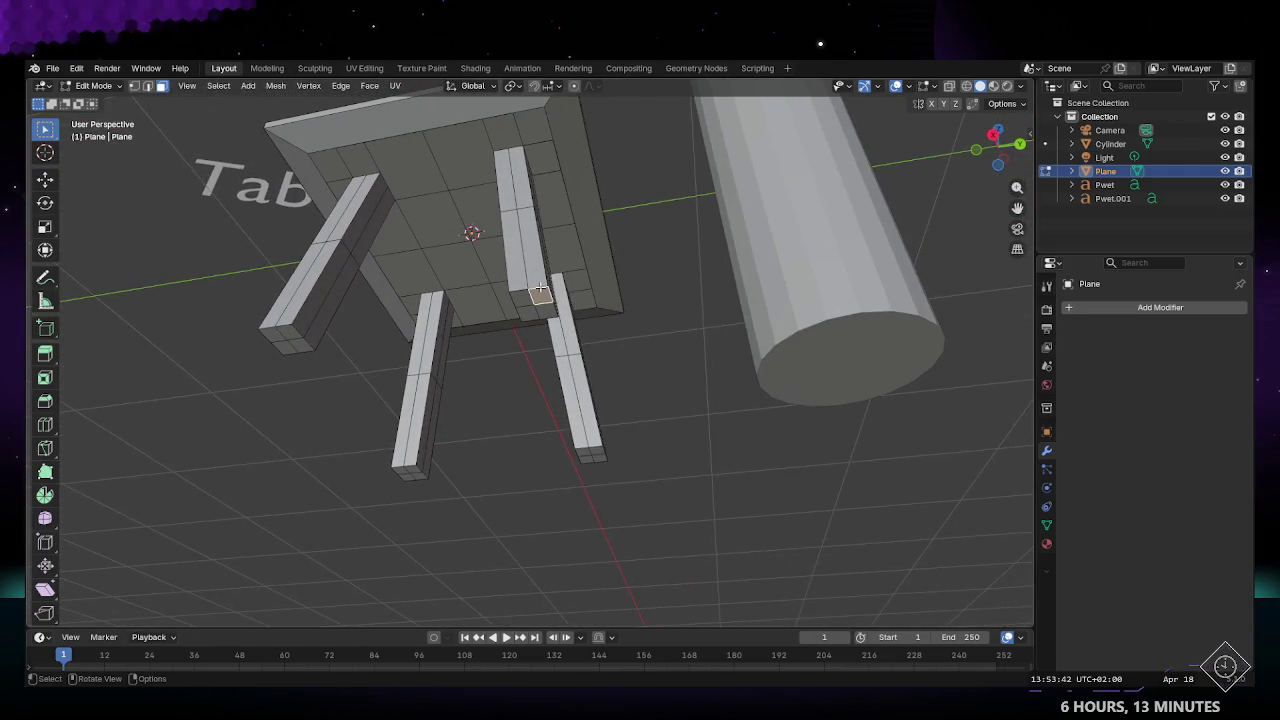
click(341, 86)
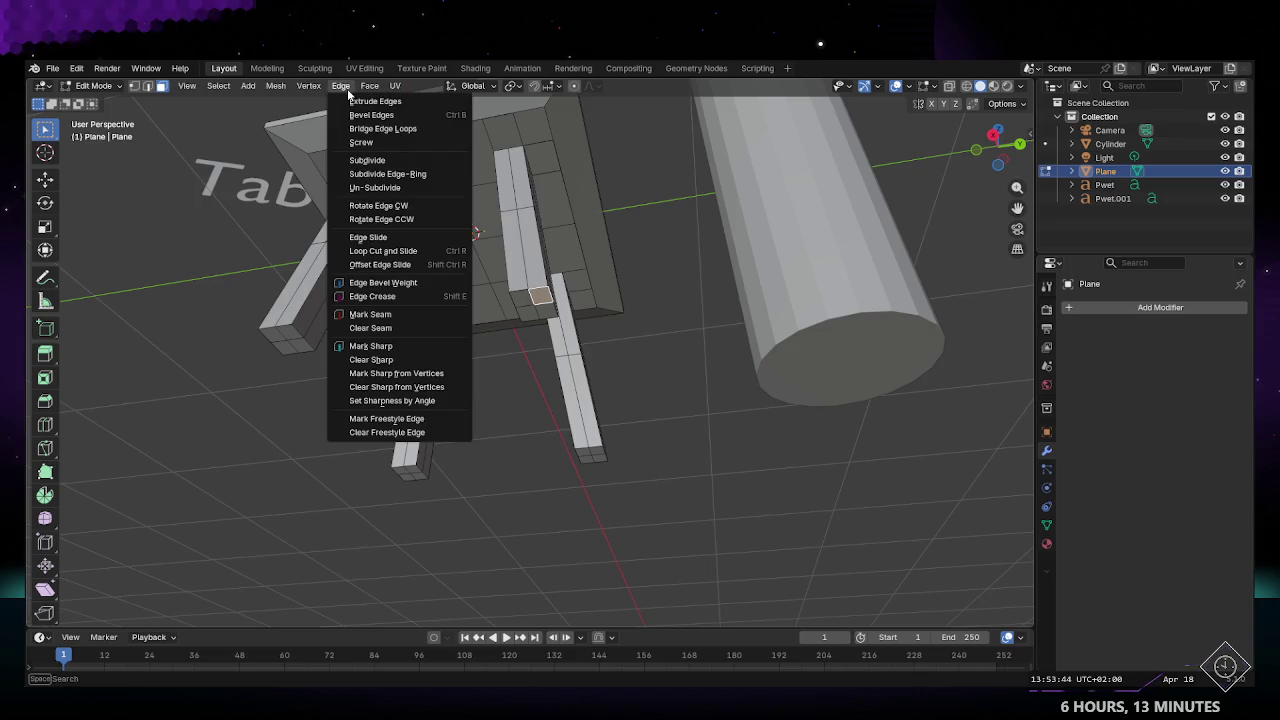
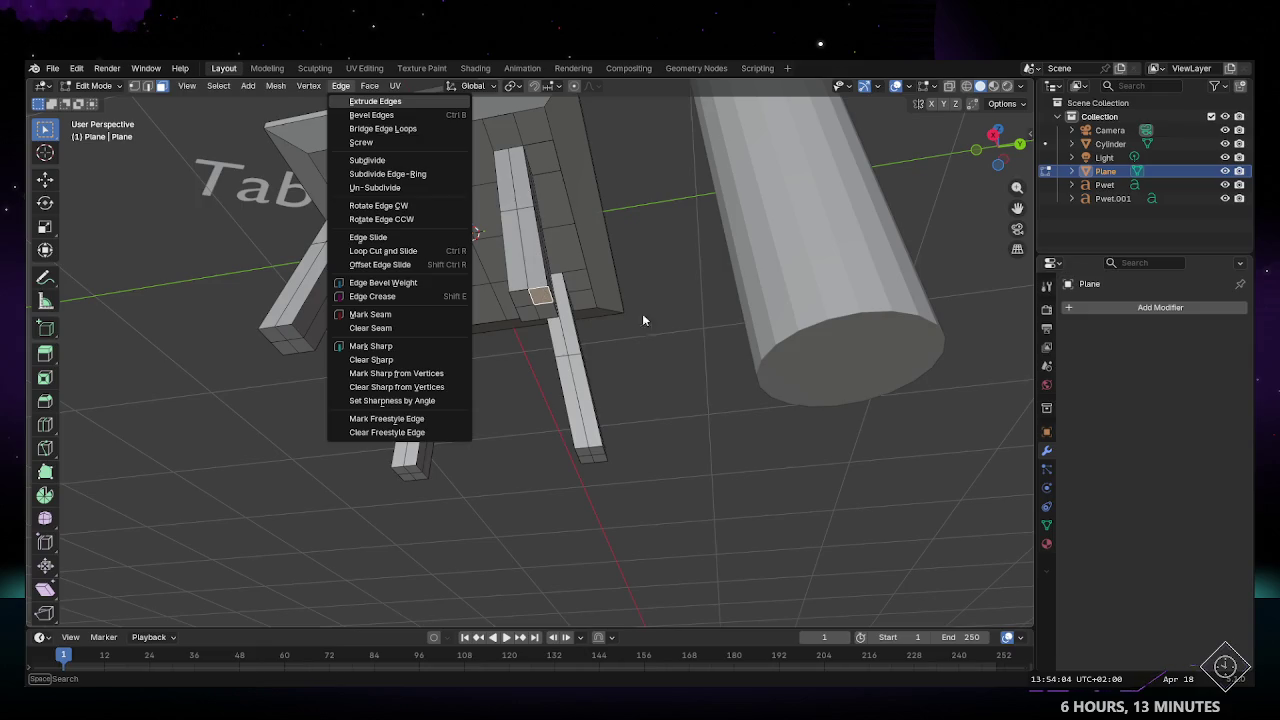
Step: Select two leg-bottom edges and apply Screw to them
scroll(580, 350, up, 3)
scroll(524, 381, up, 2)
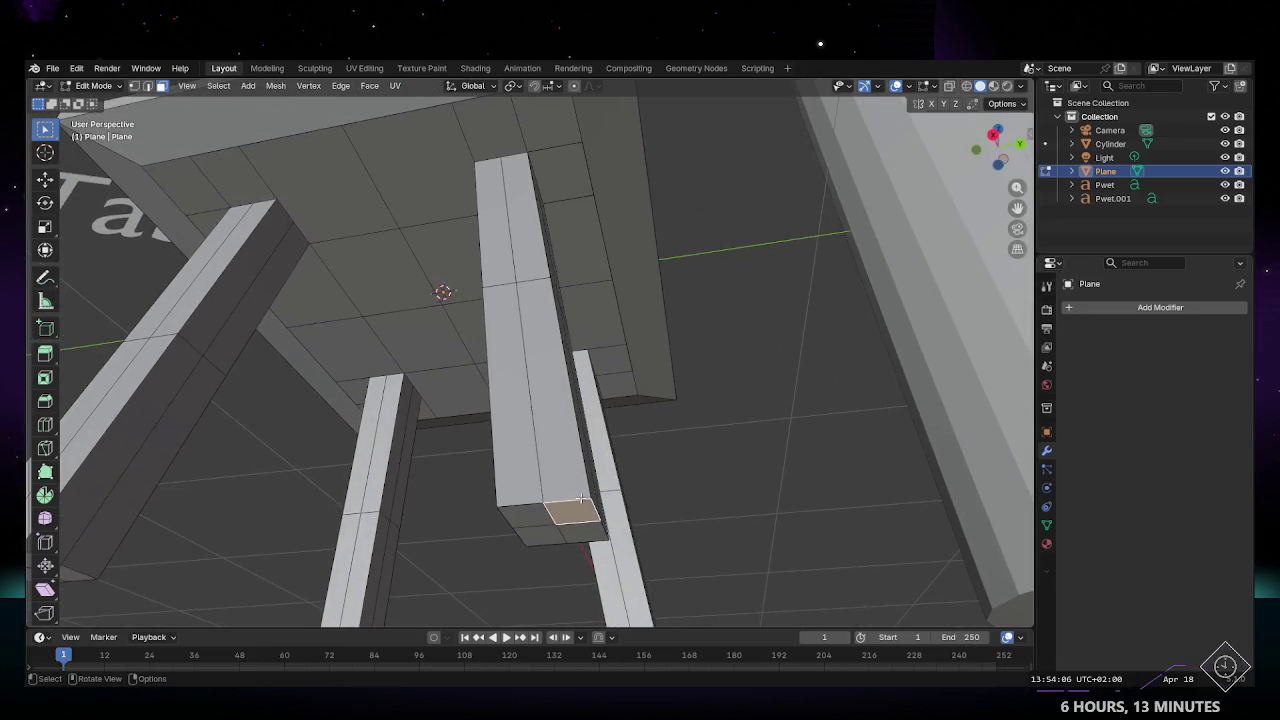
middle_drag(581, 497, 488, 378)
key(2)
click(488, 378)
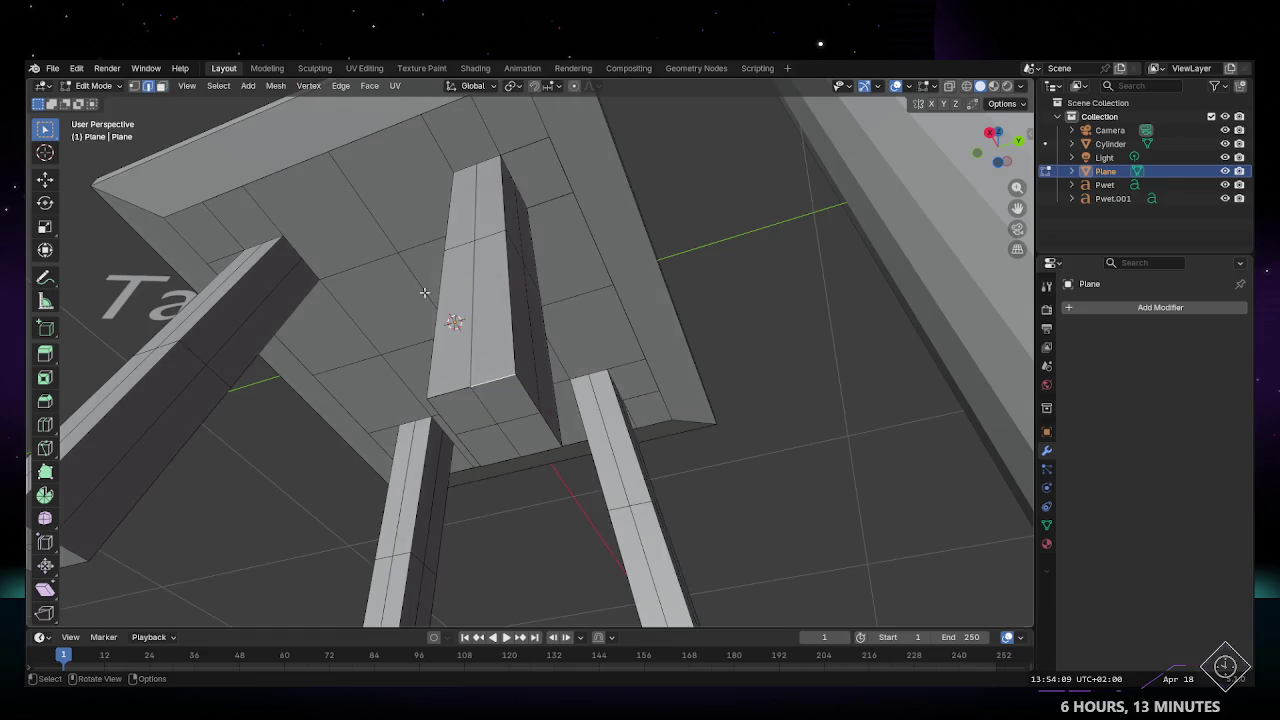
shift+click(519, 389)
click(341, 86)
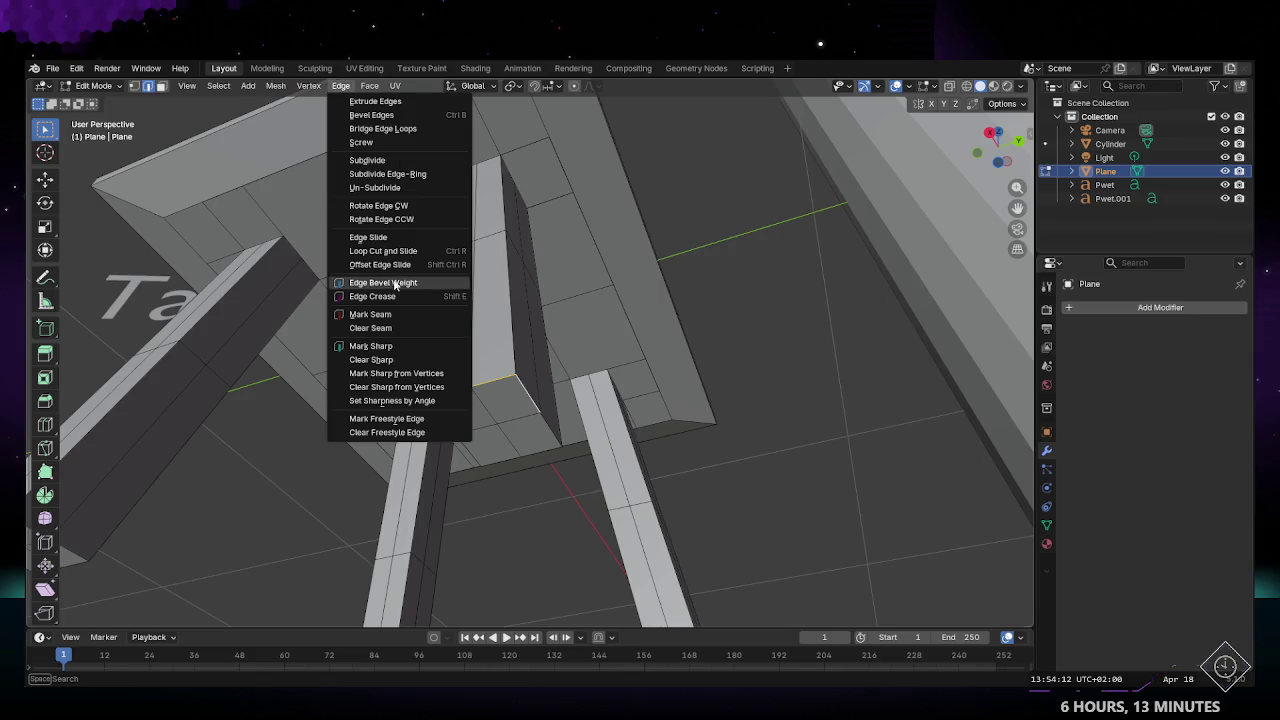
click(388, 144)
Step: Inspect the table, retry Screw, then clear the selection to abandon it
mouse_move(548, 344)
middle_down()
mouse_move(540, 428)
mouse_move(386, 465)
mouse_move(576, 527)
mouse_move(461, 480)
mouse_move(475, 439)
middle_up()
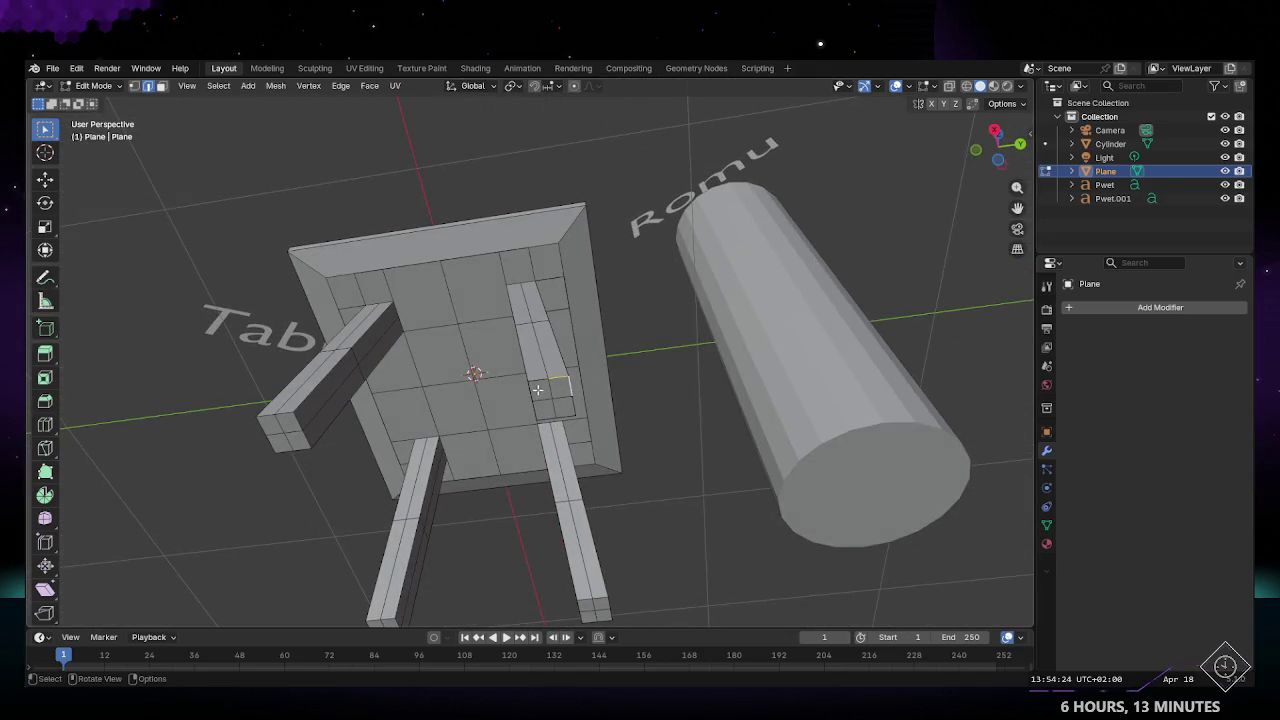
middle_drag(554, 396, 604, 407)
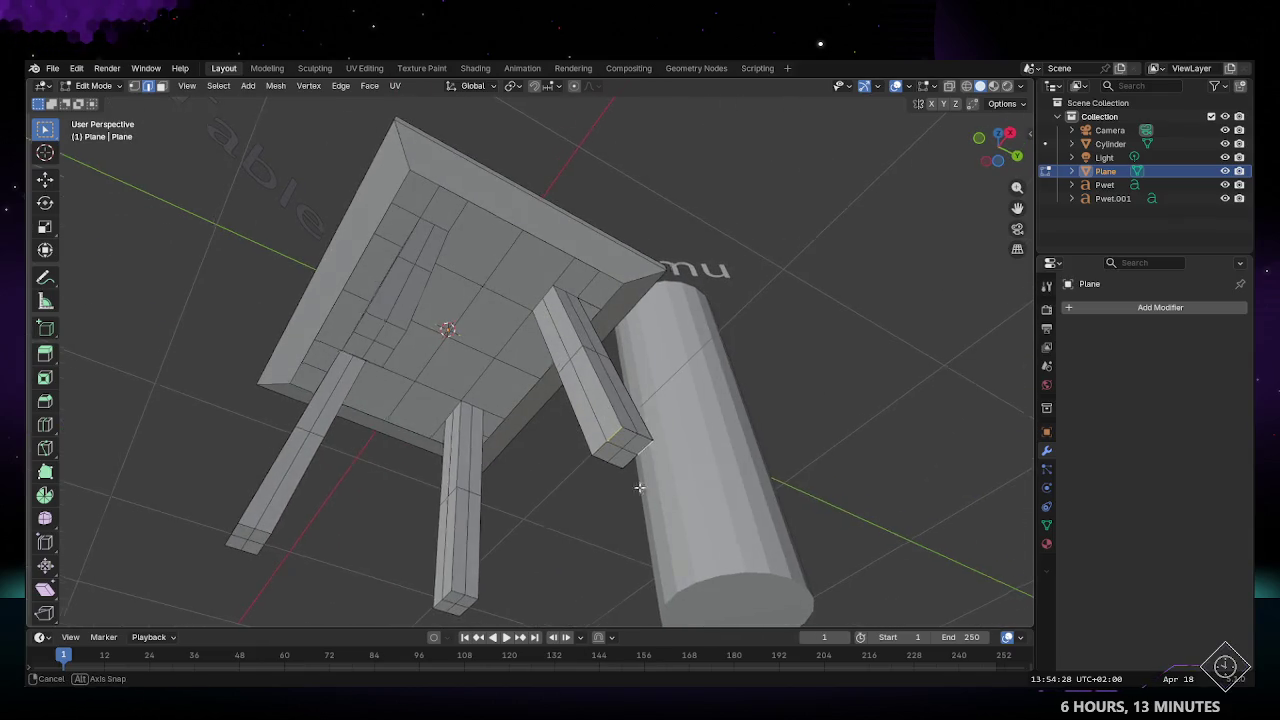
middle_drag(641, 482, 566, 492)
click(369, 85)
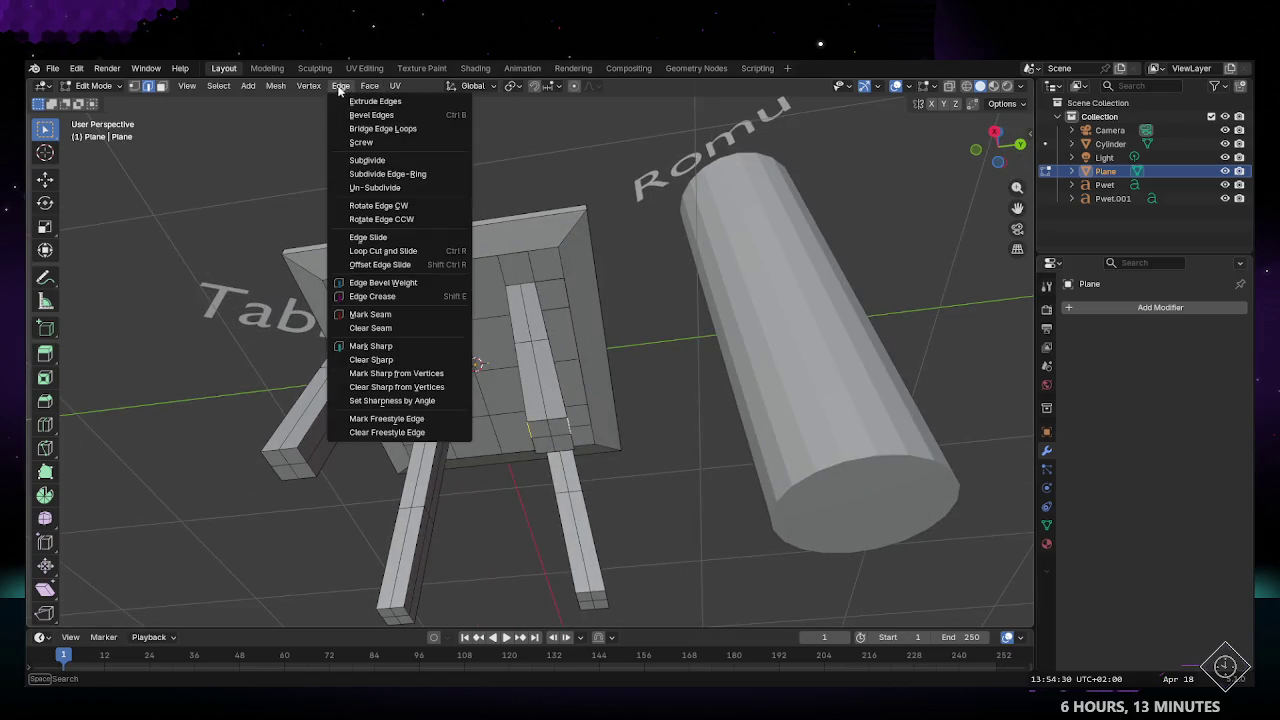
click(372, 148)
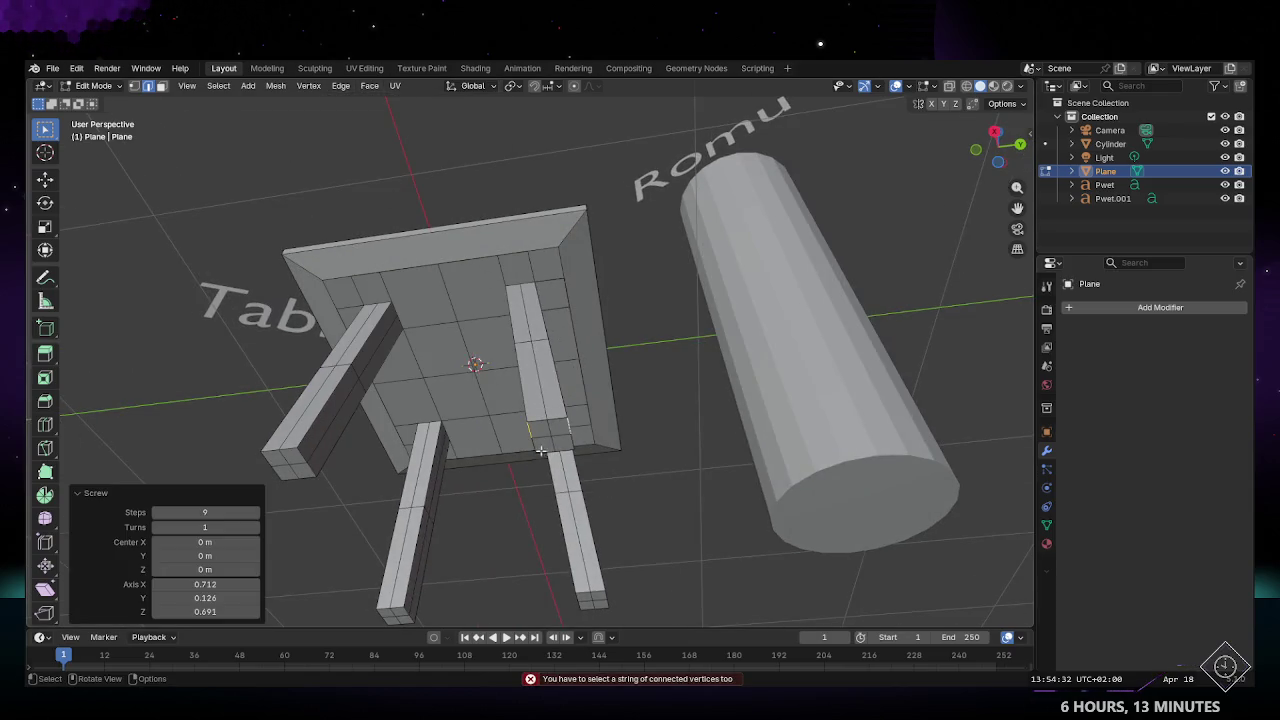
click(600, 471)
mouse_move(600, 471)
middle_down()
mouse_move(622, 500)
mouse_move(603, 499)
middle_up()
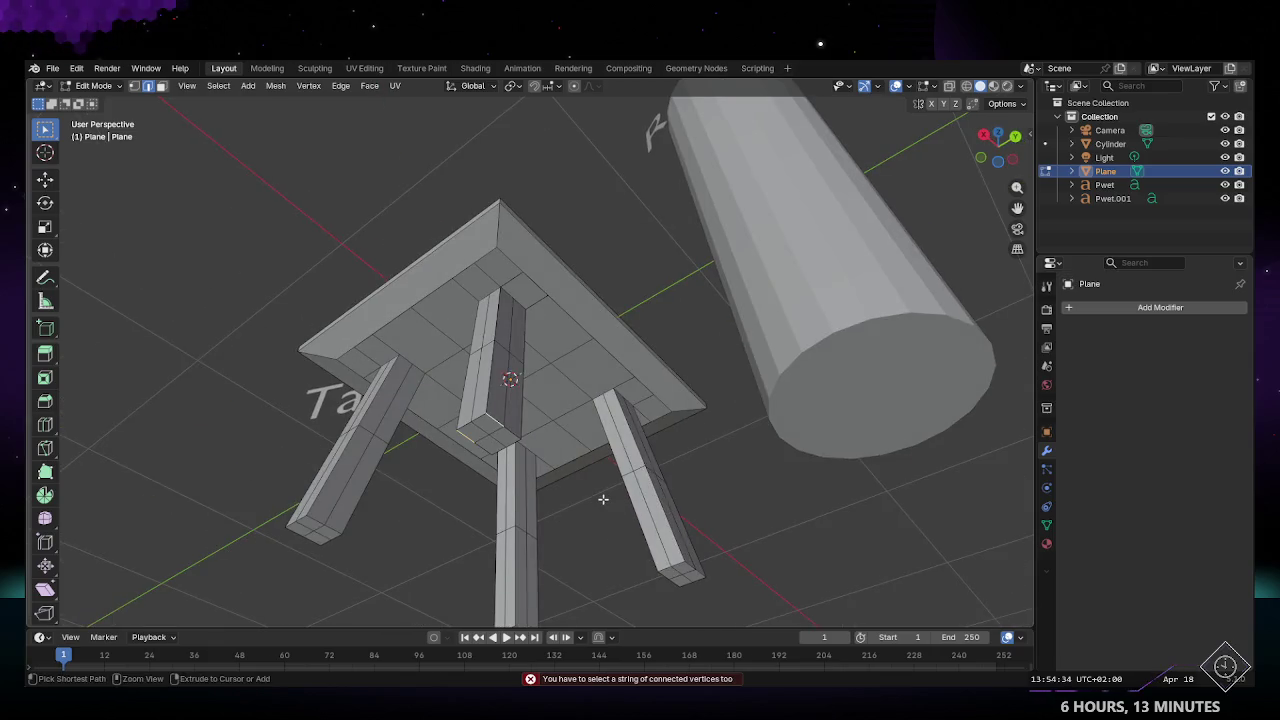
middle_drag(528, 473, 524, 403)
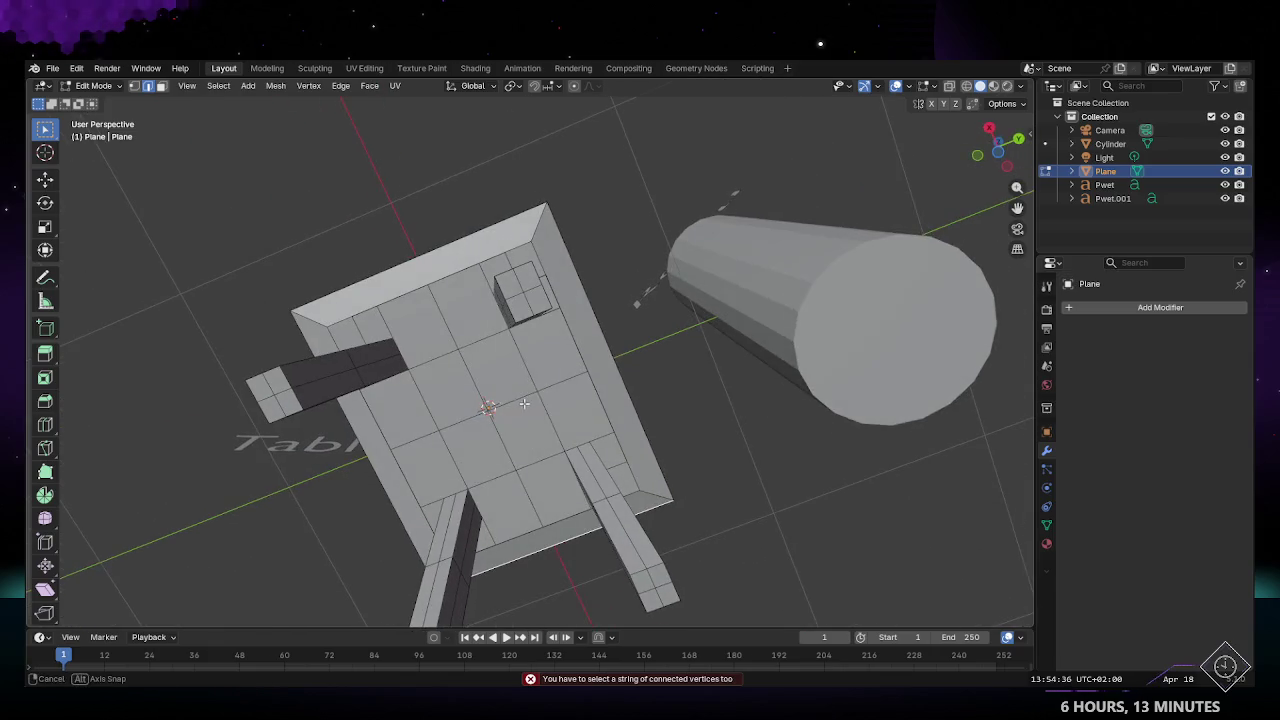
mouse_move(546, 337)
middle_down()
mouse_move(580, 400)
mouse_move(564, 330)
middle_up()
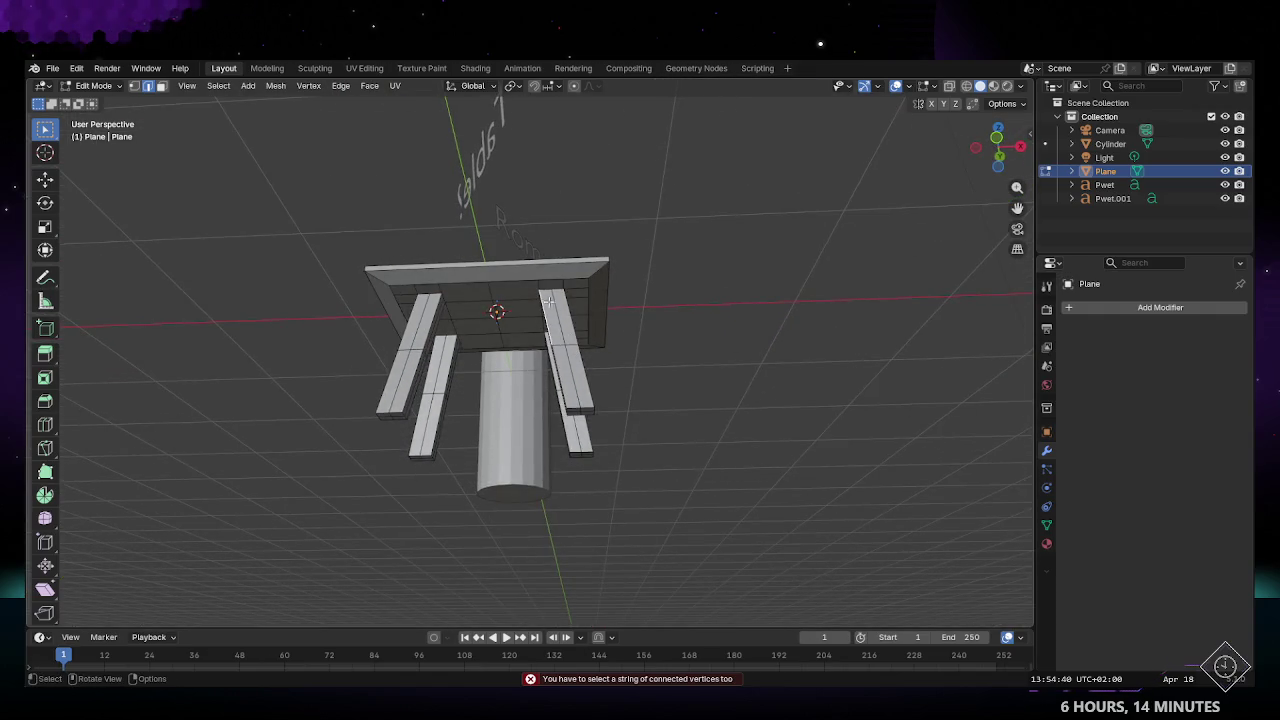
Step: In face mode, select the bottom end faces of the table legs
key(3)
ctrl+click(577, 369)
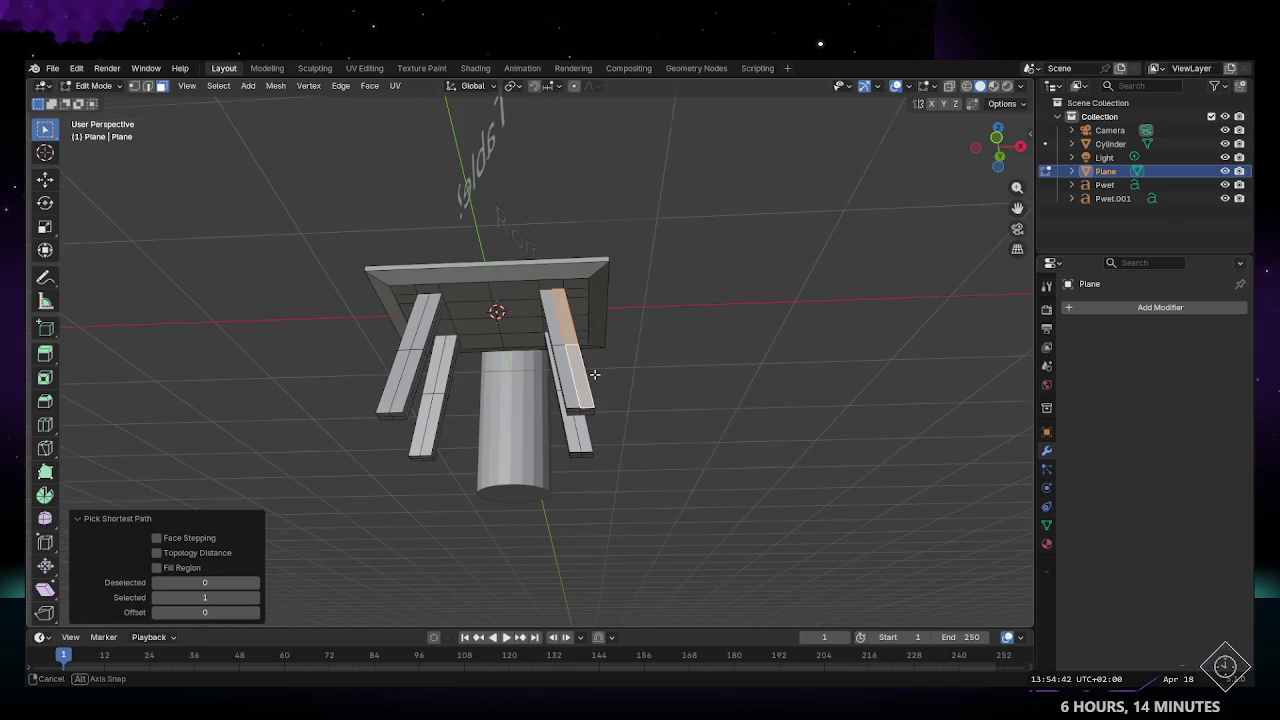
middle_drag(577, 369, 570, 390)
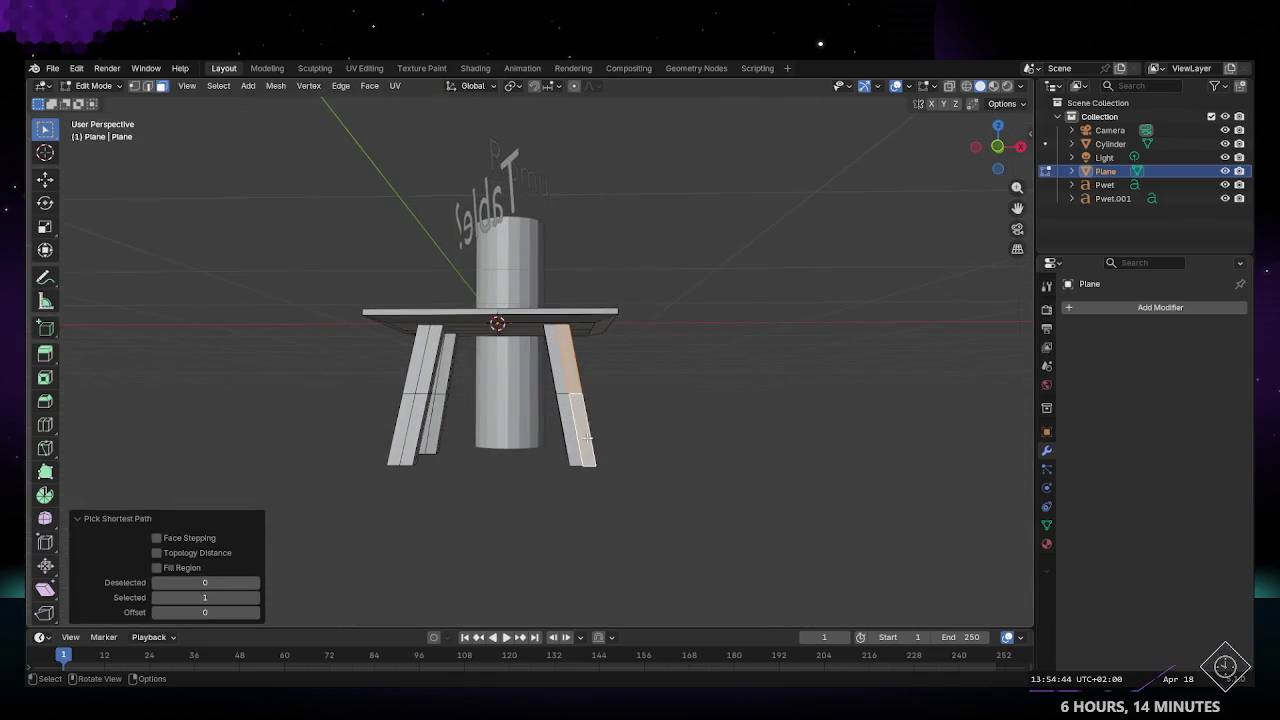
middle_drag(587, 437, 456, 335)
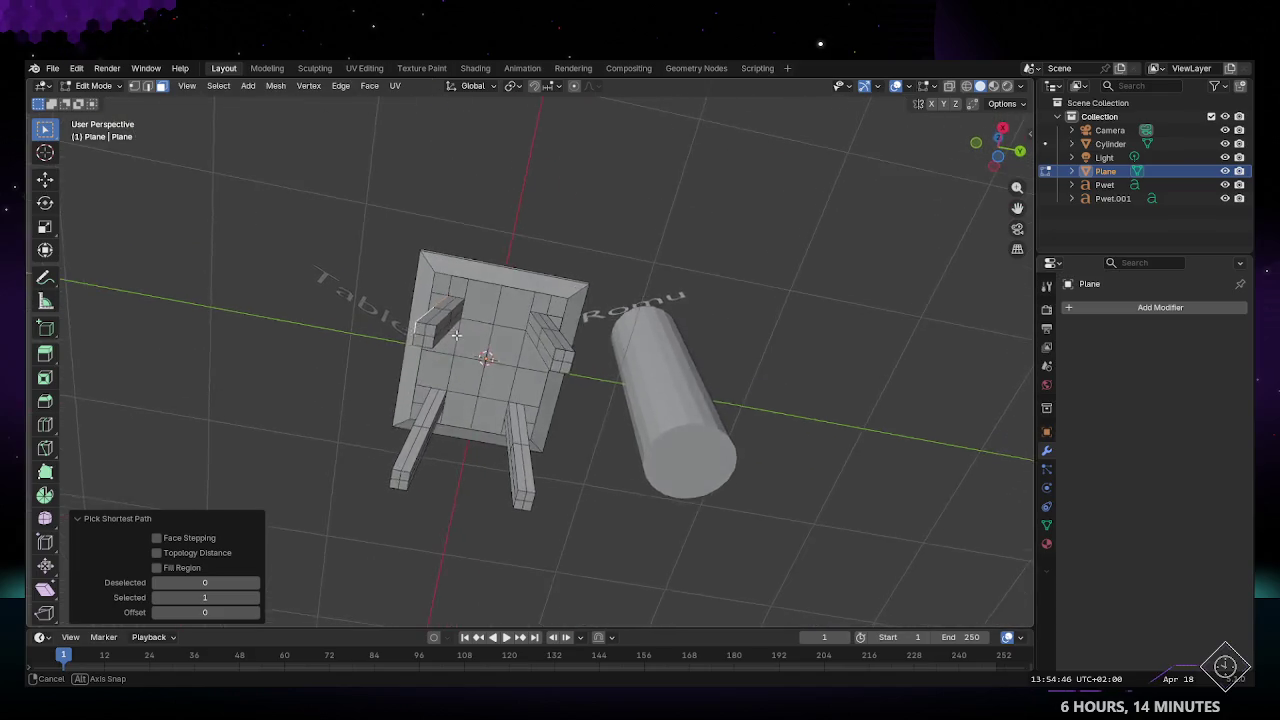
mouse_move(456, 335)
middle_down()
mouse_move(576, 412)
mouse_move(563, 355)
middle_up()
scroll(576, 412, up, 4)
click(346, 293)
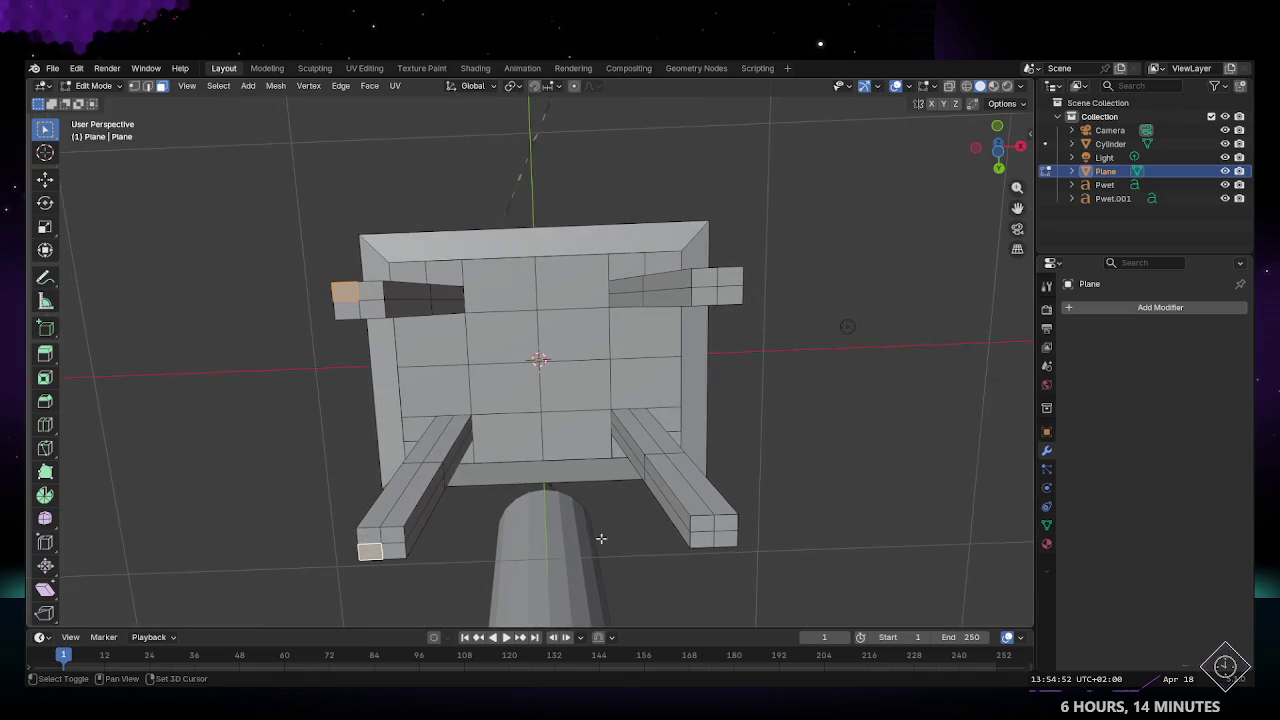
shift+click(724, 539)
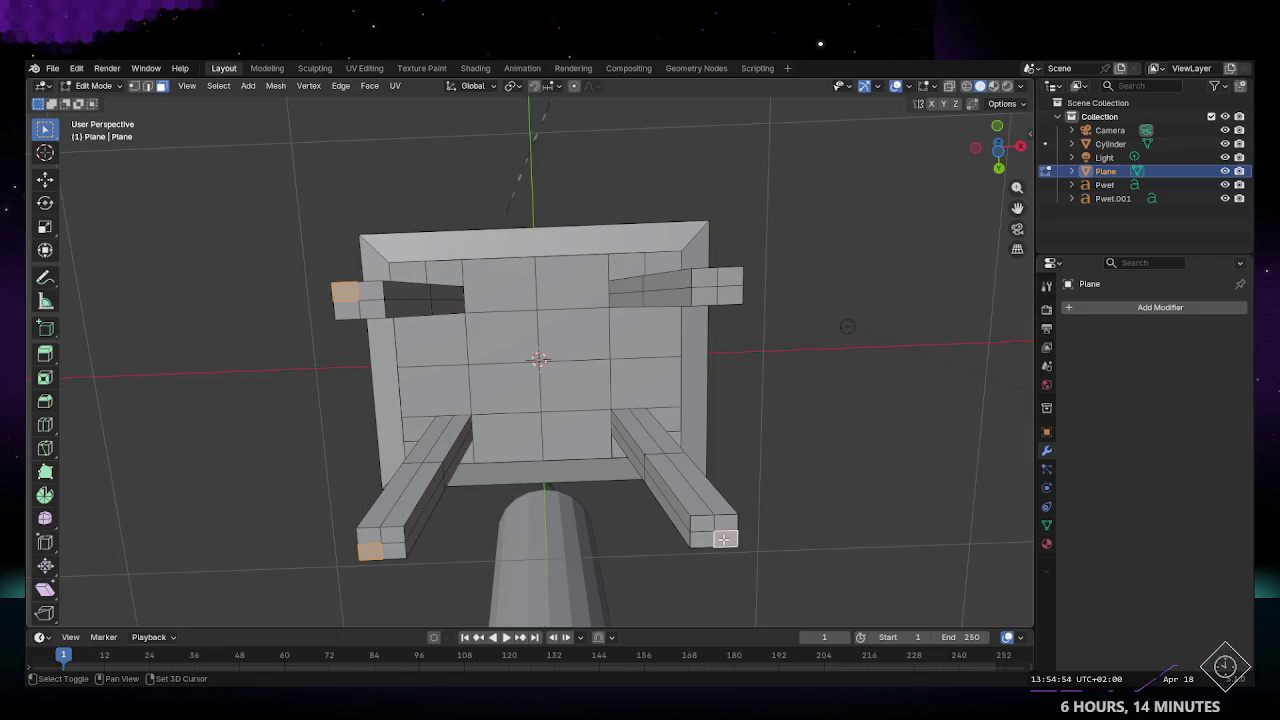
mouse_move(541, 346)
middle_down()
mouse_move(393, 417)
mouse_move(423, 429)
mouse_move(438, 476)
middle_up()
Step: Move the leg-end faces about 0.019 m up along Z, then box-select all four legs
key(g)
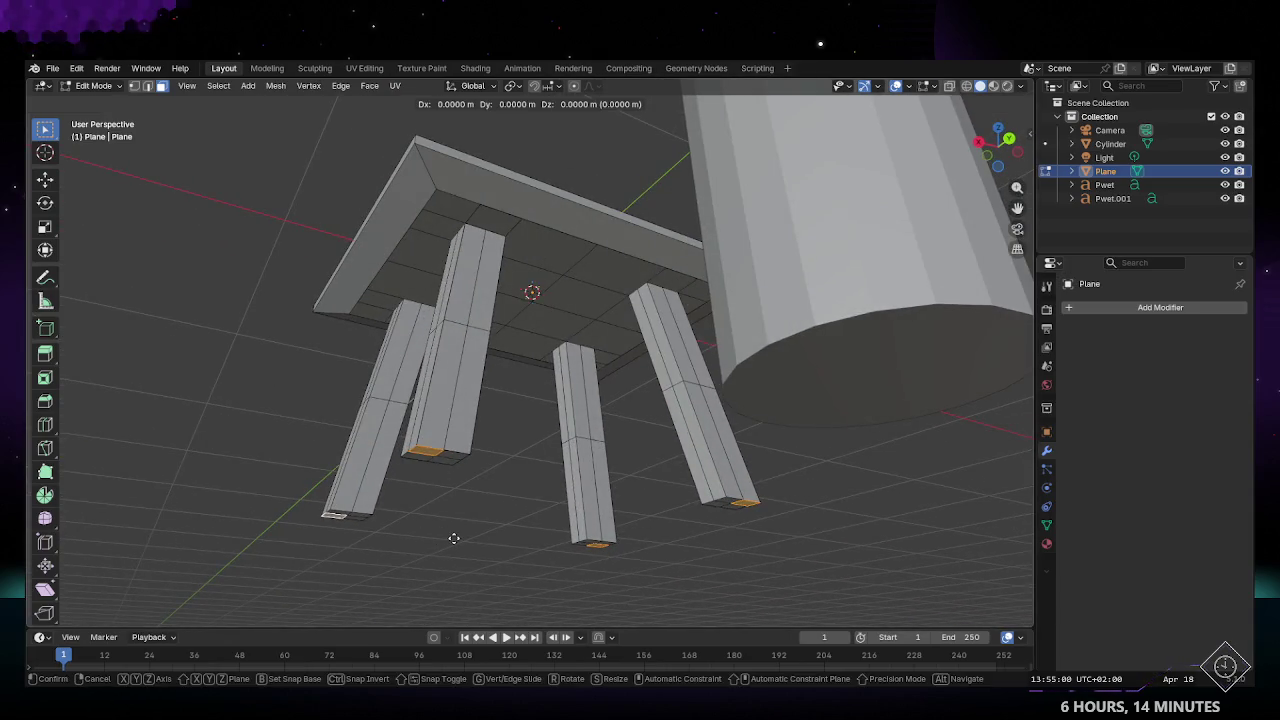
key(z)
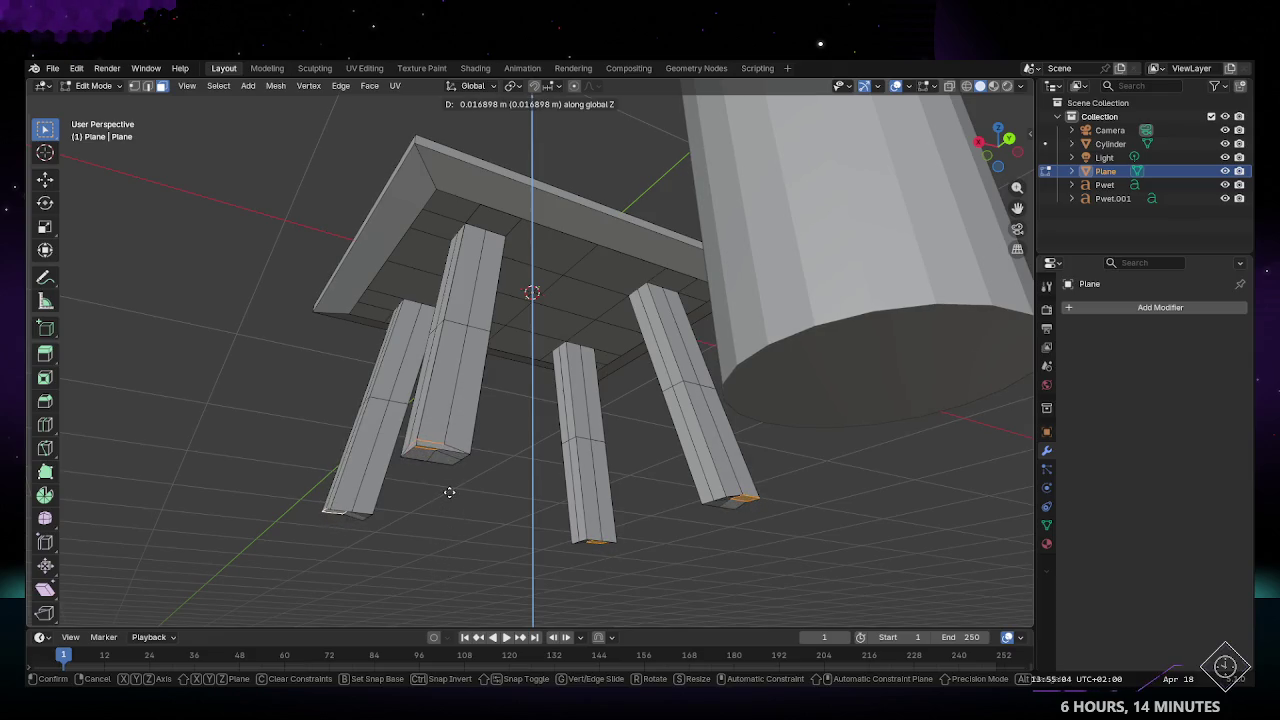
click(449, 492)
mouse_move(449, 492)
middle_down()
mouse_move(471, 467)
mouse_move(619, 421)
mouse_move(809, 423)
mouse_move(791, 423)
middle_up()
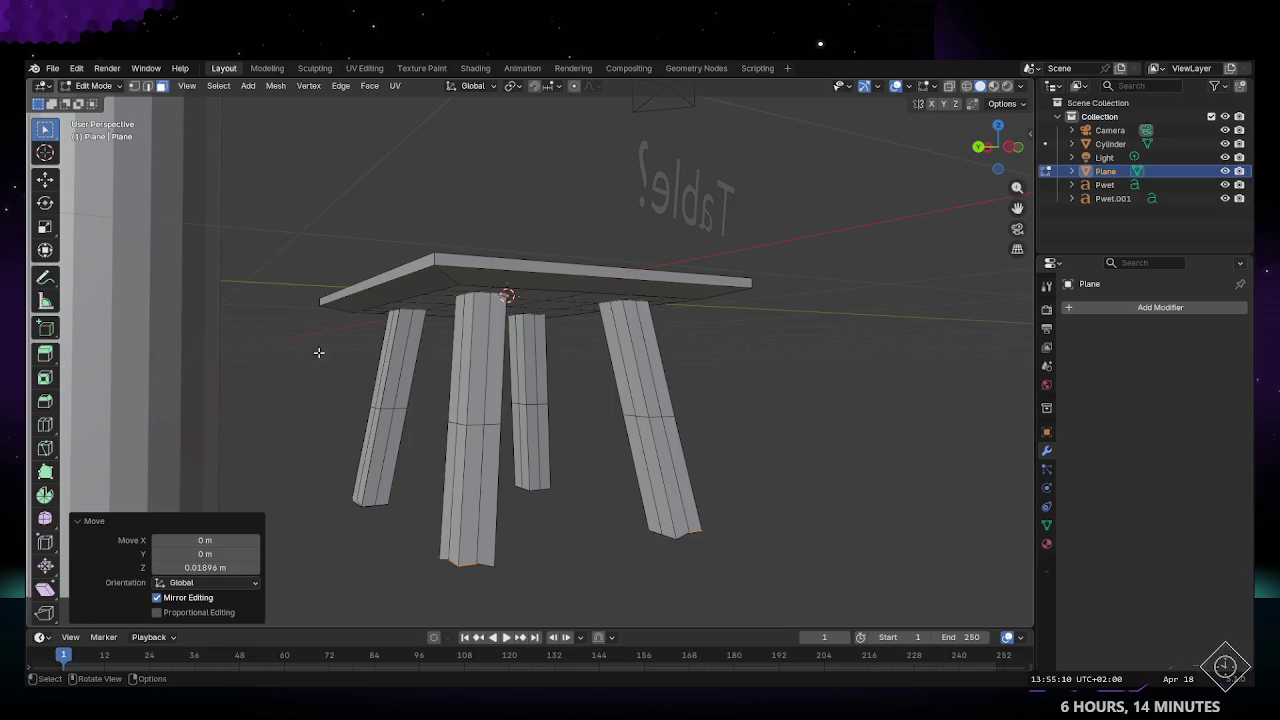
drag(318, 352, 750, 543)
Step: Delete the selected leg faces, leaving only the foot pieces
key(x)
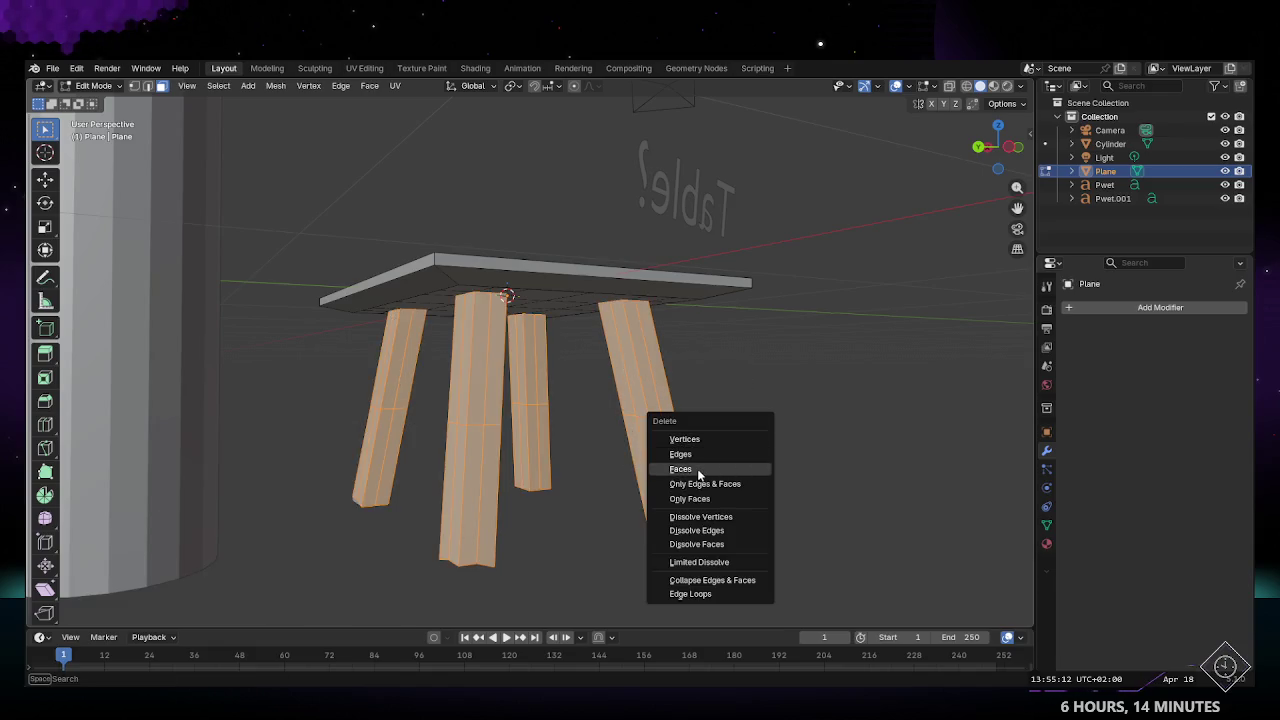
click(699, 471)
drag(374, 373, 742, 452)
key(x)
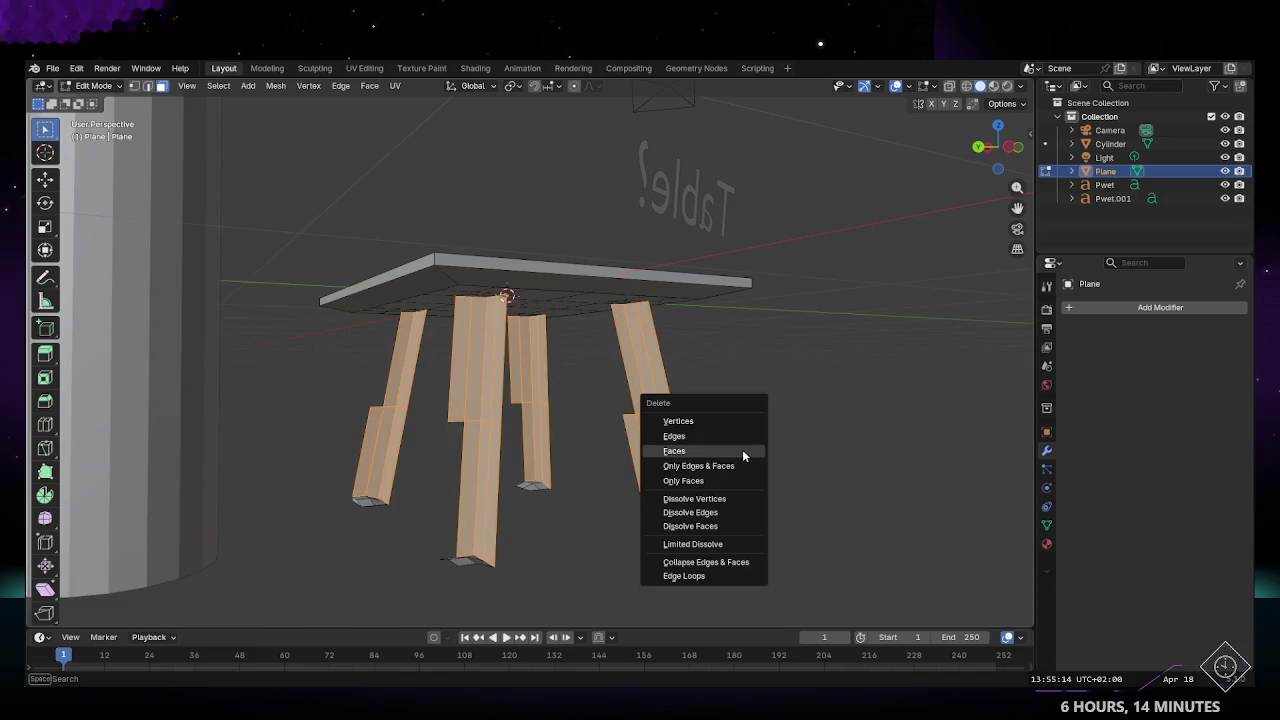
click(705, 452)
Step: Delete a foot piece's boundary loop, then undo the deletion
mouse_move(605, 480)
middle_down()
mouse_move(476, 464)
mouse_move(766, 509)
middle_up()
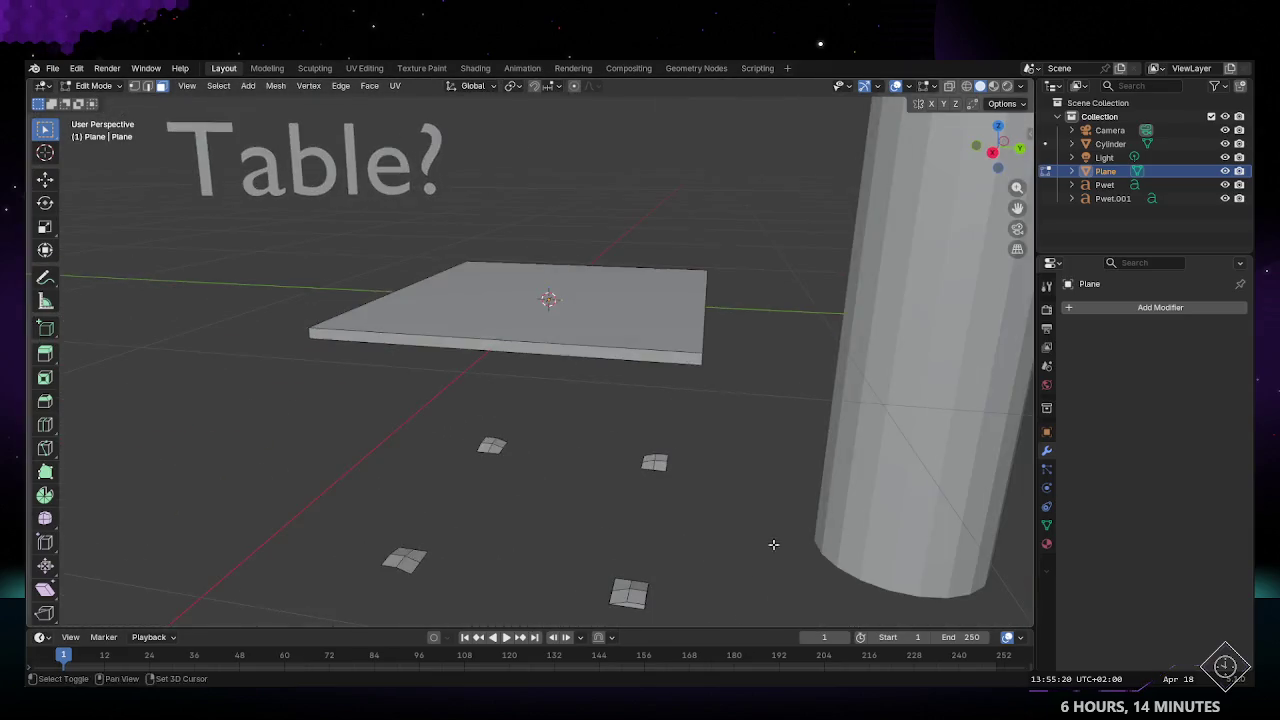
mouse_move(766, 509)
middle_down()
mouse_move(590, 429)
mouse_move(571, 403)
mouse_move(563, 451)
mouse_move(594, 454)
mouse_move(567, 442)
middle_up()
alt+click(560, 418)
key(x)
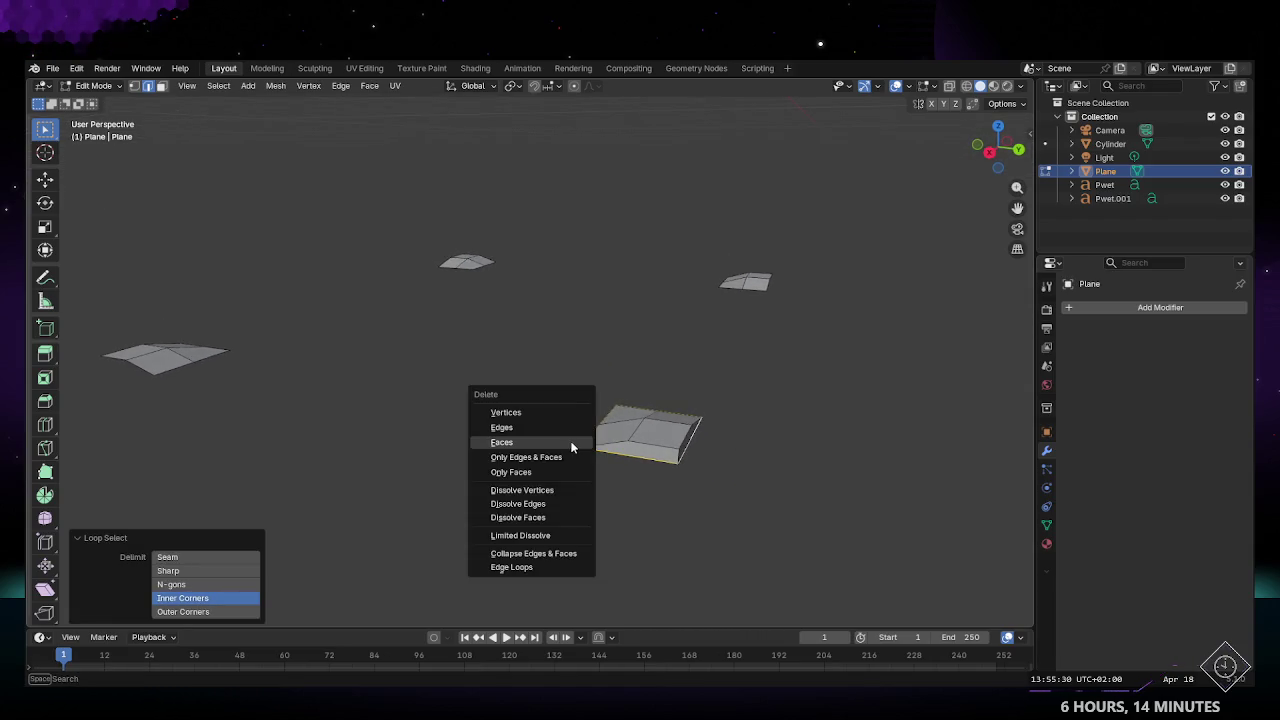
click(570, 457)
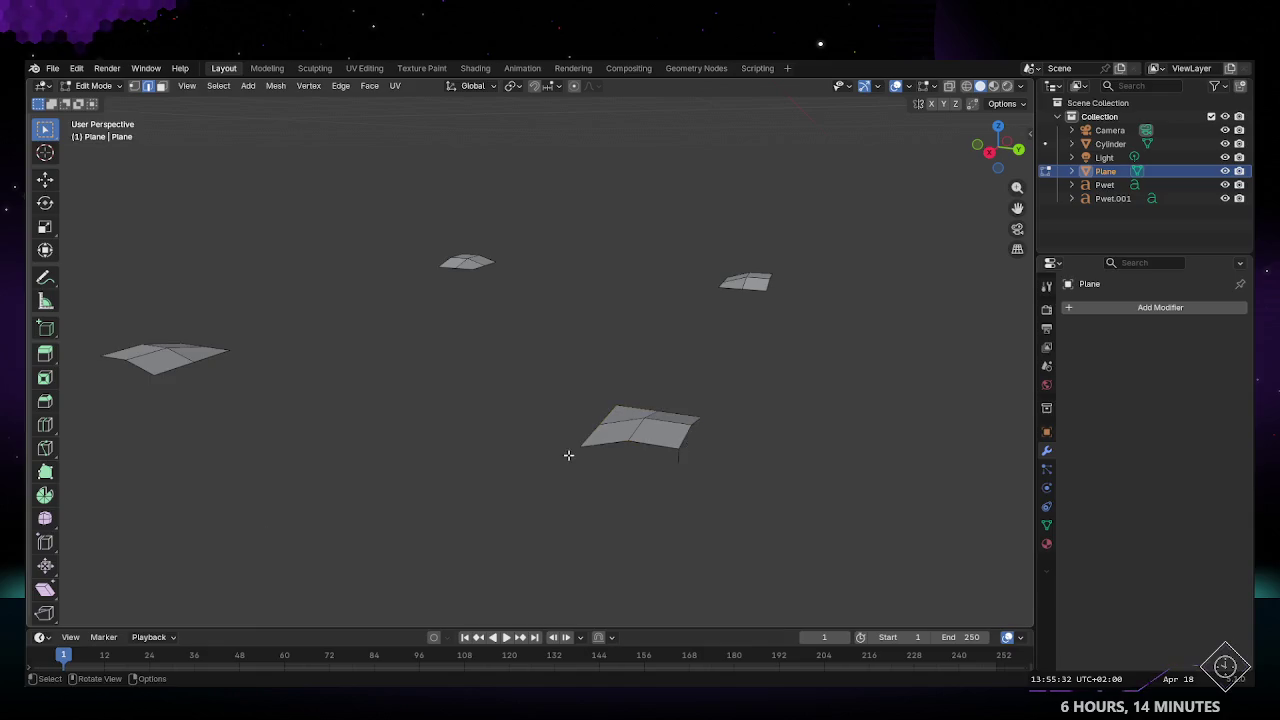
middle_drag(573, 470, 606, 480)
key(ctrl+z)
Step: Delete the outer ring faces of the foot piece
key(x)
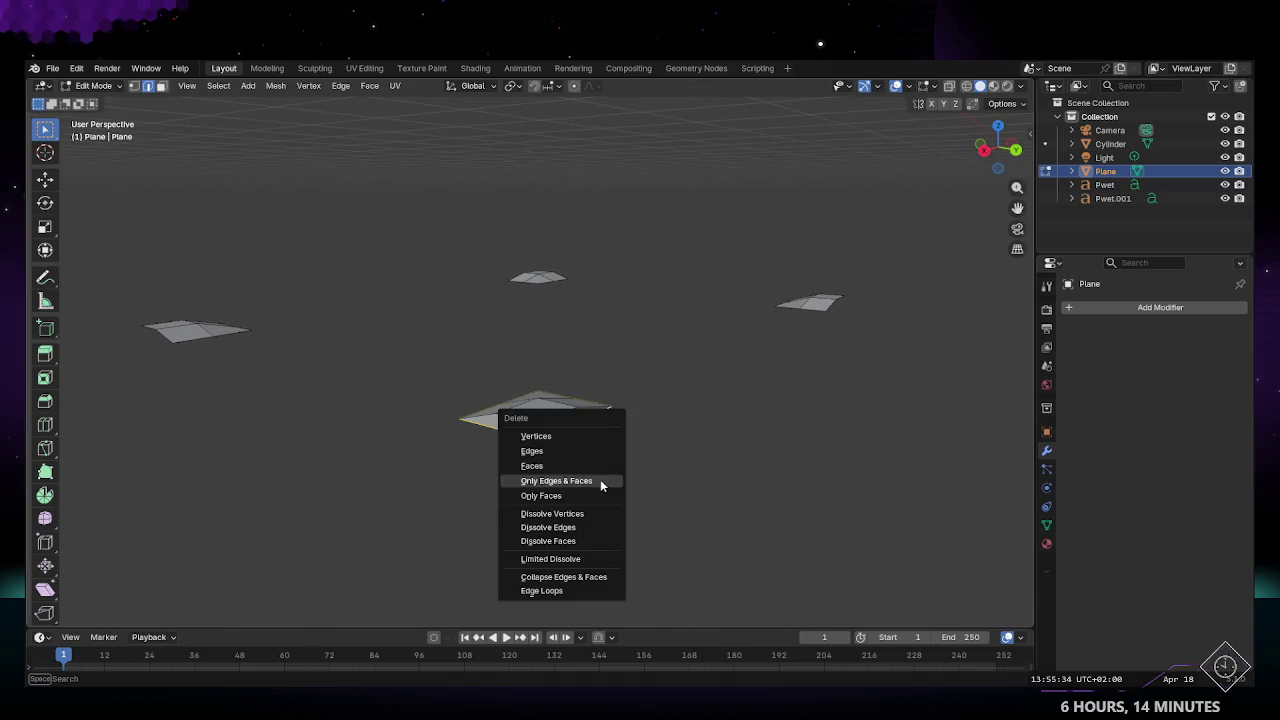
key(Escape)
middle_drag(551, 446, 583, 457)
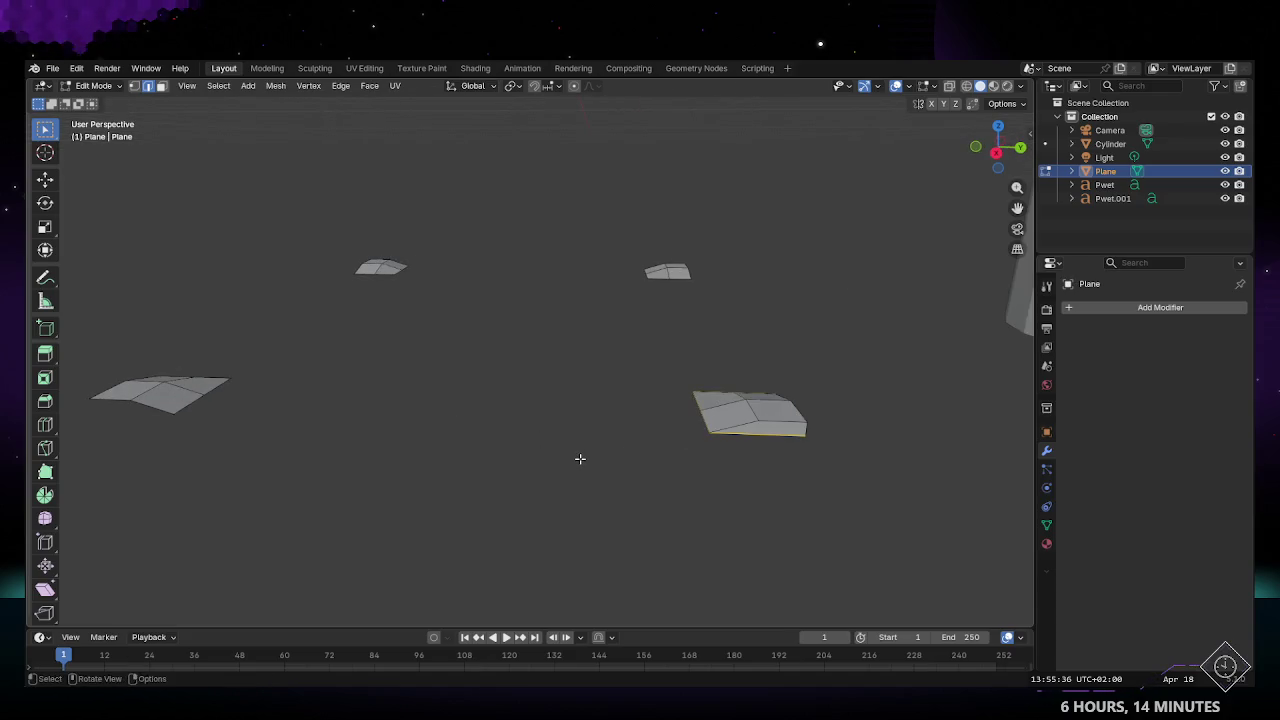
key(x)
key(Escape)
middle_drag(569, 477, 597, 479)
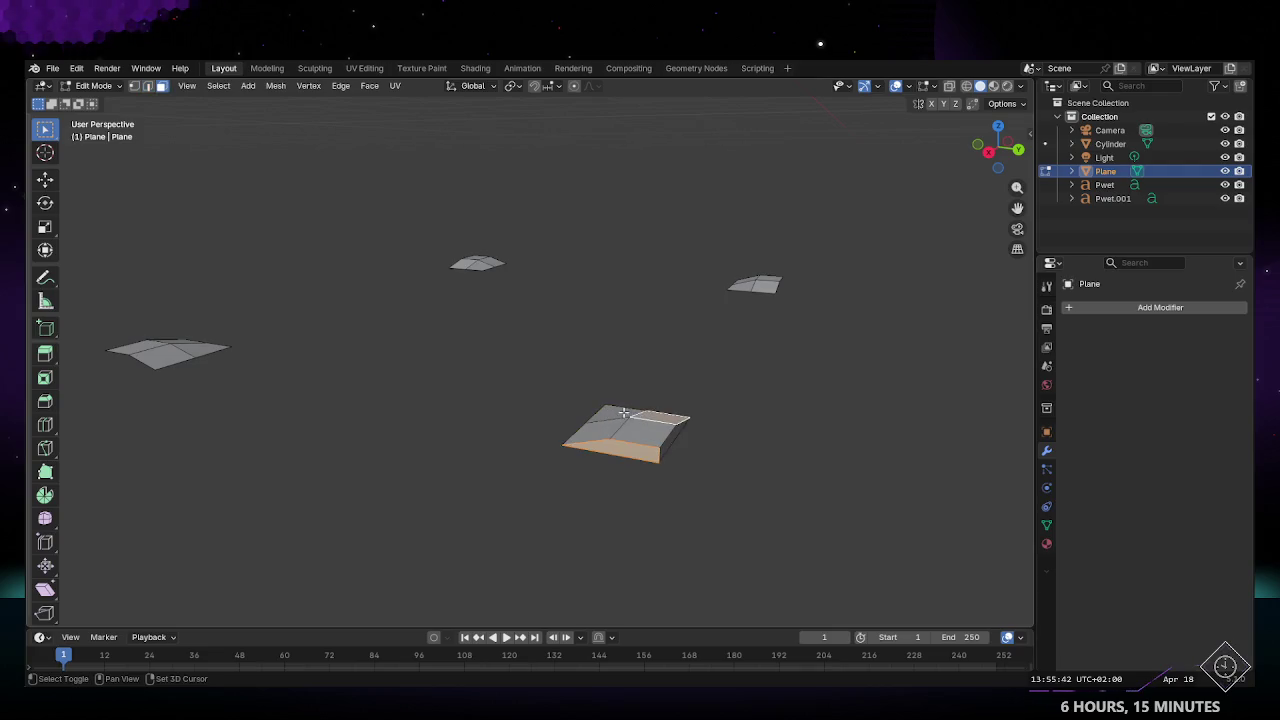
key(x)
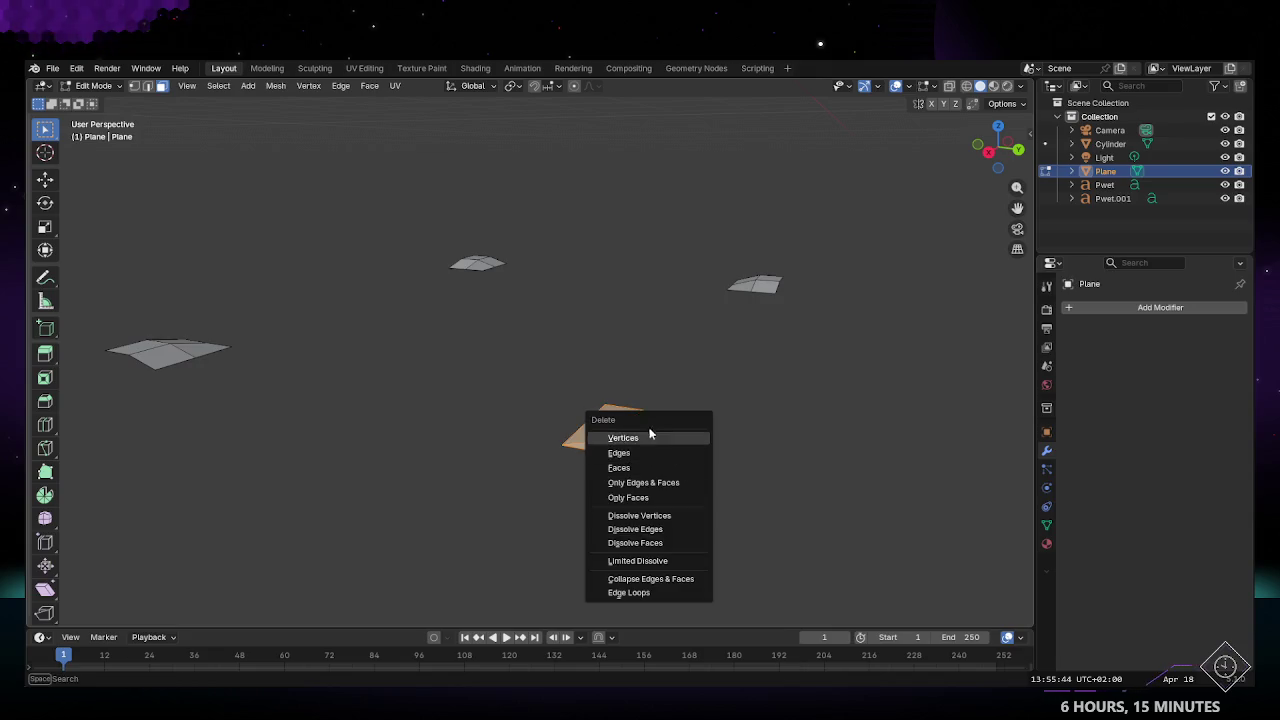
click(638, 470)
Step: Delete the stray outline edges left beside the removed faces
middle_drag(645, 473, 668, 480)
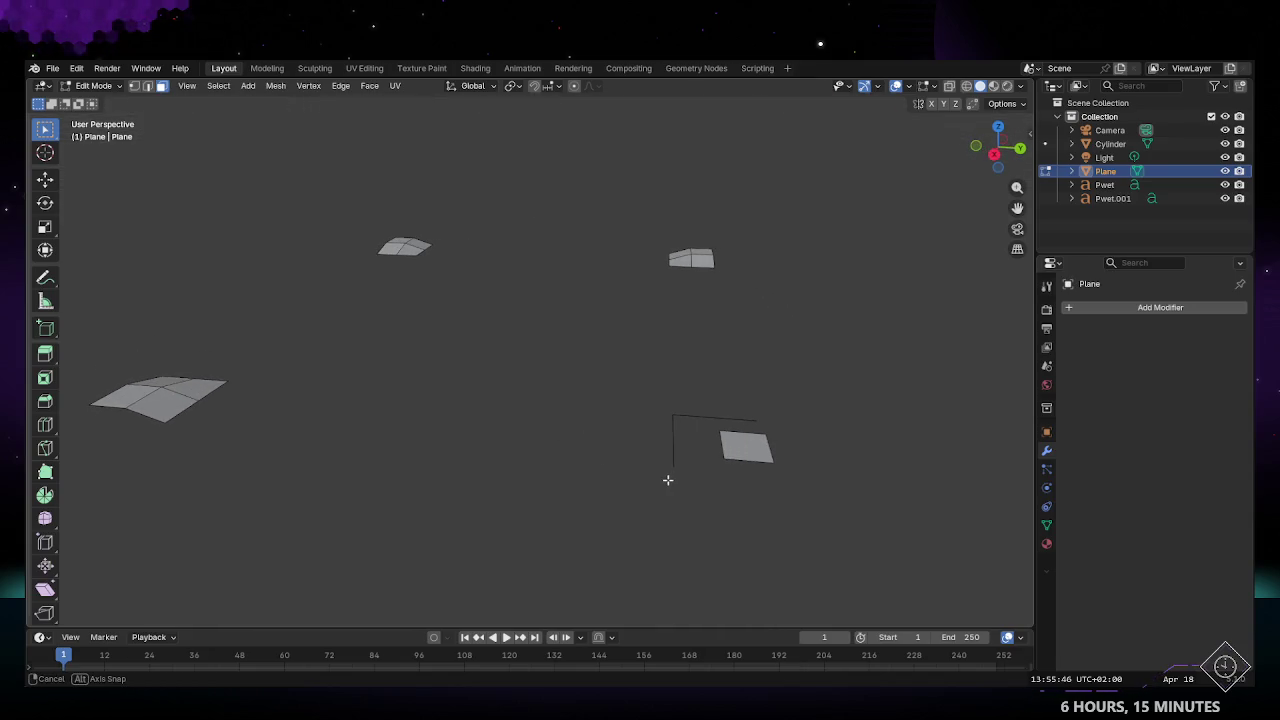
shift+middle_drag(705, 418, 639, 438)
click(624, 420)
drag(610, 383, 687, 410)
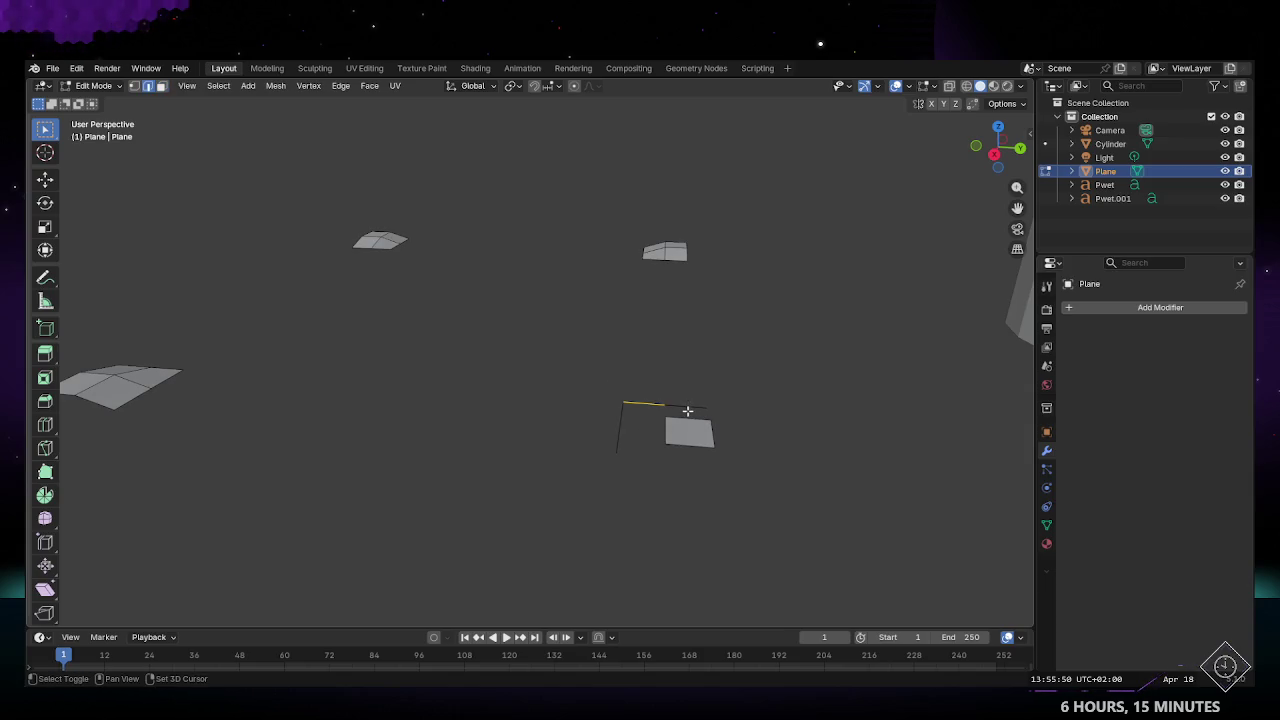
shift+click(614, 424)
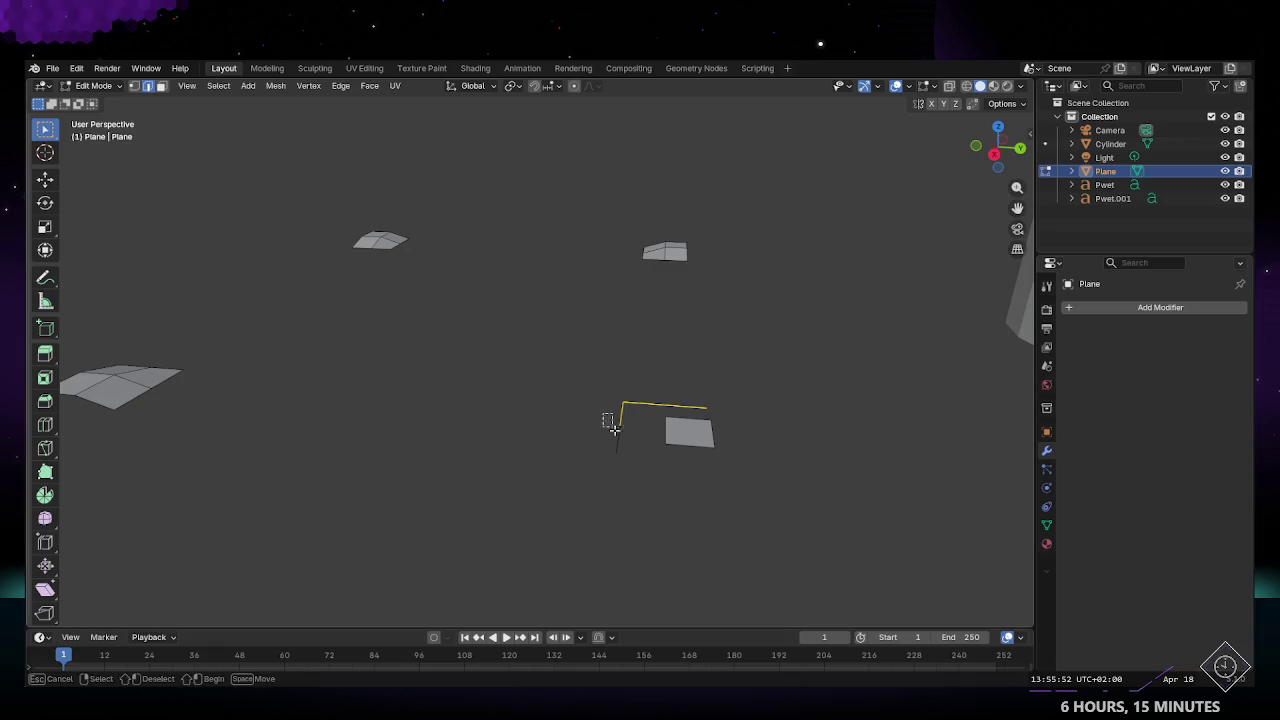
key(x)
click(609, 463)
click(617, 440)
key(x)
click(554, 478)
Step: Delete the edges and top-right face of the central fragment
mouse_move(305, 418)
middle_down()
mouse_move(580, 437)
mouse_move(533, 411)
middle_up()
drag(533, 411, 554, 555)
shift+drag(442, 417, 581, 457)
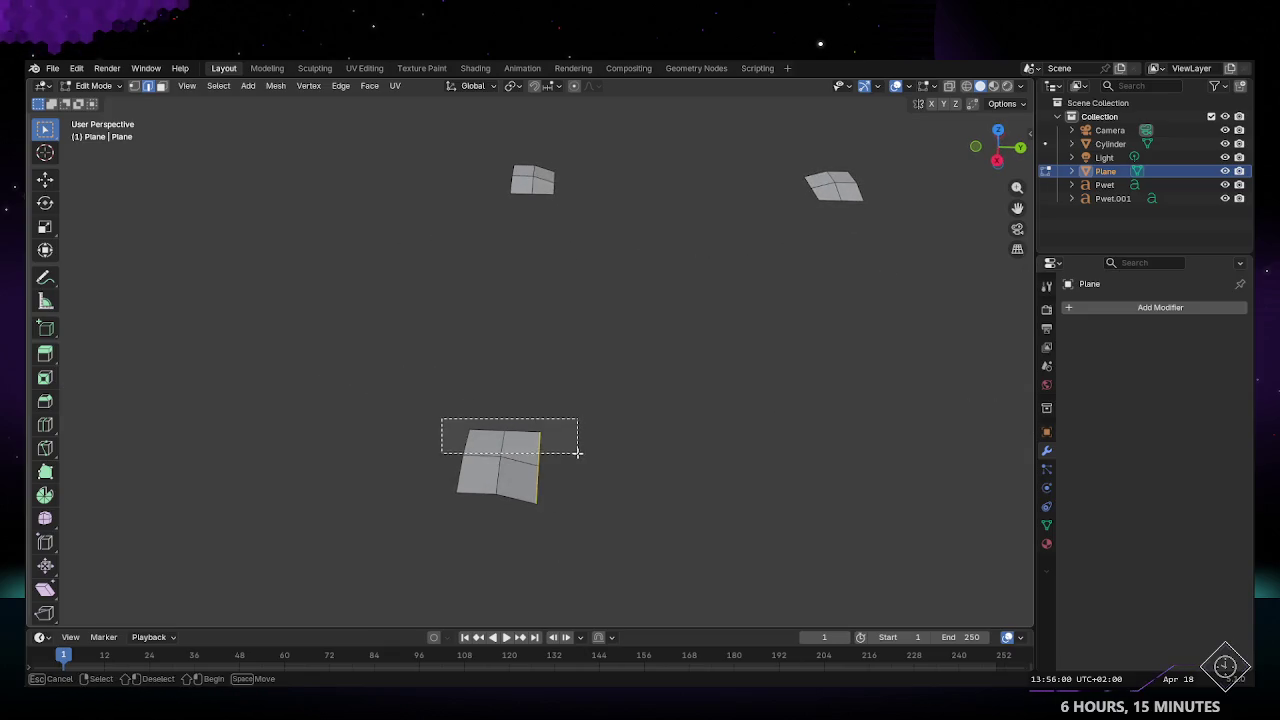
shift+click(498, 446)
key(x)
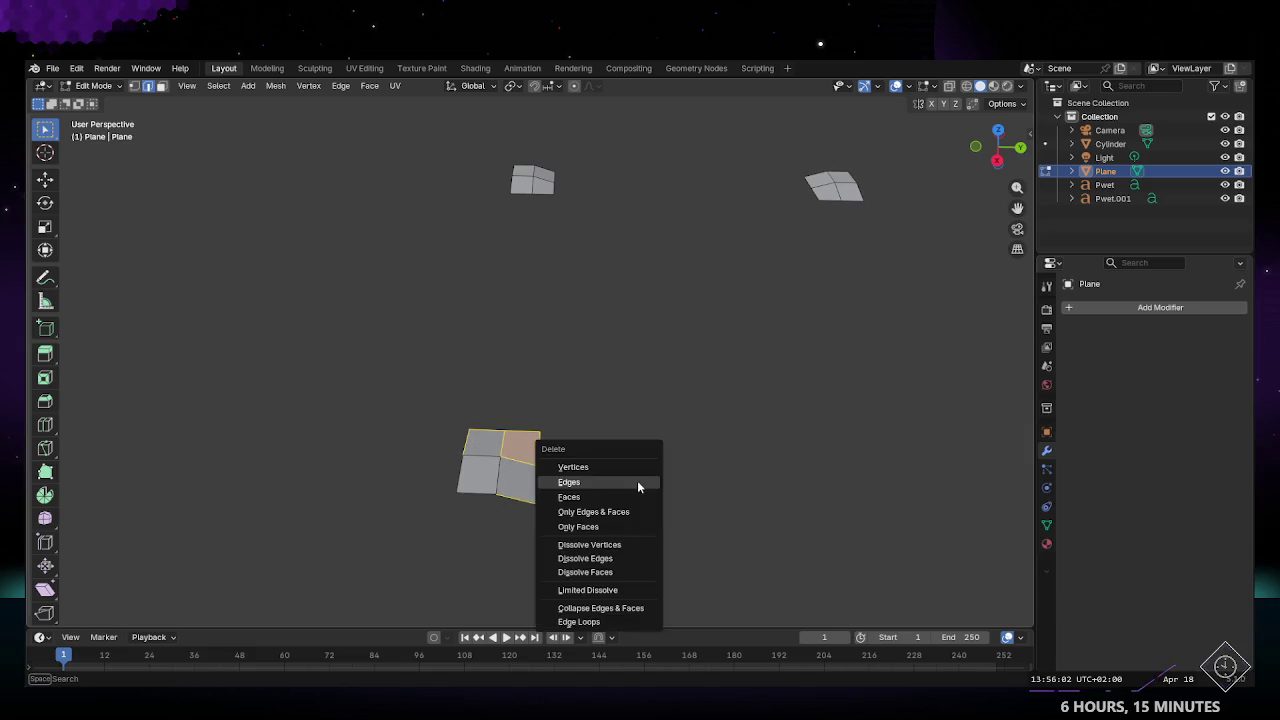
click(607, 484)
Step: Select the edge-on and right plane fragments, then delete a face of the small fragment
mouse_move(581, 284)
middle_down()
mouse_move(531, 271)
mouse_move(526, 240)
middle_up()
drag(566, 281, 466, 263)
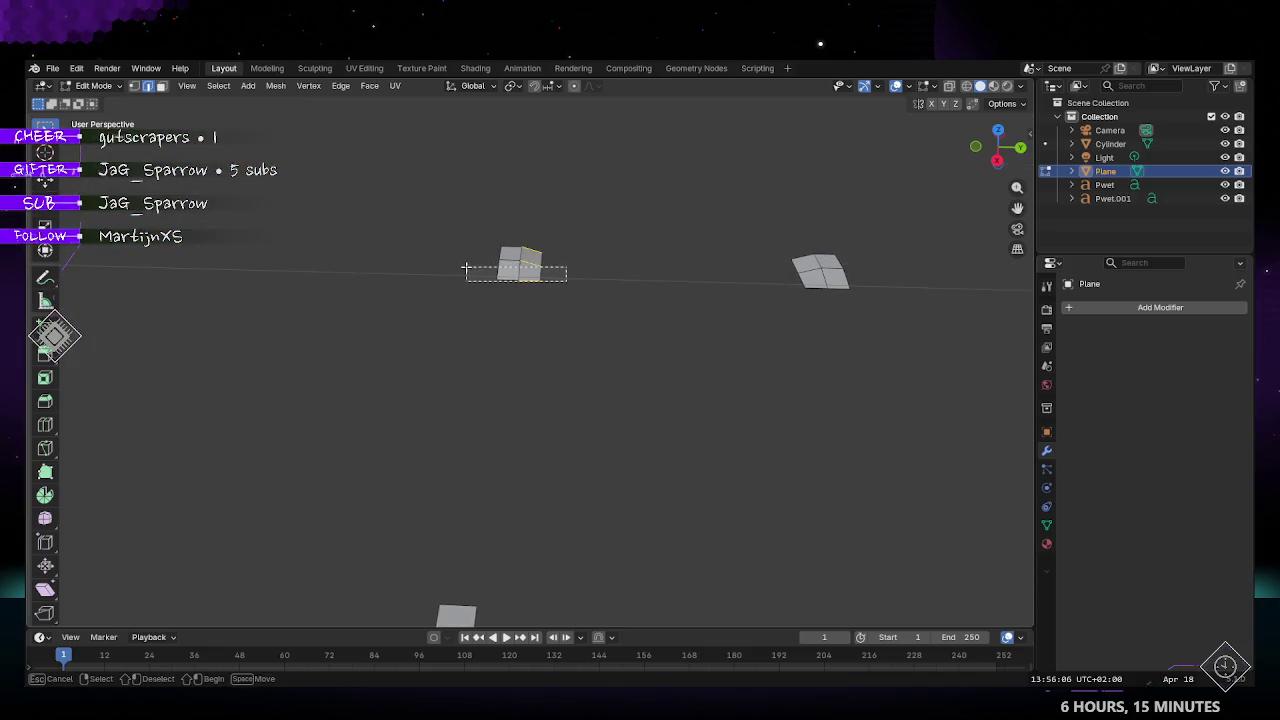
drag(784, 240, 812, 304)
mouse_move(755, 281)
middle_down()
mouse_move(834, 340)
mouse_move(749, 326)
mouse_move(657, 359)
mouse_move(516, 467)
mouse_move(471, 343)
middle_up()
drag(471, 343, 528, 449)
drag(590, 370, 484, 388)
middle_drag(486, 382, 543, 413)
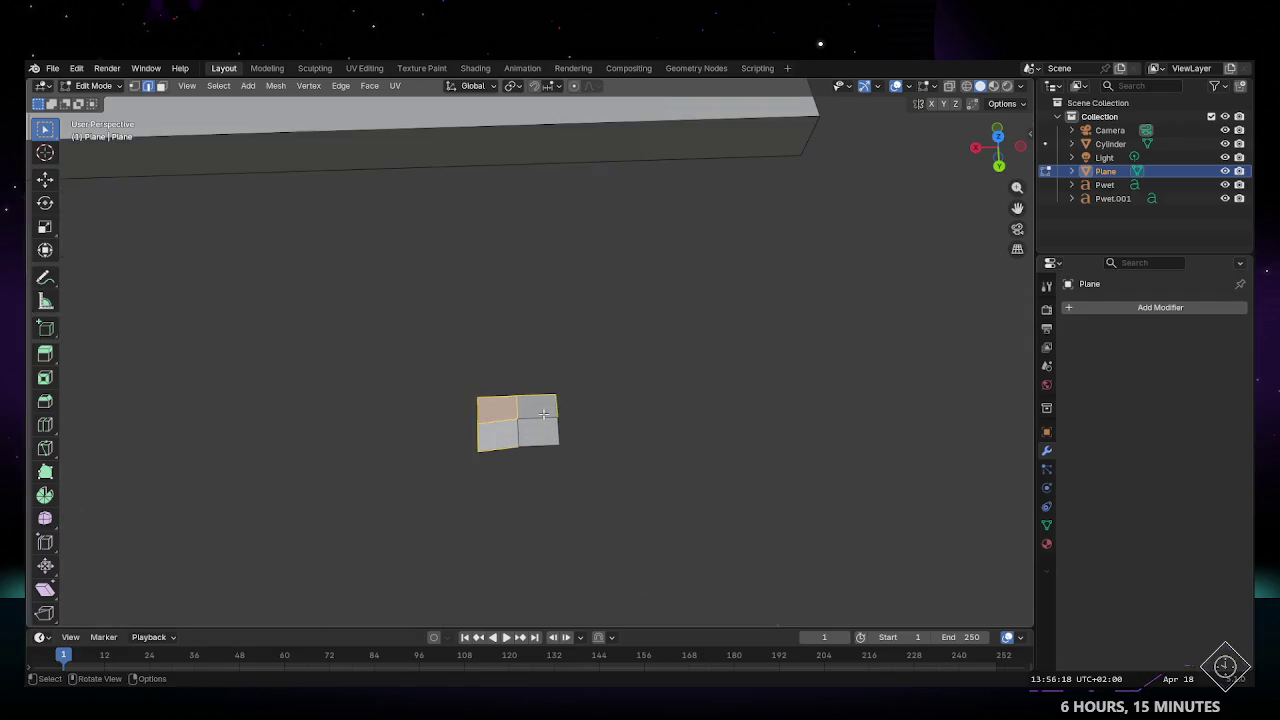
key(x)
click(691, 405)
mouse_move(691, 405)
middle_down()
mouse_move(602, 348)
mouse_move(705, 308)
mouse_move(667, 337)
middle_up()
Step: Delete the short stray edge beside the tabletop's small triangle face
scroll(667, 337, up, 3)
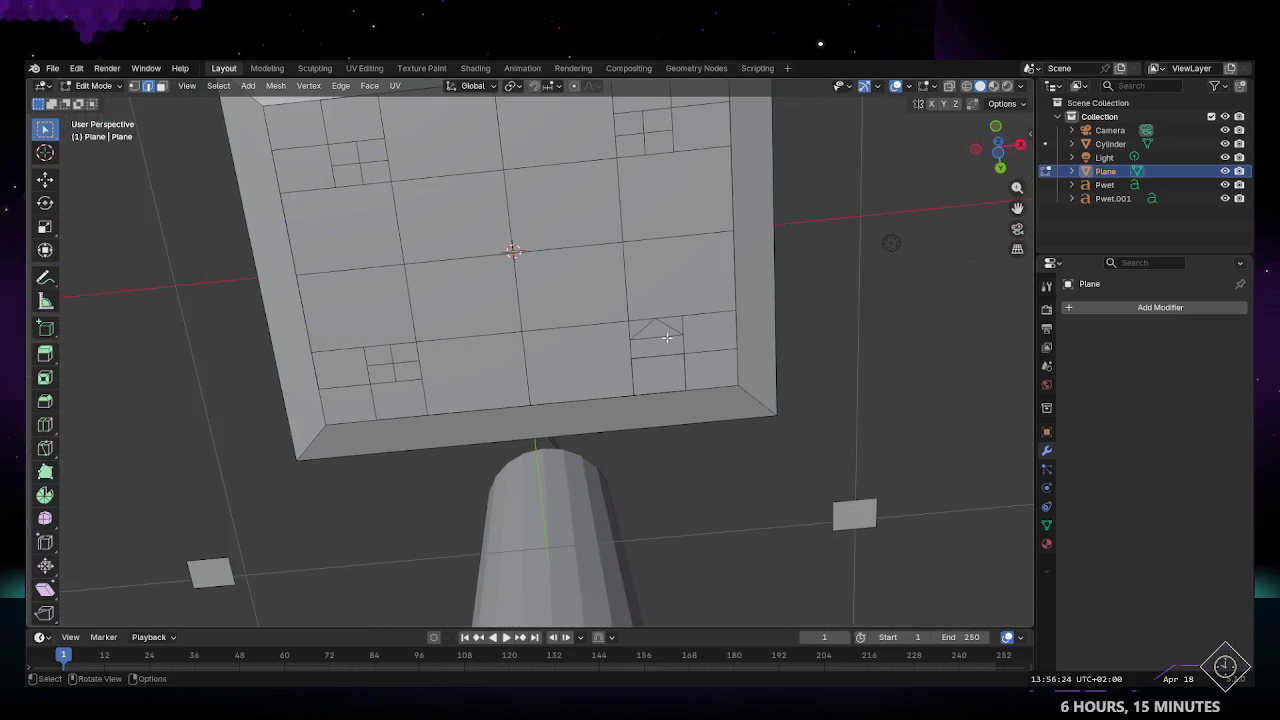
middle_drag(636, 320, 648, 352)
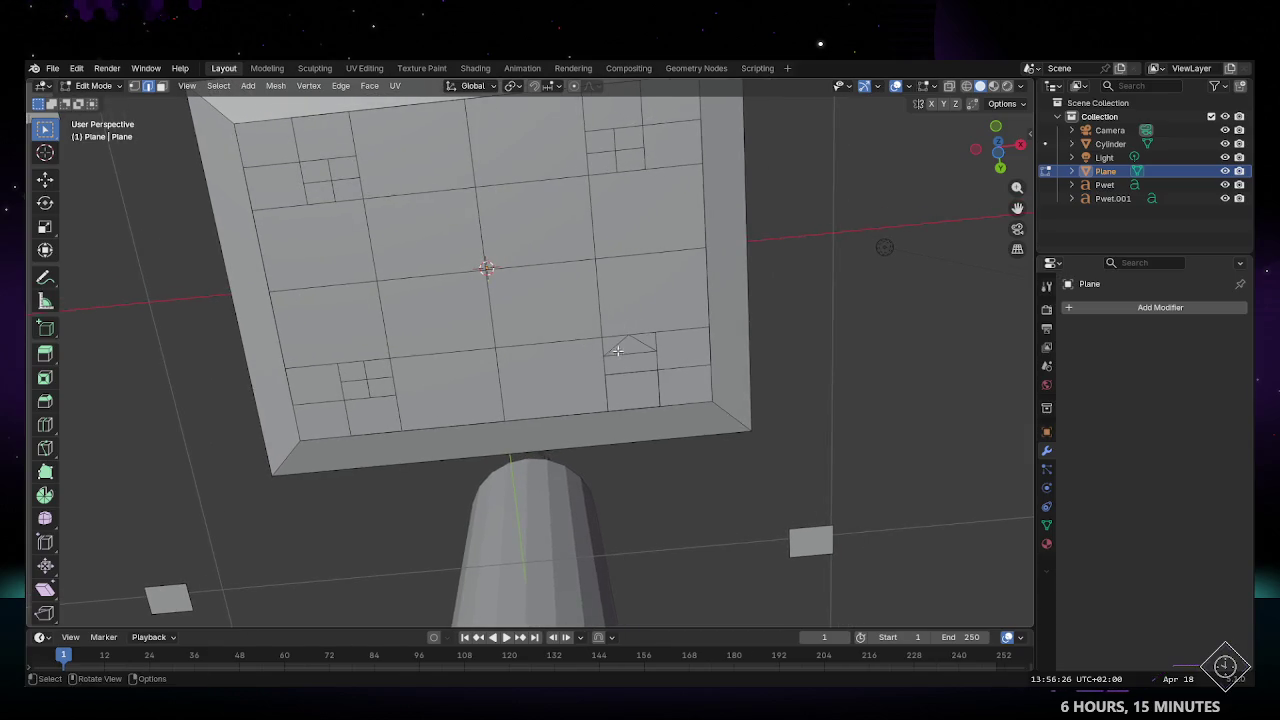
click(650, 359)
alt+click(641, 346)
click(633, 352)
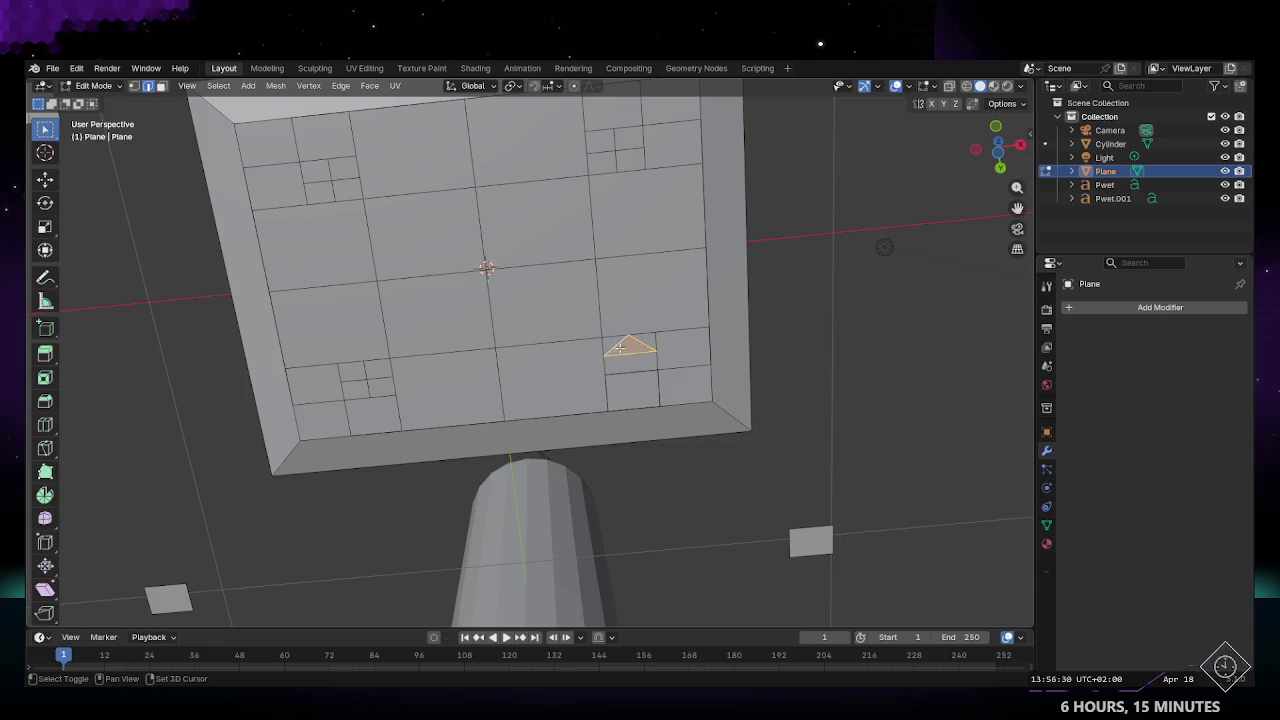
key(x)
click(618, 376)
Step: Subdivide a face on the tabletop grid
mouse_move(640, 372)
middle_down()
mouse_move(664, 395)
mouse_move(610, 262)
mouse_move(491, 348)
mouse_move(480, 331)
mouse_move(712, 399)
middle_up()
click(609, 258)
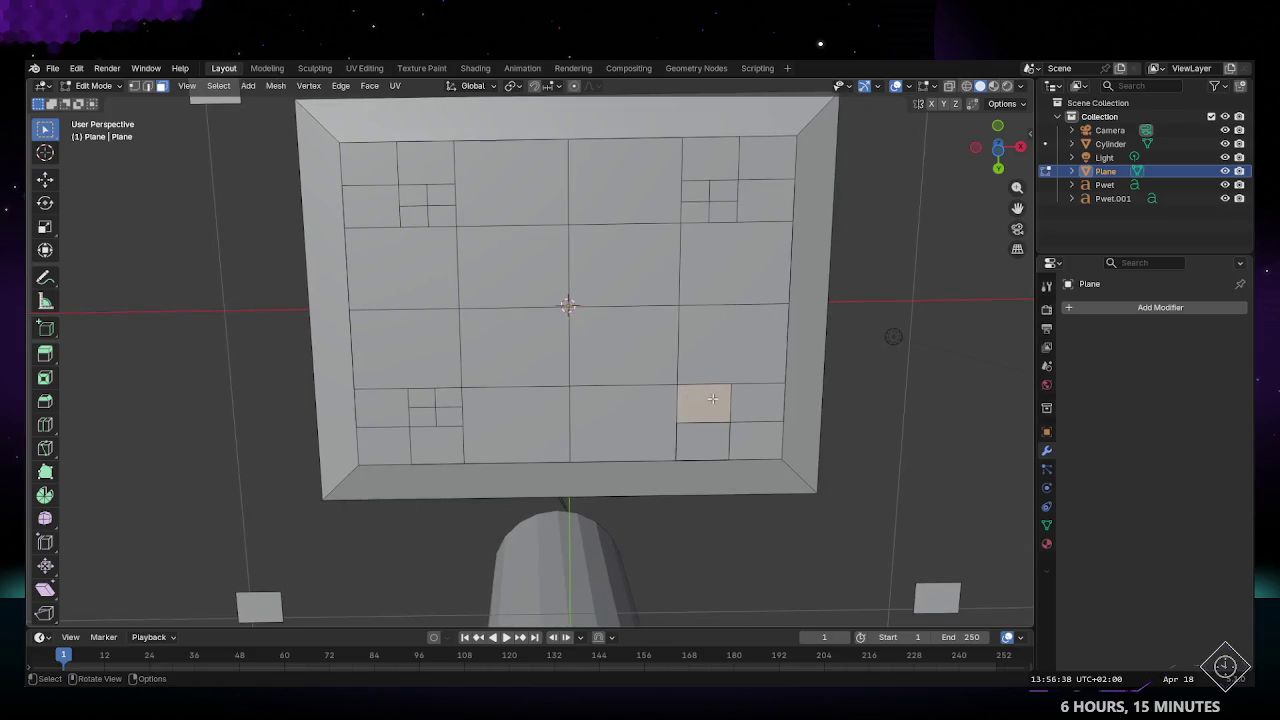
click(344, 90)
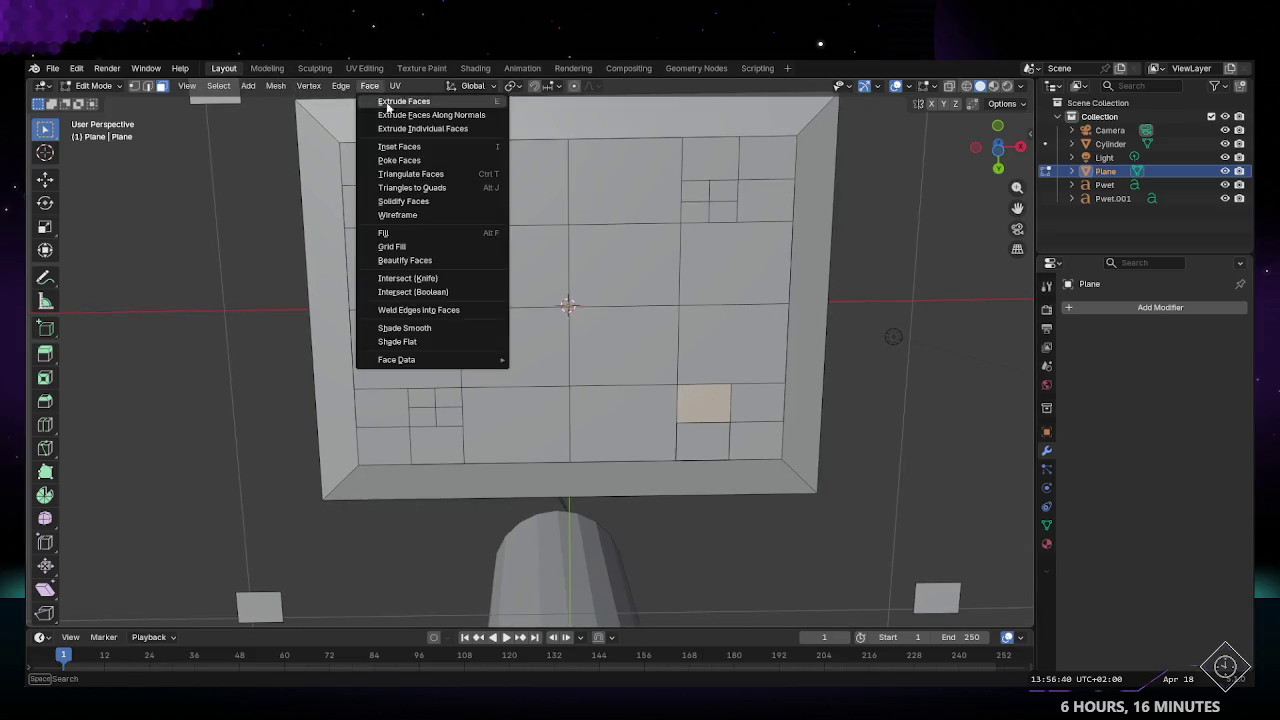
click(345, 91)
click(347, 92)
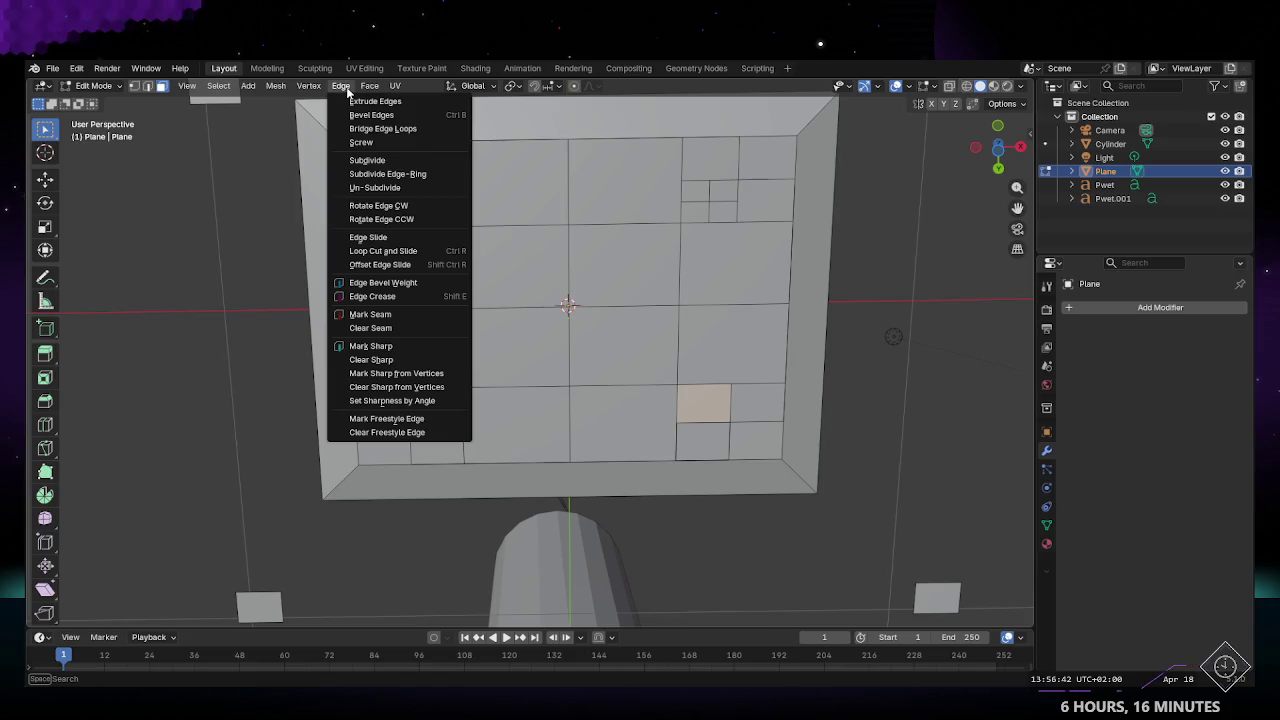
click(367, 160)
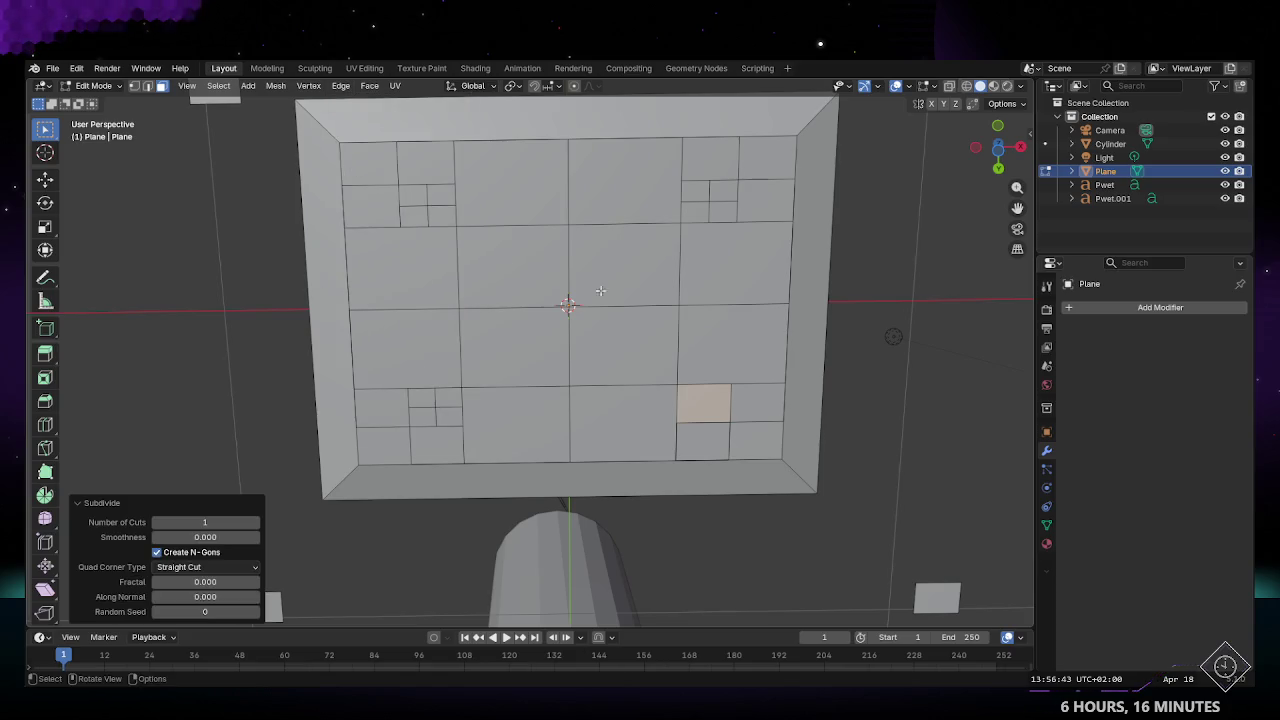
click(734, 423)
Step: Select vertices in the lower-right grid area and connect them with a new cut
key(2)
click(702, 405)
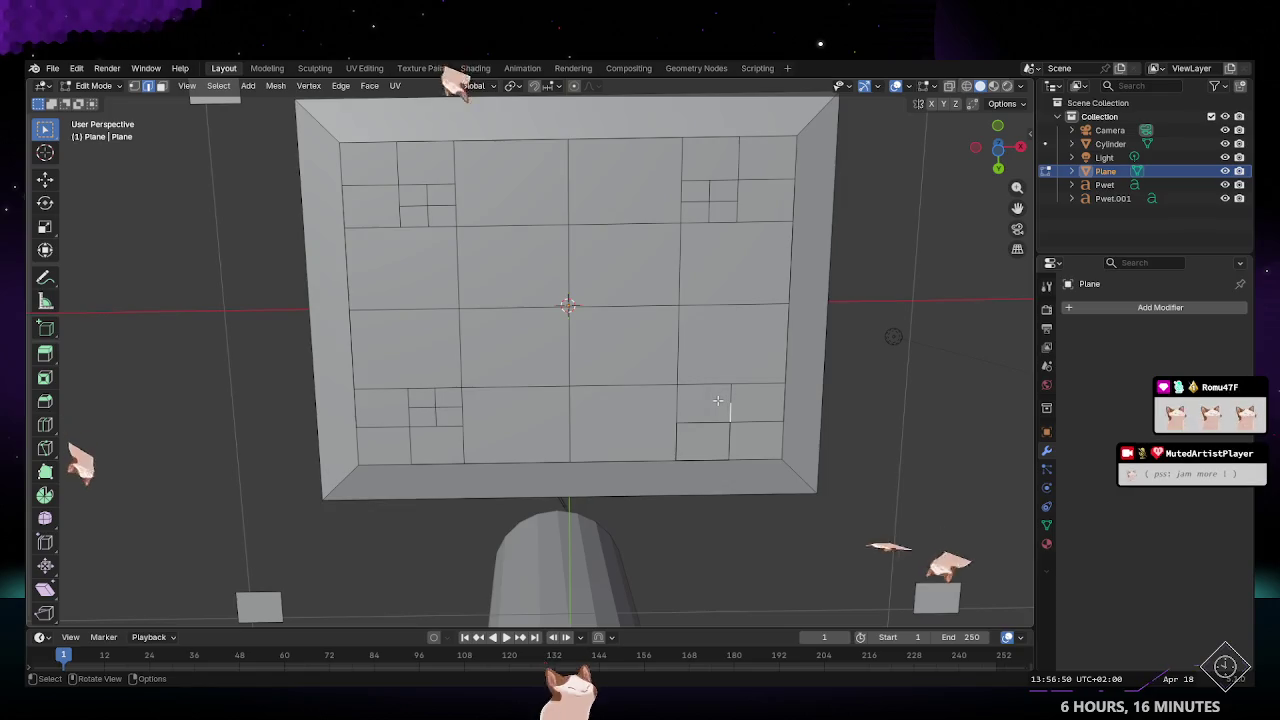
click(711, 401)
click(750, 203)
click(678, 393)
key(2)
click(678, 393)
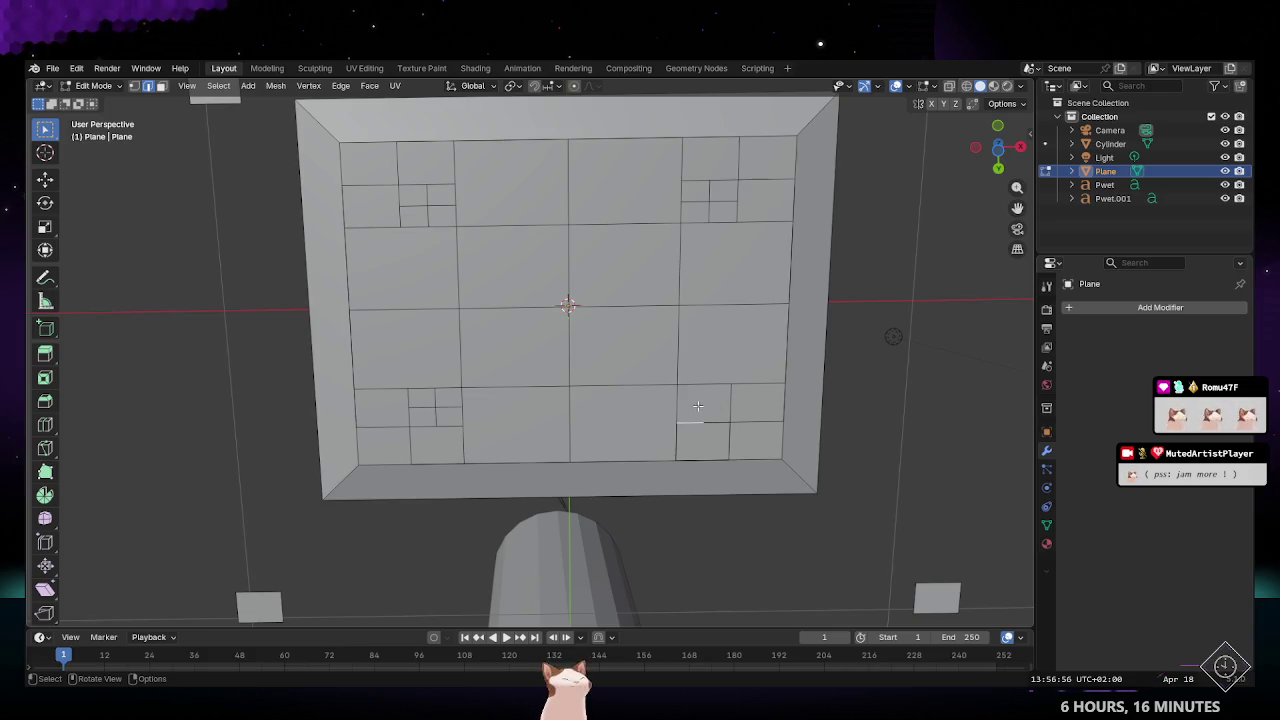
drag(665, 392, 733, 409)
key(shift)
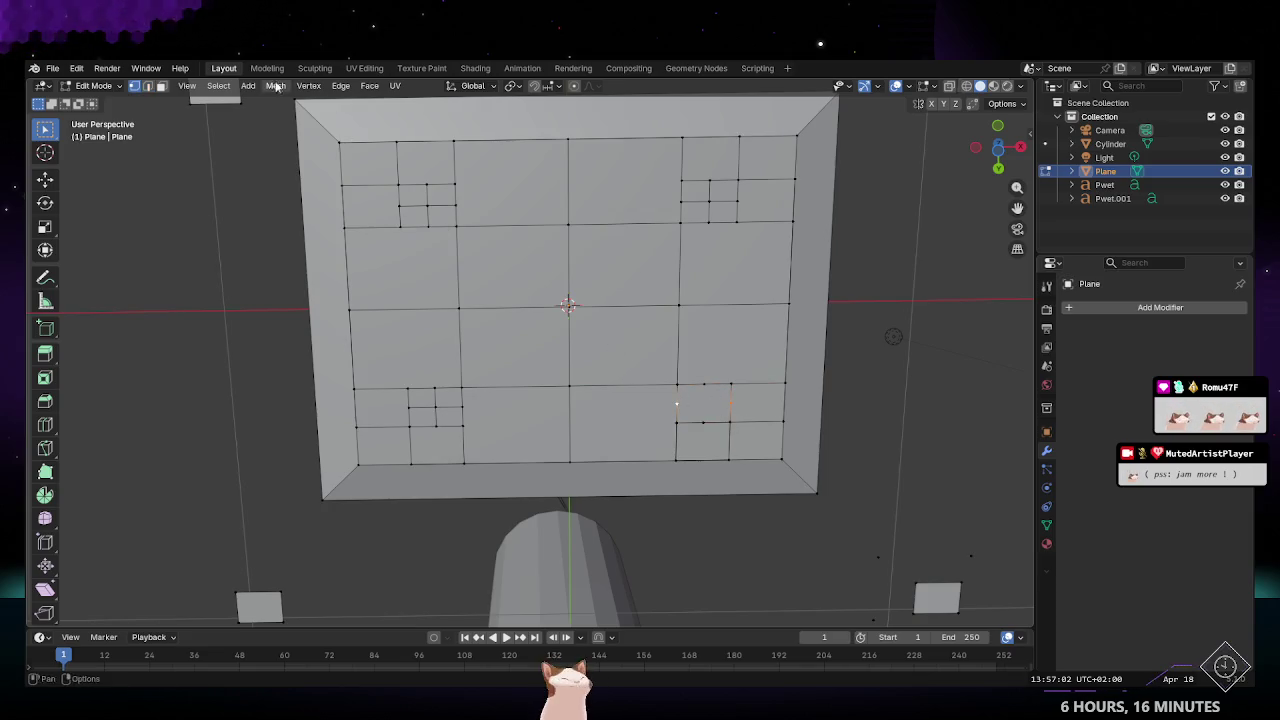
click(308, 86)
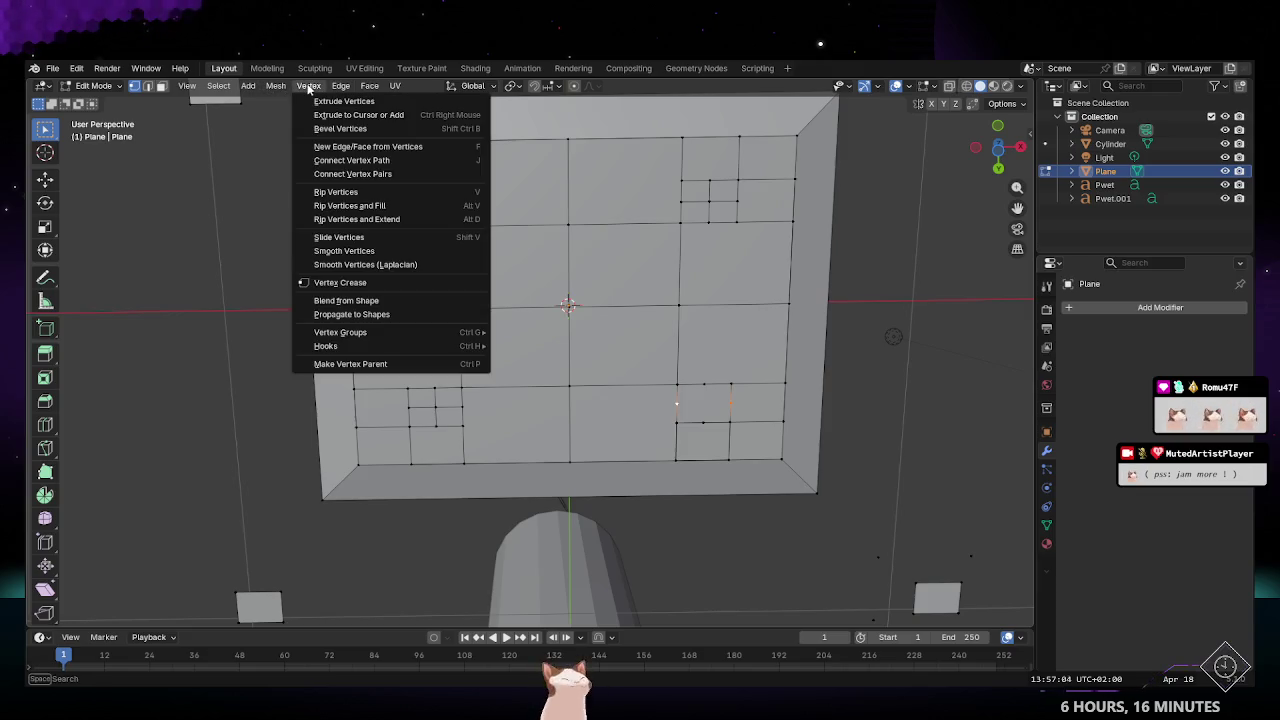
click(378, 172)
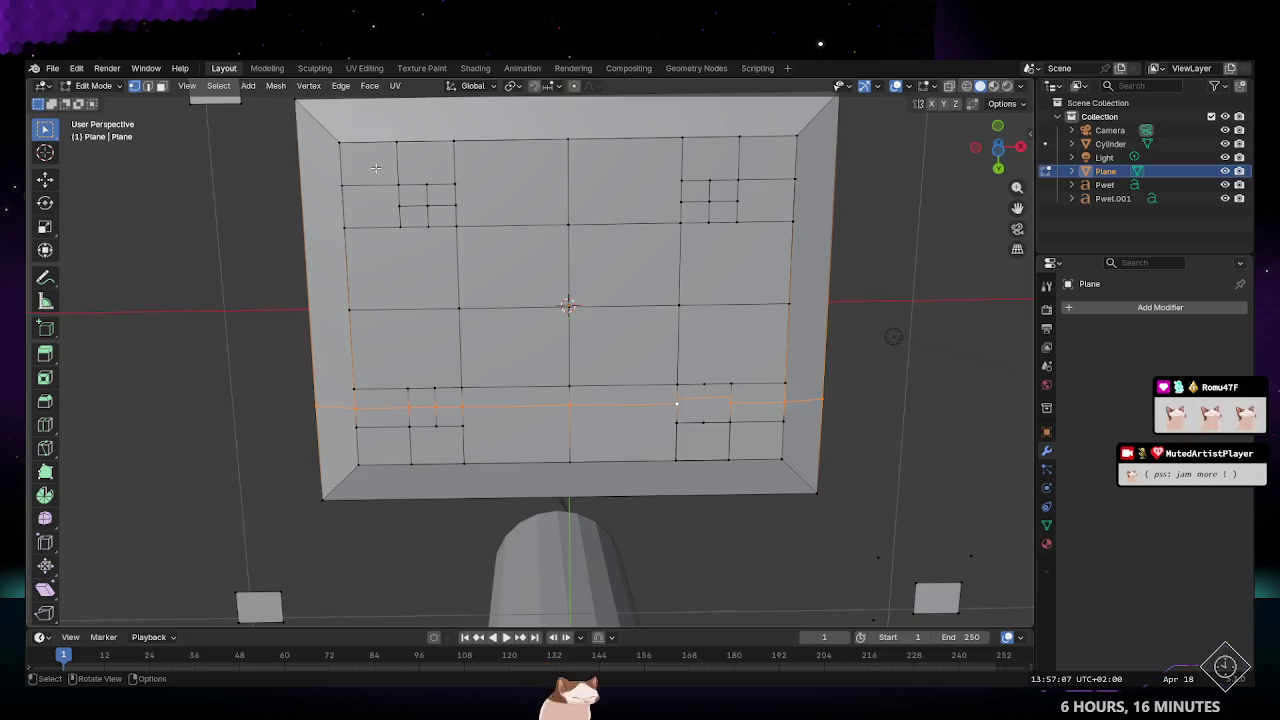
Step: Attempt to rip the vertices beside the new cut; the rip fails with an error
click(730, 398)
click(308, 86)
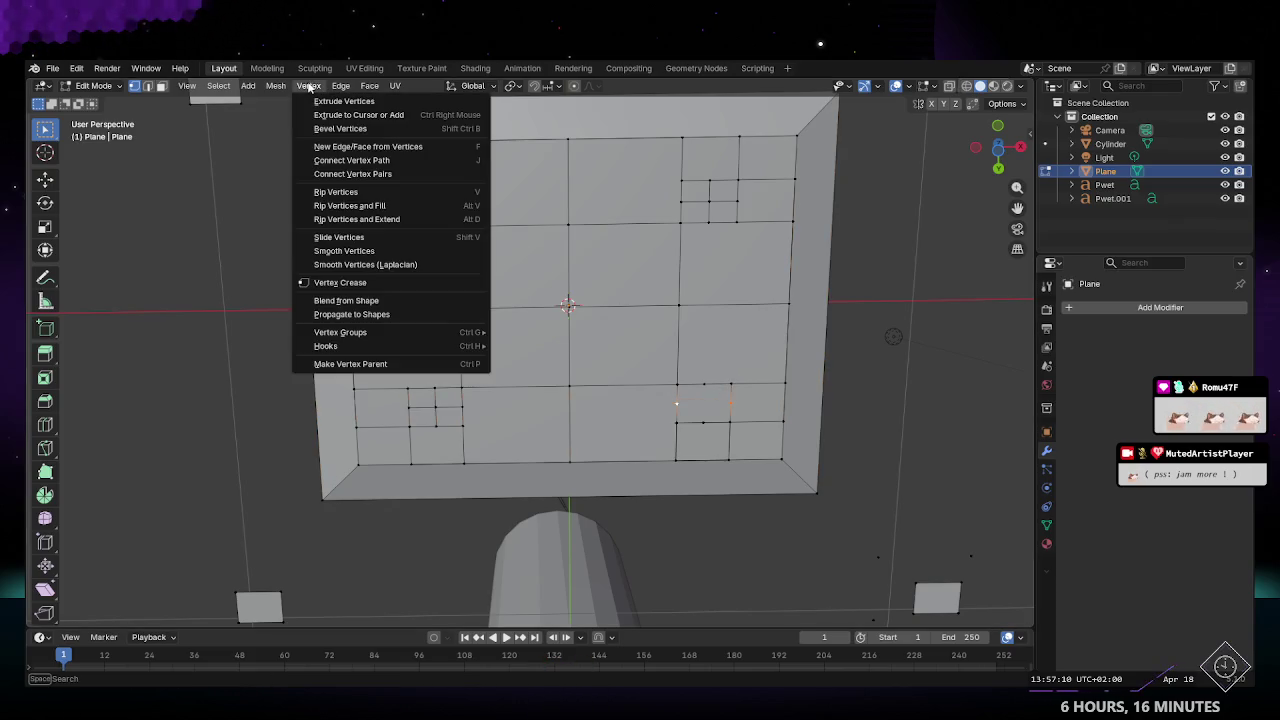
click(375, 160)
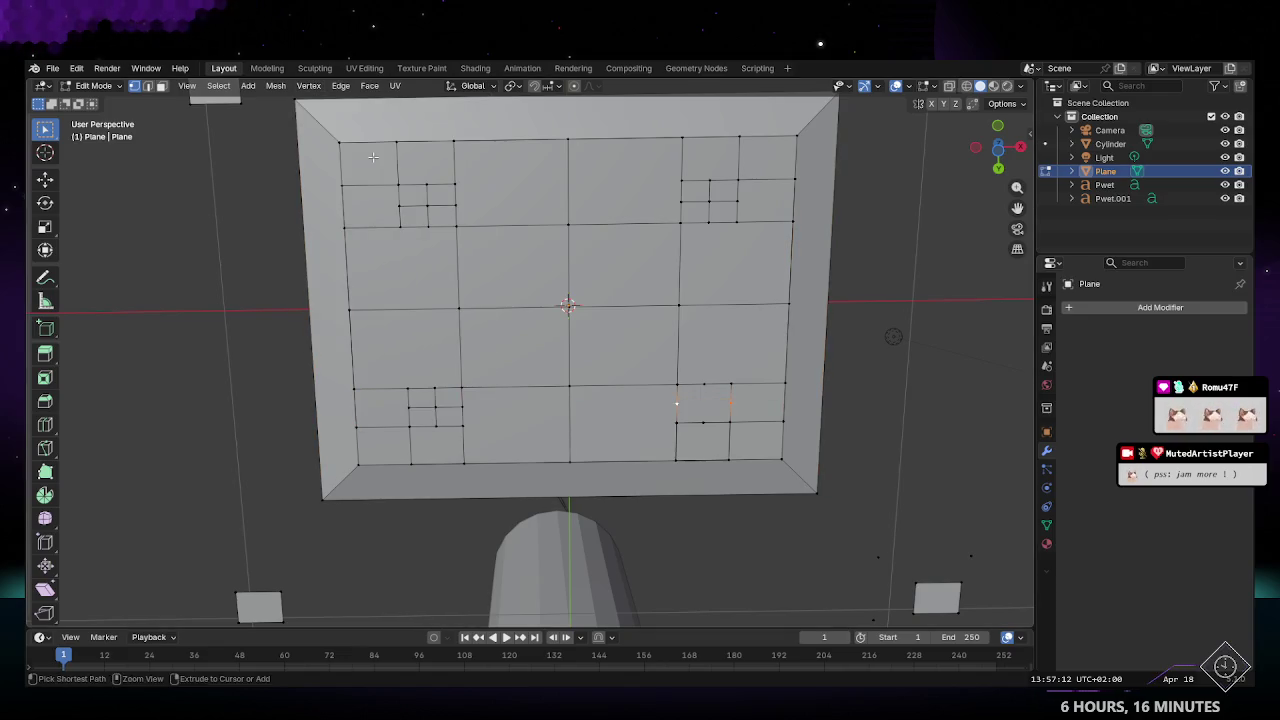
click(338, 88)
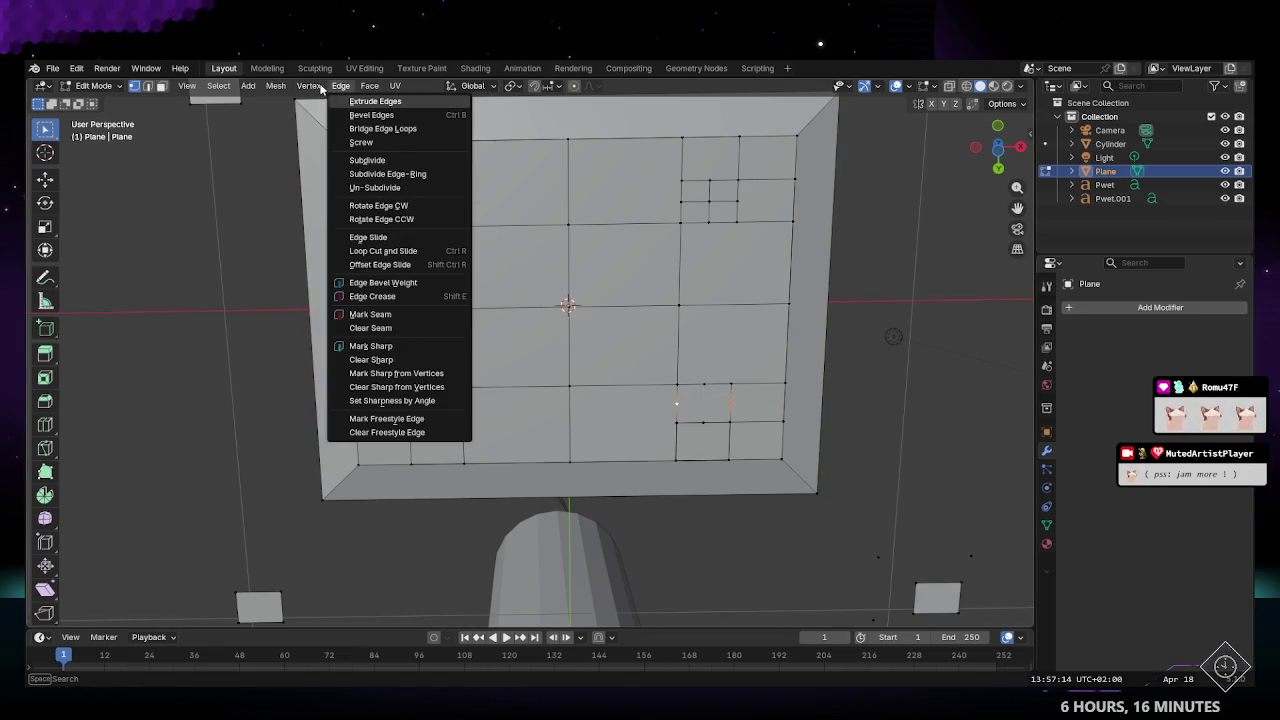
click(308, 86)
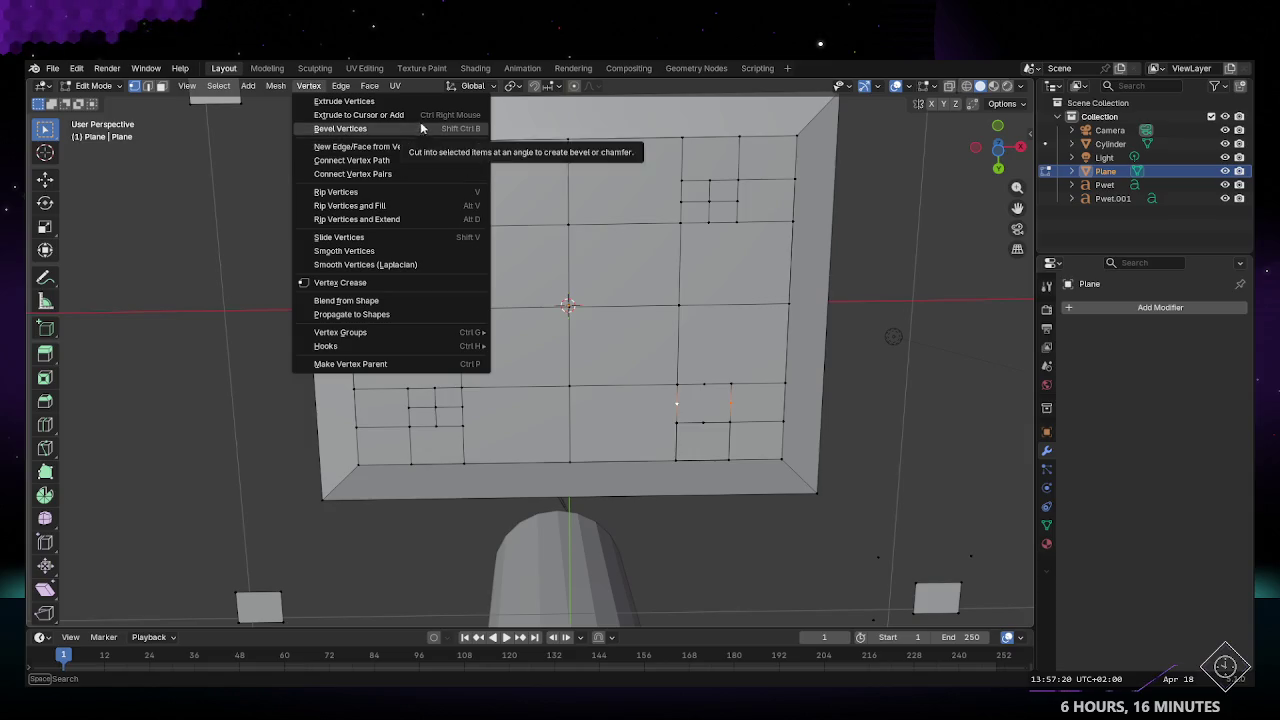
click(405, 191)
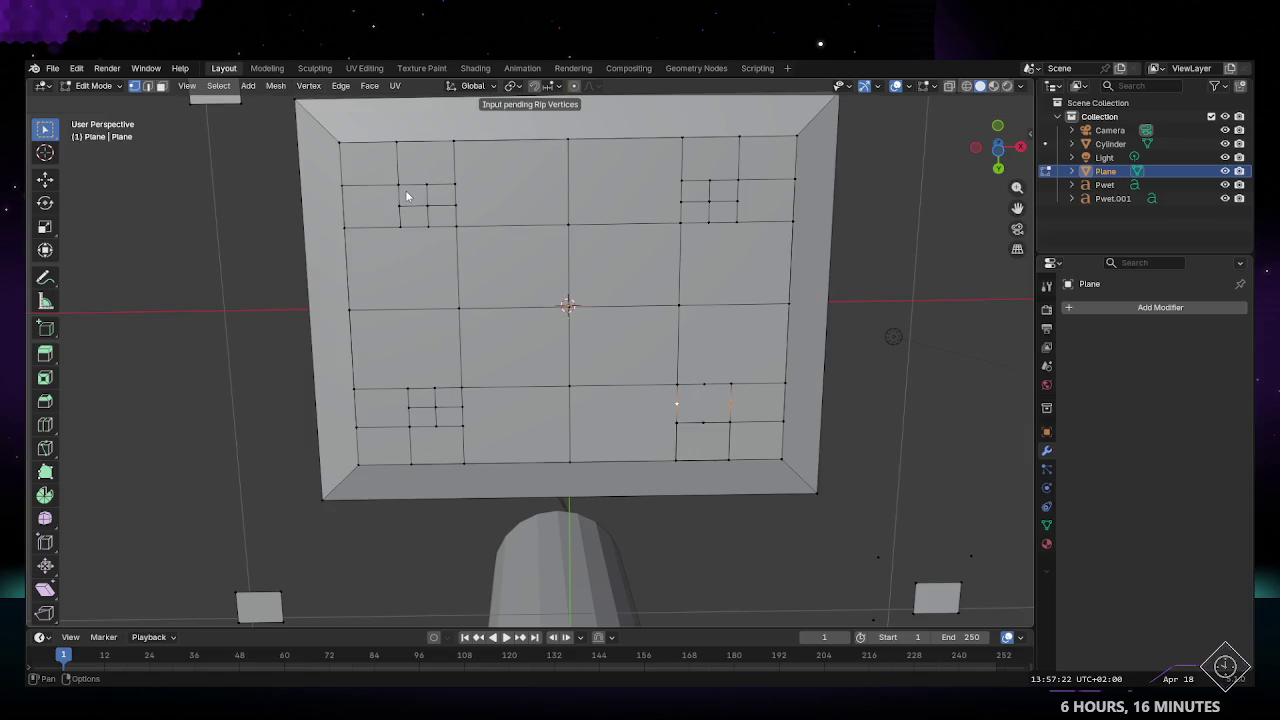
click(711, 406)
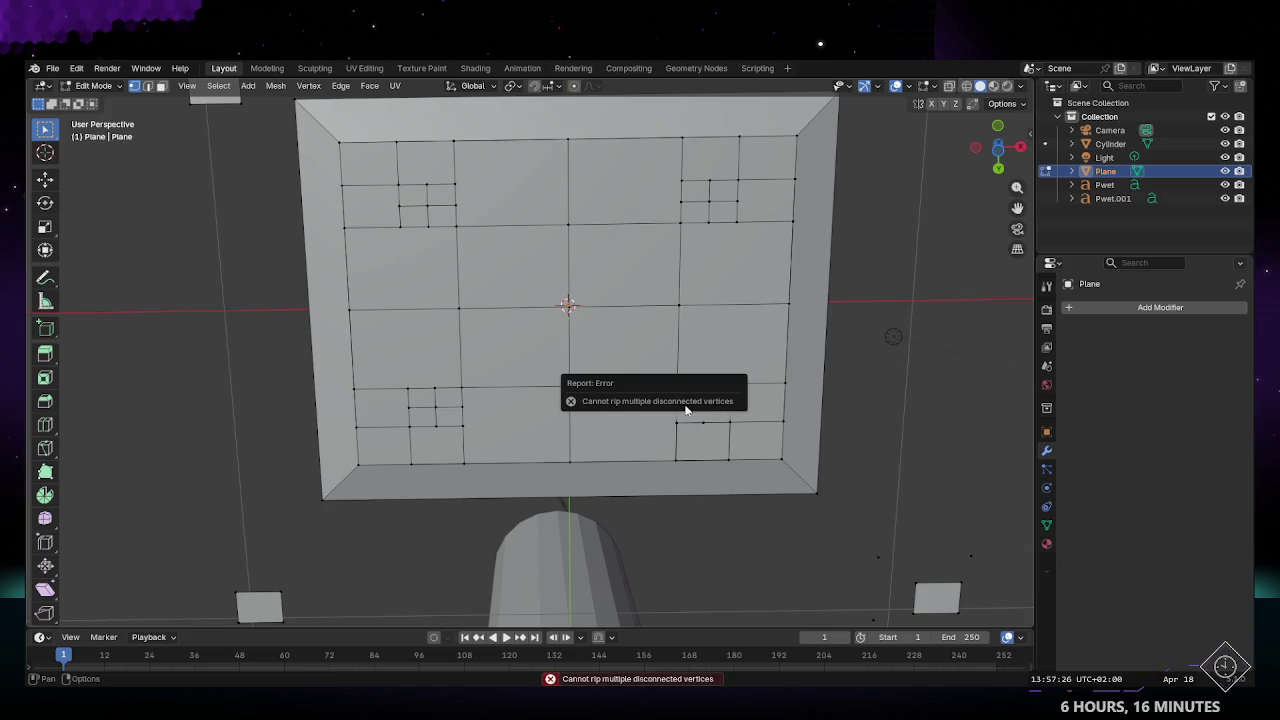
middle_drag(686, 409, 652, 274)
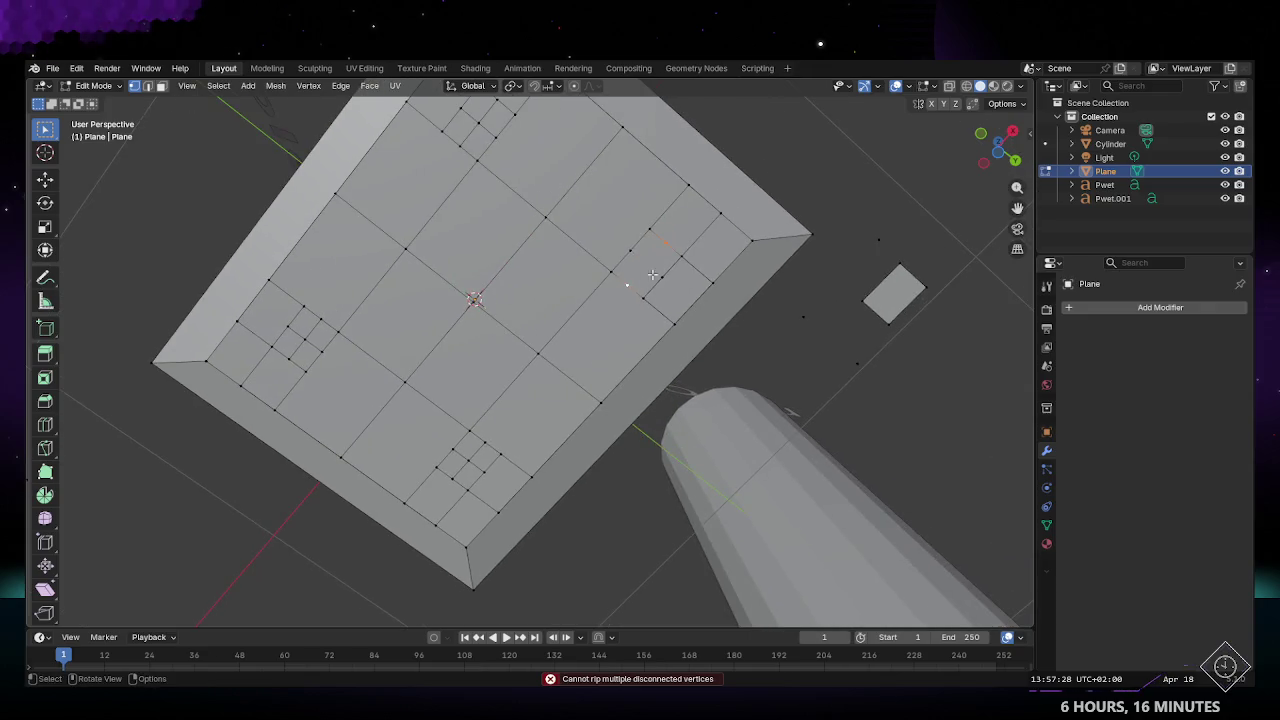
click(341, 86)
mouse_move(308, 86)
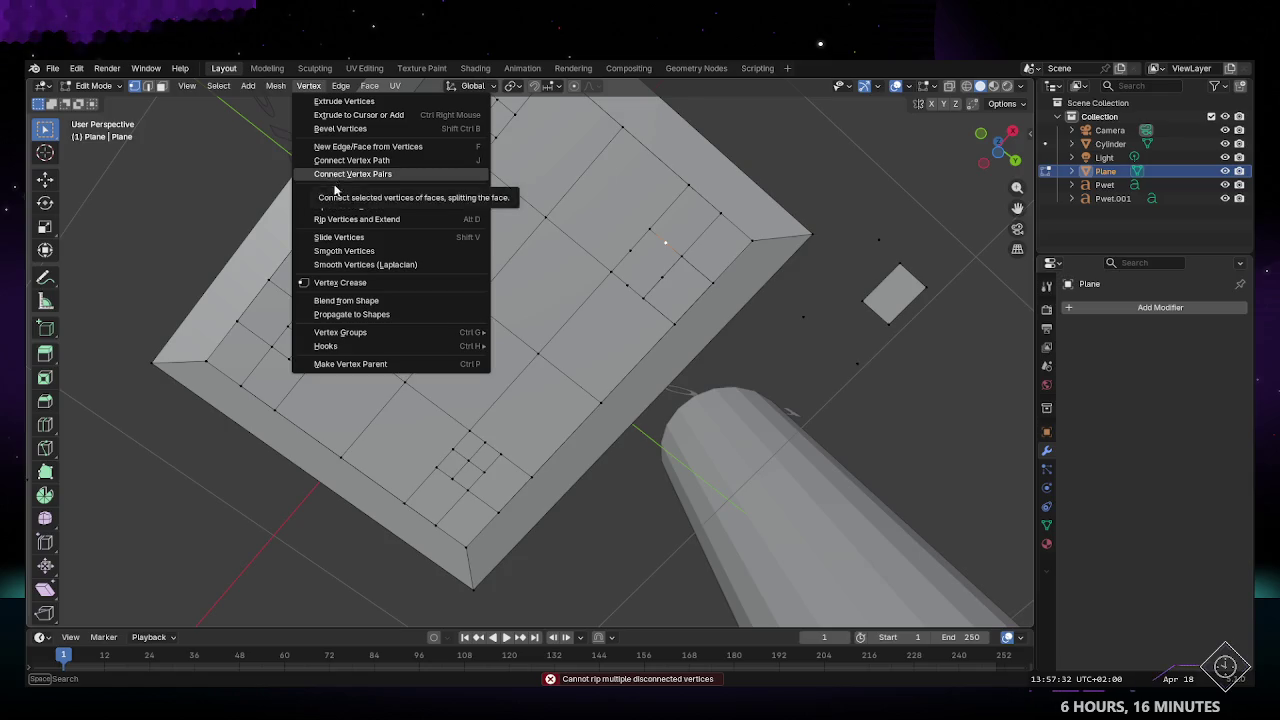
click(335, 192)
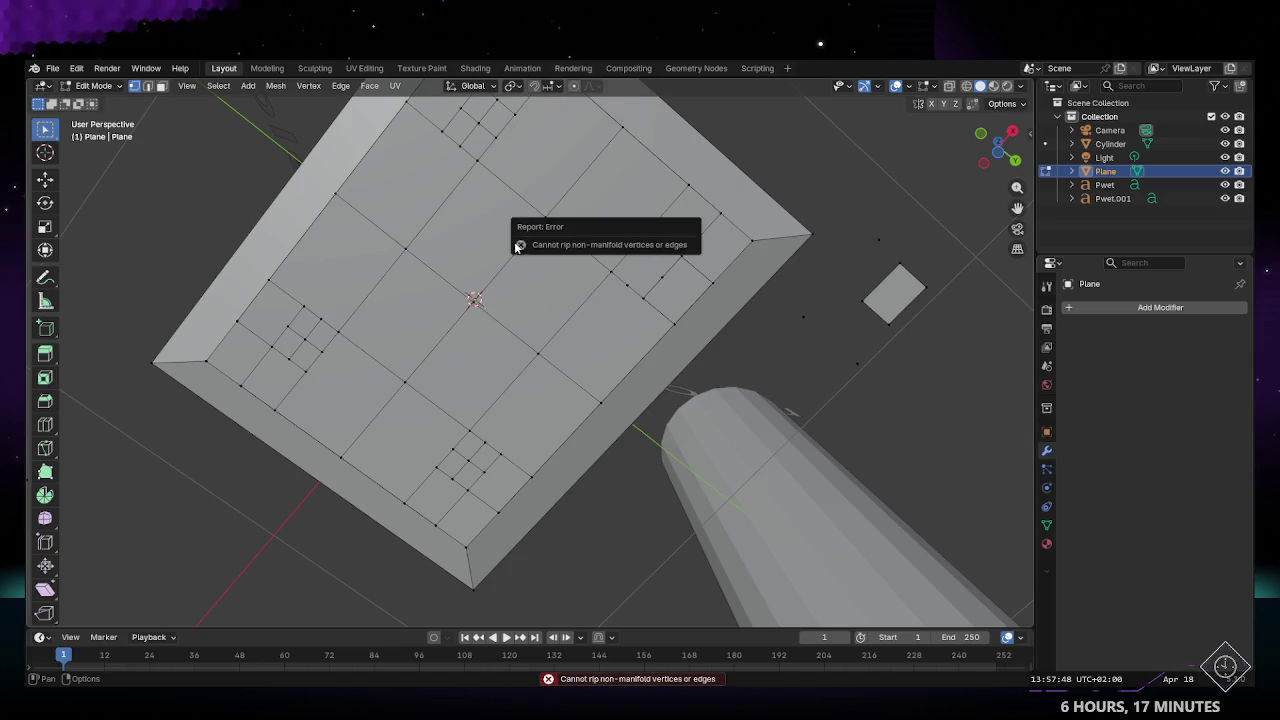
Step: Delete the stray edges near the lower-right cut
middle_drag(633, 308, 582, 344)
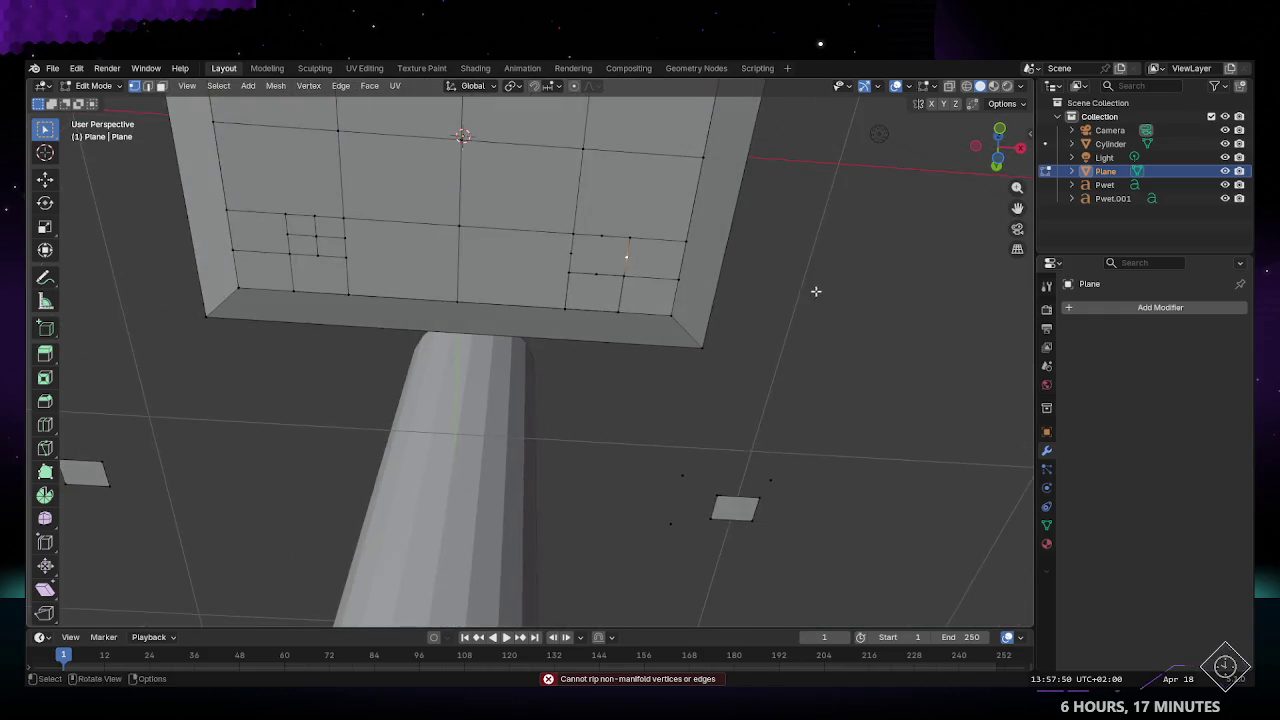
click(574, 289)
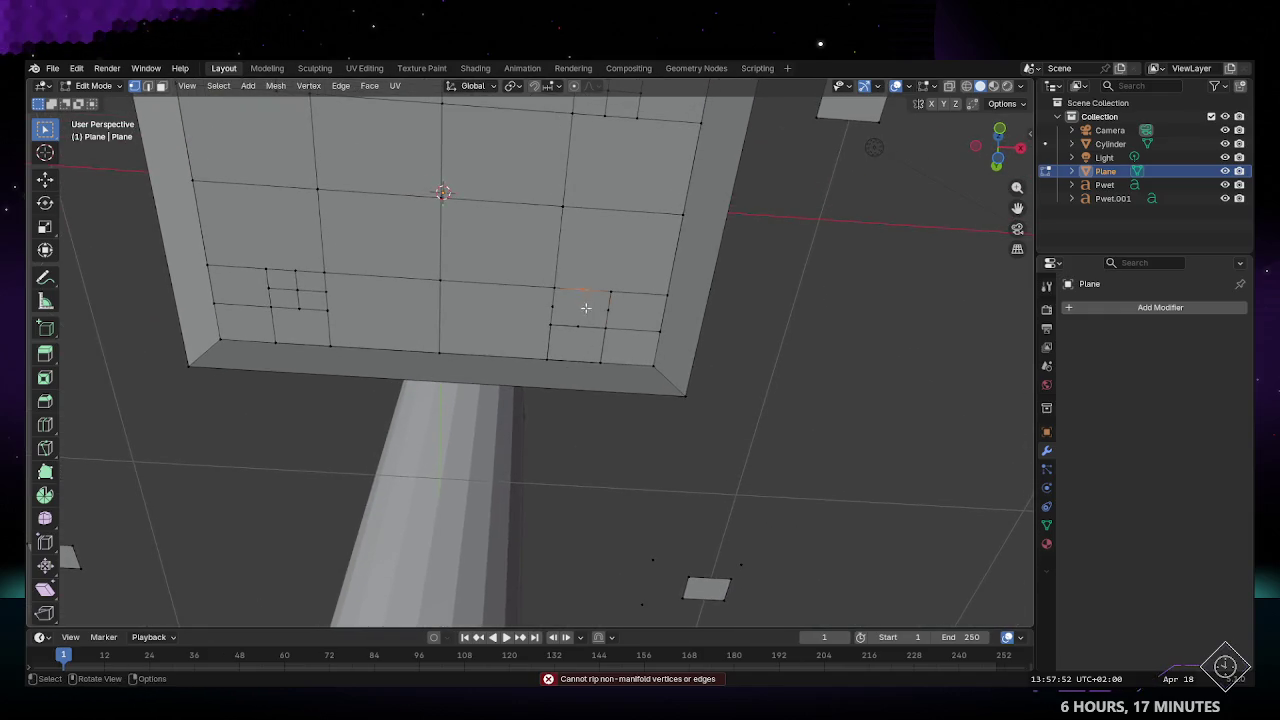
key(b)
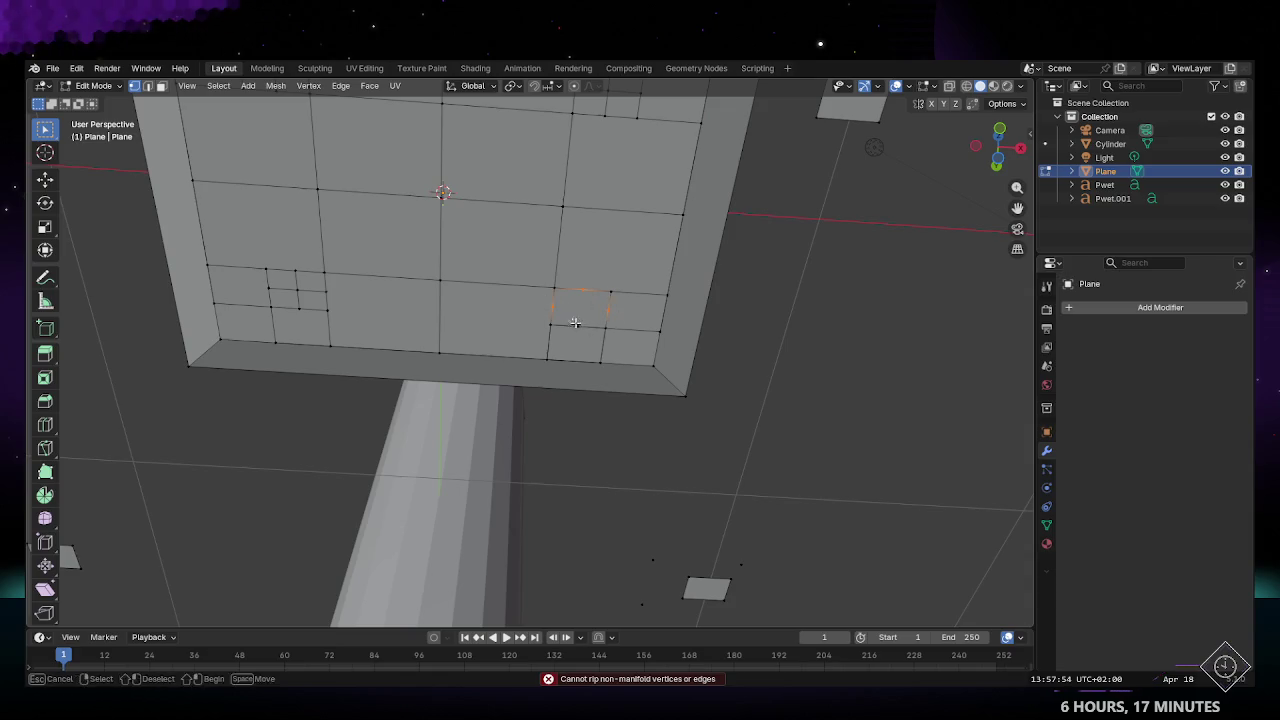
key(Escape)
key(x)
click(550, 357)
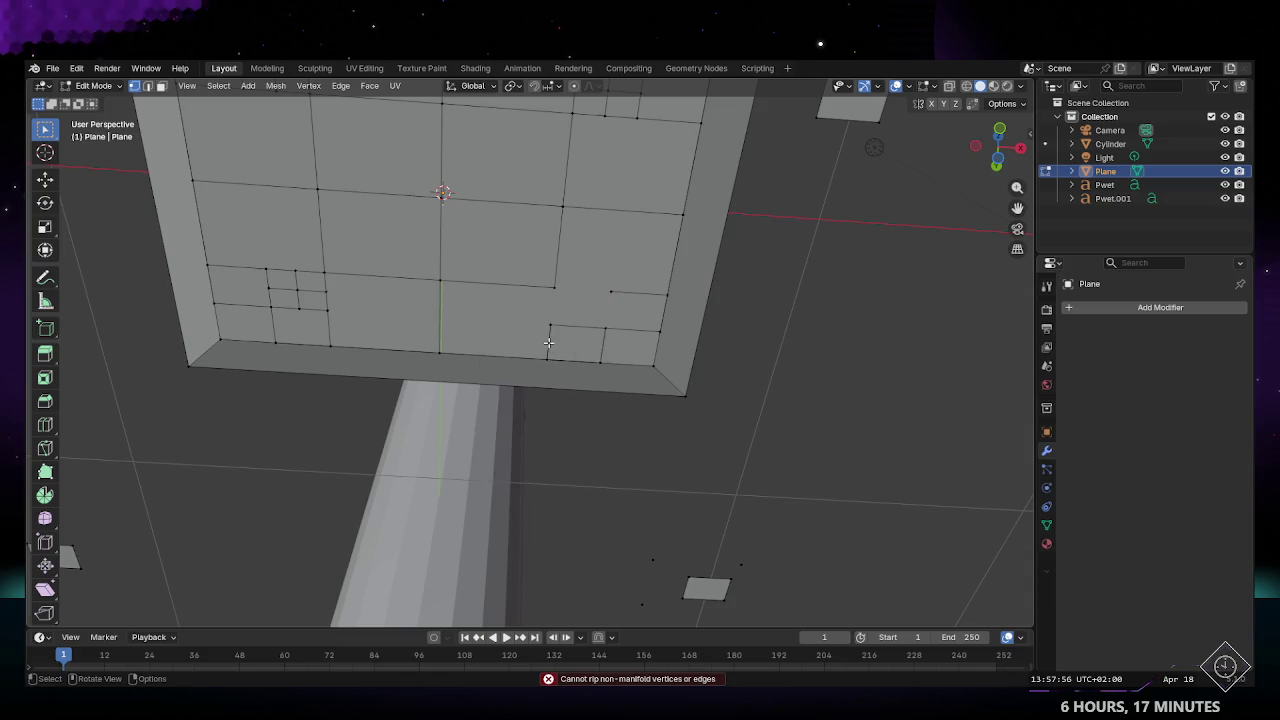
mouse_move(573, 337)
middle_down()
mouse_move(627, 294)
mouse_move(494, 248)
mouse_move(555, 255)
mouse_move(566, 325)
mouse_move(537, 479)
mouse_move(563, 434)
mouse_move(577, 457)
mouse_move(458, 459)
middle_up()
key(Tab)
key(Tab)
key(Tab)
key(Tab)
Step: Delete the two stray left vertices and the two stray top vertices
drag(466, 326, 538, 530)
key(x)
click(596, 399)
drag(486, 357, 654, 399)
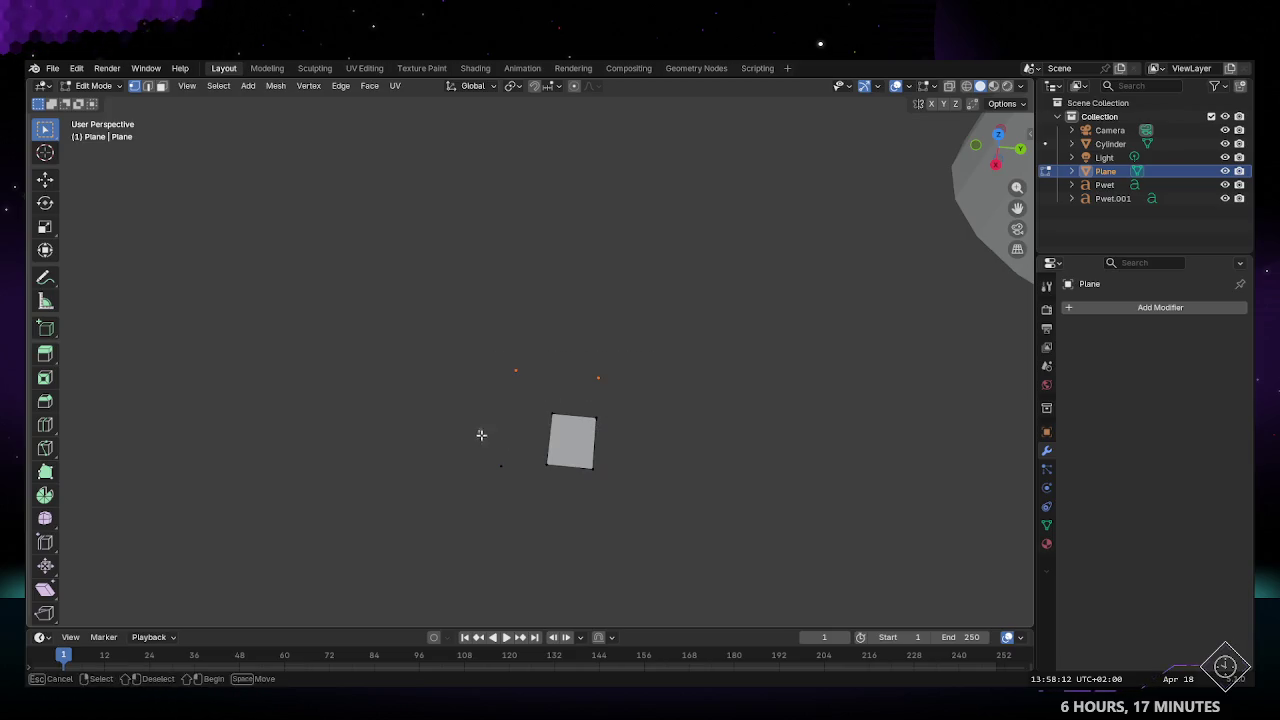
key(x)
click(571, 419)
mouse_move(571, 419)
middle_down()
mouse_move(543, 387)
mouse_move(741, 349)
mouse_move(386, 476)
mouse_move(517, 501)
middle_up()
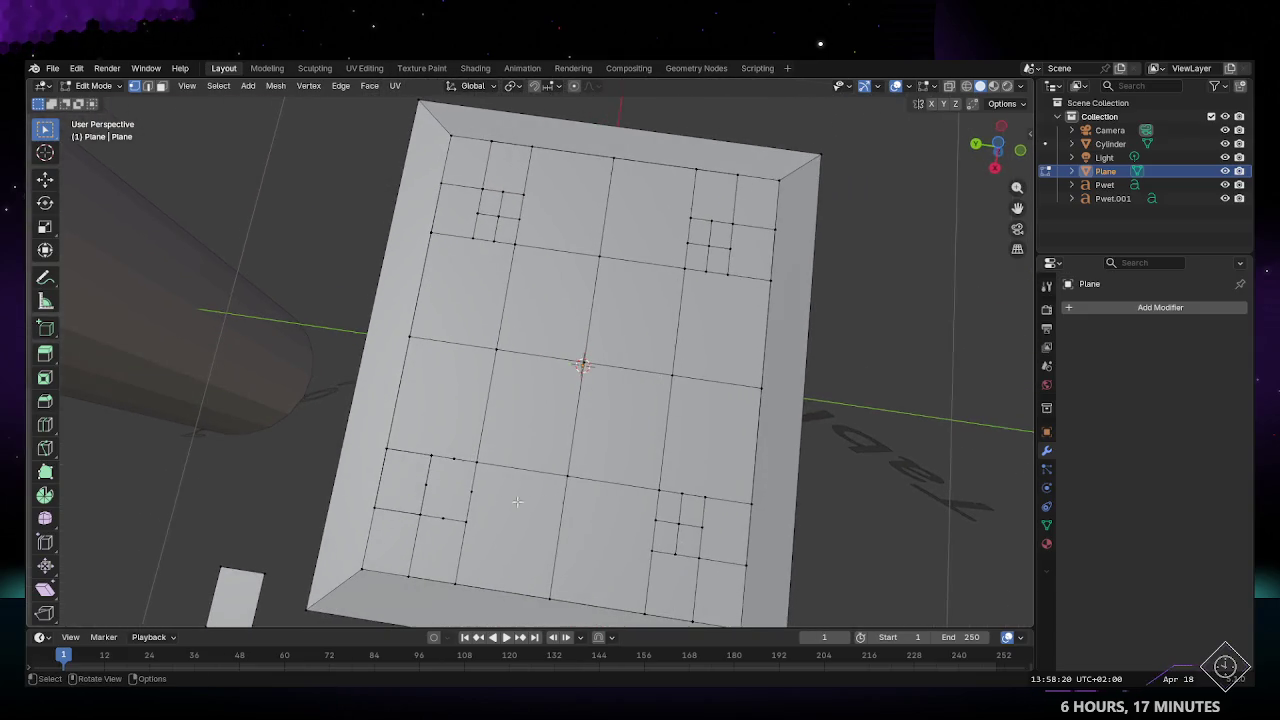
Step: Box-select the small grid squares at all four corners and dissolve their edges
drag(424, 442, 499, 543)
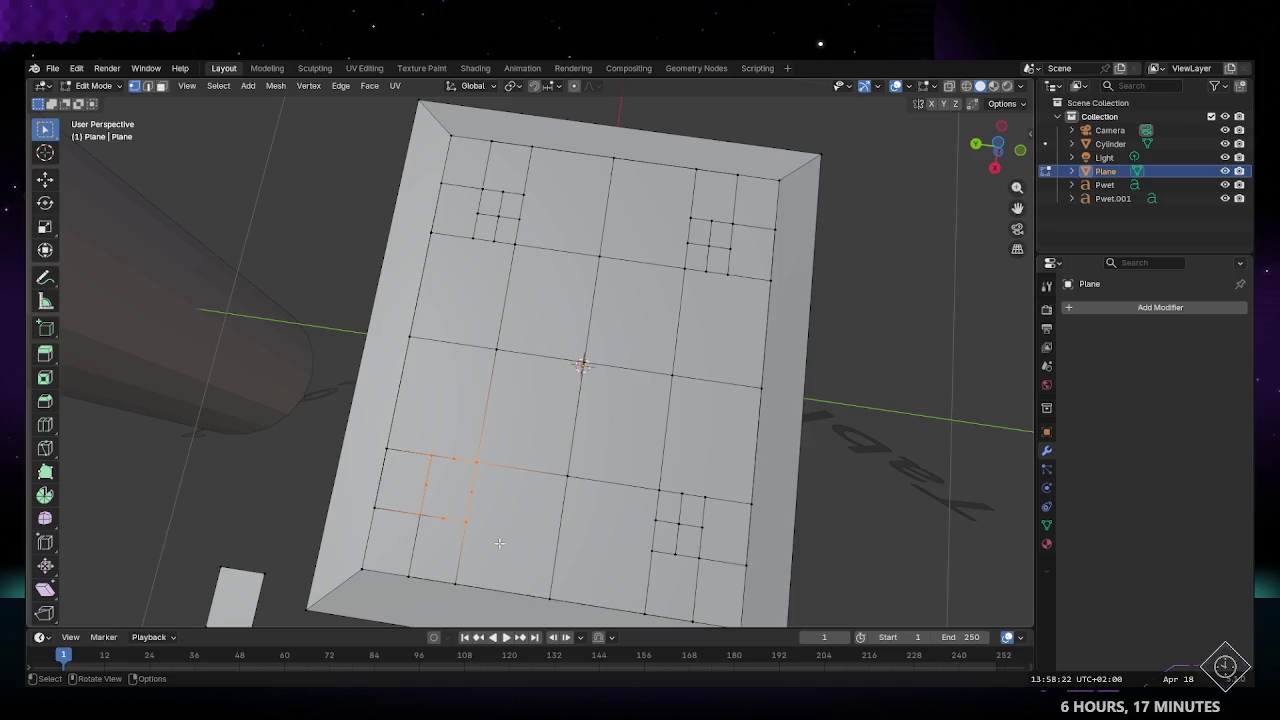
shift+drag(469, 171, 544, 285)
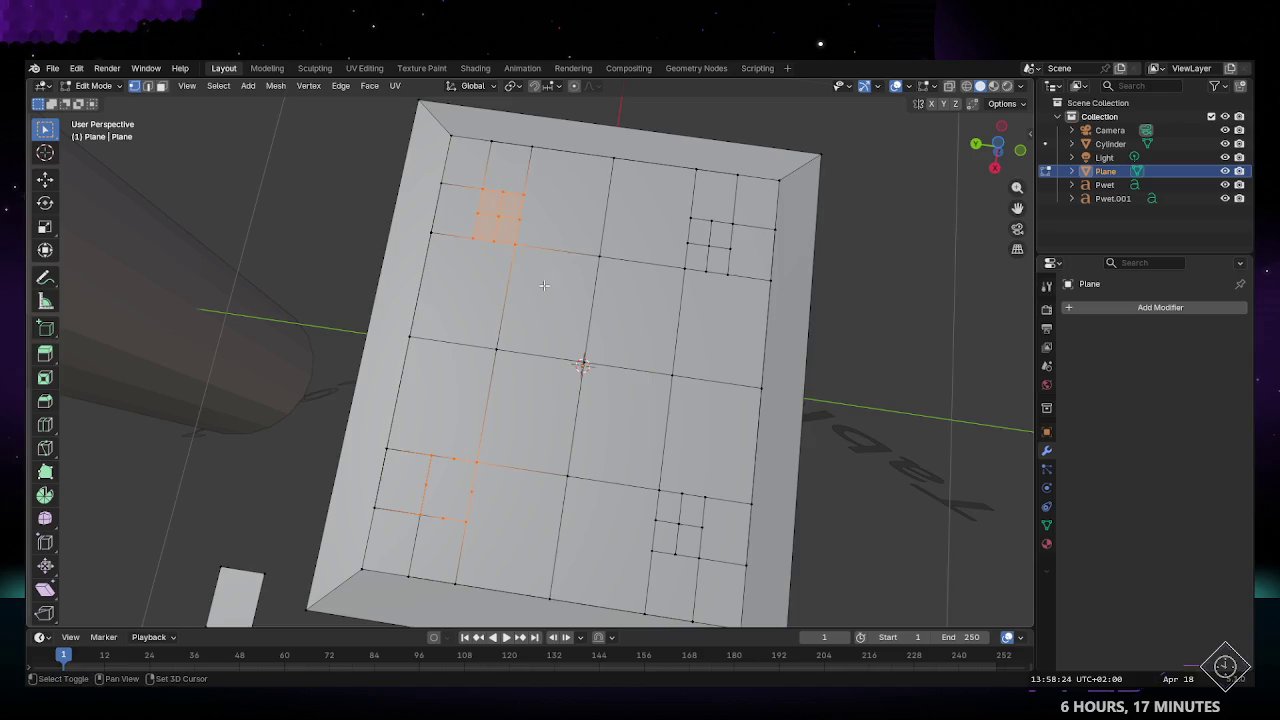
shift+drag(659, 203, 758, 290)
shift+drag(745, 600, 634, 465)
key(x)
click(600, 473)
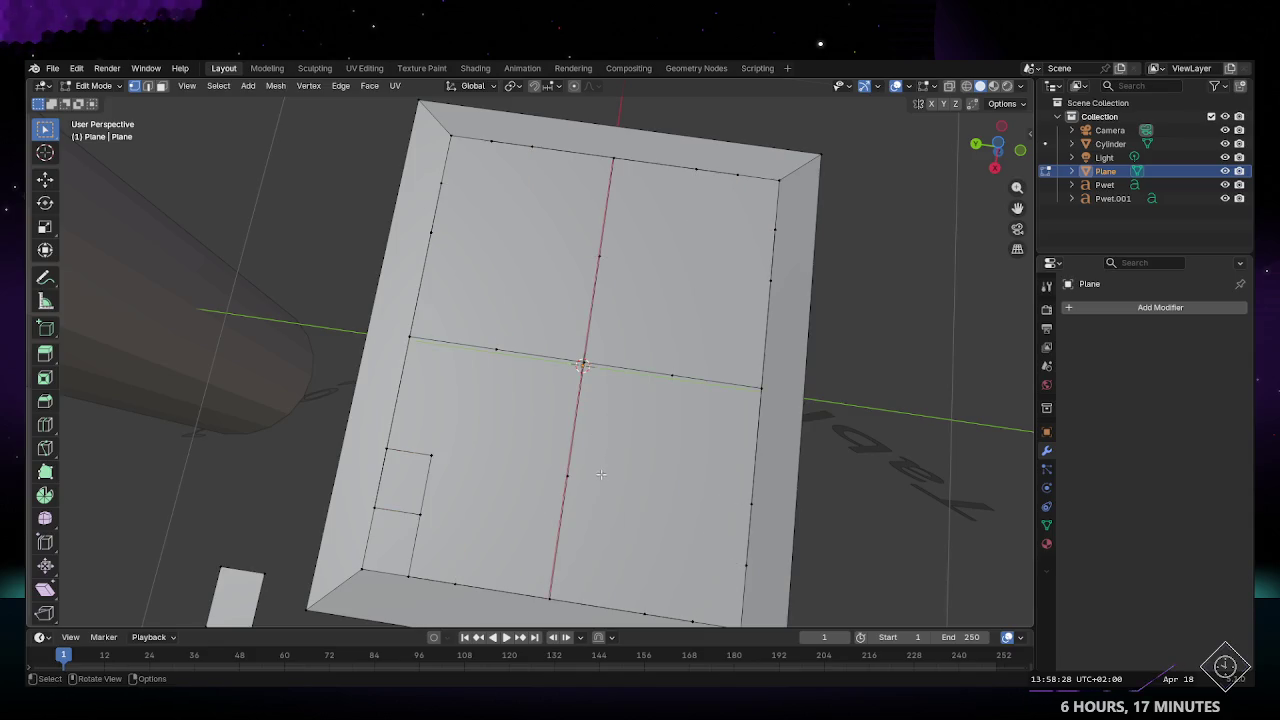
Step: Delete the leftover top edge of one small corner square
click(410, 452)
key(x)
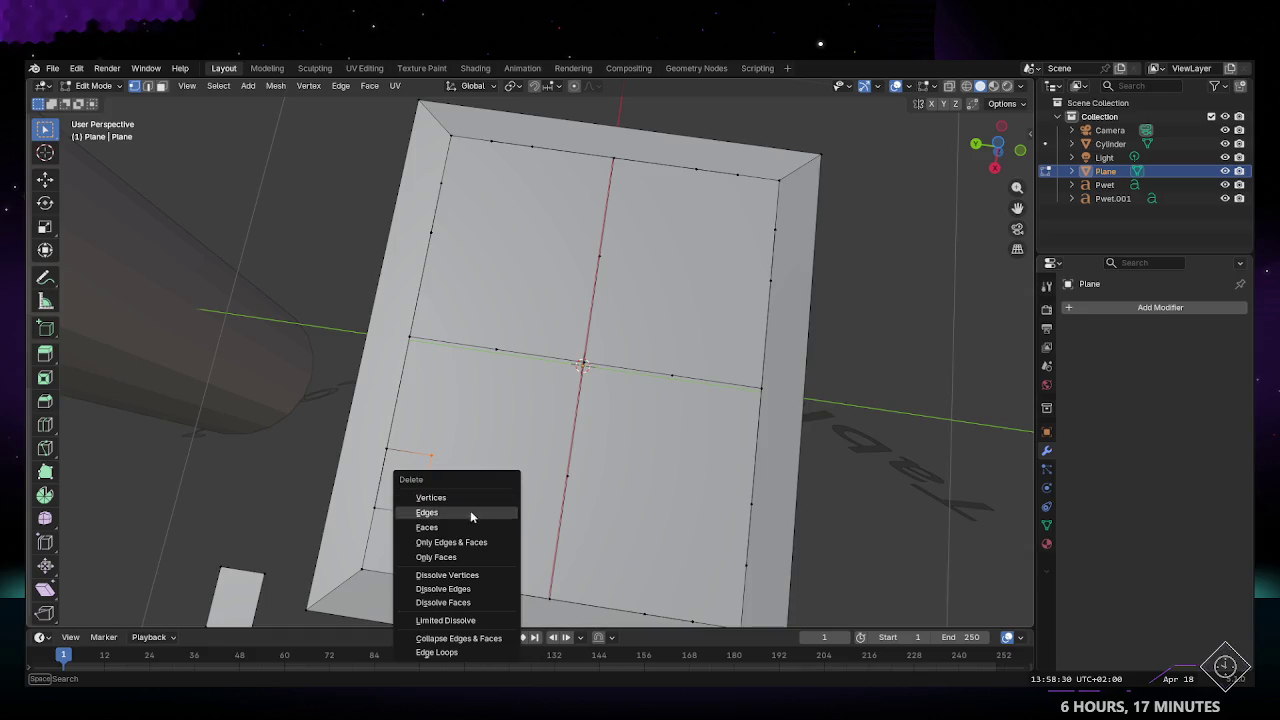
click(449, 514)
middle_drag(445, 425, 616, 436)
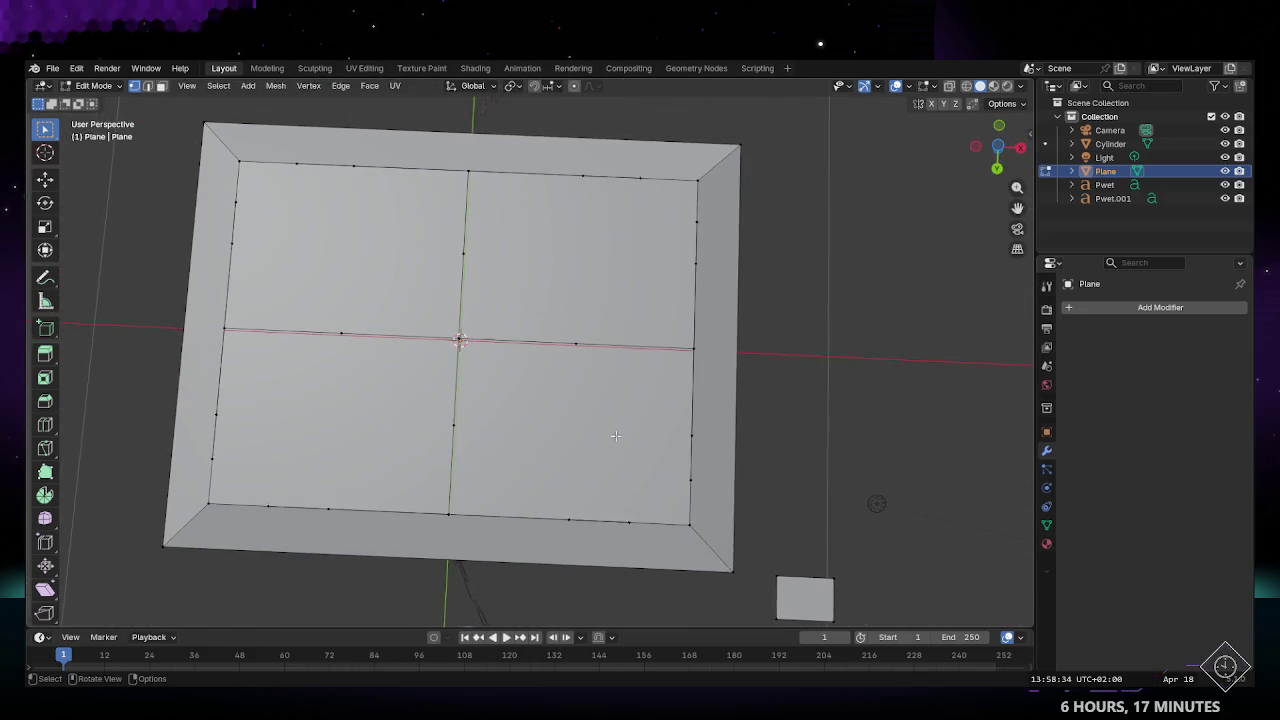
Step: Select the inner edge loop and delete its vertices, including the two middle bottom ones
shift+drag(218, 183, 287, 271)
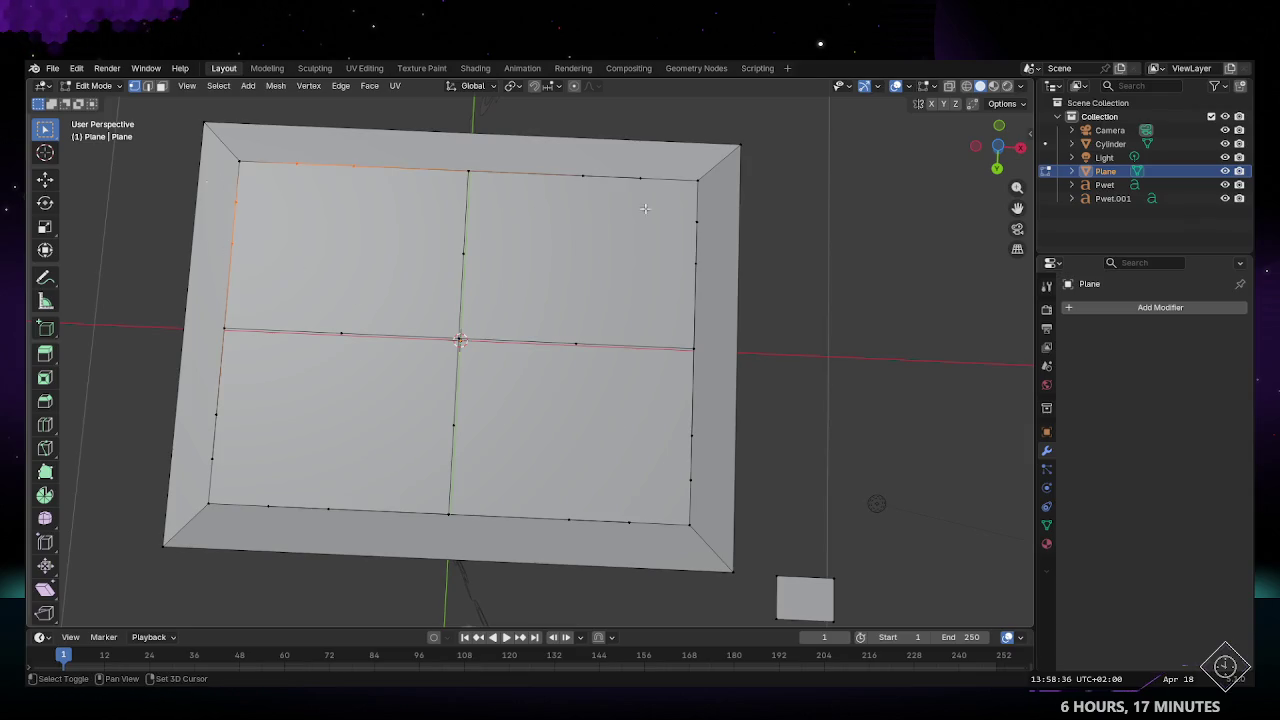
shift+drag(460, 163, 700, 218)
shift+drag(463, 237, 492, 274)
shift+drag(442, 399, 468, 460)
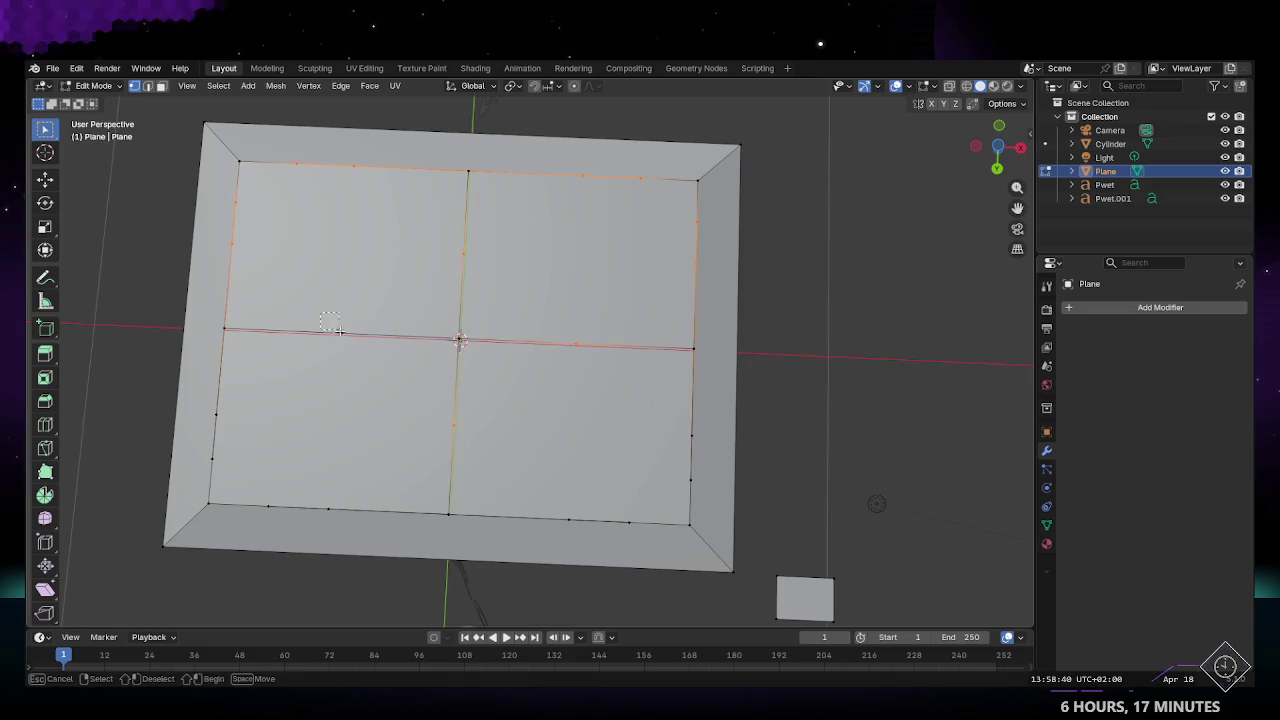
mouse_move(216, 404)
shift+mouse_down()
mouse_move(240, 466)
mouse_move(455, 528)
mouse_move(695, 535)
shift+mouse_up()
shift+drag(685, 440, 706, 484)
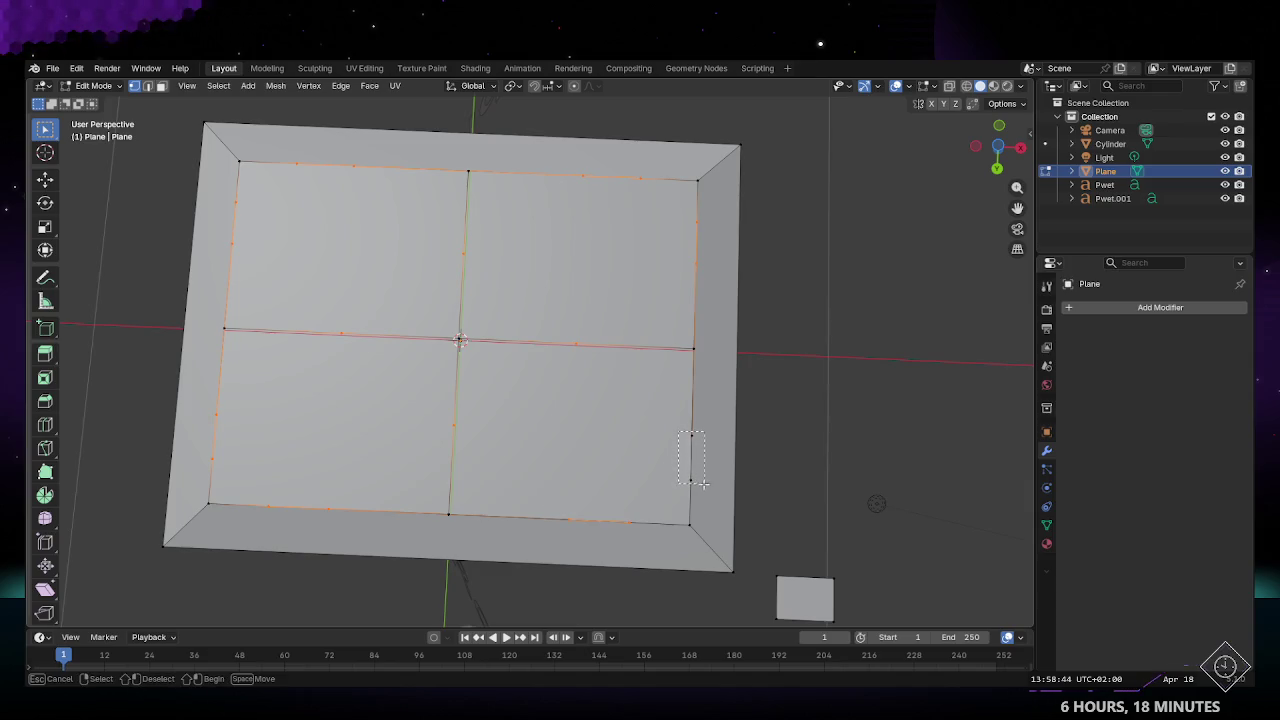
key(x)
click(509, 414)
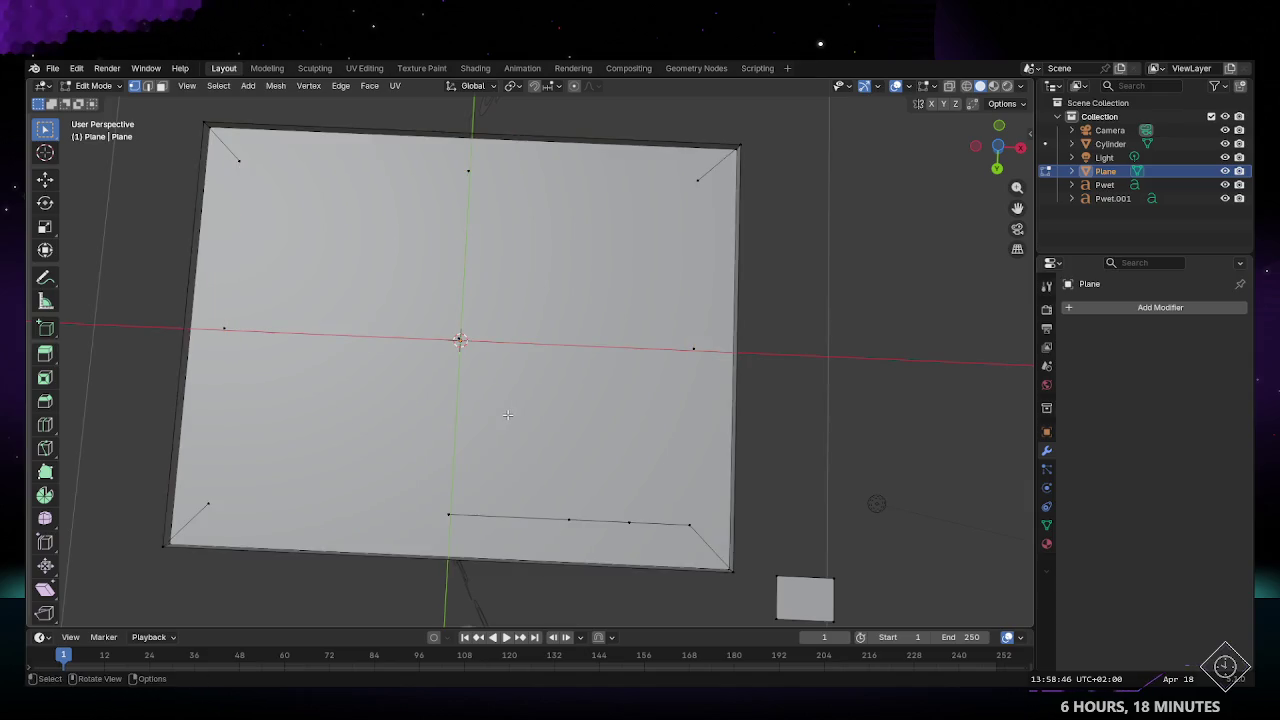
shift+click(565, 518)
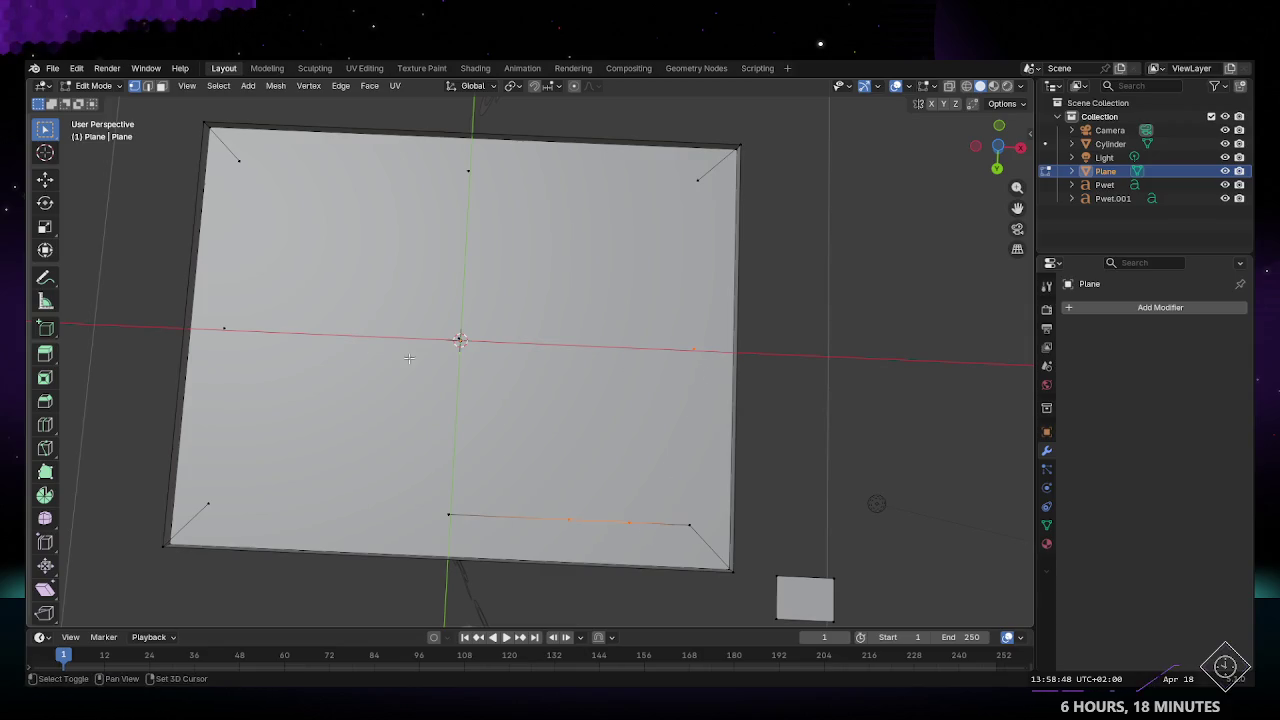
key(x)
click(592, 515)
Step: Re-enter Edit Mode and orbit so the plane's underside faces the view
middle_drag(580, 412, 531, 474)
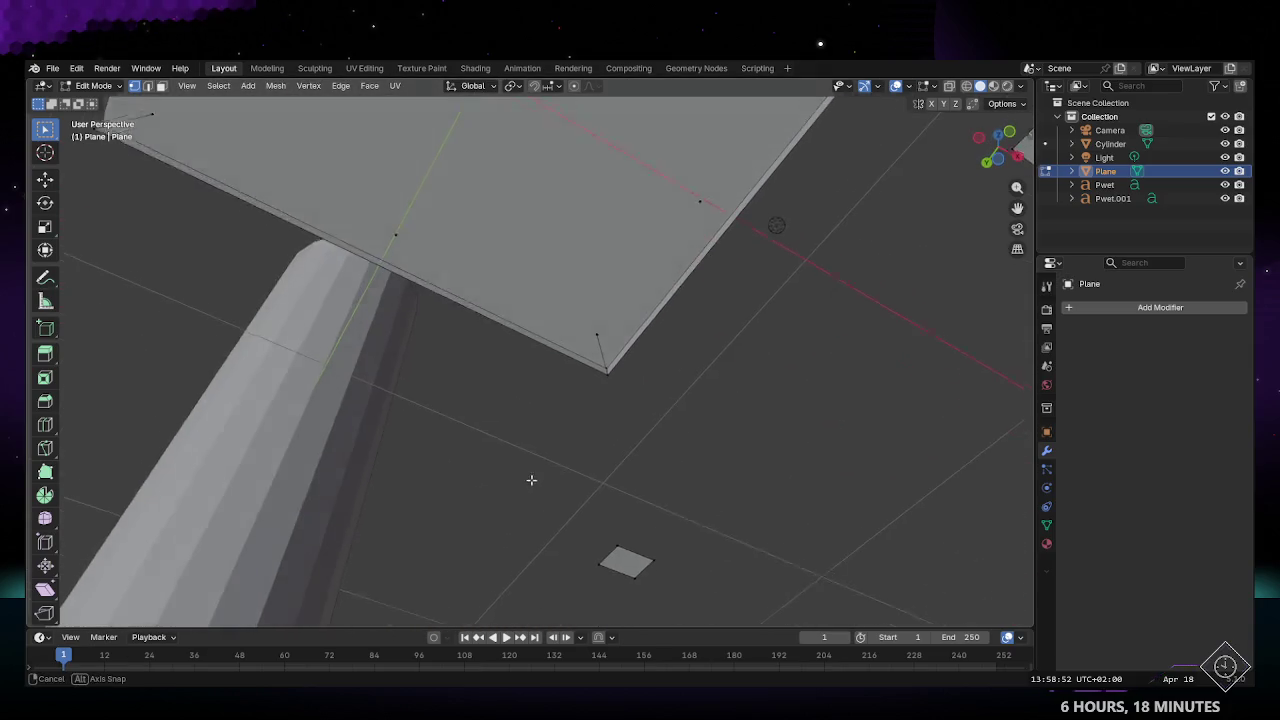
key(Tab)
mouse_move(563, 308)
middle_down()
mouse_move(518, 469)
mouse_move(588, 457)
mouse_move(588, 406)
mouse_move(638, 378)
middle_up()
key(Tab)
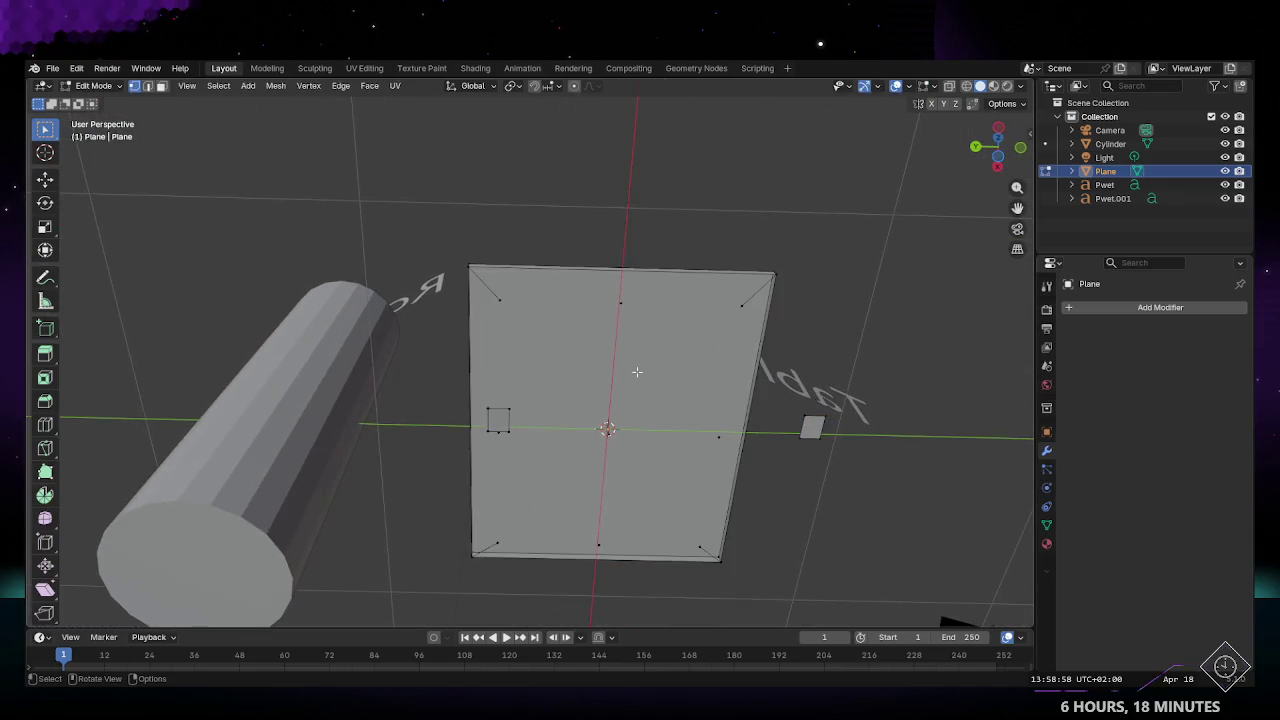
scroll(600, 360, up, 4)
scroll(611, 384, down, 2)
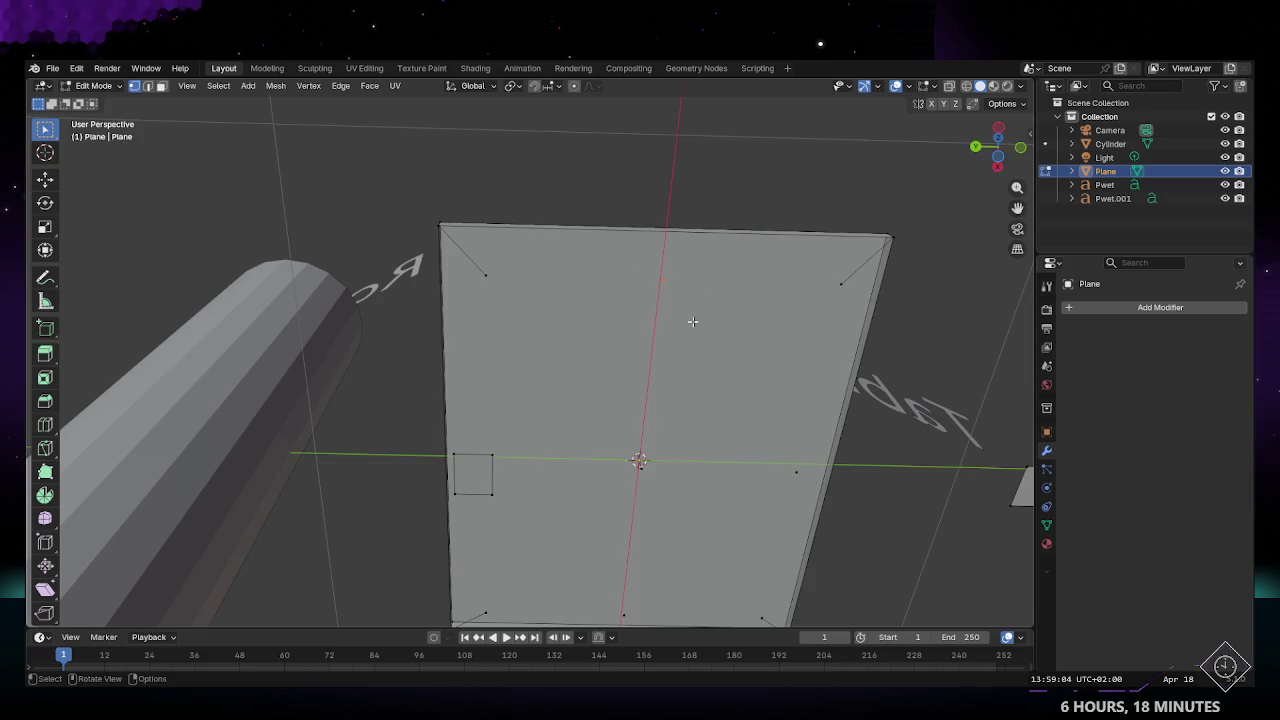
middle_drag(583, 486, 561, 492)
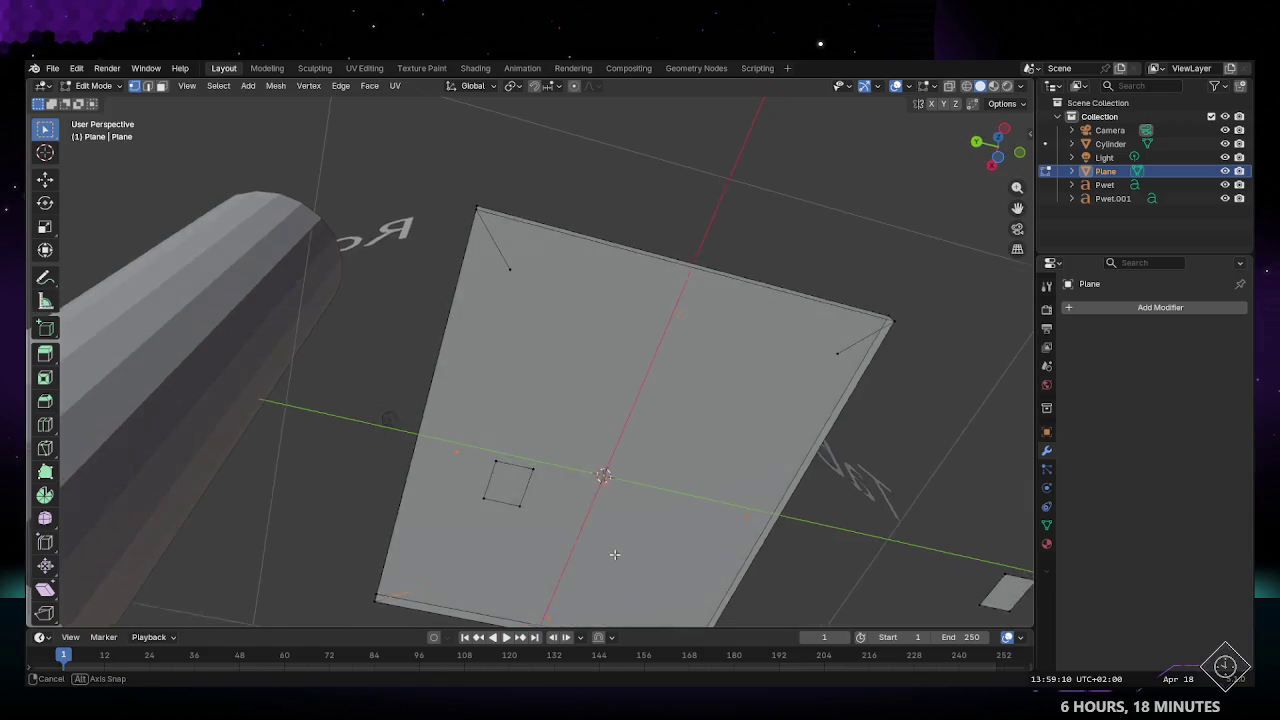
middle_drag(542, 606, 712, 518)
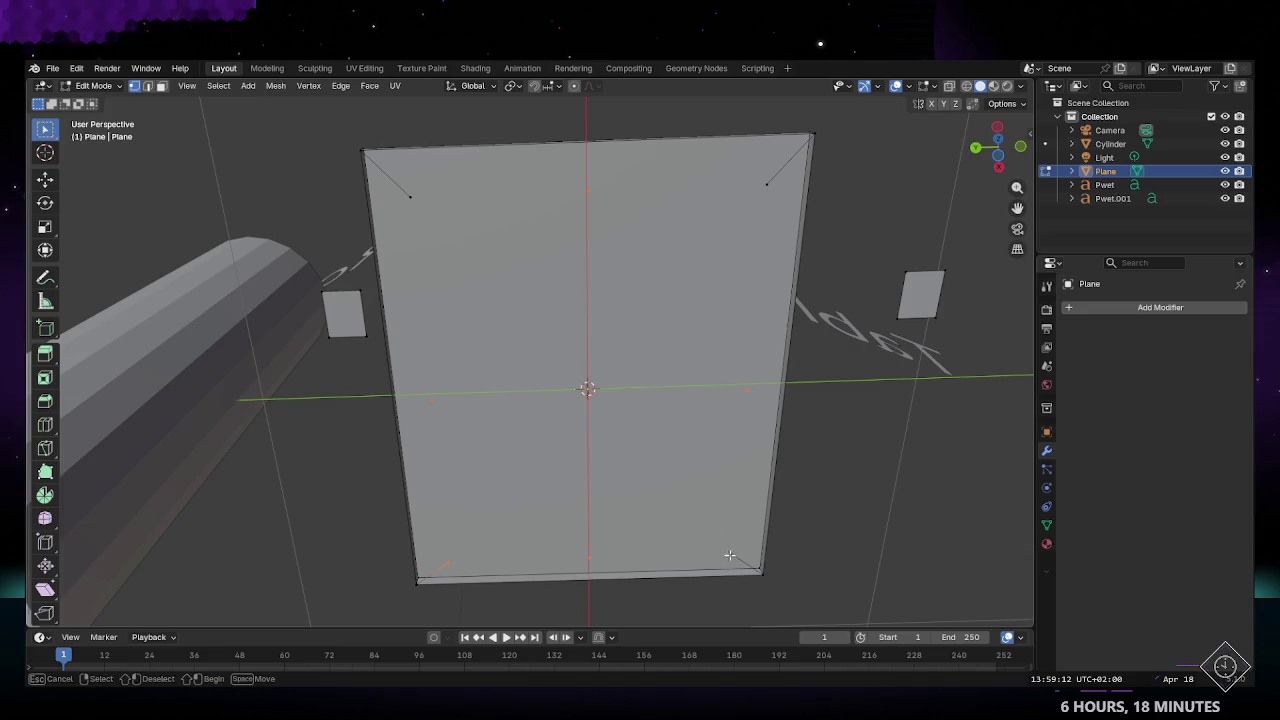
Step: Delete the corner edge stubs and the extra bottom-left inner vertex
shift+click(400, 214)
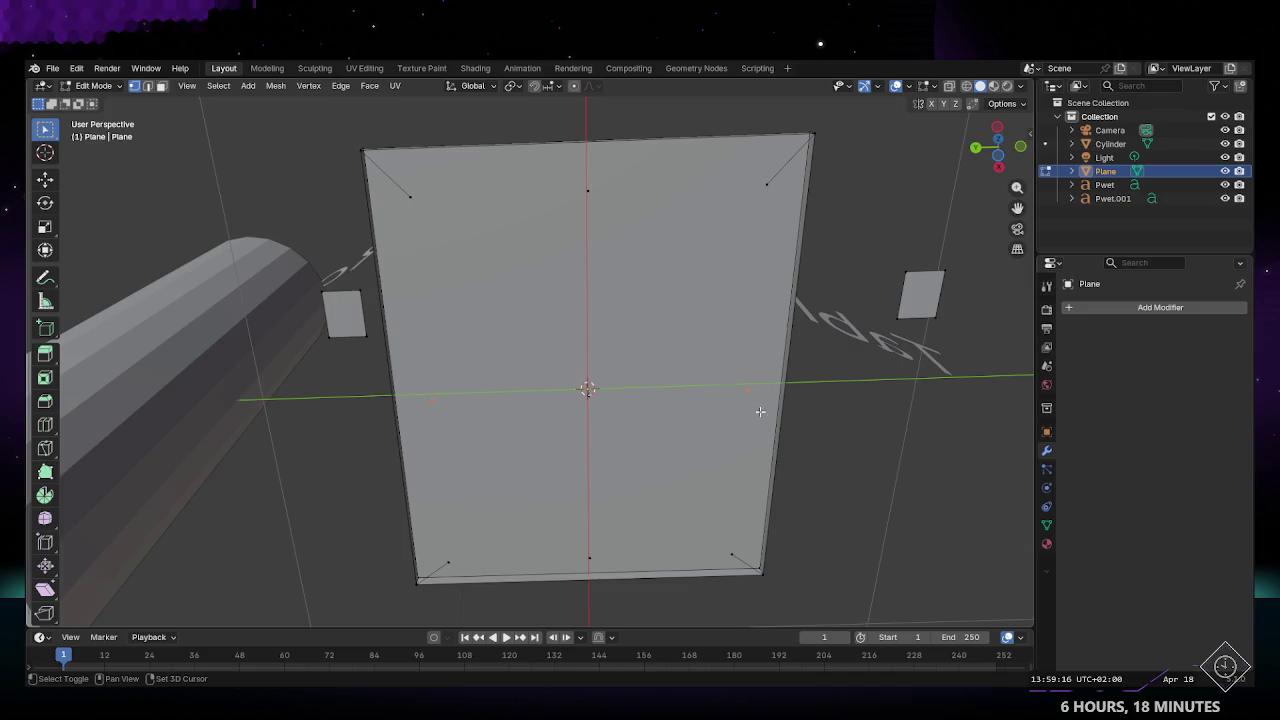
key(x)
click(603, 325)
click(447, 563)
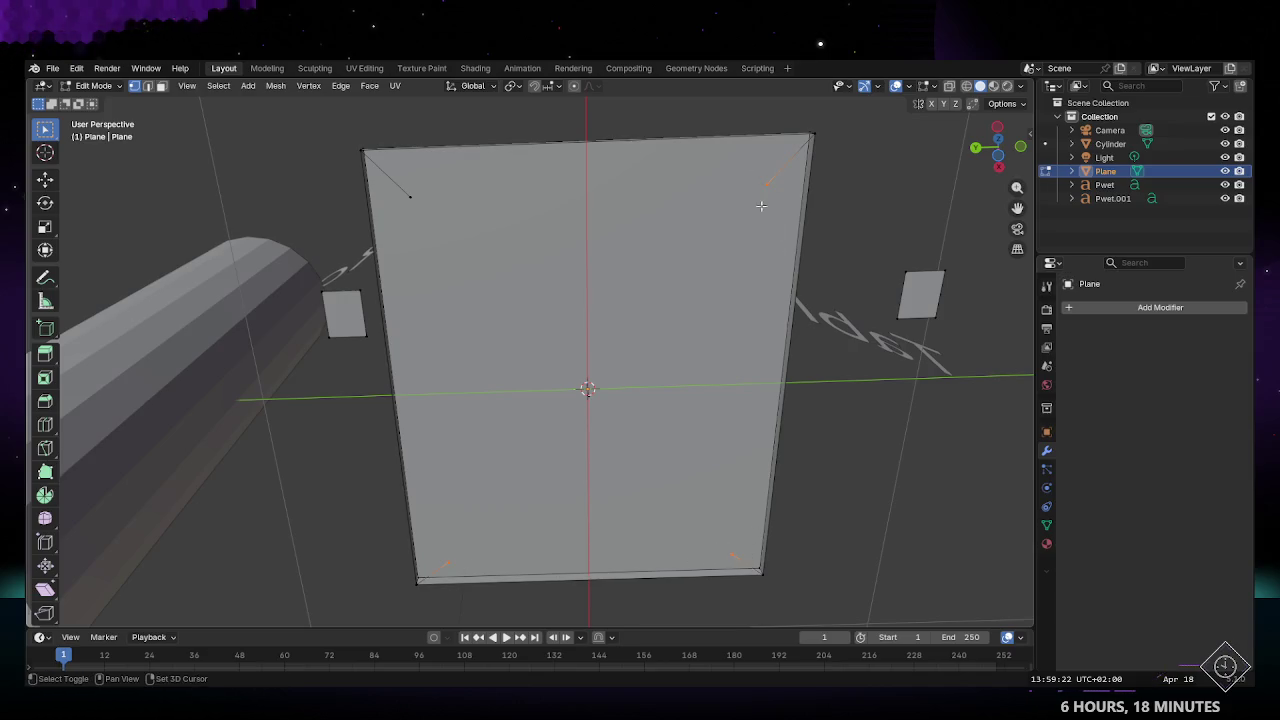
mouse_move(543, 437)
middle_down()
mouse_move(615, 470)
mouse_move(659, 433)
mouse_move(561, 520)
mouse_move(603, 517)
mouse_move(657, 463)
mouse_move(498, 363)
mouse_move(466, 394)
mouse_move(466, 380)
middle_up()
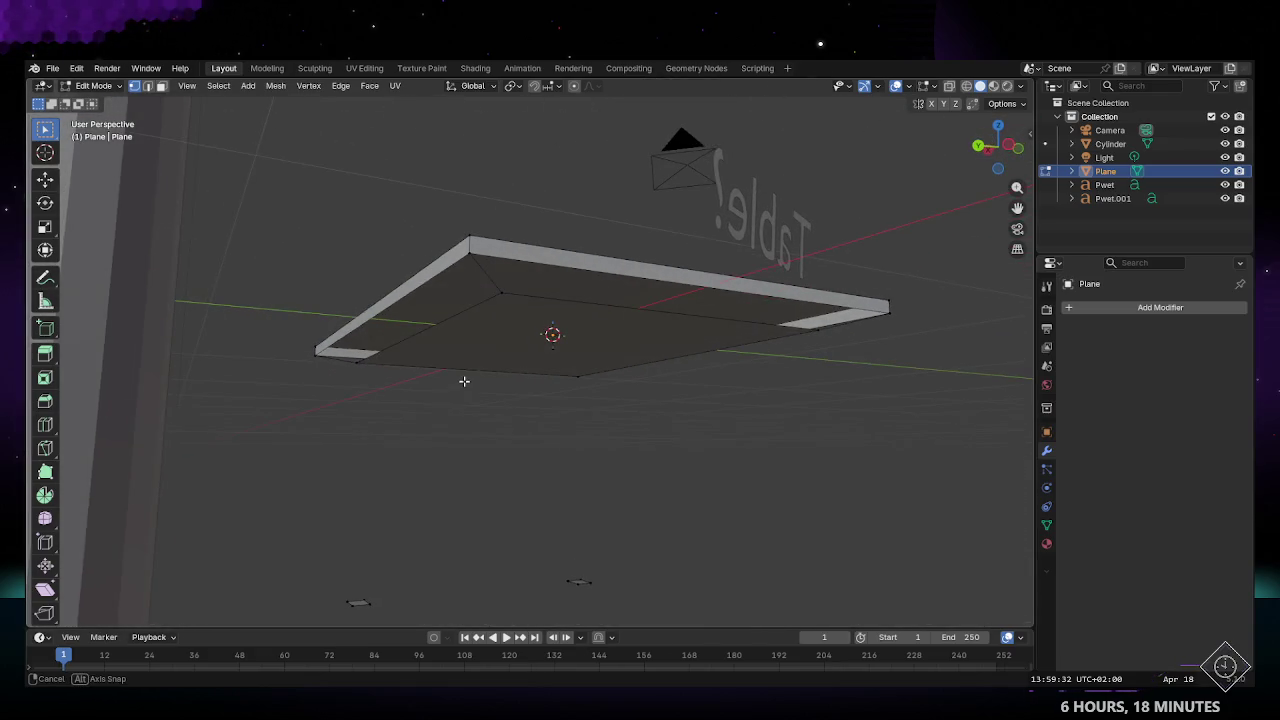
mouse_move(345, 373)
middle_down()
mouse_move(363, 334)
mouse_move(304, 412)
middle_up()
click(287, 458)
shift+click(547, 148)
mouse_move(547, 148)
middle_down()
mouse_move(488, 329)
mouse_move(445, 320)
mouse_move(400, 209)
middle_up()
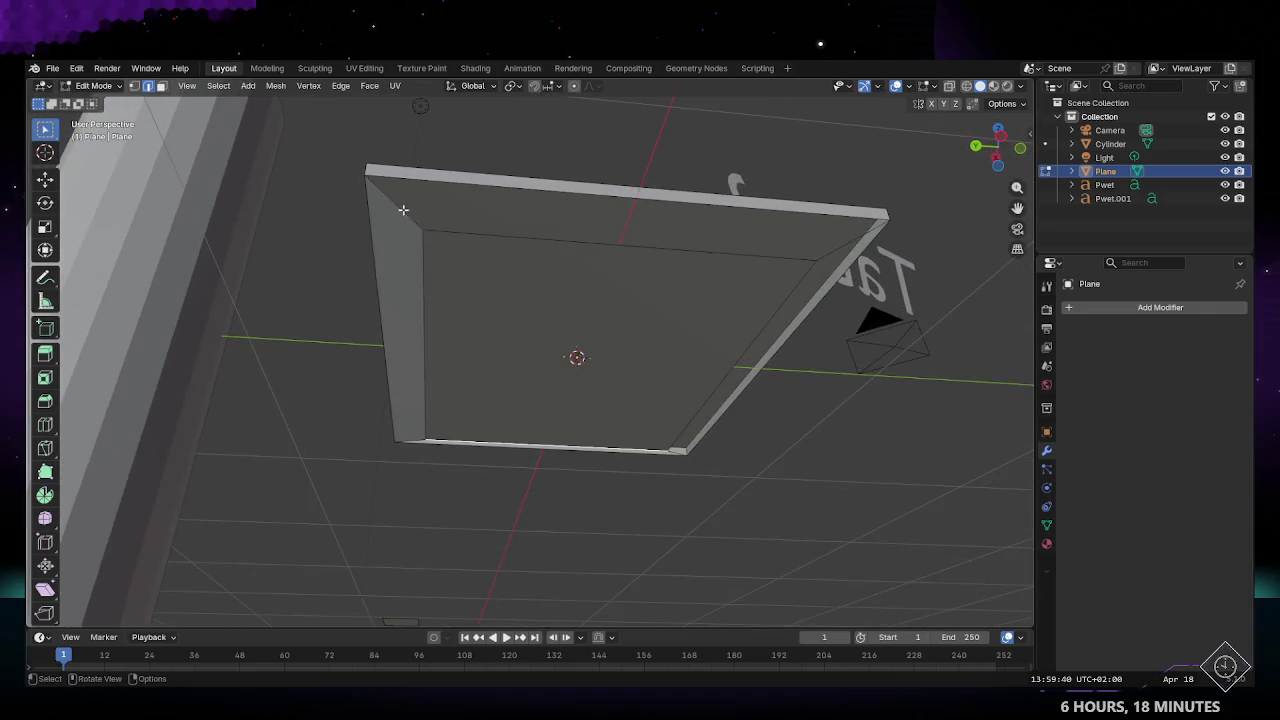
shift+click(825, 257)
mouse_move(800, 349)
middle_down()
mouse_move(600, 363)
mouse_move(705, 176)
middle_up()
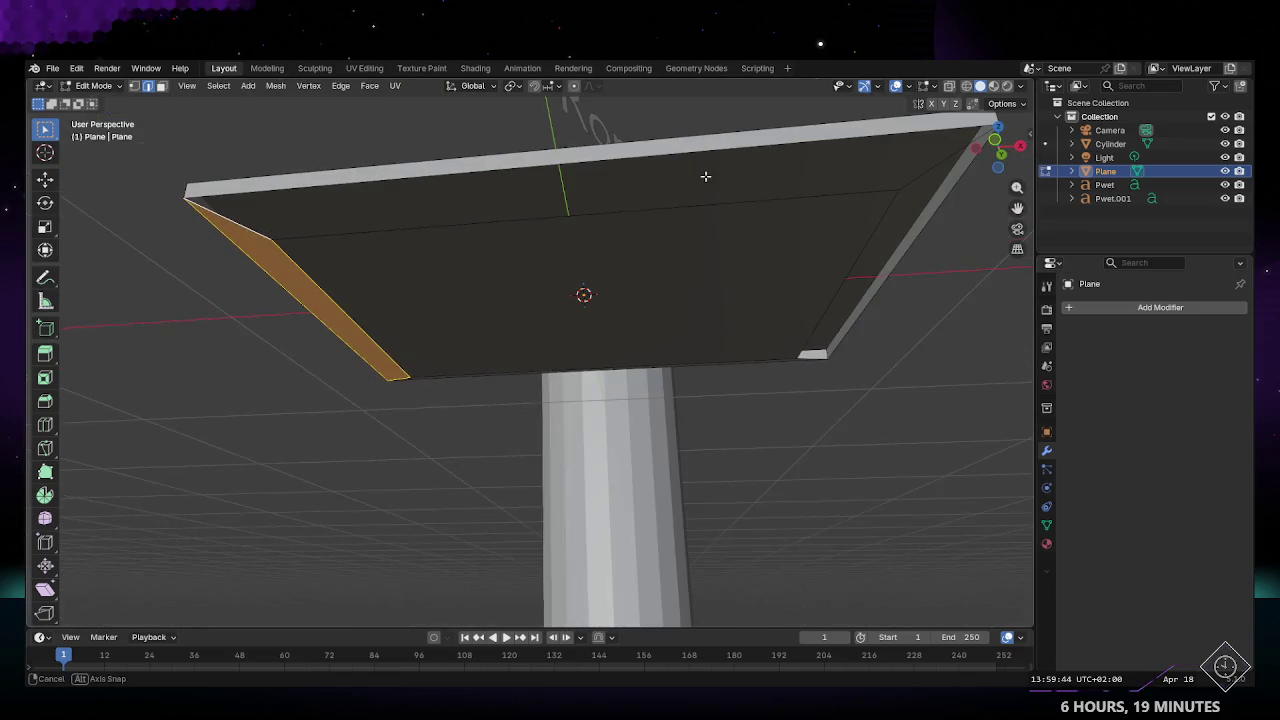
click(266, 220)
shift+click(916, 170)
mouse_move(851, 249)
middle_down()
mouse_move(749, 277)
mouse_move(674, 257)
mouse_move(190, 266)
mouse_move(229, 294)
middle_up()
click(629, 244)
ctrl+click(240, 300)
middle_drag(423, 317, 571, 229)
key(Tab)
mouse_move(734, 305)
middle_down()
mouse_move(701, 294)
mouse_move(729, 430)
mouse_move(800, 414)
mouse_move(651, 354)
mouse_move(497, 362)
mouse_move(420, 311)
mouse_move(447, 357)
mouse_move(497, 320)
mouse_move(521, 205)
middle_up()
key(Tab)
Step: In face select mode, select the inner underside face and inset it
key(3)
click(520, 202)
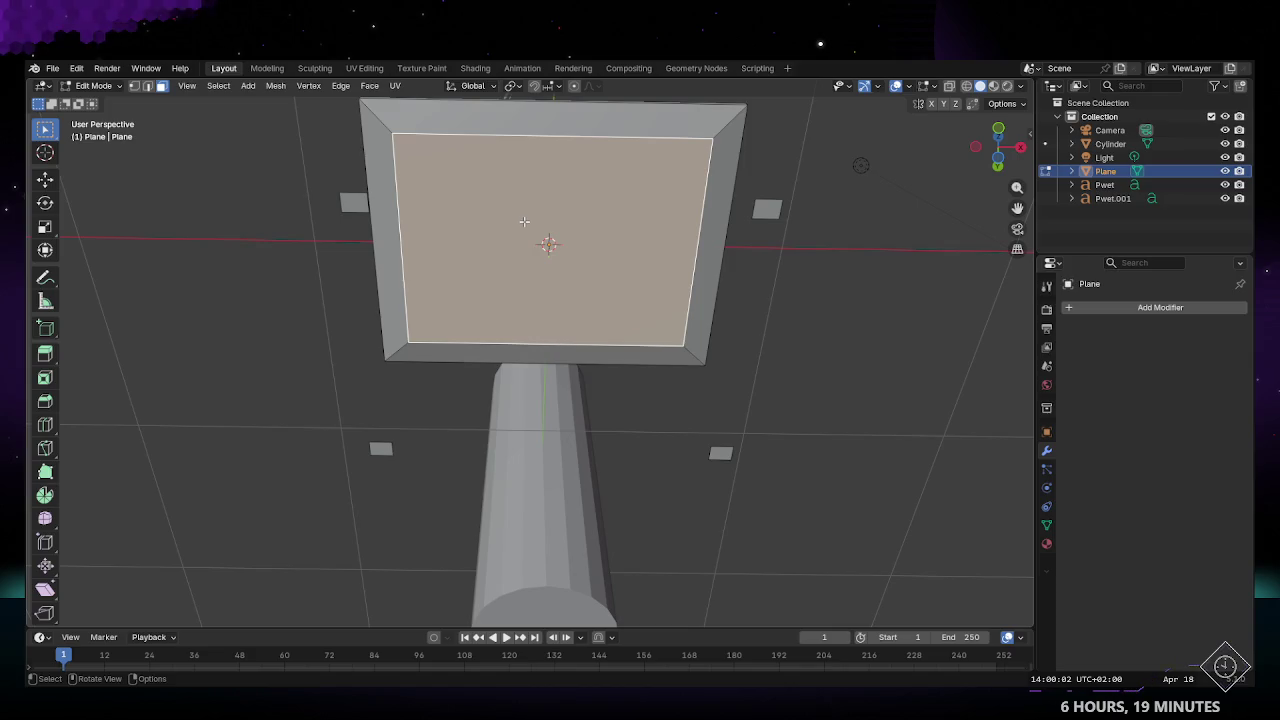
key(i)
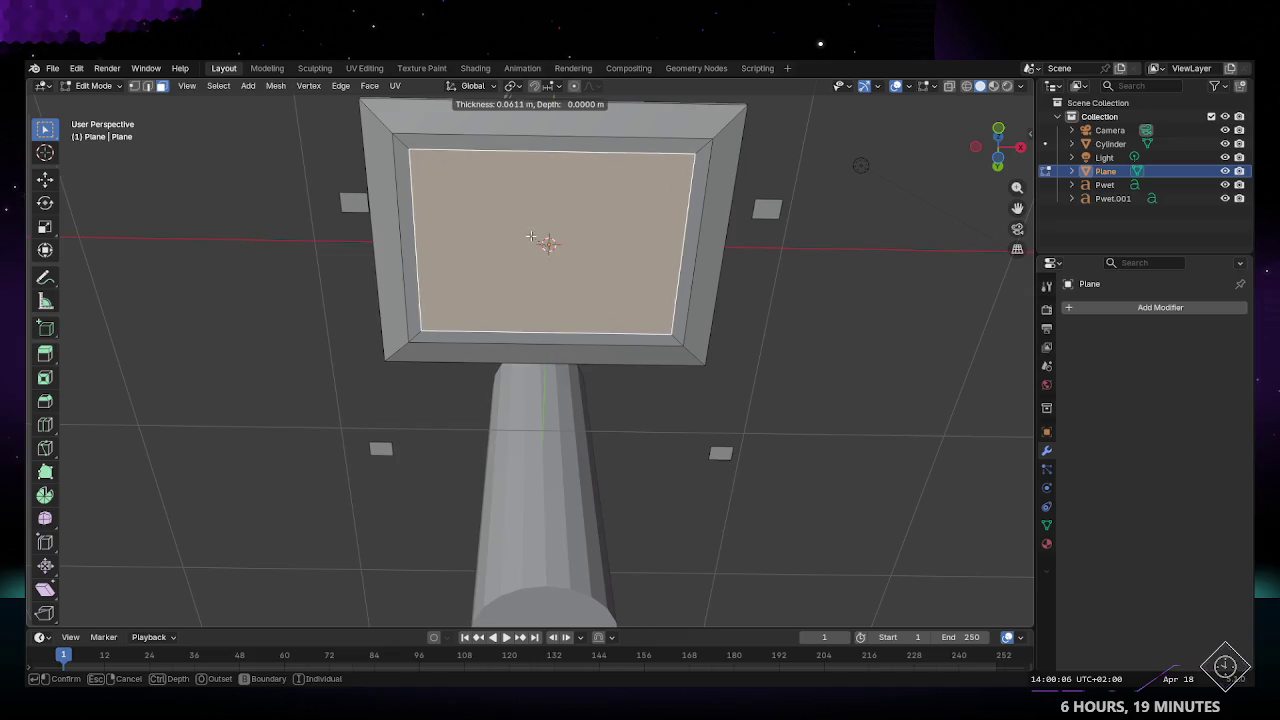
click(533, 269)
Step: From the bottom view, inset the inner face again and select the new inset face
key(ctrl+KP_7)
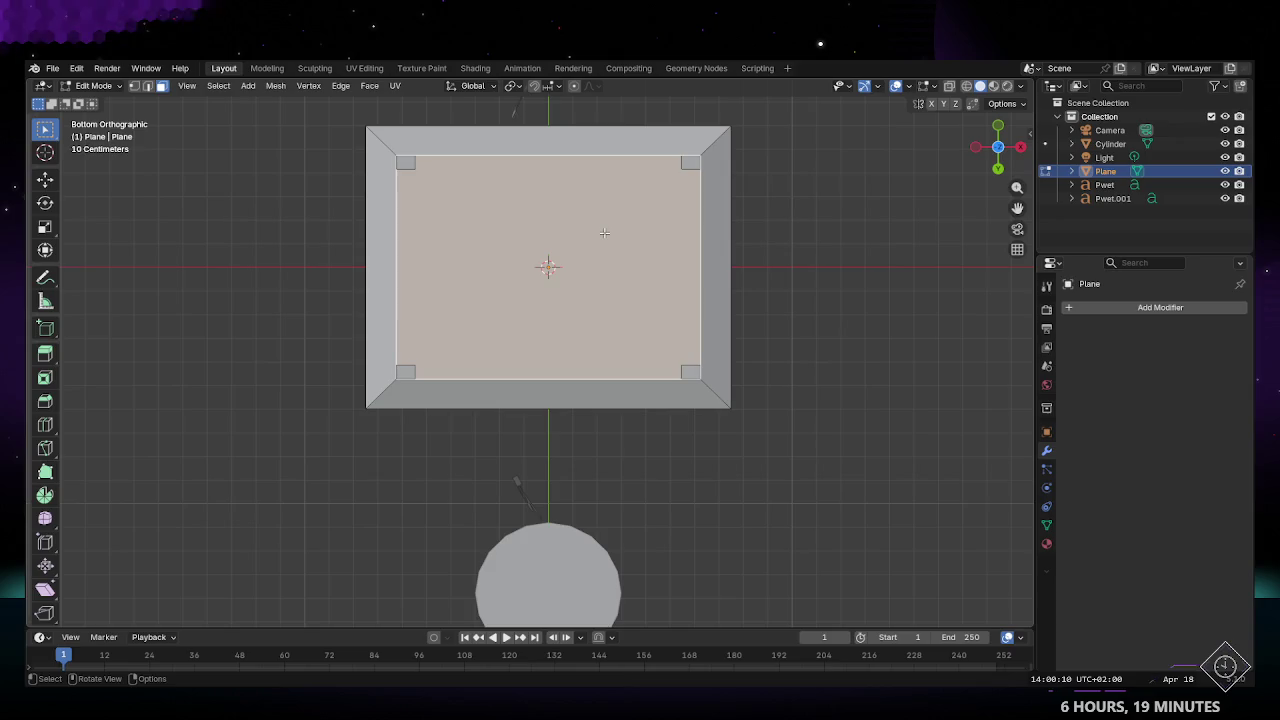
key(i)
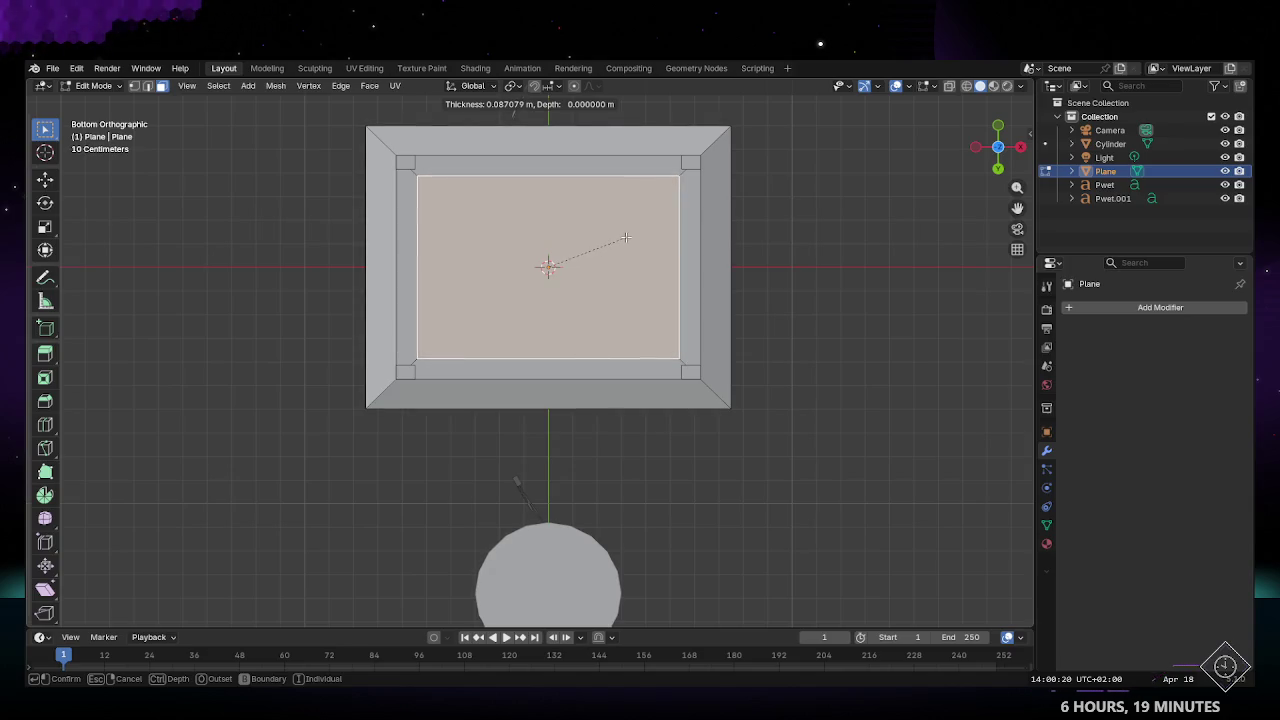
click(625, 237)
mouse_move(625, 237)
middle_down()
mouse_move(459, 227)
mouse_move(457, 251)
mouse_move(477, 228)
middle_up()
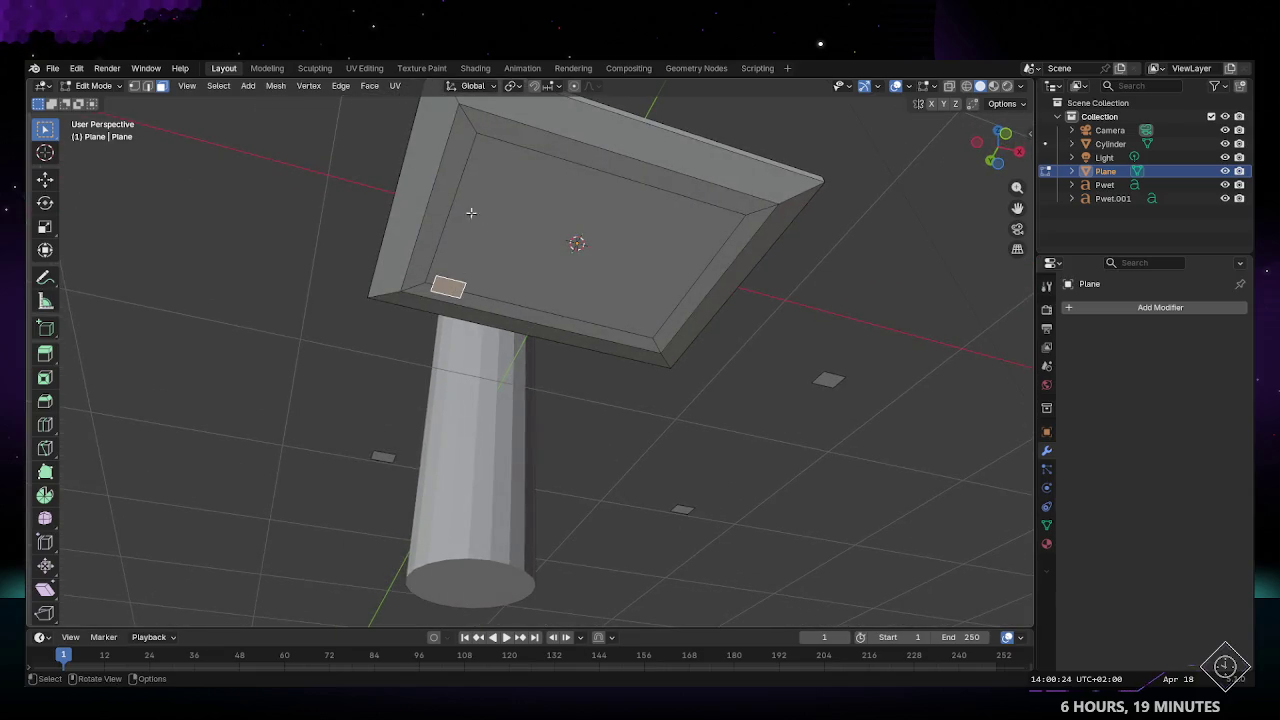
click(484, 147)
middle_drag(513, 184, 493, 187)
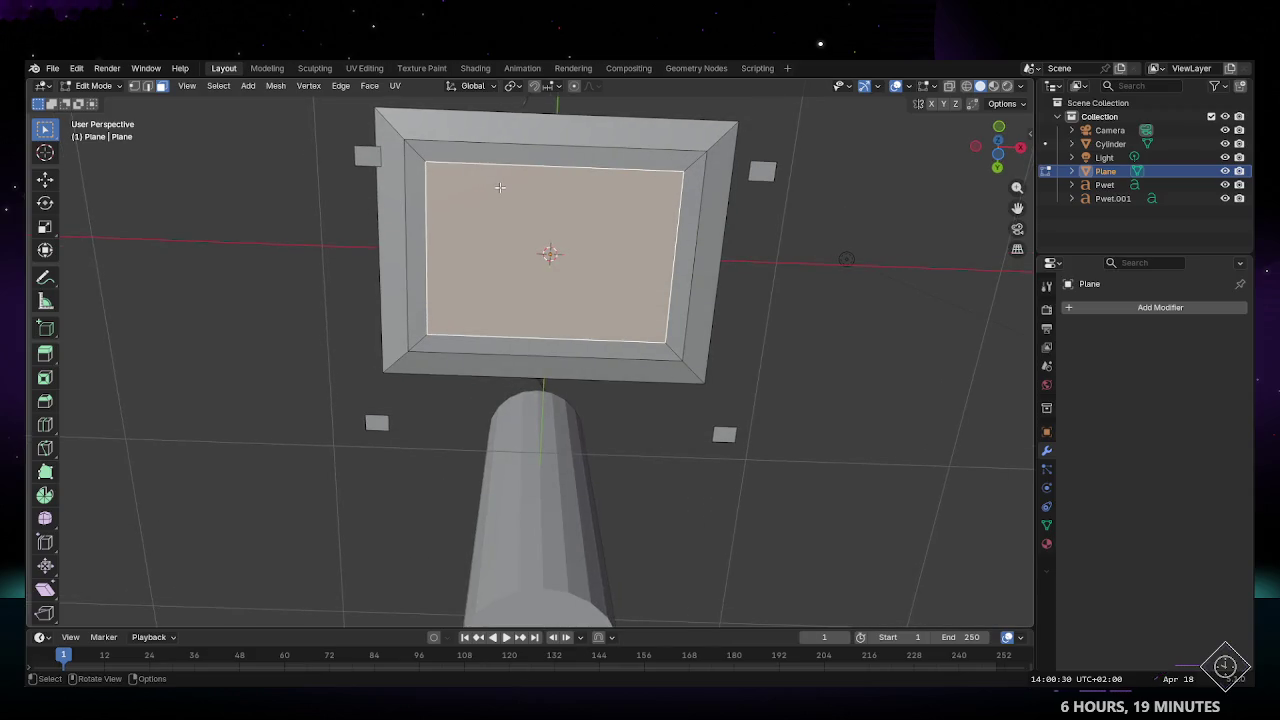
Step: Undo the extra inset back to the larger inner face and save the file
key(ctrl+z)
key(ctrl+z)
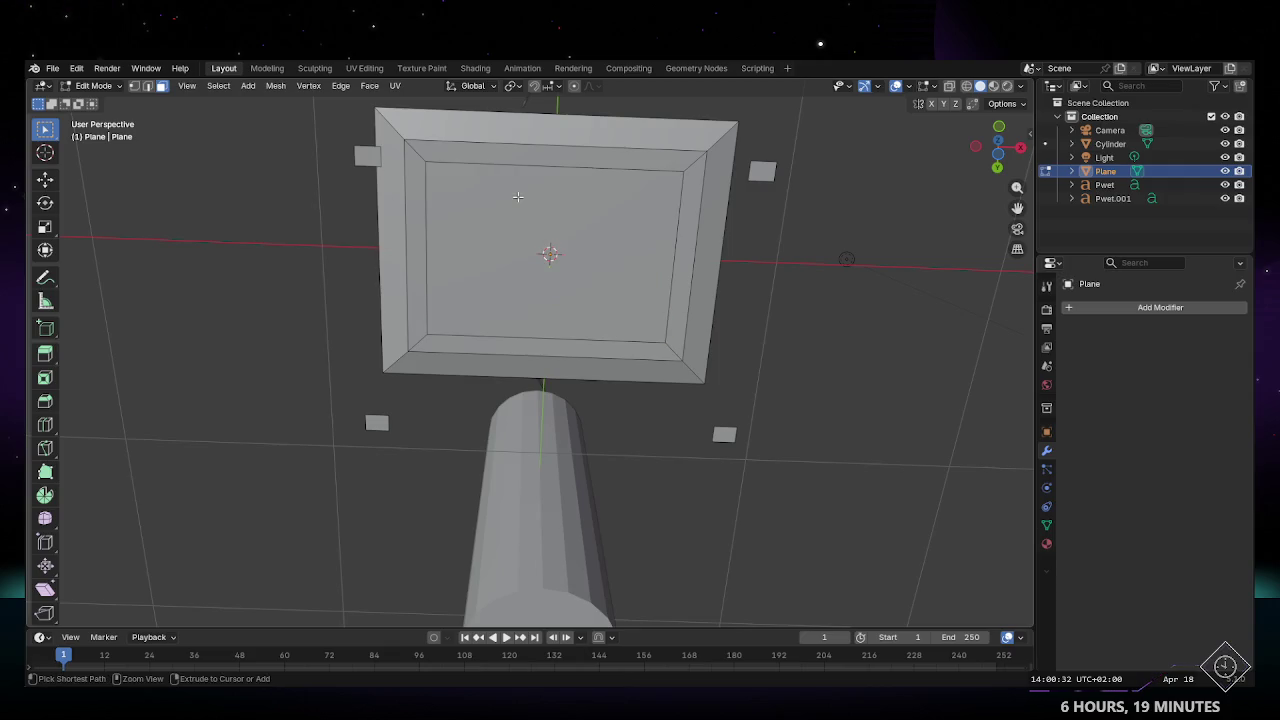
key(ctrl+z)
key(ctrl+z)
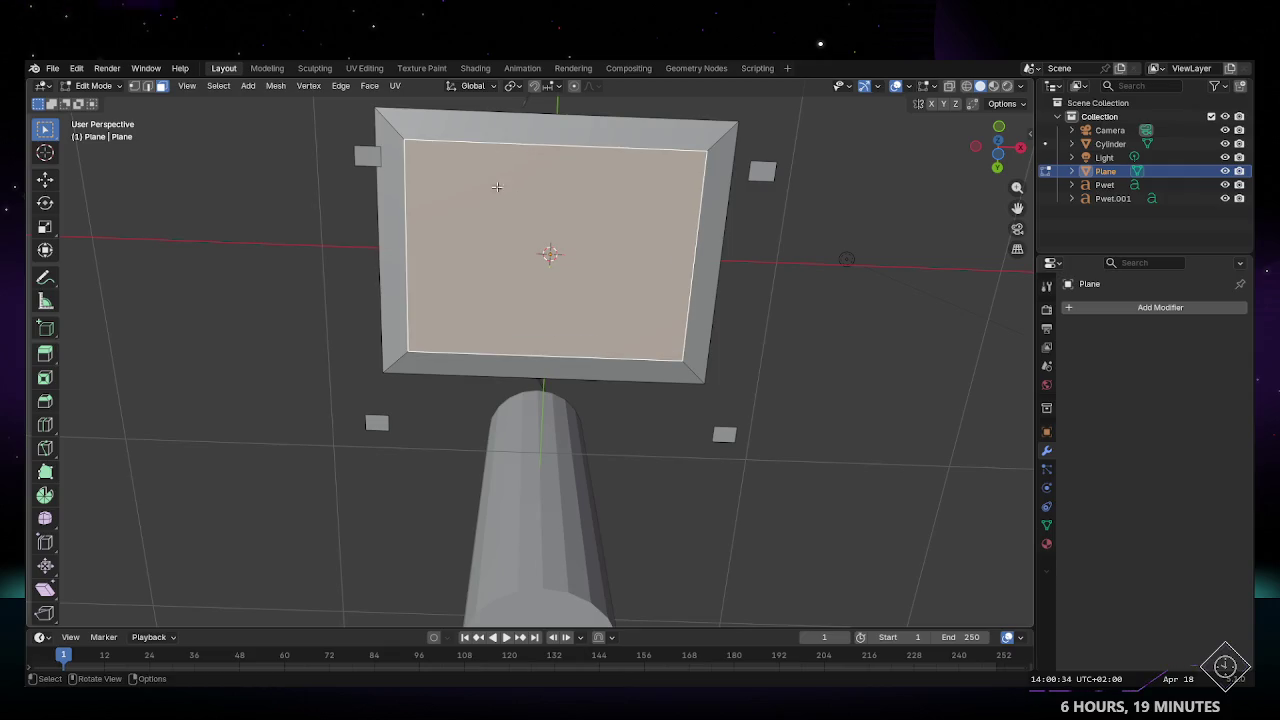
click(316, 86)
click(322, 89)
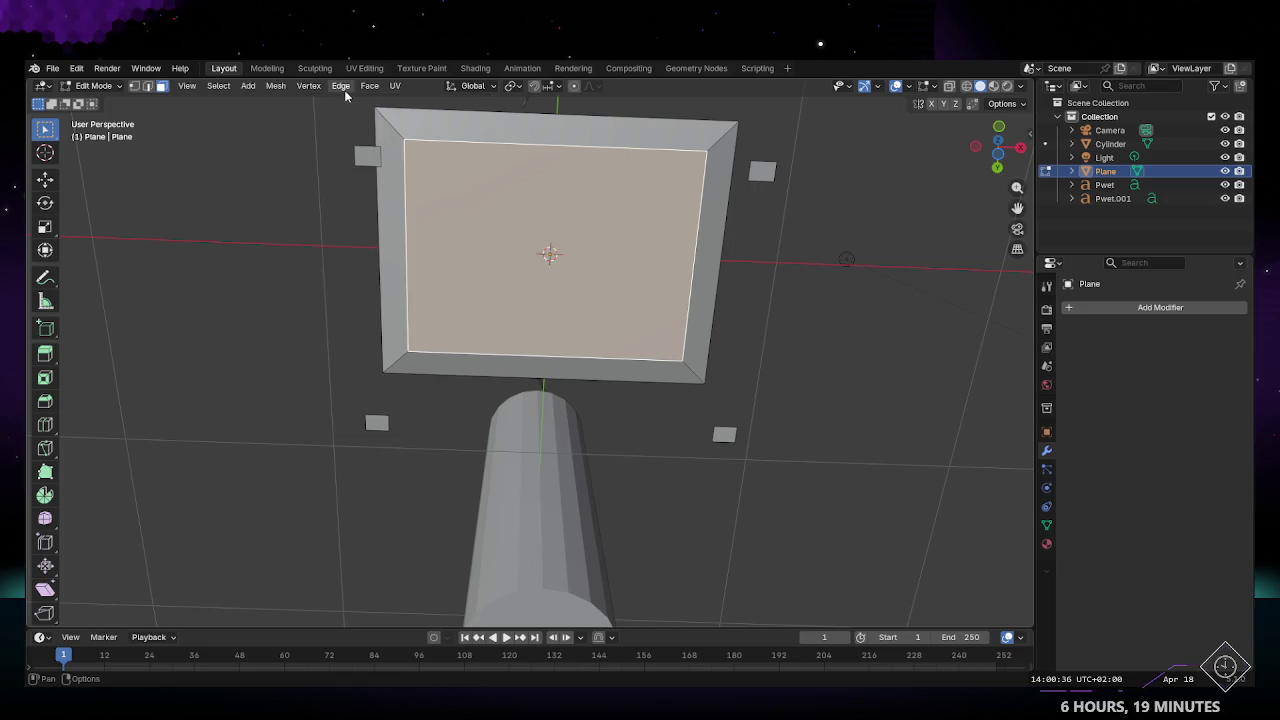
click(341, 88)
click(341, 89)
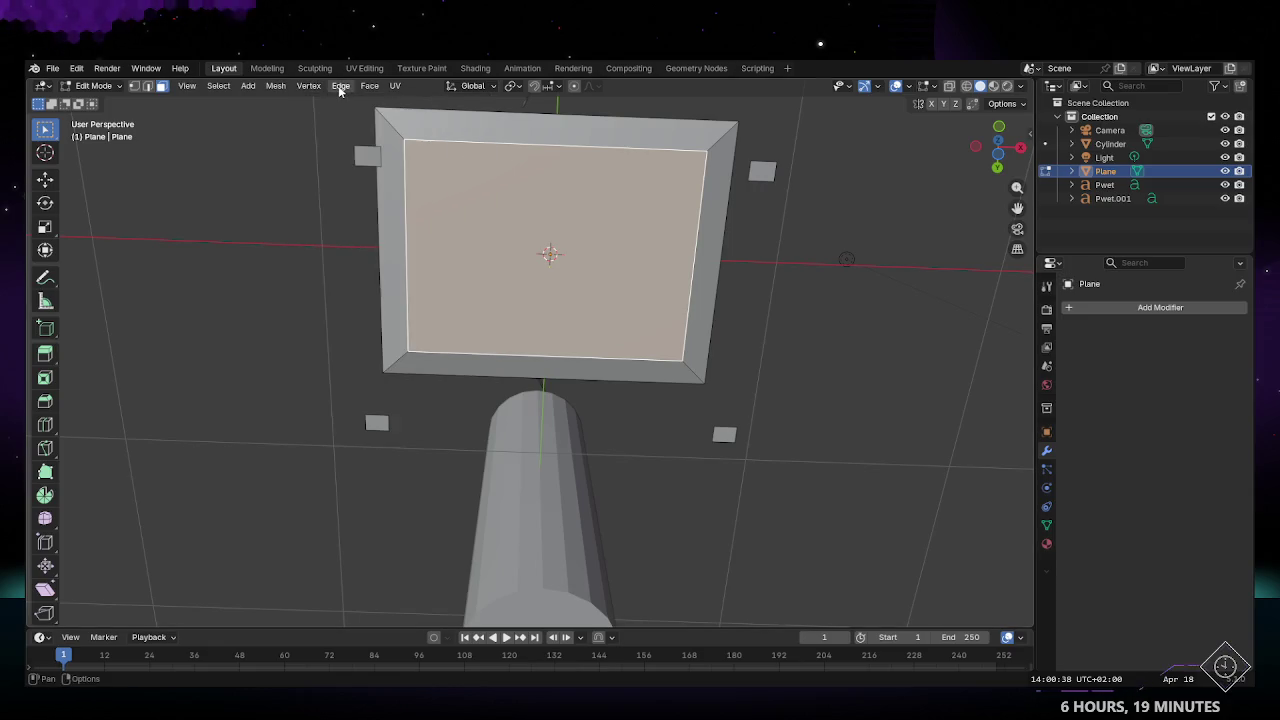
key(ctrl+s)
Step: Subdivide the inner face three times into a fine grid, then select one grid face
click(341, 88)
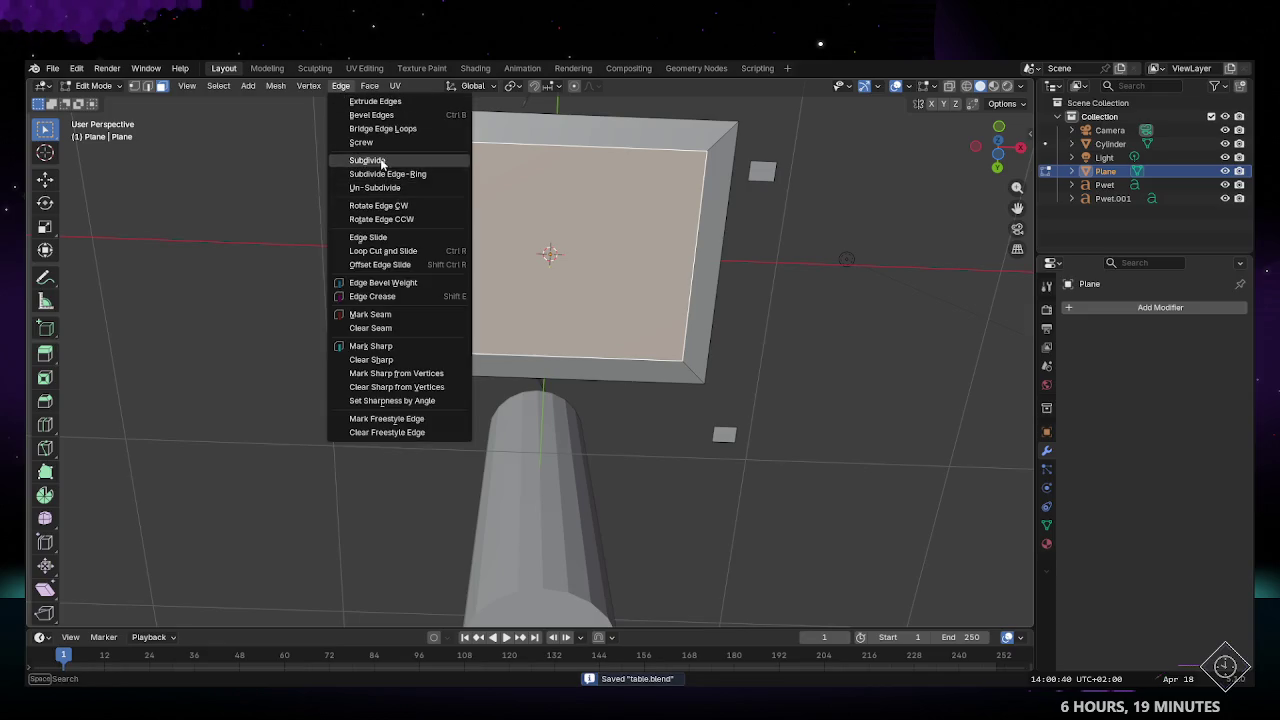
click(380, 159)
click(341, 88)
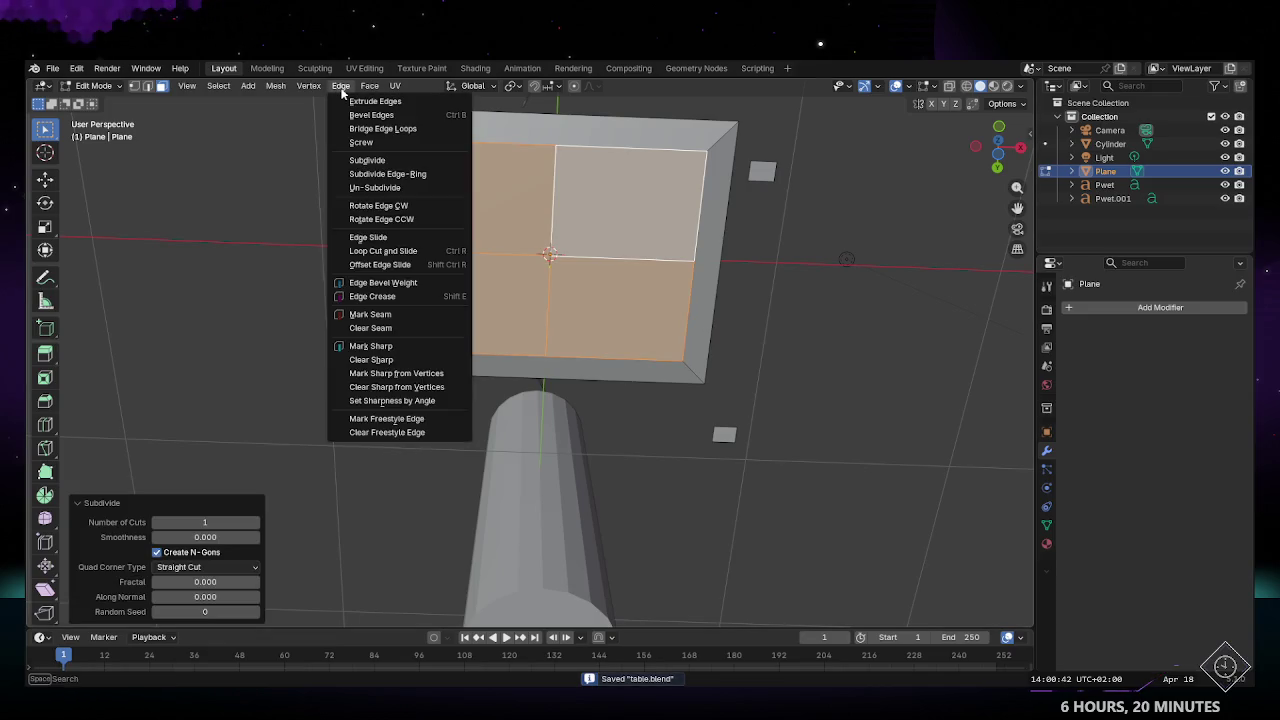
click(386, 160)
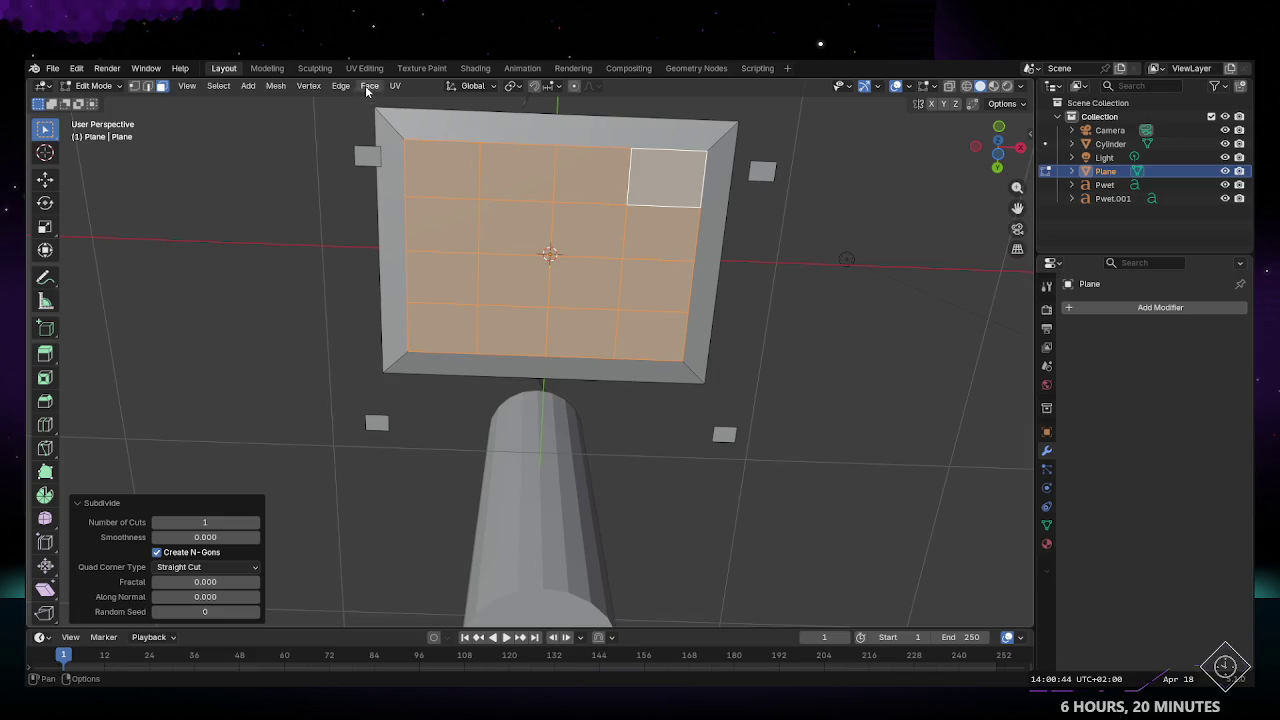
click(341, 86)
click(382, 160)
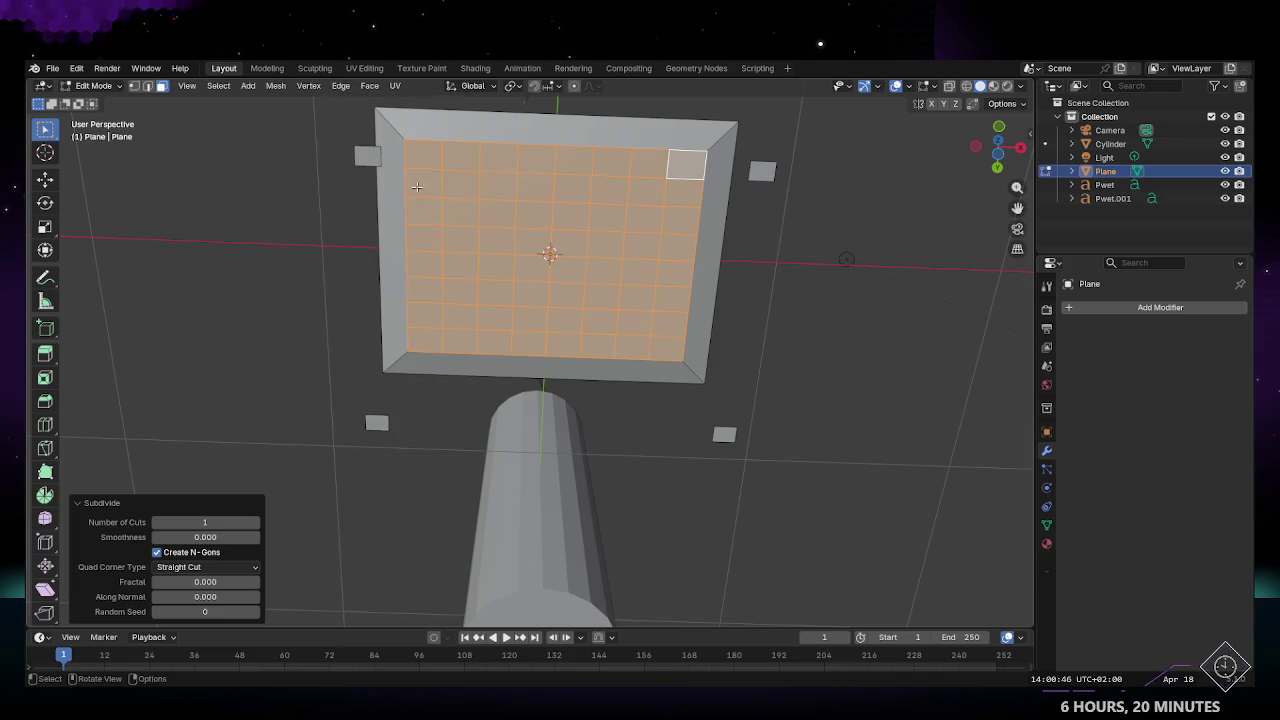
middle_drag(433, 219, 486, 264)
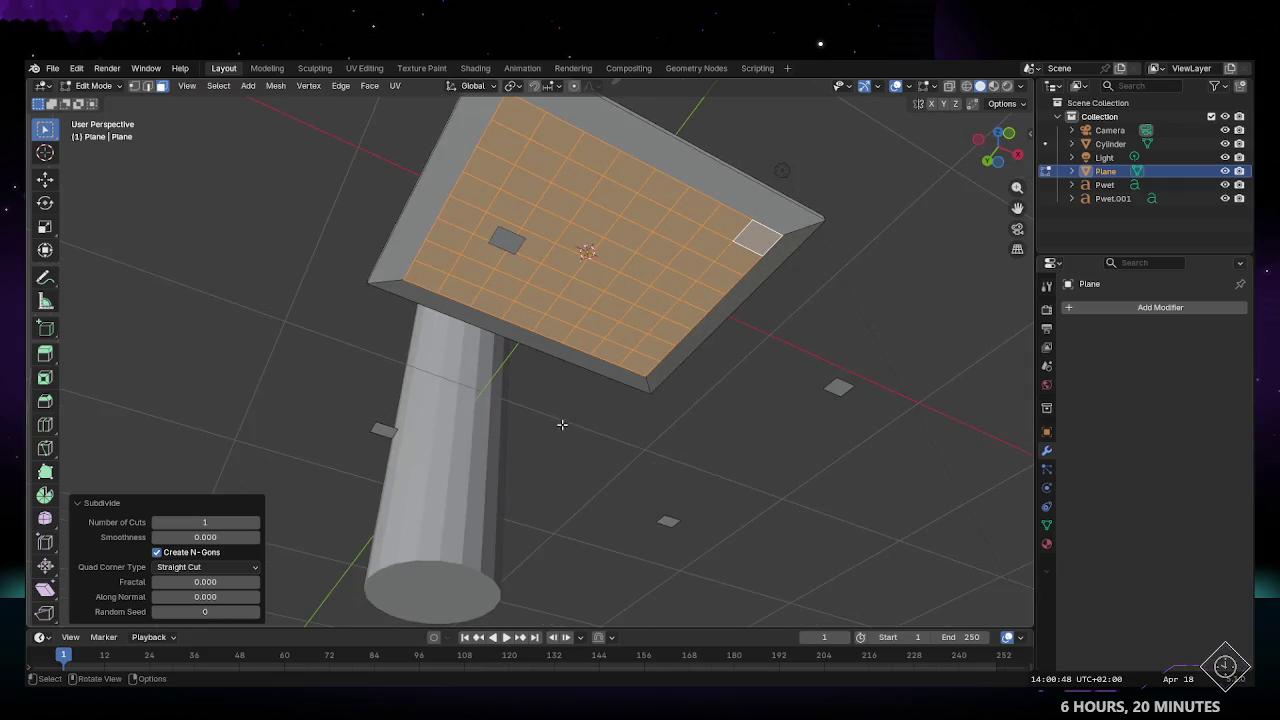
middle_drag(562, 425, 466, 190)
key(Tab)
key(Tab)
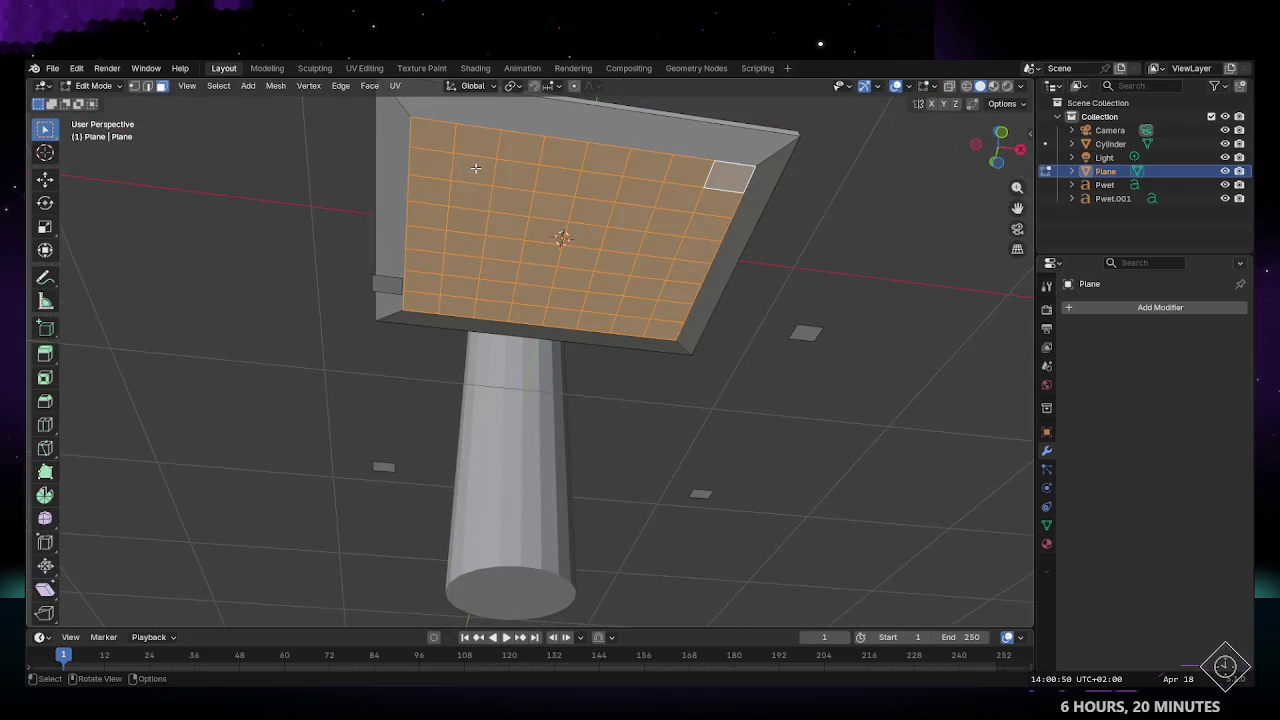
click(475, 168)
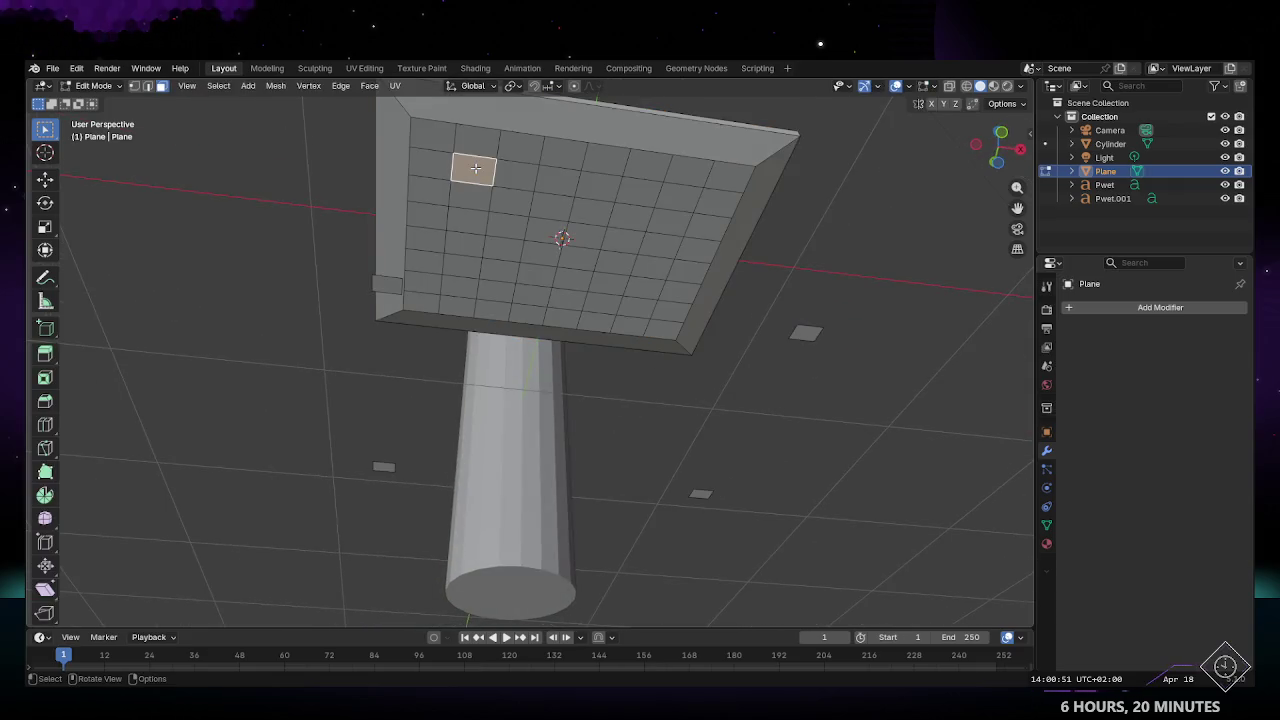
Step: Select a corner edge and extrude it downward into a slanted strip
shift+click(396, 287)
middle_drag(396, 287, 531, 143)
shift+click(531, 143)
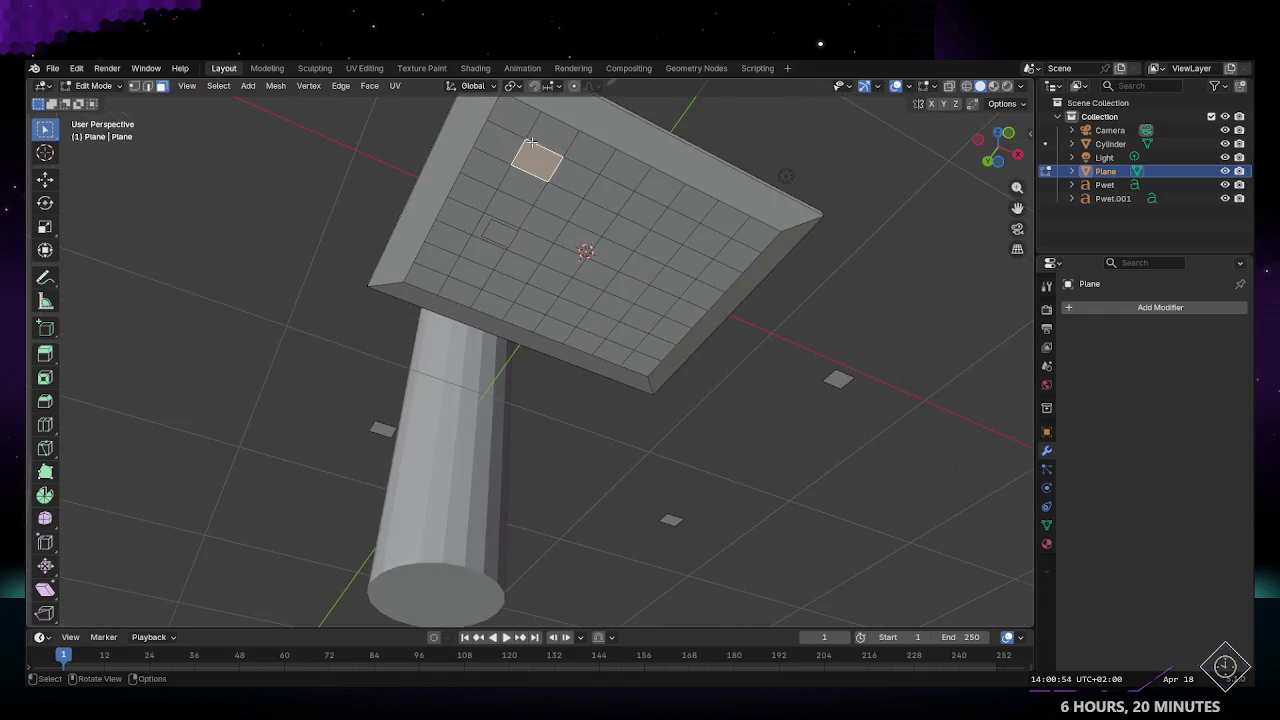
key(2)
click(534, 143)
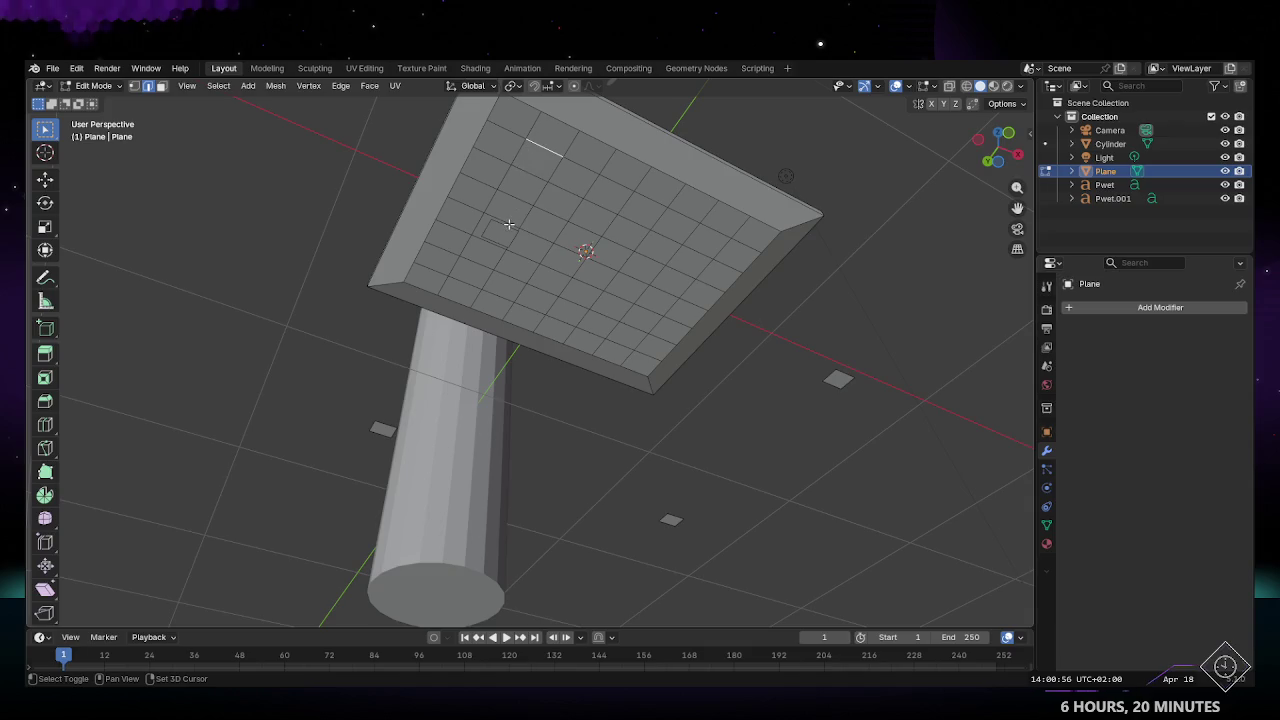
middle_drag(519, 228, 517, 237)
key(e)
click(580, 351)
mouse_move(580, 351)
middle_down()
mouse_move(571, 382)
mouse_move(642, 260)
mouse_move(526, 406)
mouse_move(521, 355)
middle_up()
scroll(571, 382, down, 3)
Step: Select the slanted strip faces and their end edges at the table corners
click(549, 424)
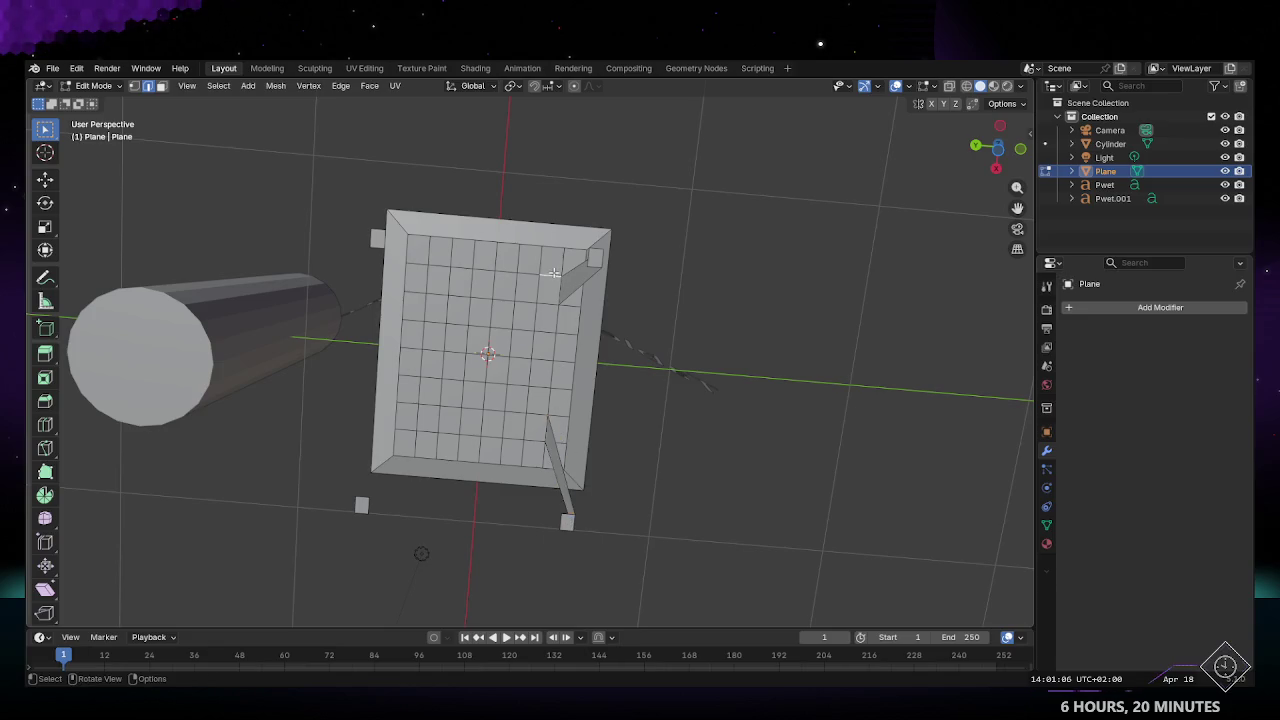
shift+click(583, 262)
shift+click(541, 289)
shift+click(545, 280)
click(550, 299)
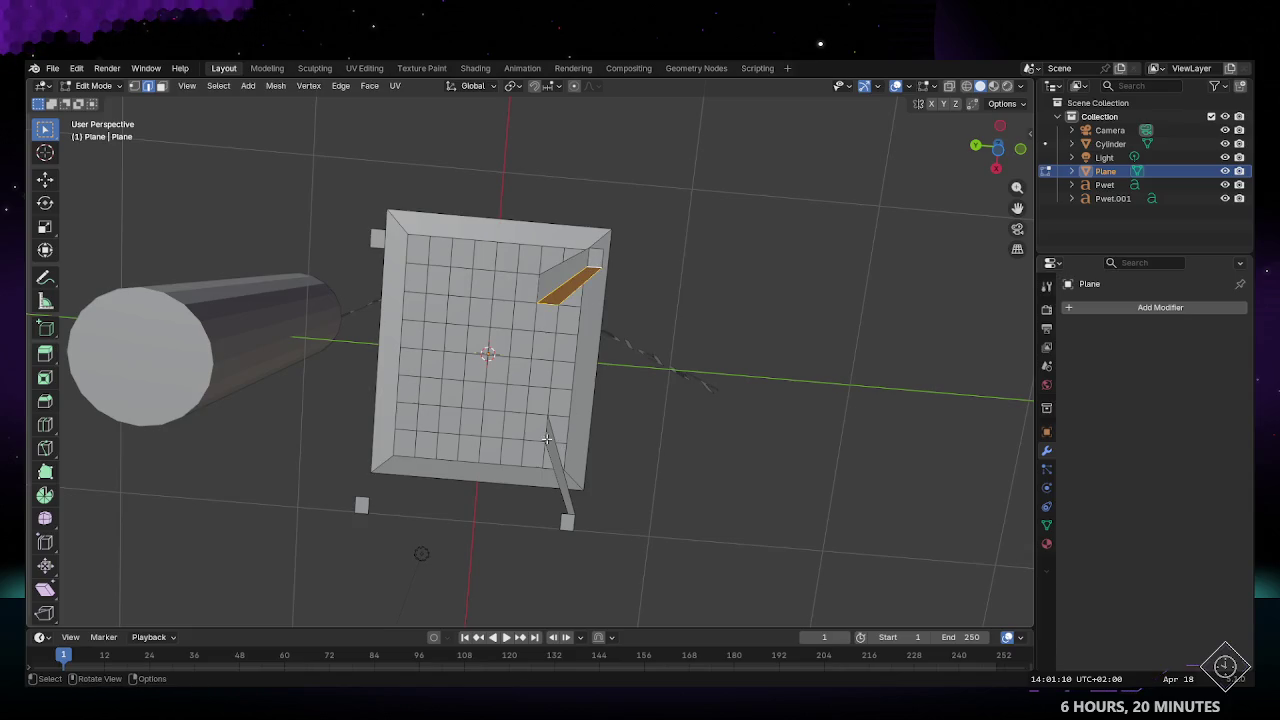
shift+click(562, 495)
shift+click(534, 453)
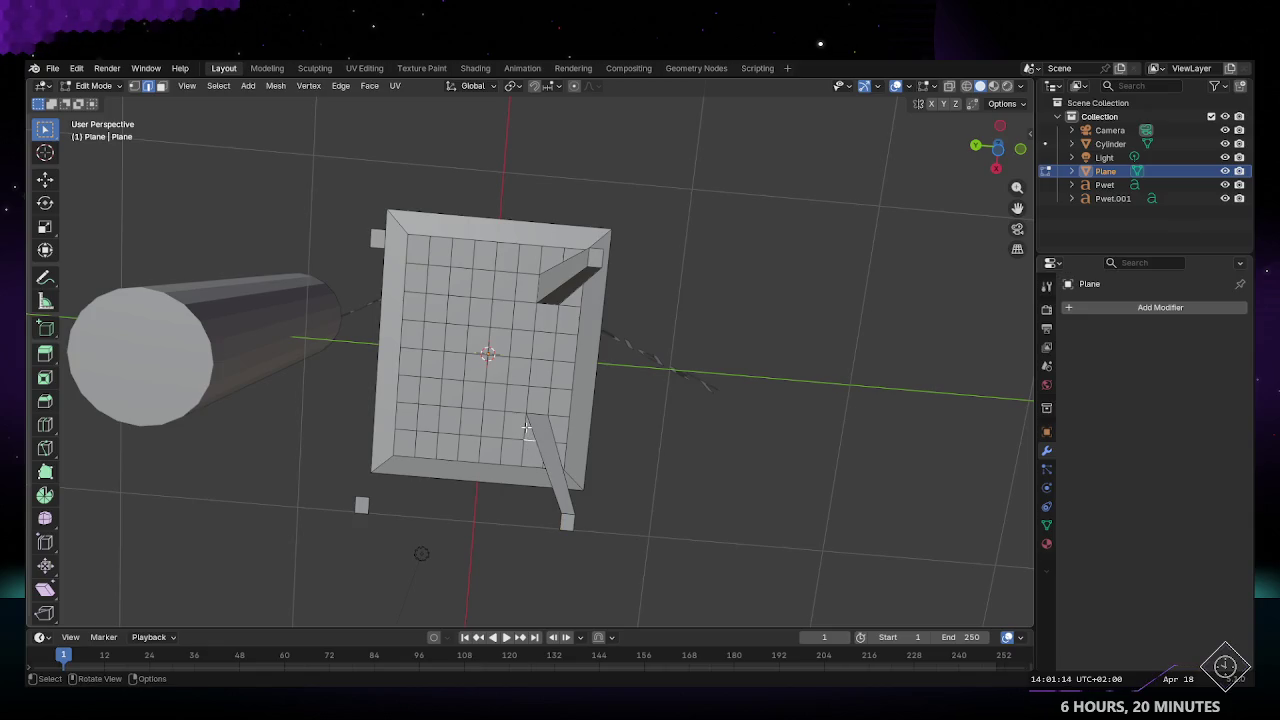
middle_drag(563, 520, 545, 458)
click(545, 458)
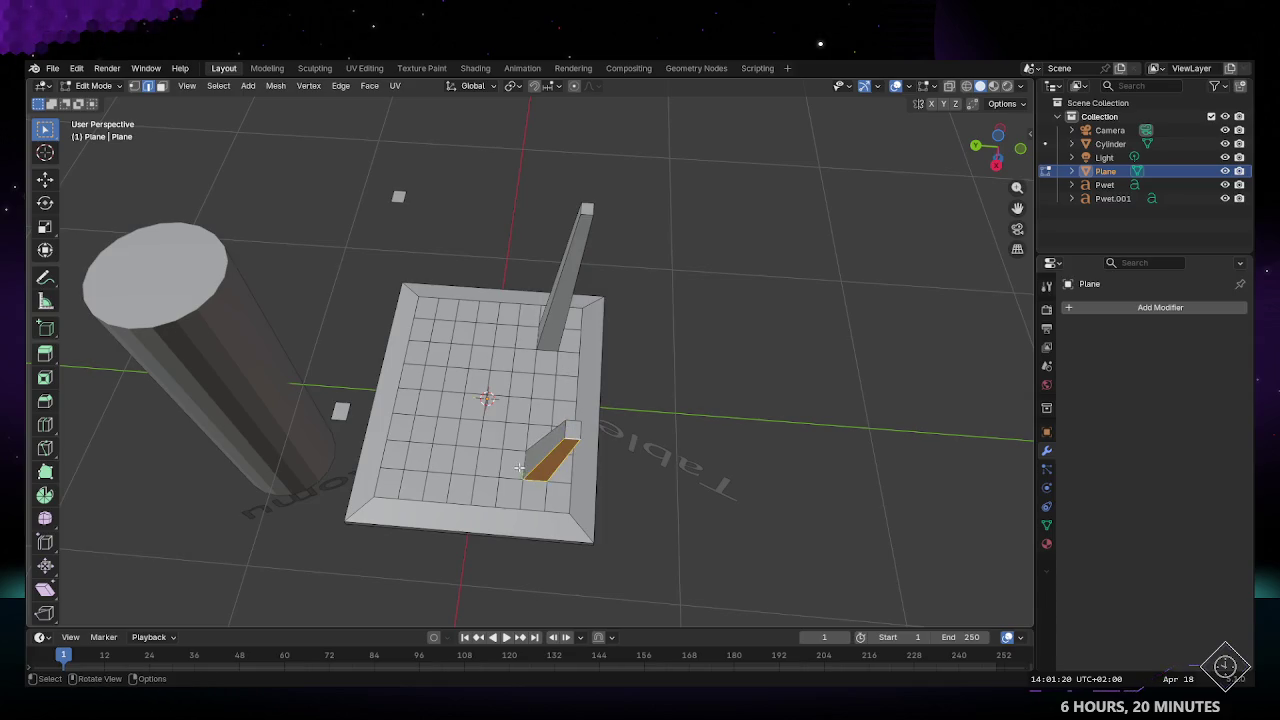
middle_drag(519, 468, 449, 477)
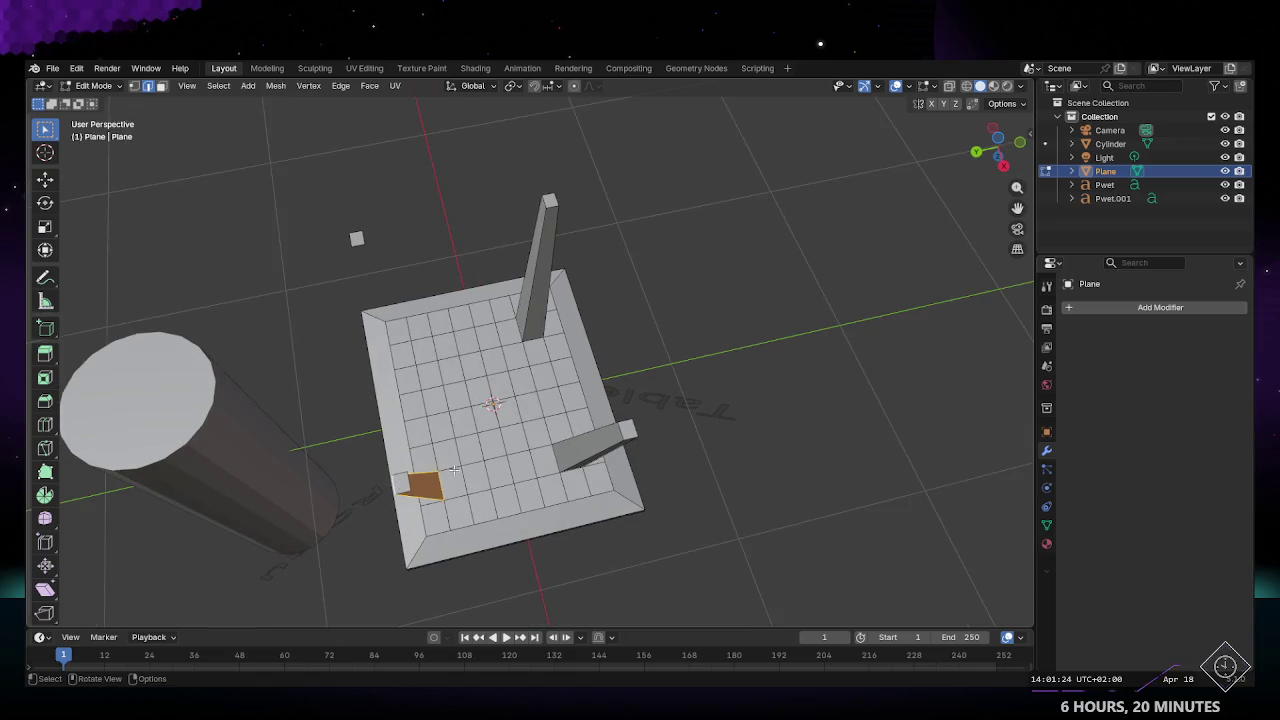
Step: Delete the corner face and the face beside the corner hole
key(x)
click(405, 478)
click(463, 478)
key(x)
click(455, 495)
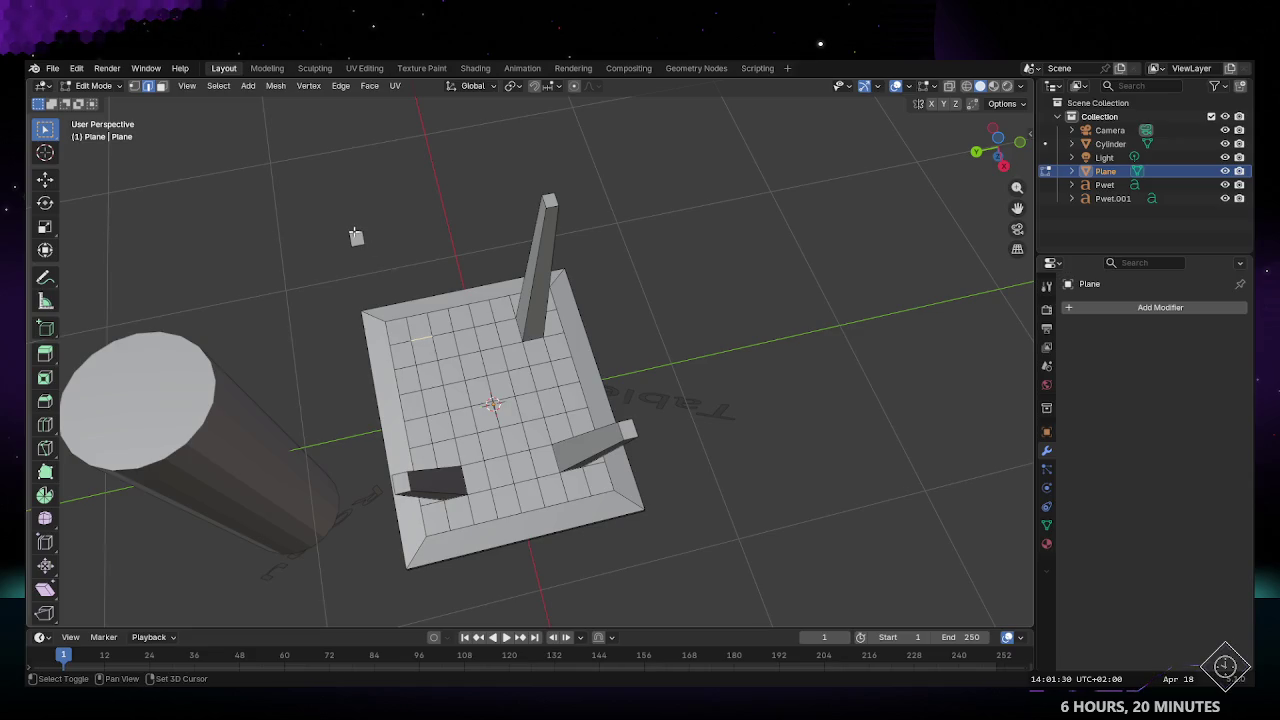
Step: Extrude the corner edge out into a new splayed leg
ctrl+right_click(356, 237)
key(alt+a)
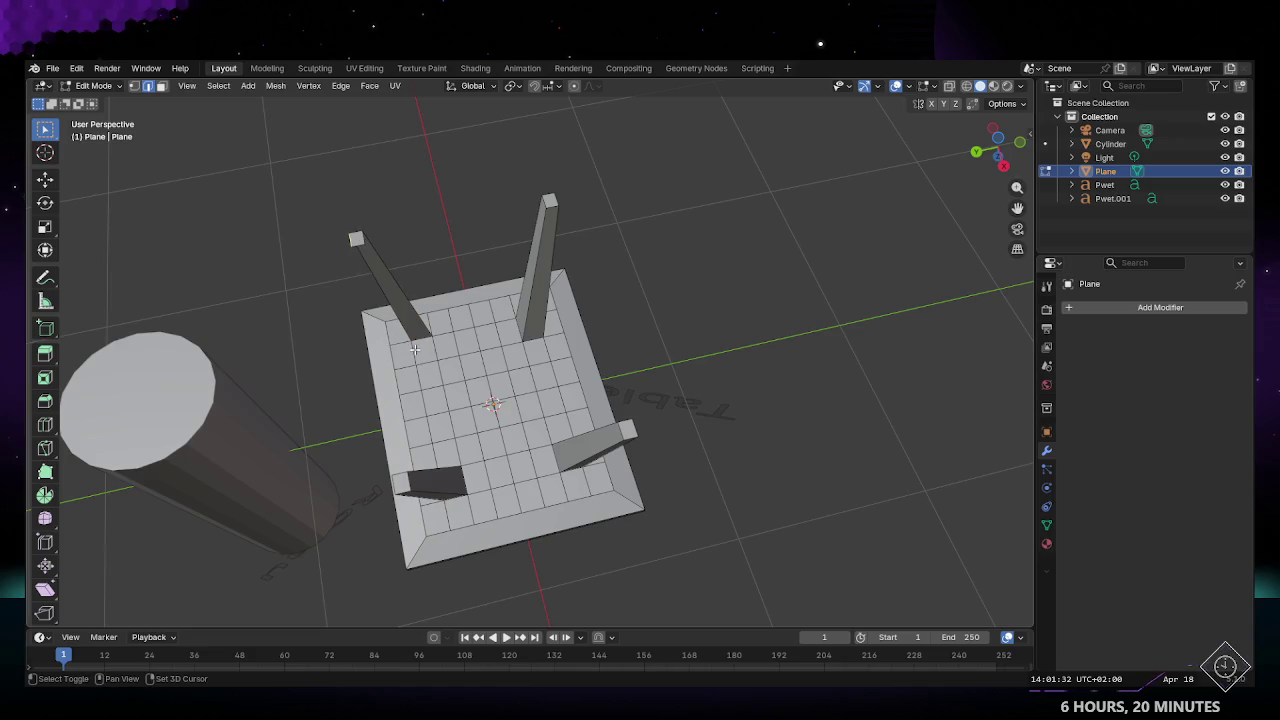
alt+click(414, 349)
click(432, 347)
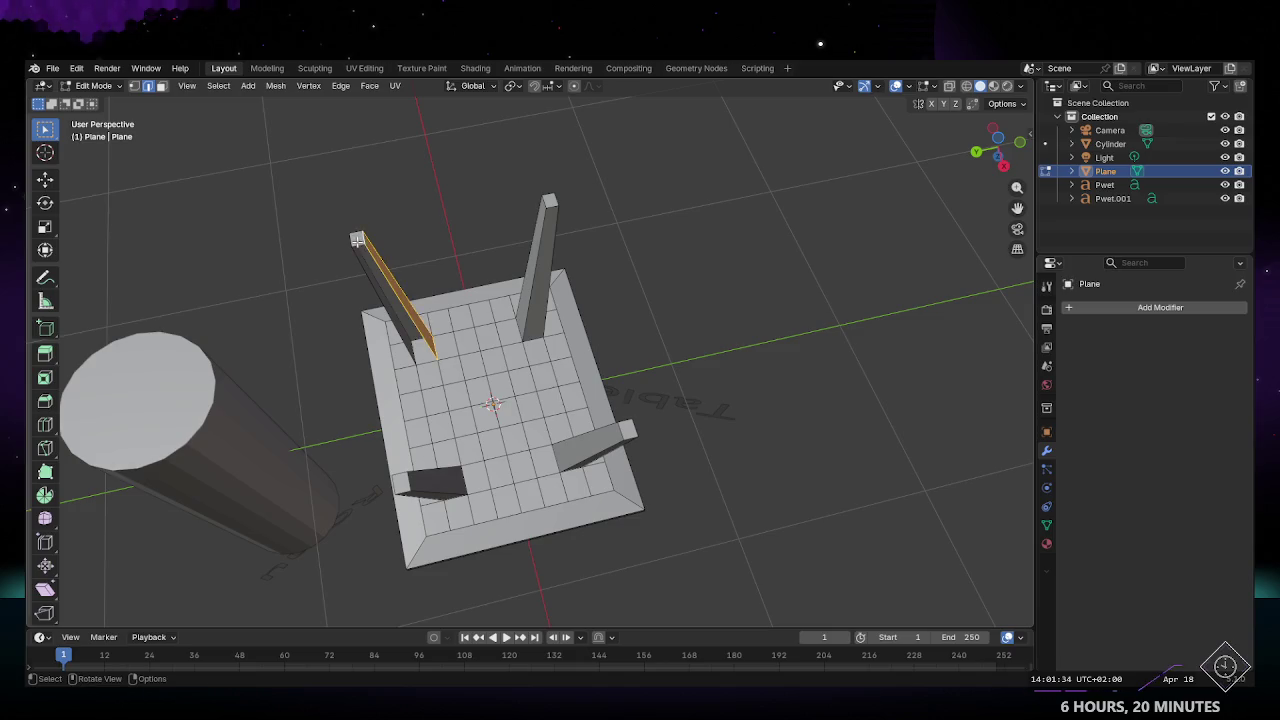
alt+click(421, 353)
mouse_move(421, 353)
middle_down()
mouse_move(594, 458)
mouse_move(611, 404)
mouse_move(648, 428)
mouse_move(547, 466)
mouse_move(611, 506)
mouse_move(484, 455)
mouse_move(530, 470)
mouse_move(500, 477)
mouse_move(440, 444)
mouse_move(786, 413)
mouse_move(700, 296)
mouse_move(534, 297)
mouse_move(543, 389)
mouse_move(630, 427)
mouse_move(651, 400)
mouse_move(720, 423)
mouse_move(551, 420)
mouse_move(564, 490)
mouse_move(492, 505)
mouse_move(569, 371)
mouse_move(571, 437)
mouse_move(528, 417)
mouse_move(528, 429)
middle_up()
Step: Return to Object Mode, select the table top and save table.blend
key(Tab)
click(445, 448)
scroll(492, 505, up, 5)
click(466, 322)
key(ctrl+s)
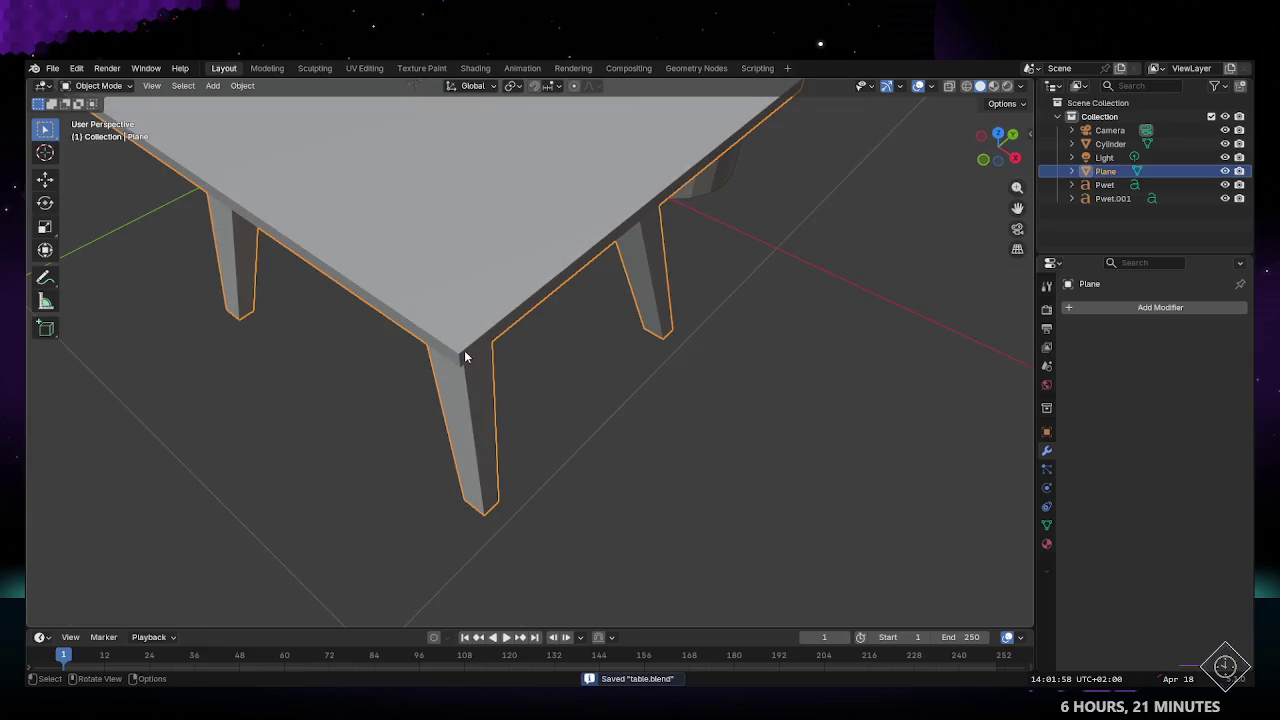
Step: Enter Edit Mode on the table, inspect the legs from several angles and open the Edge menu
key(Tab)
middle_drag(464, 357, 481, 348)
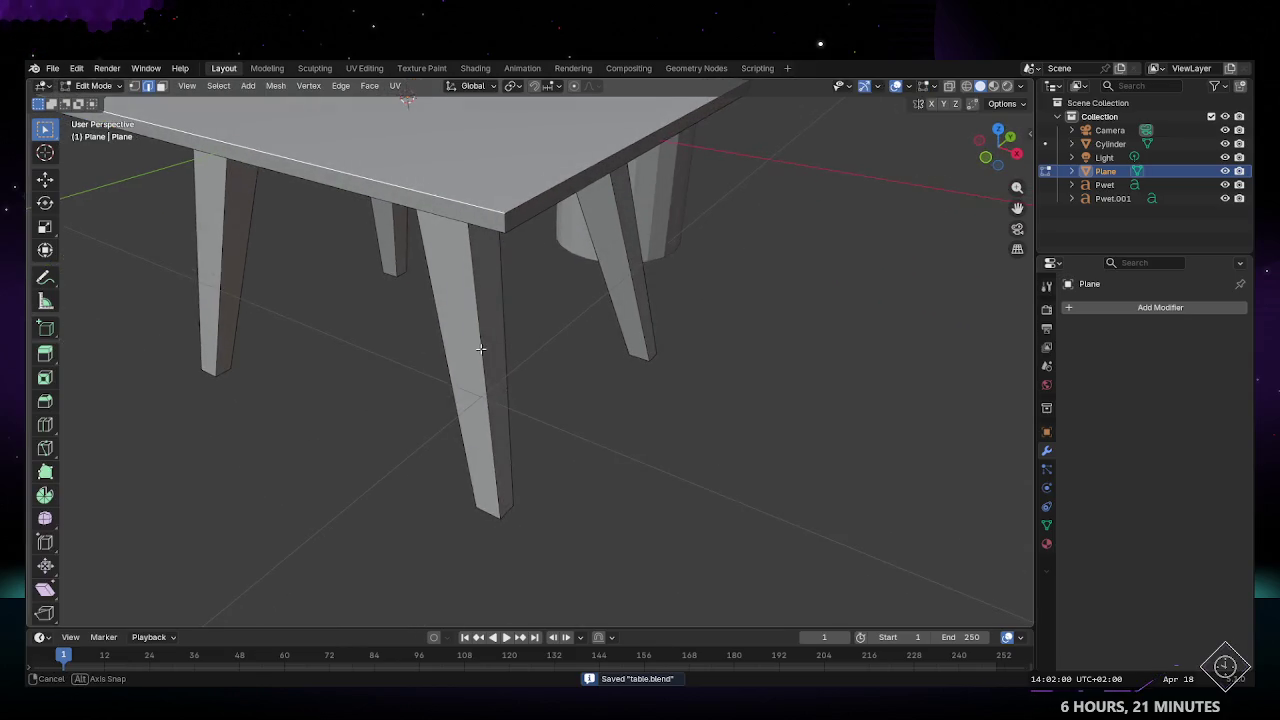
scroll(514, 274, down, 5)
middle_drag(444, 304, 608, 290)
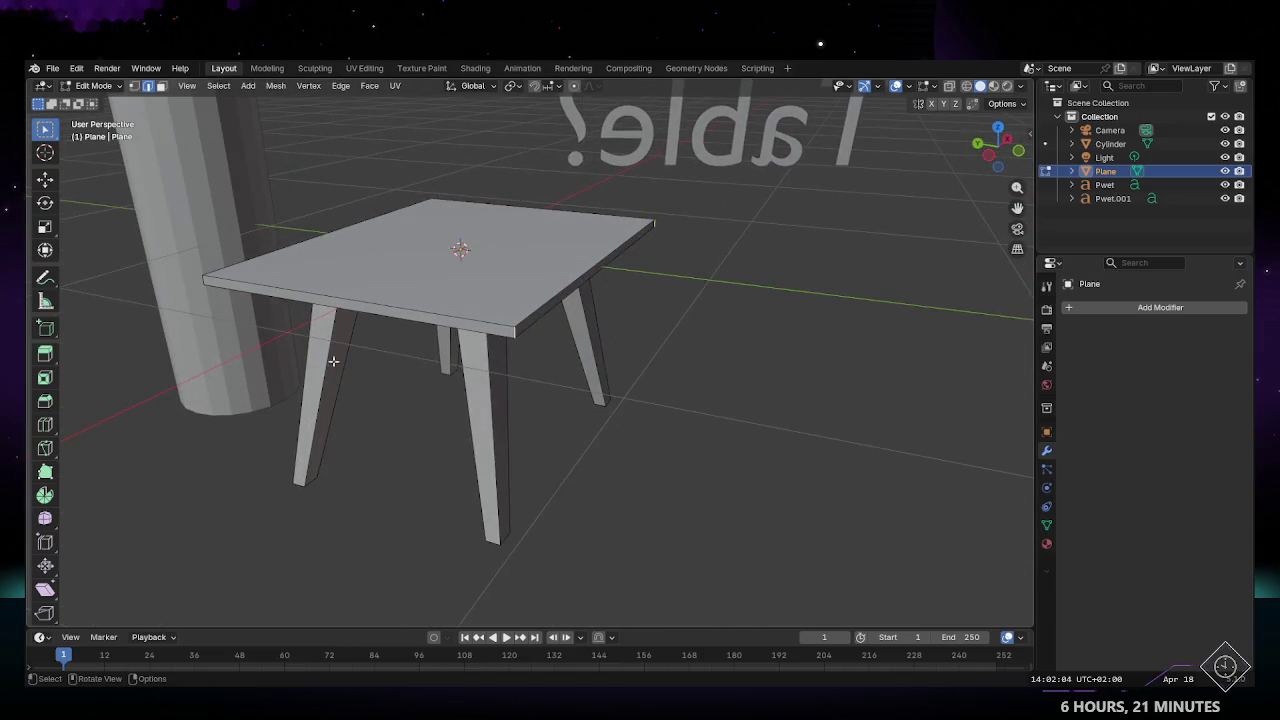
middle_drag(333, 361, 475, 363)
mouse_move(745, 333)
middle_down()
mouse_move(547, 275)
mouse_move(491, 367)
mouse_move(454, 279)
middle_up()
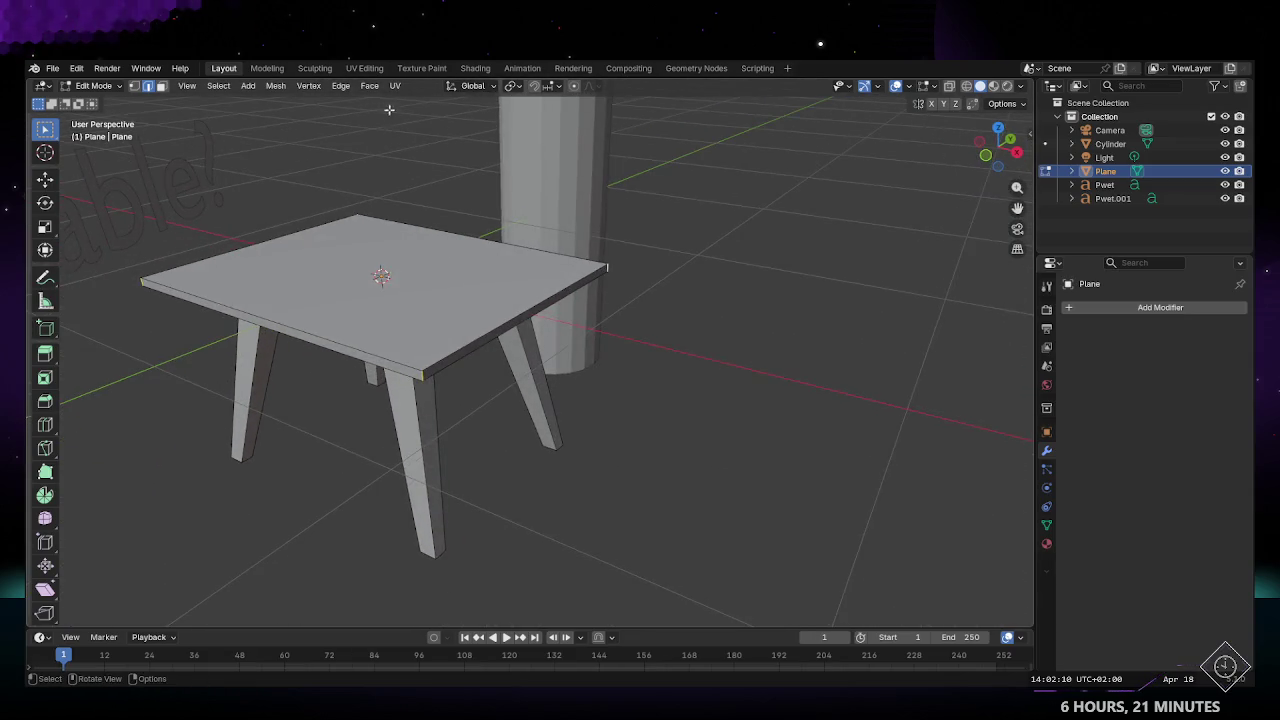
click(342, 87)
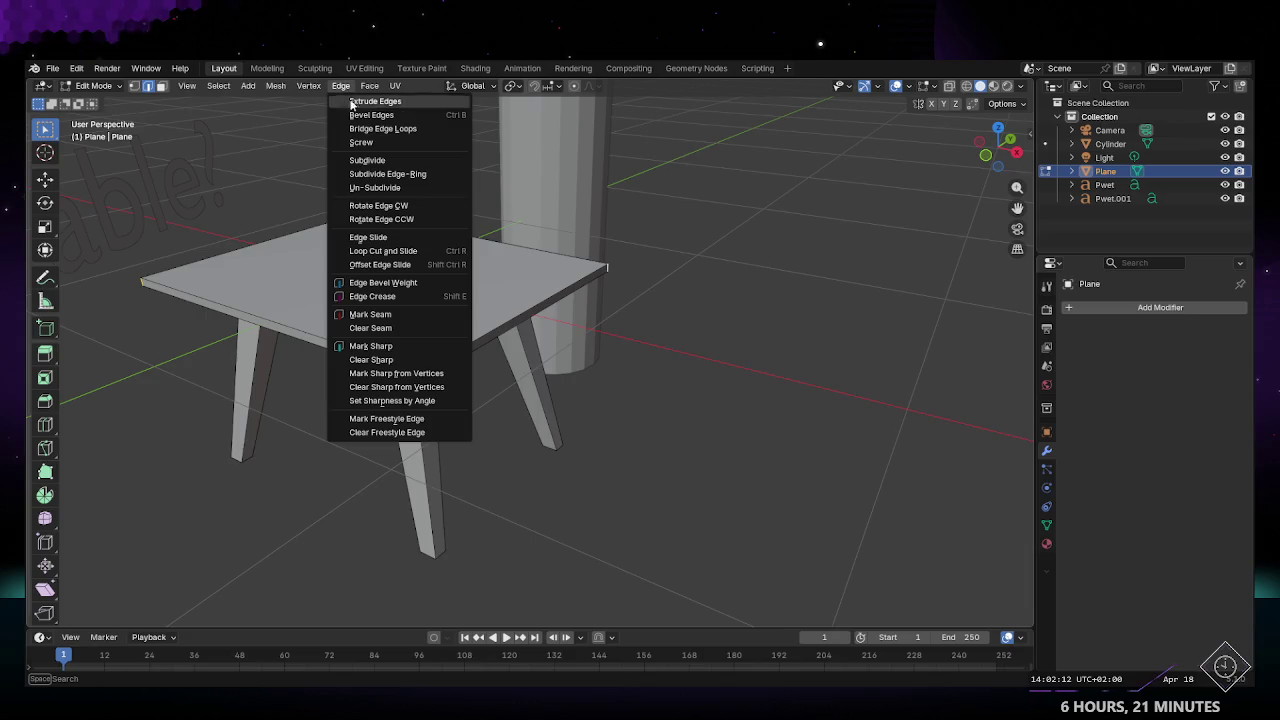
Step: Bevel the table top's corner edges by about 0.024 m
click(366, 115)
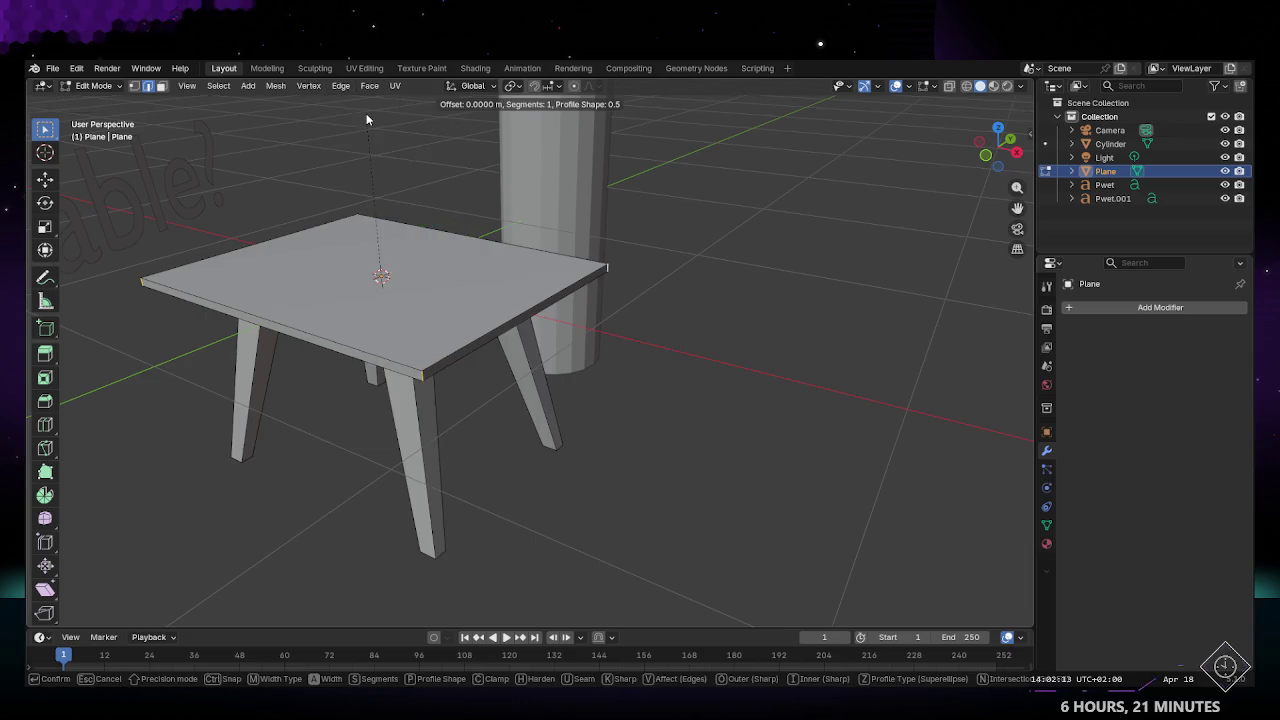
click(450, 429)
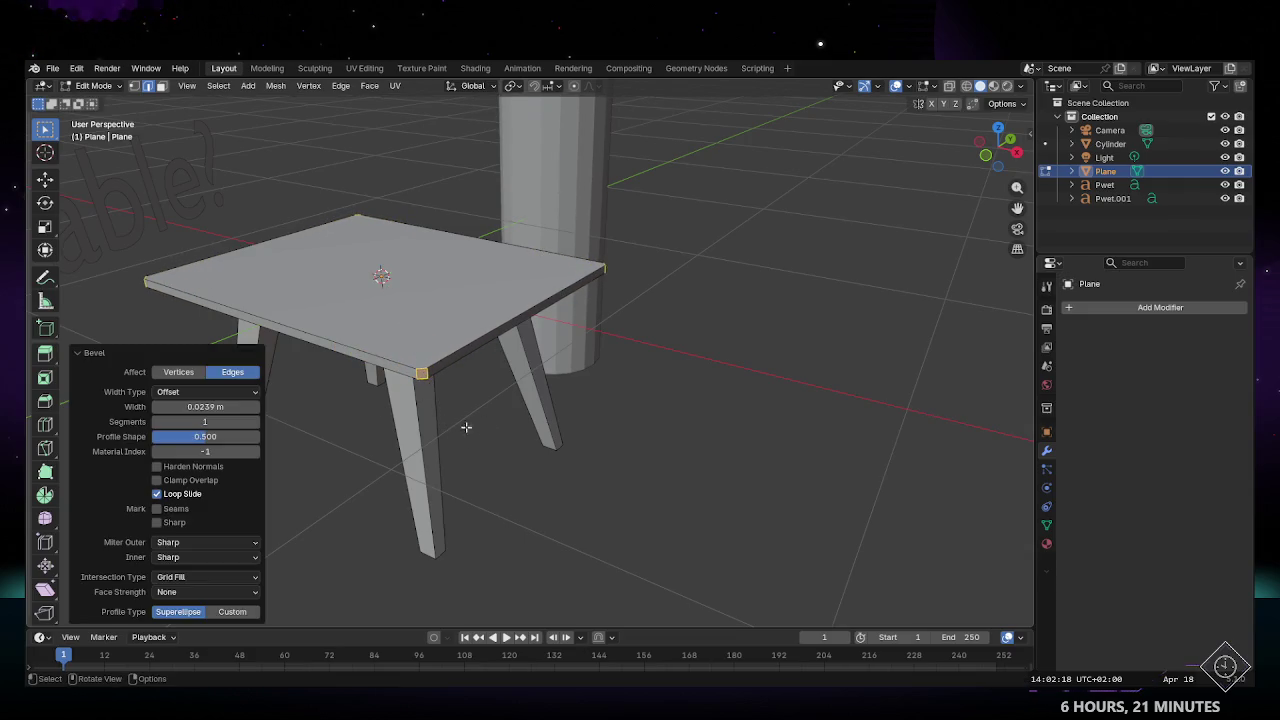
mouse_move(486, 428)
middle_down()
mouse_move(525, 511)
mouse_move(501, 289)
mouse_move(477, 396)
mouse_move(385, 494)
mouse_move(429, 463)
middle_up()
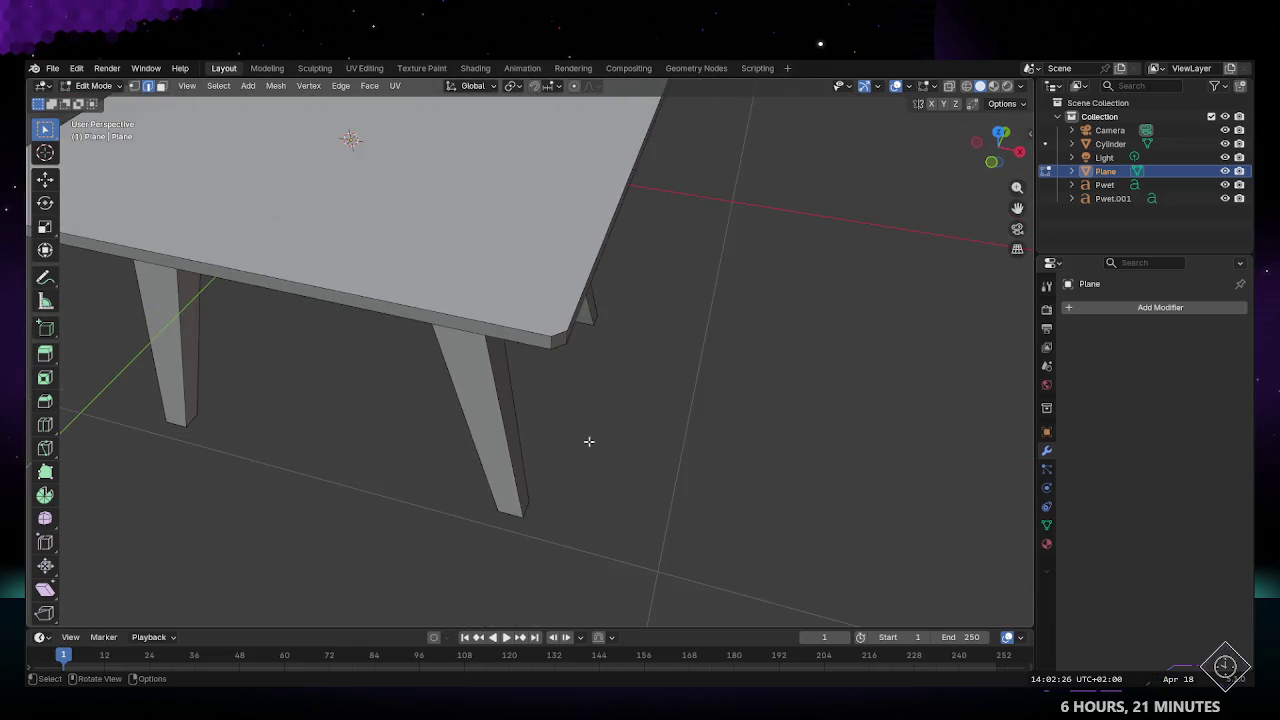
Step: Return to Object Mode and view the legs from a low angle
key(Tab)
mouse_move(636, 379)
middle_down()
mouse_move(646, 449)
mouse_move(596, 414)
mouse_move(581, 159)
mouse_move(514, 386)
mouse_move(466, 432)
mouse_move(499, 322)
mouse_move(451, 309)
mouse_move(440, 286)
mouse_move(567, 288)
mouse_move(637, 320)
mouse_move(791, 317)
mouse_move(584, 367)
mouse_move(591, 406)
mouse_move(519, 303)
mouse_move(540, 298)
mouse_move(515, 300)
middle_up()
scroll(531, 163, up, 3)
scroll(499, 392, up, 3)
scroll(466, 432, down, 3)
Step: Select the long edges of the four legs and make a first, zero-width bevel attempt
key(Tab)
drag(257, 323, 766, 414)
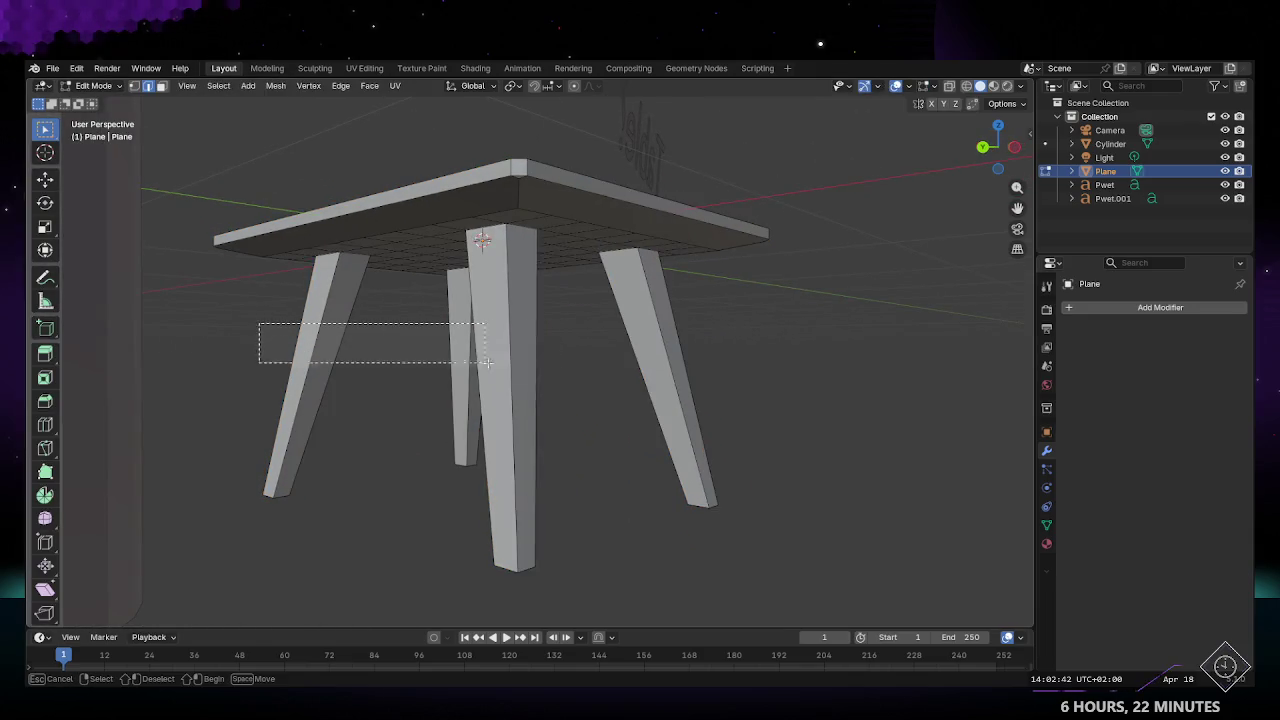
mouse_move(700, 414)
middle_down()
mouse_move(383, 400)
mouse_move(640, 409)
mouse_move(700, 364)
middle_up()
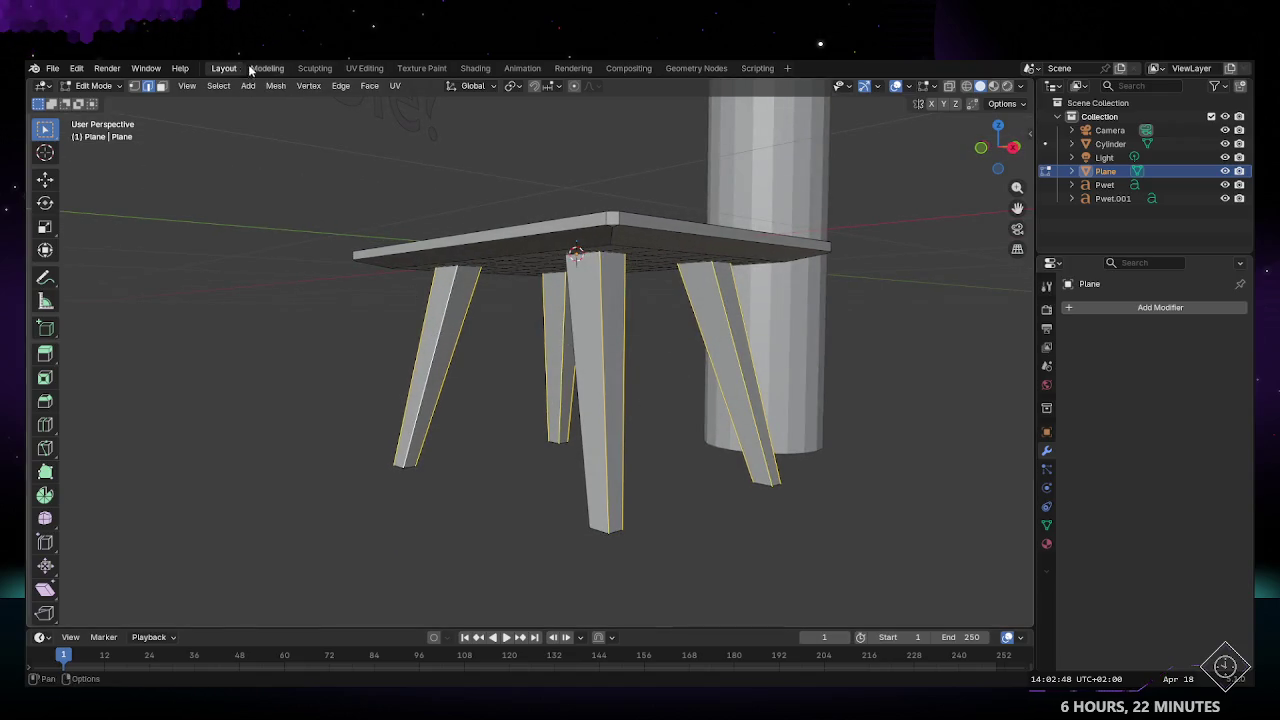
click(341, 85)
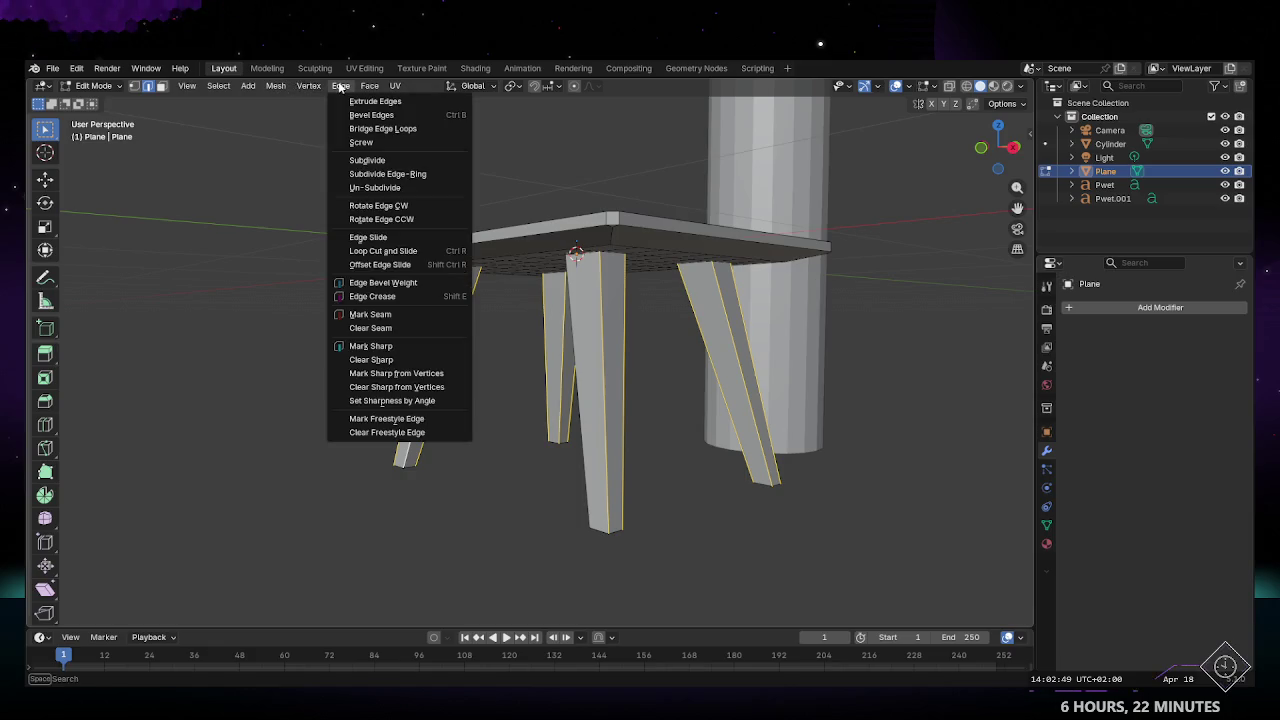
click(382, 115)
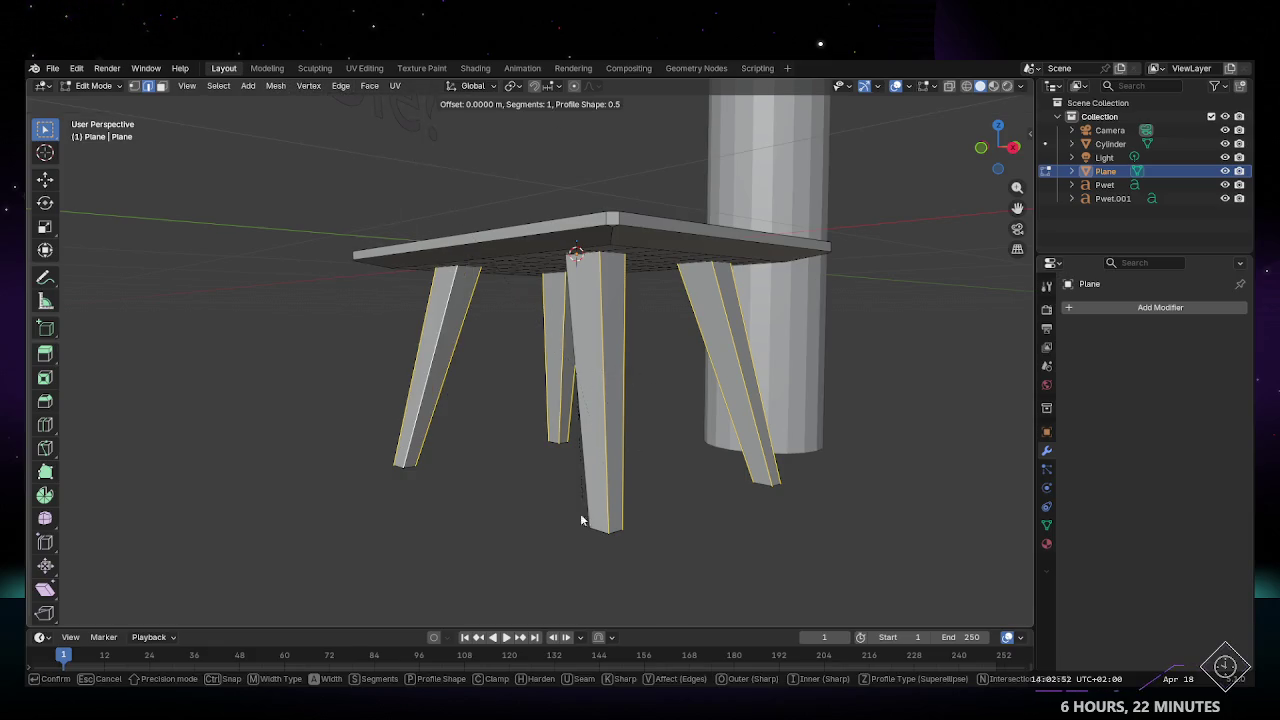
click(638, 427)
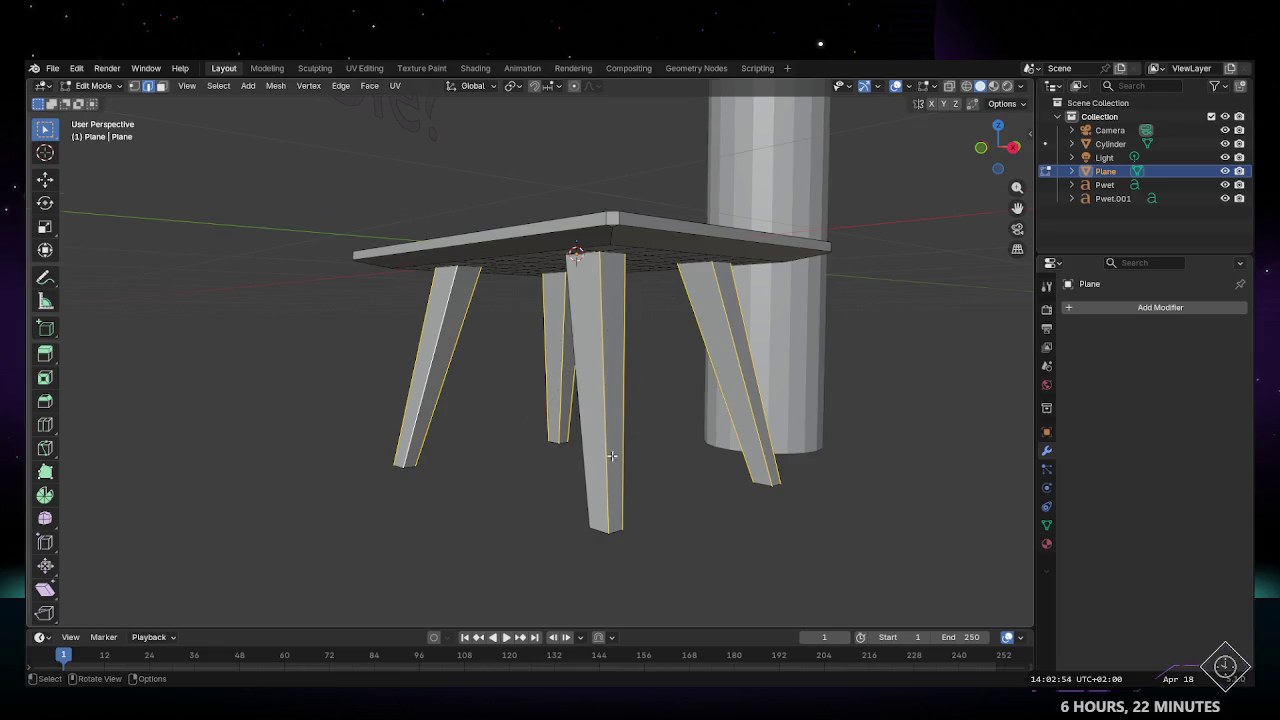
middle_drag(638, 427, 395, 80)
Step: Bevel the leg edges by 0.02 m with one segment, inspect the result, then undo it
click(341, 85)
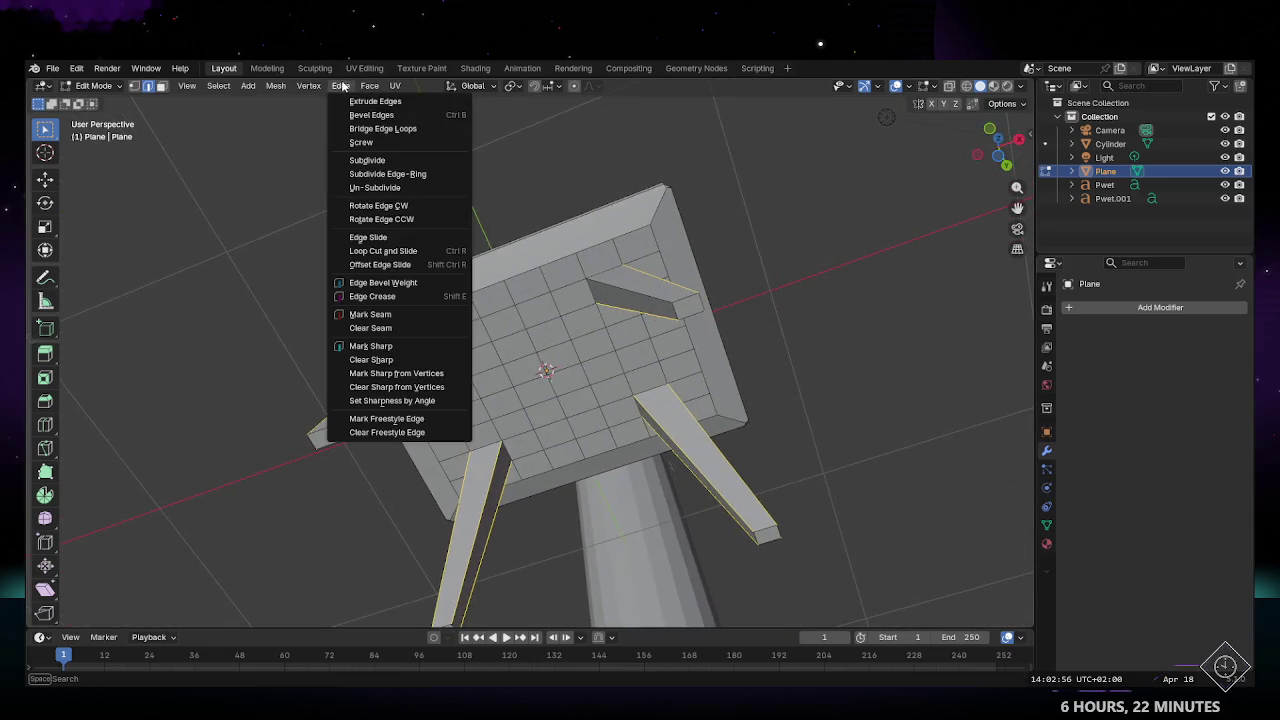
click(382, 117)
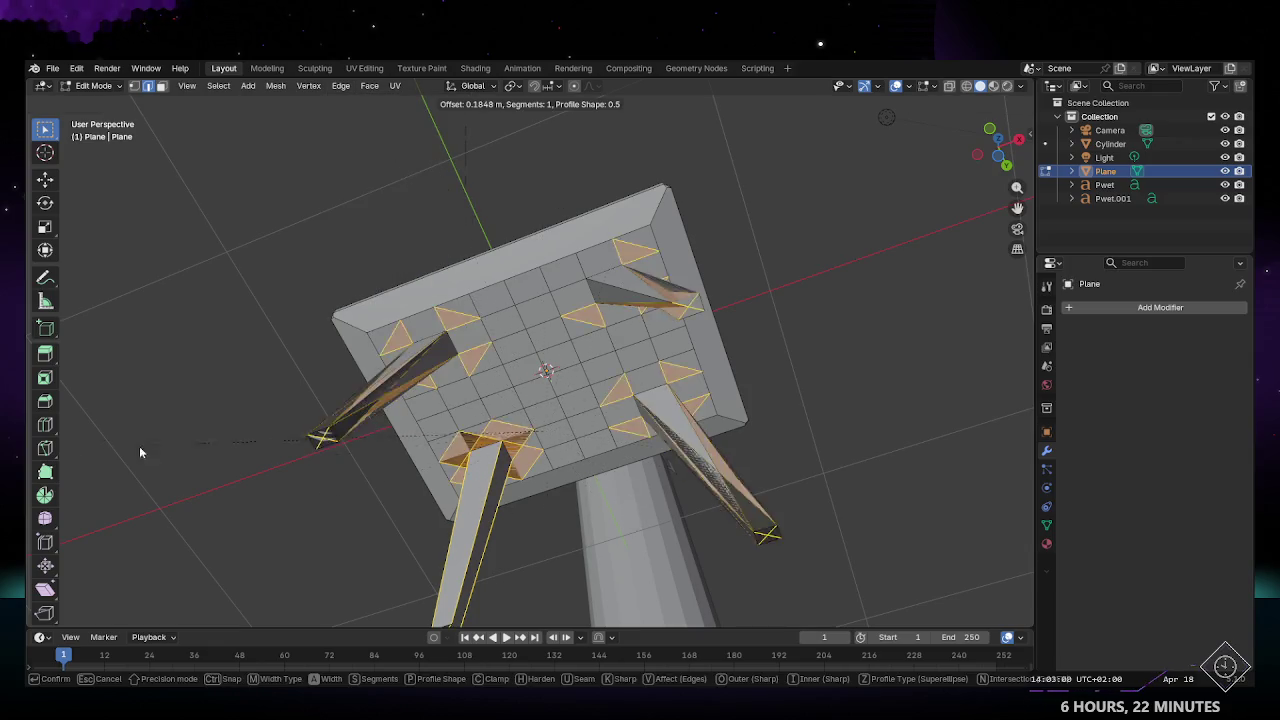
click(181, 357)
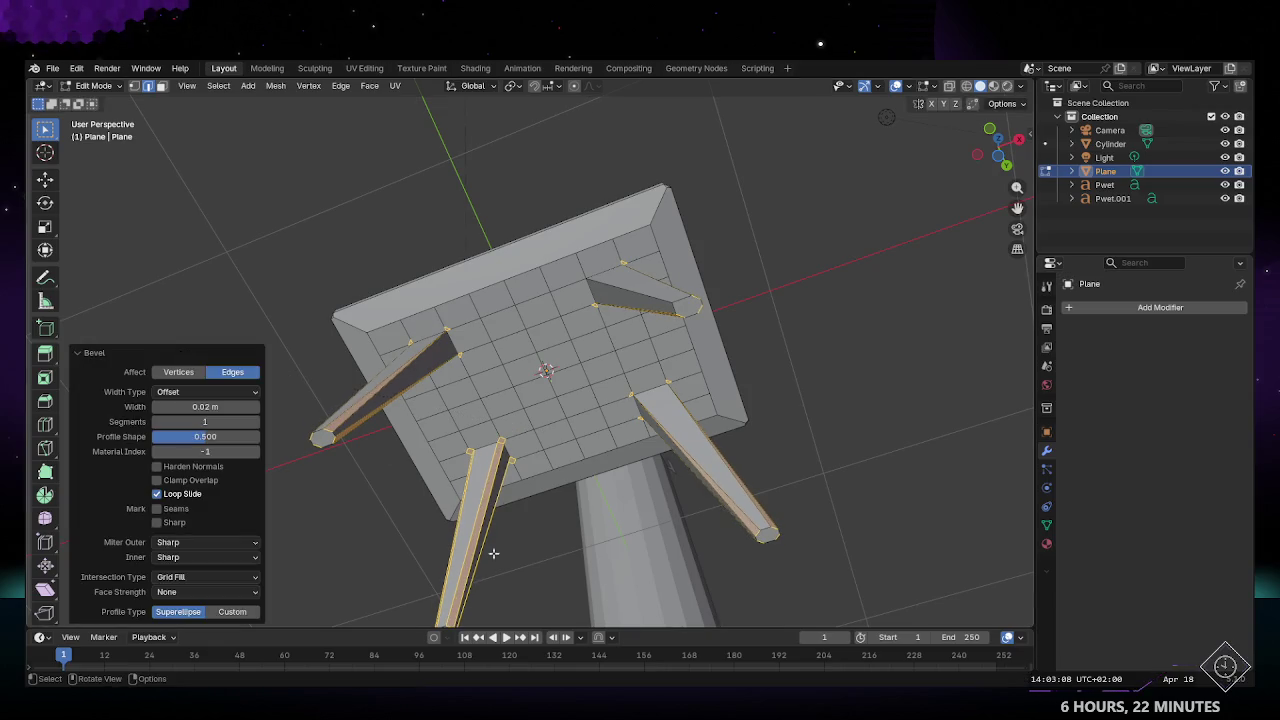
click(546, 567)
mouse_move(569, 514)
middle_down()
mouse_move(408, 493)
mouse_move(620, 316)
middle_up()
scroll(620, 316, up, 4)
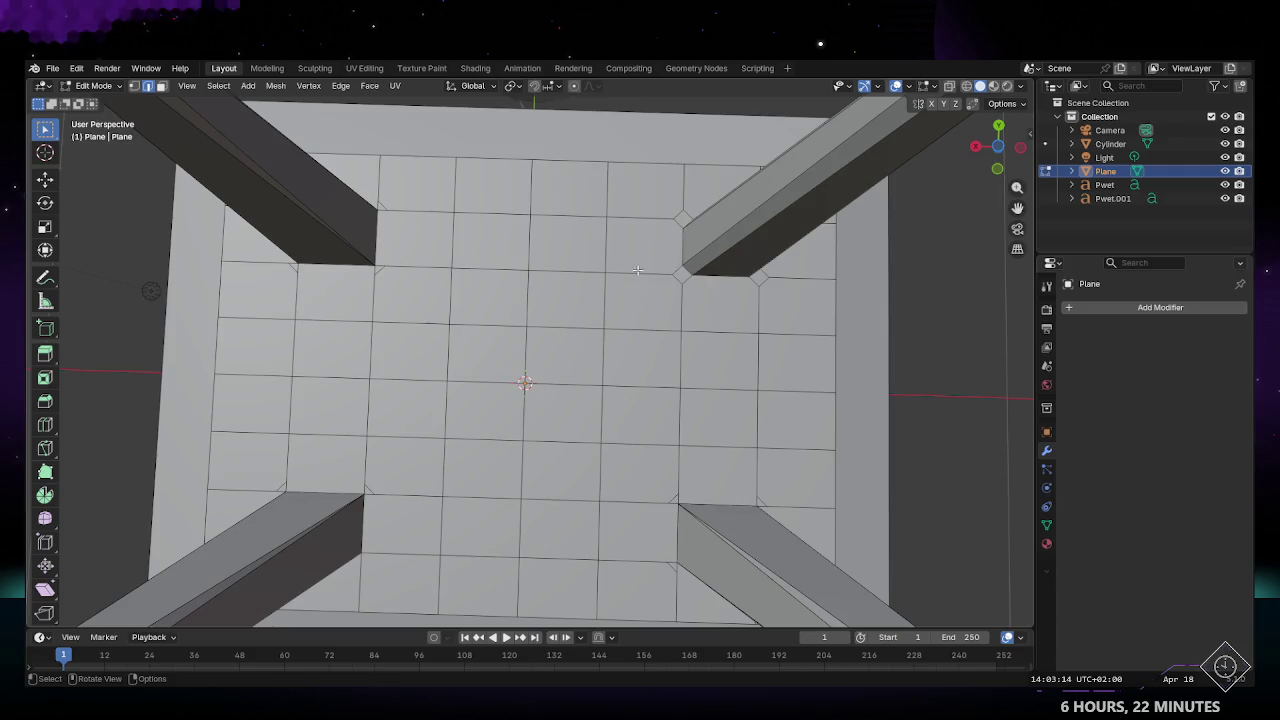
scroll(380, 270, down, 2)
scroll(380, 270, down, 2)
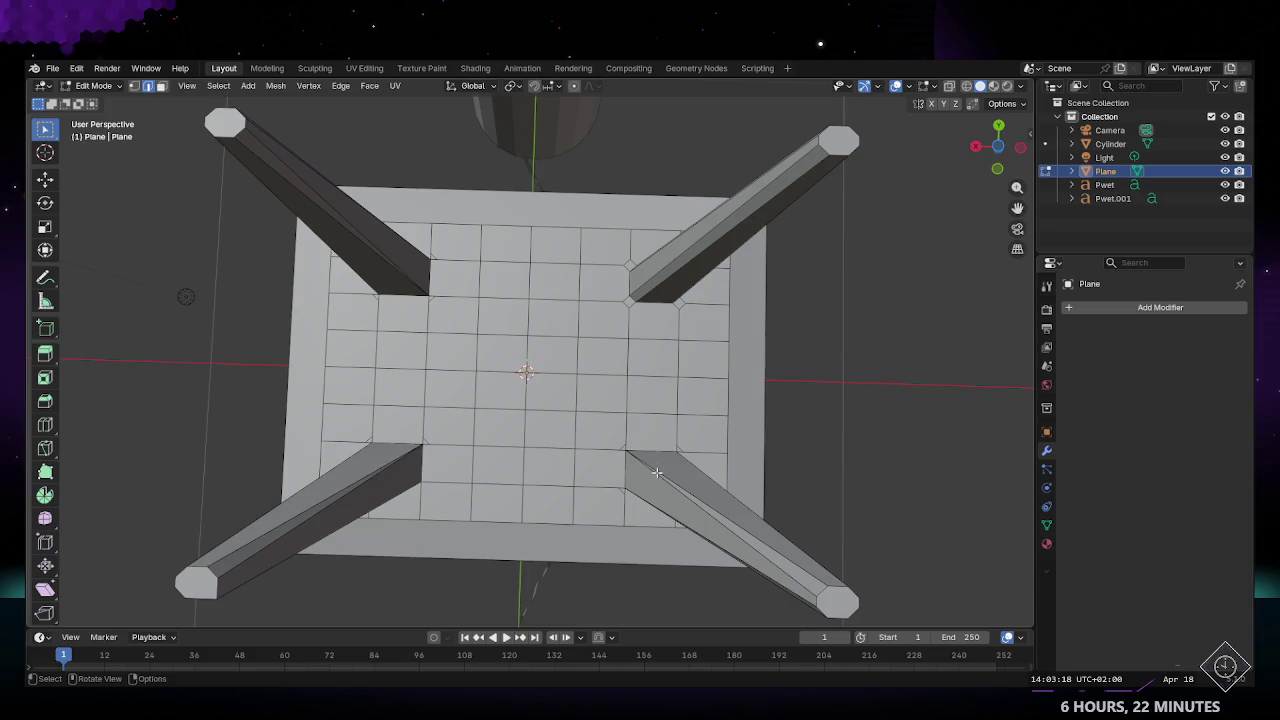
key(ctrl+z)
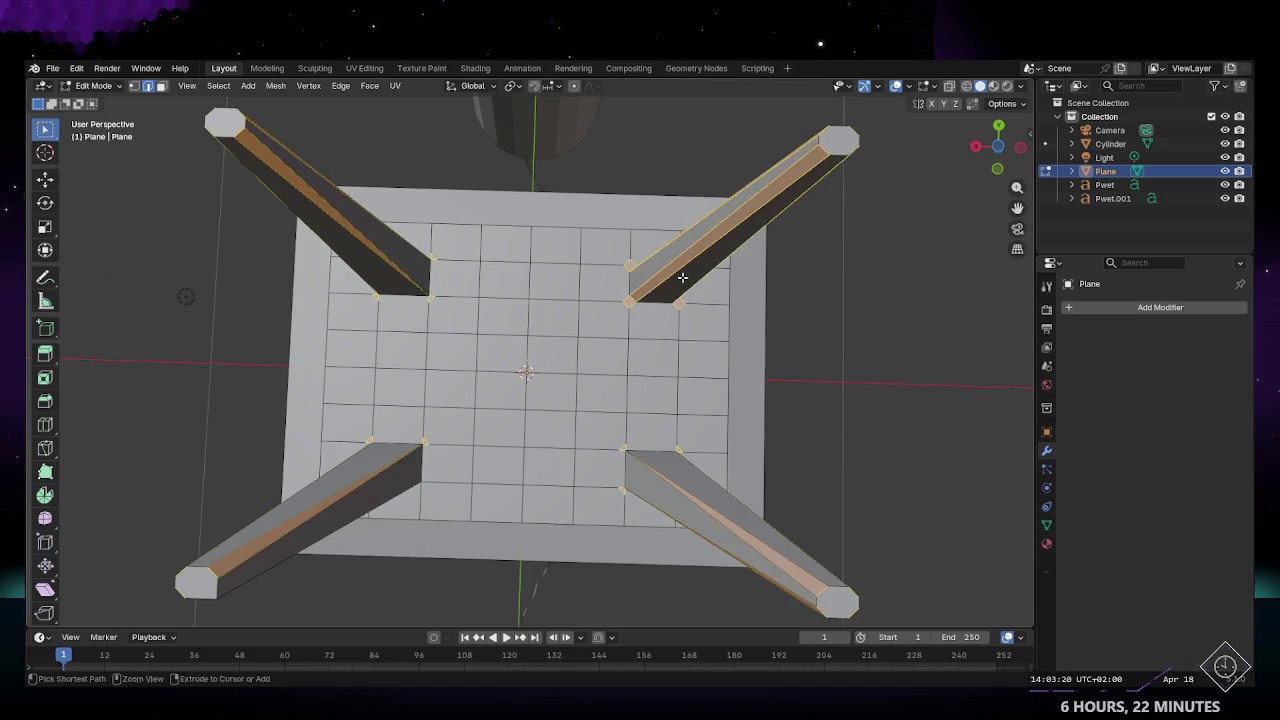
Step: From beneath the table, move the selected top face of a leg to a new position
middle_drag(682, 277, 396, 399)
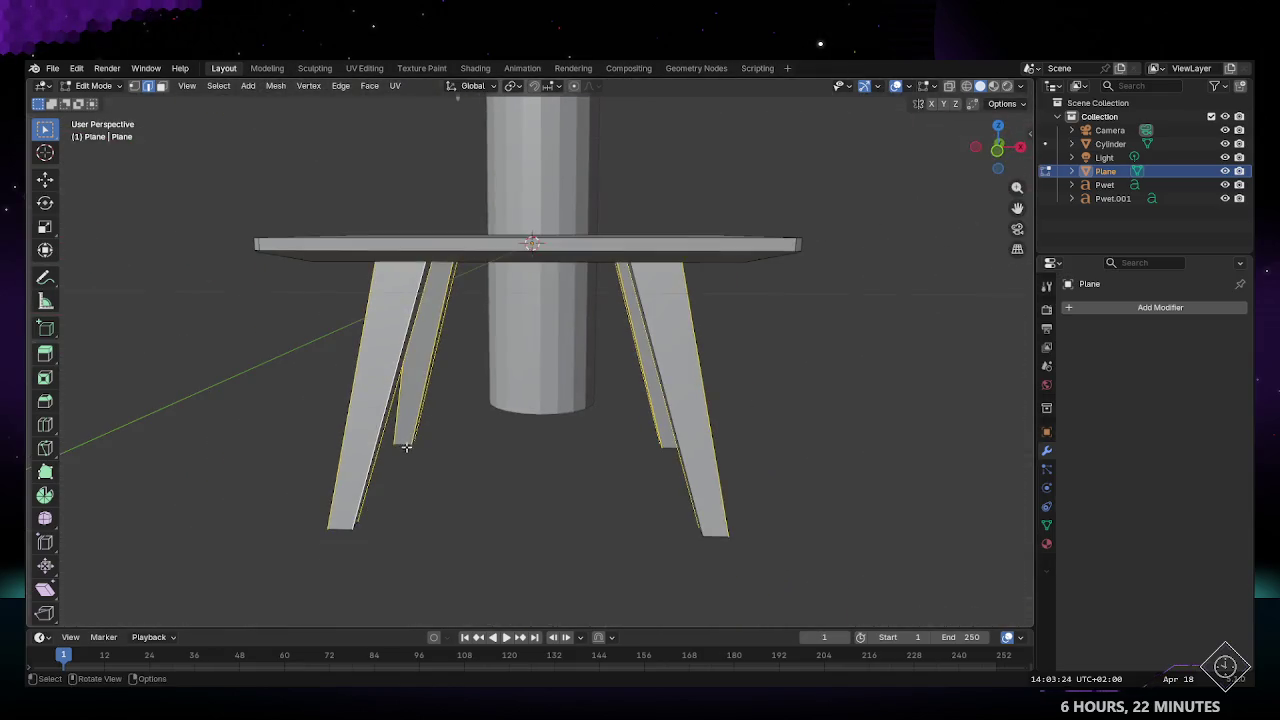
middle_drag(396, 399, 494, 460)
middle_drag(524, 507, 418, 315)
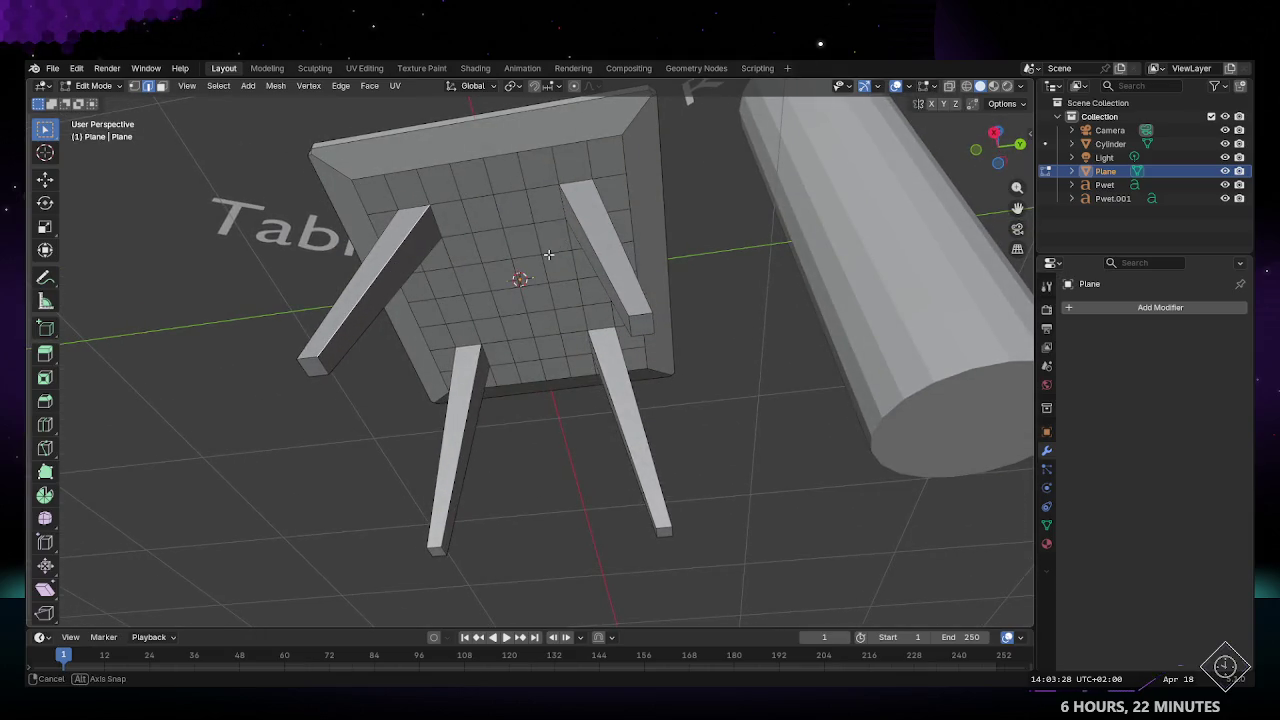
middle_drag(548, 255, 578, 211)
middle_drag(557, 198, 689, 216)
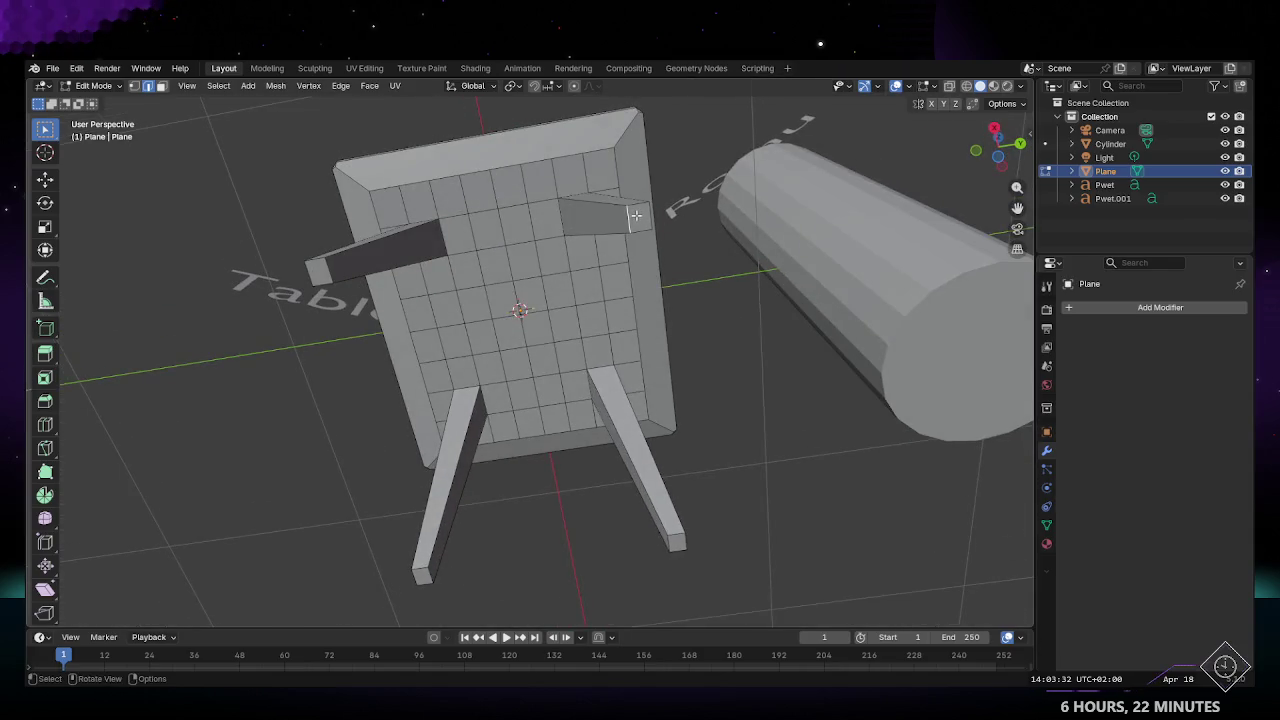
key(g)
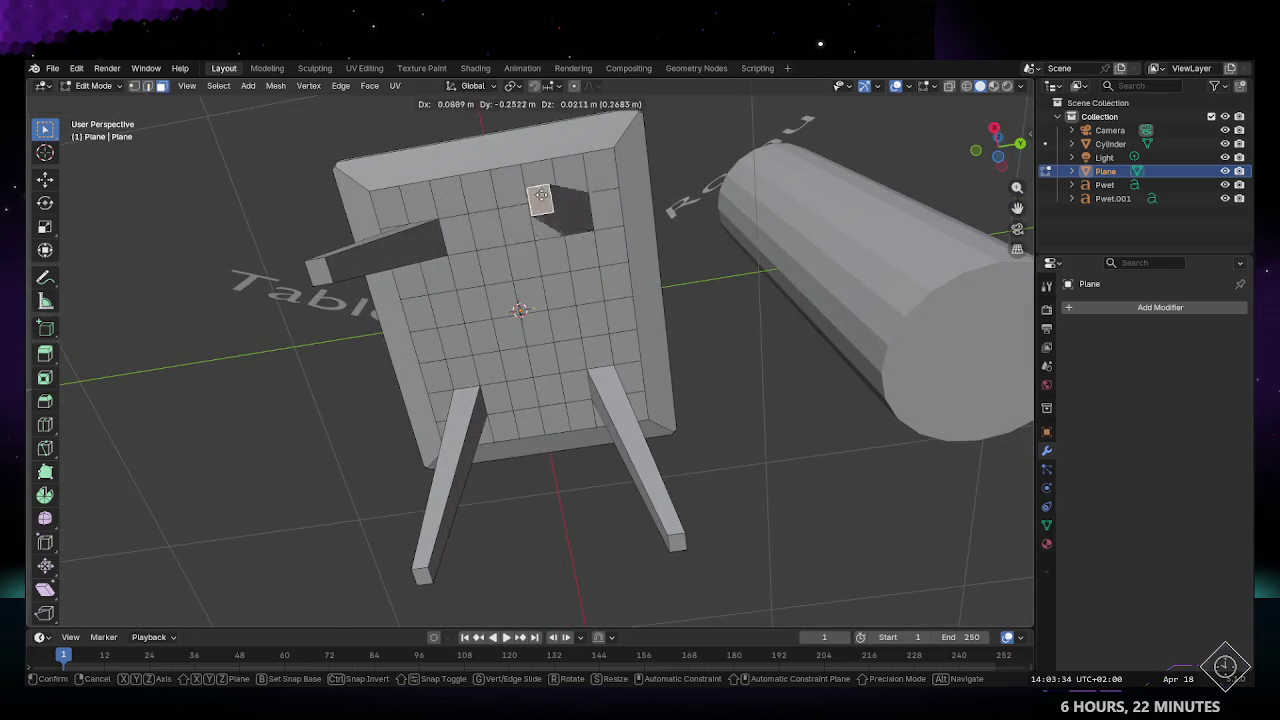
click(634, 210)
Step: Select other legs' end faces and start moving each, cancelling the moves with Esc
click(672, 542)
key(g)
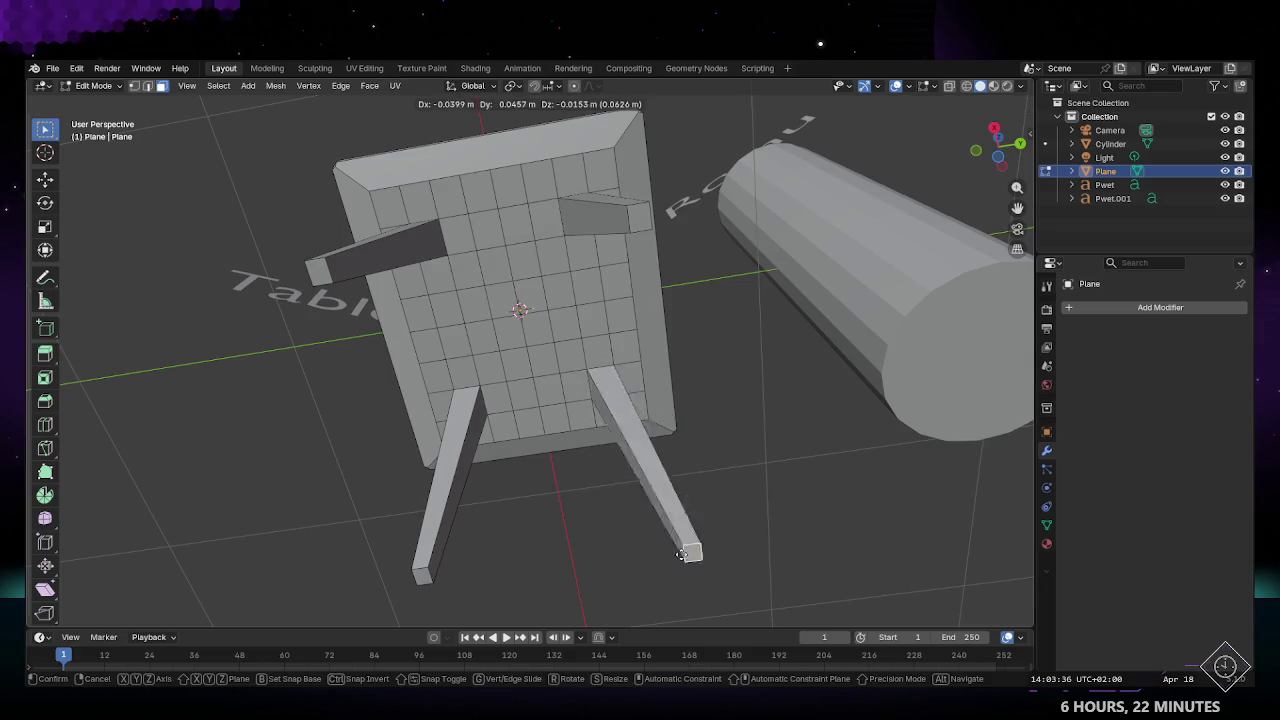
key(Escape)
click(422, 575)
key(g)
key(Escape)
click(324, 272)
key(g)
key(Escape)
Step: Return to object mode and view the table from a raised three-quarter angle
mouse_move(582, 328)
middle_down()
mouse_move(463, 321)
mouse_move(477, 341)
mouse_move(468, 434)
mouse_move(517, 263)
mouse_move(591, 354)
mouse_move(669, 357)
middle_up()
key(Tab)
mouse_move(706, 449)
middle_down()
mouse_move(675, 388)
mouse_move(614, 403)
mouse_move(640, 400)
middle_up()
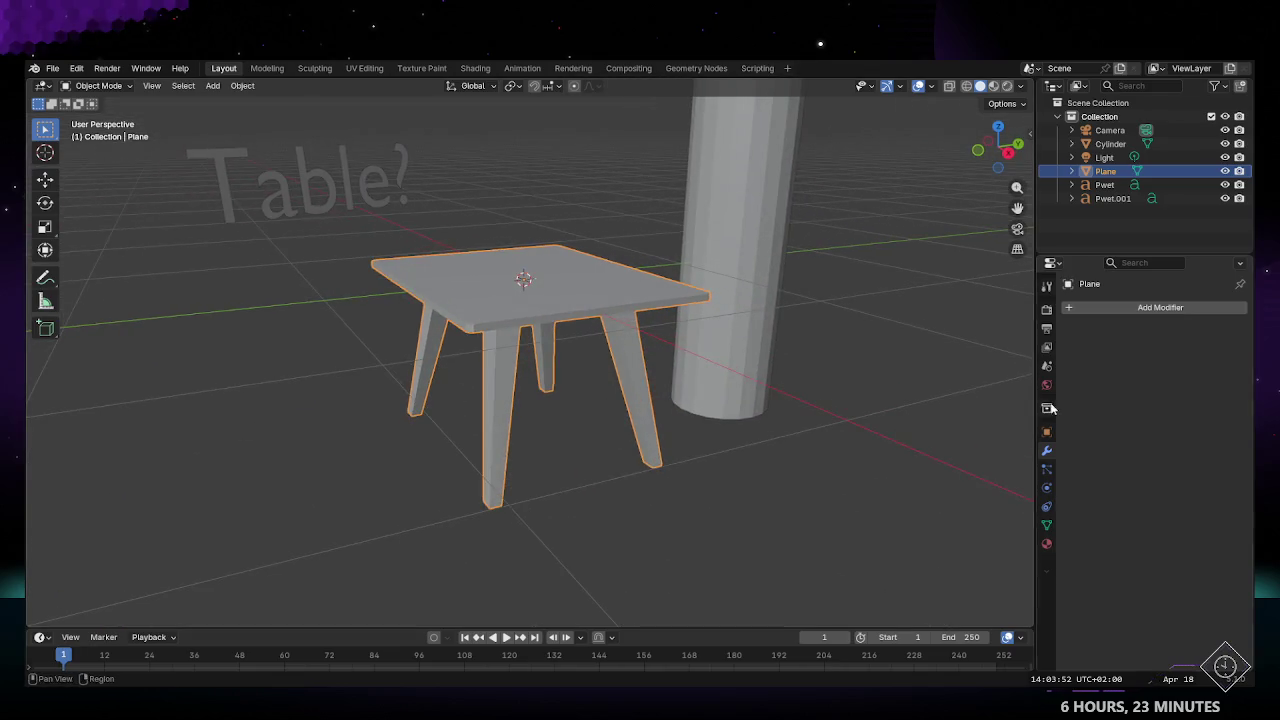
Step: Add a new material to the table, then unlink it to leave an empty slot
click(1046, 525)
click(1046, 543)
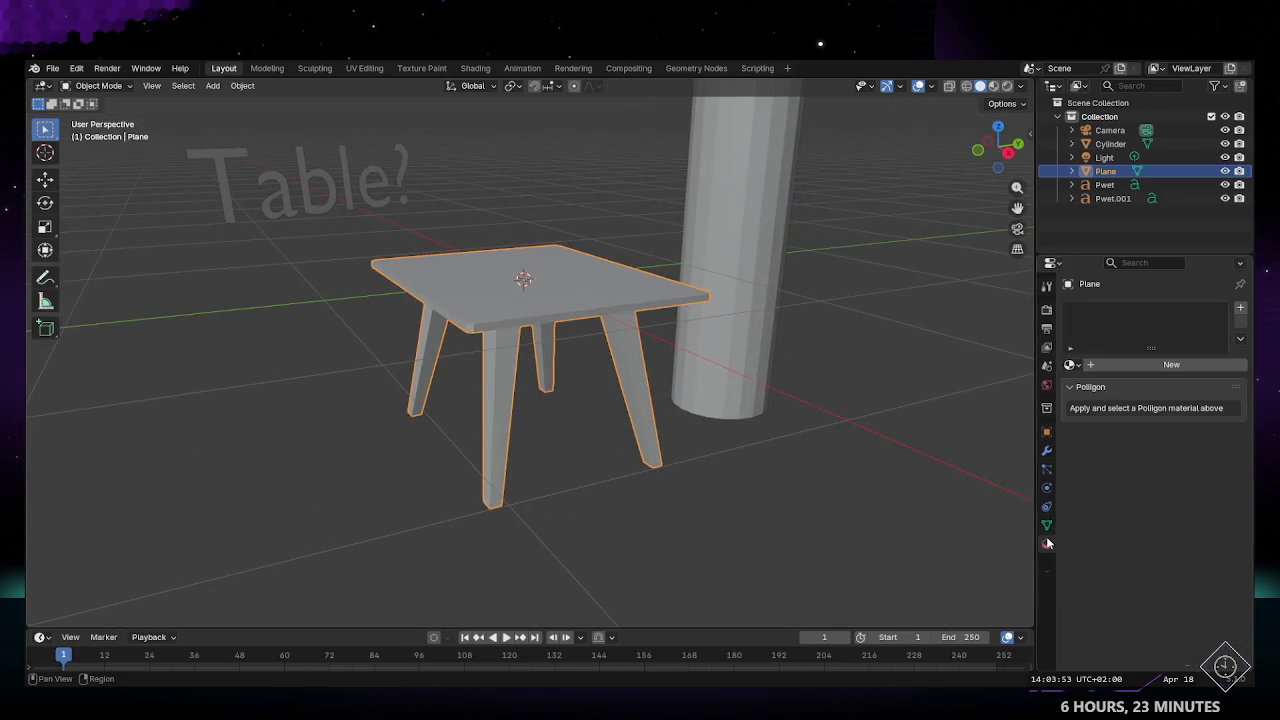
click(1154, 367)
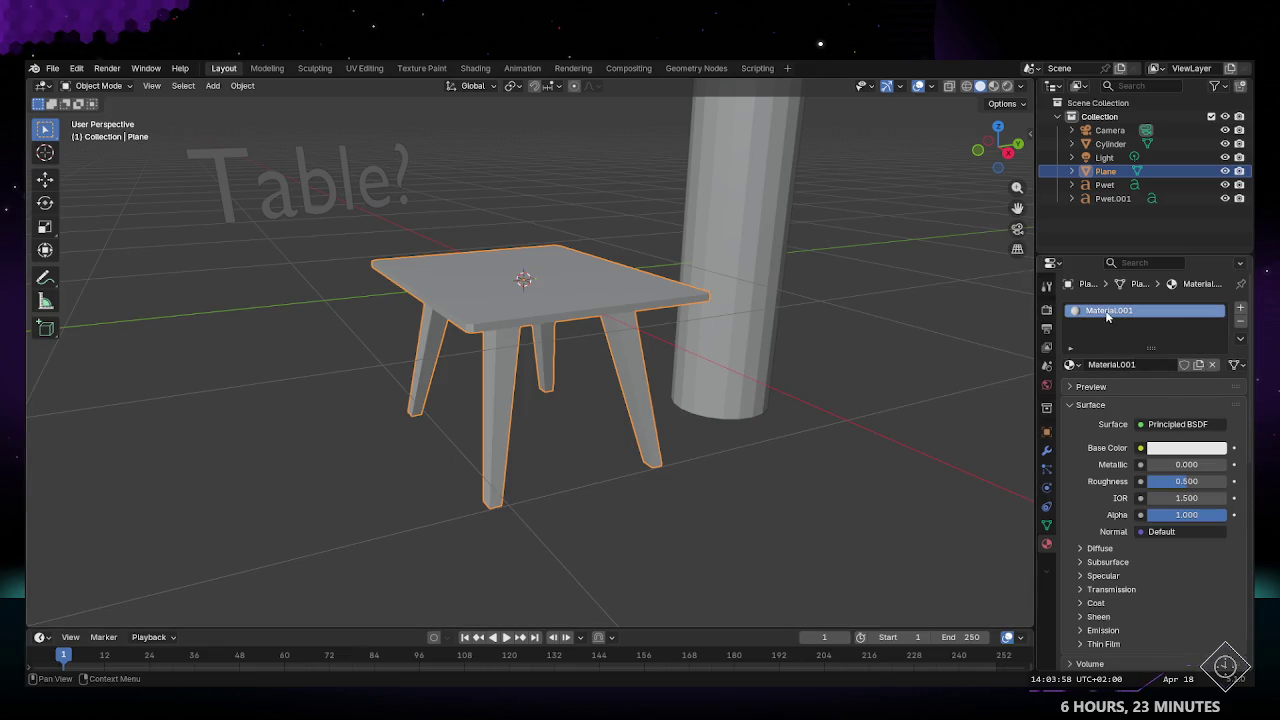
click(1211, 365)
click(1071, 365)
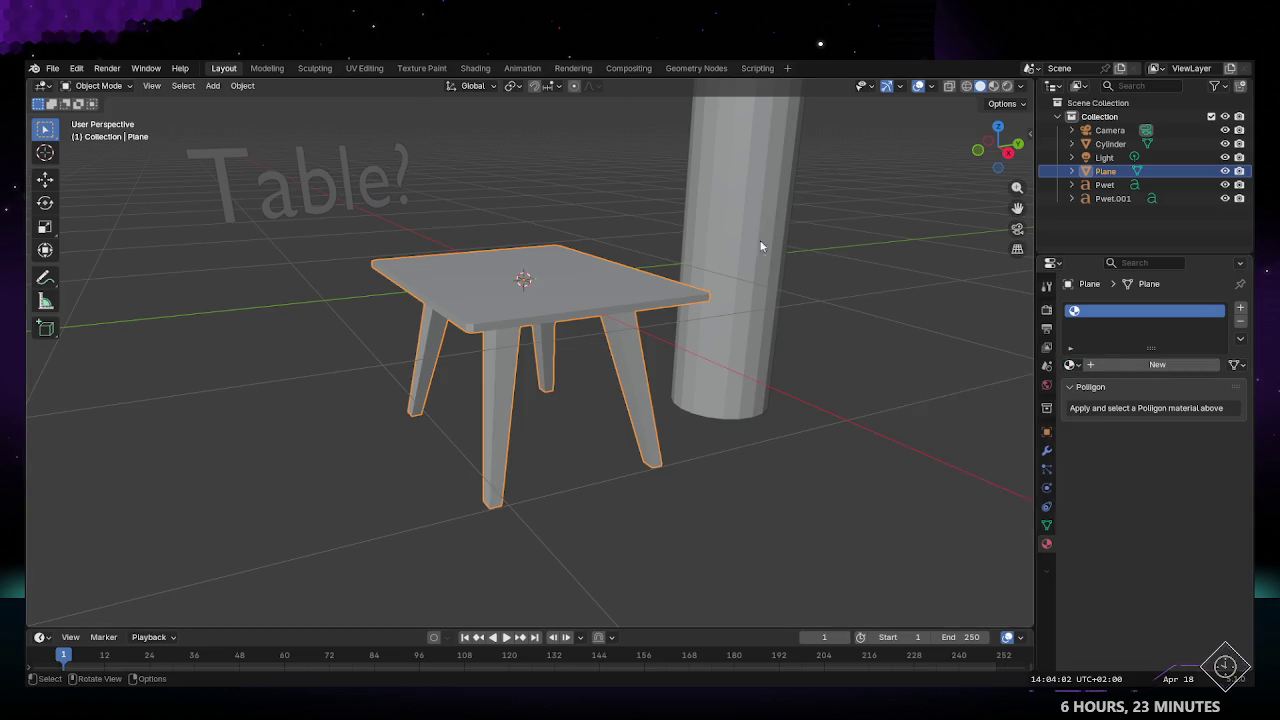
Step: Enter edit mode and cycle through the workspaces, ending back in Layout
key(Tab)
click(315, 68)
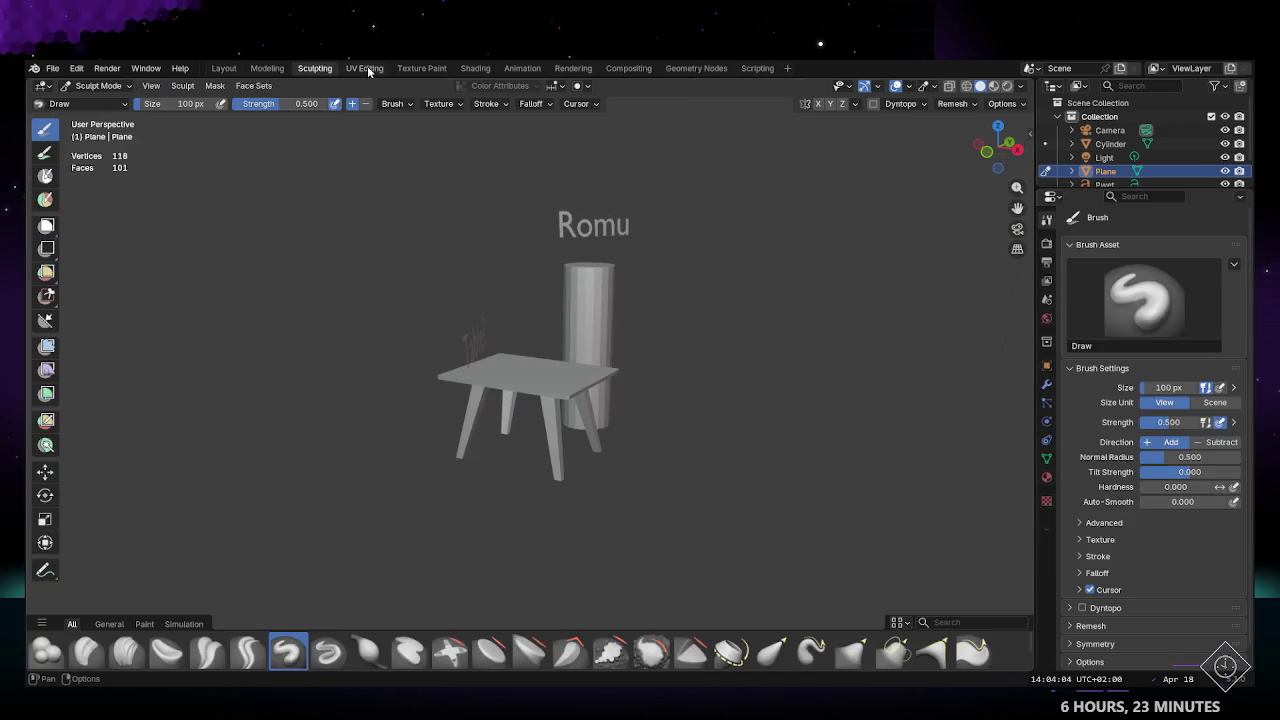
click(367, 67)
click(312, 68)
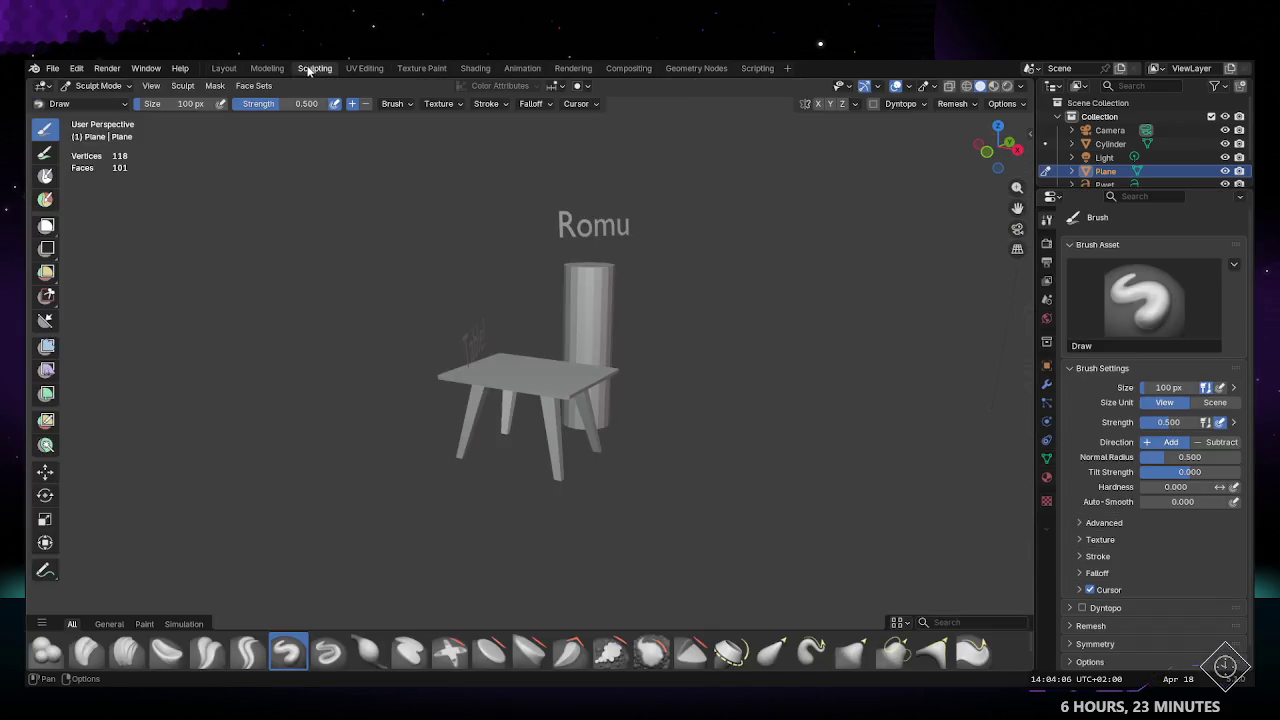
click(263, 68)
click(224, 68)
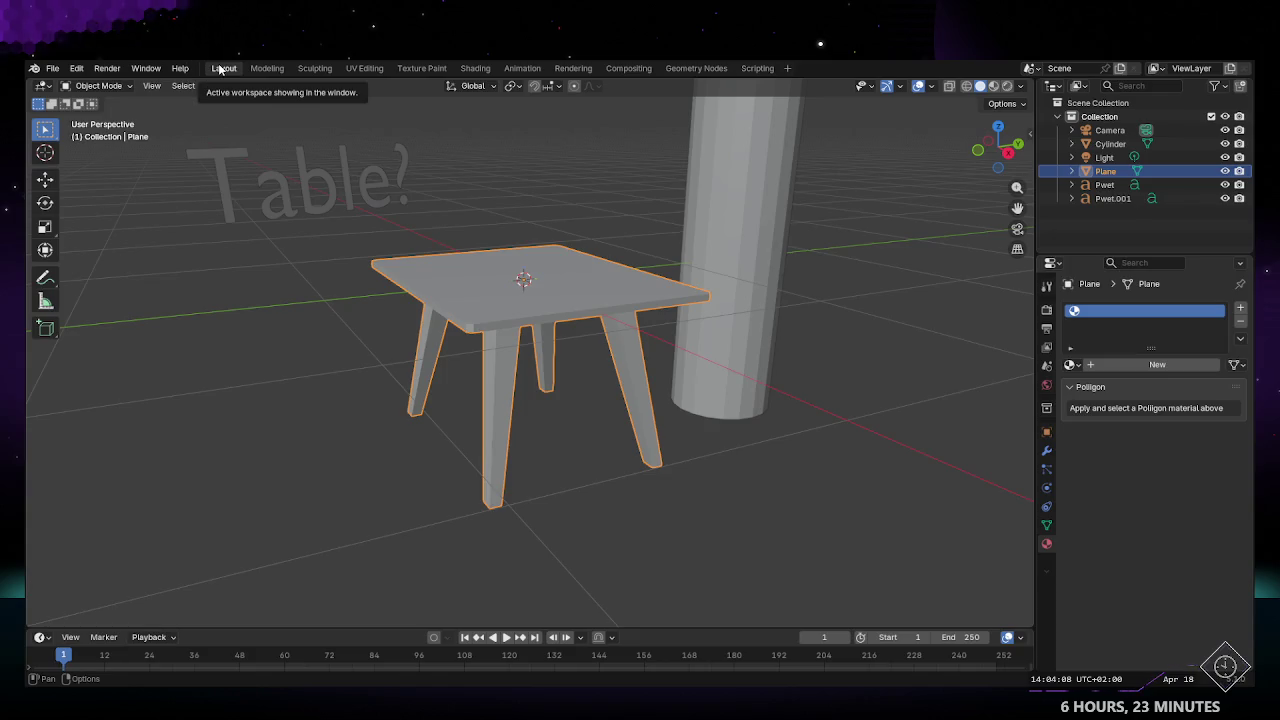
Step: Show the sidebar's Poliigon tab and activate its asset search field
click(1028, 134)
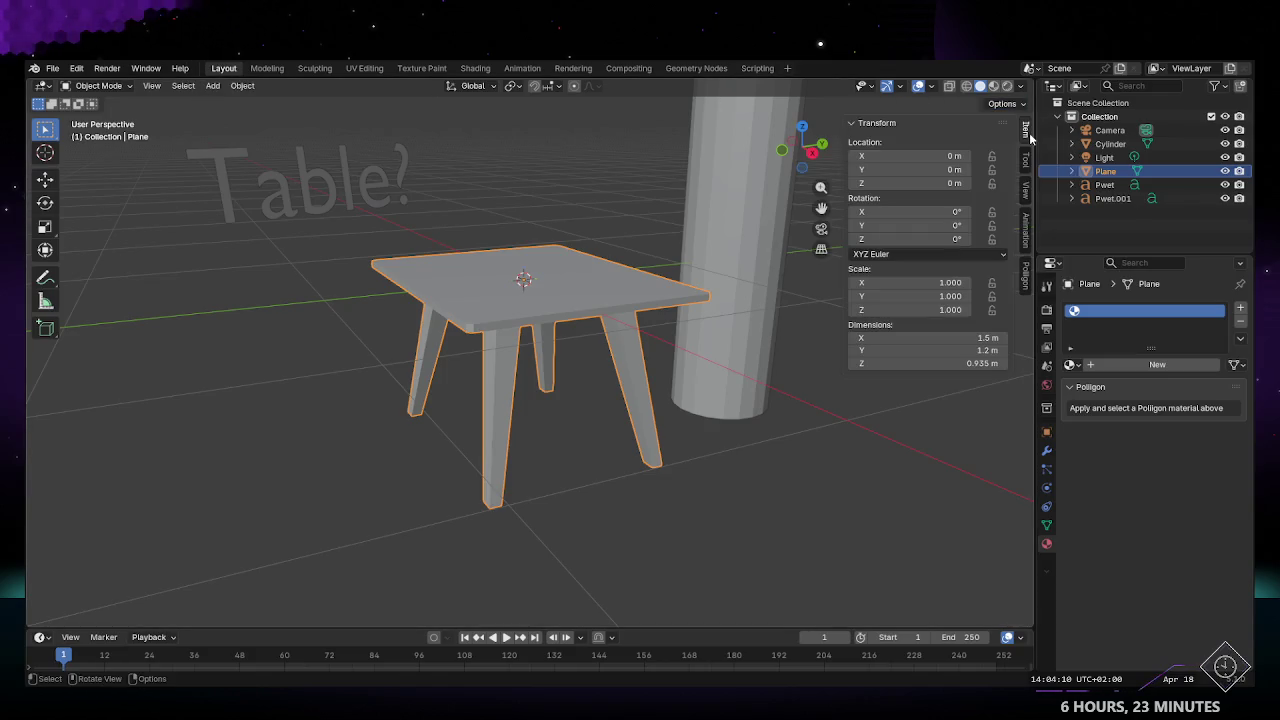
click(1024, 284)
click(894, 258)
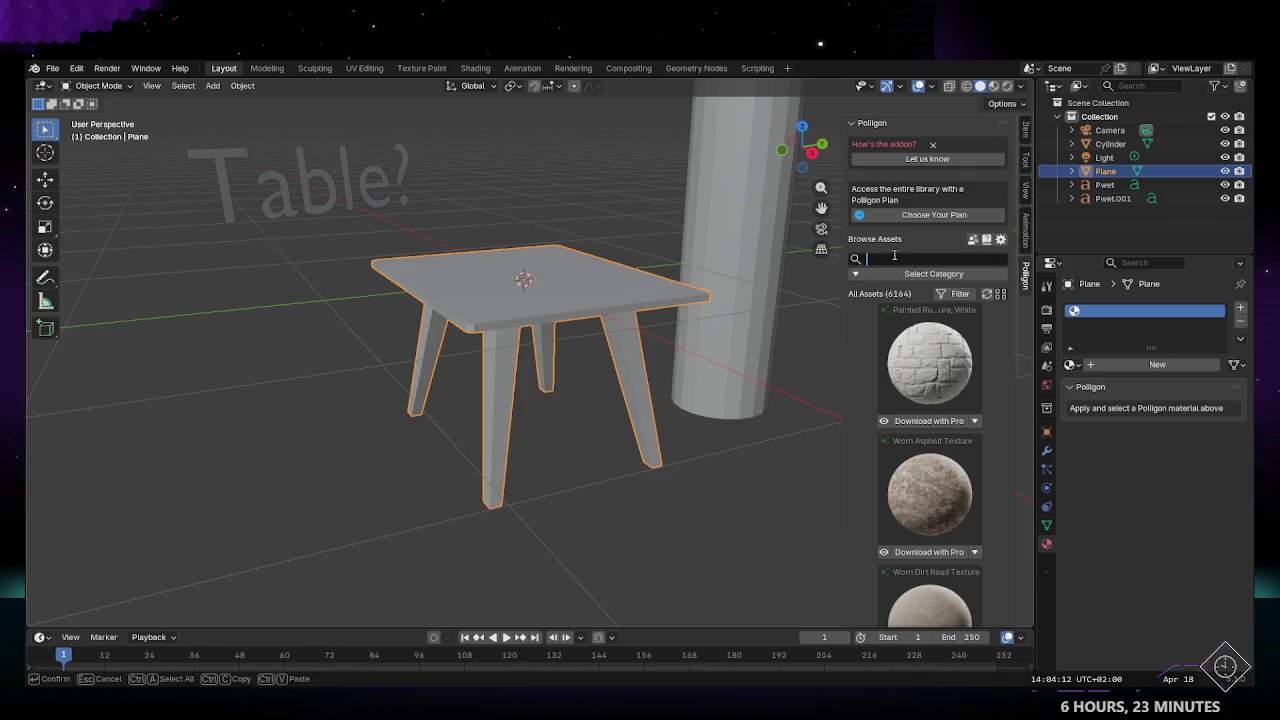
Step: Search the Poliigon library for 'wood' and scroll through the 613 results
text(wood)
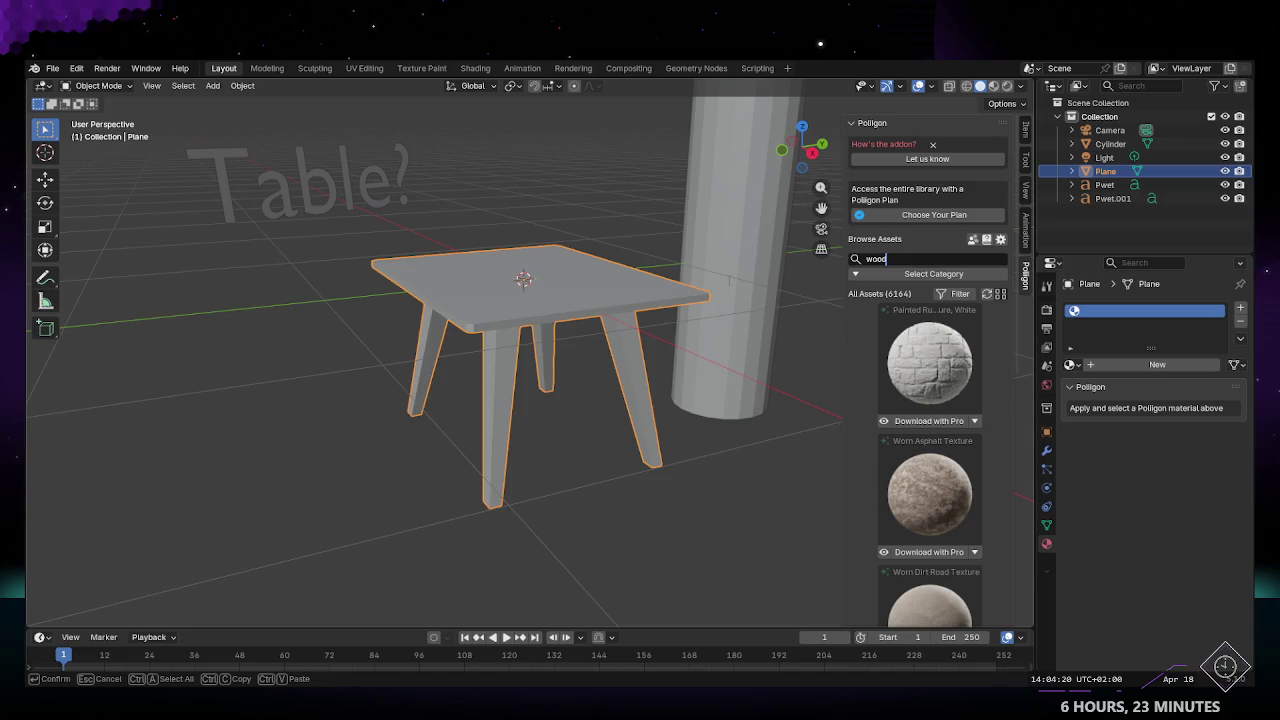
key(ctrl+BackSpace)
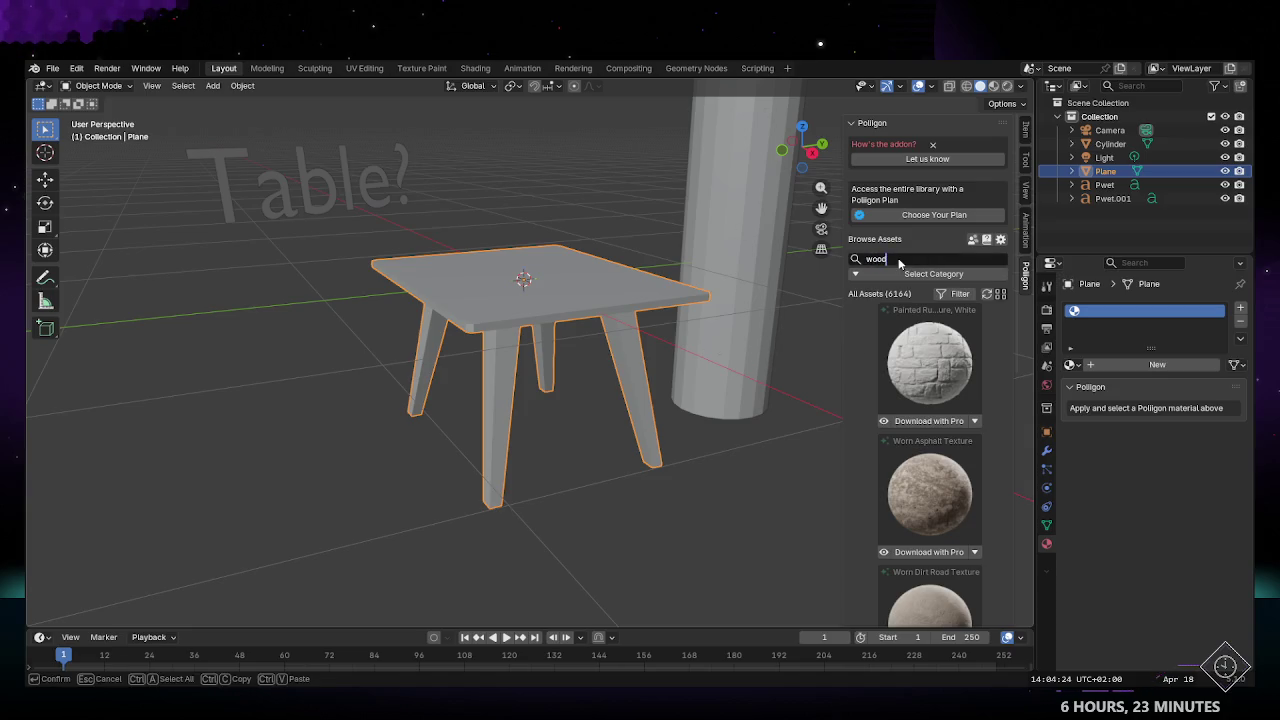
key(Return)
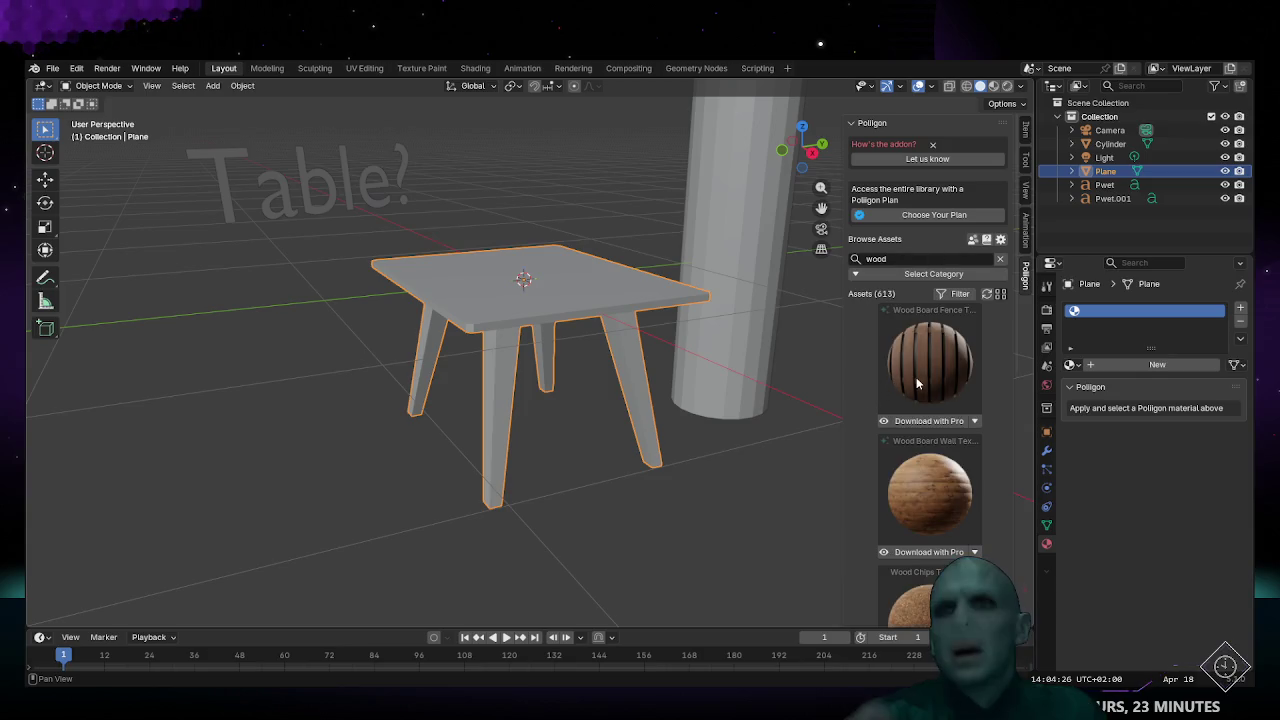
scroll(866, 482, down, 3)
scroll(860, 484, down, 5)
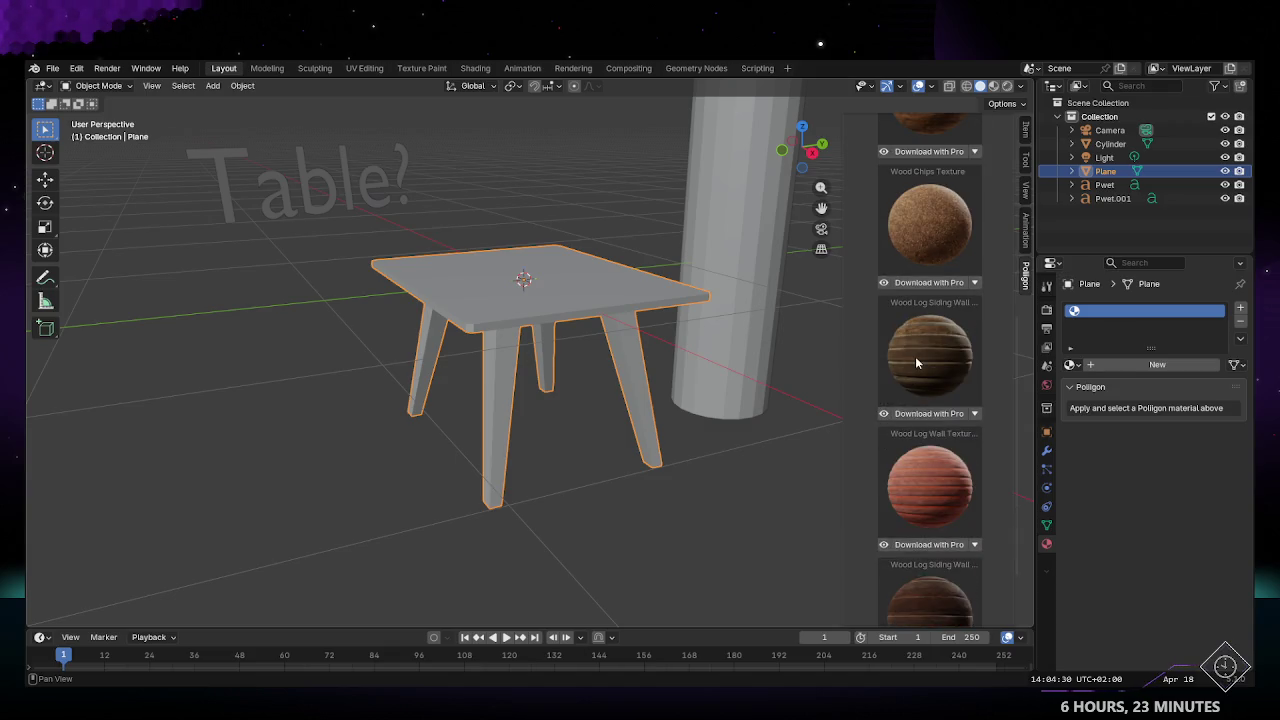
scroll(850, 438, down, 2)
scroll(850, 440, up, 4)
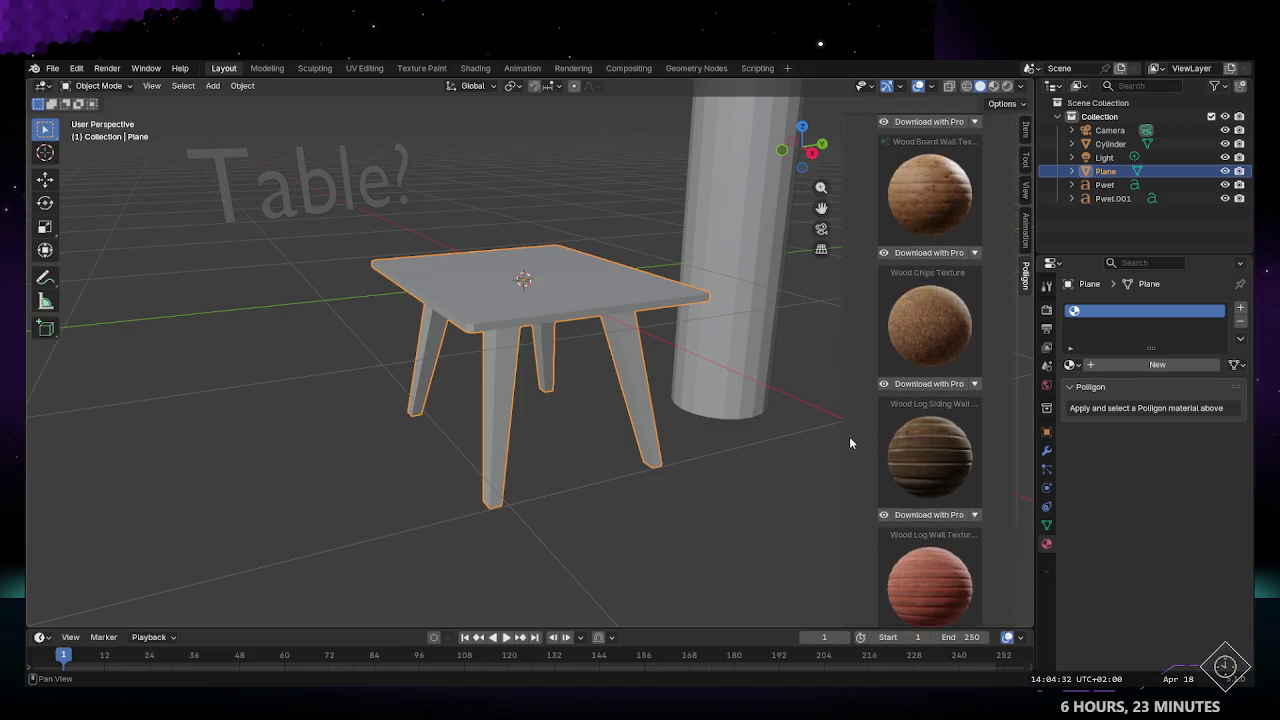
scroll(850, 440, up, 4)
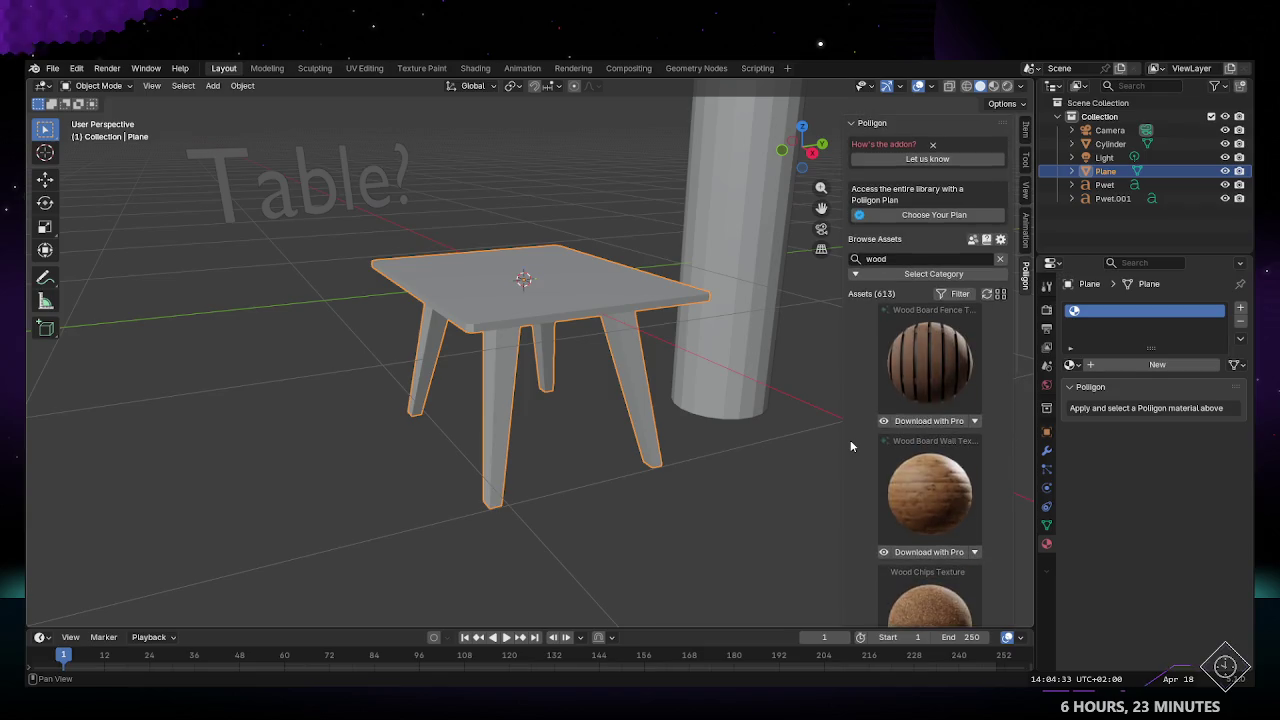
Step: Shrink the thumbnails into a two-column paged grid and view page 2
click(998, 296)
click(1013, 337)
click(1000, 294)
click(1007, 322)
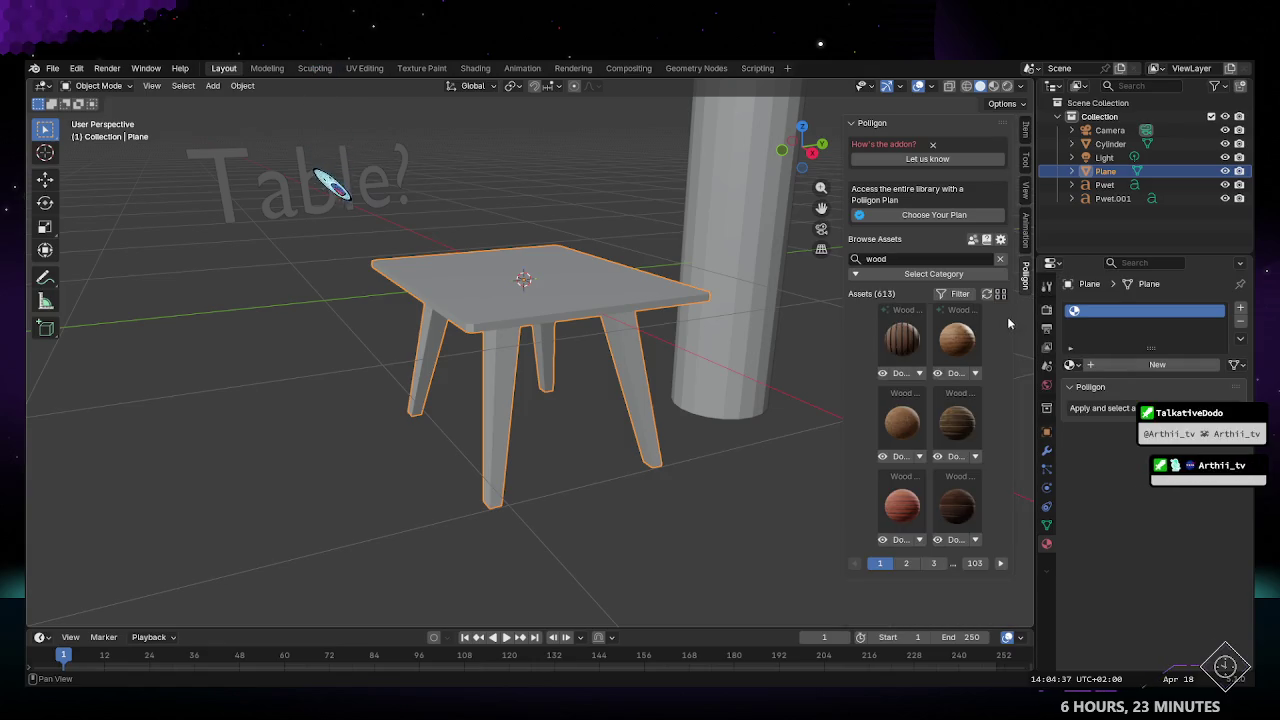
click(910, 564)
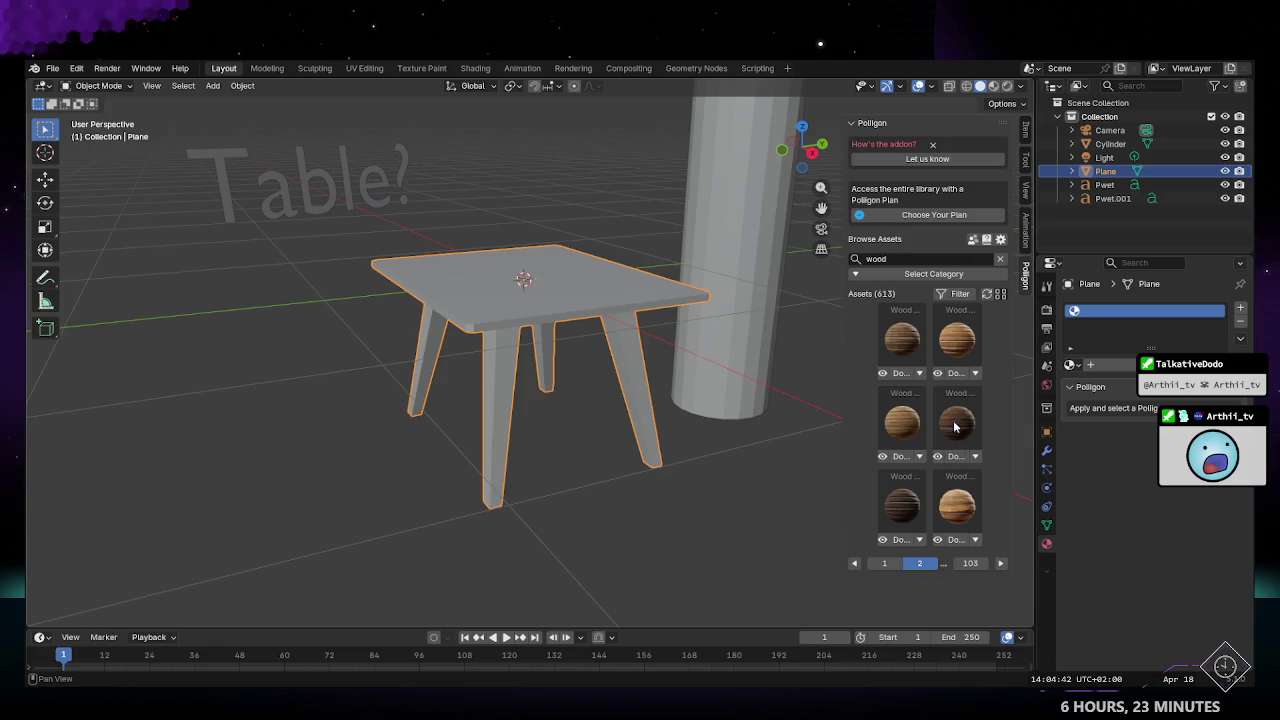
Step: Search for 'free' assets (109 results), page through to page 4, and widen the panel
click(928, 259)
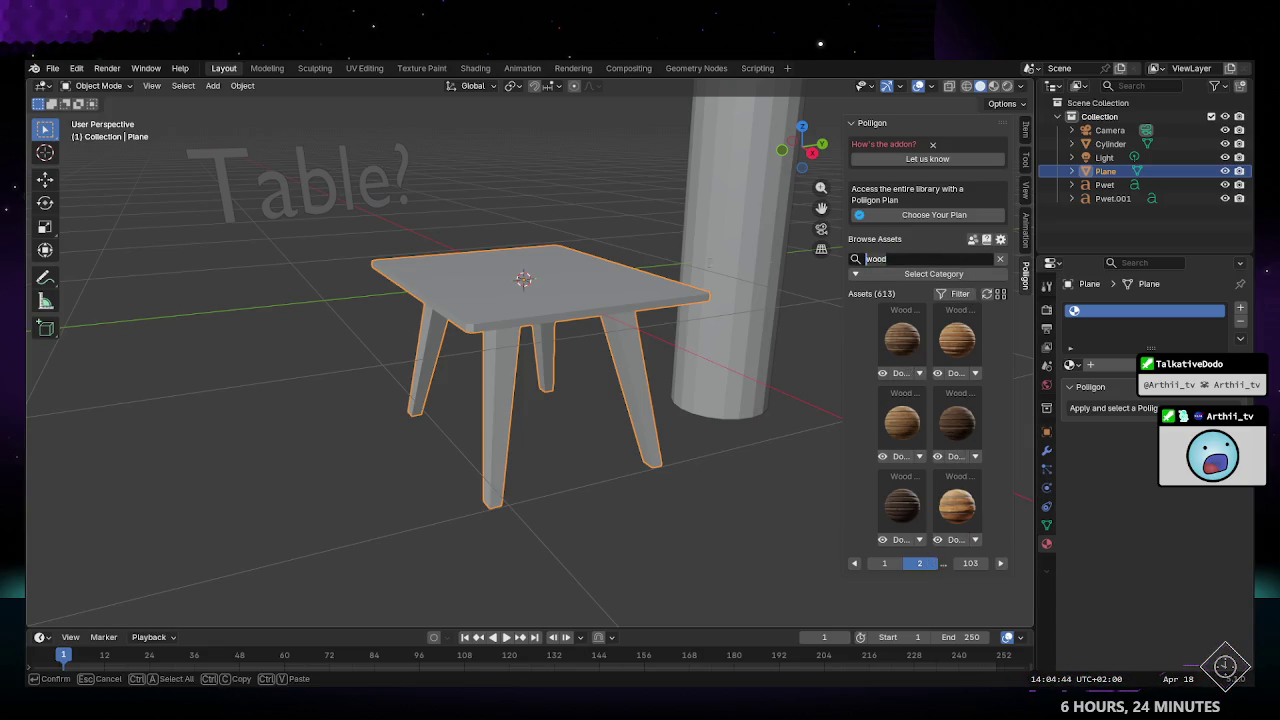
text(free)
key(Return)
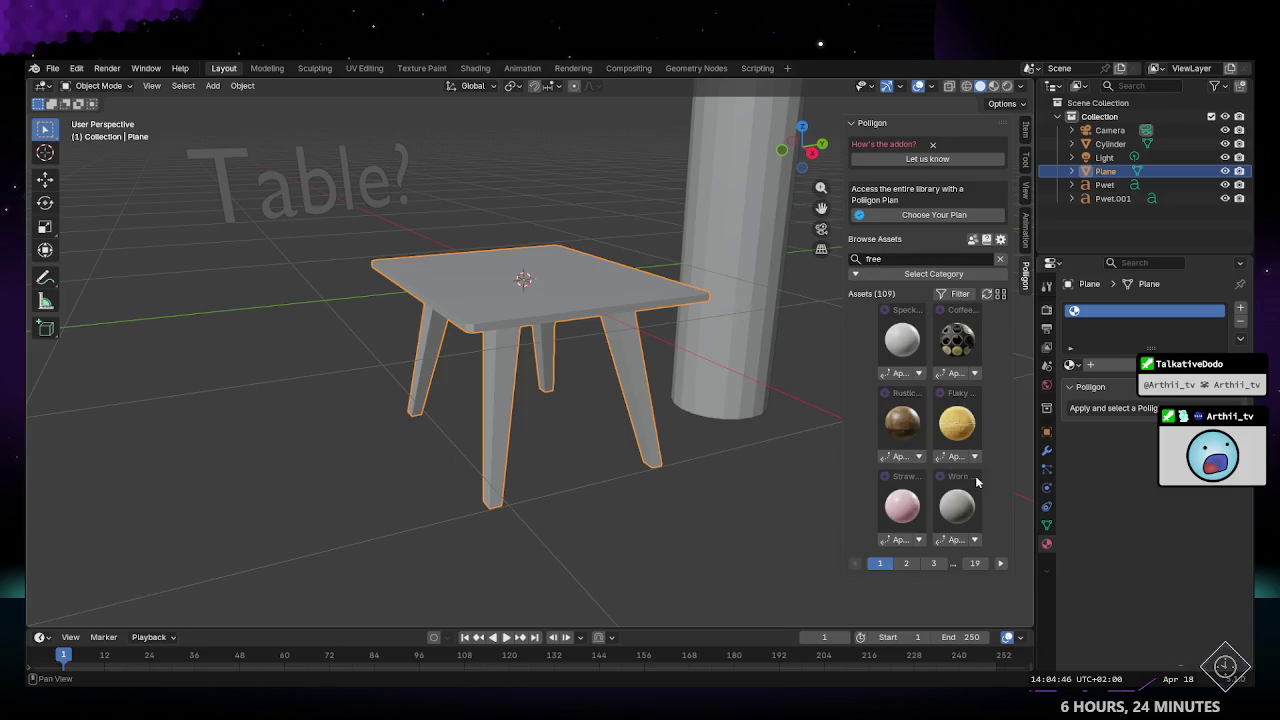
click(908, 563)
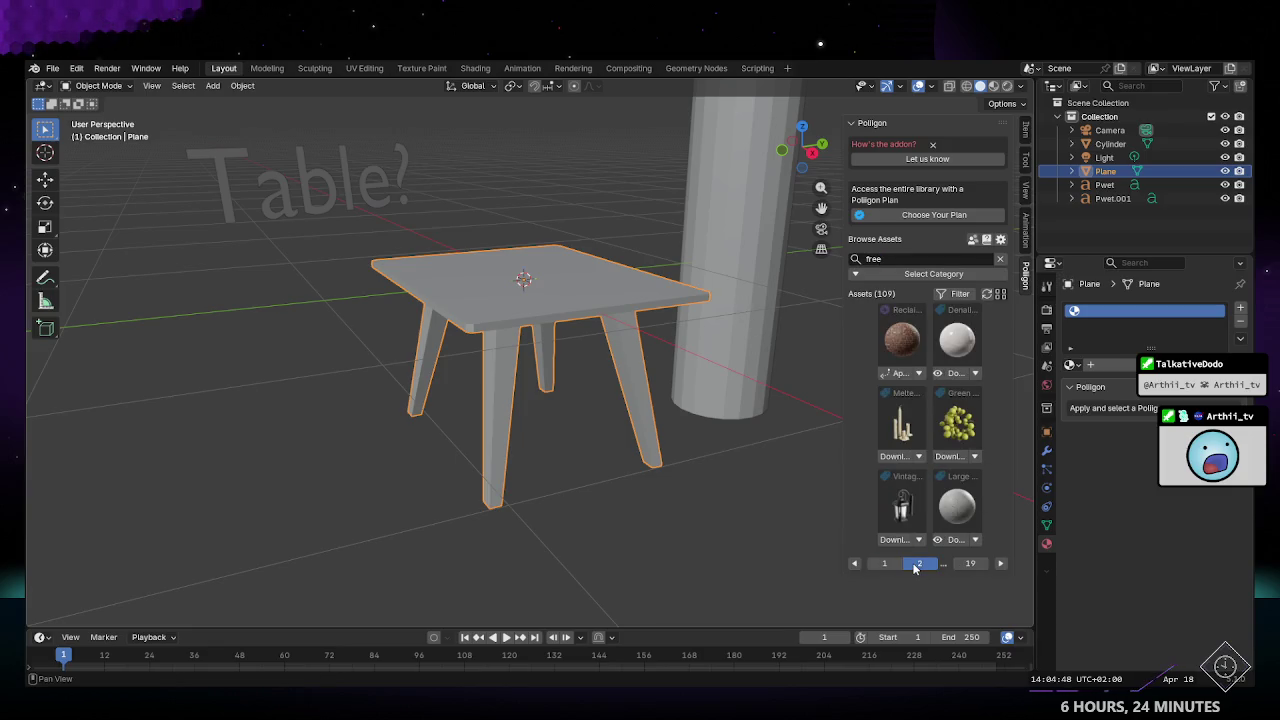
click(999, 564)
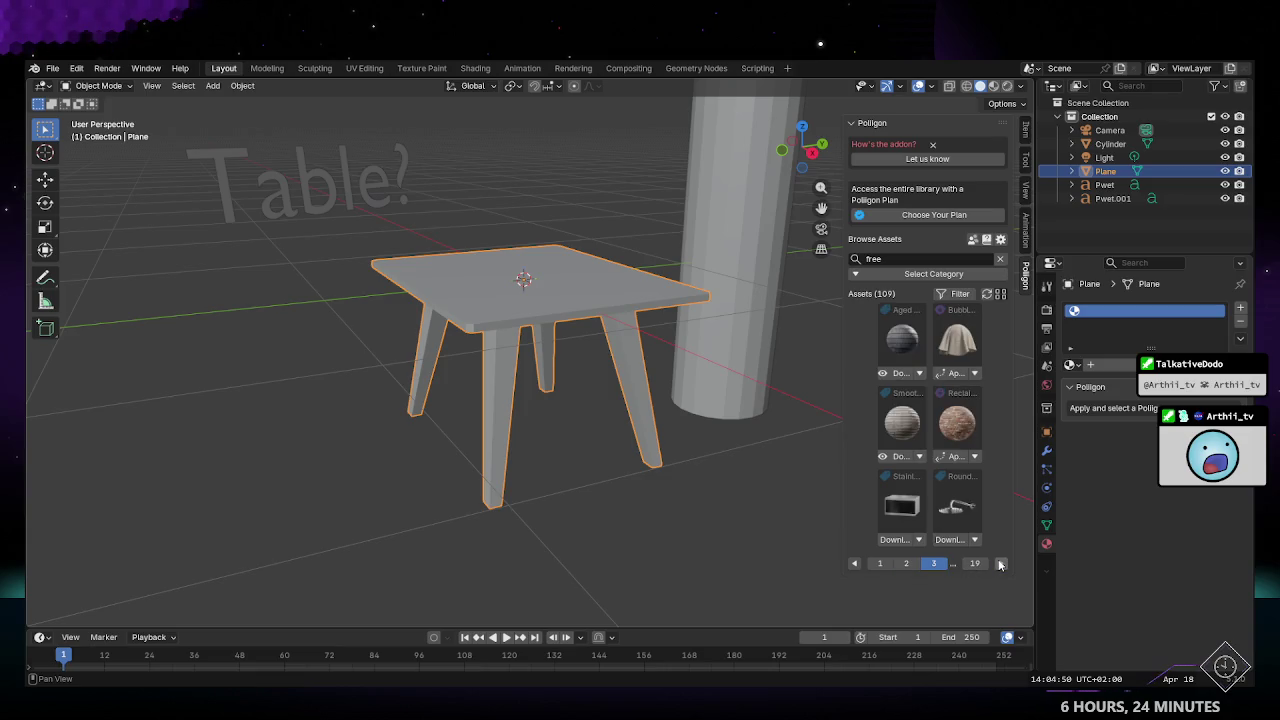
click(999, 564)
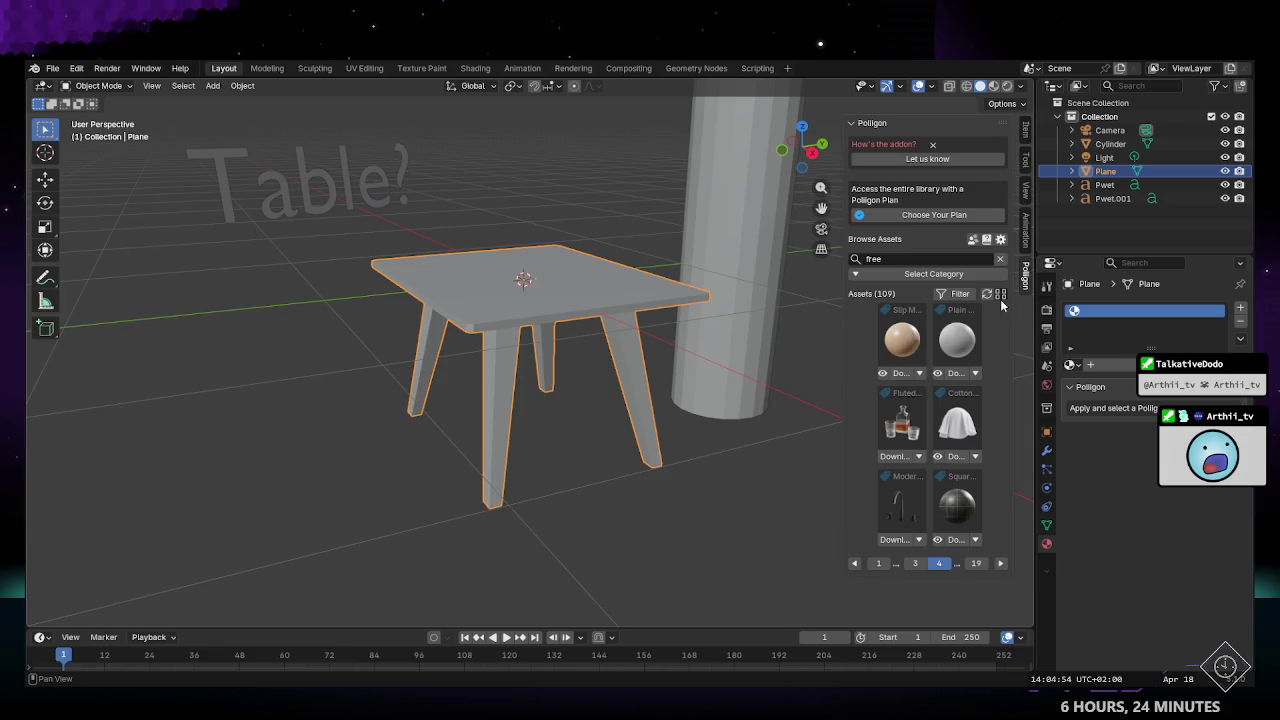
drag(843, 325, 457, 325)
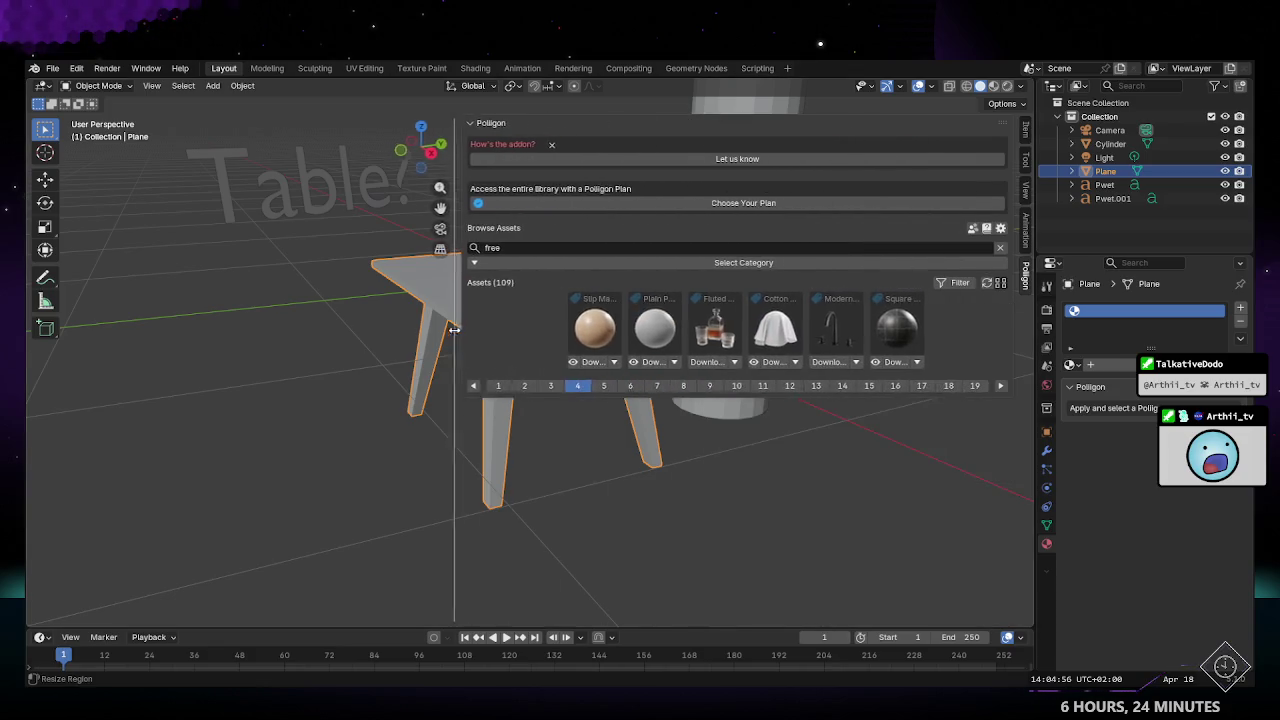
Step: Enlarge thumbnails to show full names and browse free asset pages 1 through 7
click(1001, 284)
click(1014, 339)
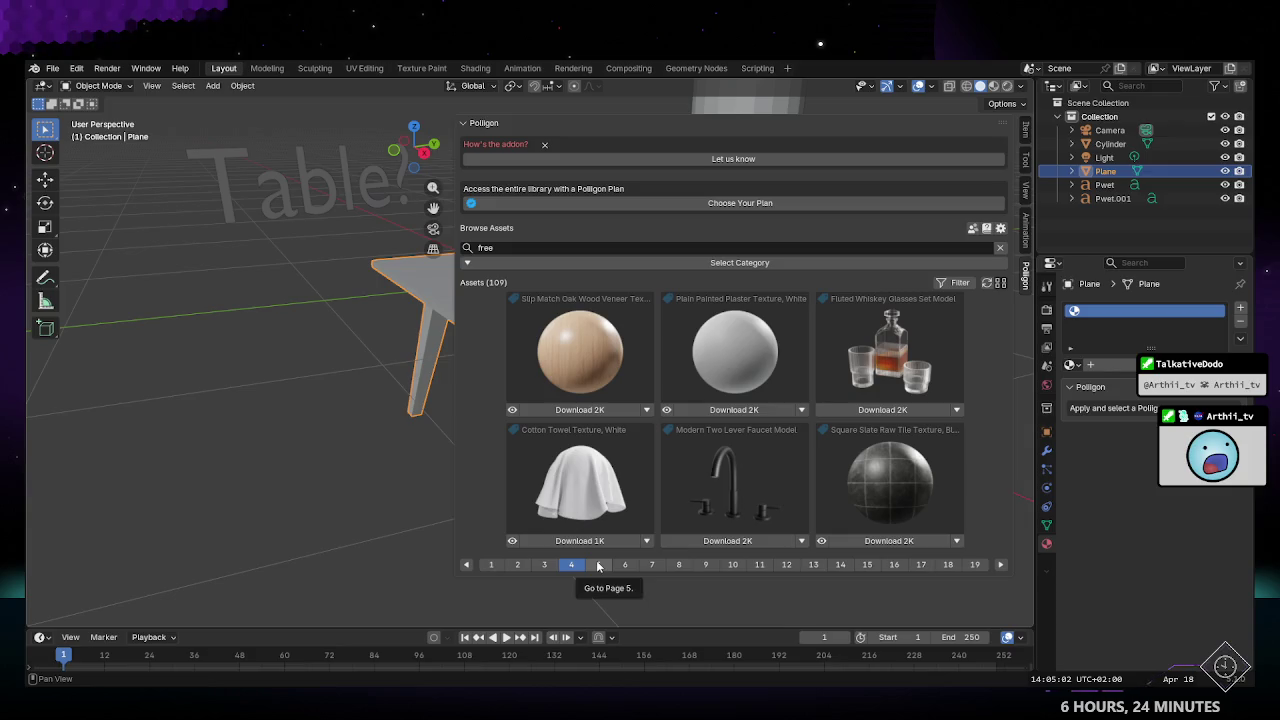
click(544, 565)
click(517, 566)
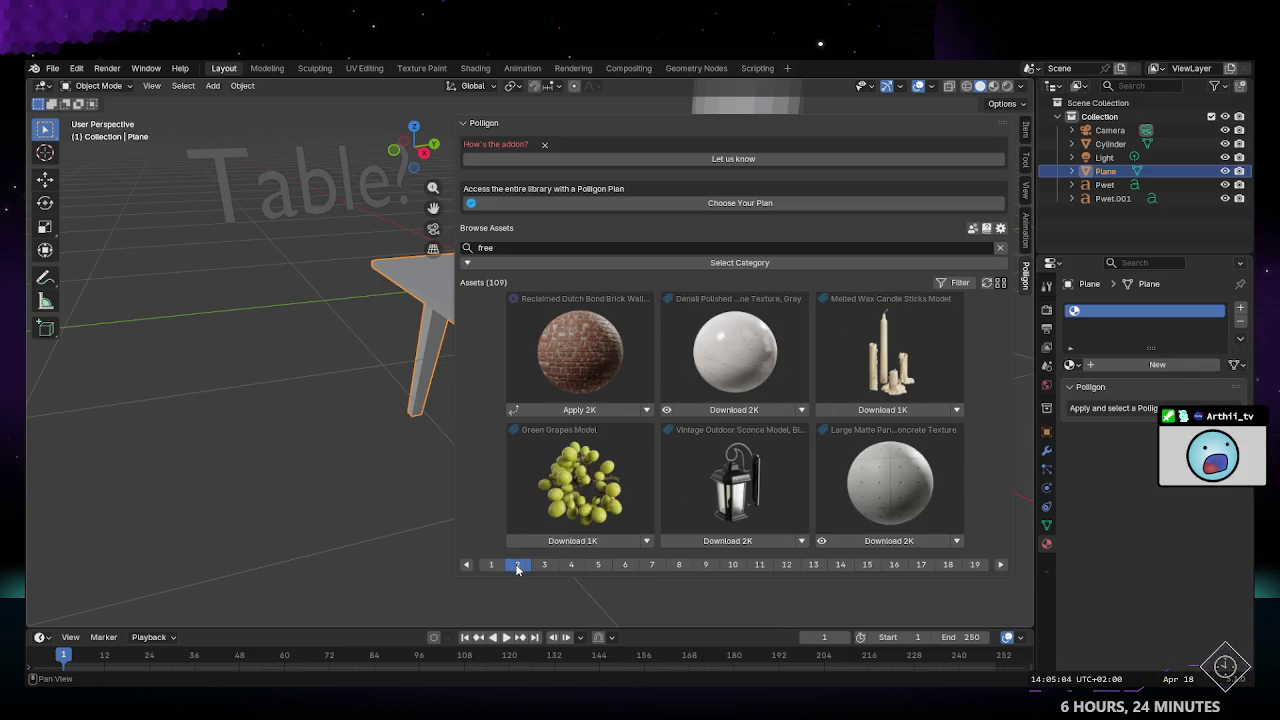
click(492, 566)
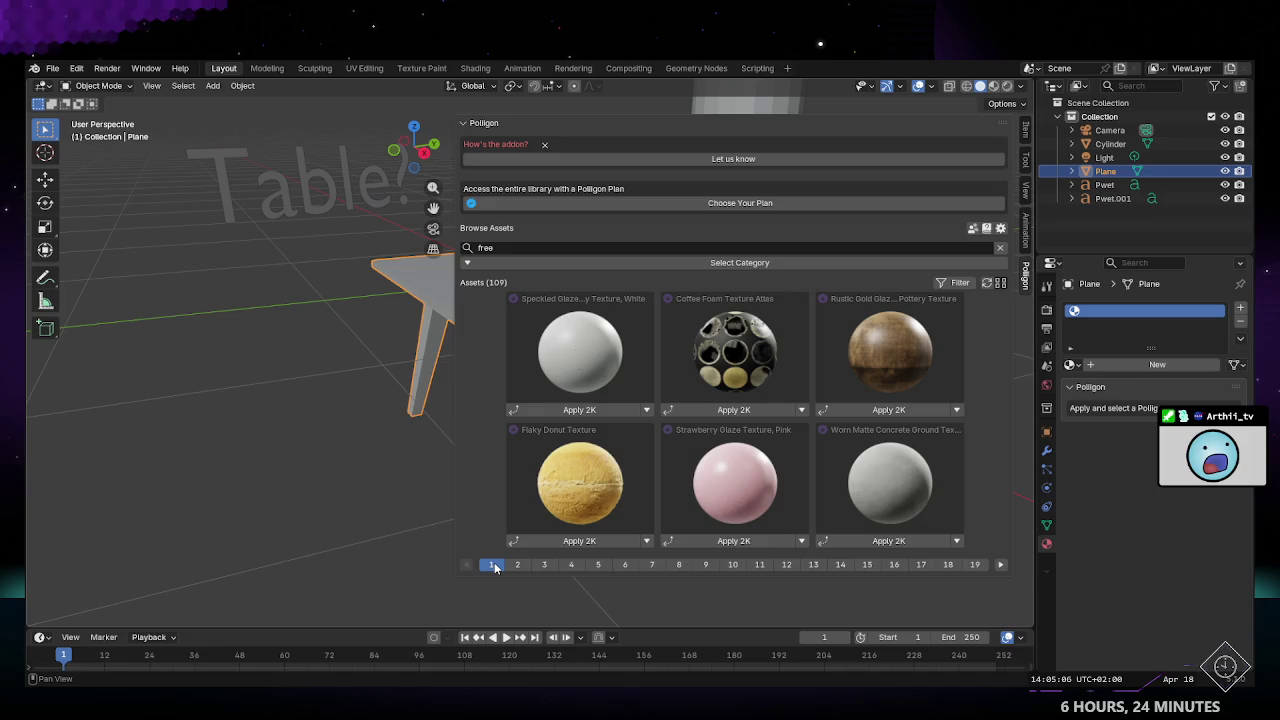
click(597, 565)
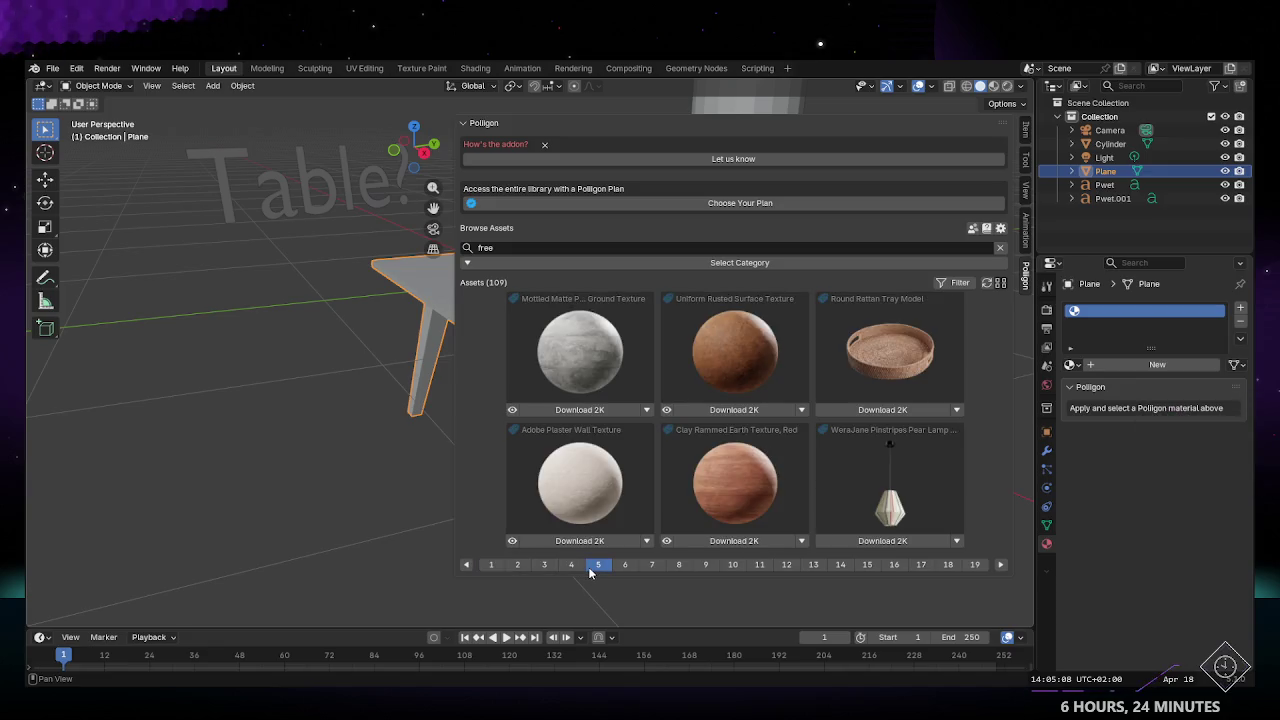
click(637, 569)
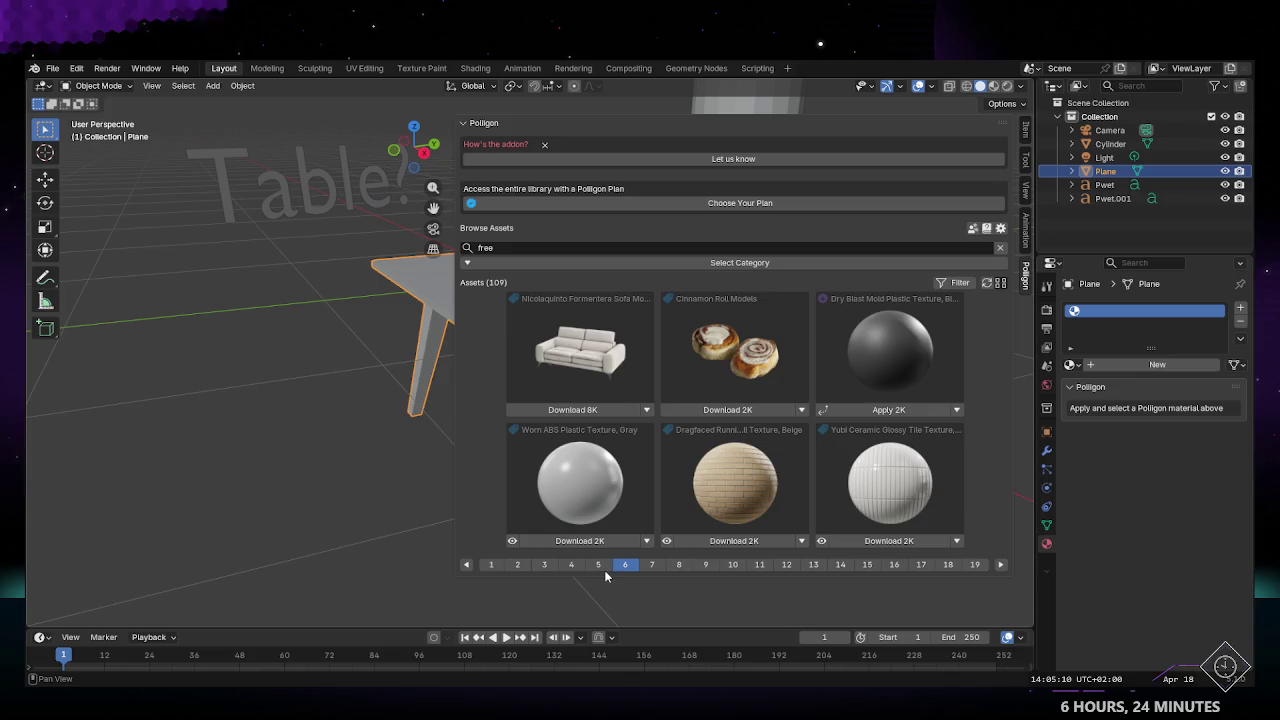
click(603, 568)
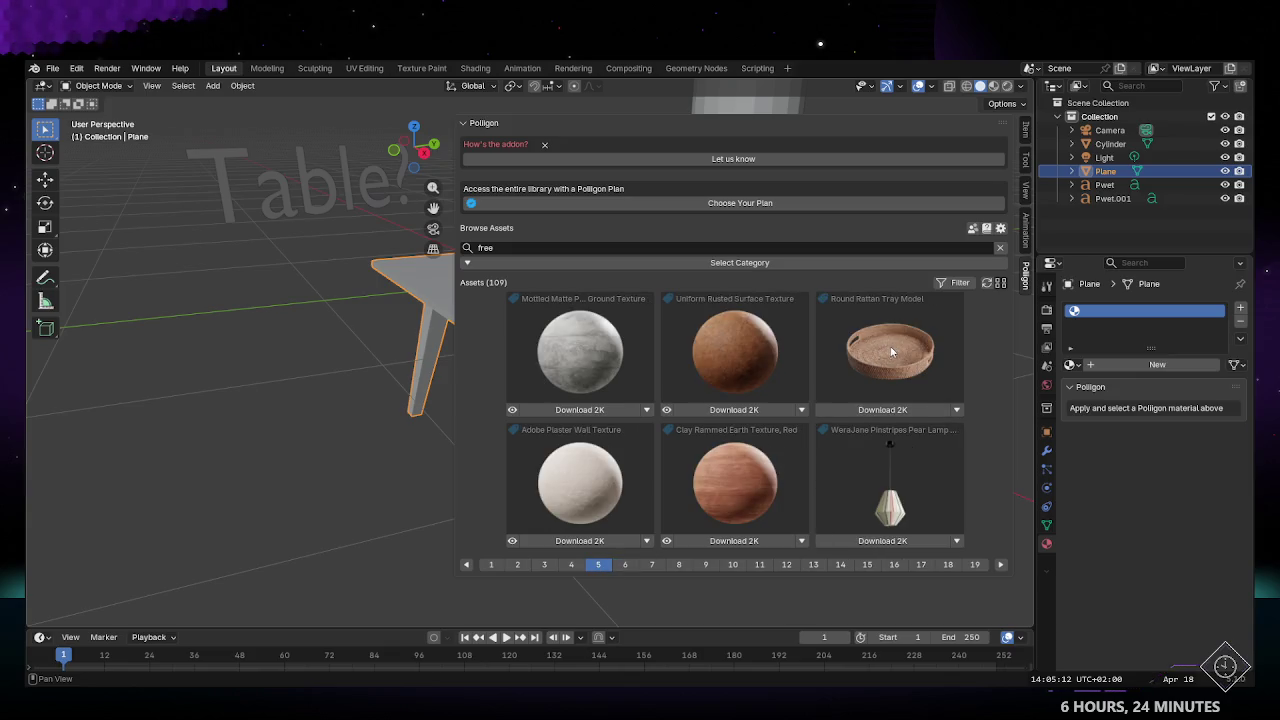
click(651, 565)
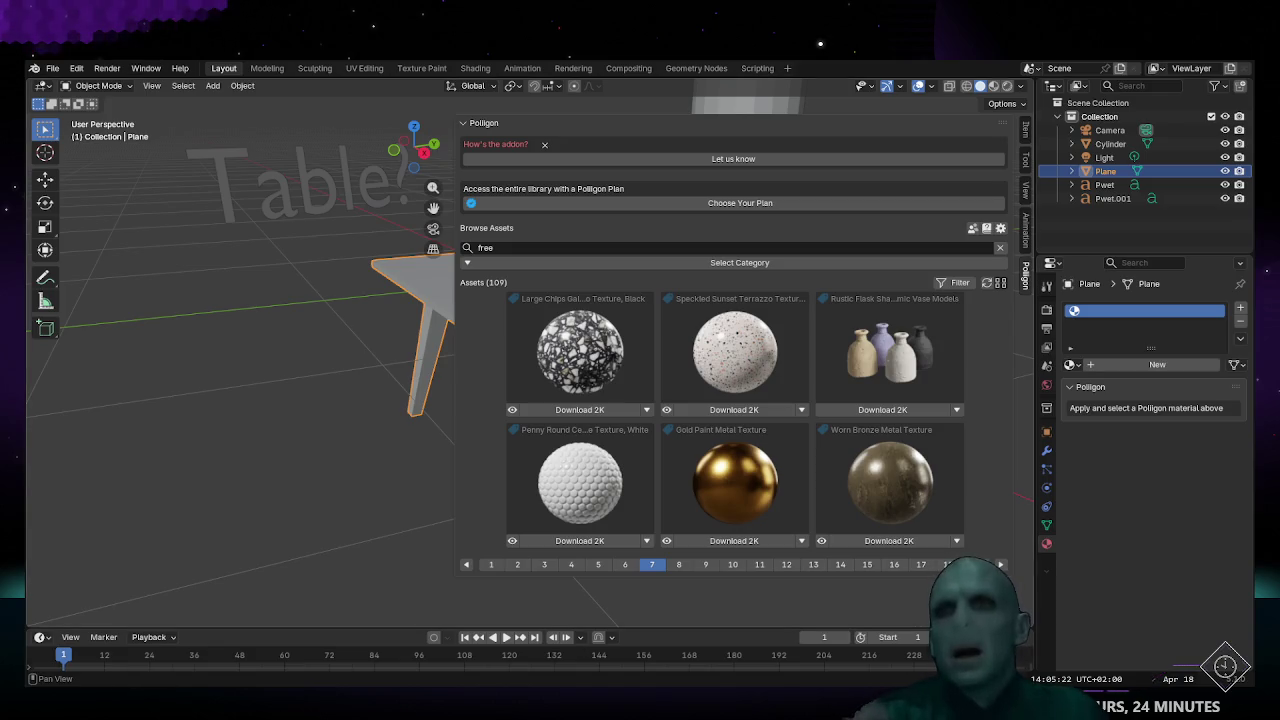
Step: Page through free assets from page 8 to the final page 19
click(680, 565)
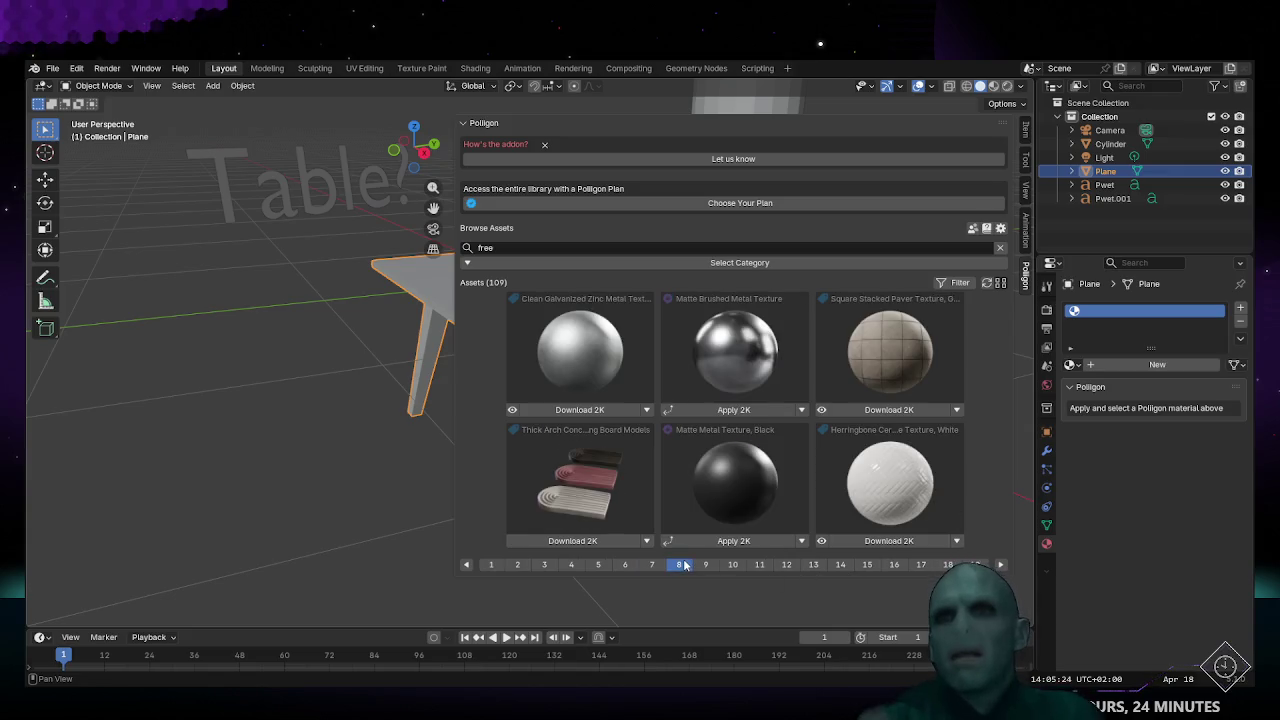
click(705, 565)
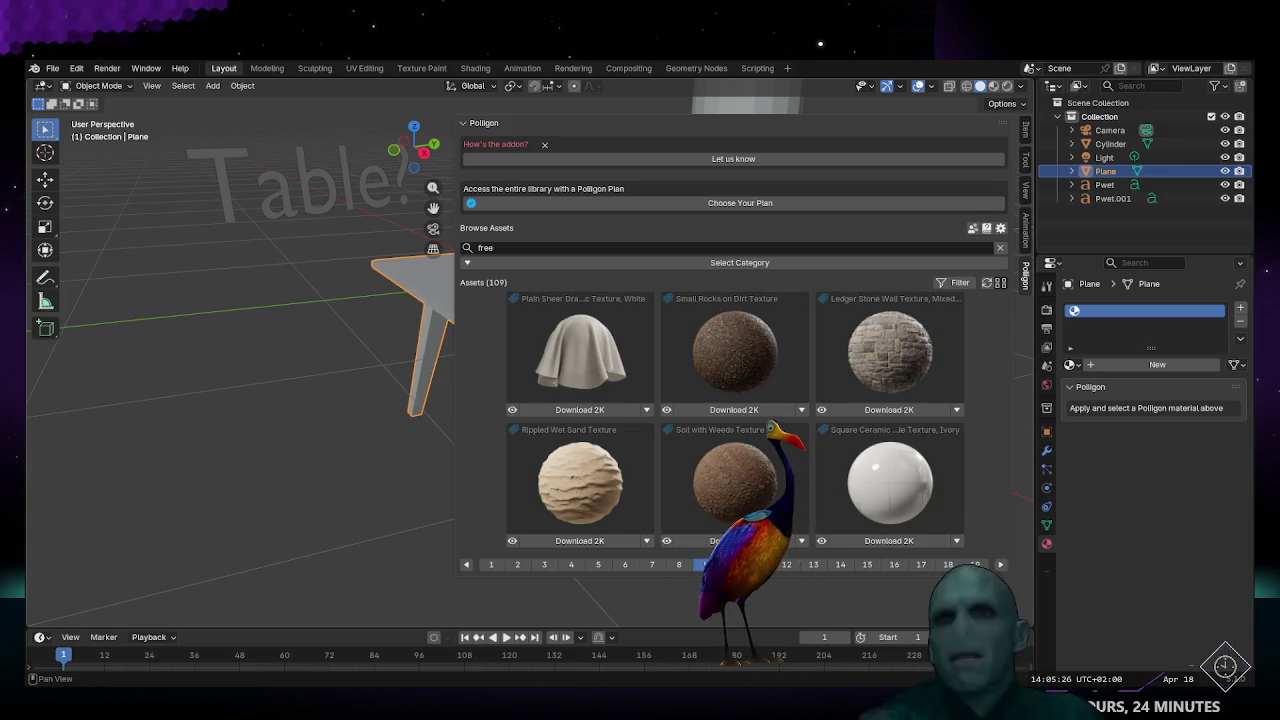
click(732, 565)
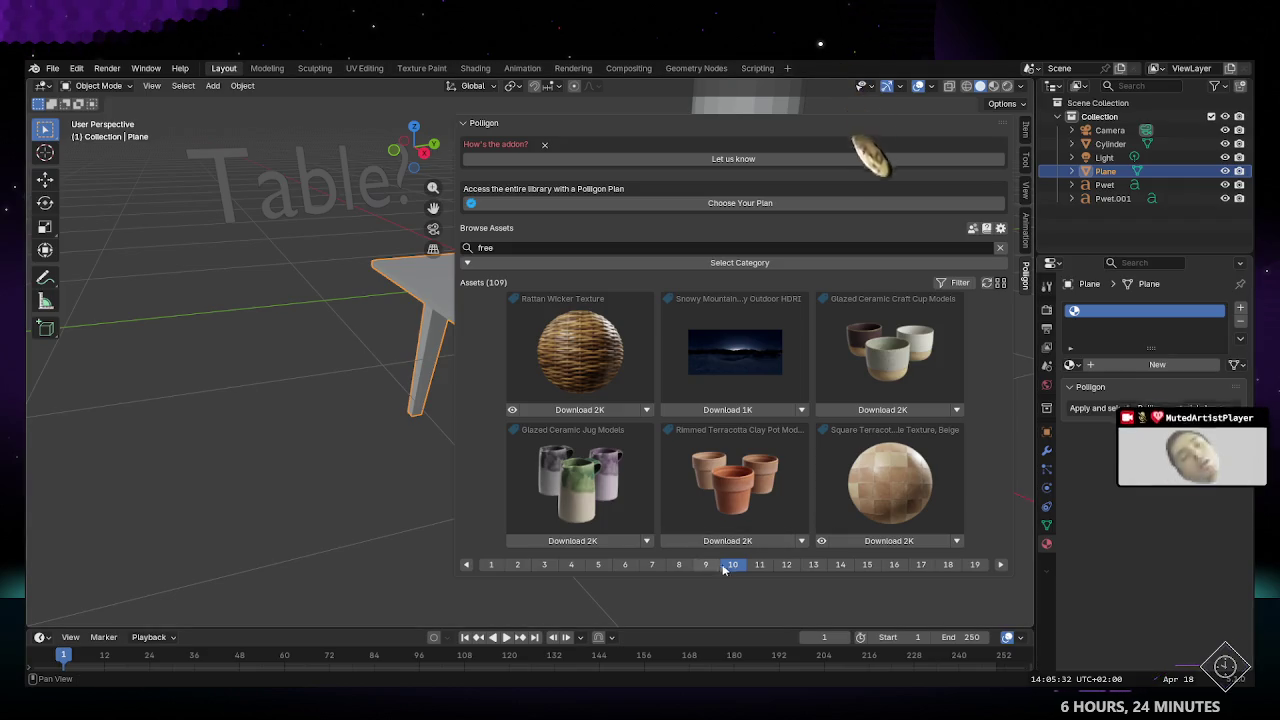
click(764, 566)
click(786, 565)
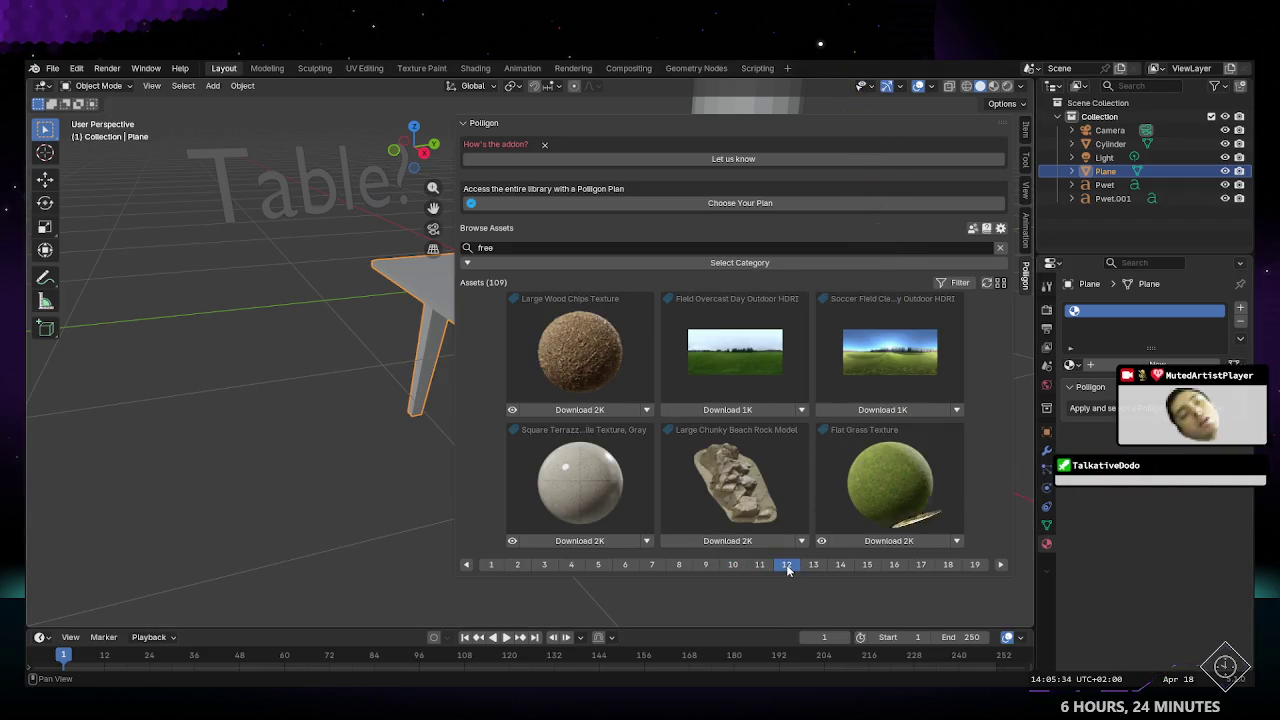
click(813, 565)
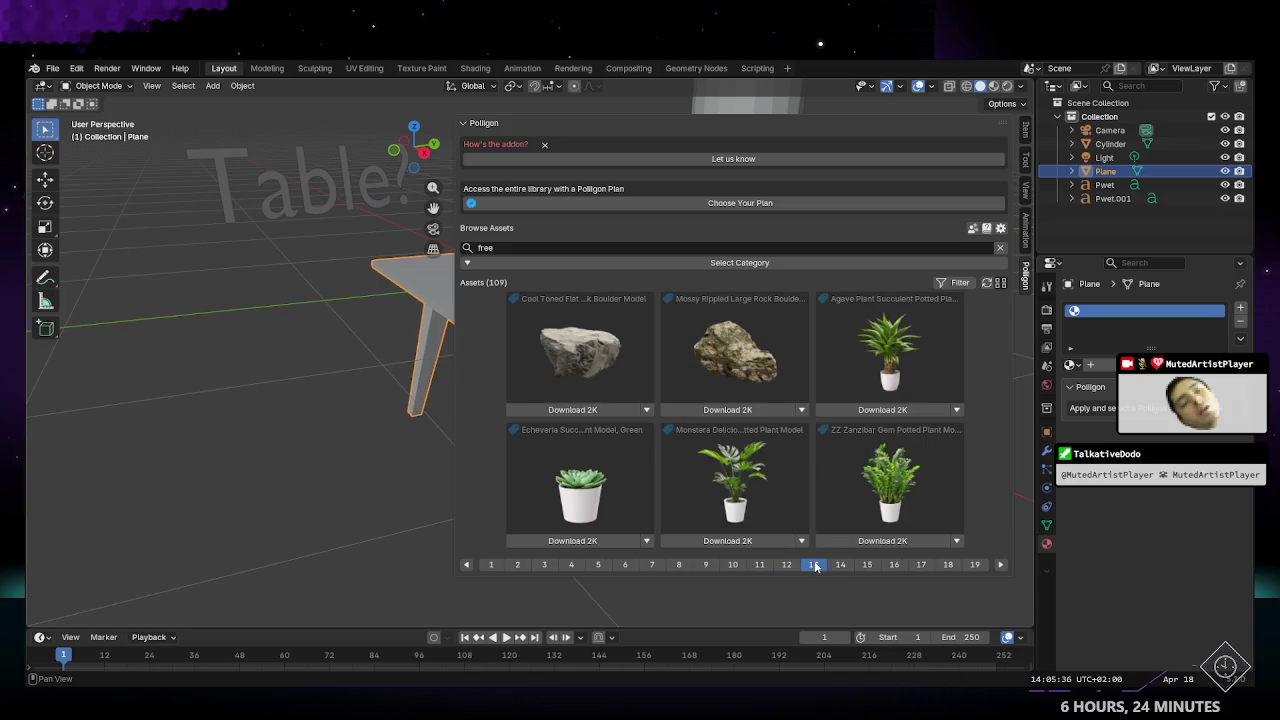
click(843, 566)
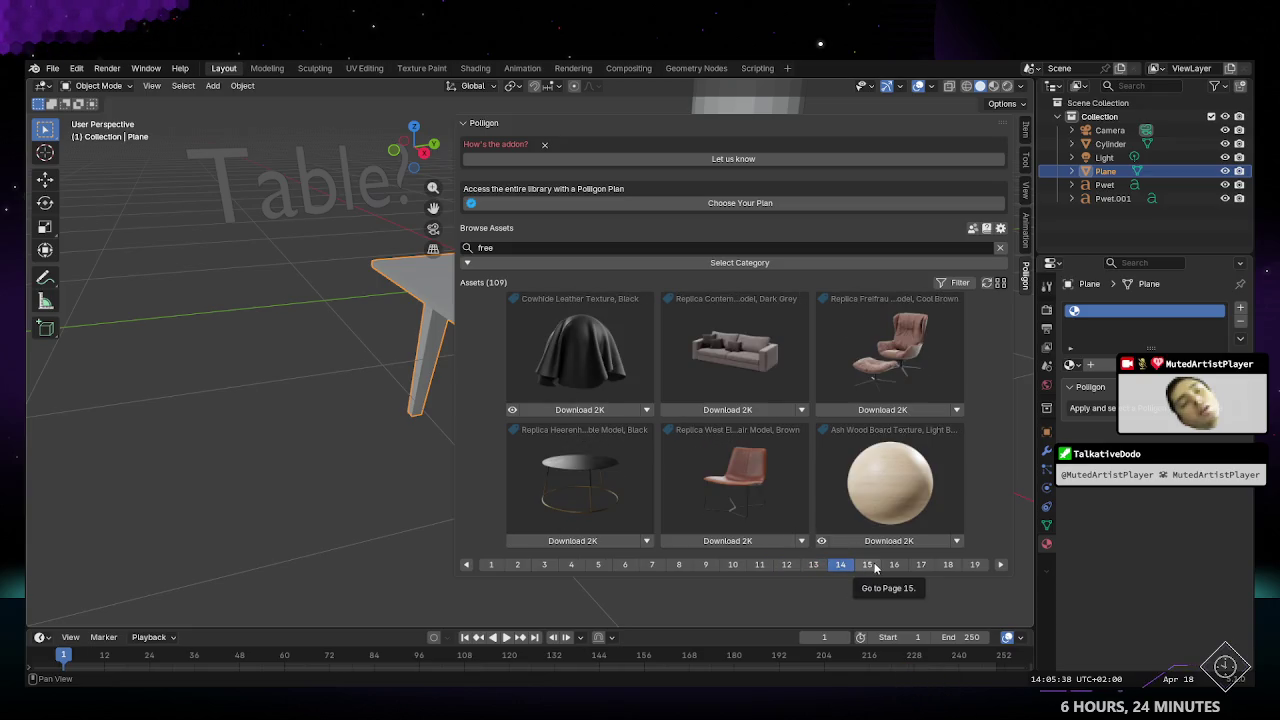
click(870, 566)
click(892, 566)
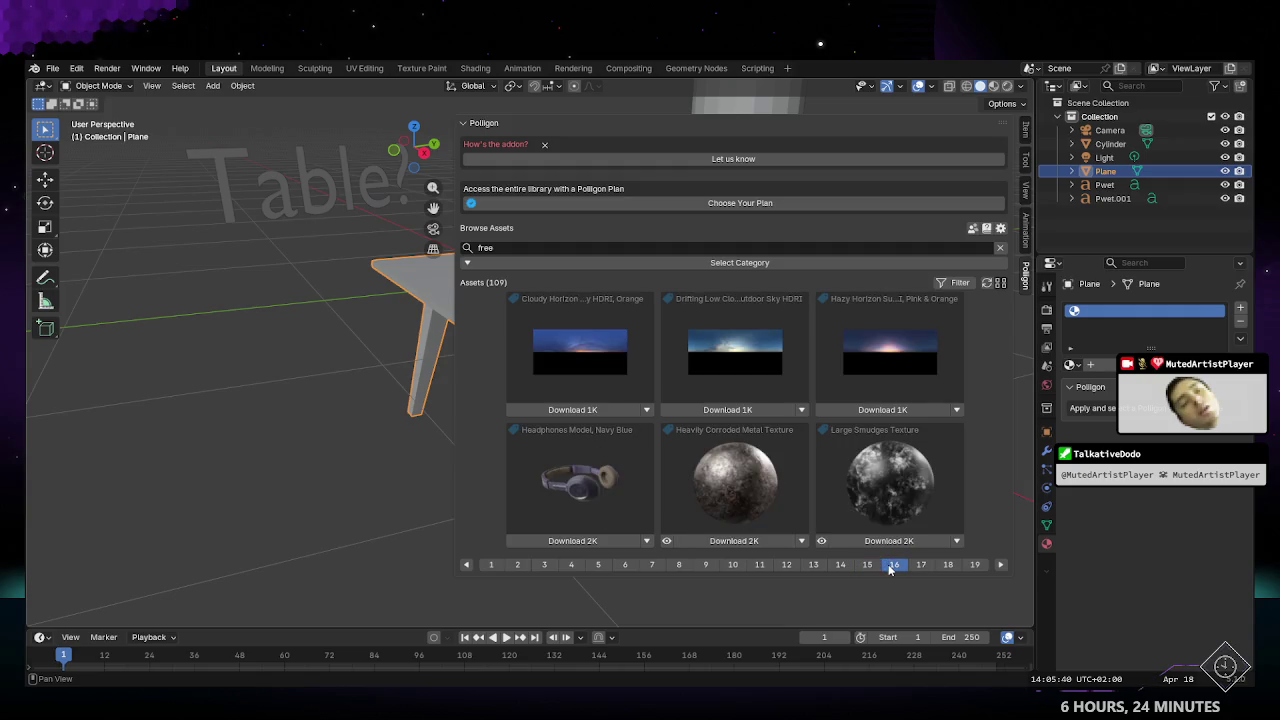
click(921, 565)
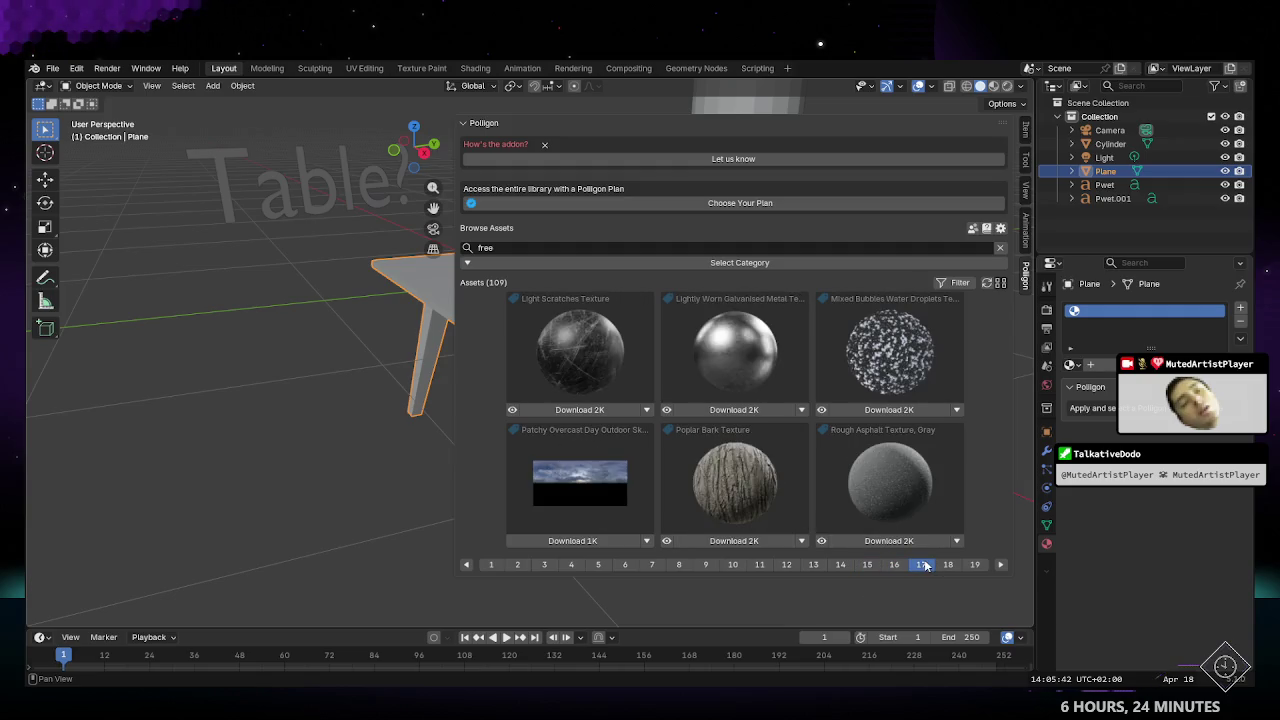
click(948, 566)
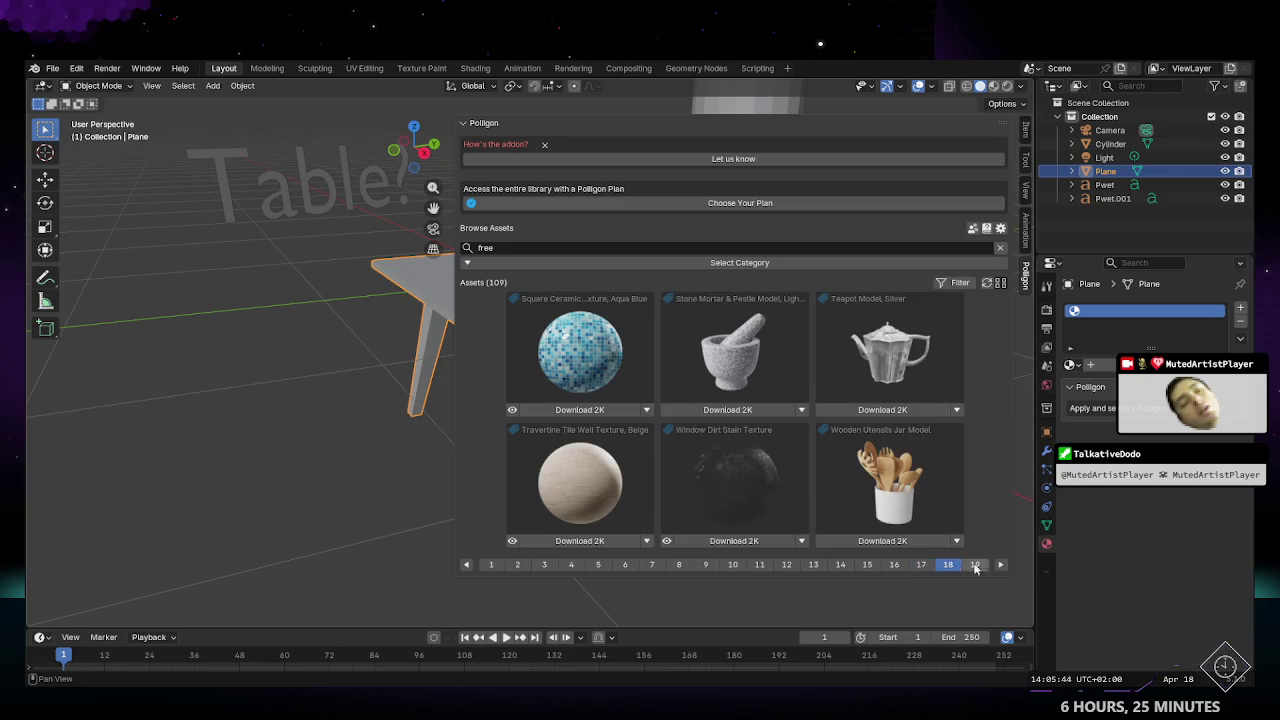
click(975, 566)
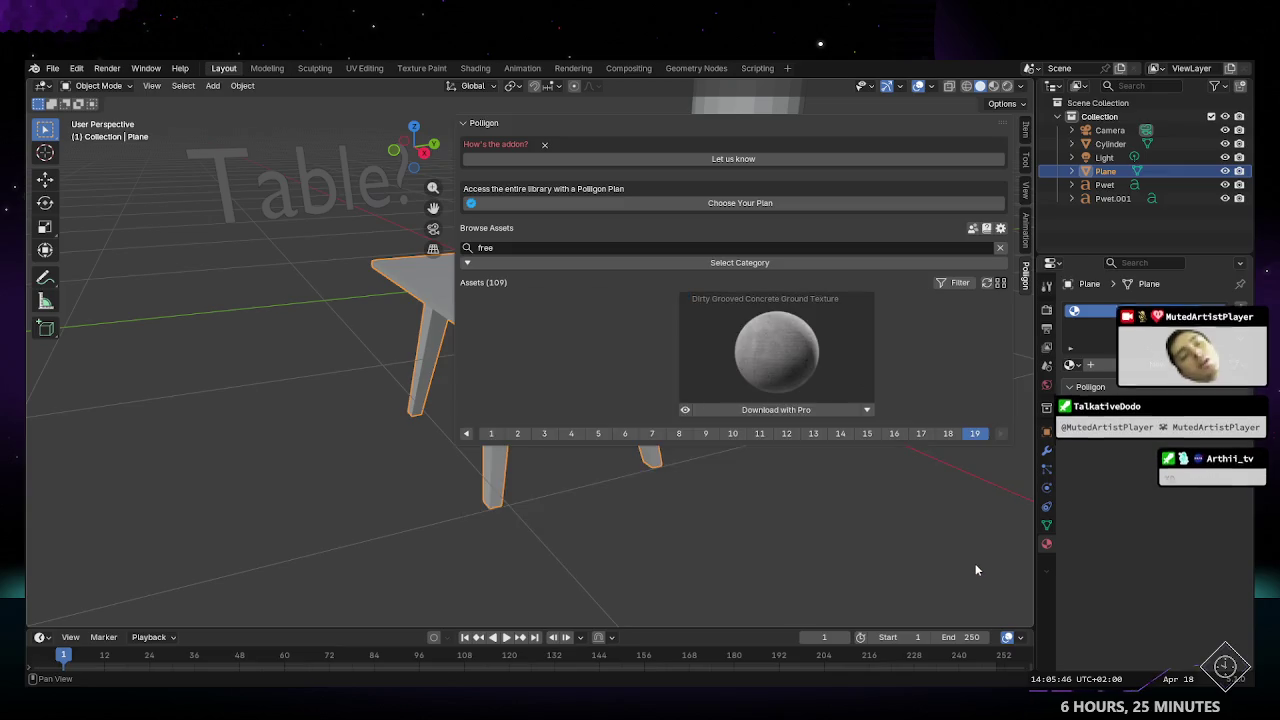
Step: Page from 1 to 8 of the free assets and apply Matte Metal Texture, Black at 2K
click(491, 433)
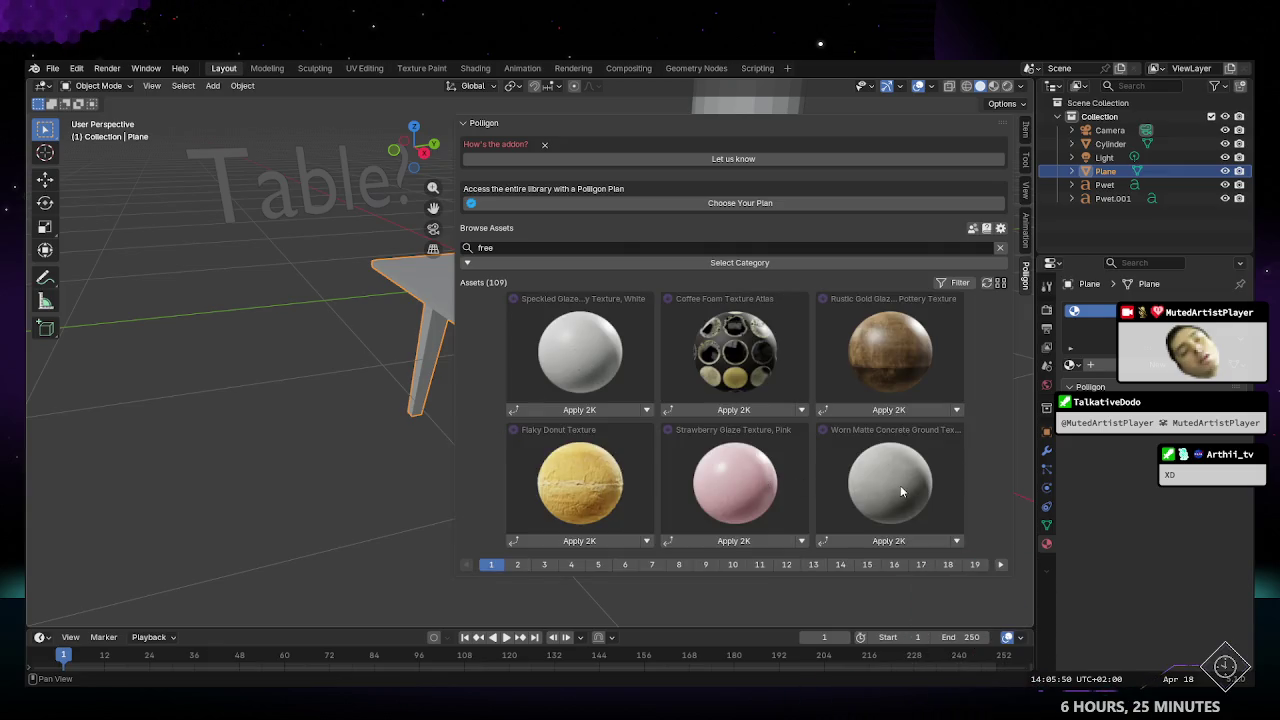
click(517, 564)
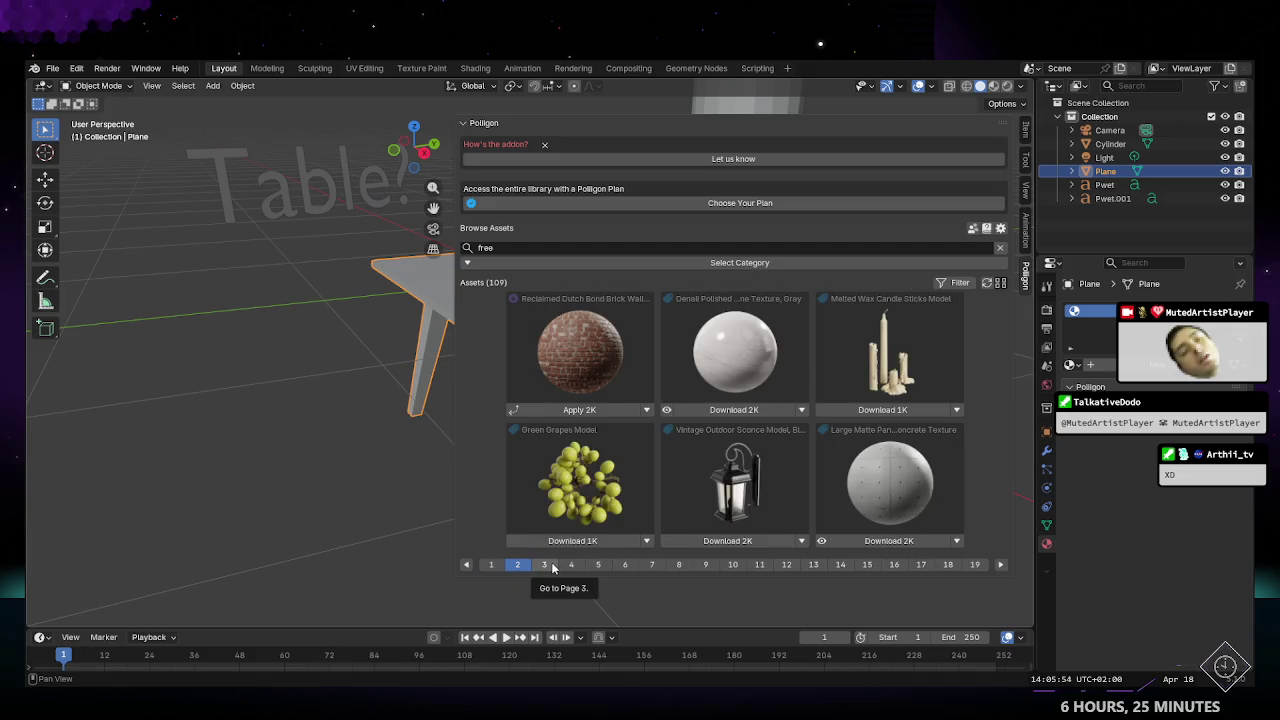
click(544, 564)
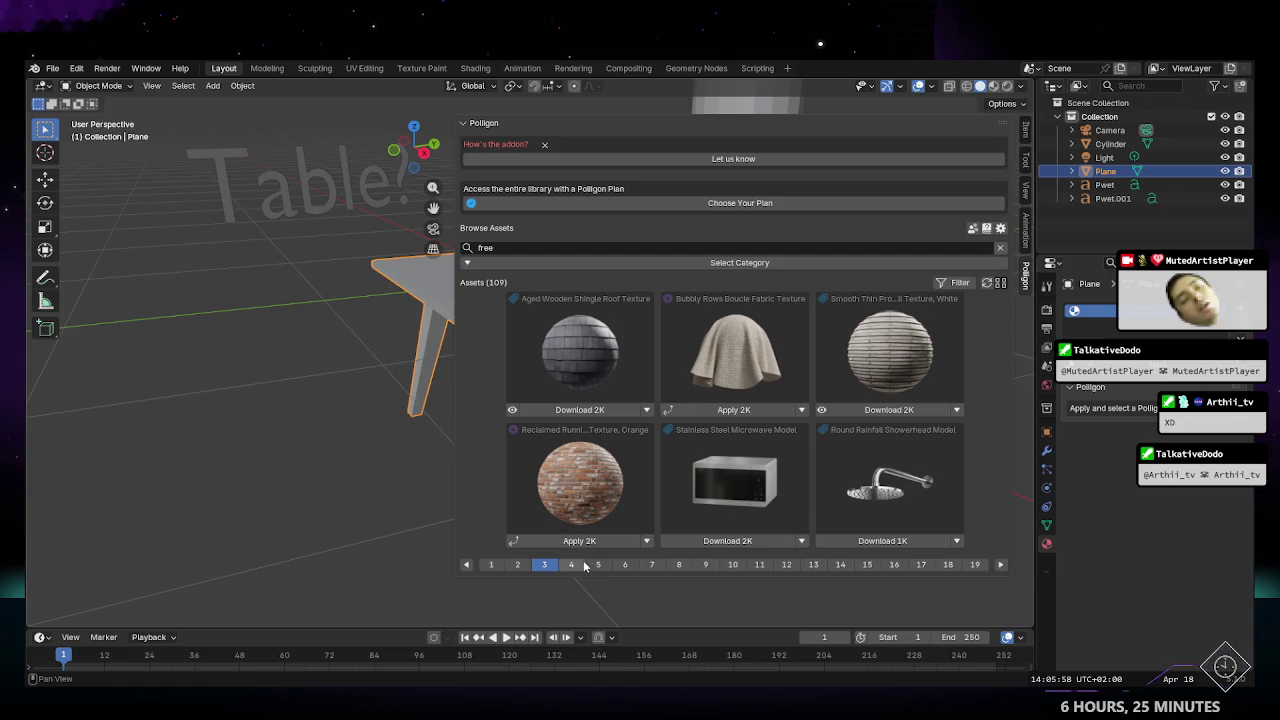
click(574, 565)
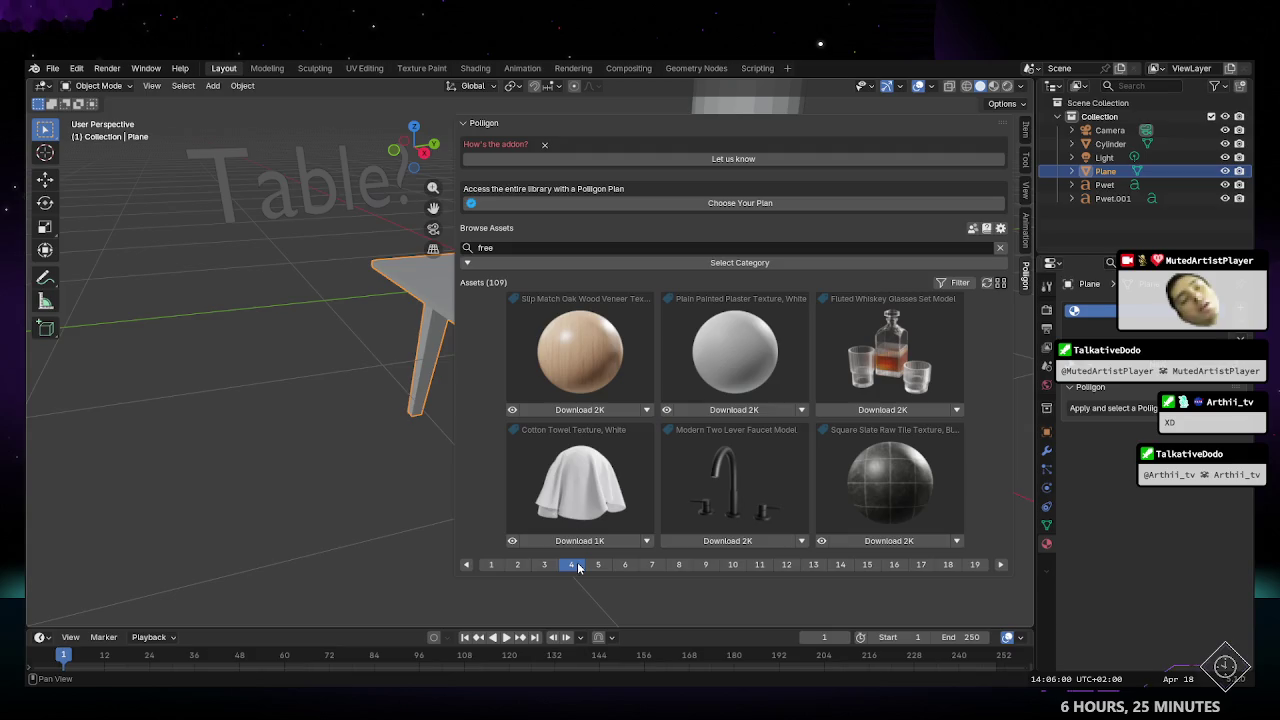
click(598, 566)
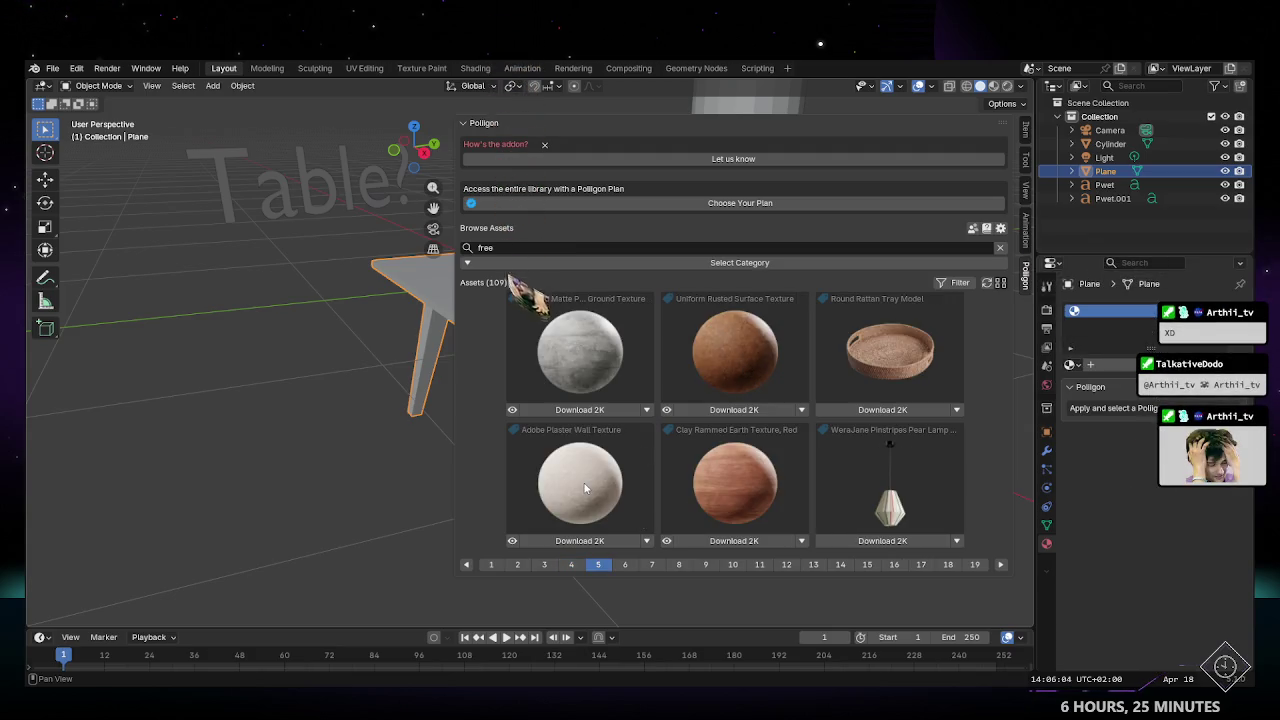
click(626, 566)
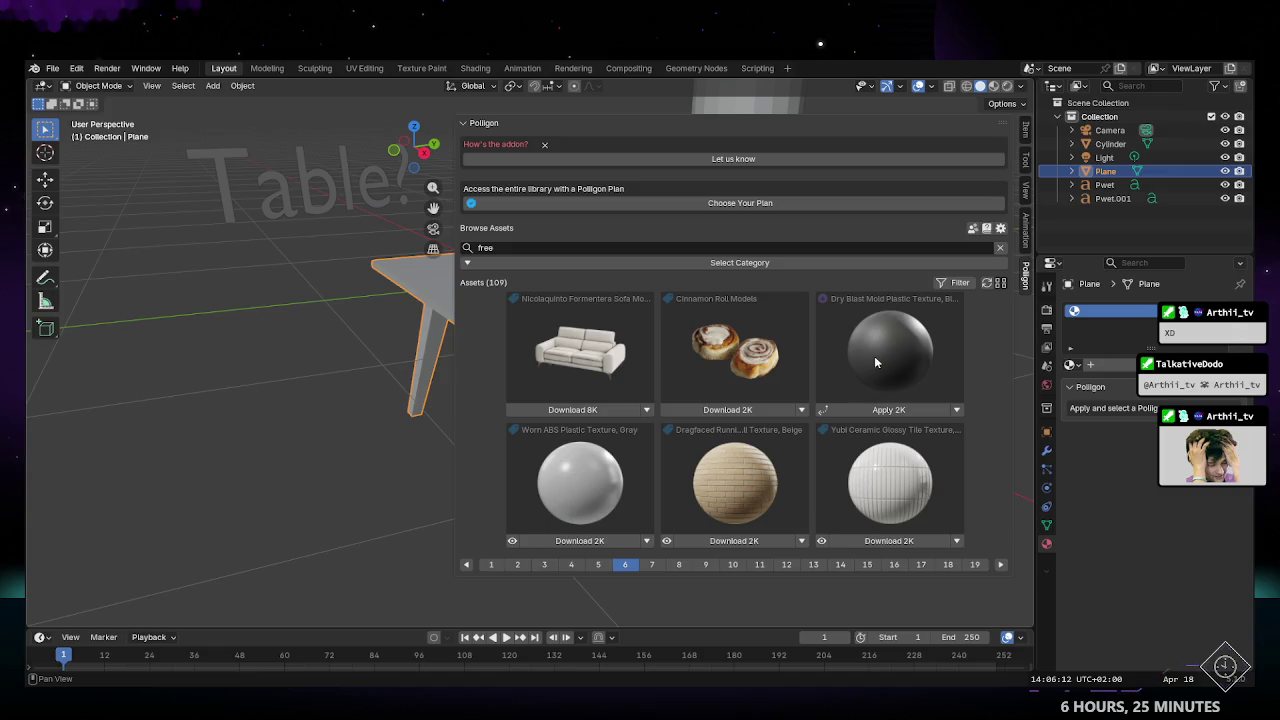
click(653, 565)
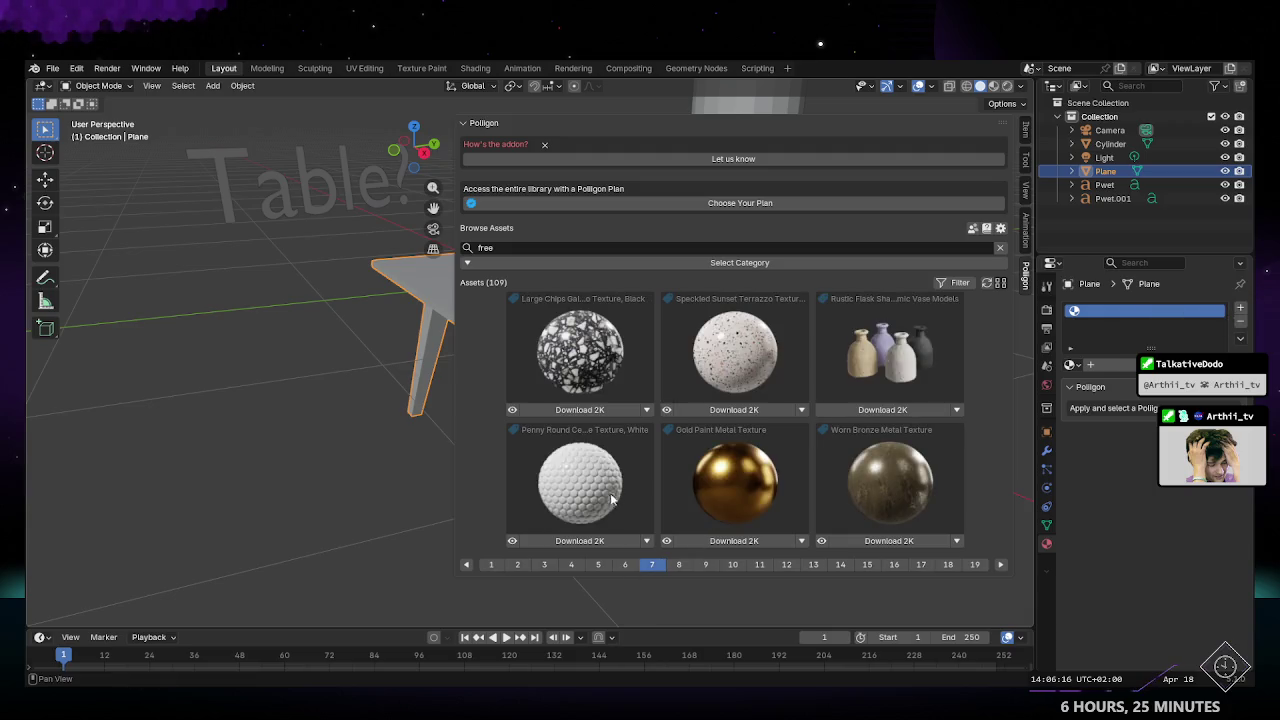
click(679, 565)
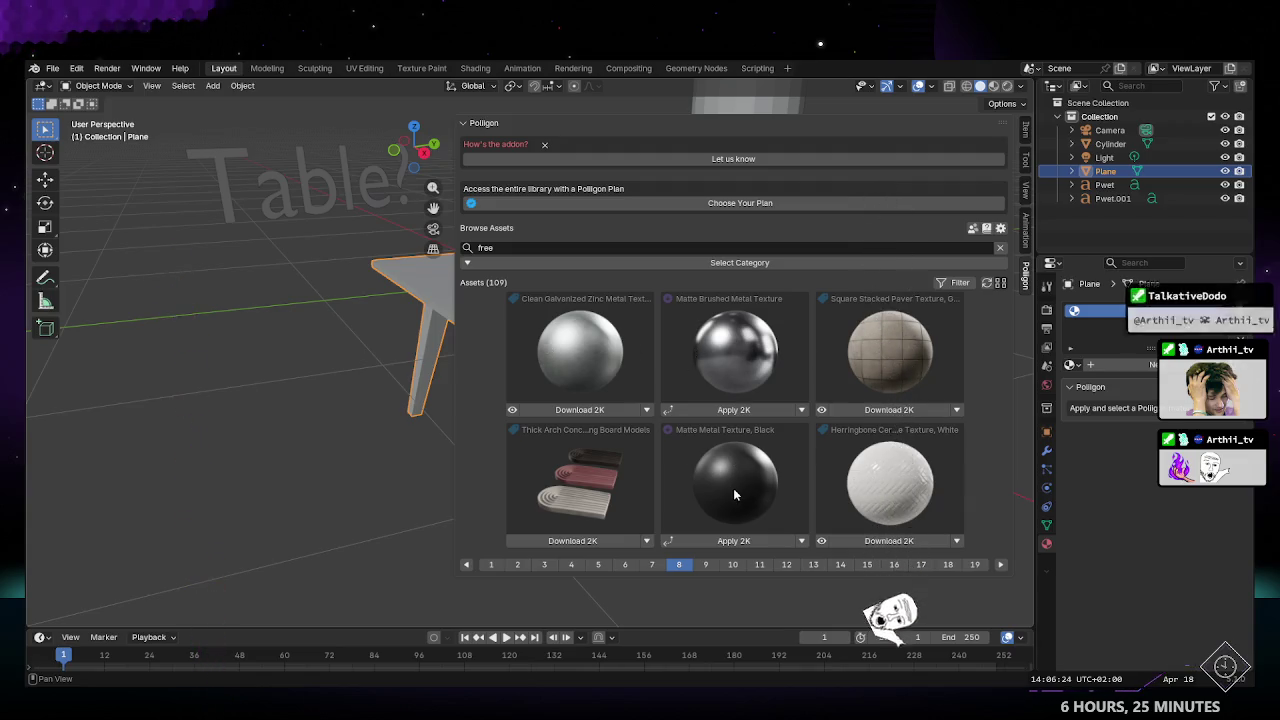
click(729, 544)
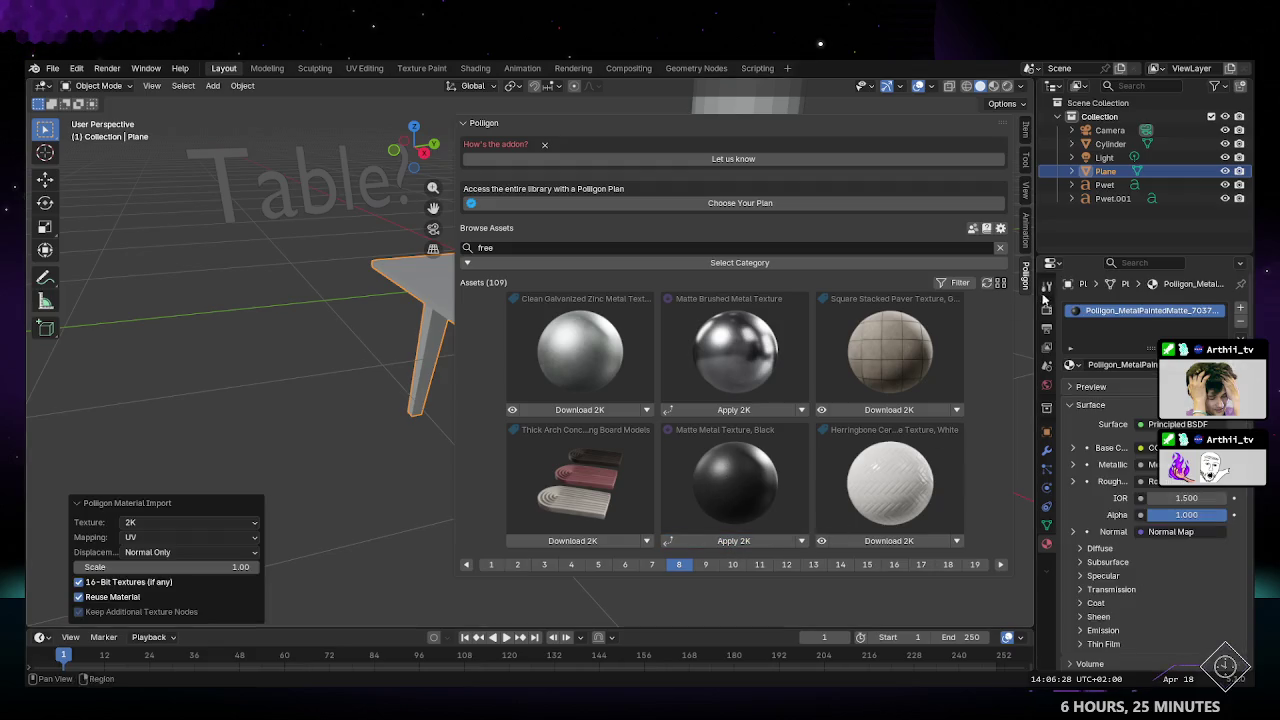
Step: Hide the sidebar, preview the black matte metal table in Material Preview, then select and hide the Light
key(n)
middle_drag(947, 303, 752, 435)
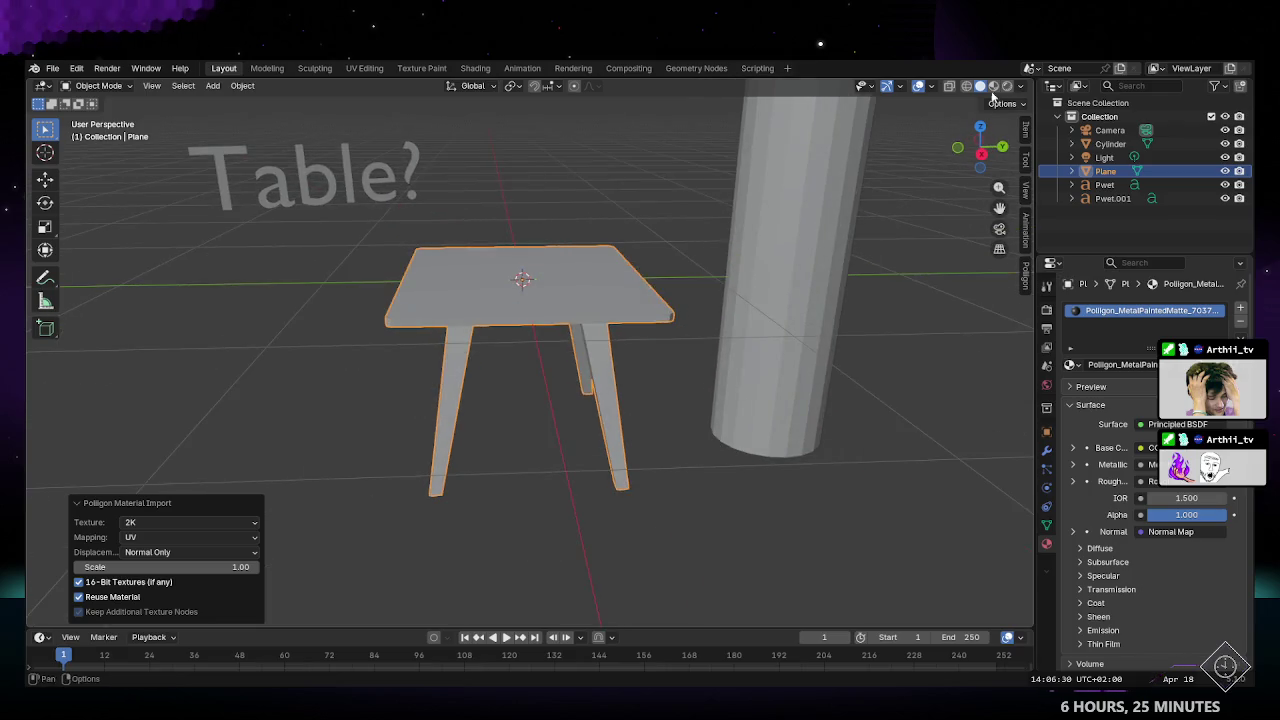
click(1007, 85)
mouse_move(947, 140)
middle_down()
mouse_move(645, 317)
mouse_move(680, 374)
mouse_move(666, 387)
middle_up()
scroll(677, 365, down, 5)
click(1106, 158)
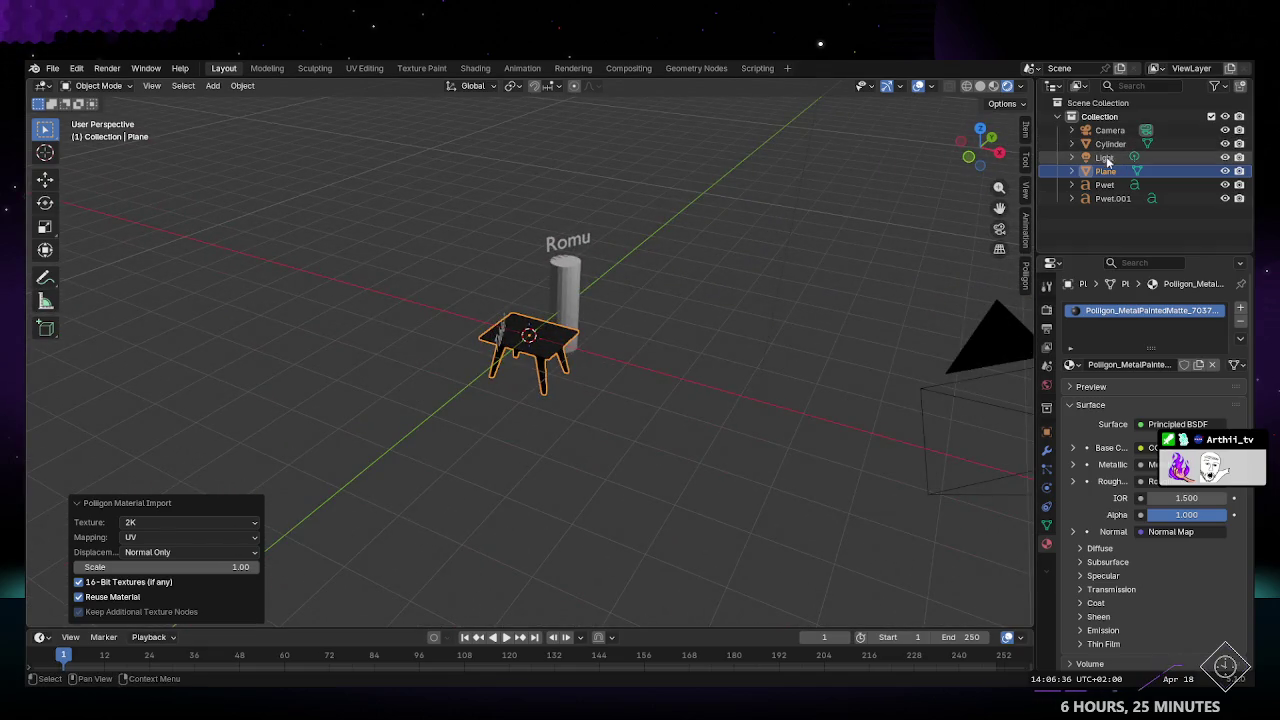
click(1225, 157)
Step: Unhide the Light, select it, and lower it along the Z axis
click(1225, 157)
middle_drag(680, 349, 789, 337)
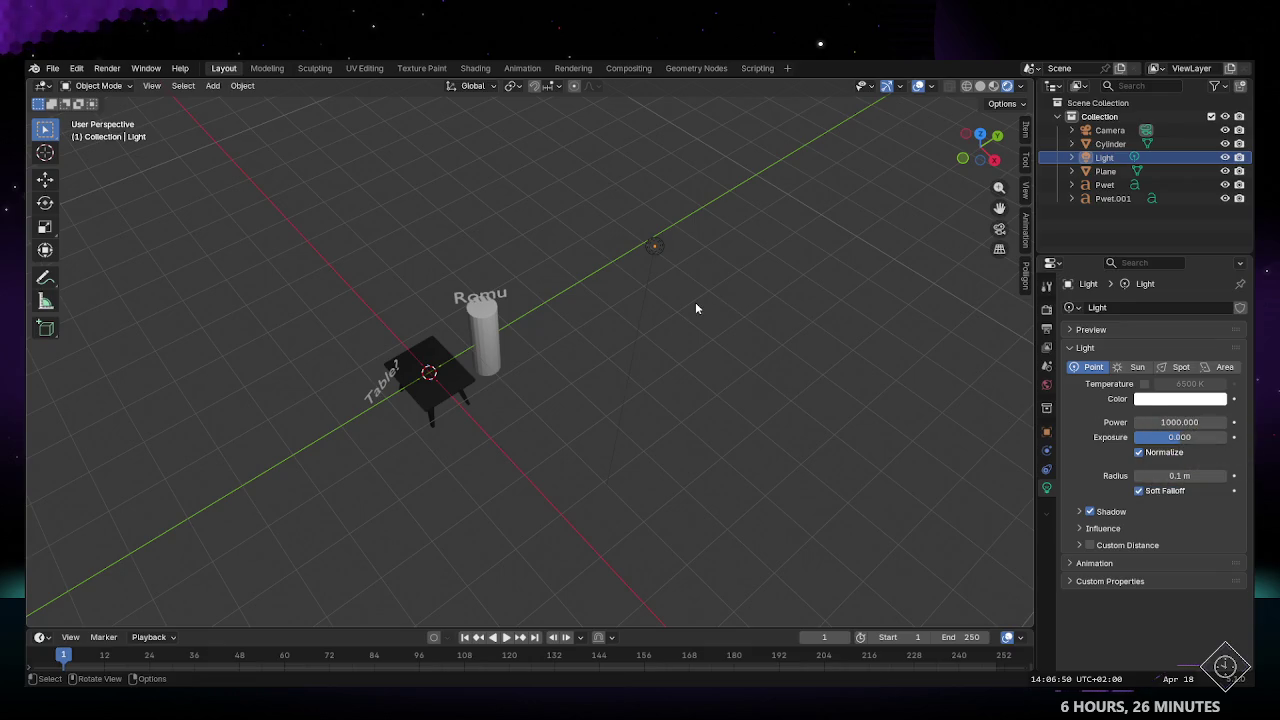
middle_drag(690, 306, 656, 328)
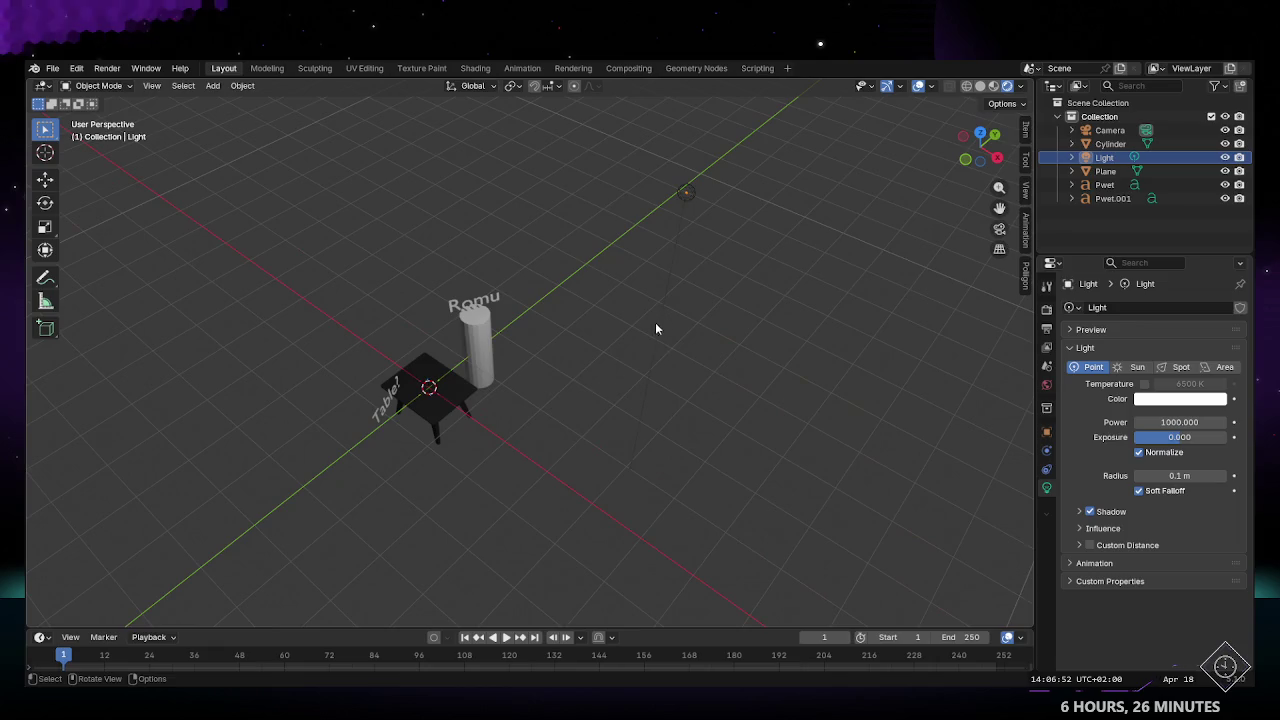
click(687, 195)
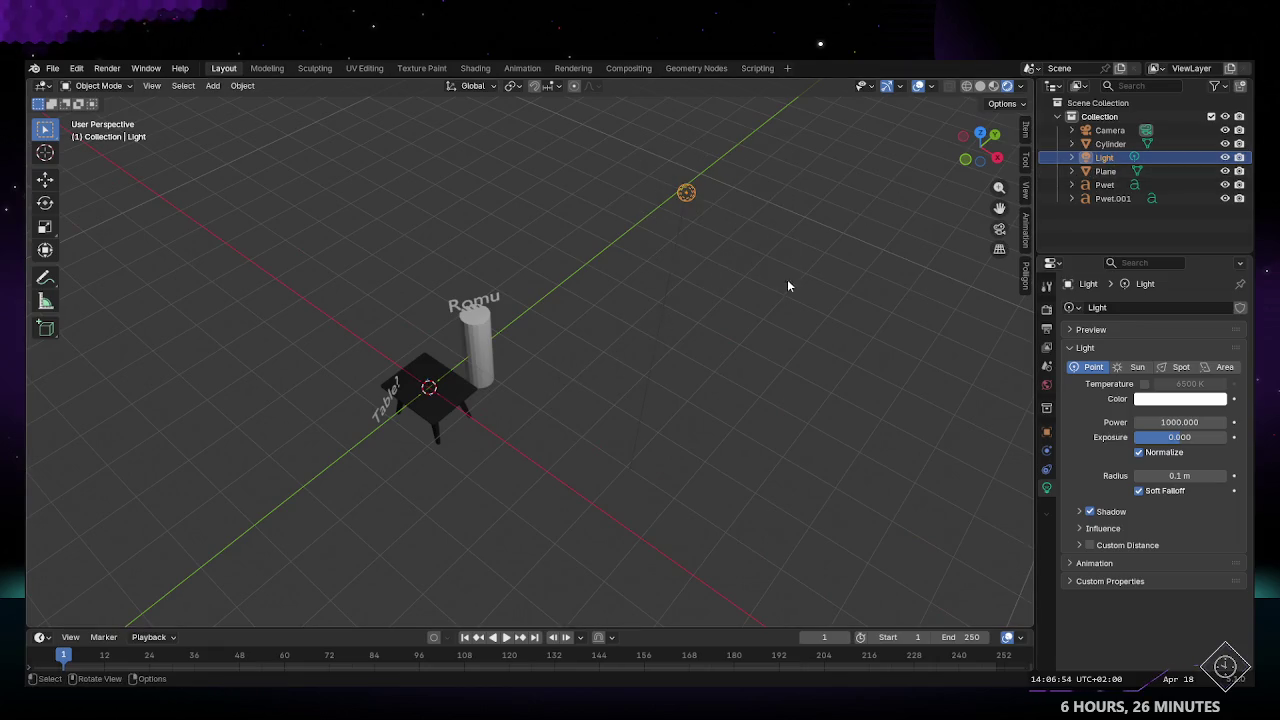
key(g)
key(s)
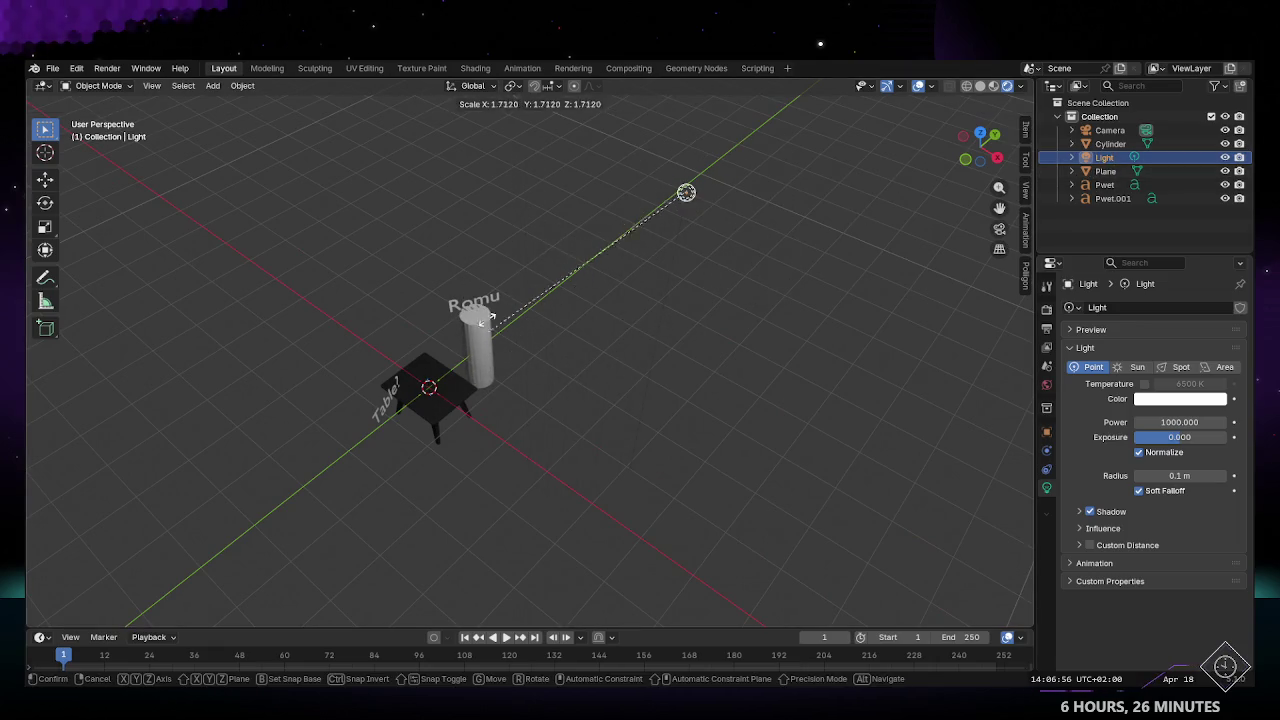
key(Escape)
key(g)
key(z)
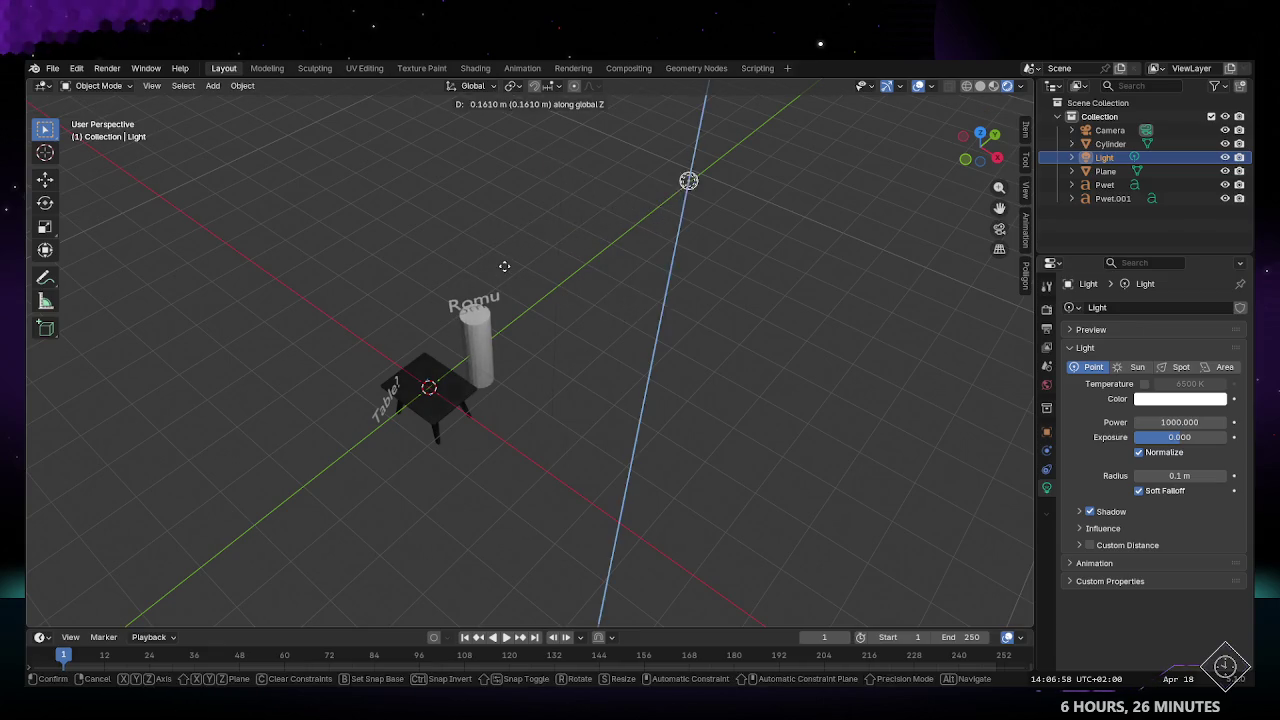
click(510, 479)
Step: Move the light beside the Romu cylinder, then select just the table
mouse_move(636, 462)
middle_down()
mouse_move(594, 396)
mouse_move(758, 429)
mouse_move(687, 415)
middle_up()
key(g)
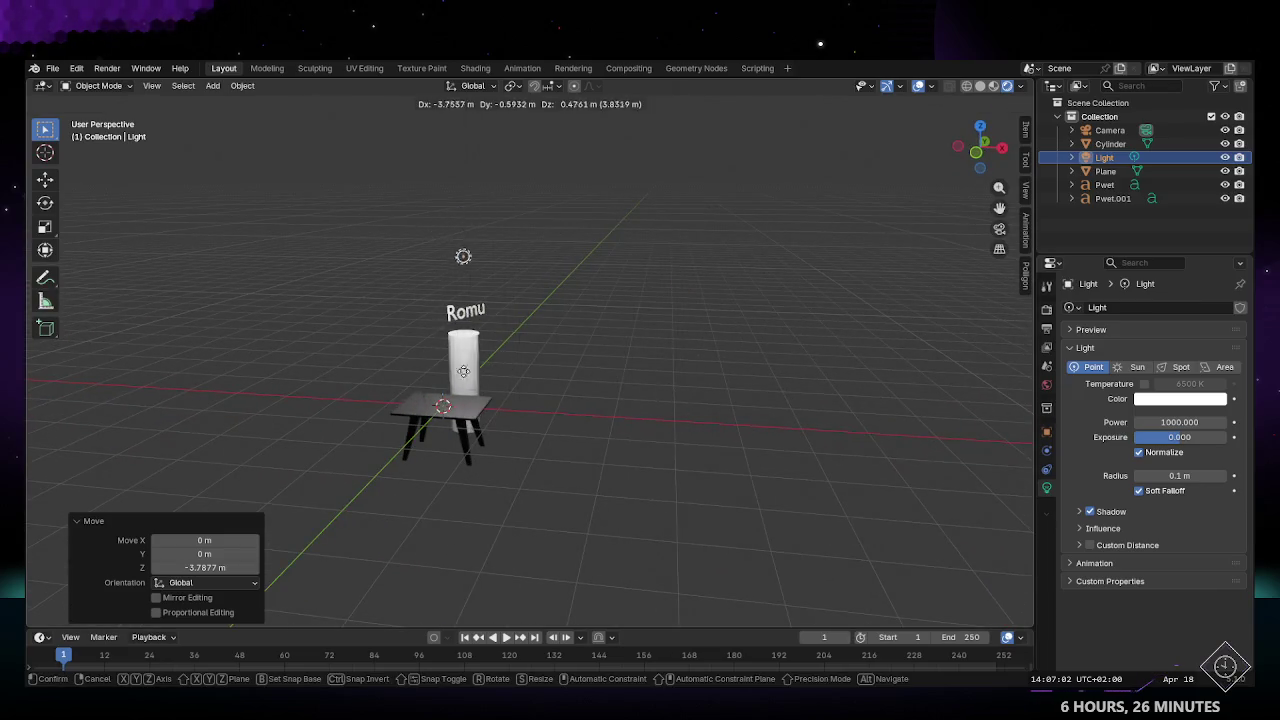
click(491, 375)
mouse_move(491, 375)
middle_down()
mouse_move(510, 446)
mouse_move(385, 447)
mouse_move(627, 447)
mouse_move(595, 390)
mouse_move(530, 454)
mouse_move(531, 494)
mouse_move(634, 463)
mouse_move(852, 431)
middle_up()
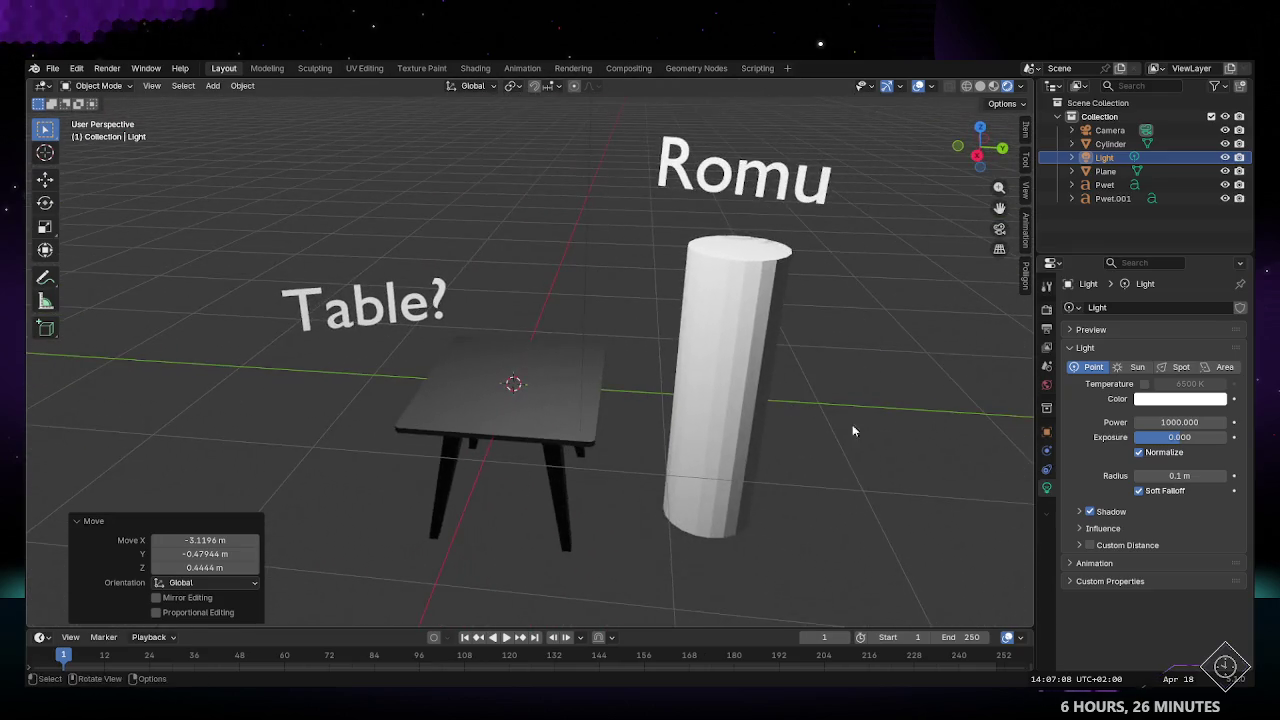
mouse_move(337, 286)
mouse_down()
mouse_move(590, 518)
mouse_move(596, 548)
mouse_up()
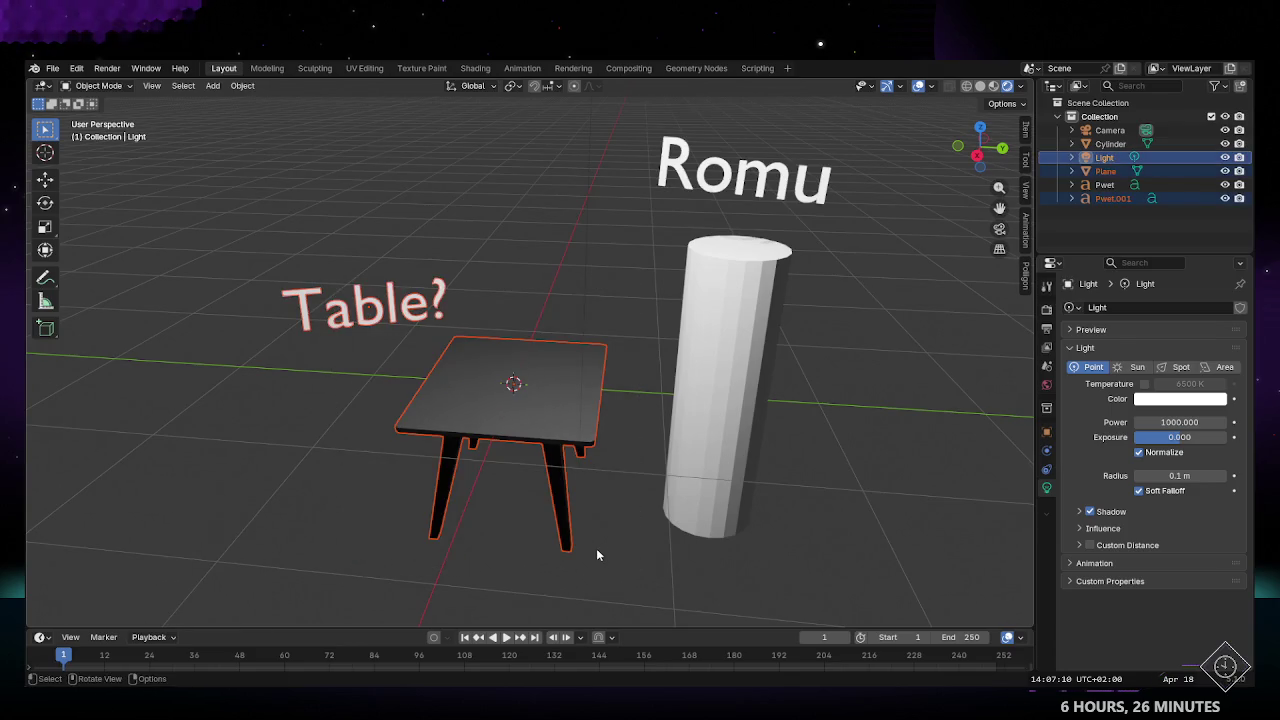
scroll(596, 548, down, 3)
click(582, 462)
Step: Frame the table and orbit it in Rendered shading to inspect the matte metal
key(KP_Decimal)
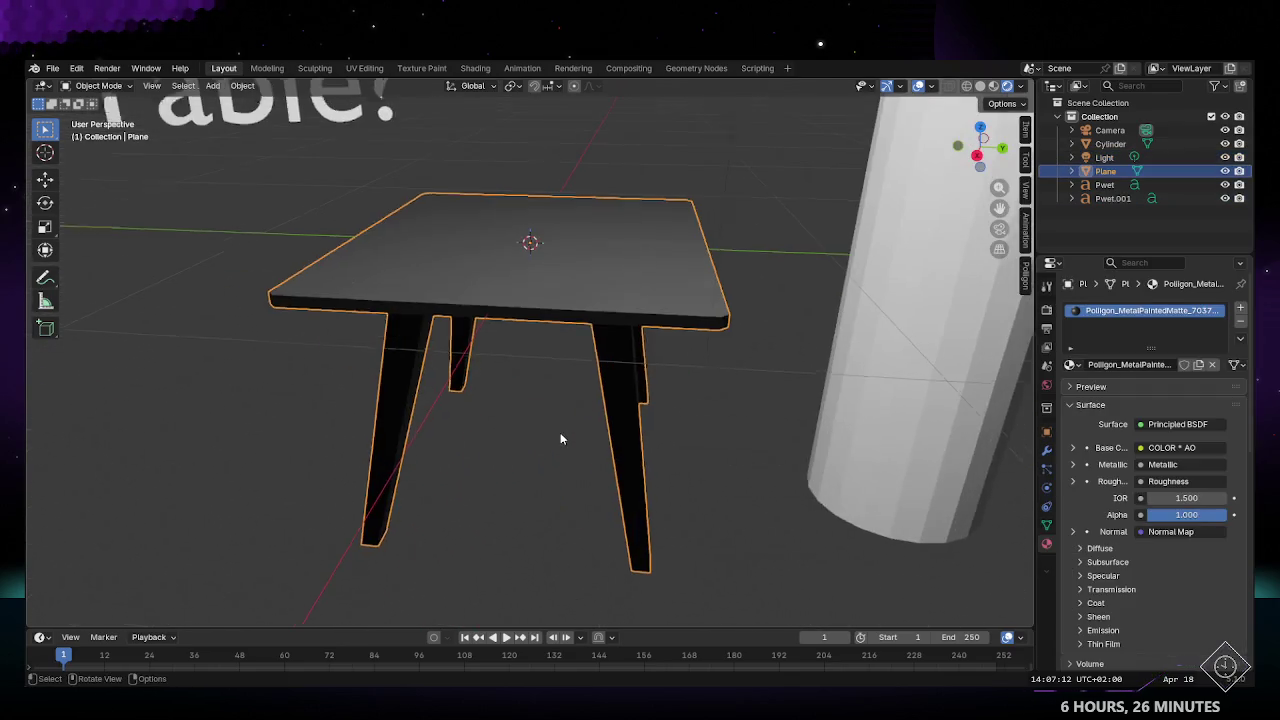
key(Tab)
mouse_move(590, 414)
middle_down()
mouse_move(411, 302)
mouse_move(565, 257)
mouse_move(623, 428)
middle_up()
key(Tab)
scroll(564, 257, up, 2)
scroll(564, 257, down, 2)
click(1022, 87)
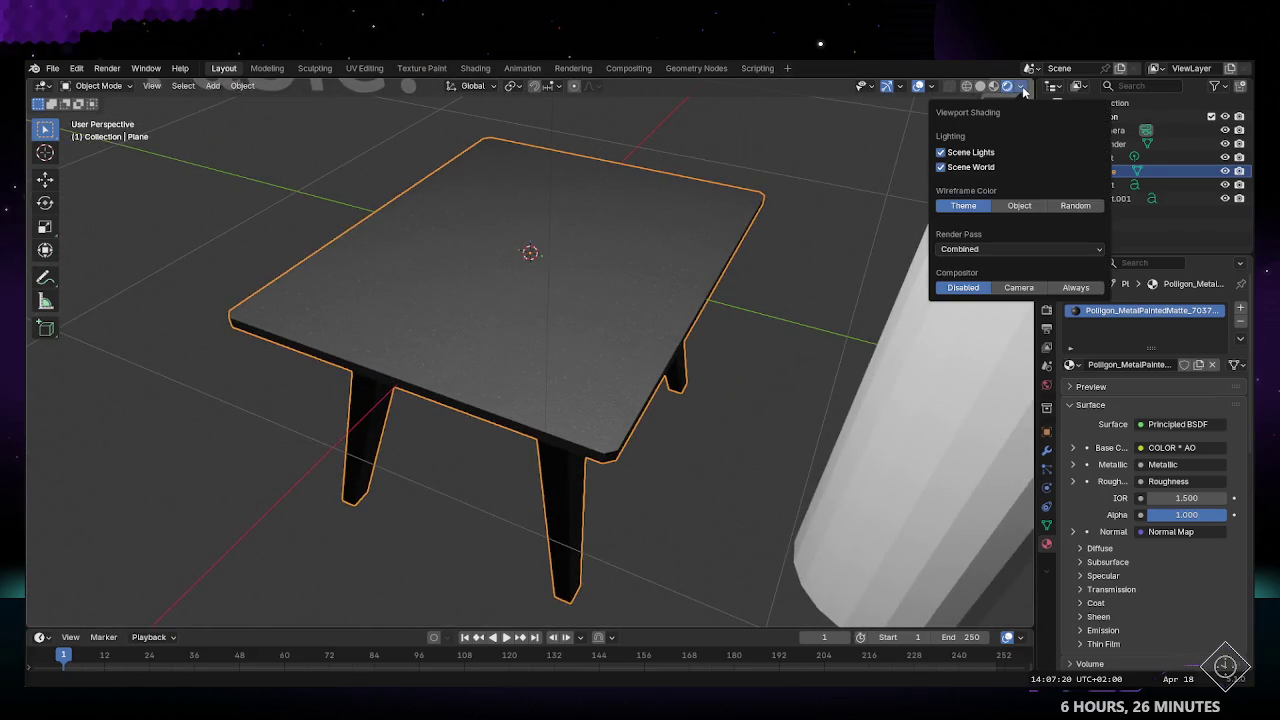
click(1007, 86)
mouse_move(740, 227)
middle_down()
mouse_move(622, 328)
mouse_move(563, 277)
mouse_move(629, 263)
mouse_move(612, 392)
mouse_move(726, 364)
mouse_move(705, 345)
mouse_move(684, 356)
middle_up()
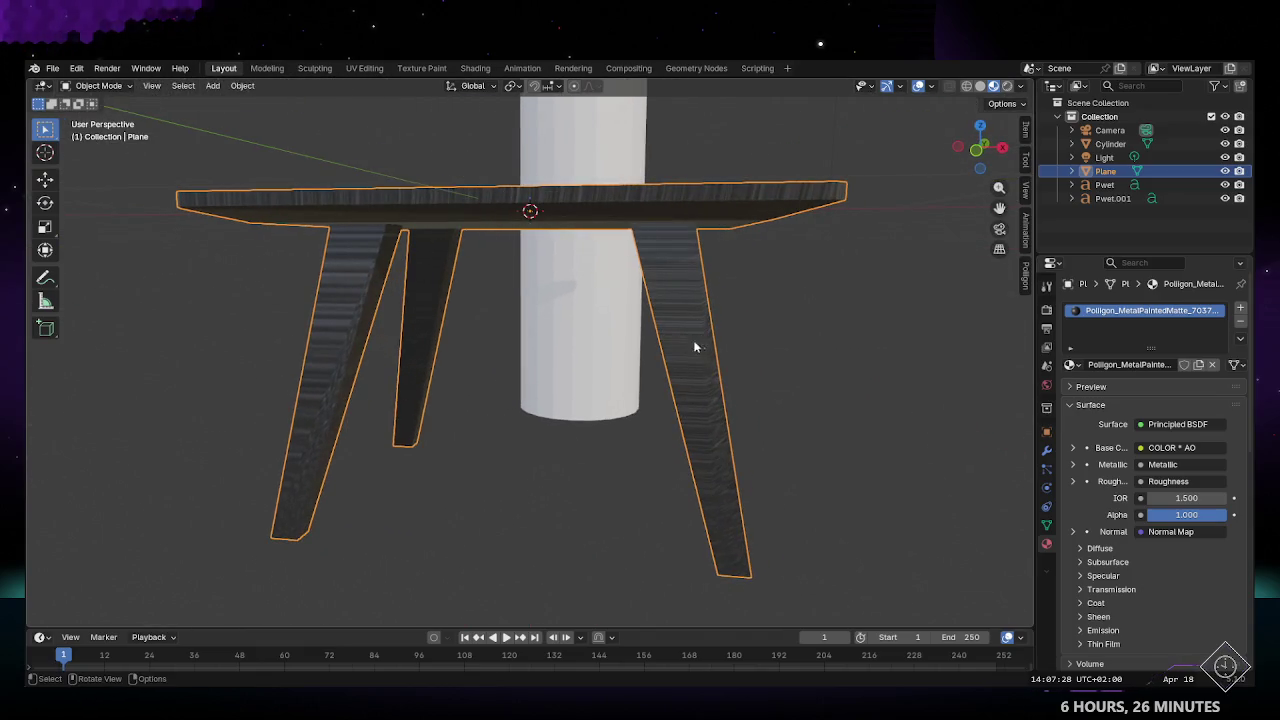
click(364, 68)
Step: In edit mode, mark the tabletop's outer edge loop as a seam
scroll(487, 360, down, 5)
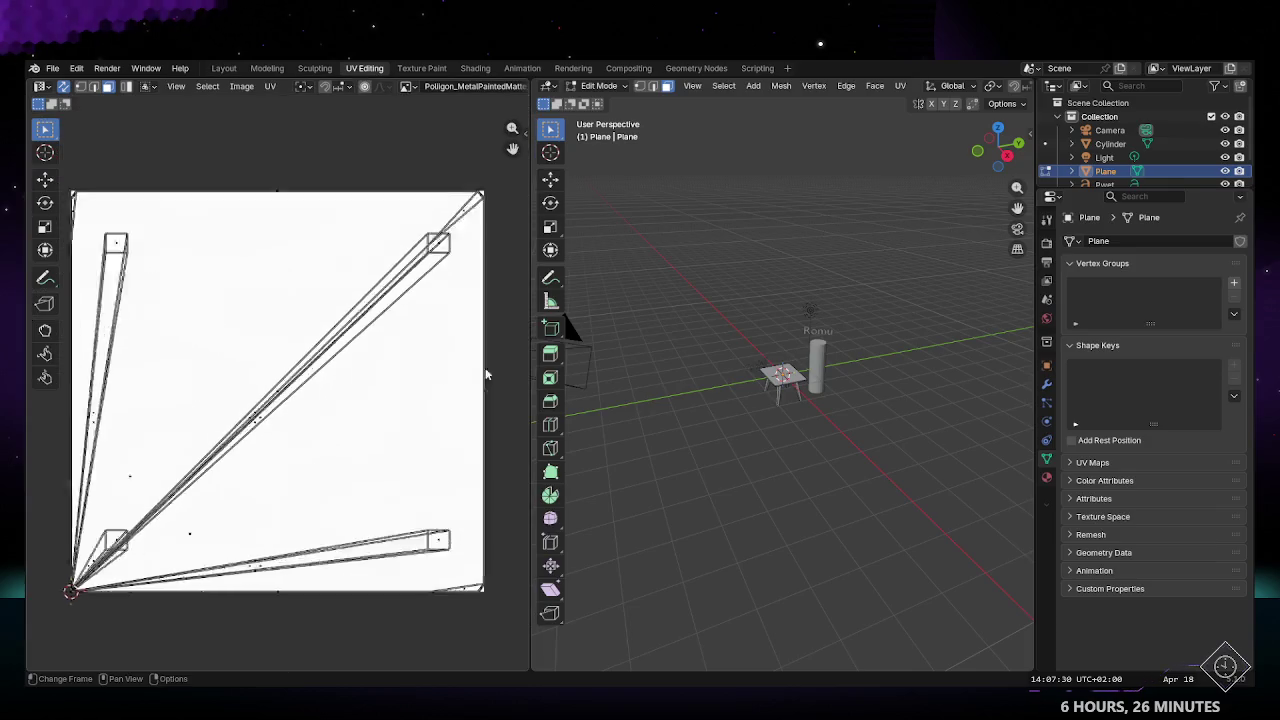
scroll(470, 376, down, 4)
scroll(262, 444, up, 3)
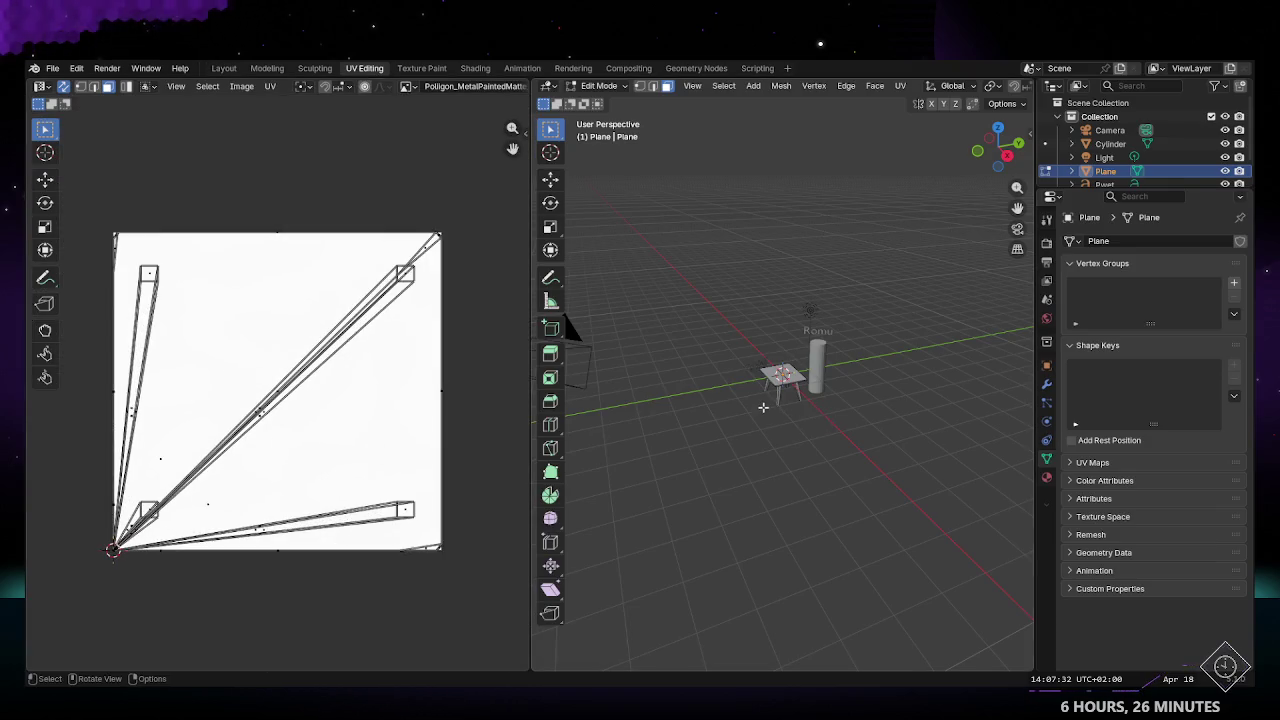
key(Tab)
scroll(789, 381, up, 5)
scroll(789, 381, up, 5)
mouse_move(790, 392)
middle_down()
mouse_move(785, 405)
mouse_move(778, 370)
mouse_move(784, 391)
mouse_move(843, 401)
middle_up()
key(Tab)
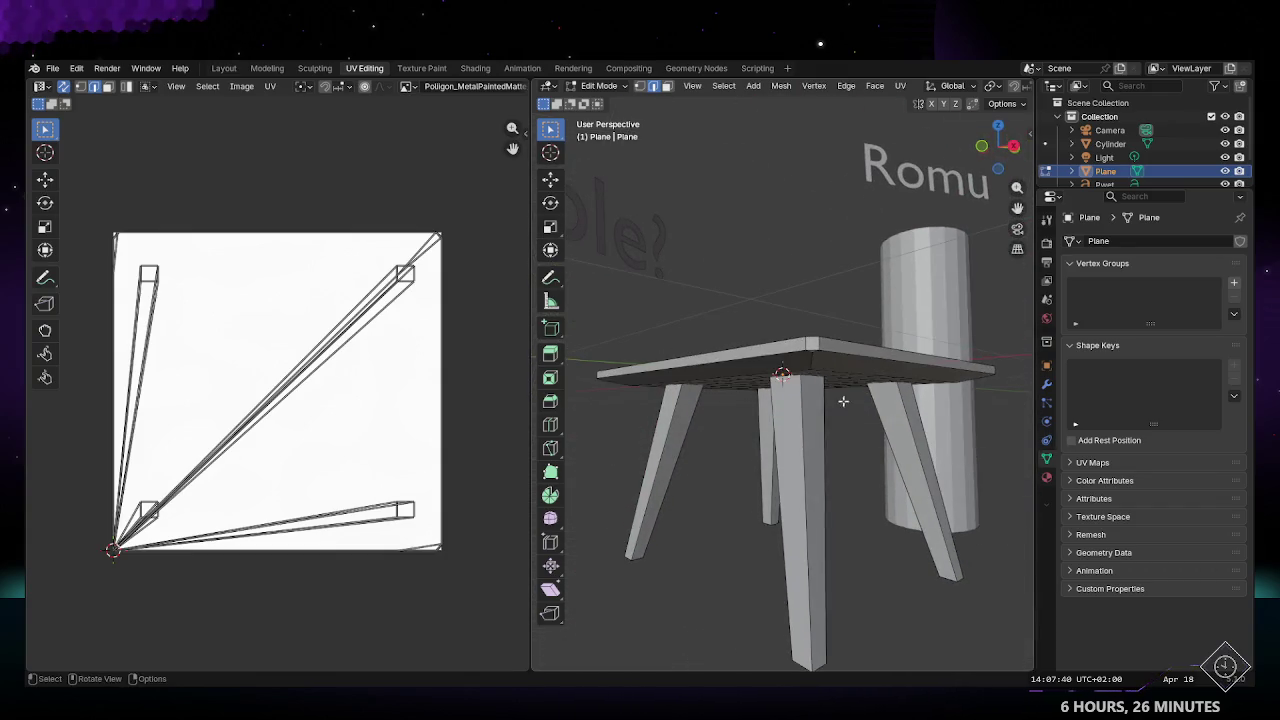
alt+click(792, 353)
middle_drag(792, 353, 817, 342)
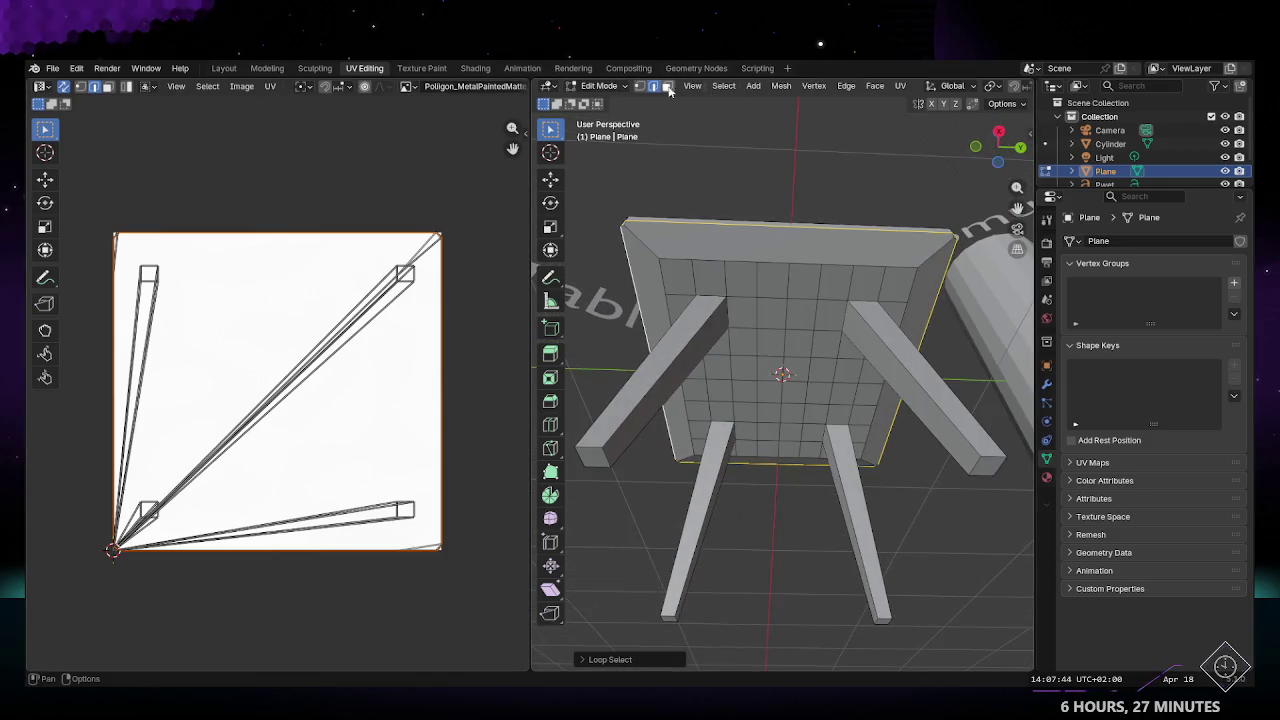
click(847, 86)
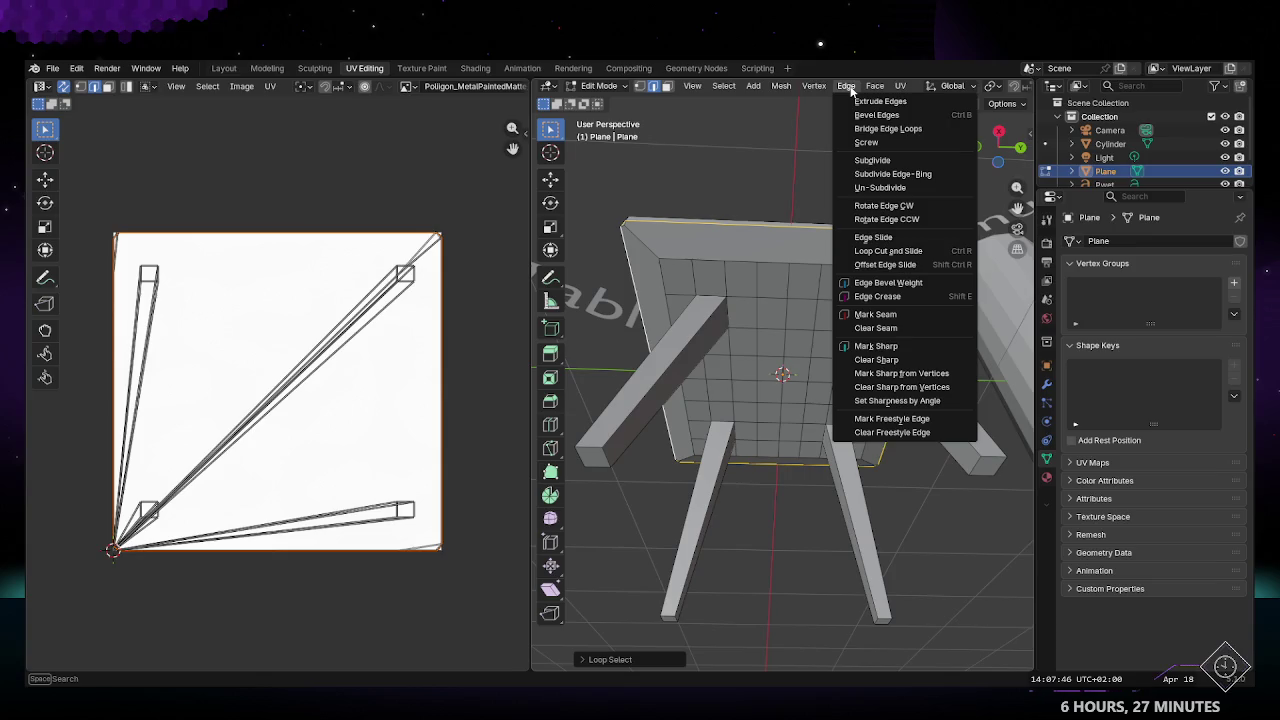
click(882, 313)
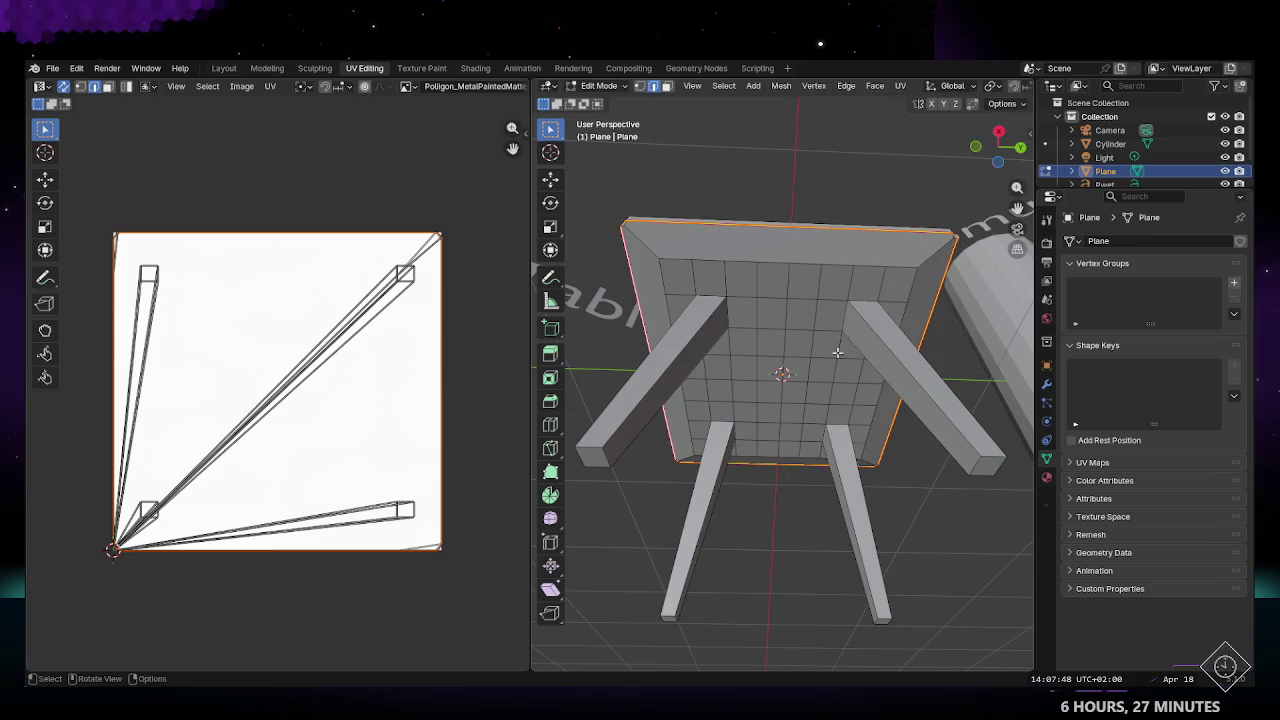
middle_drag(837, 353, 745, 203)
Step: Return to the UV Editing workspace and check the image, snapping and transform options
click(314, 68)
click(365, 68)
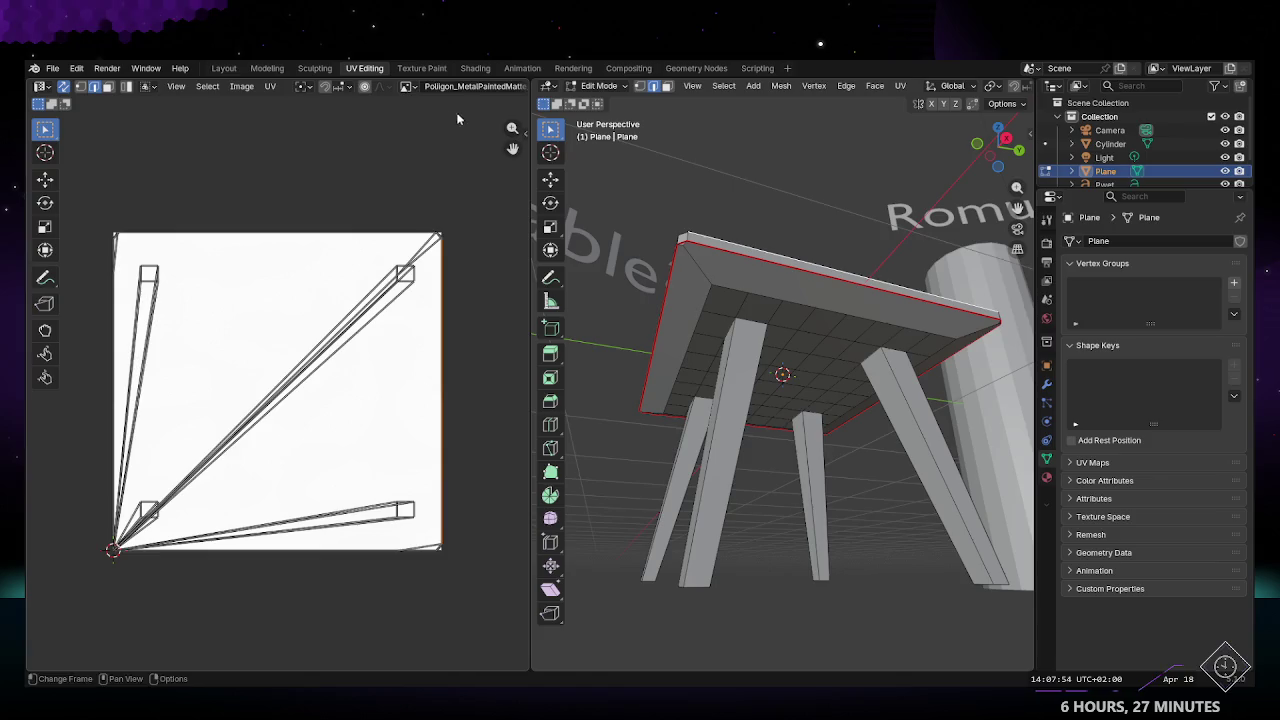
click(408, 86)
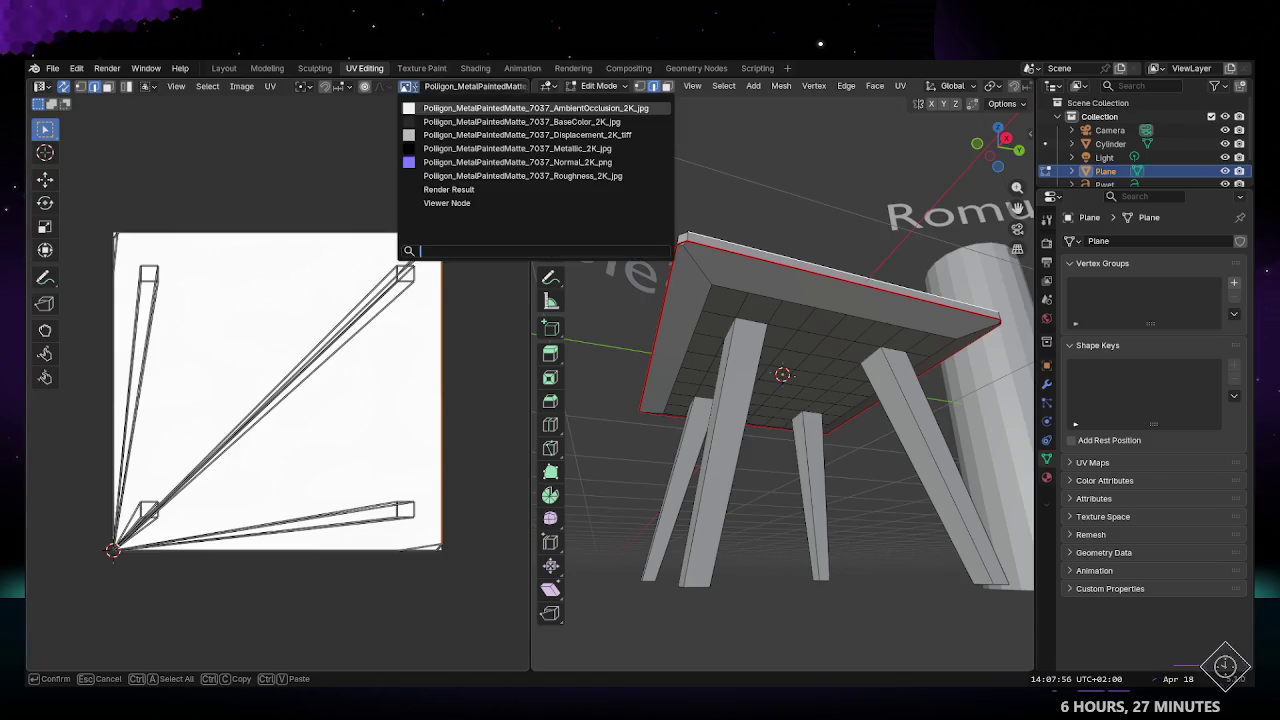
click(349, 87)
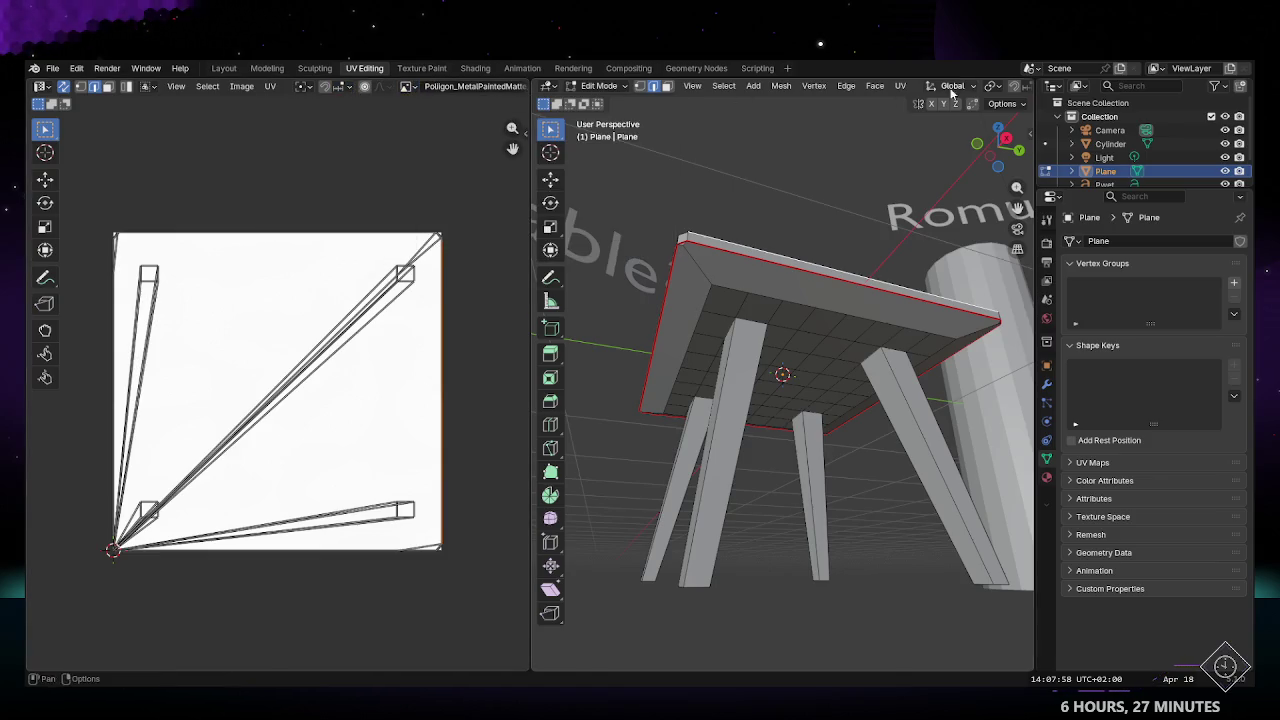
click(1015, 105)
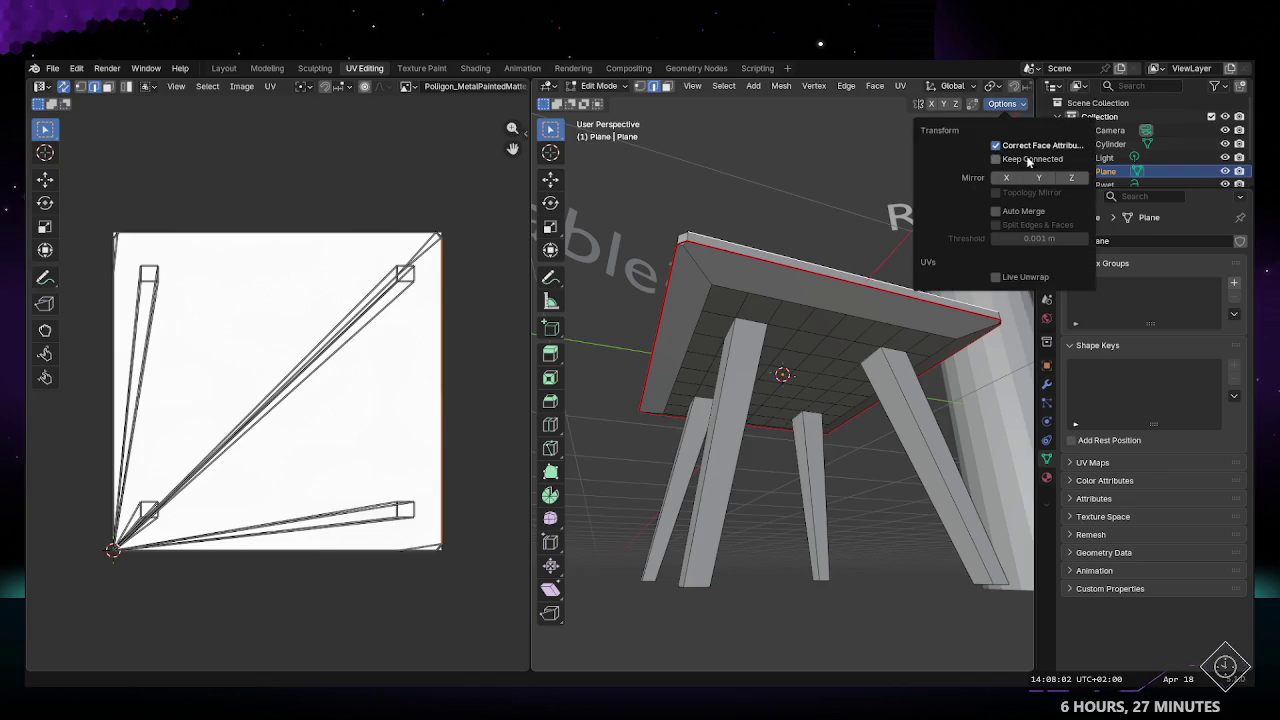
click(1018, 104)
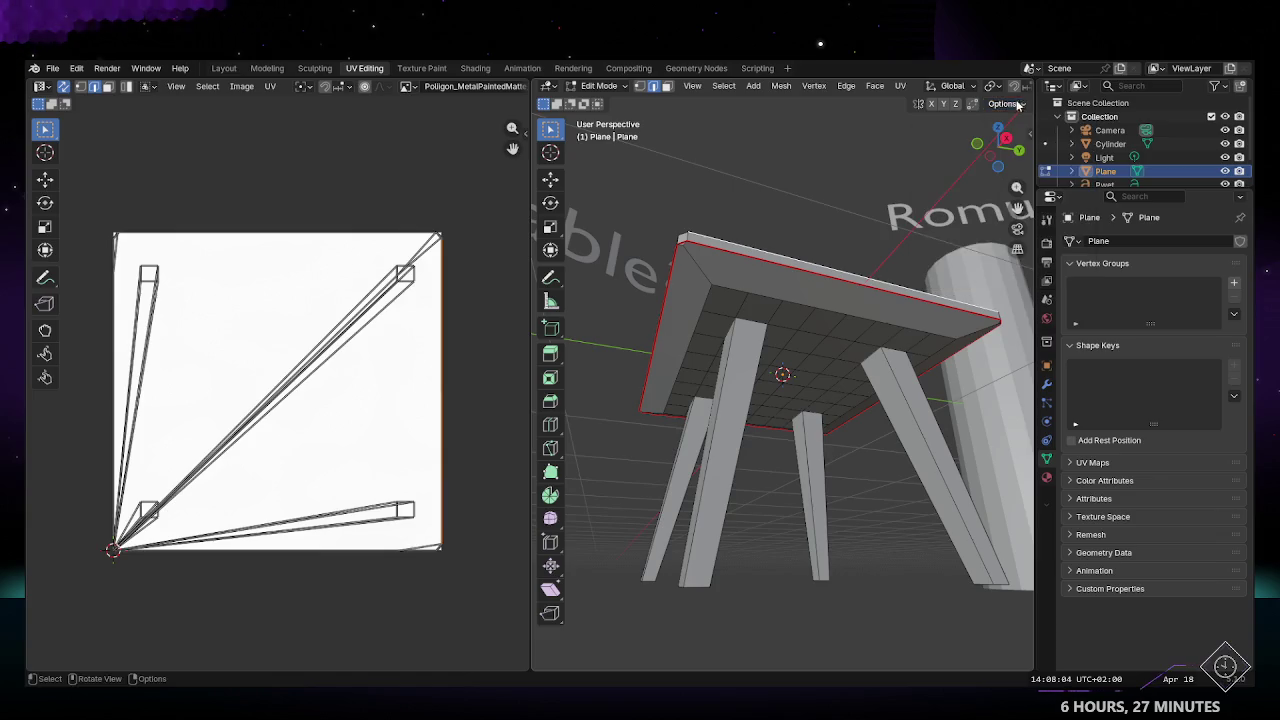
Step: Check the pivot point choices and run UV > Unwrap on the table mesh
click(1000, 88)
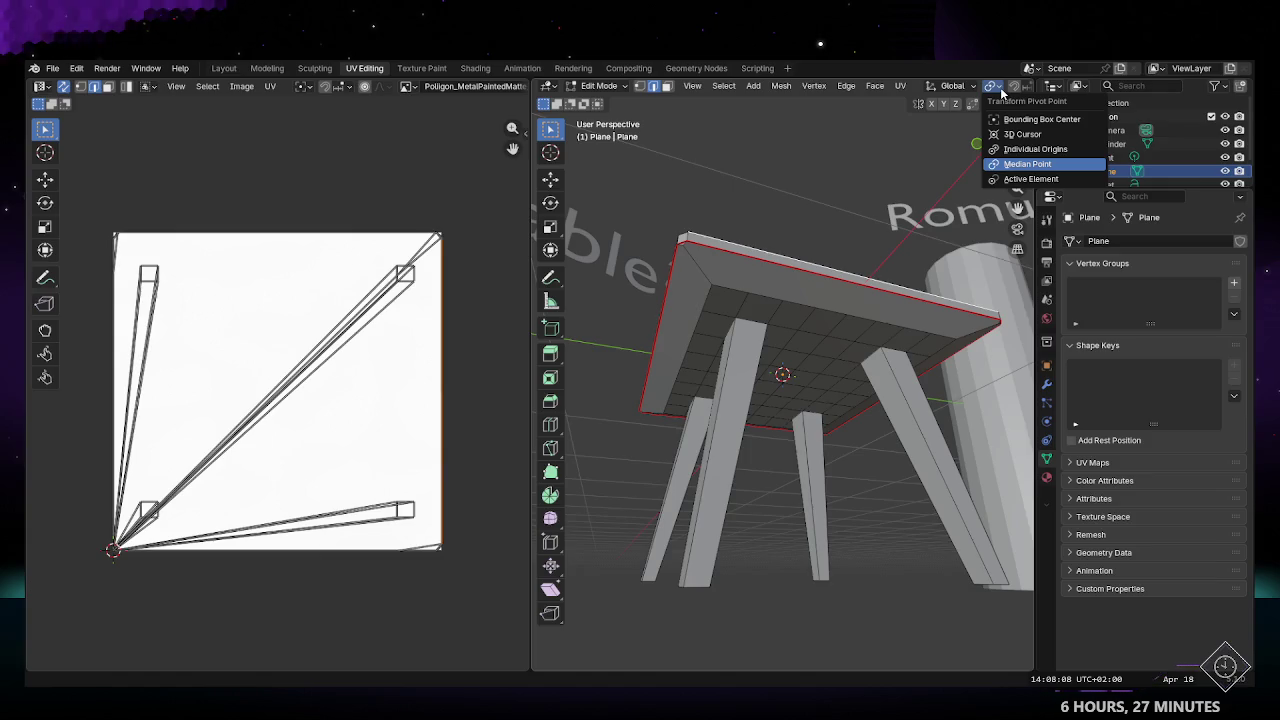
click(955, 86)
click(968, 88)
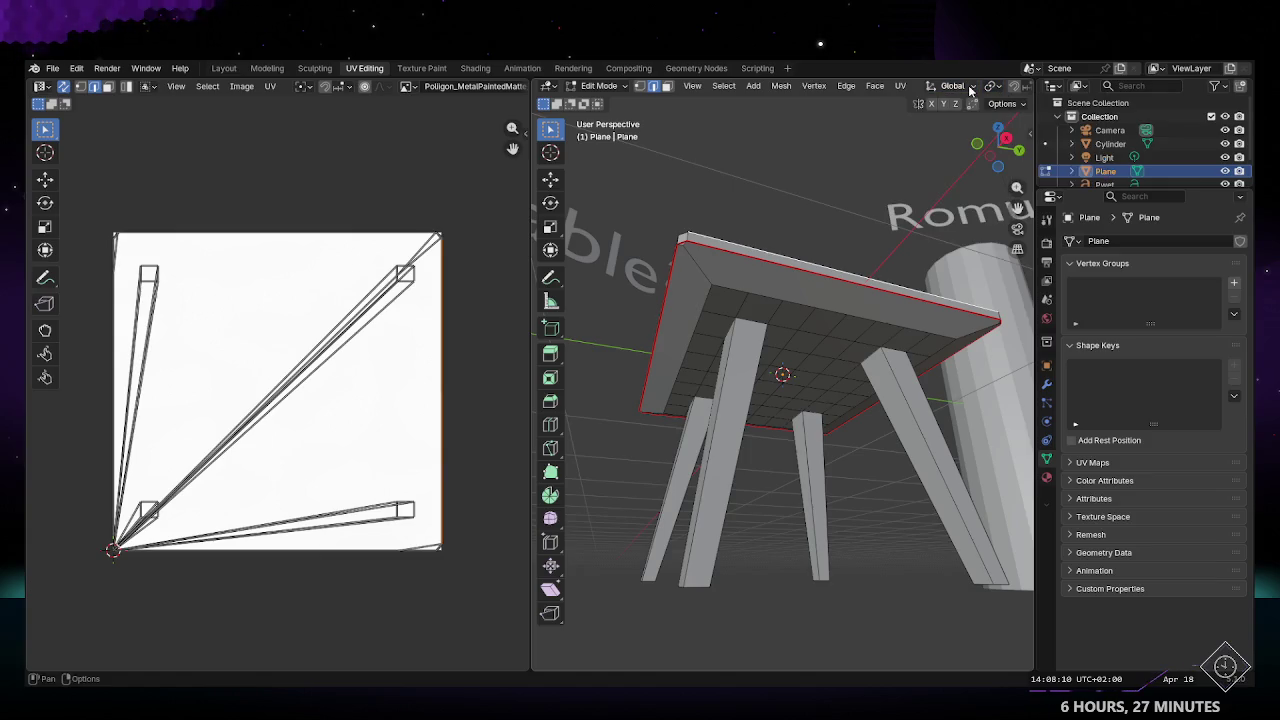
click(901, 86)
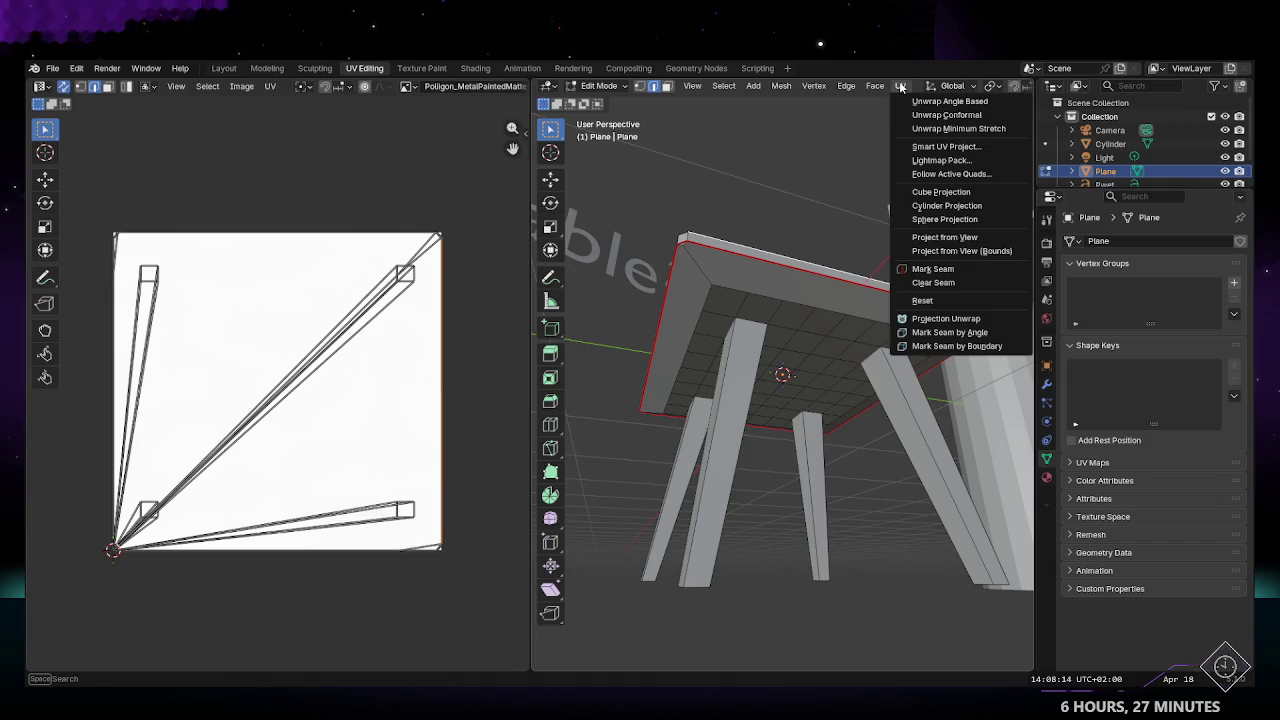
click(928, 102)
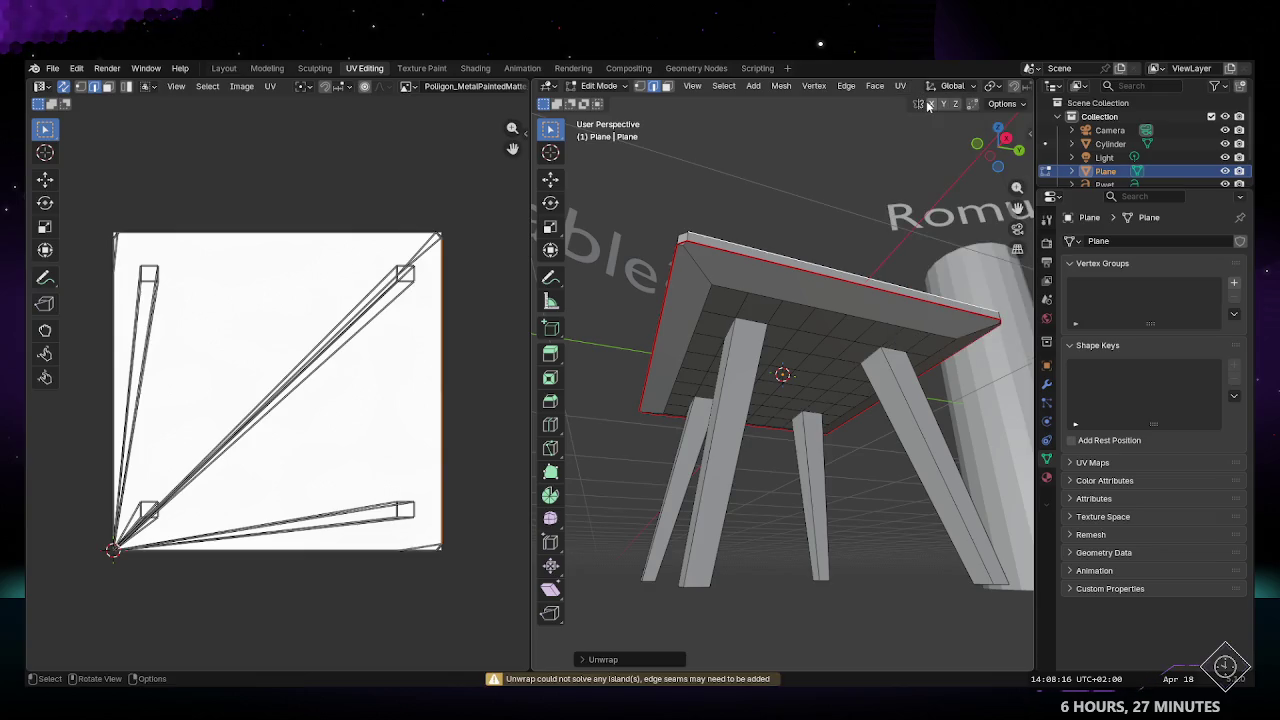
Step: Return to mesh editing under the table and try selecting table-top edges and faces
middle_drag(830, 204, 715, 455)
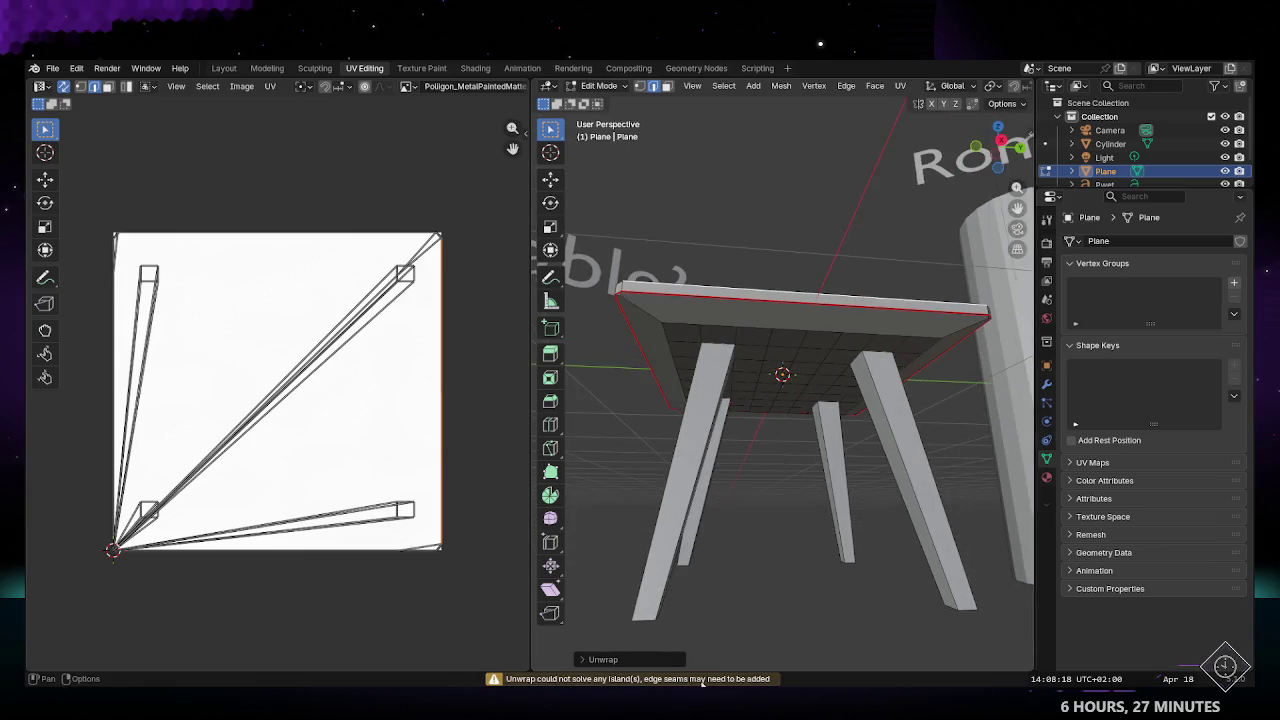
mouse_move(778, 485)
middle_down()
mouse_move(793, 399)
mouse_move(838, 487)
mouse_move(828, 455)
middle_up()
key(ctrl+Tab)
key(Tab)
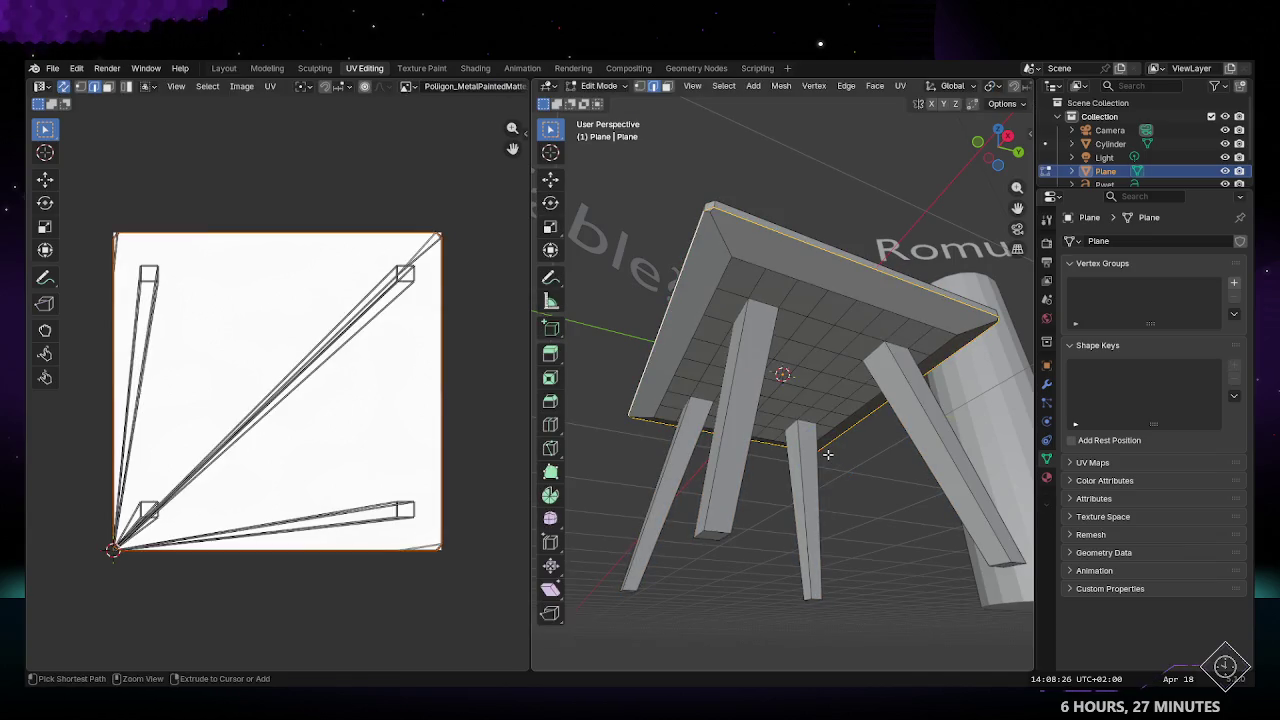
click(828, 455)
mouse_move(828, 455)
middle_down()
mouse_move(832, 383)
mouse_move(760, 345)
middle_up()
alt+click(771, 245)
mouse_move(771, 245)
middle_down()
mouse_move(909, 385)
mouse_move(846, 495)
mouse_move(811, 403)
mouse_move(791, 431)
mouse_move(801, 474)
middle_up()
key(a)
Step: Select the table top's full boundary edge loop and mark it as a seam
middle_drag(782, 415, 728, 290)
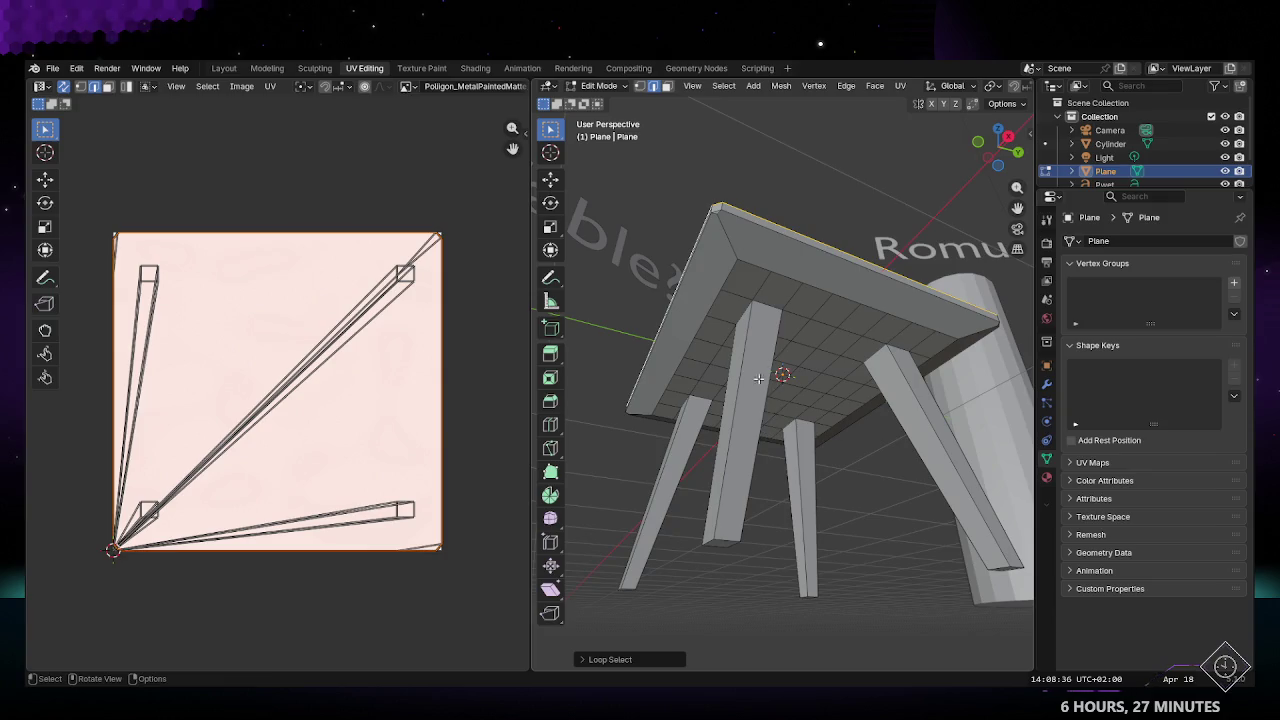
key(alt+a)
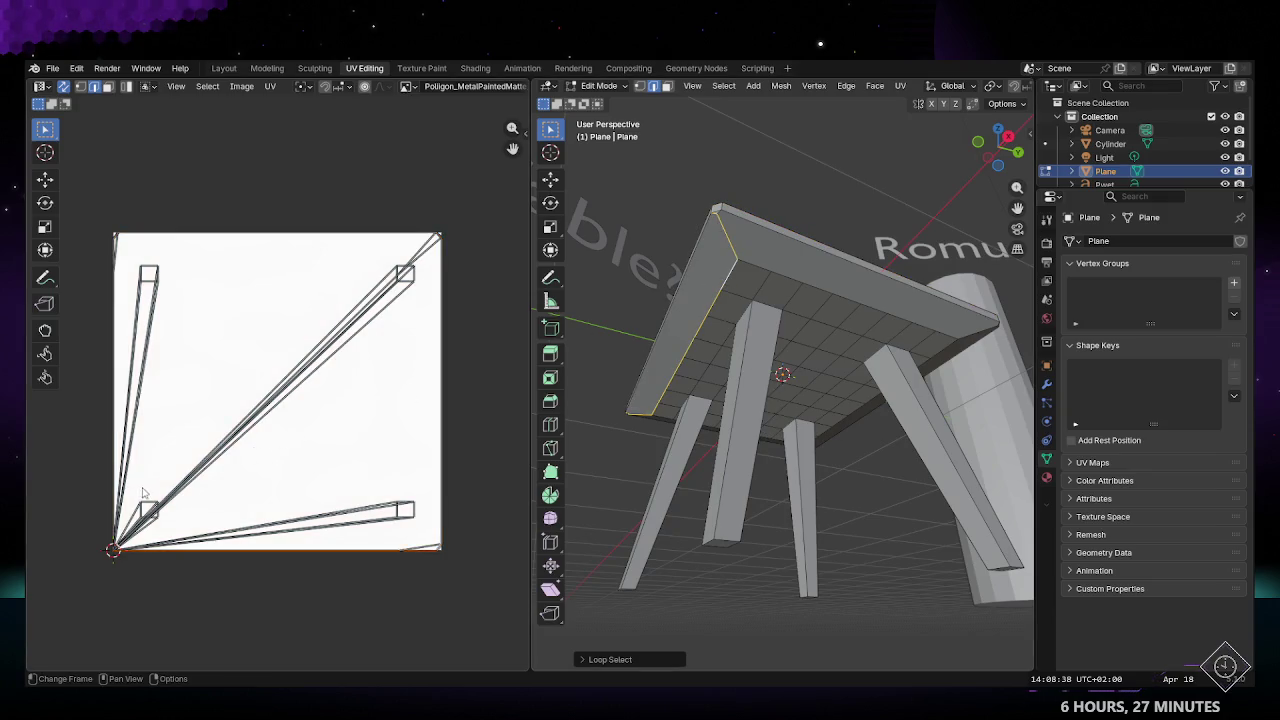
mouse_move(710, 404)
middle_down()
mouse_move(729, 234)
mouse_move(703, 274)
middle_up()
alt+click(704, 235)
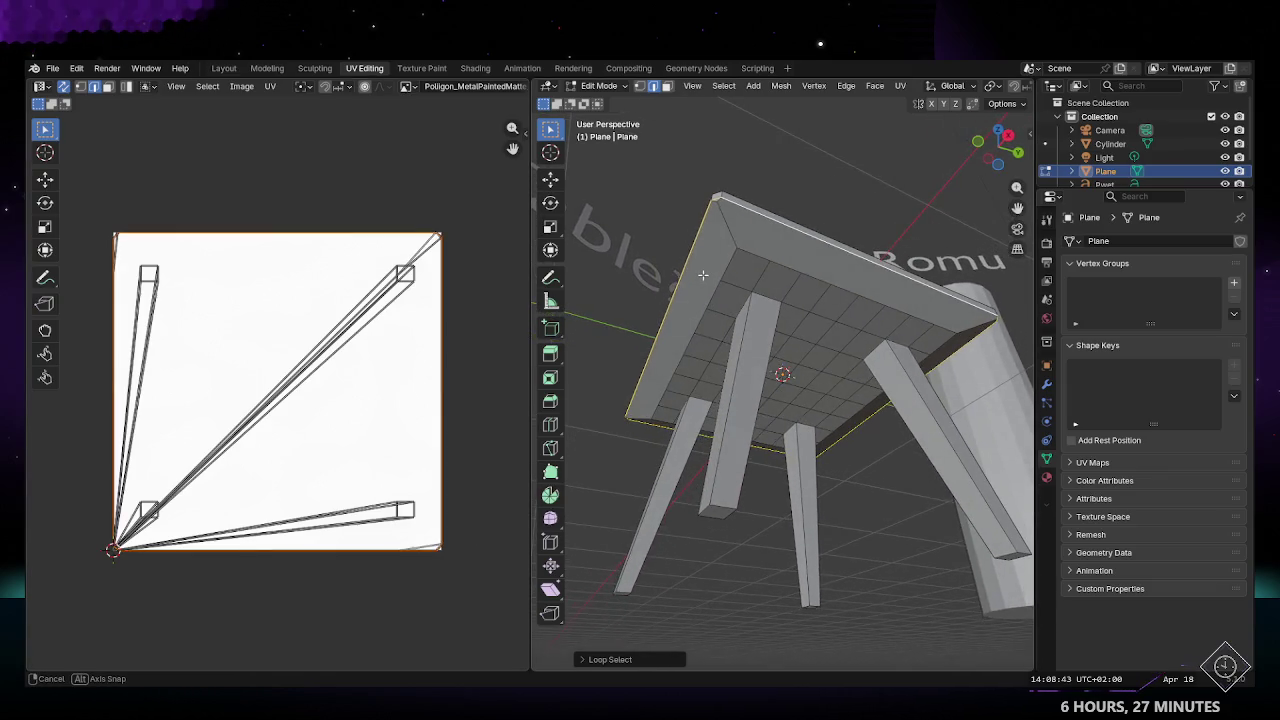
click(845, 86)
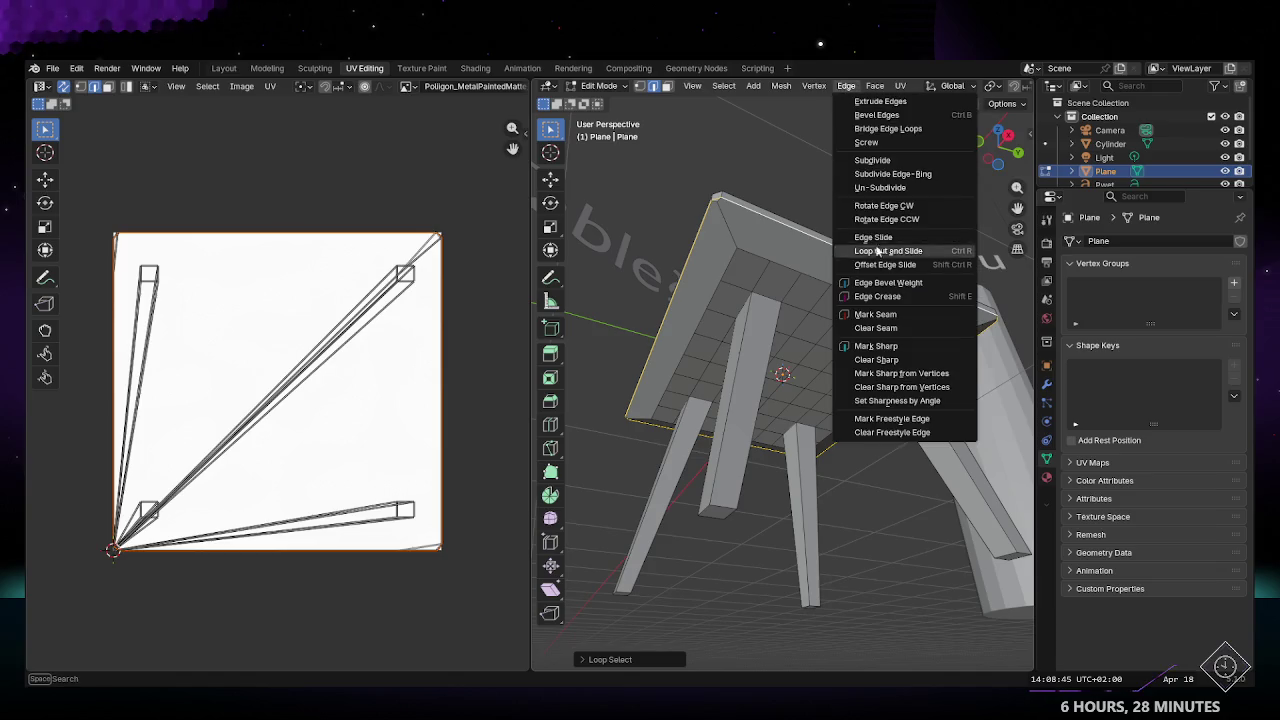
click(897, 315)
Step: Orbit around the underside and legs to check the seam, ending in Layout
mouse_move(818, 357)
middle_down()
mouse_move(833, 406)
mouse_move(782, 300)
middle_up()
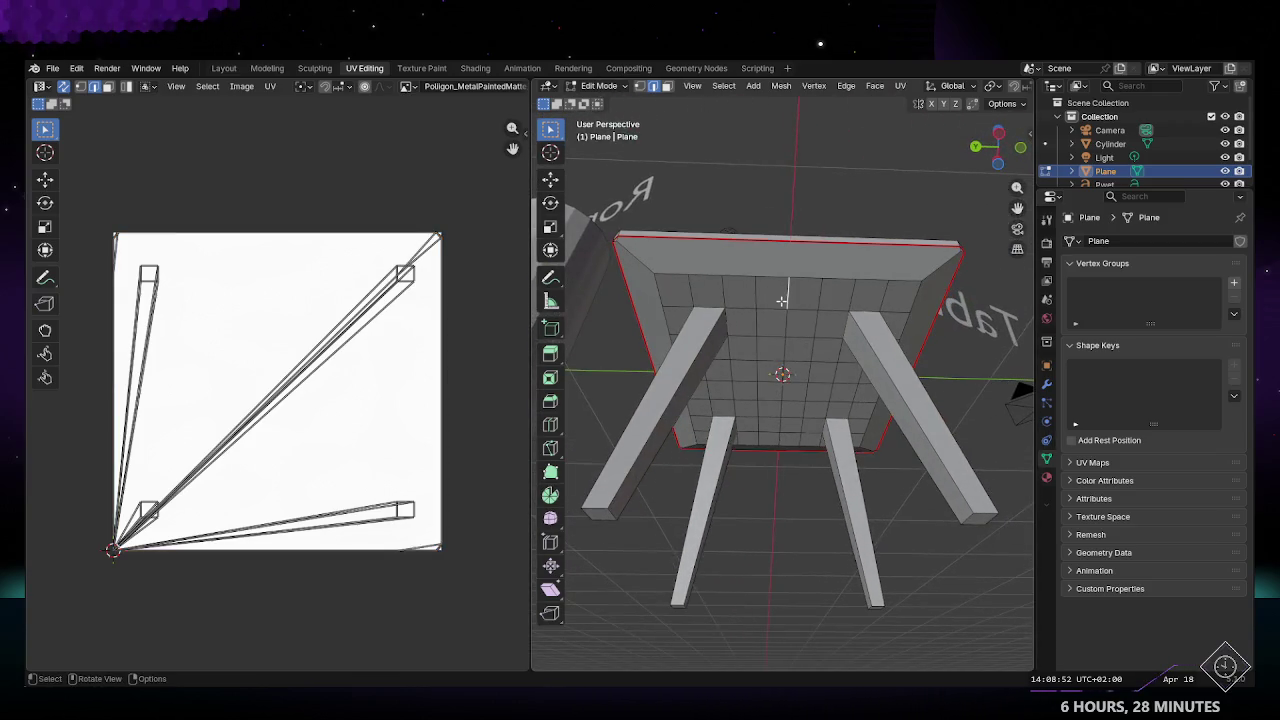
middle_drag(649, 256, 796, 427)
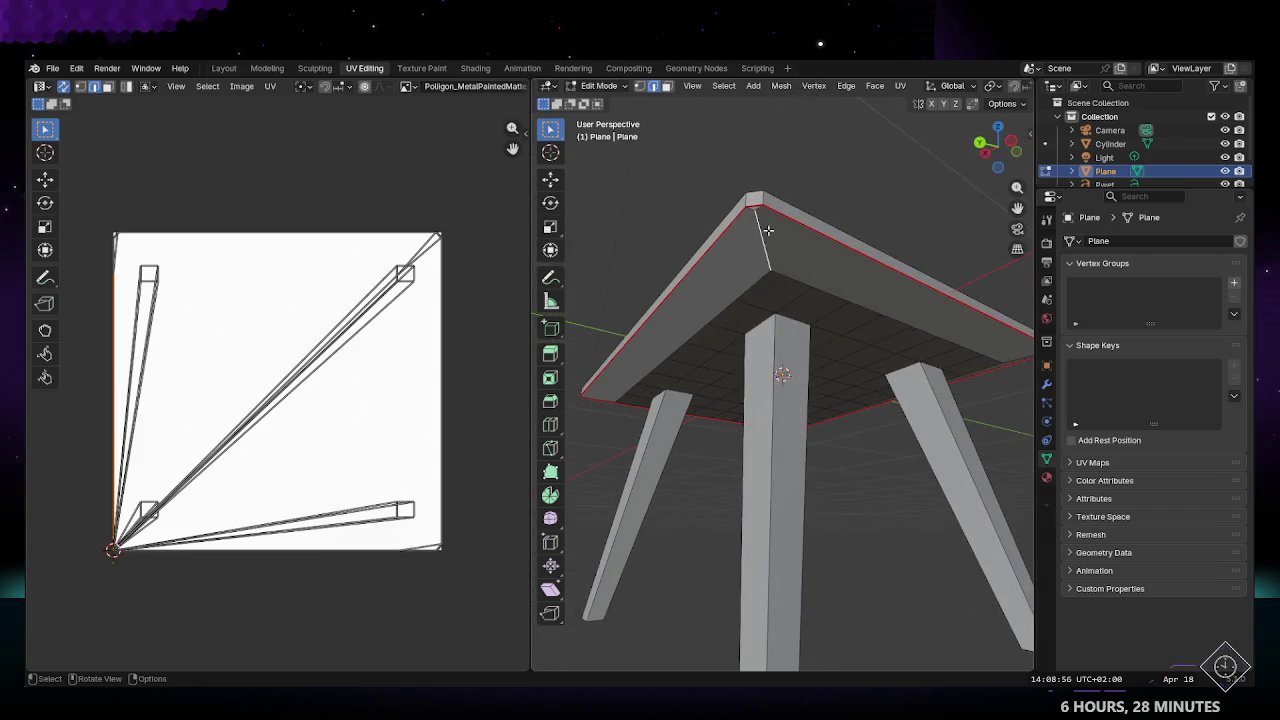
middle_drag(785, 258, 765, 305)
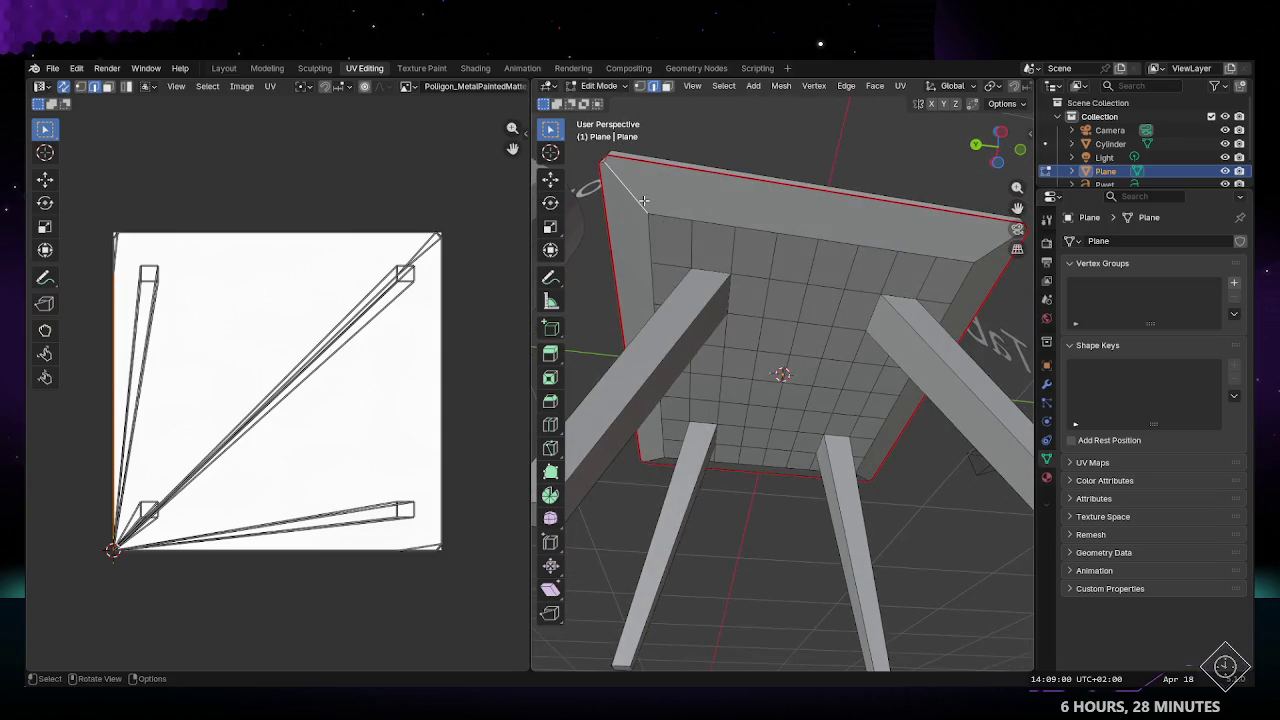
middle_drag(809, 267, 790, 353)
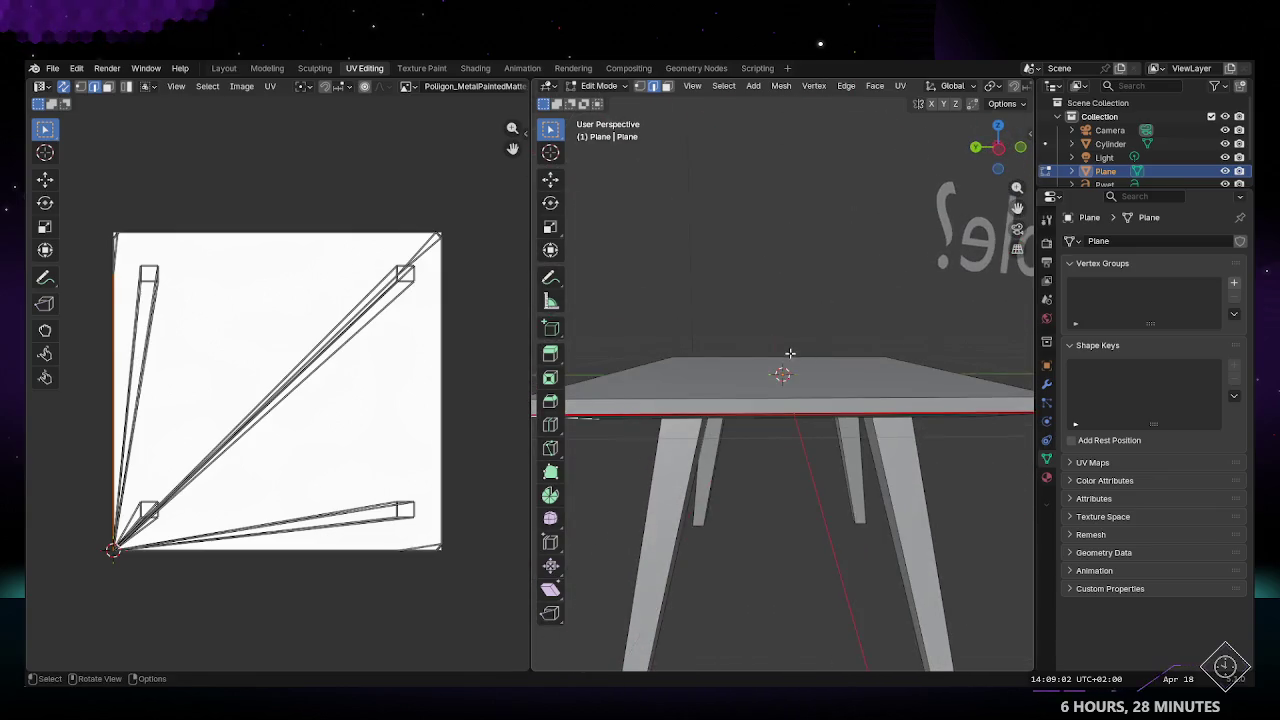
click(224, 67)
Step: Edit the table mesh in Solid shading and select a horizontal underside edge loop
middle_drag(505, 330, 651, 163)
key(Tab)
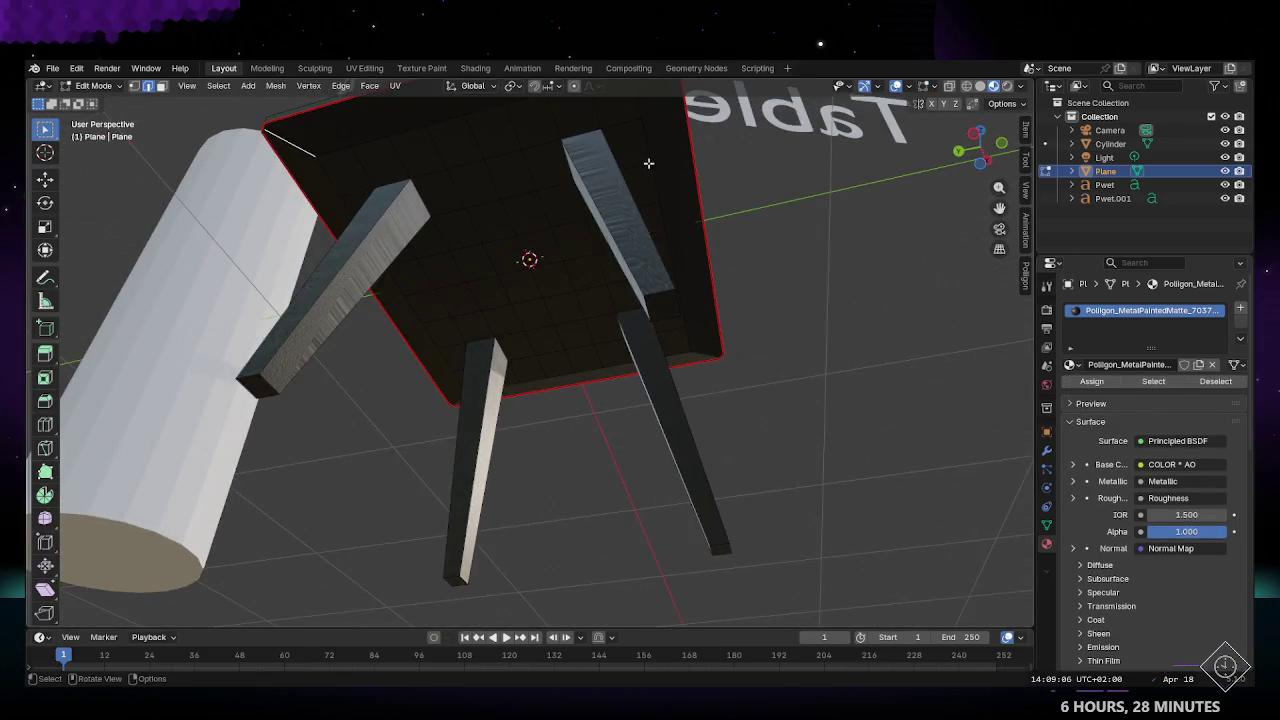
click(980, 86)
mouse_move(530, 224)
middle_down()
mouse_move(716, 228)
mouse_move(497, 294)
mouse_move(506, 309)
mouse_move(436, 340)
mouse_move(449, 263)
mouse_move(378, 281)
middle_up()
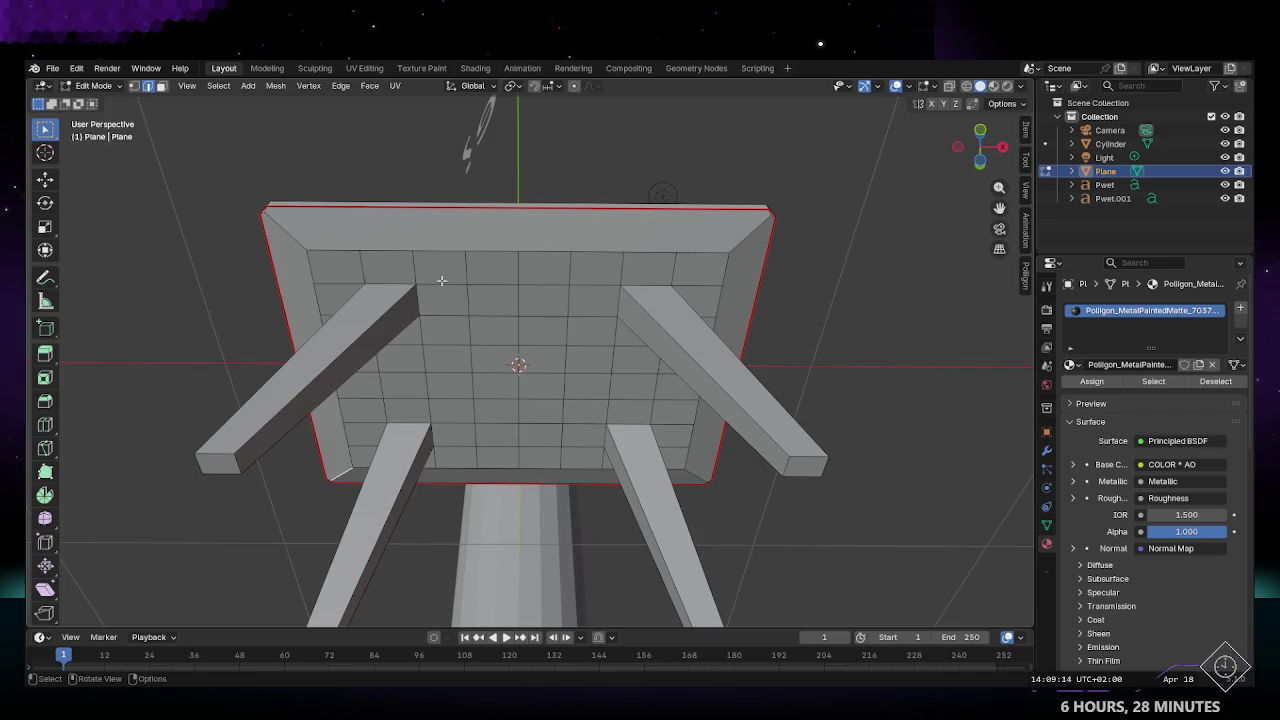
middle_drag(470, 366, 428, 330)
alt+click(451, 389)
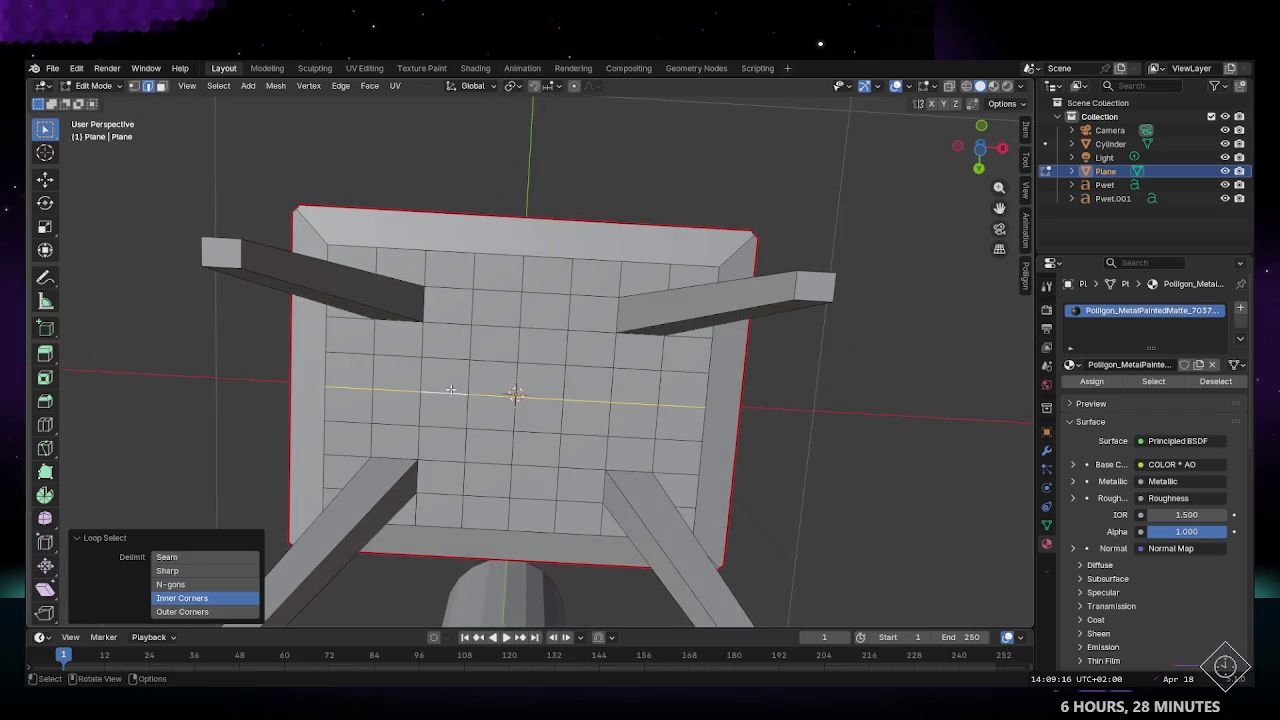
mouse_move(426, 397)
middle_down()
mouse_move(476, 271)
mouse_move(556, 261)
middle_up()
Step: Select the tabletop face and add one centred loop cut around the rim
key(3)
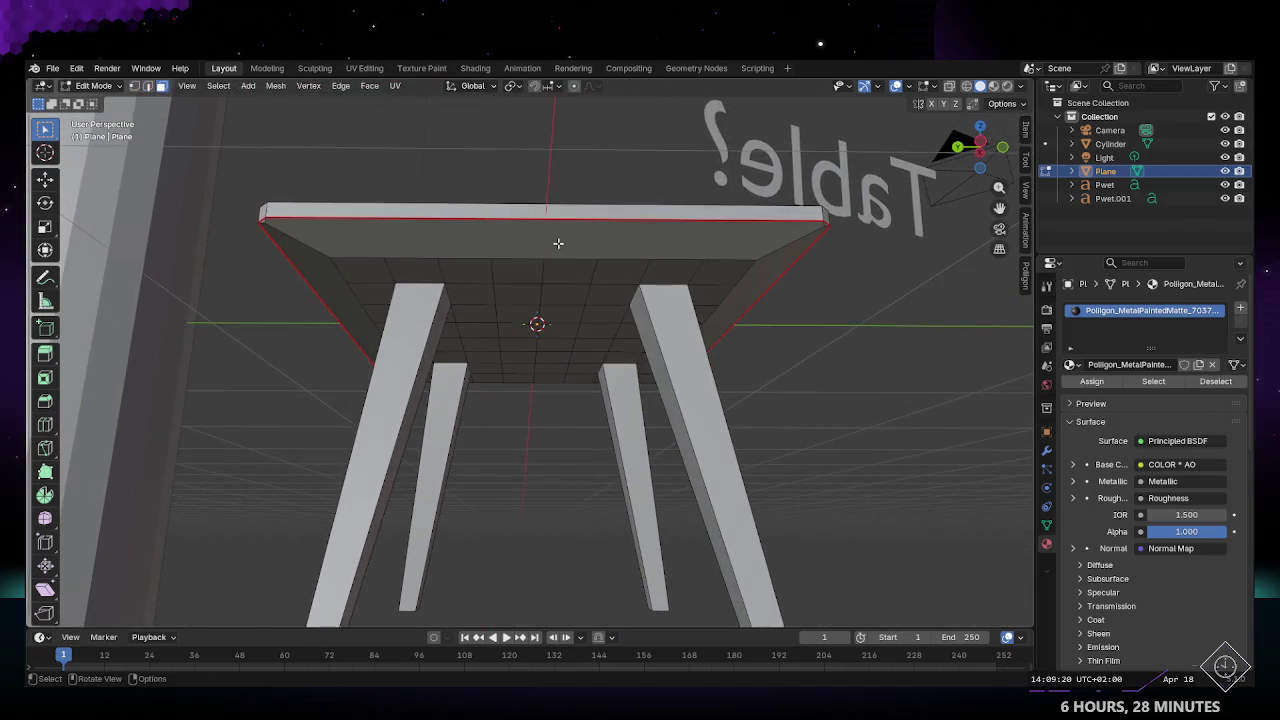
click(558, 243)
key(r)
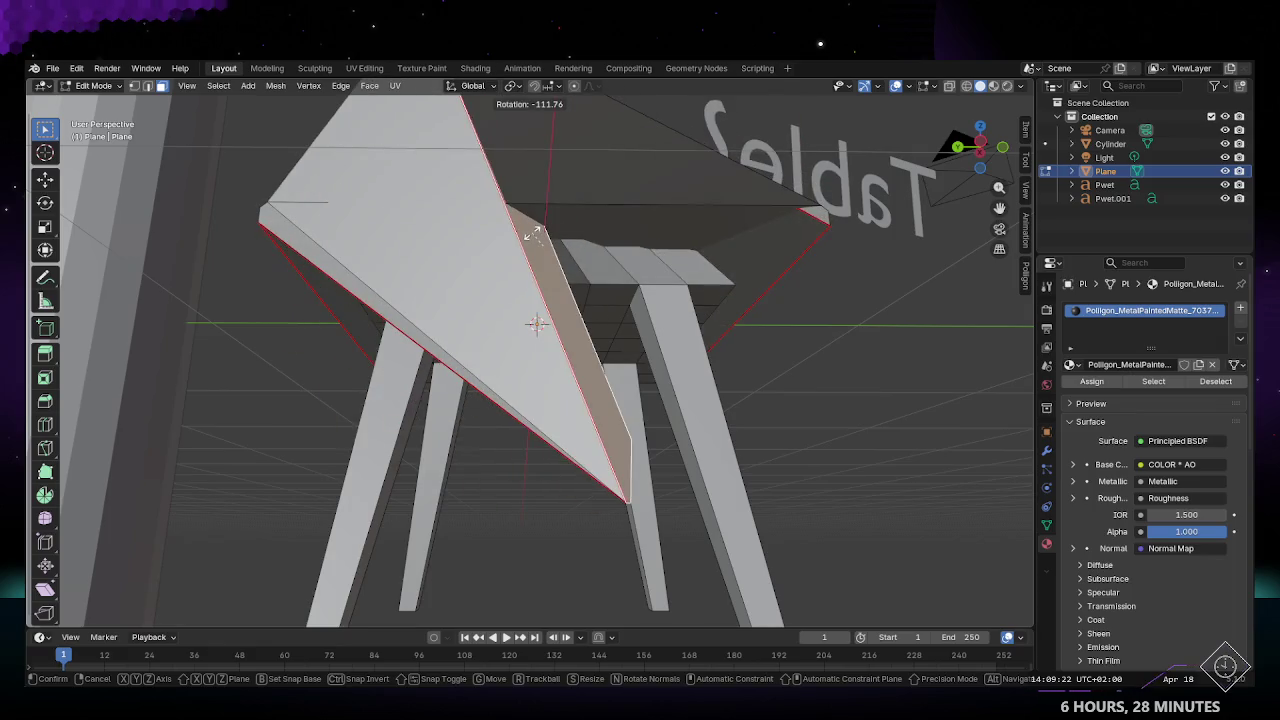
right_click(533, 233)
key(ctrl+r)
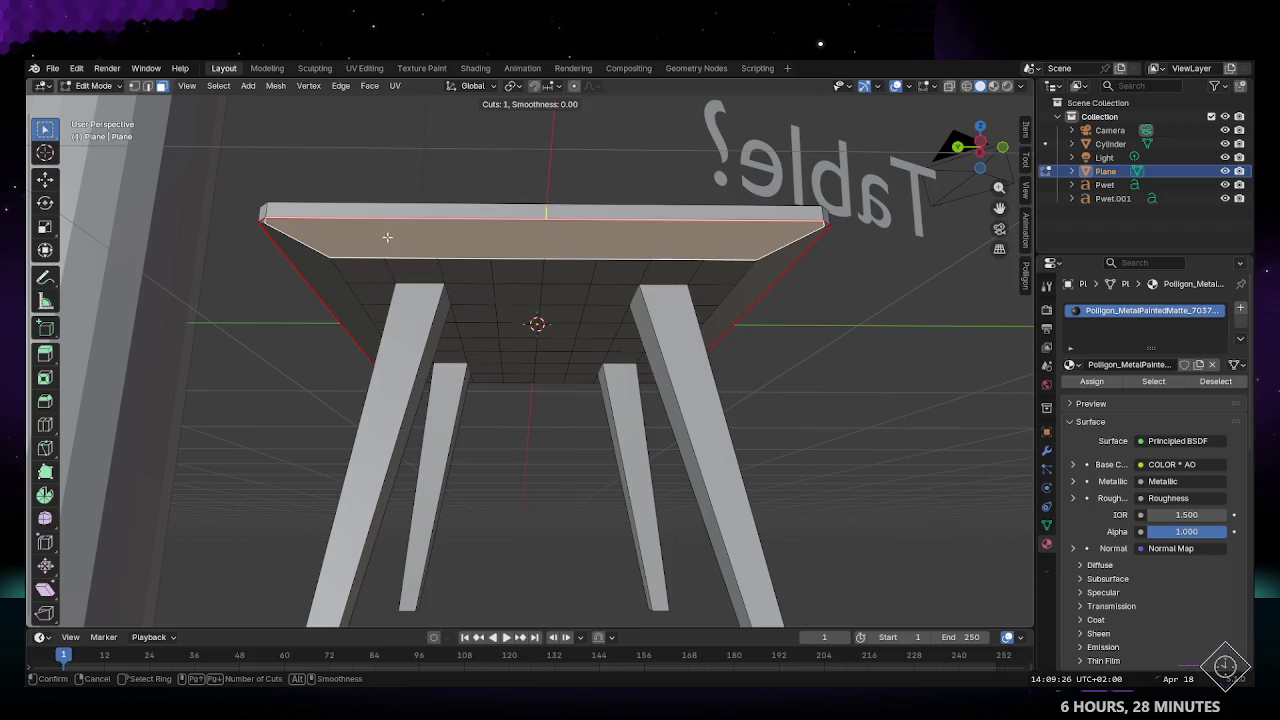
click(545, 239)
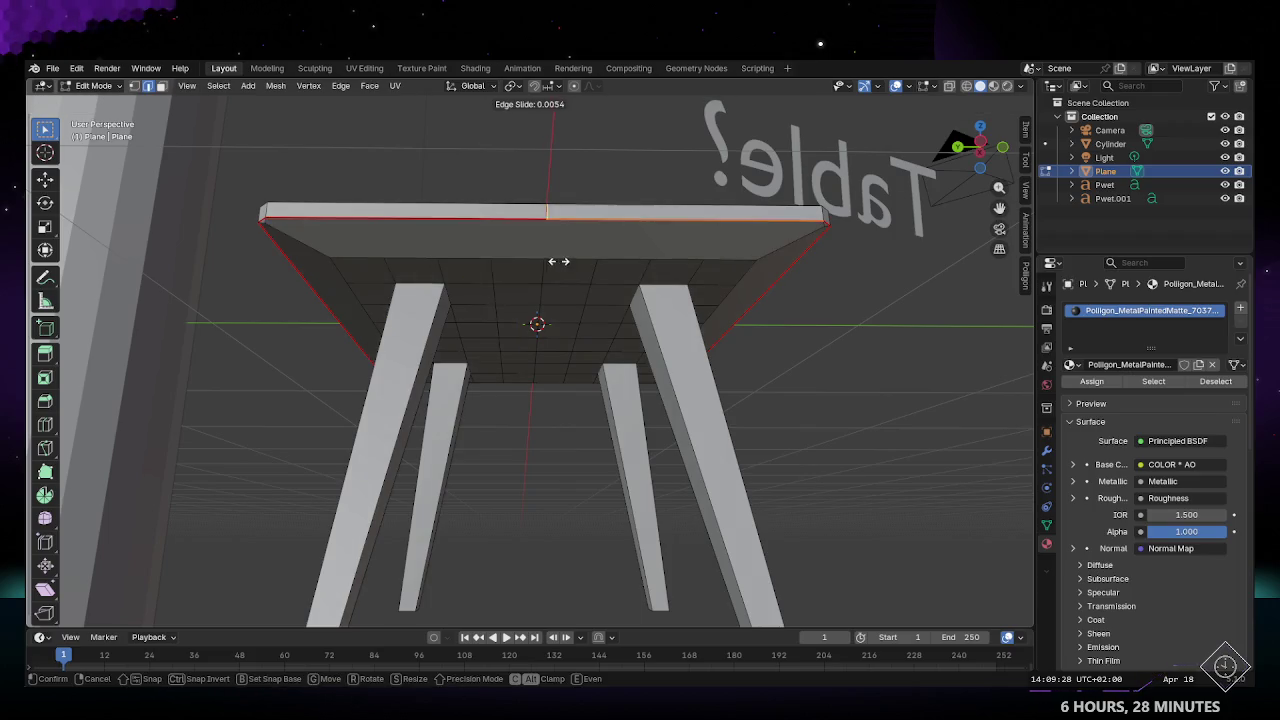
right_click(560, 248)
middle_drag(560, 248, 625, 342)
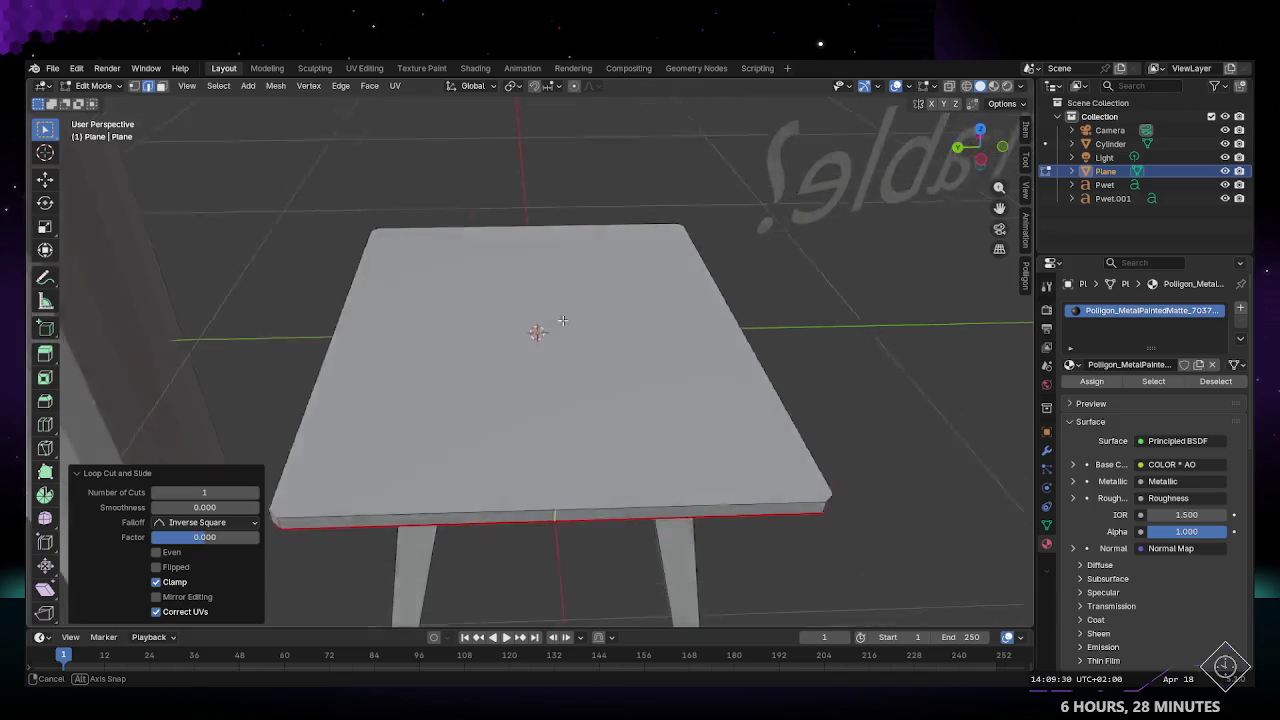
click(563, 315)
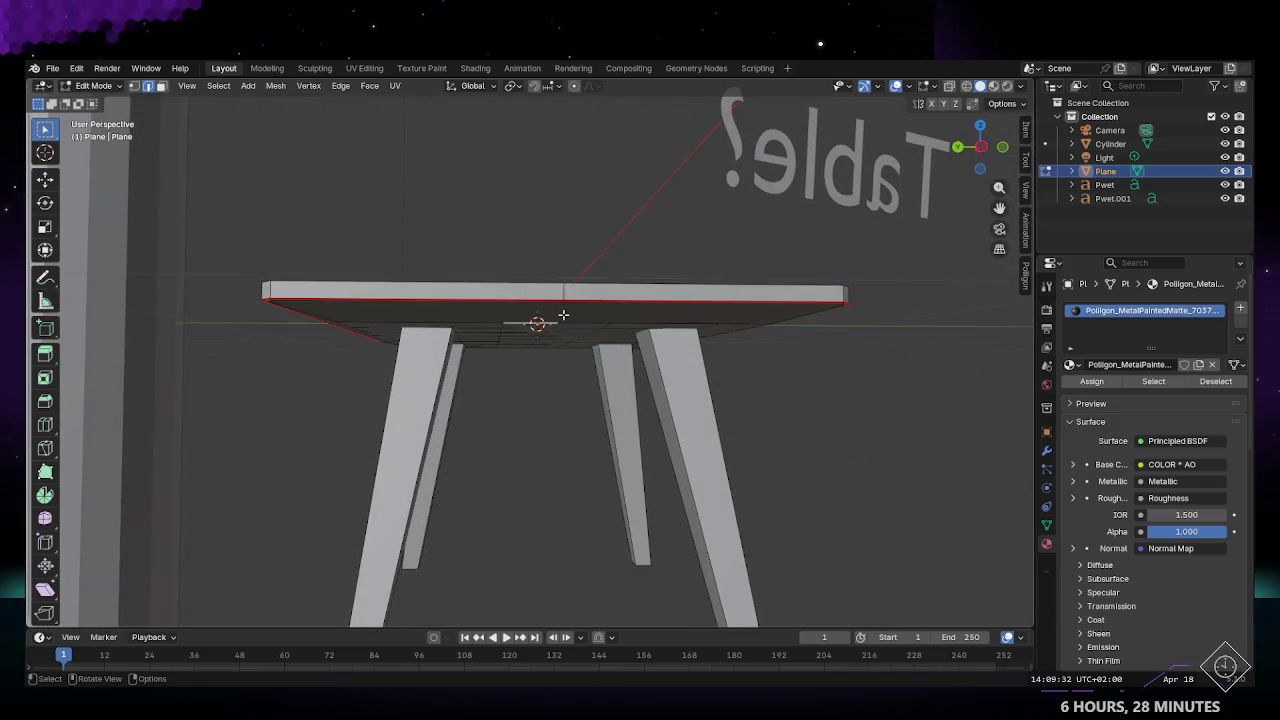
Step: Select the front rim face of the tabletop and start a second loop cut
middle_drag(563, 296, 549, 169)
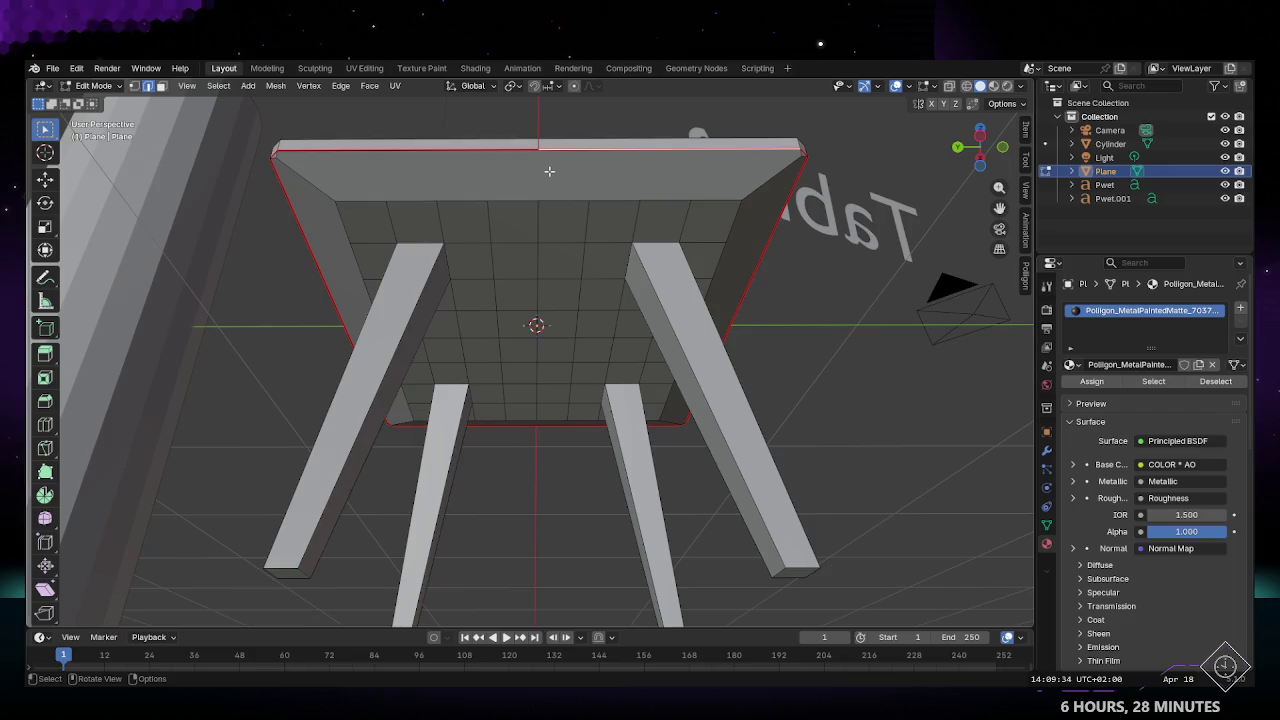
click(549, 169)
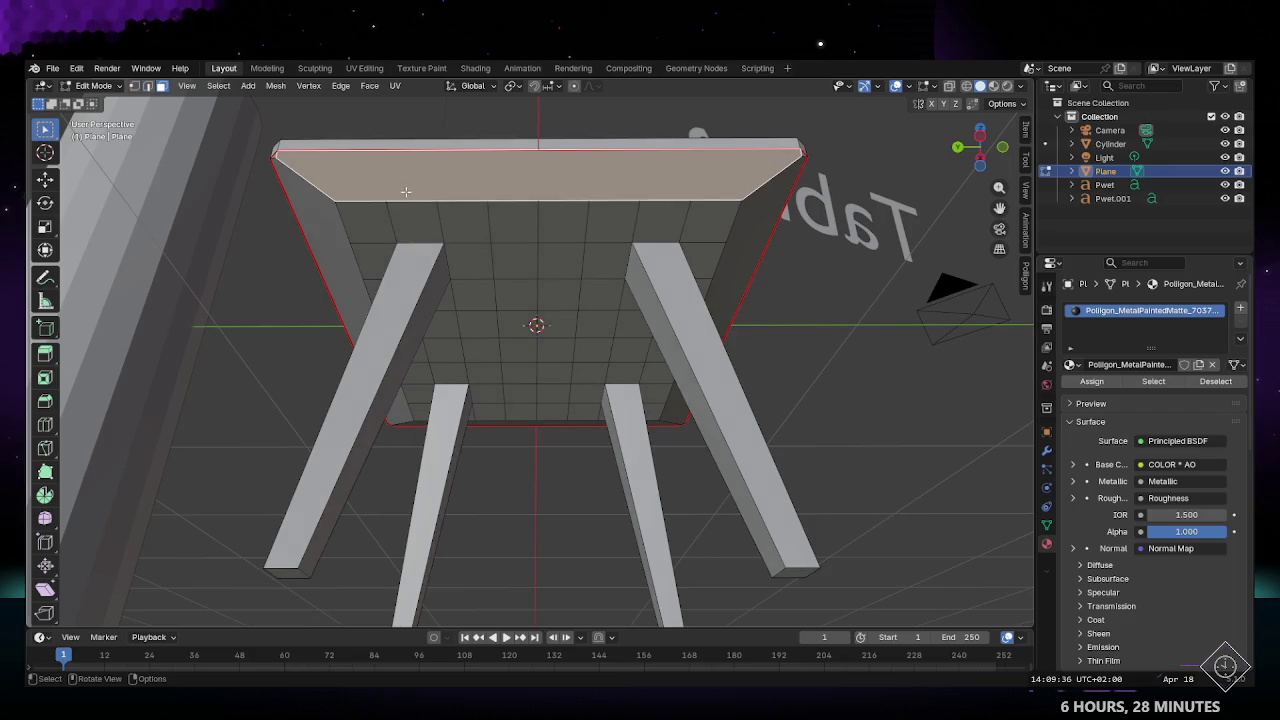
key(ctrl+r)
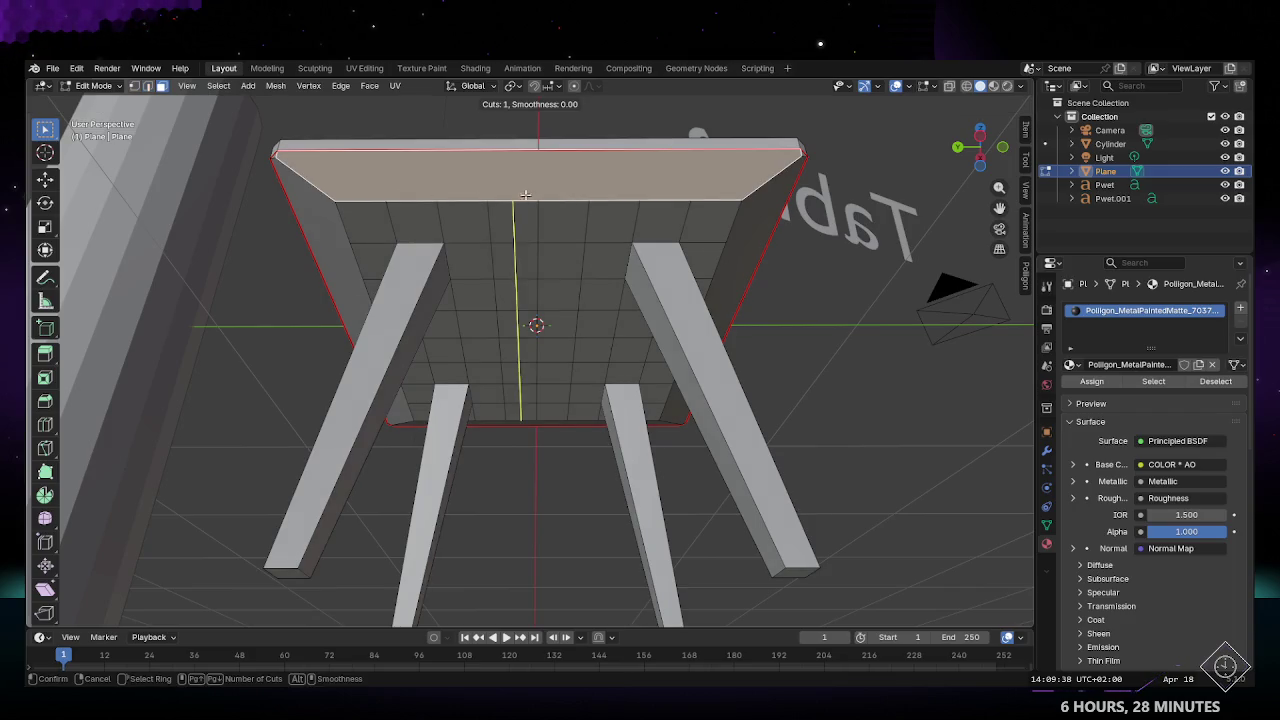
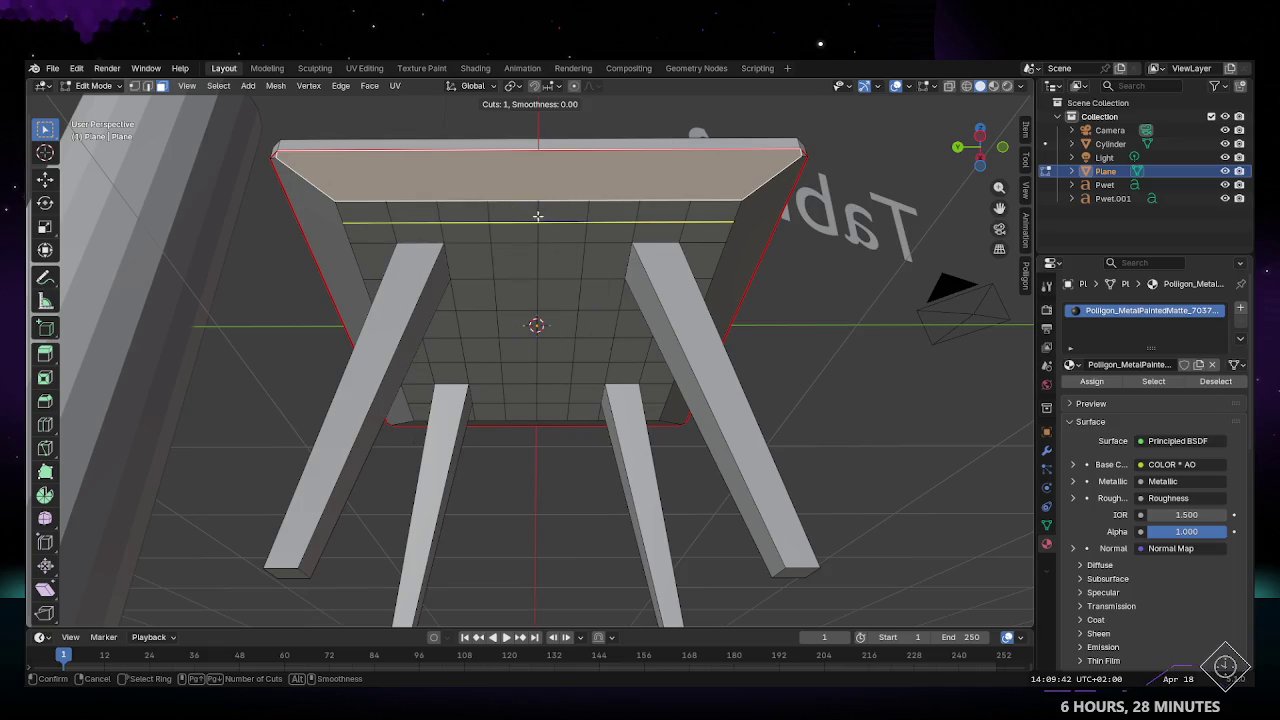
Step: Cancel the pending loop cut and inspect the table's edges and top face from below
key(Escape)
mouse_move(542, 181)
middle_down()
mouse_move(546, 209)
mouse_move(606, 283)
mouse_move(550, 357)
mouse_move(517, 325)
mouse_move(517, 191)
middle_up()
key(2)
click(571, 264)
key(3)
click(550, 357)
Step: Select the tabletop's front rim face, begin a rim loop cut, and switch to UV Editing
click(521, 215)
key(ctrl+r)
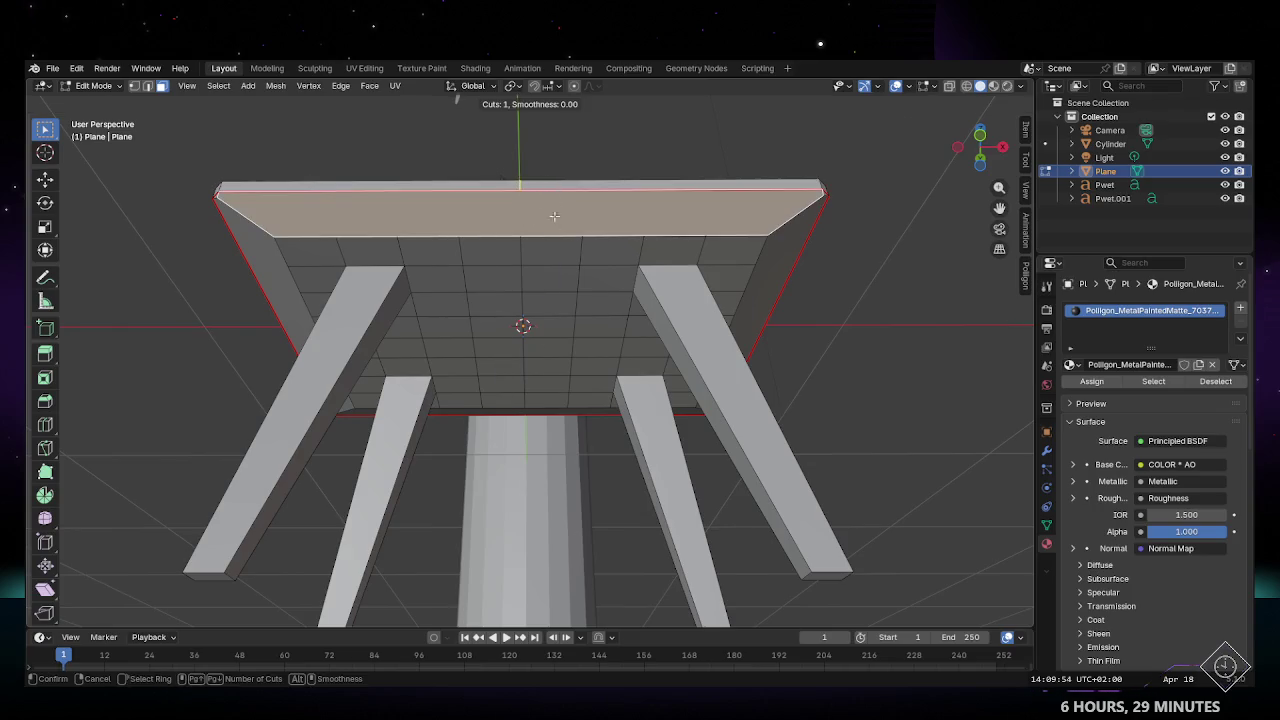
mouse_move(539, 229)
middle_down()
mouse_move(427, 329)
mouse_move(597, 305)
mouse_move(438, 302)
mouse_move(536, 314)
mouse_move(468, 214)
mouse_move(518, 121)
middle_up()
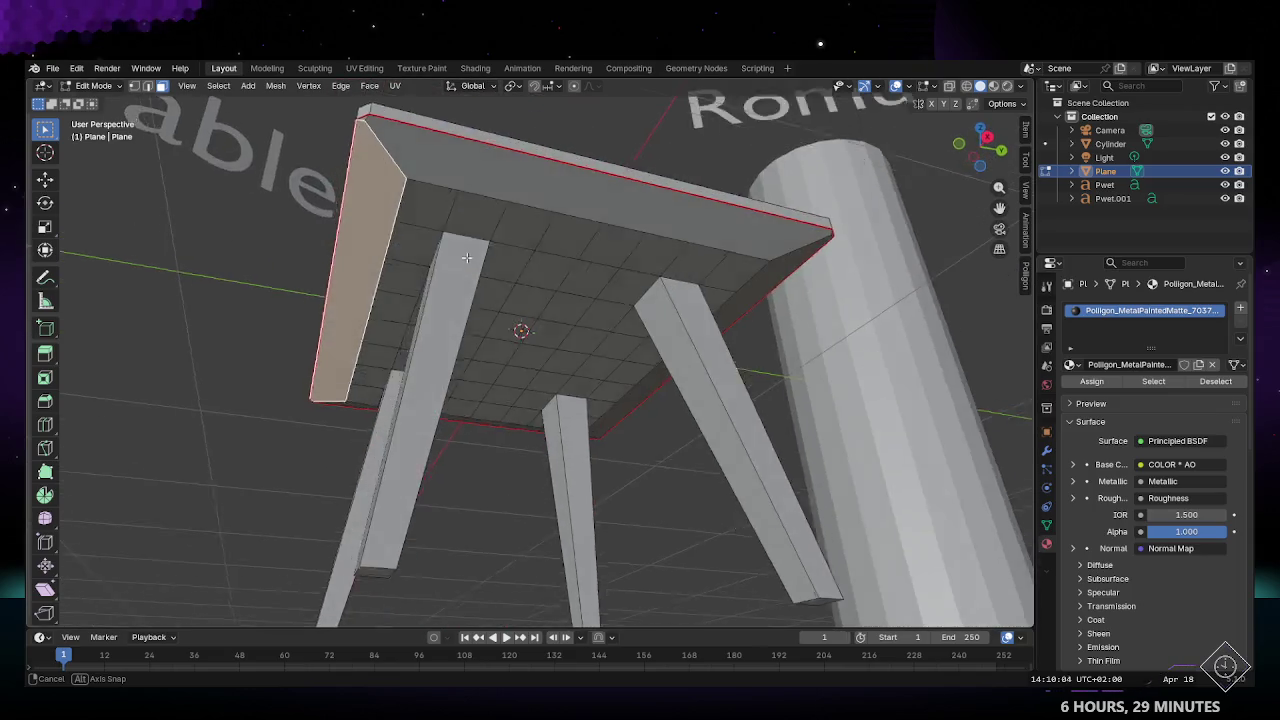
click(364, 68)
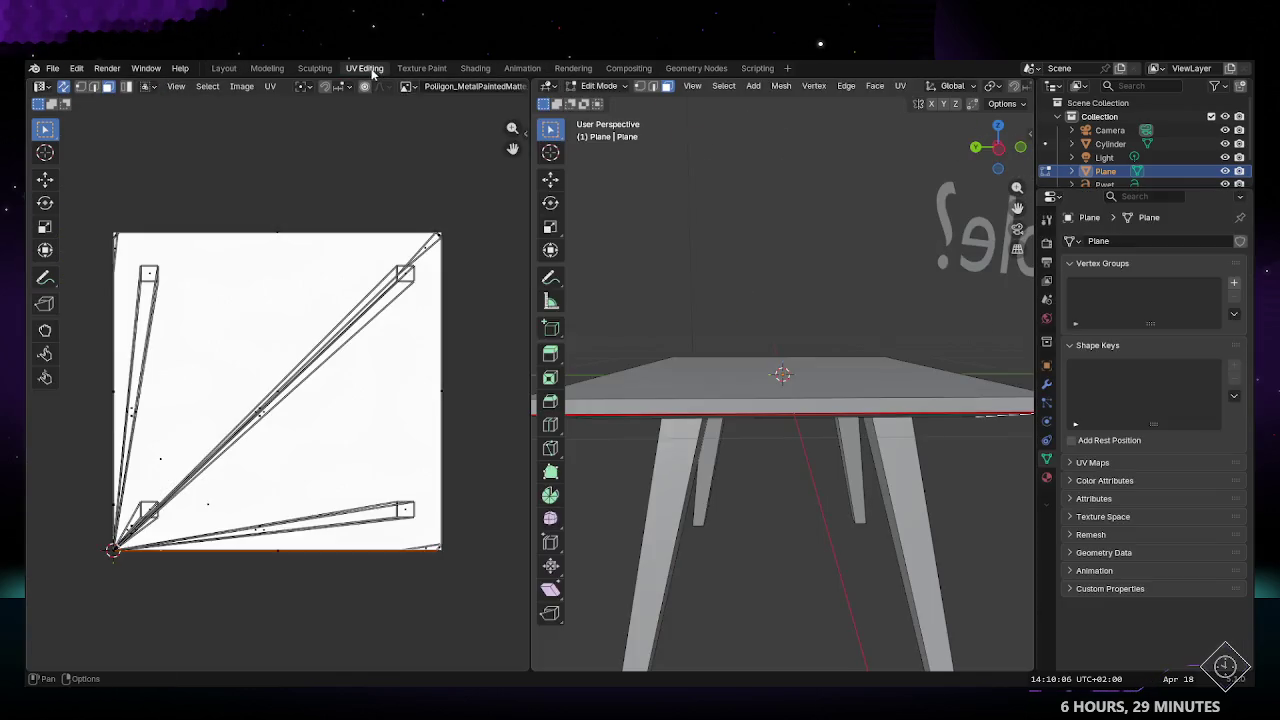
Step: Select all the table's UV islands and show the Mio3 UV tools in the sidebar
click(404, 286)
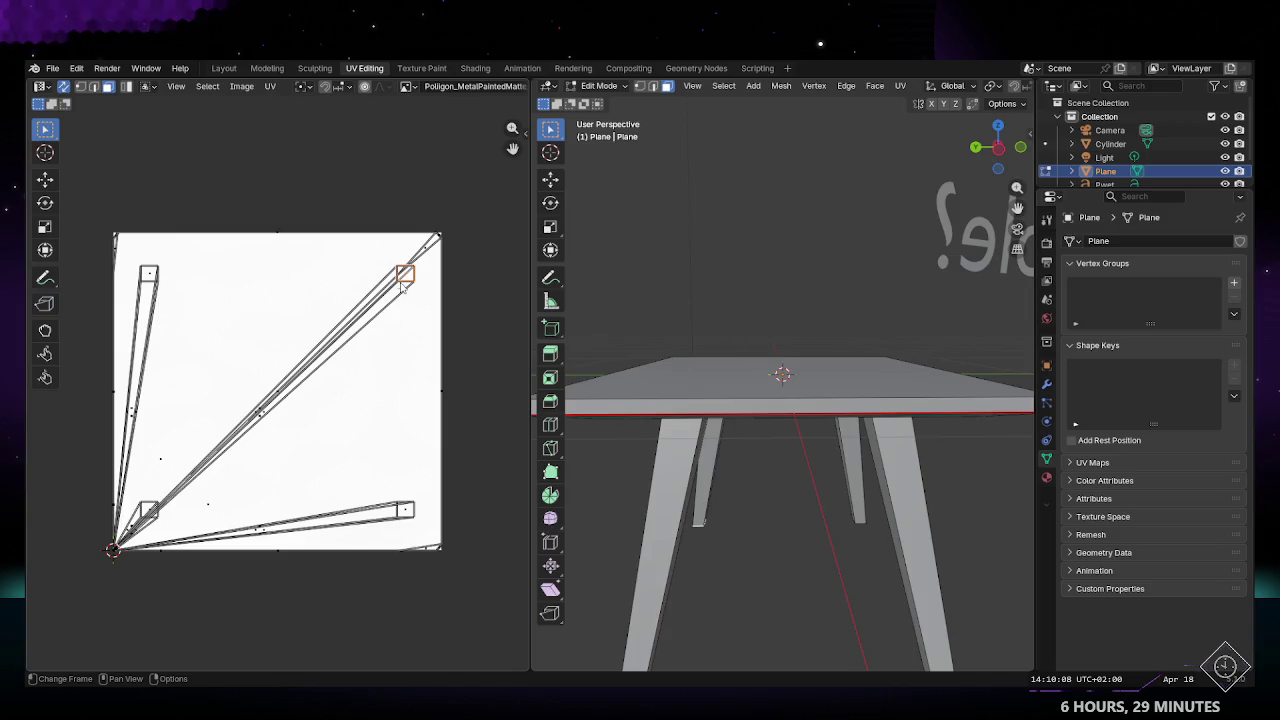
drag(84, 209, 466, 590)
key(u)
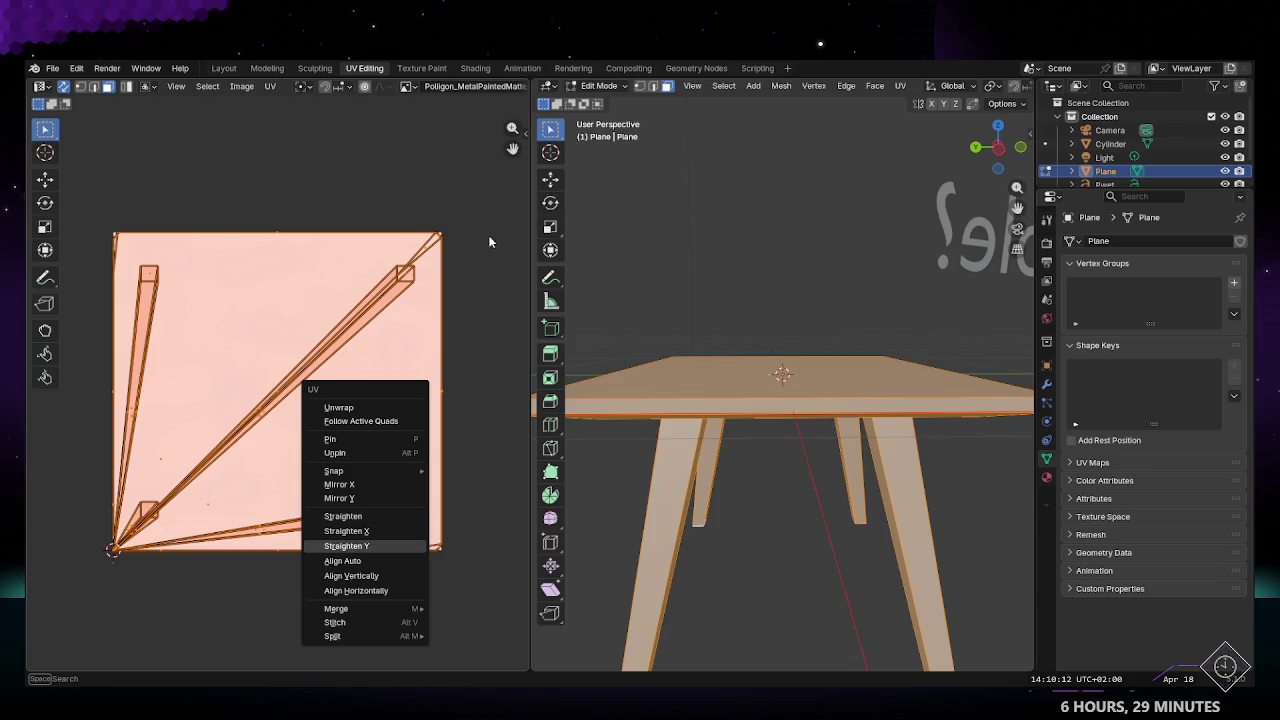
key(Escape)
click(524, 130)
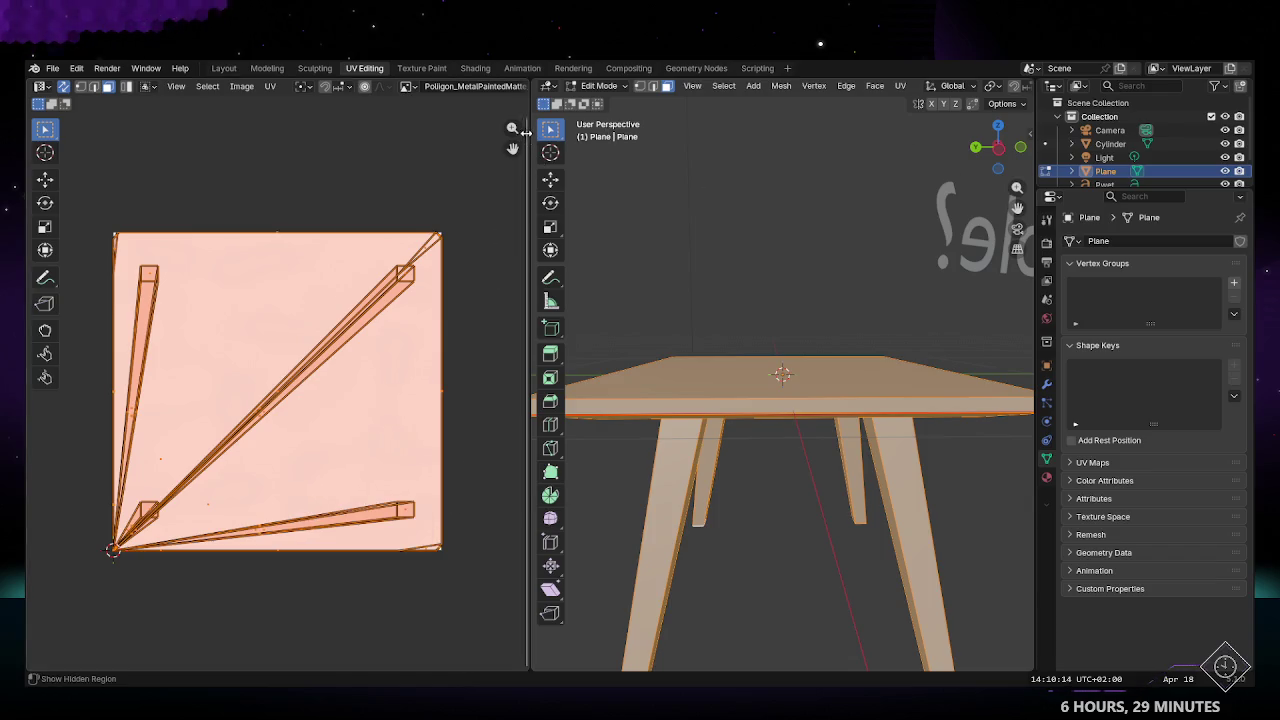
click(521, 230)
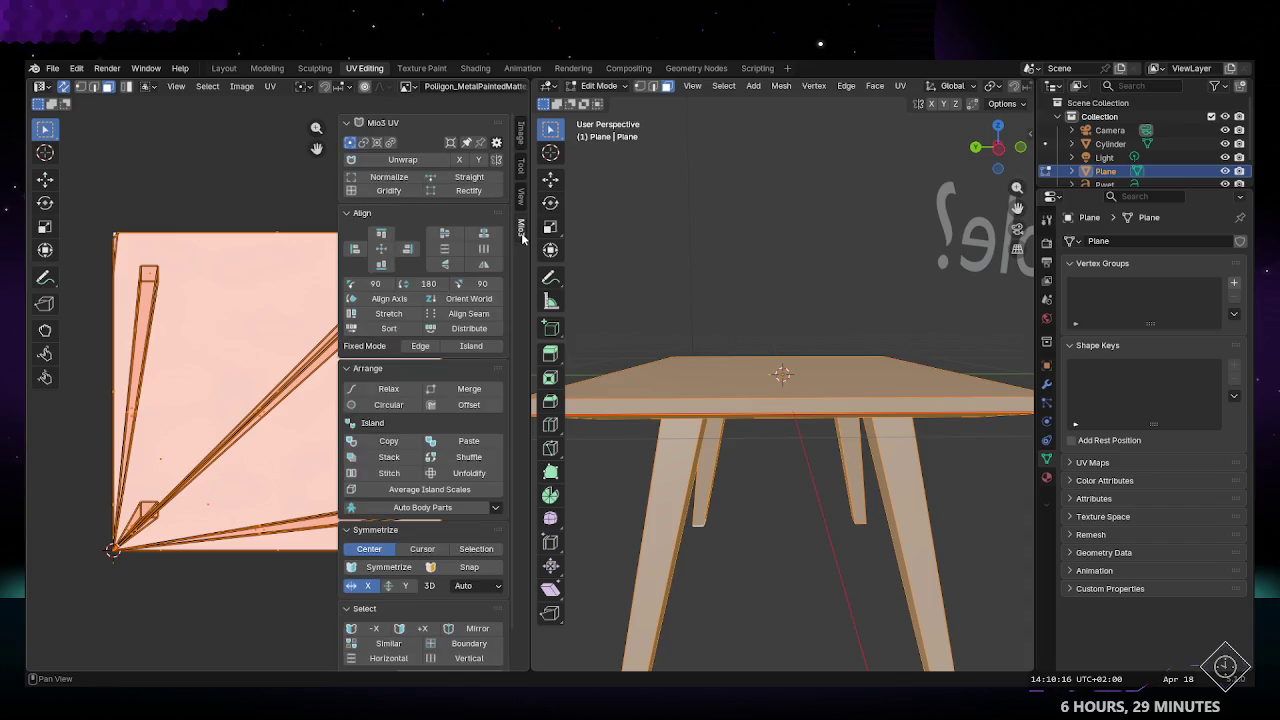
Step: Apply Mio3 Normalize, Gridify and Straight to the selected UVs
click(404, 181)
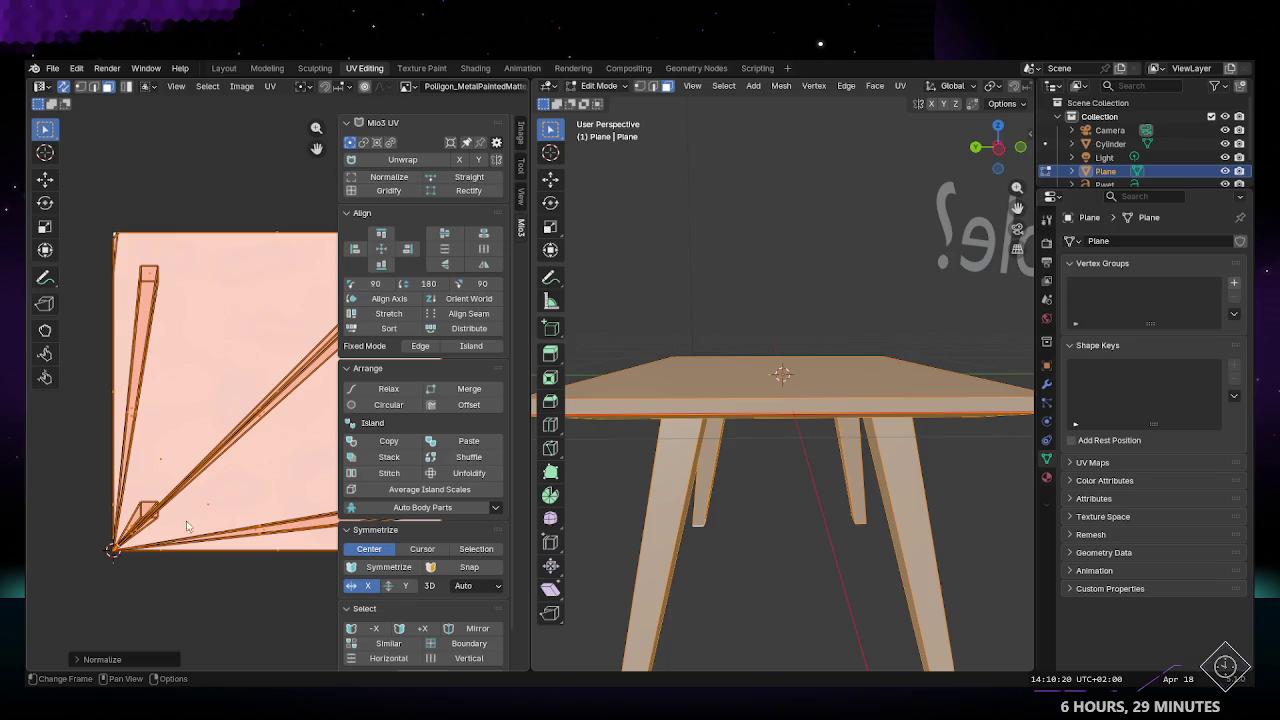
click(79, 658)
click(80, 620)
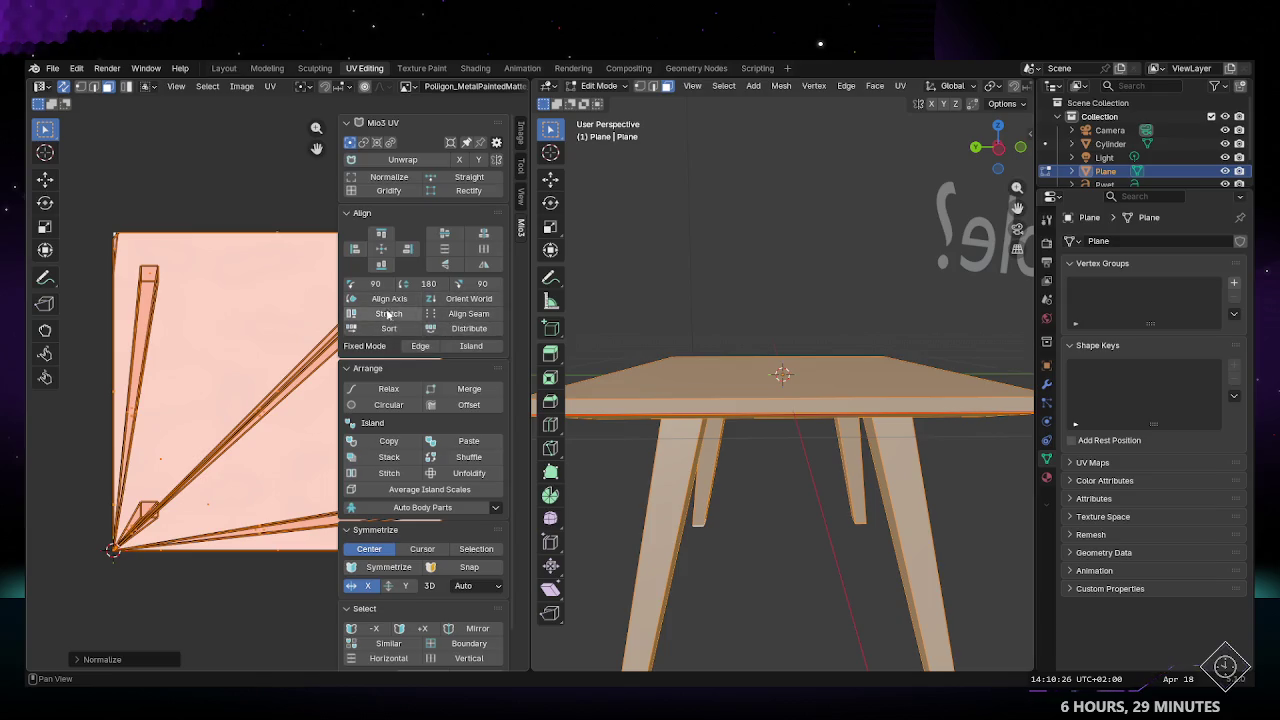
click(465, 315)
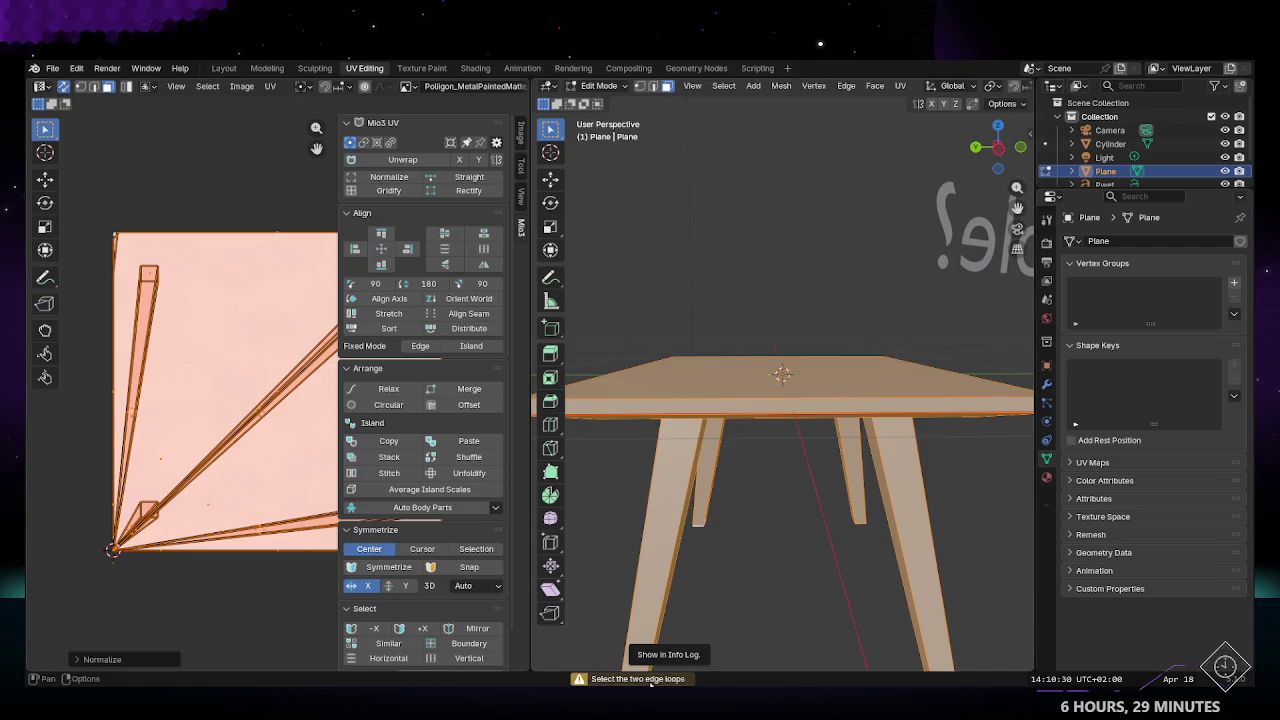
click(401, 191)
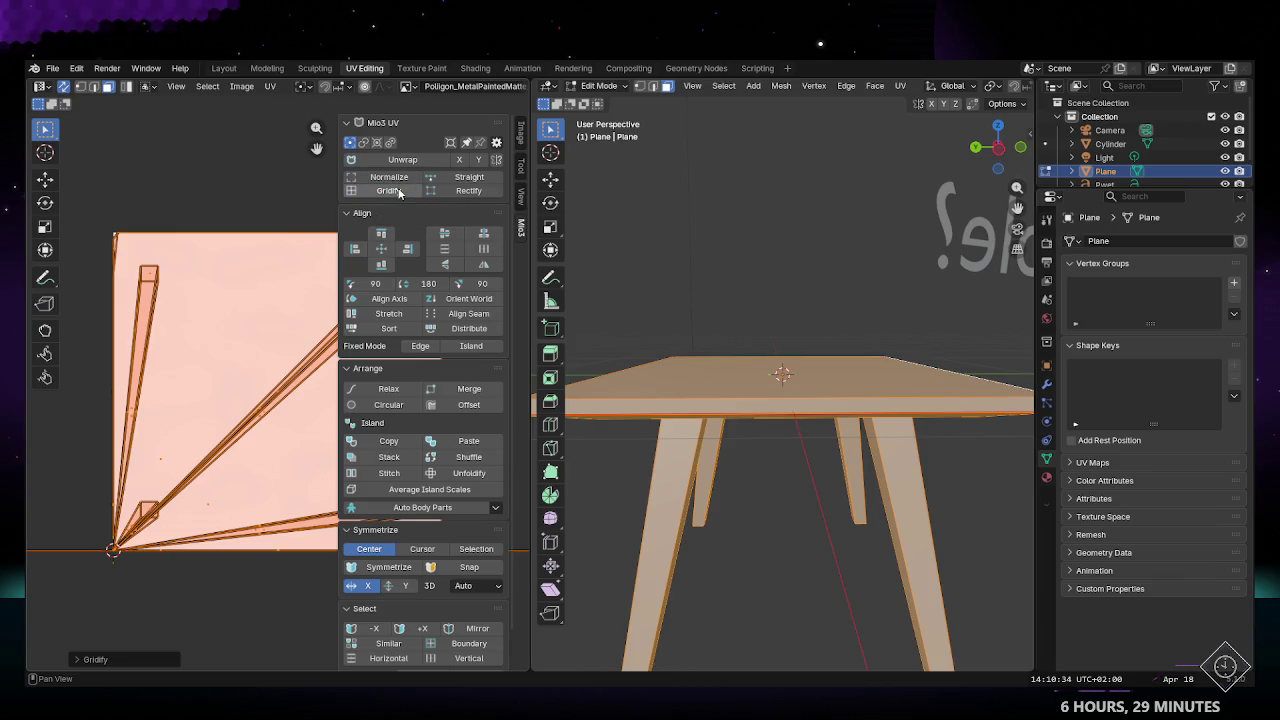
click(472, 178)
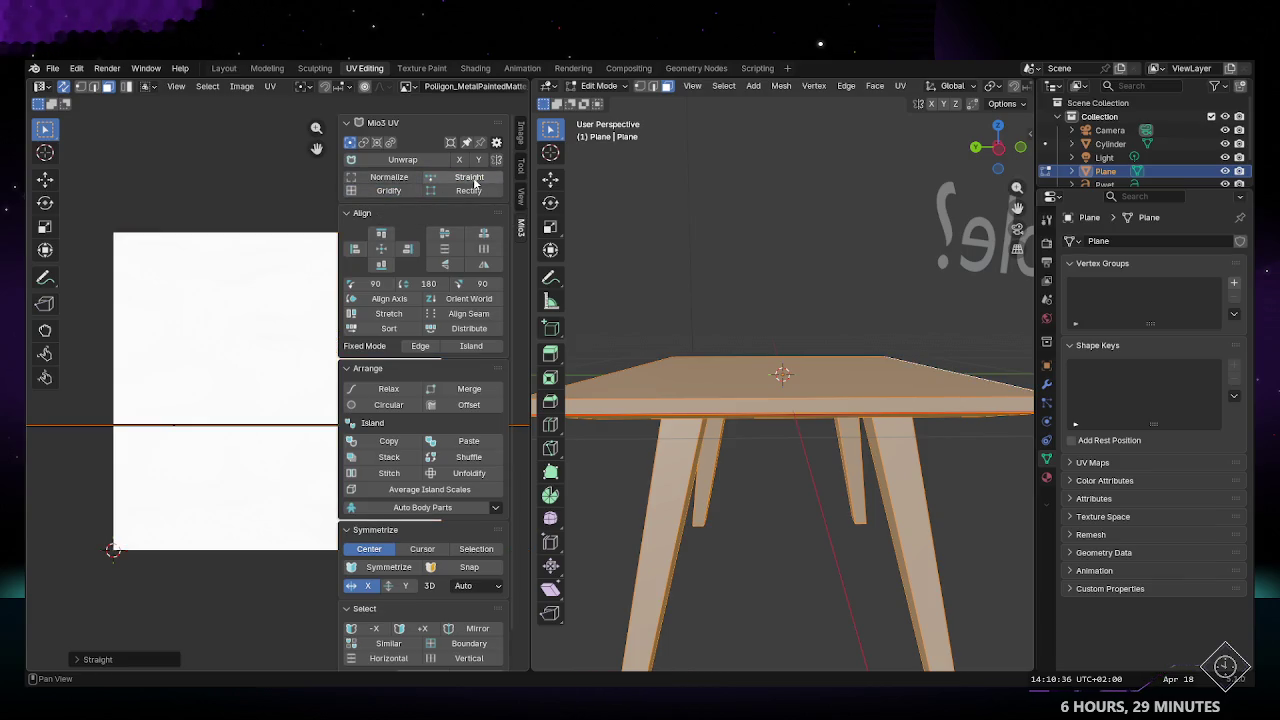
Step: Deselect the table and go back to the Layout workspace
click(252, 364)
drag(998, 147, 979, 116)
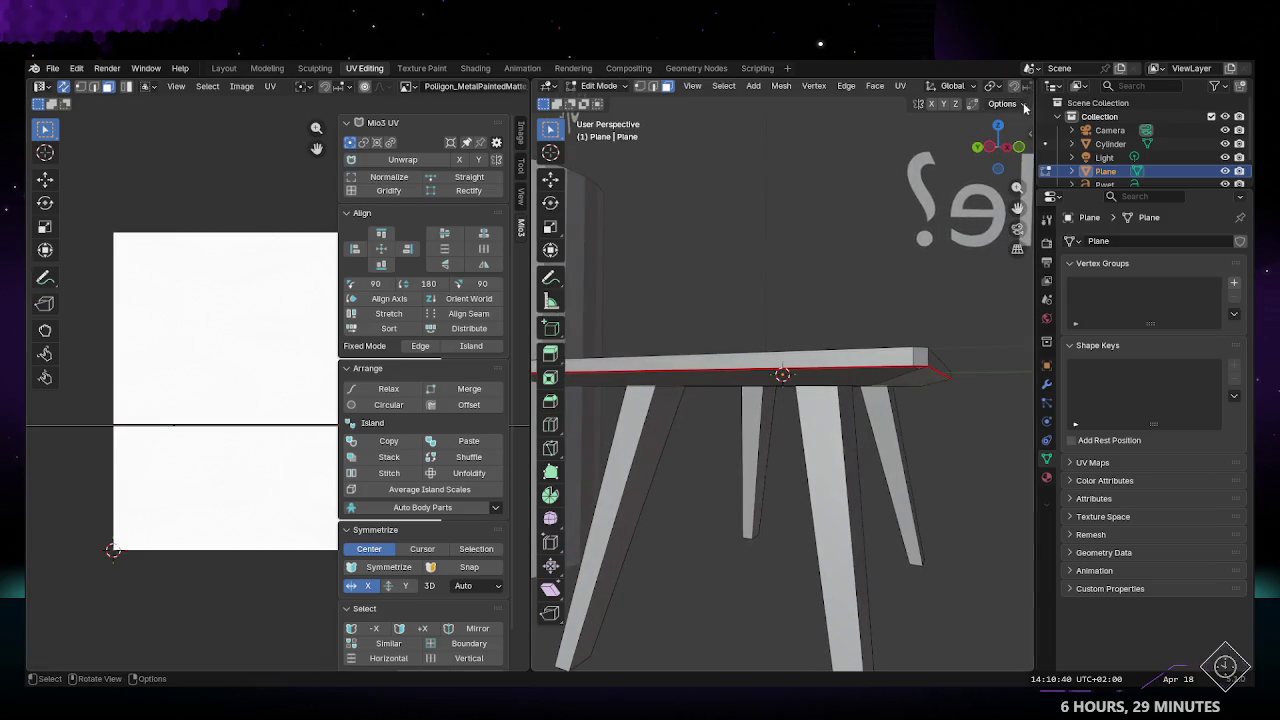
click(222, 67)
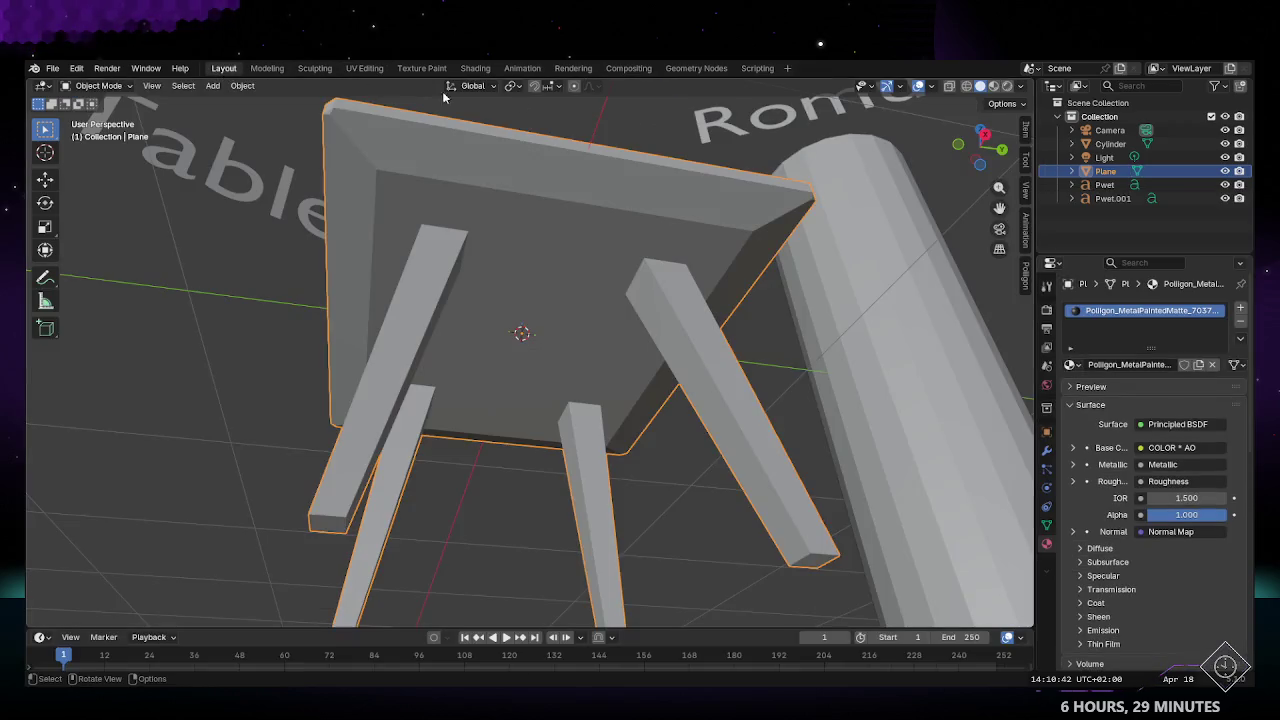
Step: Preview the table's texture in Rendered, then Material Preview shading, orbiting underneath
click(1006, 86)
middle_drag(562, 332, 892, 223)
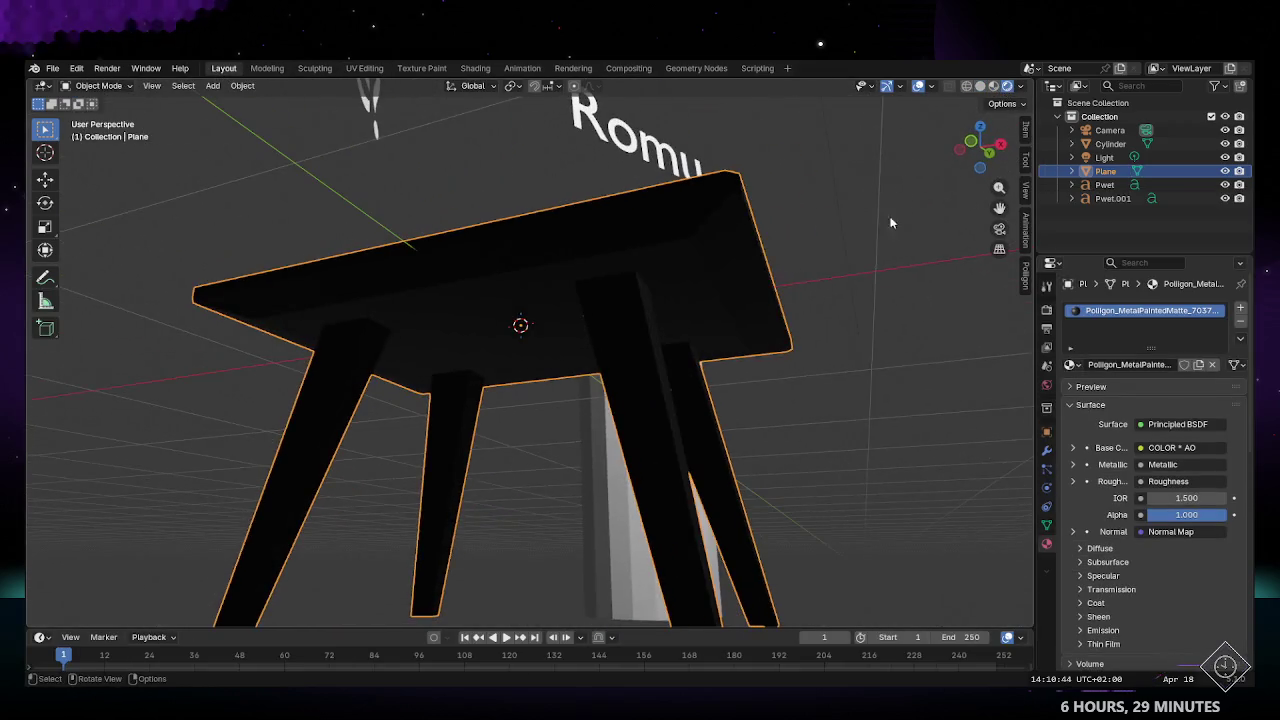
click(993, 86)
middle_drag(617, 357, 668, 389)
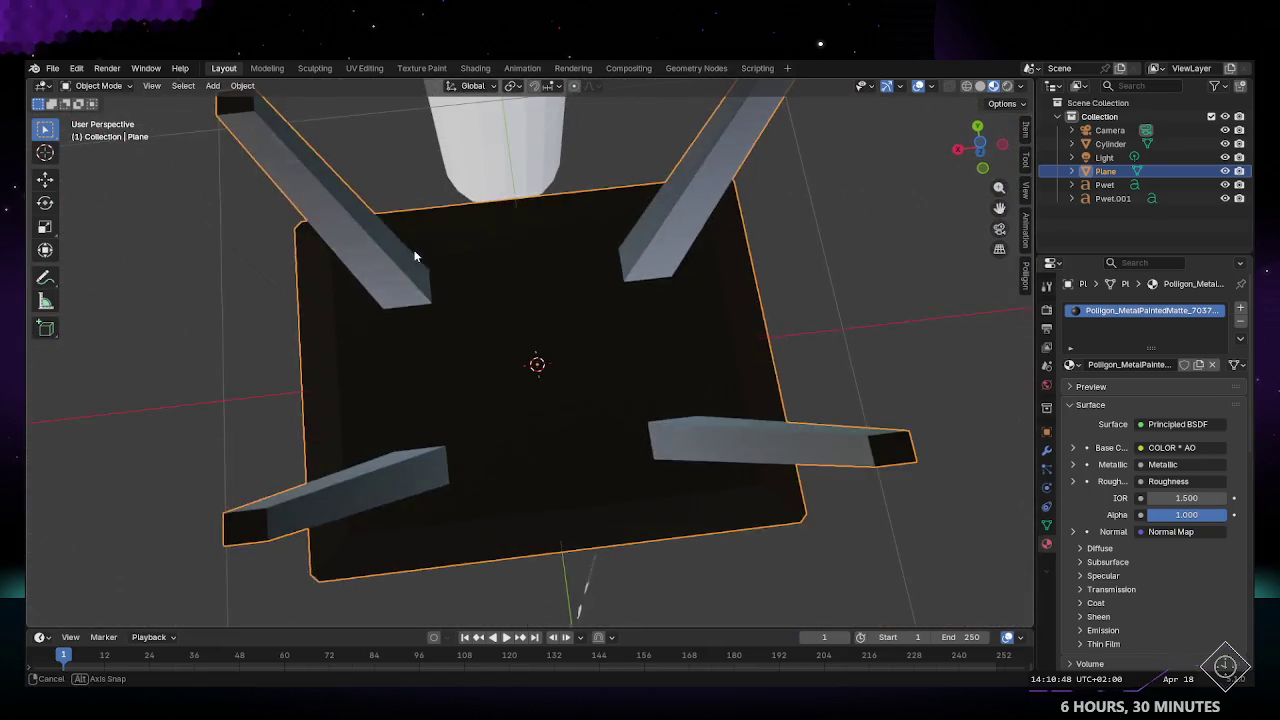
Step: Toggle Edit Mode to view the tabletop from below, then return to UV Editing
key(Tab)
mouse_move(668, 389)
middle_down()
mouse_move(538, 332)
mouse_move(686, 480)
mouse_move(533, 509)
mouse_move(528, 434)
mouse_move(368, 437)
mouse_move(383, 483)
mouse_move(483, 507)
mouse_move(340, 534)
mouse_move(500, 509)
mouse_move(470, 440)
middle_up()
key(Tab)
click(364, 68)
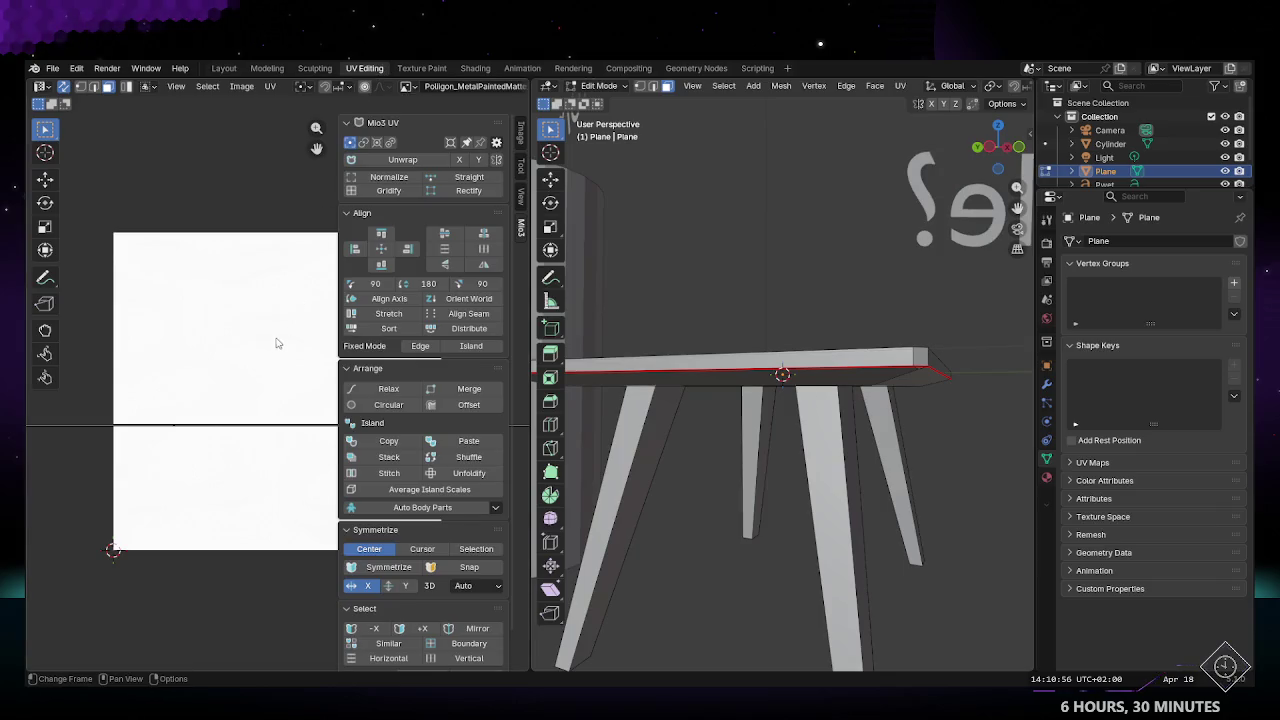
Step: Select the flattened UVs, normalize them and unwrap the table's UVs
scroll(278, 355, down, 3)
scroll(280, 360, down, 3)
scroll(284, 370, down, 2)
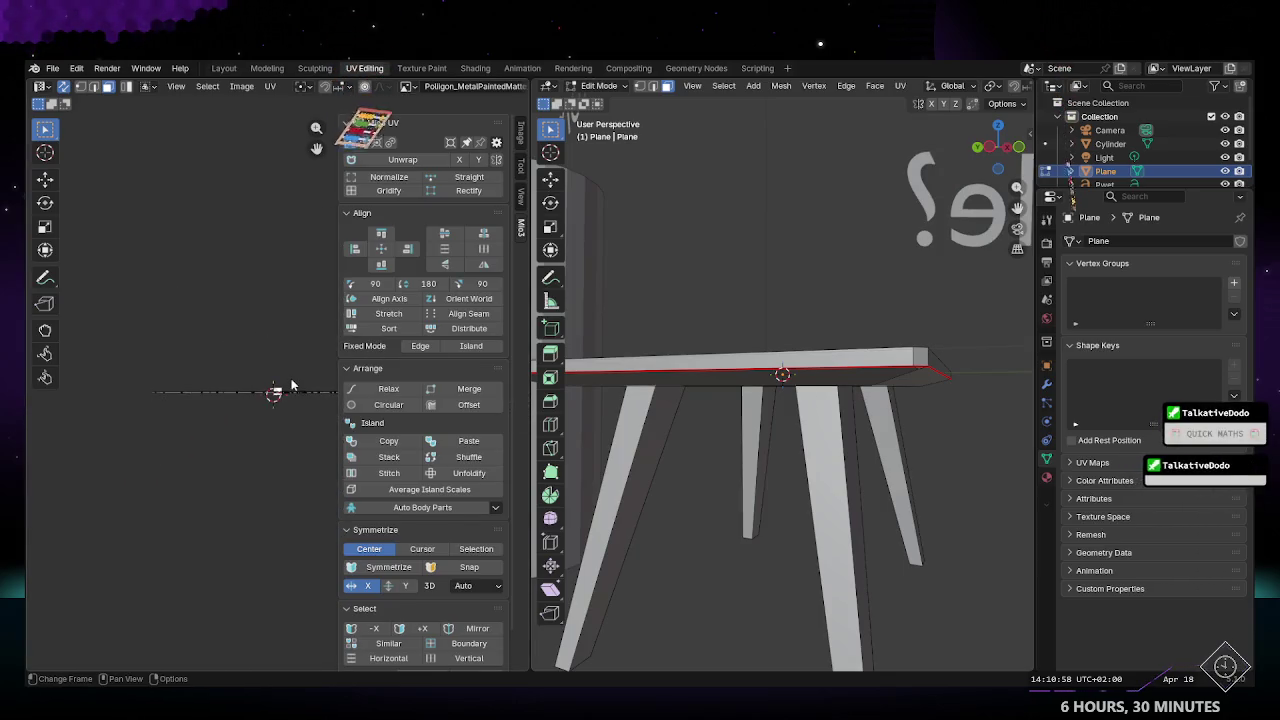
scroll(270, 368, up, 1)
mouse_move(80, 383)
mouse_down()
mouse_move(133, 404)
mouse_move(300, 412)
mouse_up()
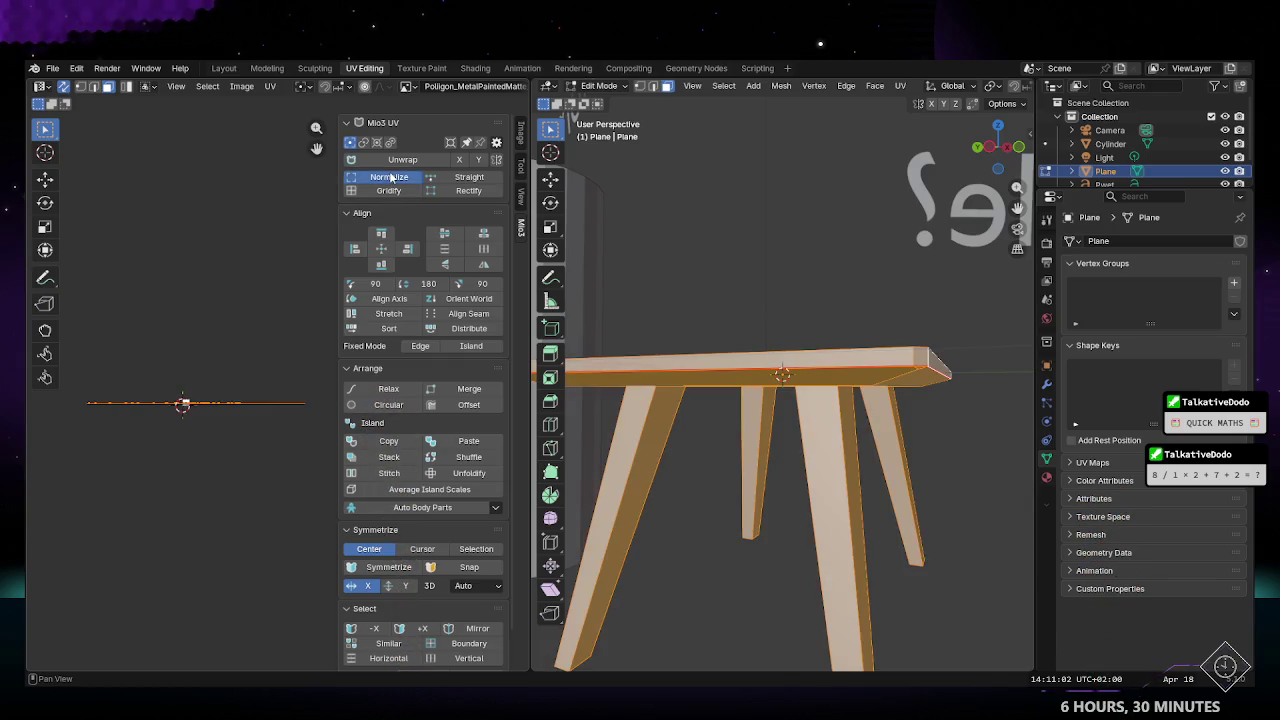
click(389, 176)
click(387, 187)
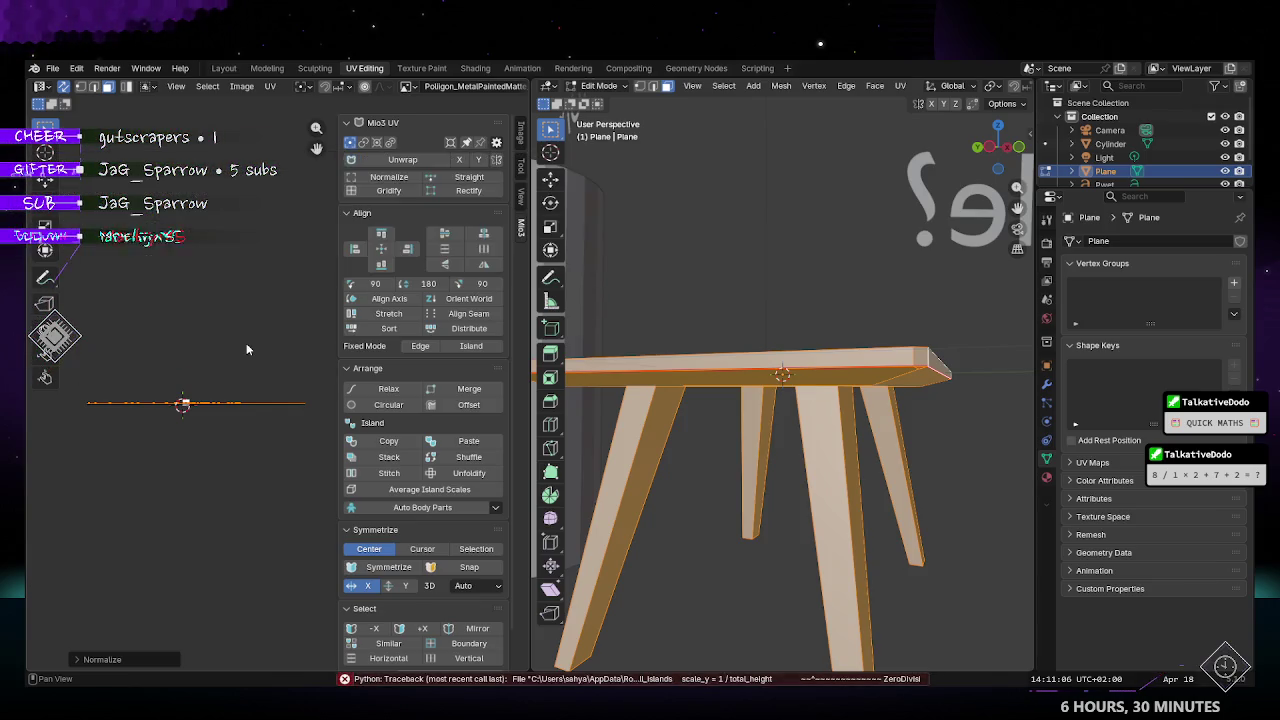
click(403, 160)
Step: Scale and reposition the unwrapped UV island inside the image square
middle_drag(190, 413, 267, 429)
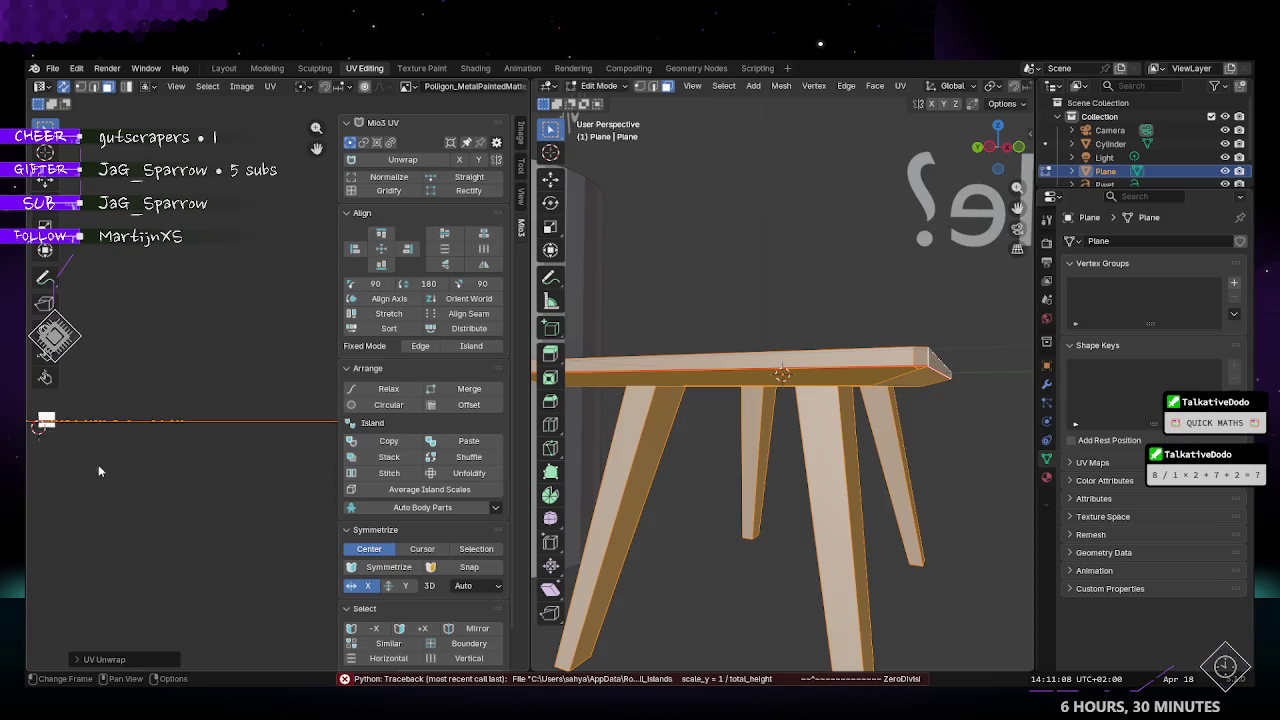
key(s)
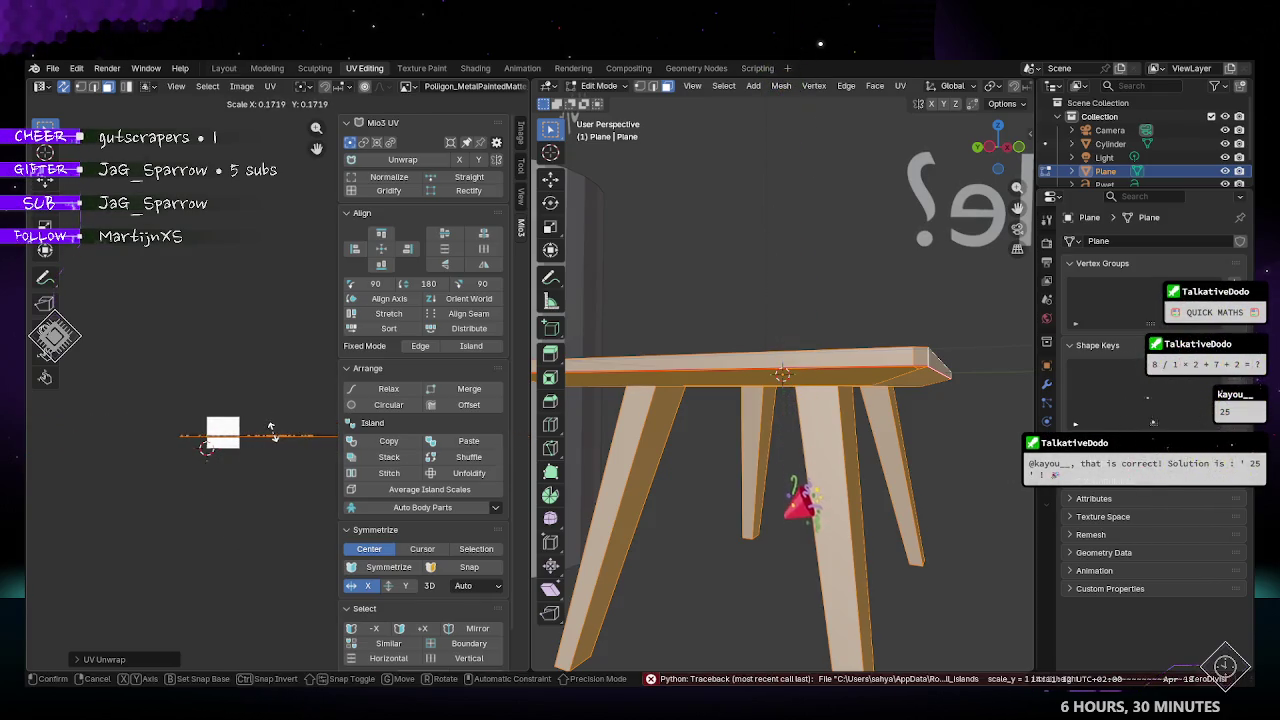
click(268, 425)
scroll(262, 450, up, 2)
scroll(262, 458, up, 1)
mouse_move(262, 470)
middle_down()
mouse_move(168, 396)
mouse_move(257, 429)
middle_up()
scroll(168, 396, up, 1)
key(g)
click(158, 434)
Step: Select the whole table mesh, re-unwrap its UVs, then deselect everything
key(alt+a)
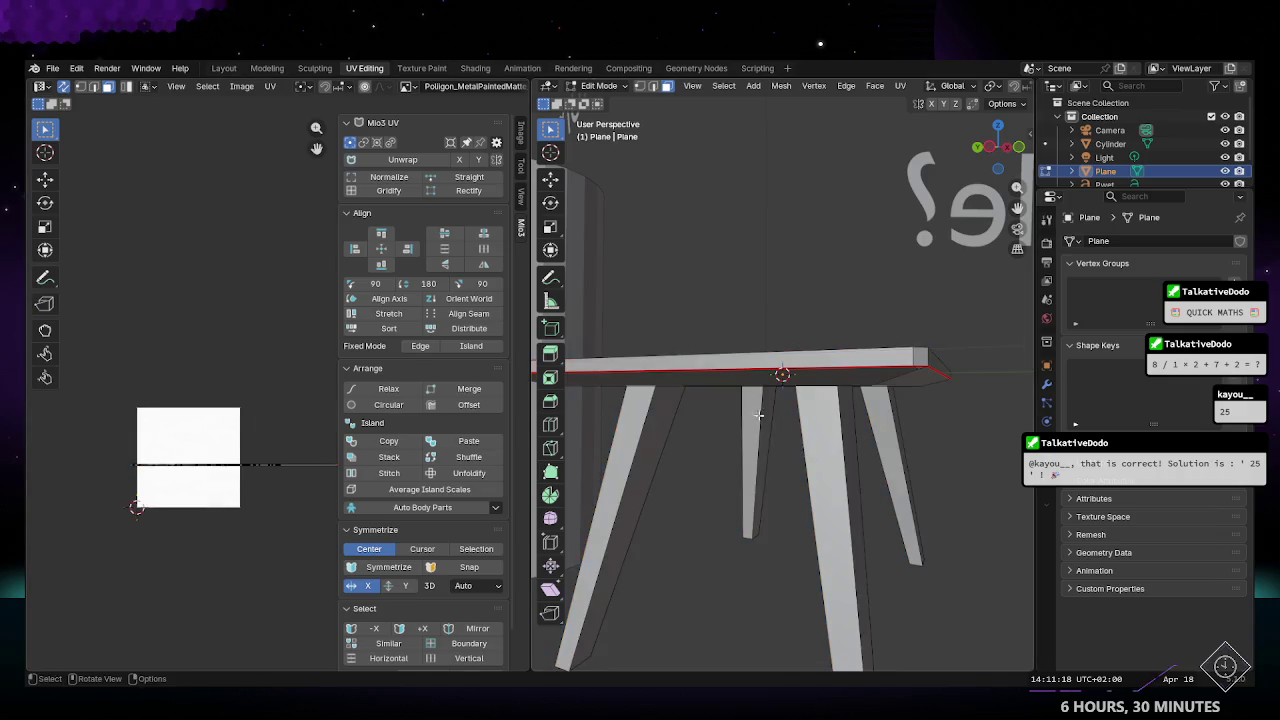
scroll(199, 440, down, 2)
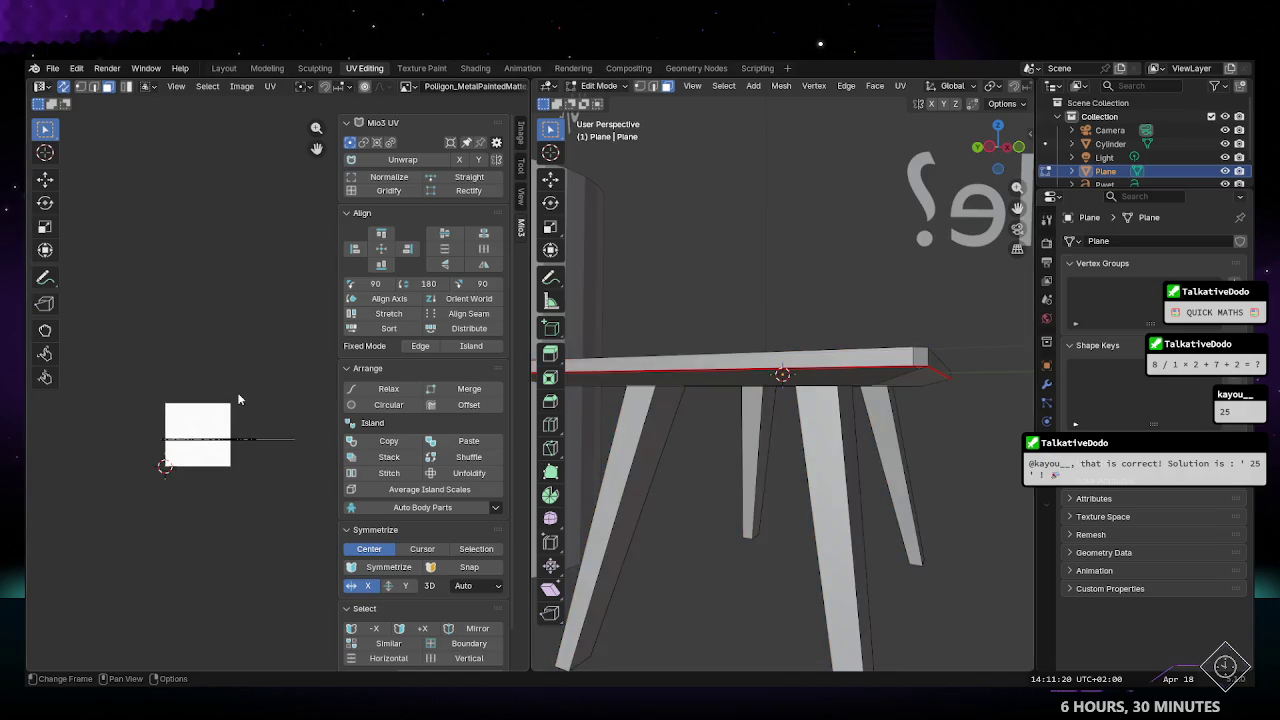
key(a)
key(u)
key(alt+a)
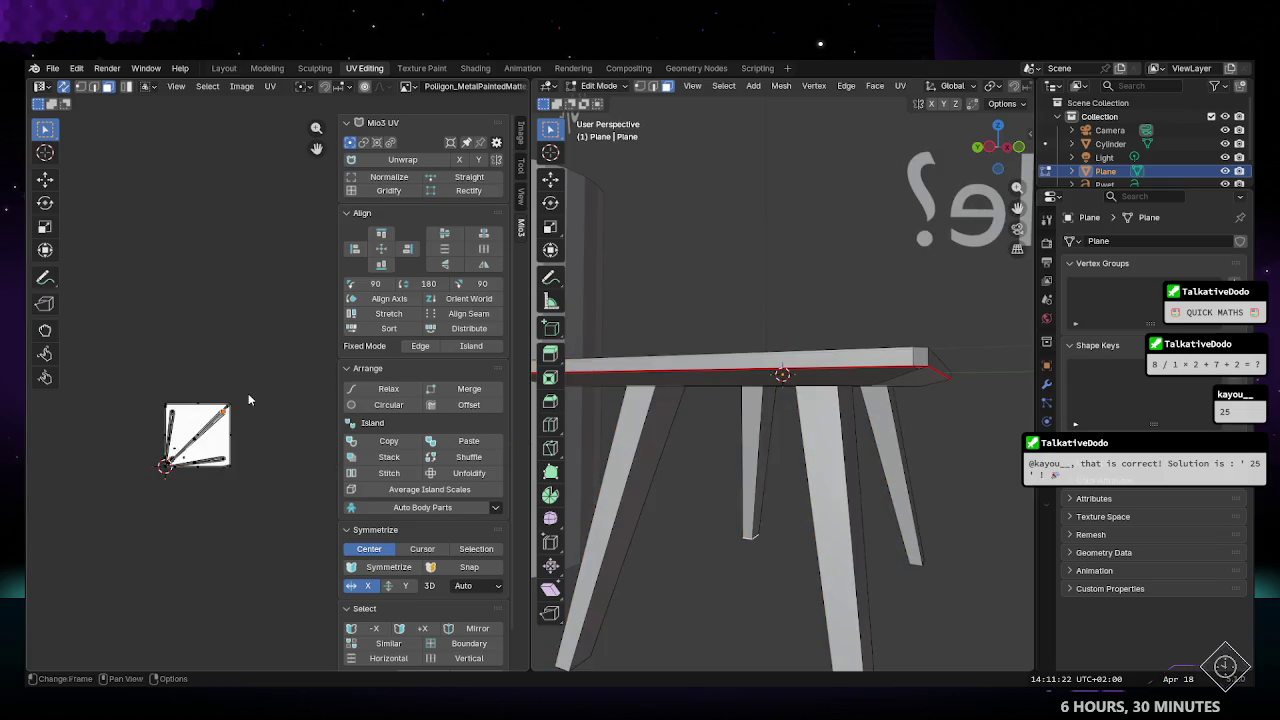
Step: Orbit under the table and pick the upper-left rim strip of the tabletop
scroll(248, 400, up, 3)
scroll(250, 400, up, 1)
scroll(265, 402, up, 1)
scroll(280, 403, up, 1)
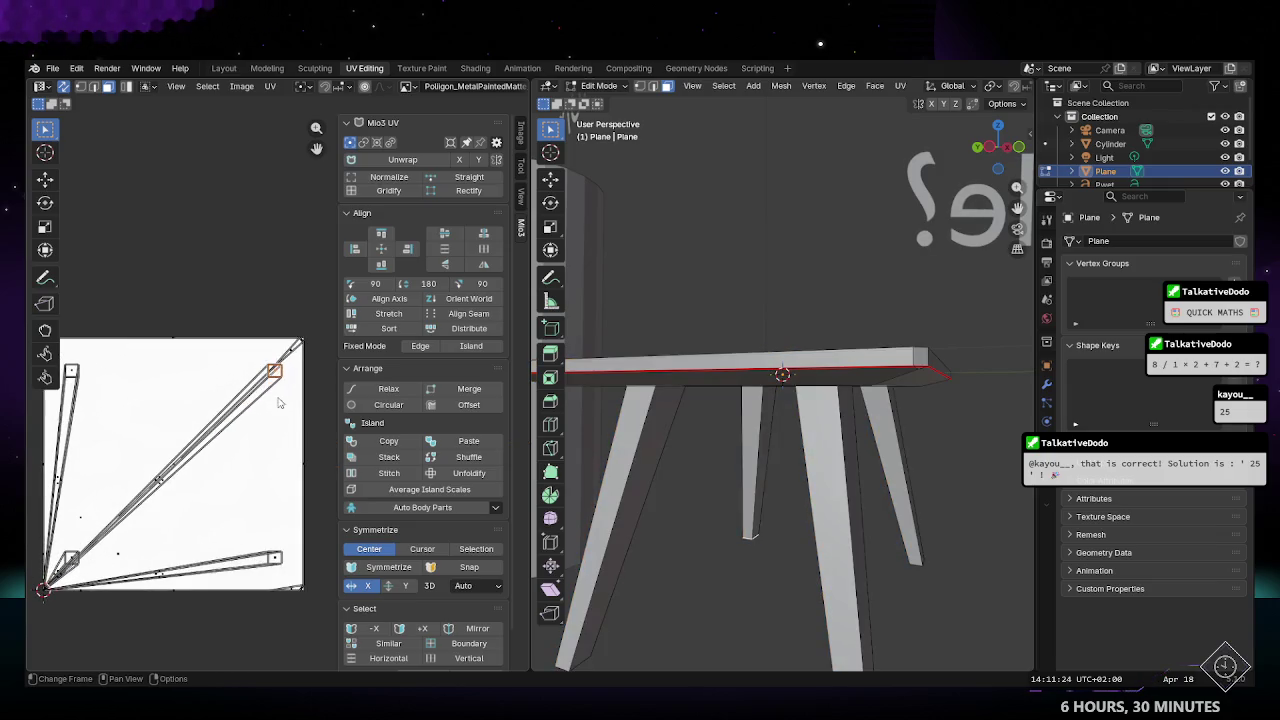
mouse_move(760, 420)
middle_down()
mouse_move(737, 415)
mouse_move(837, 354)
middle_up()
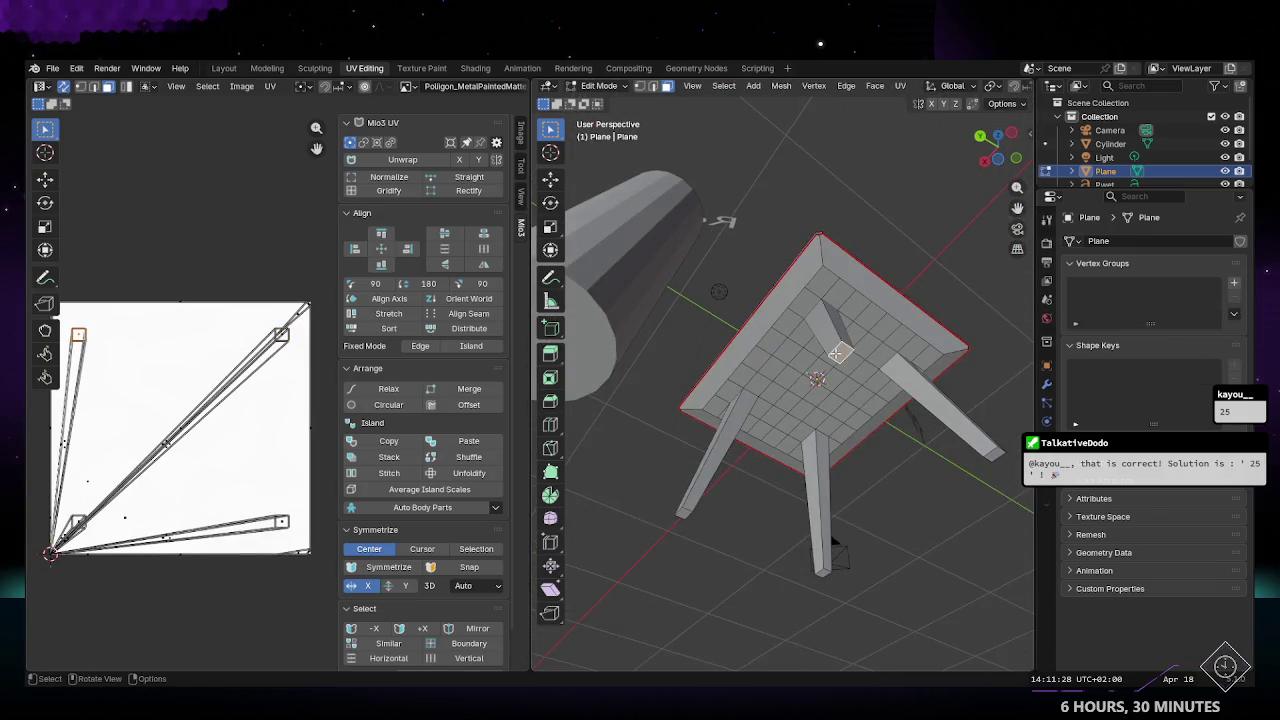
click(789, 296)
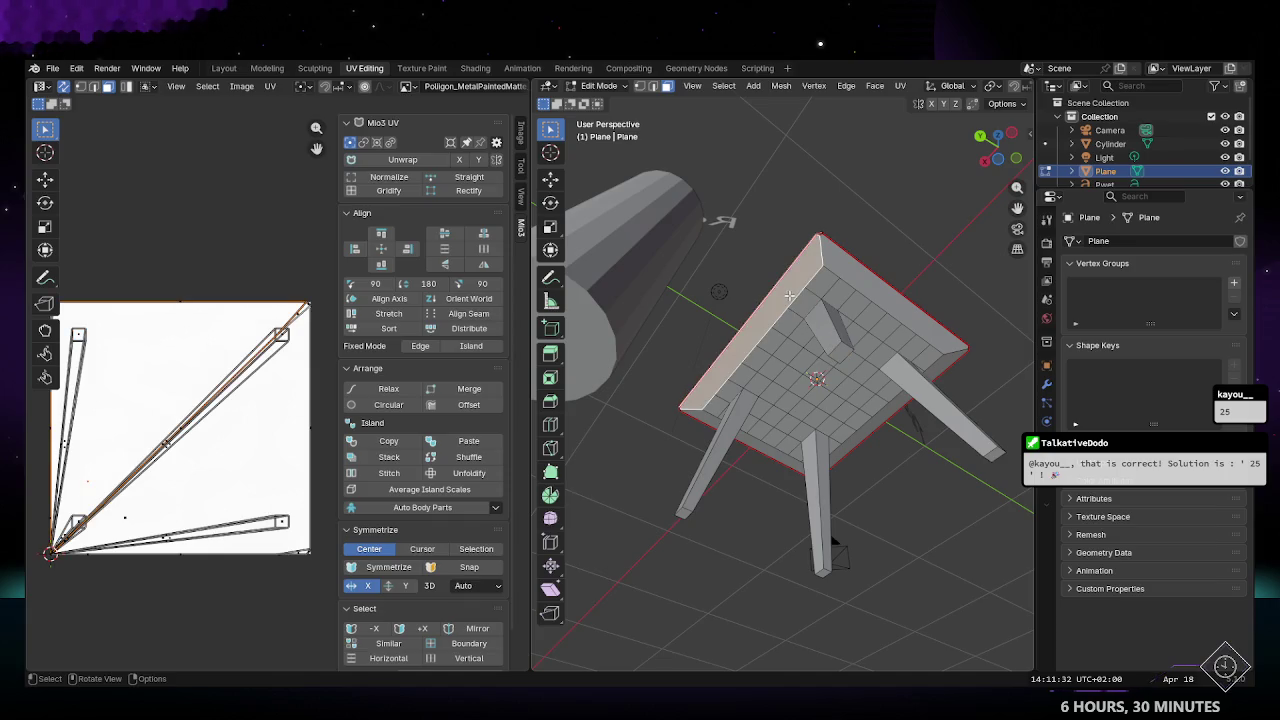
middle_drag(837, 314, 771, 365)
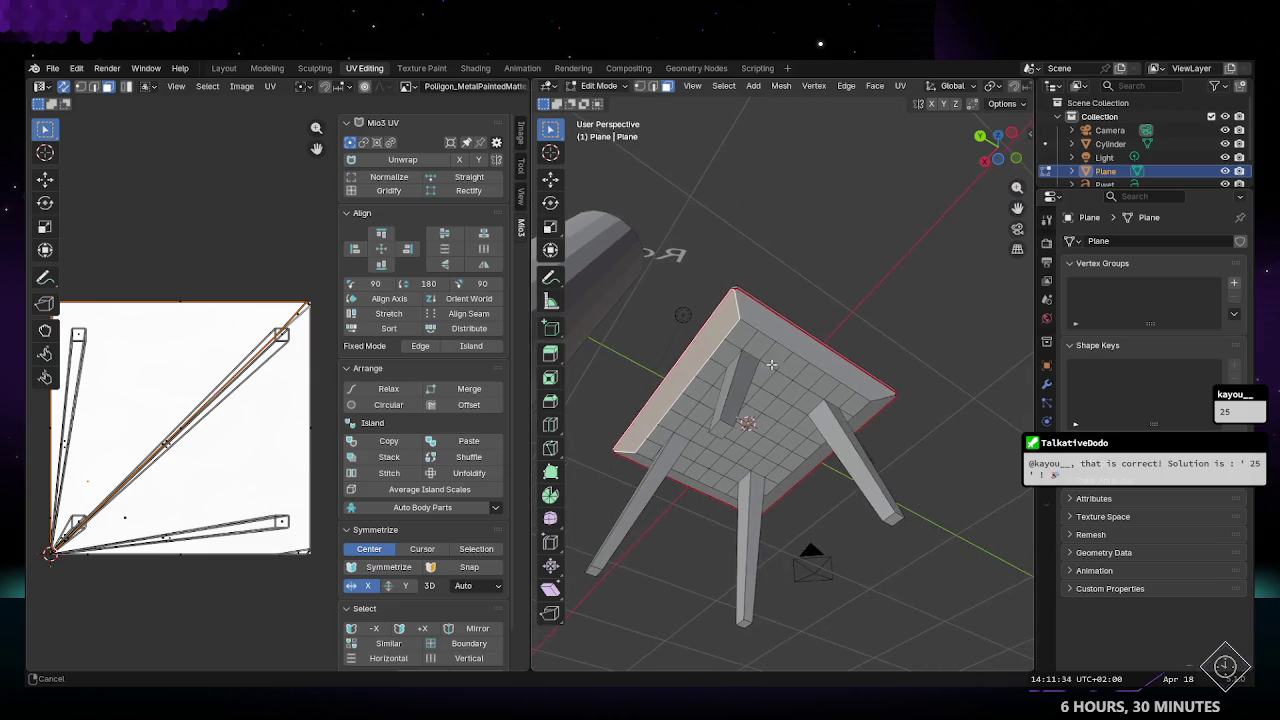
Step: Select the edge loop running around the tabletop rim
shift+click(745, 316)
shift+click(741, 309)
shift+click(739, 303)
shift+click(737, 297)
alt+shift+click(737, 312)
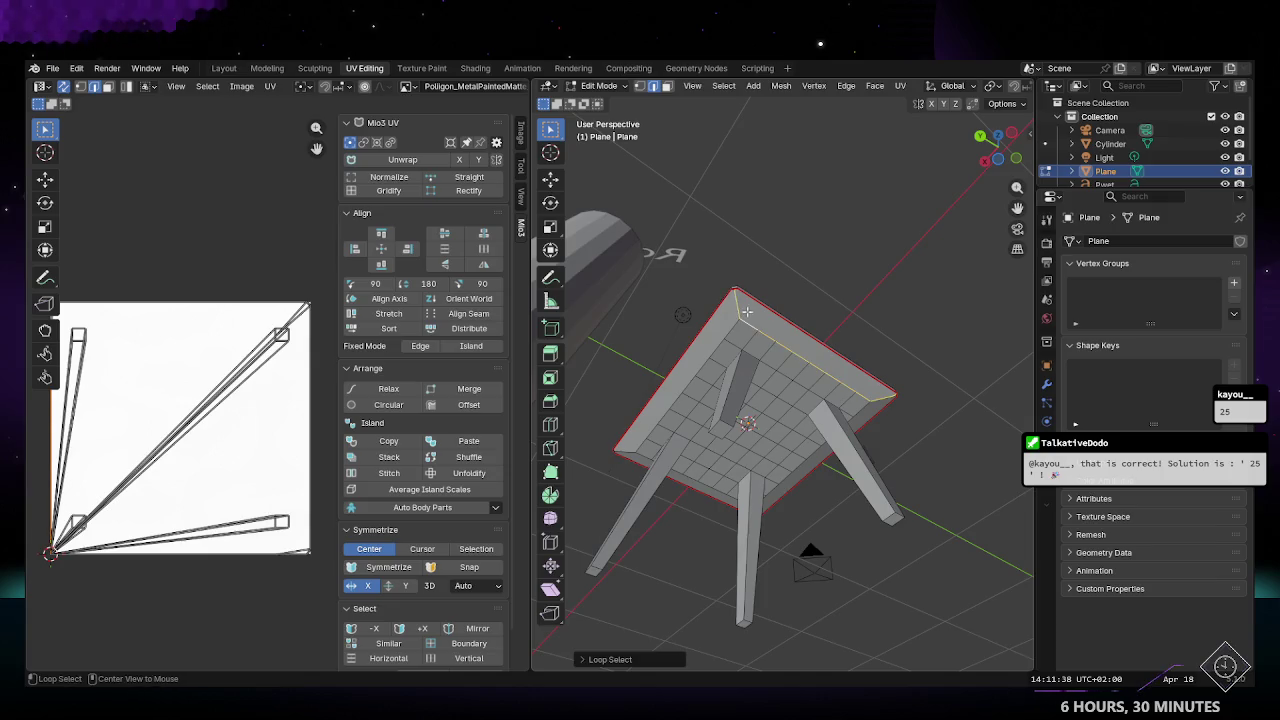
alt+click(737, 316)
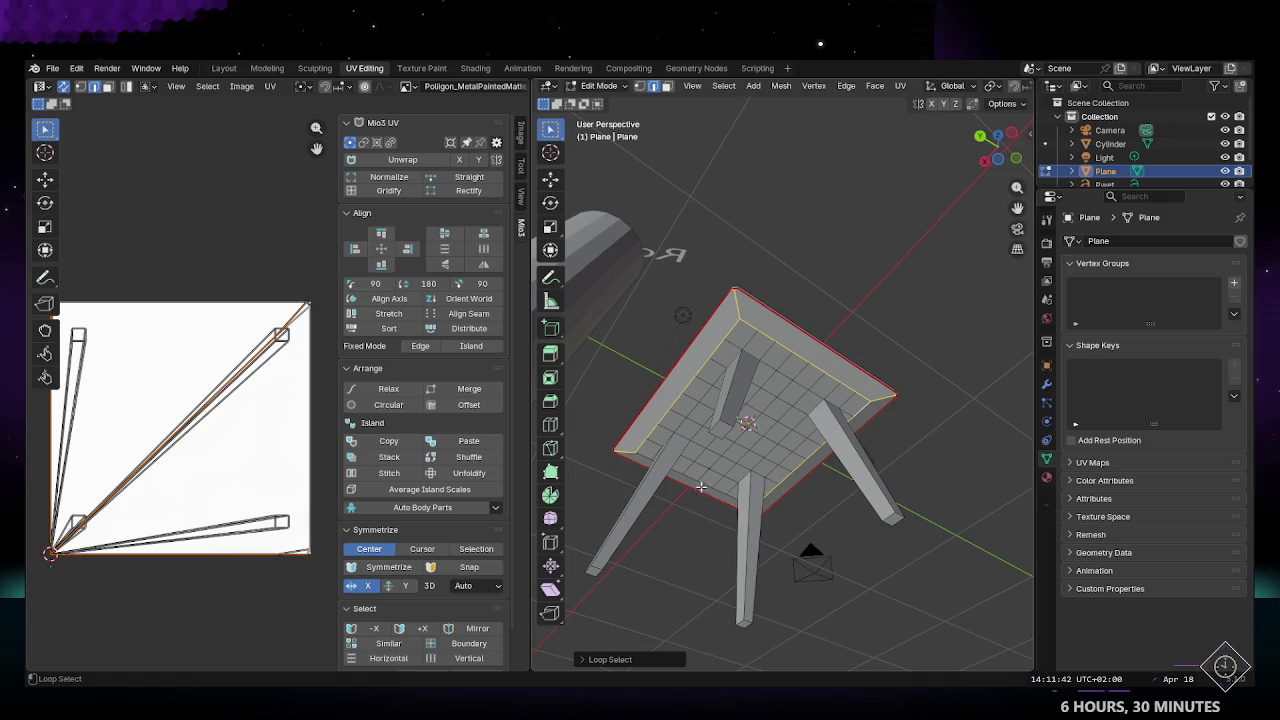
Step: Mark the selected rim loop as a seam, then clear the selection
middle_drag(693, 478, 604, 222)
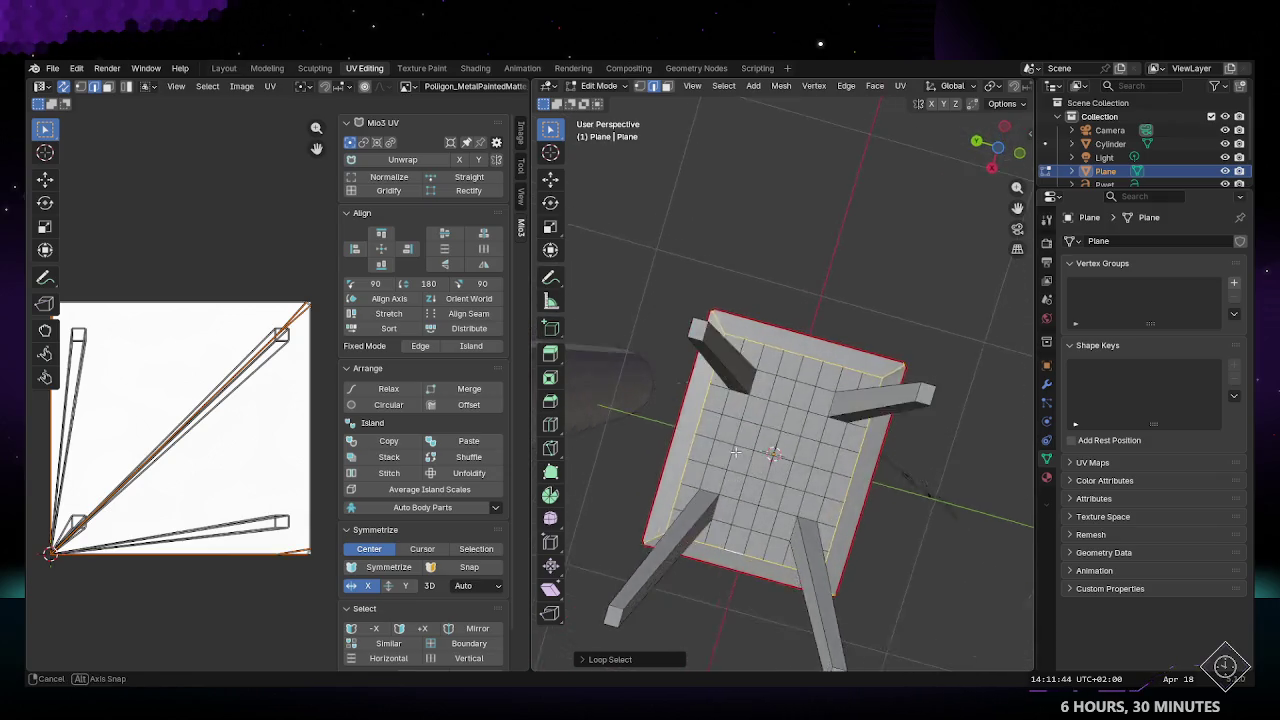
click(845, 86)
click(880, 317)
click(698, 308)
middle_drag(698, 308, 760, 420)
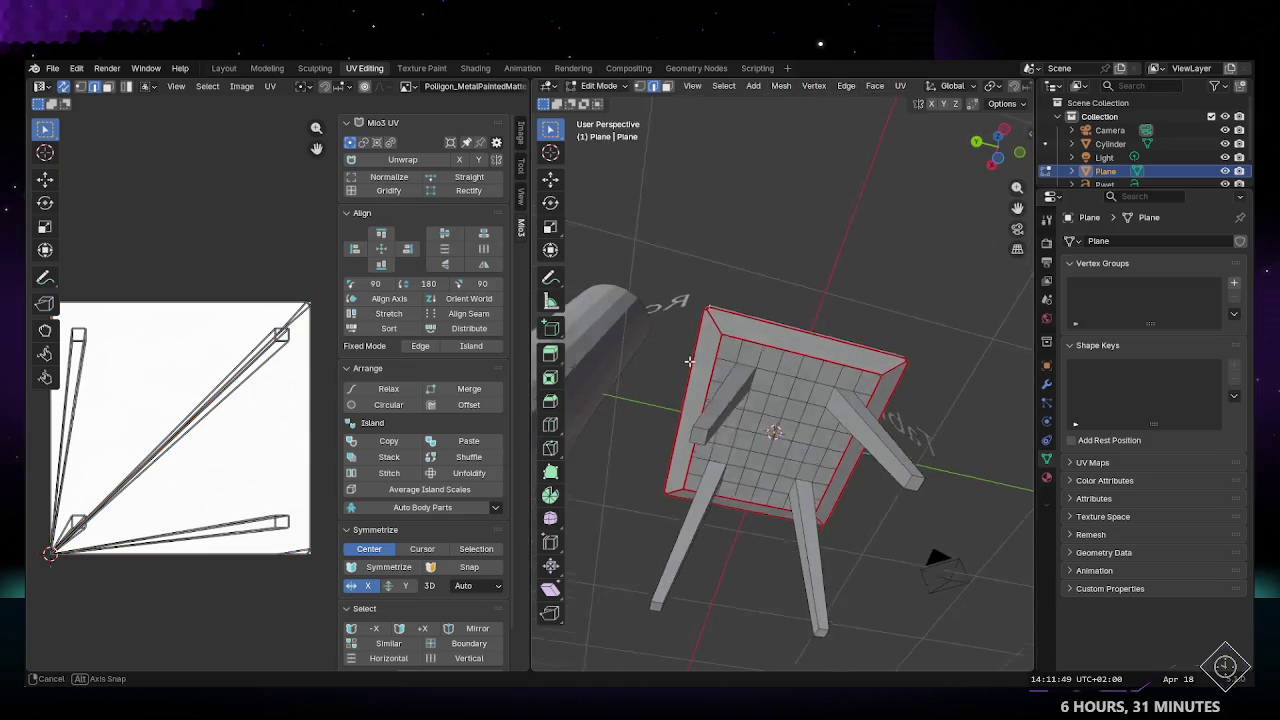
Step: Re-unwrap the table's UVs with the new seam and return to Object Mode
click(402, 195)
click(398, 180)
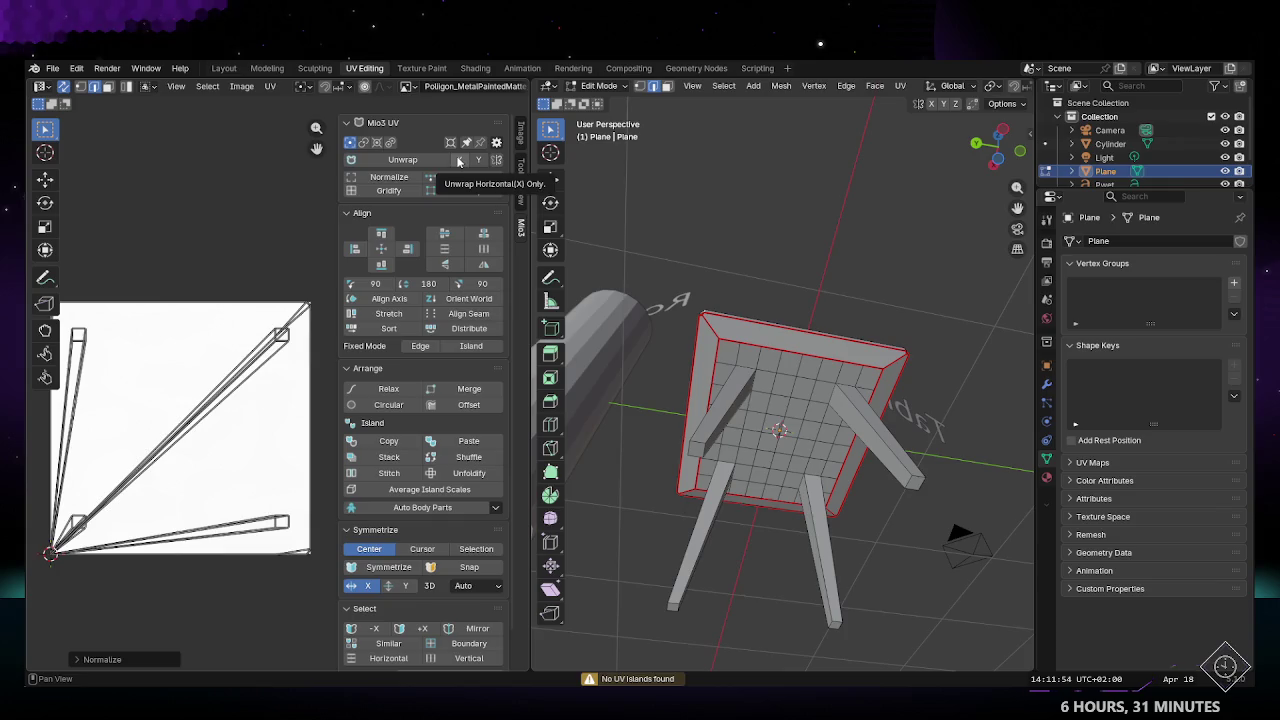
click(413, 161)
mouse_move(122, 377)
middle_down()
mouse_move(174, 385)
mouse_move(143, 382)
middle_up()
key(Tab)
middle_drag(780, 430, 900, 200)
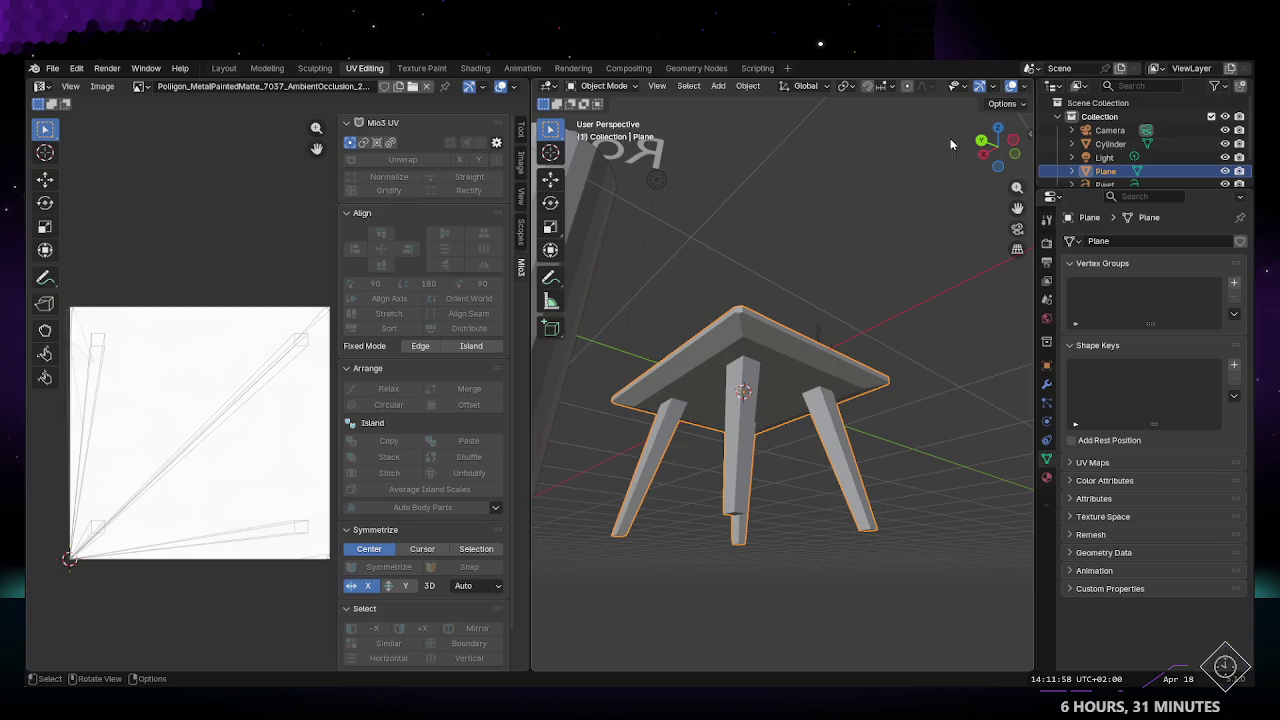
Step: Inspect the streaky metal texture on the table legs in the Layout workspace, zooming in
click(238, 69)
mouse_move(730, 376)
middle_down()
mouse_move(594, 450)
mouse_move(538, 295)
mouse_move(415, 436)
mouse_move(418, 385)
middle_up()
ctrl+middle_drag(450, 303, 434, 374)
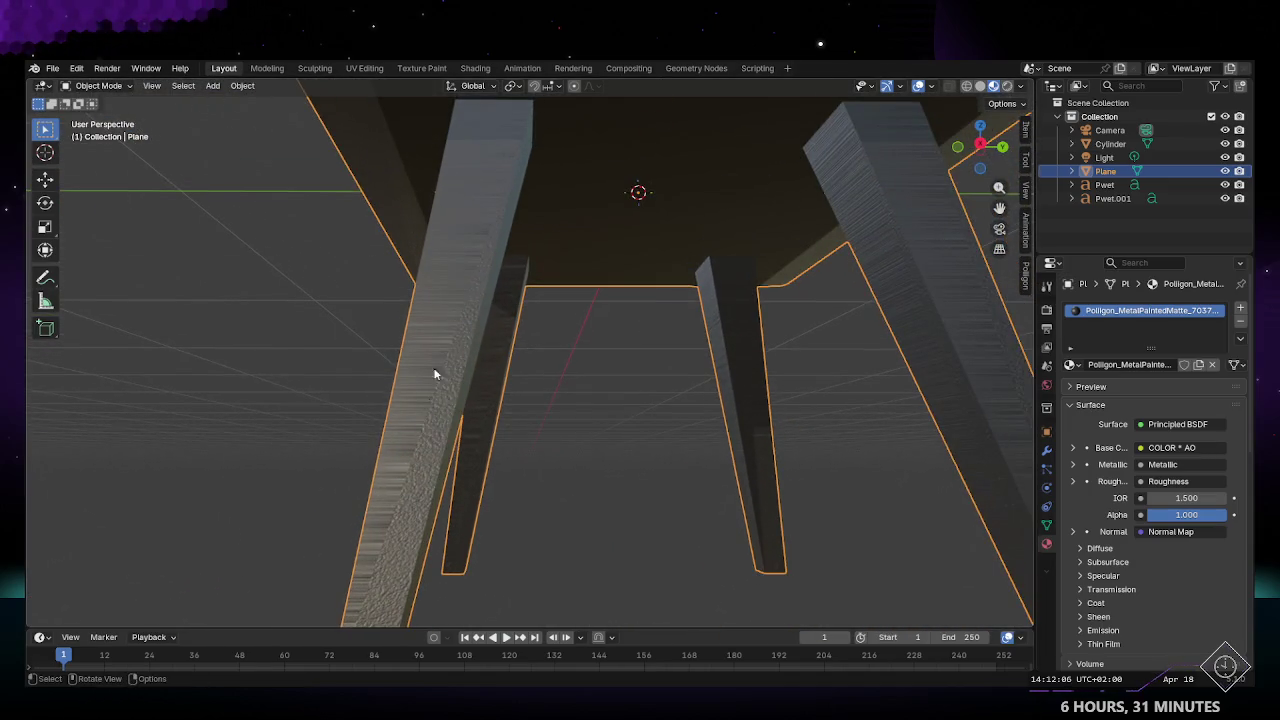
mouse_move(431, 274)
middle_down()
mouse_move(446, 258)
mouse_move(435, 271)
middle_up()
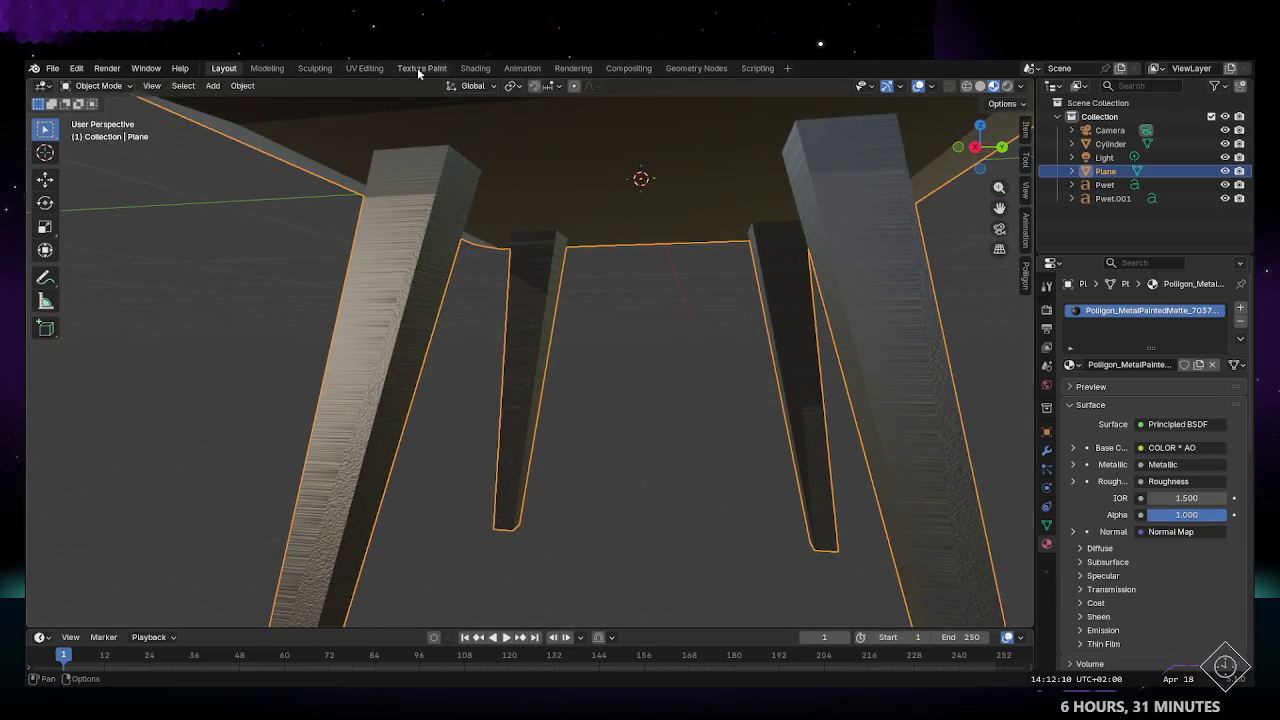
Step: Back in UV Editing, look up at the underside and select an edge loop along the left leg
click(364, 68)
mouse_move(756, 420)
middle_down()
mouse_move(722, 403)
mouse_move(773, 343)
mouse_move(641, 333)
middle_up()
scroll(740, 410, up, 2)
alt+click(735, 396)
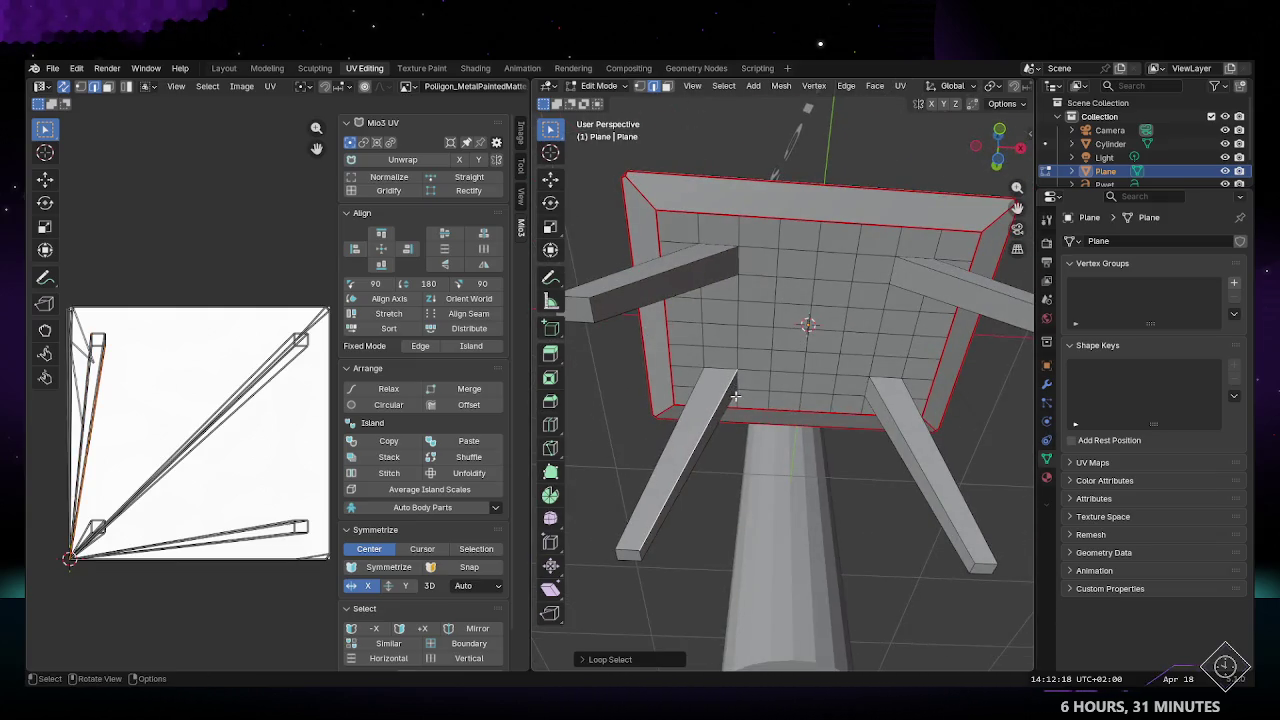
Step: Mark seams on the edge loops under the tabletop and down the leg edges
middle_drag(736, 409, 742, 396)
alt+click(748, 365)
alt+click(706, 285)
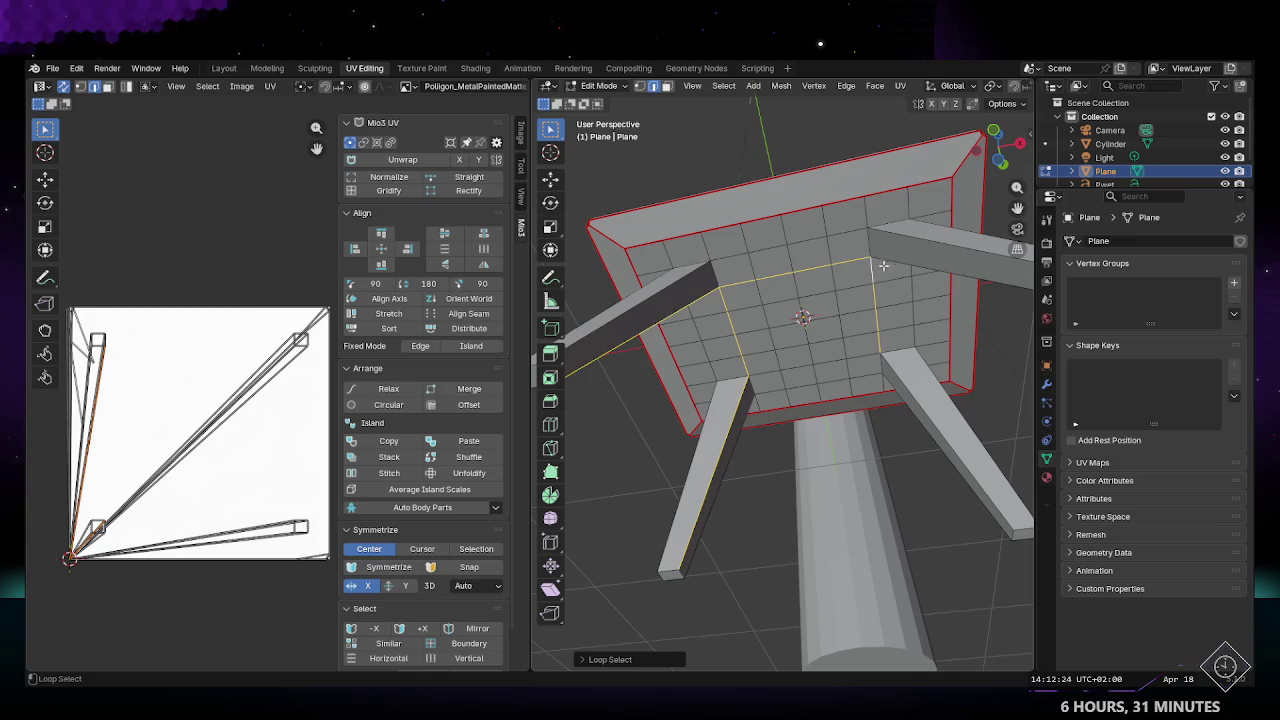
alt+click(887, 355)
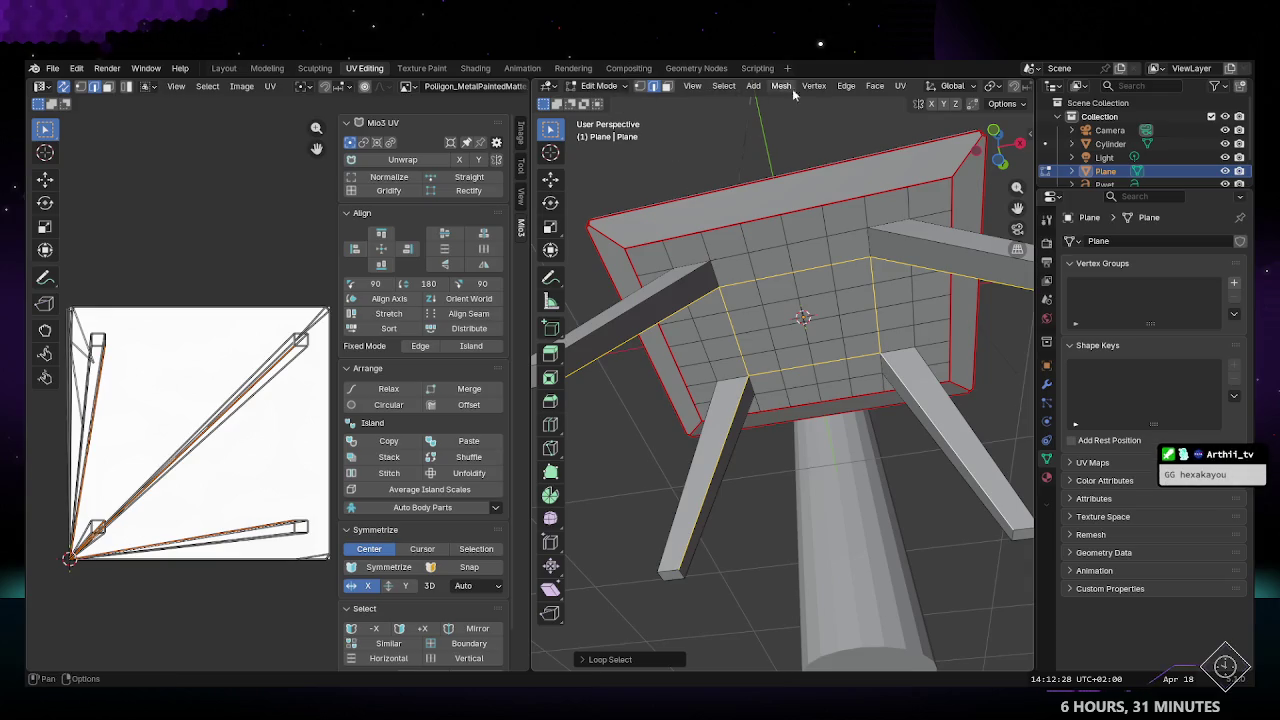
click(846, 86)
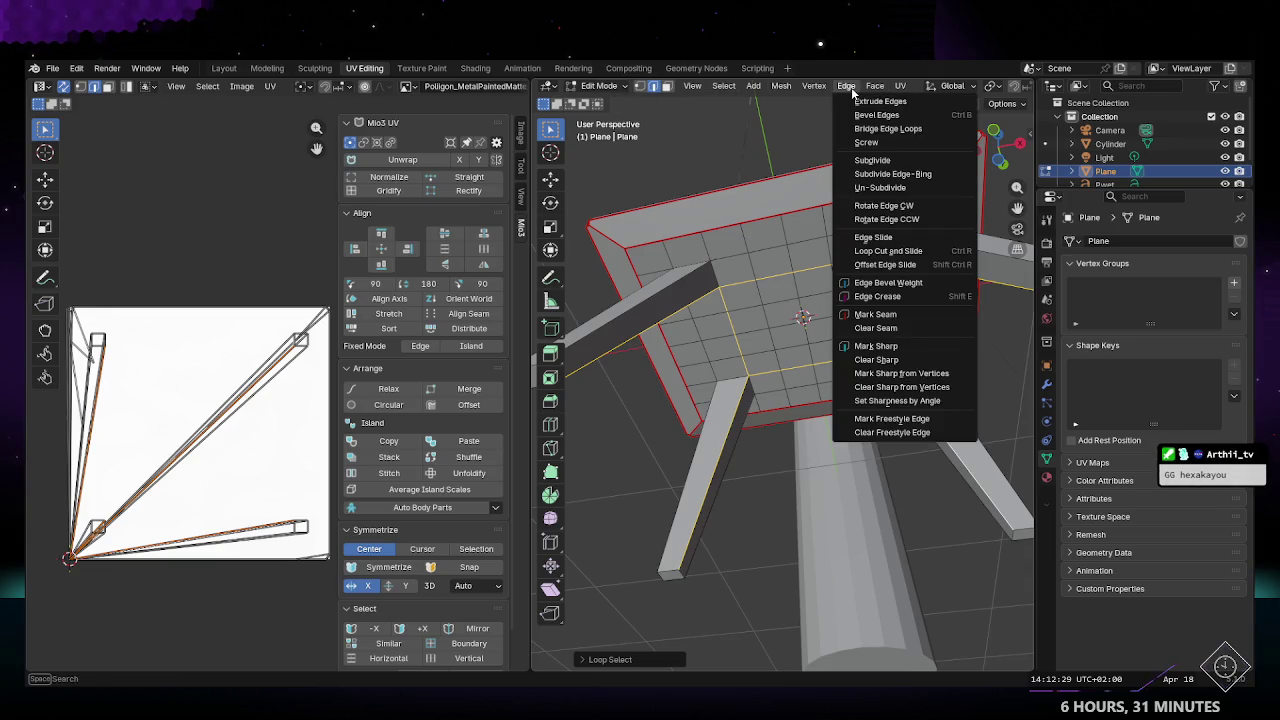
click(901, 314)
Step: Clear the selection and re-unwrap the table's UVs with the leg seams
click(692, 173)
middle_drag(692, 173, 490, 140)
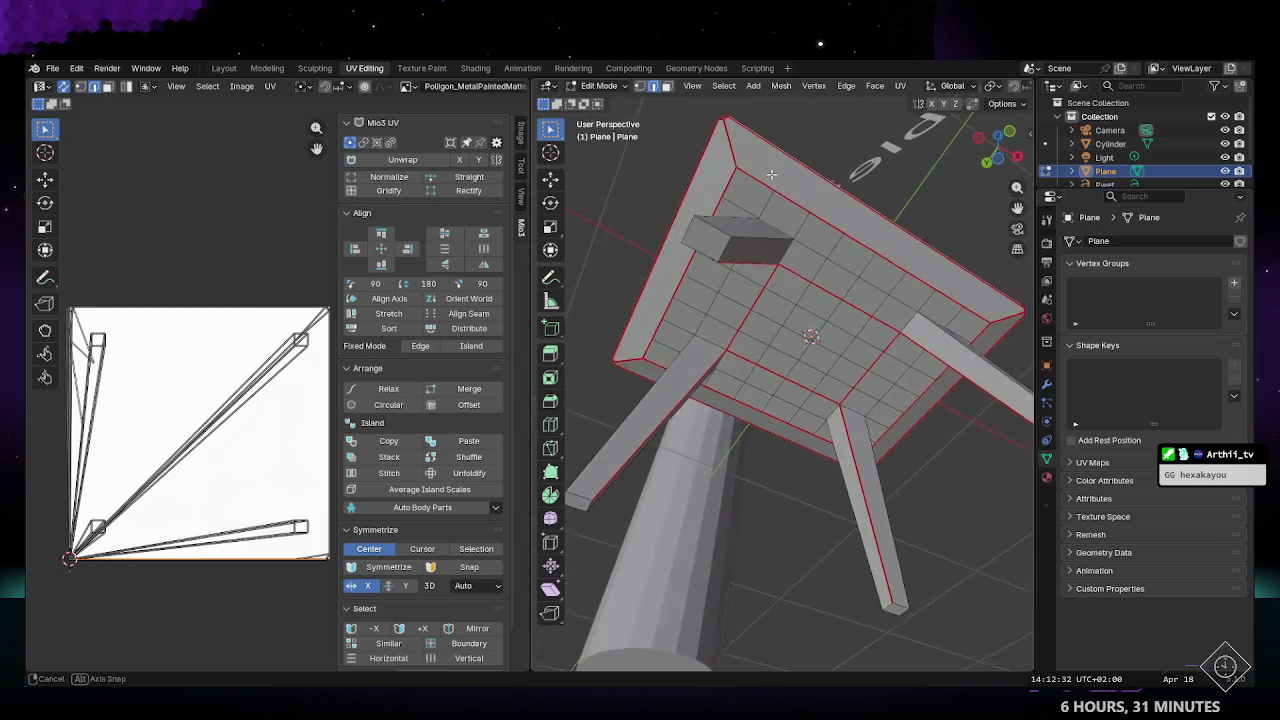
click(224, 68)
click(364, 68)
middle_drag(740, 330, 646, 300)
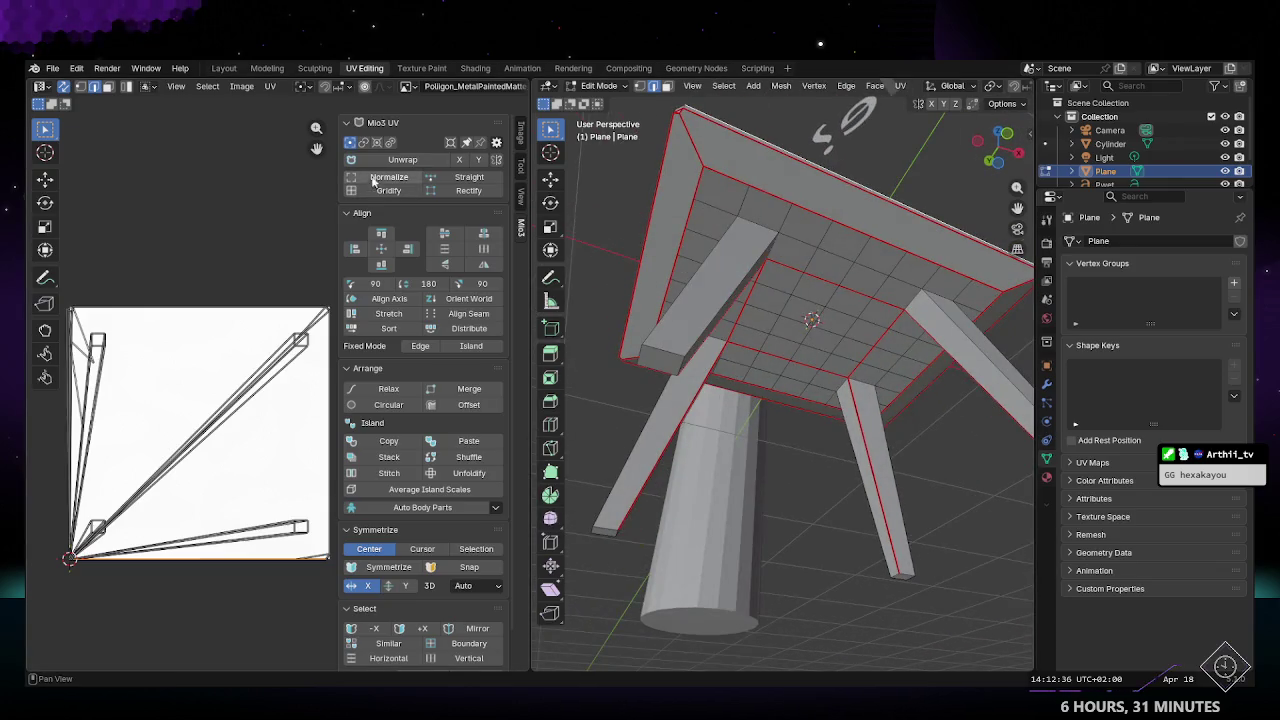
click(408, 163)
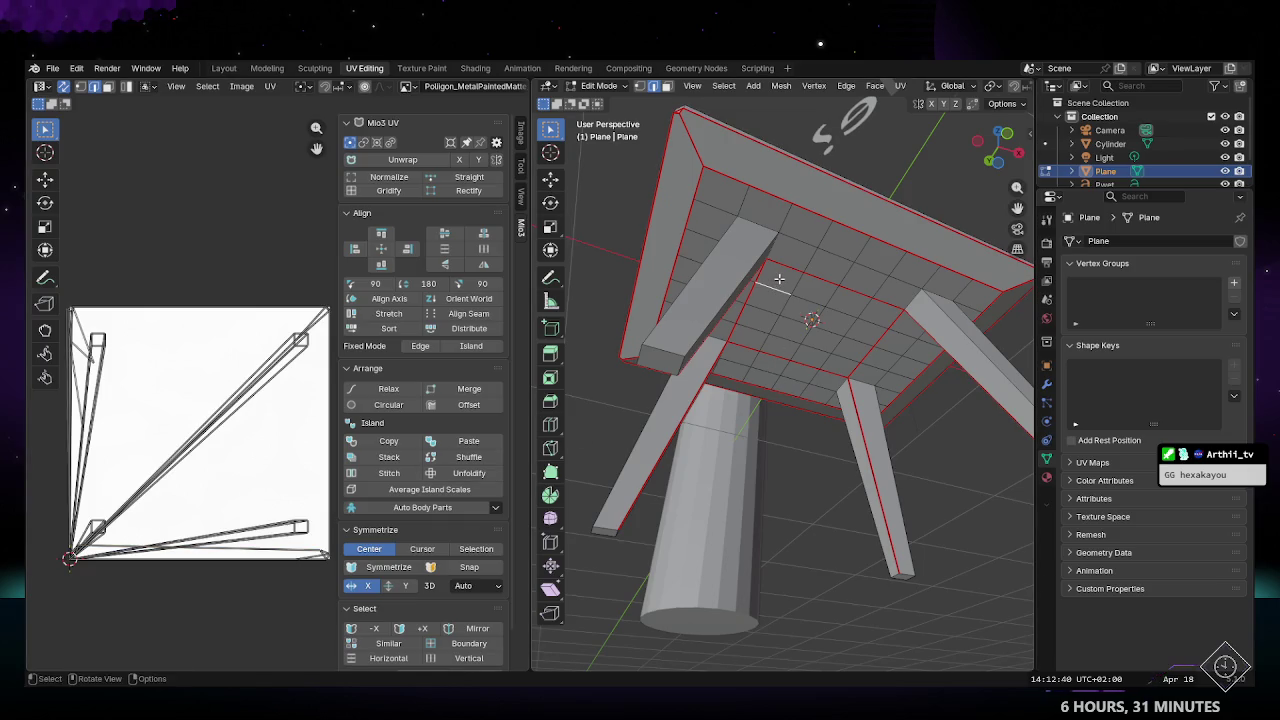
Step: Inspect underside and front side faces, then switch selection mode and deselect
click(817, 287)
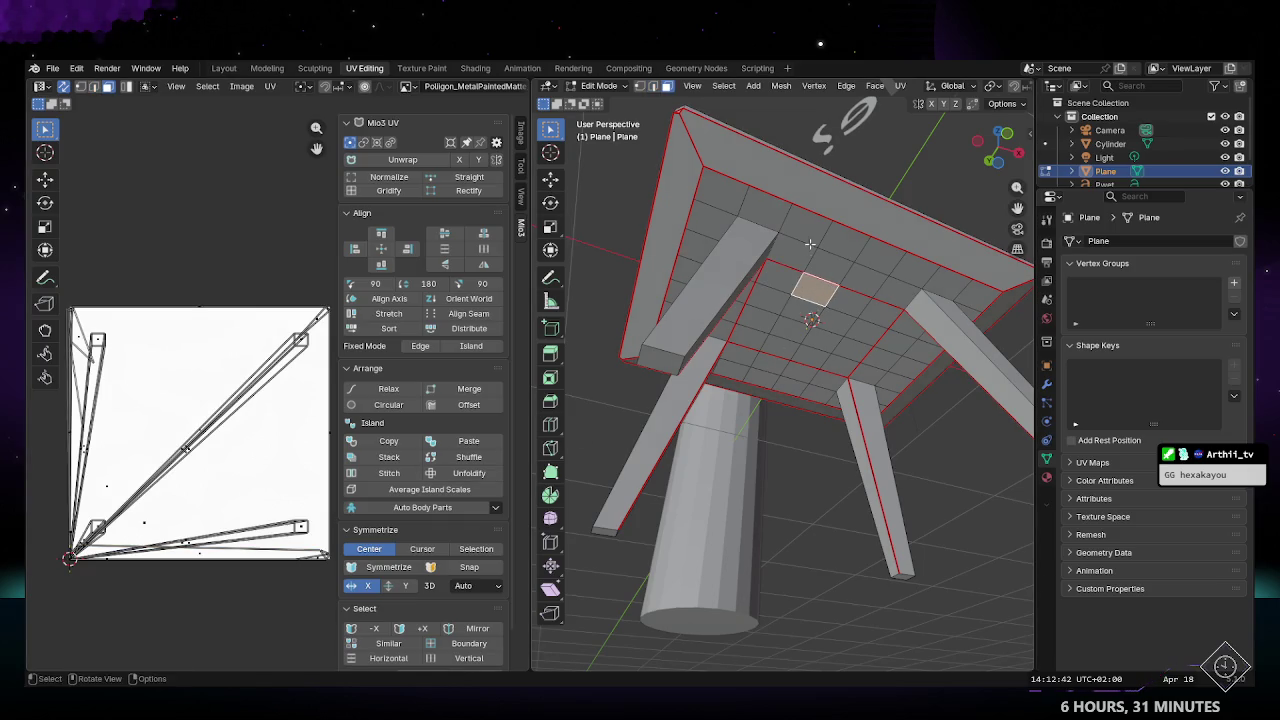
click(810, 240)
middle_drag(714, 198, 688, 351)
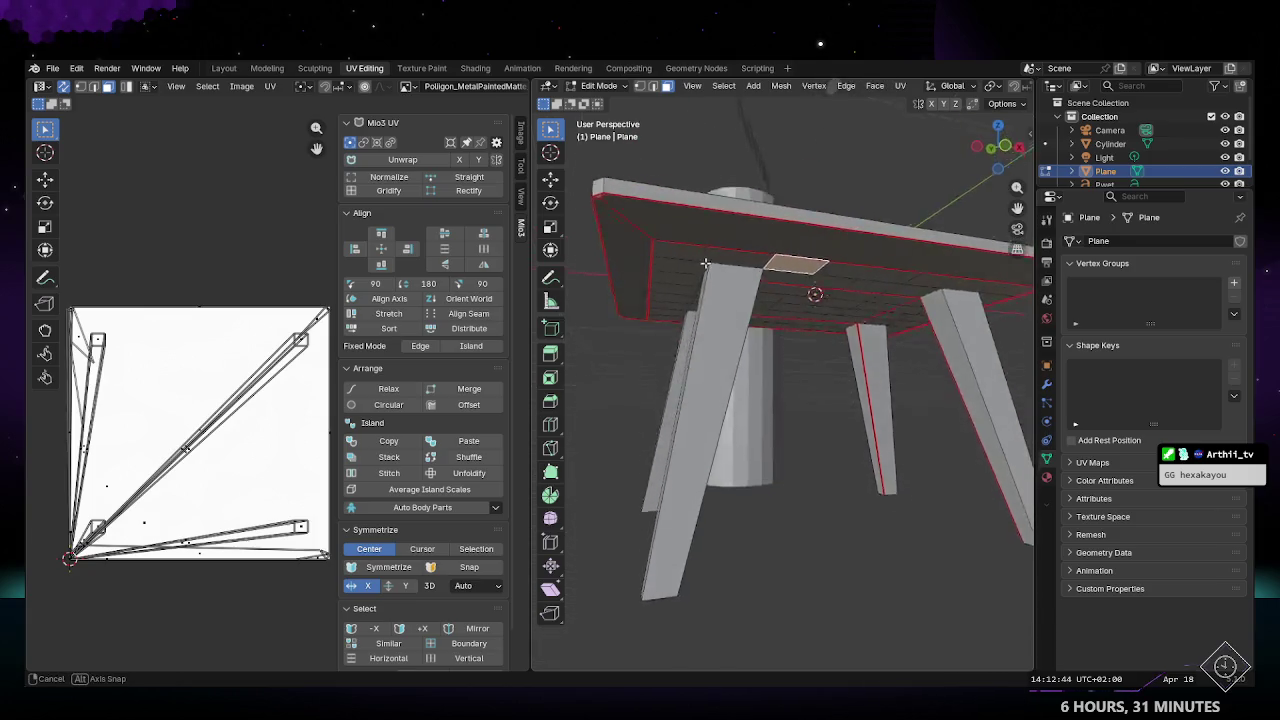
click(685, 344)
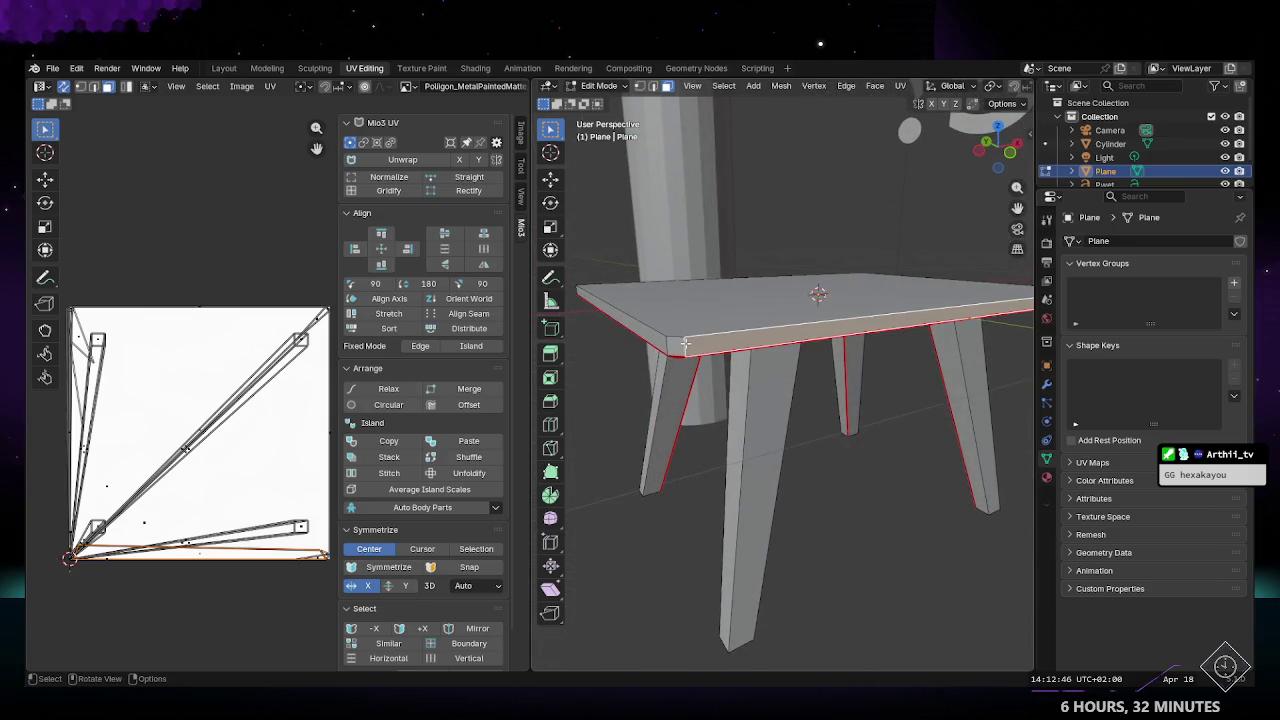
middle_drag(782, 320, 733, 323)
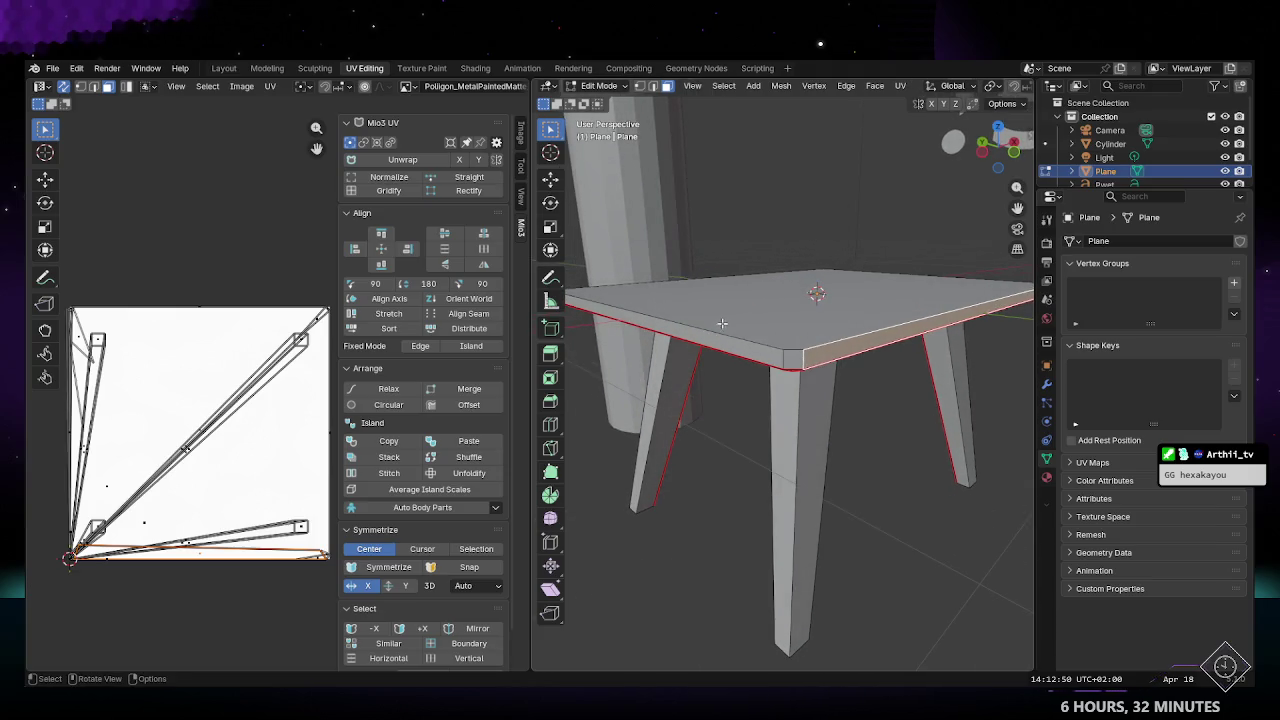
key(2)
key(alt+a)
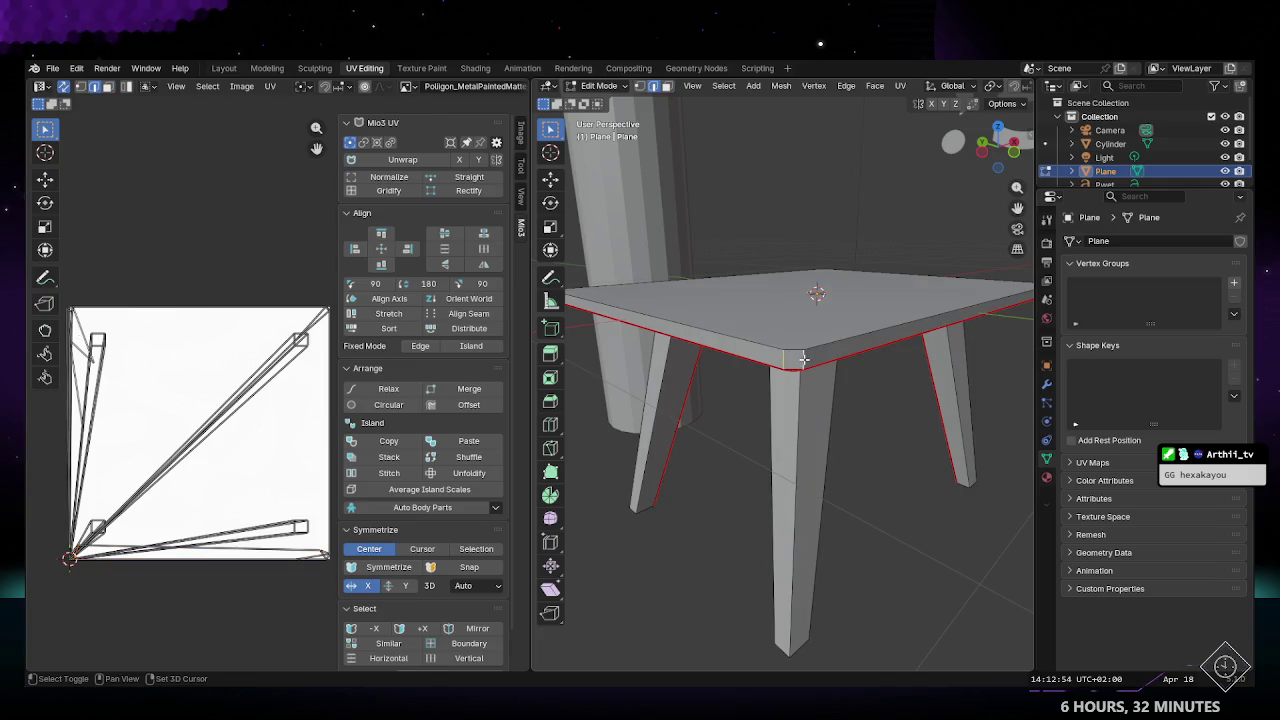
middle_drag(803, 358, 789, 349)
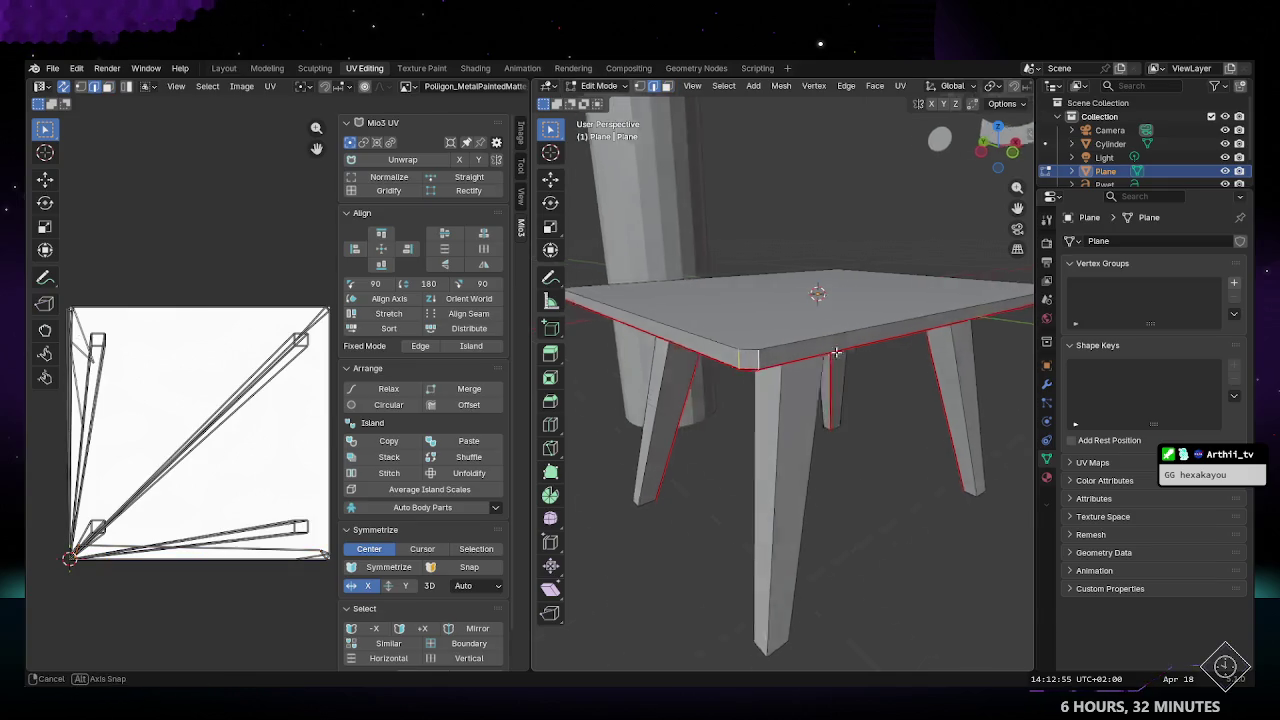
Step: Mark the tabletop outline loop as a seam and unwrap the UVs again
alt+click(725, 351)
alt+click(725, 351)
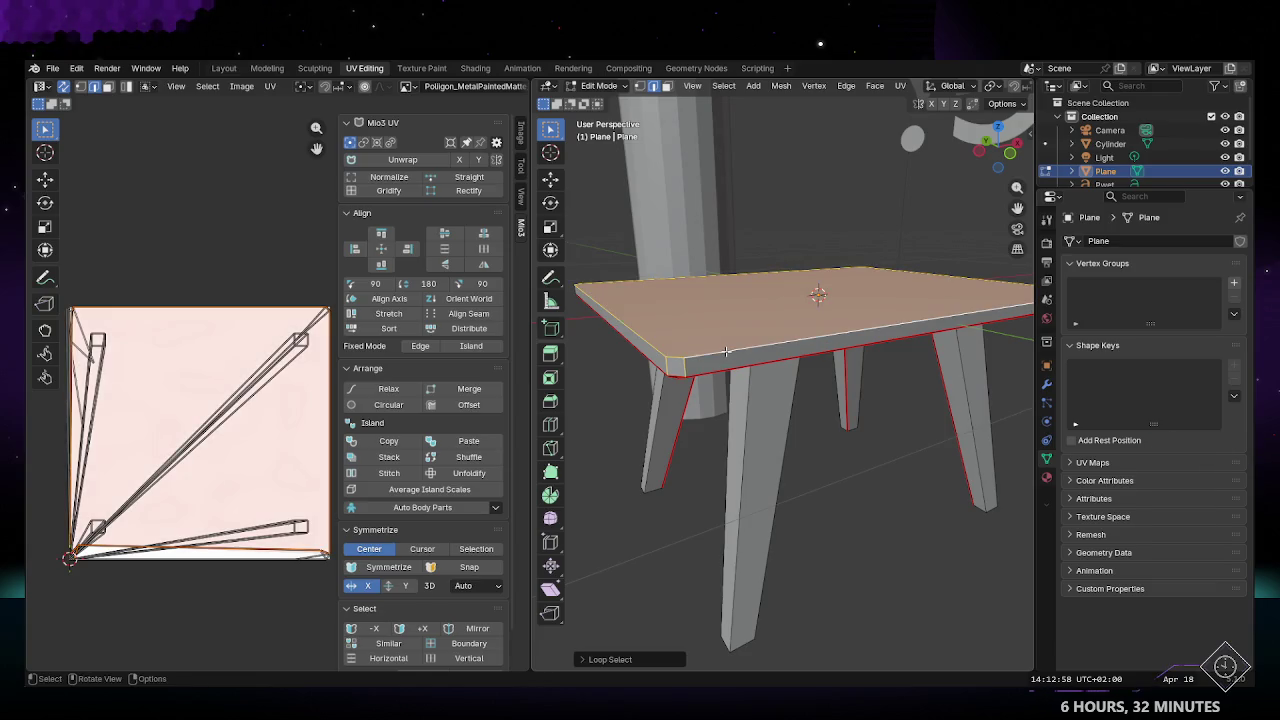
middle_drag(725, 351, 758, 387)
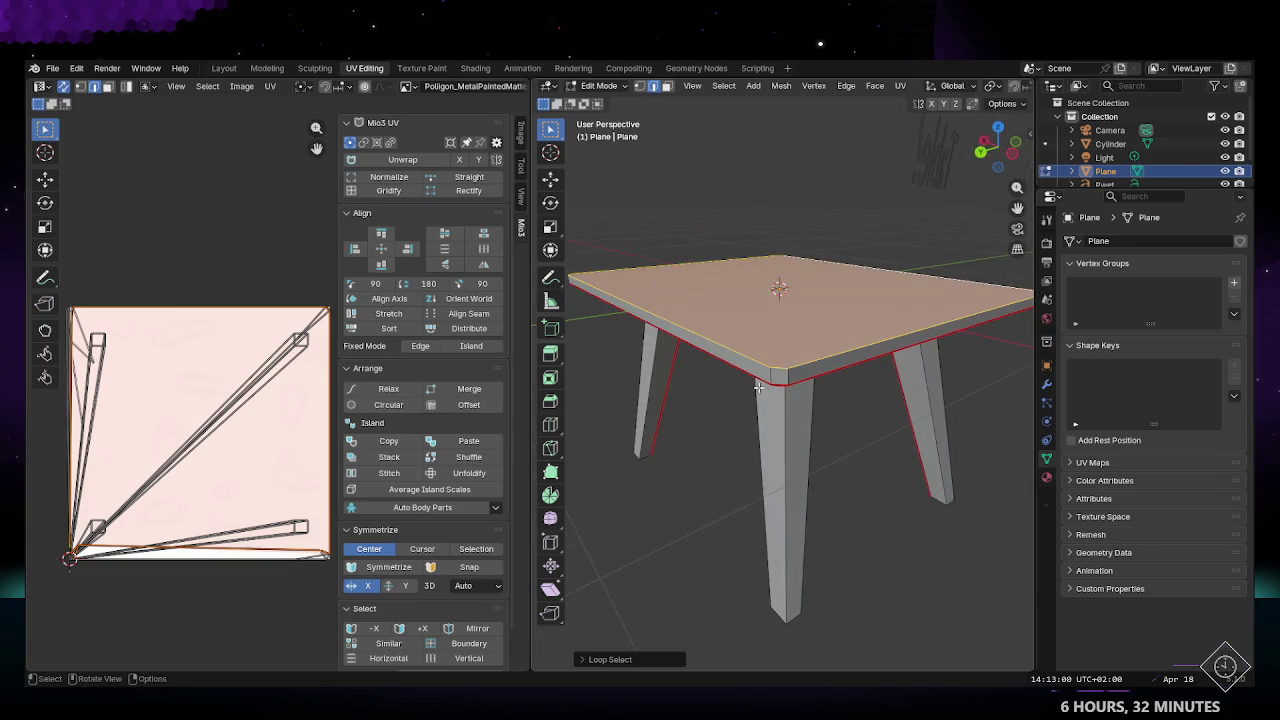
mouse_move(665, 373)
middle_down()
mouse_move(731, 393)
mouse_move(803, 393)
mouse_move(807, 477)
middle_up()
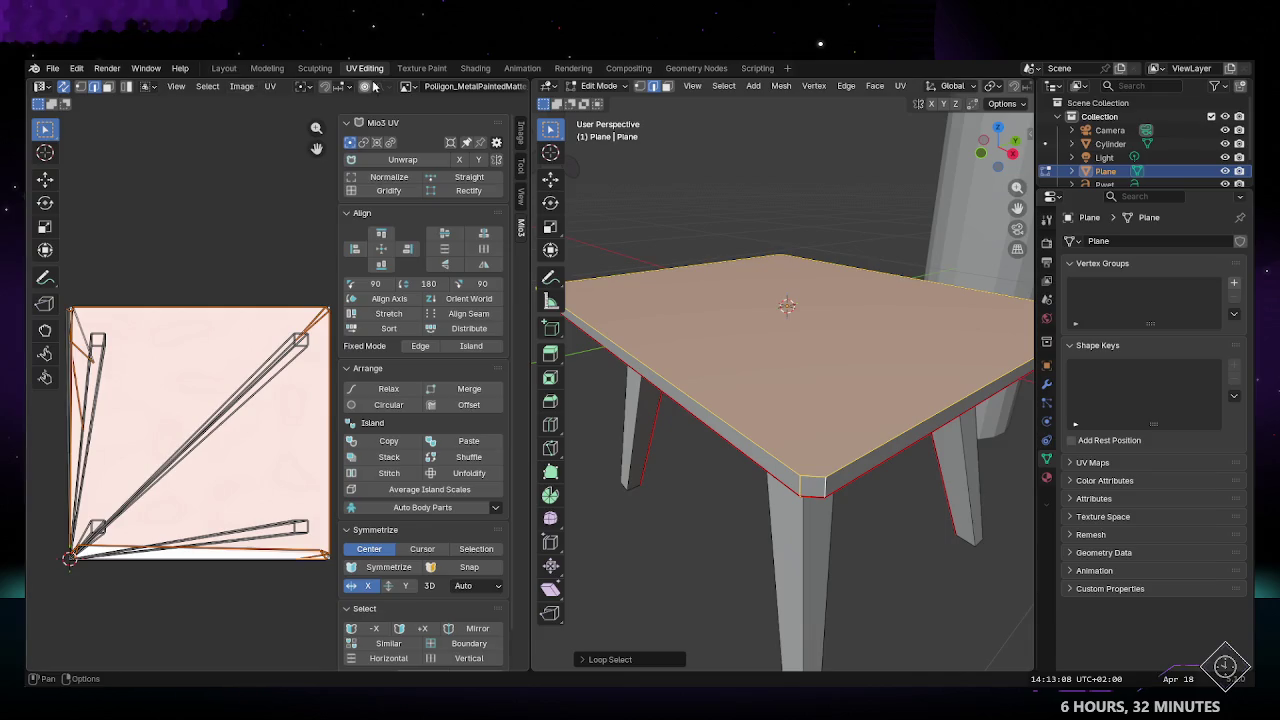
click(848, 88)
click(862, 317)
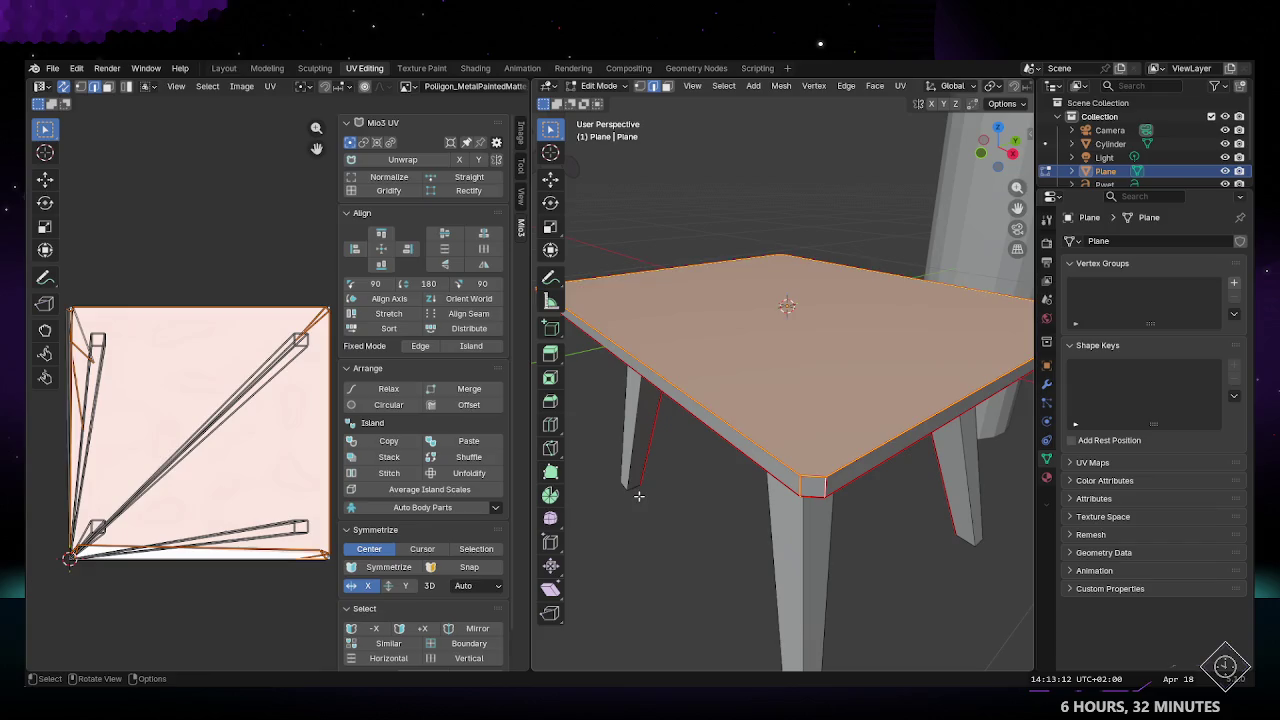
click(639, 495)
click(393, 158)
Step: Check the leg seam edges by toggling select-all and deselect-all under the table
mouse_move(690, 400)
middle_down()
mouse_move(714, 421)
mouse_move(717, 461)
mouse_move(729, 423)
middle_up()
key(a)
key(alt+a)
click(706, 418)
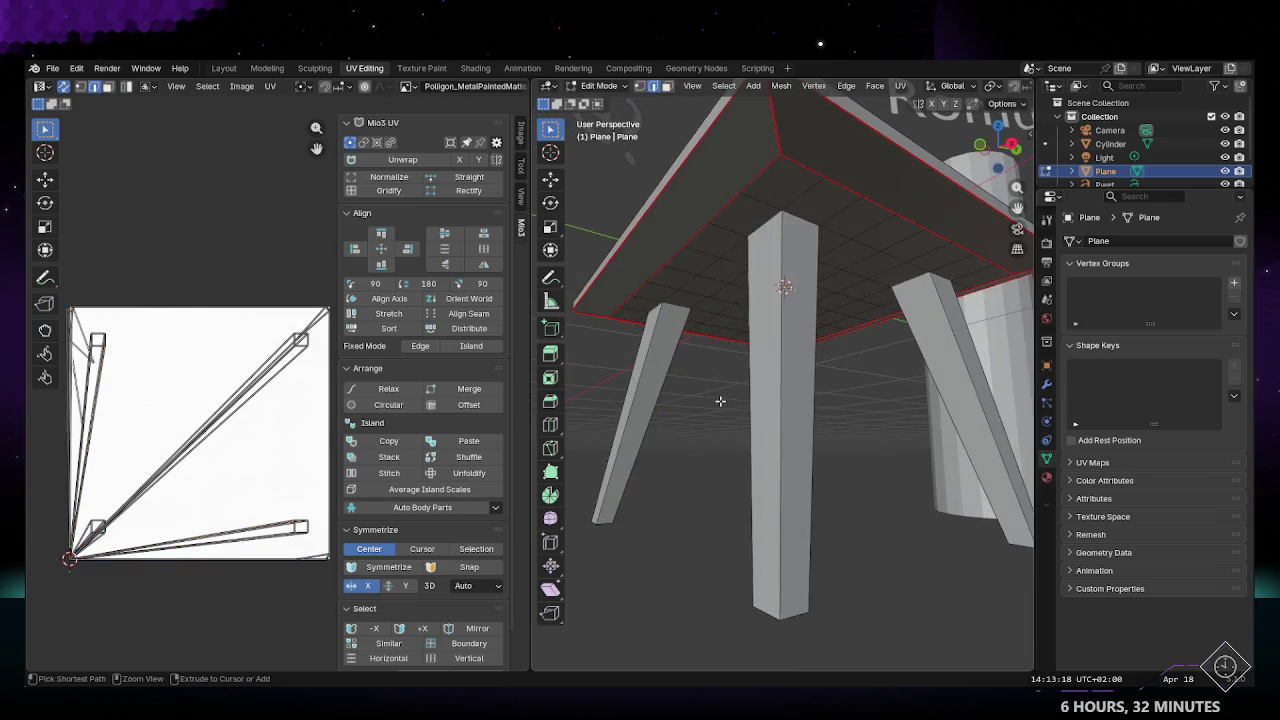
key(alt+a)
key(a)
key(alt+a)
key(a)
key(alt+a)
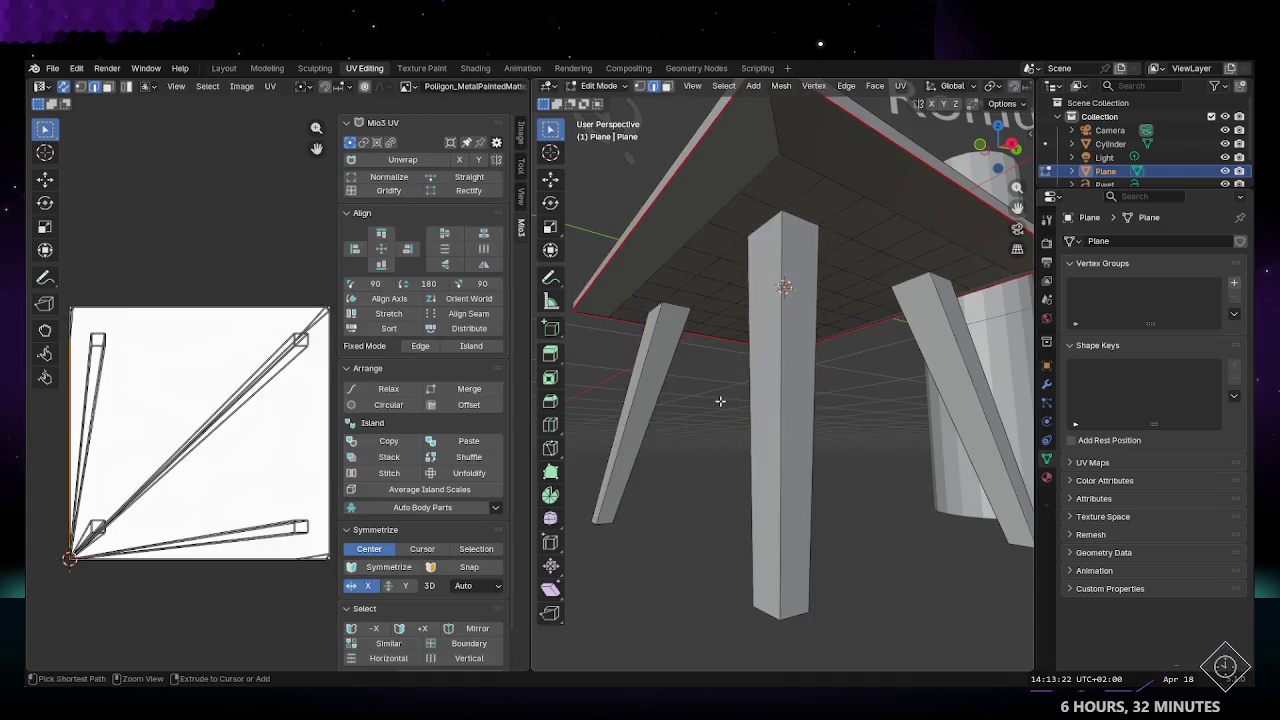
key(a)
key(alt+a)
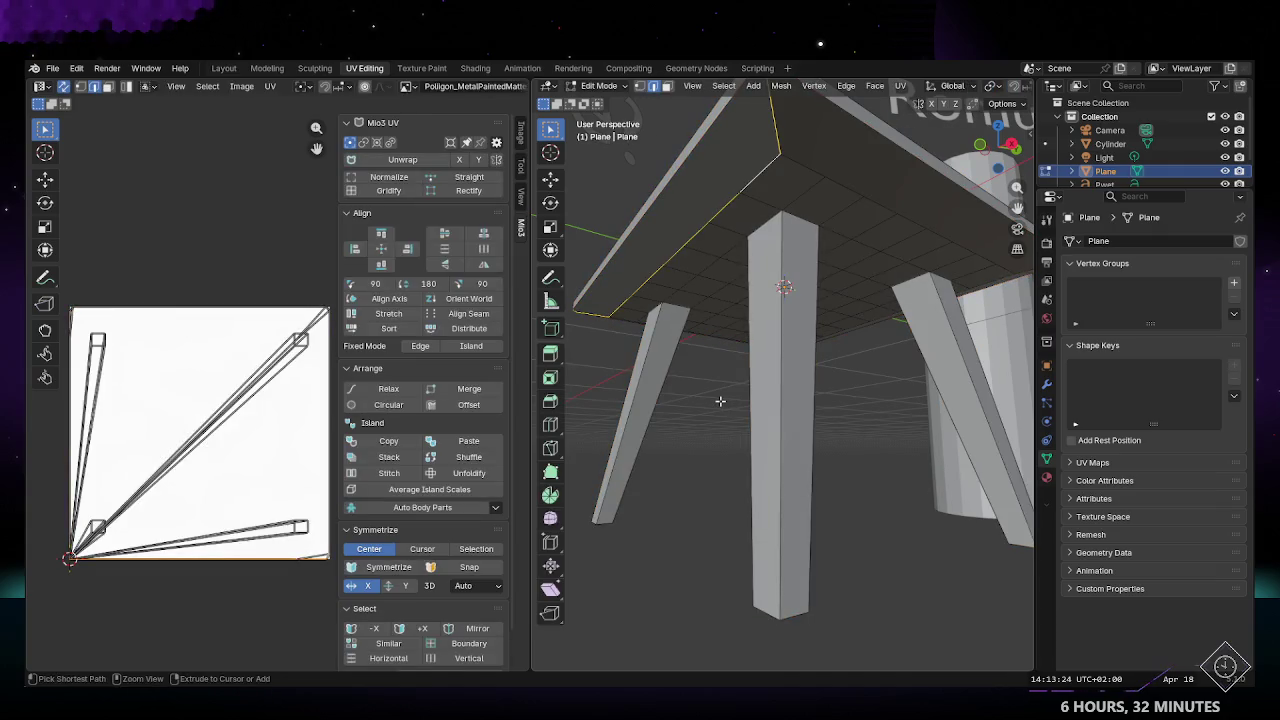
mouse_move(683, 354)
middle_down()
mouse_move(778, 383)
mouse_move(833, 373)
middle_up()
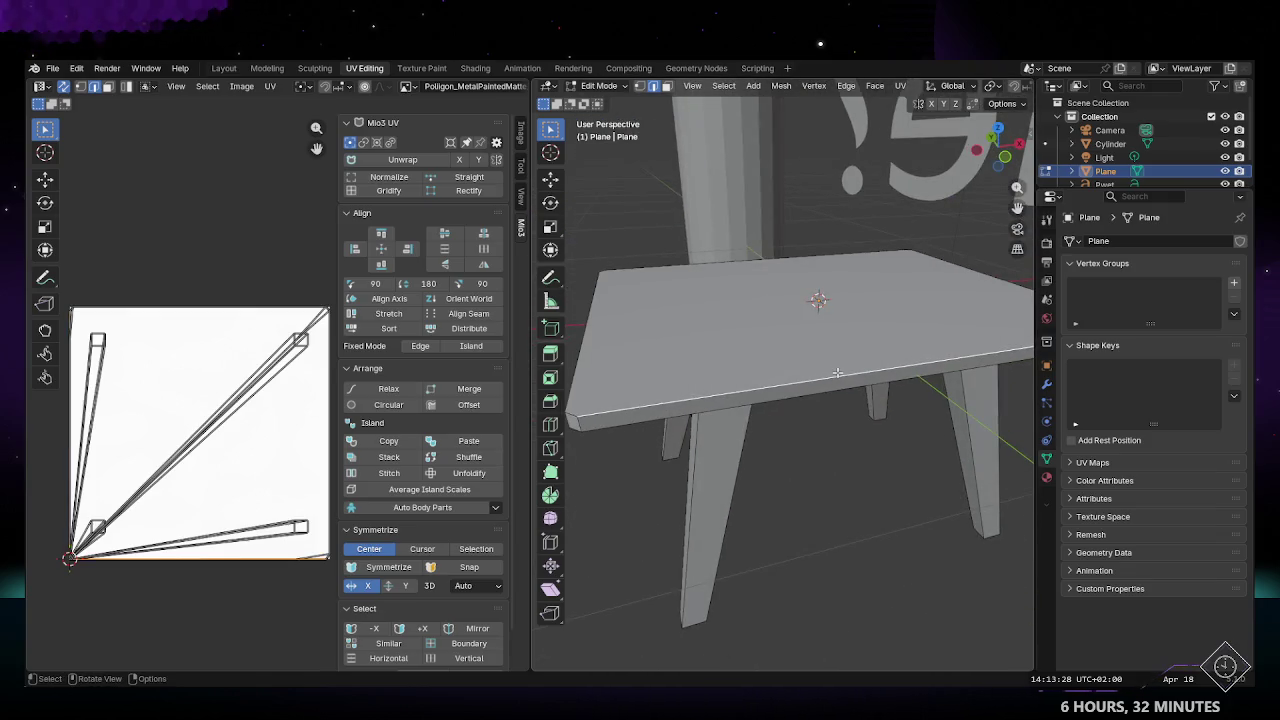
Step: Mark seams along the two edge loops running around the tabletop's edge
middle_drag(837, 372, 845, 341)
click(778, 252)
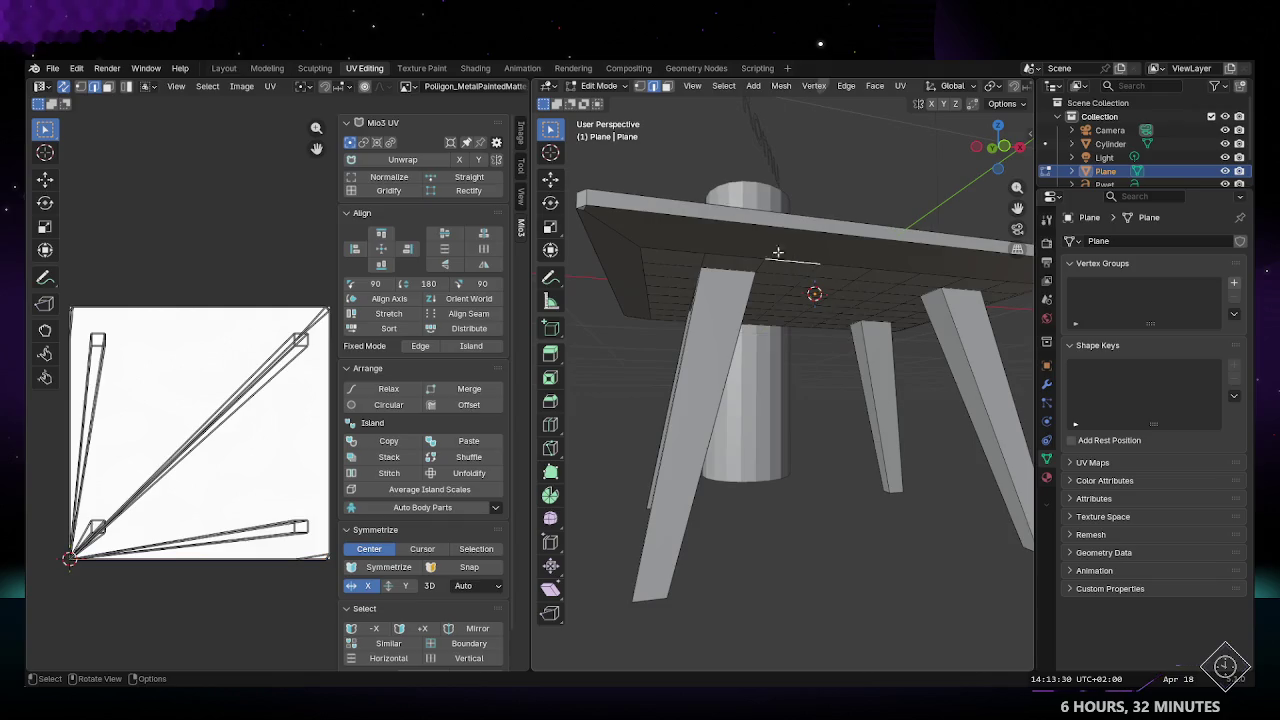
alt+click(644, 240)
alt+click(675, 218)
alt+click(661, 236)
alt+click(665, 246)
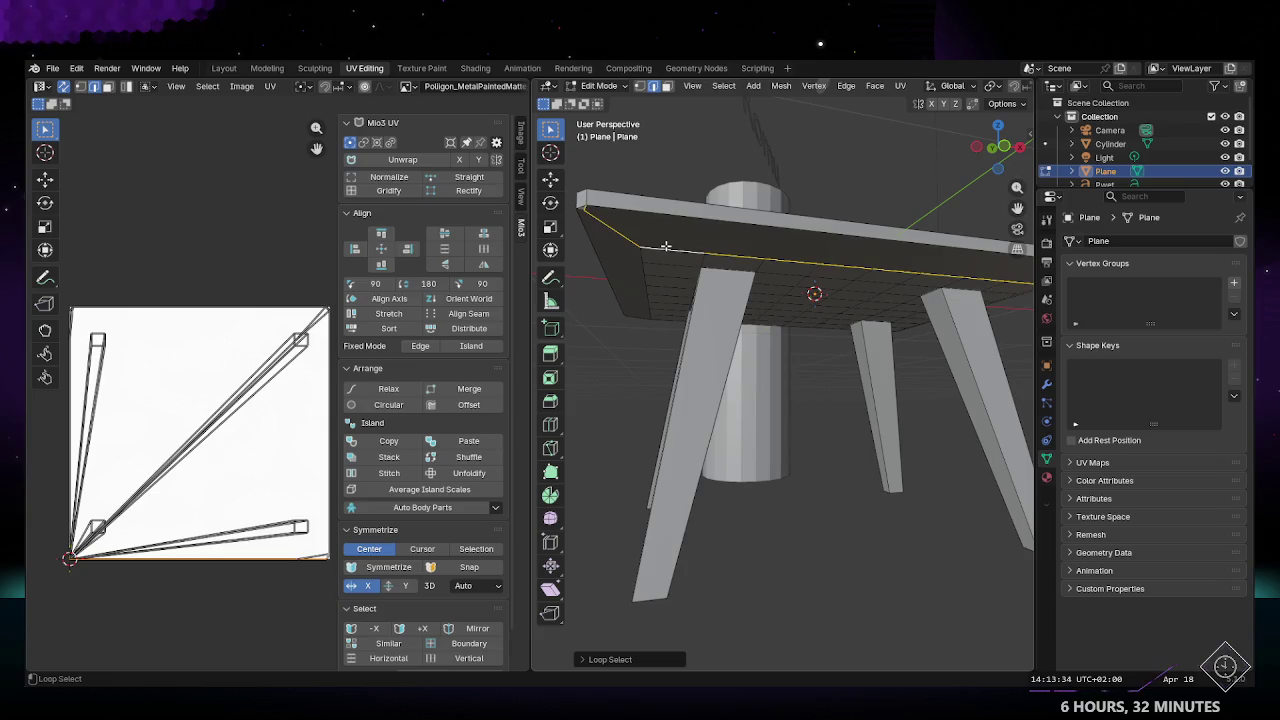
alt+shift+click(676, 213)
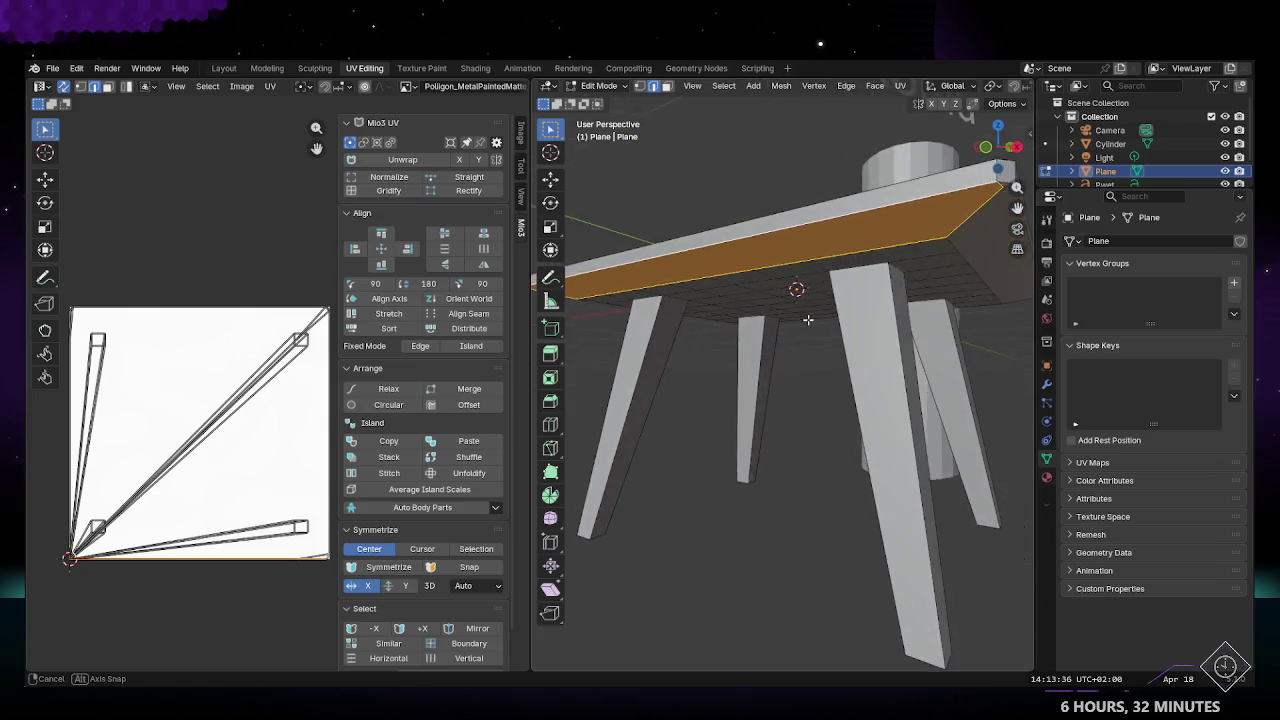
middle_drag(863, 318, 596, 106)
click(846, 86)
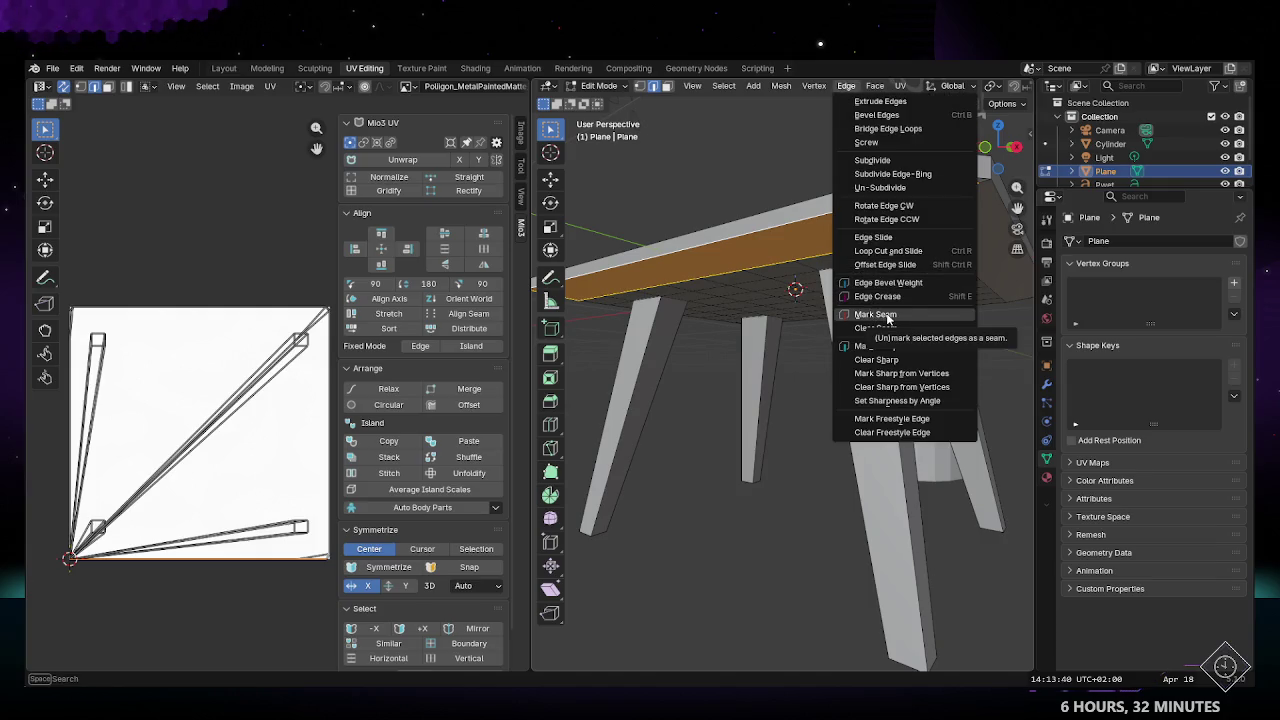
click(888, 317)
Step: Mark a seam on the loop across the centre of the tabletop underside
mouse_move(805, 376)
middle_down()
mouse_move(793, 408)
mouse_move(865, 317)
middle_up()
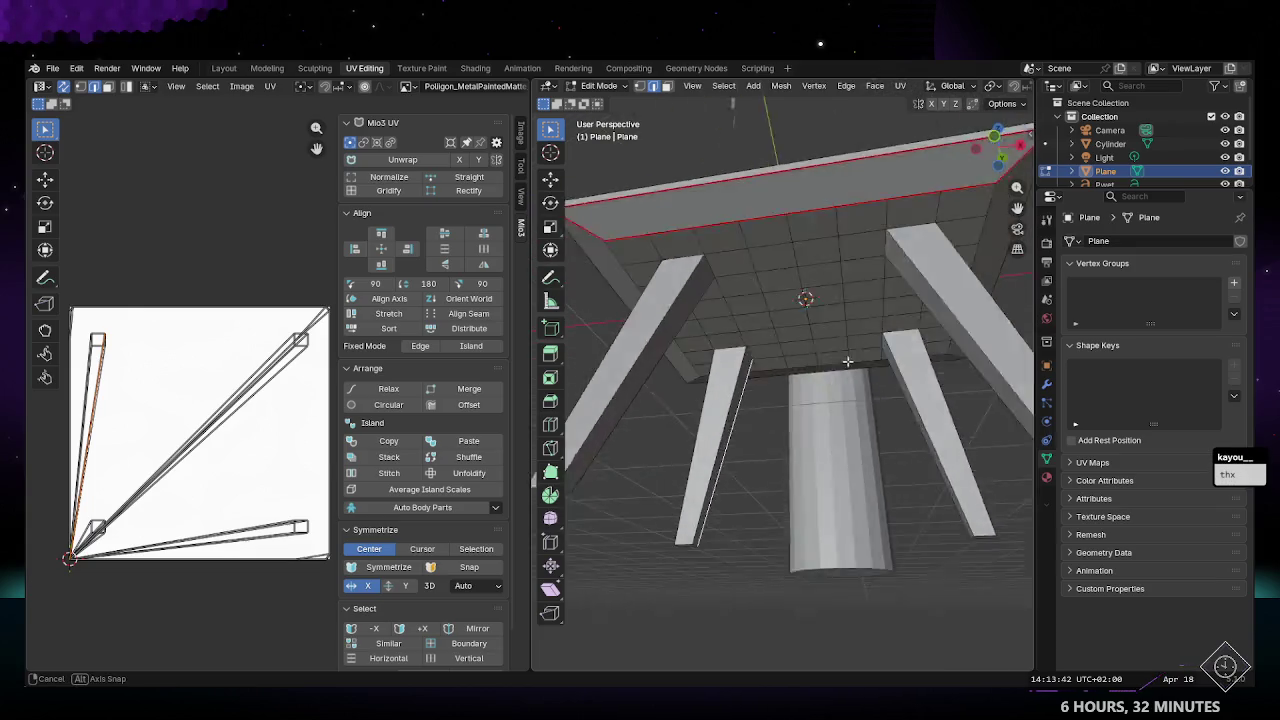
alt+click(811, 240)
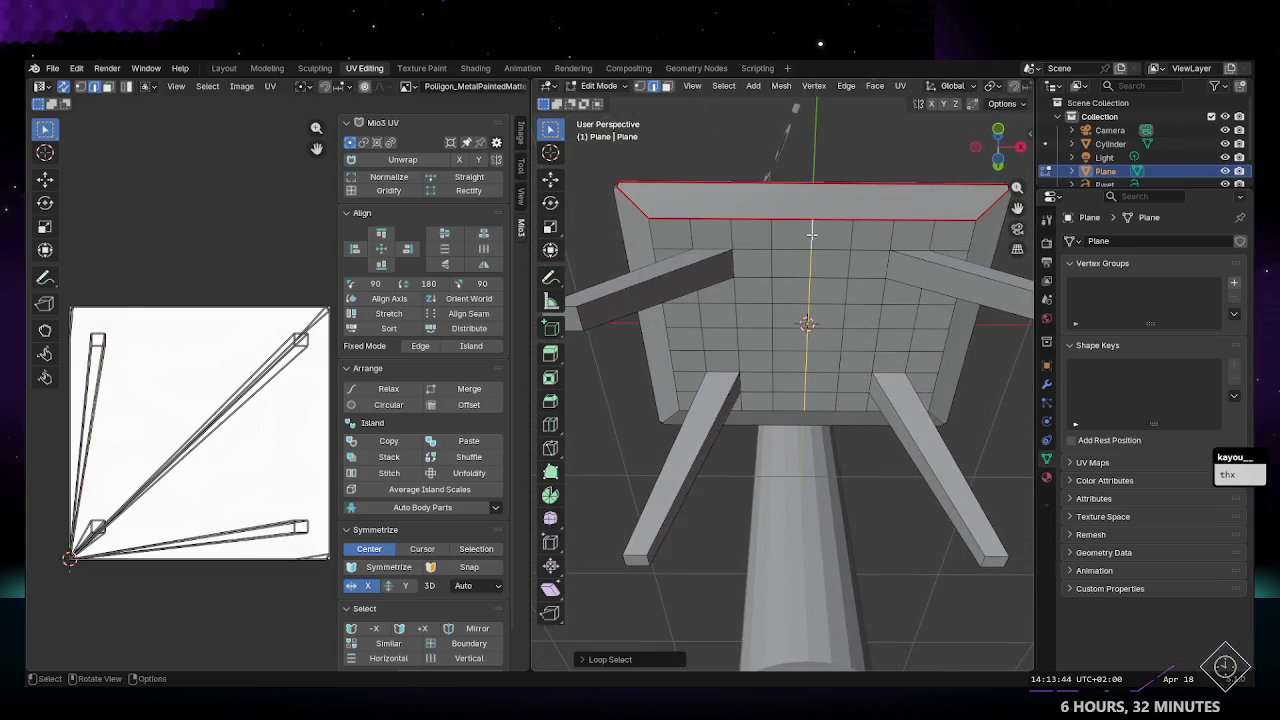
click(846, 86)
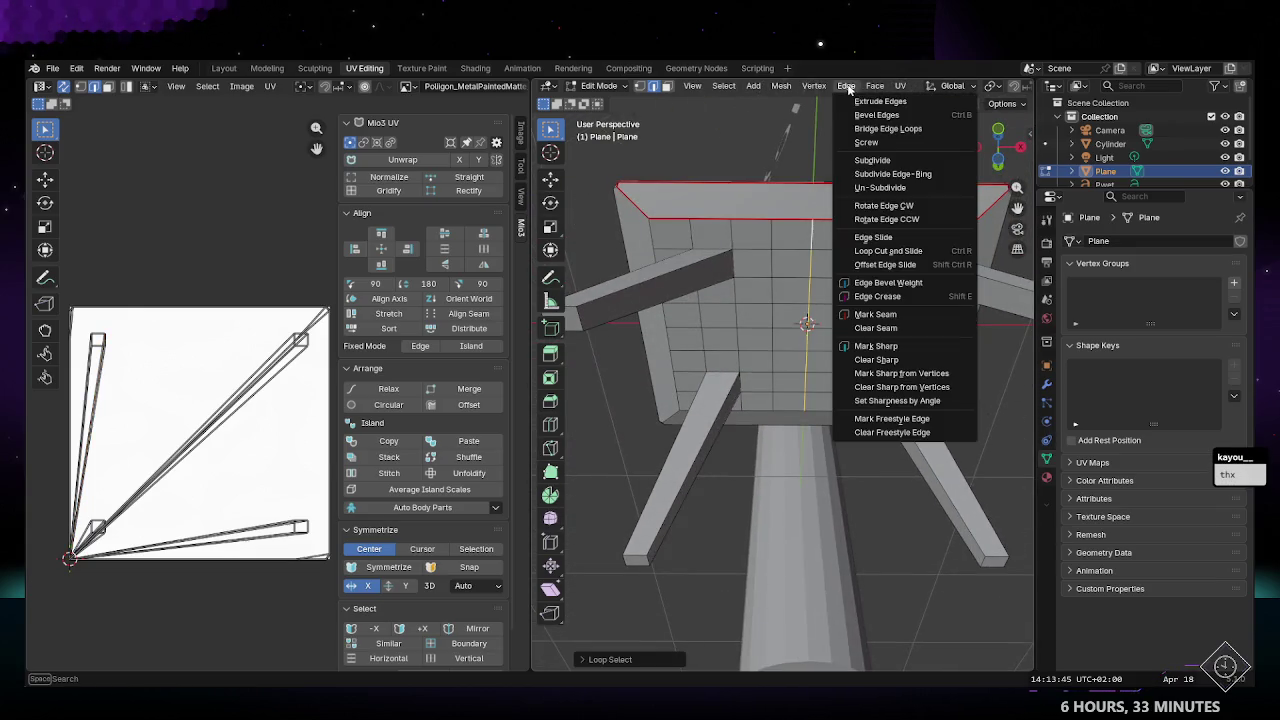
click(889, 316)
Step: Mark the top rim loop, grown to the rim faces, as seams and deselect everything
mouse_move(813, 432)
middle_down()
mouse_move(818, 448)
mouse_move(790, 370)
mouse_move(726, 340)
middle_up()
alt+click(815, 445)
key(ctrl+KP_Add)
click(846, 86)
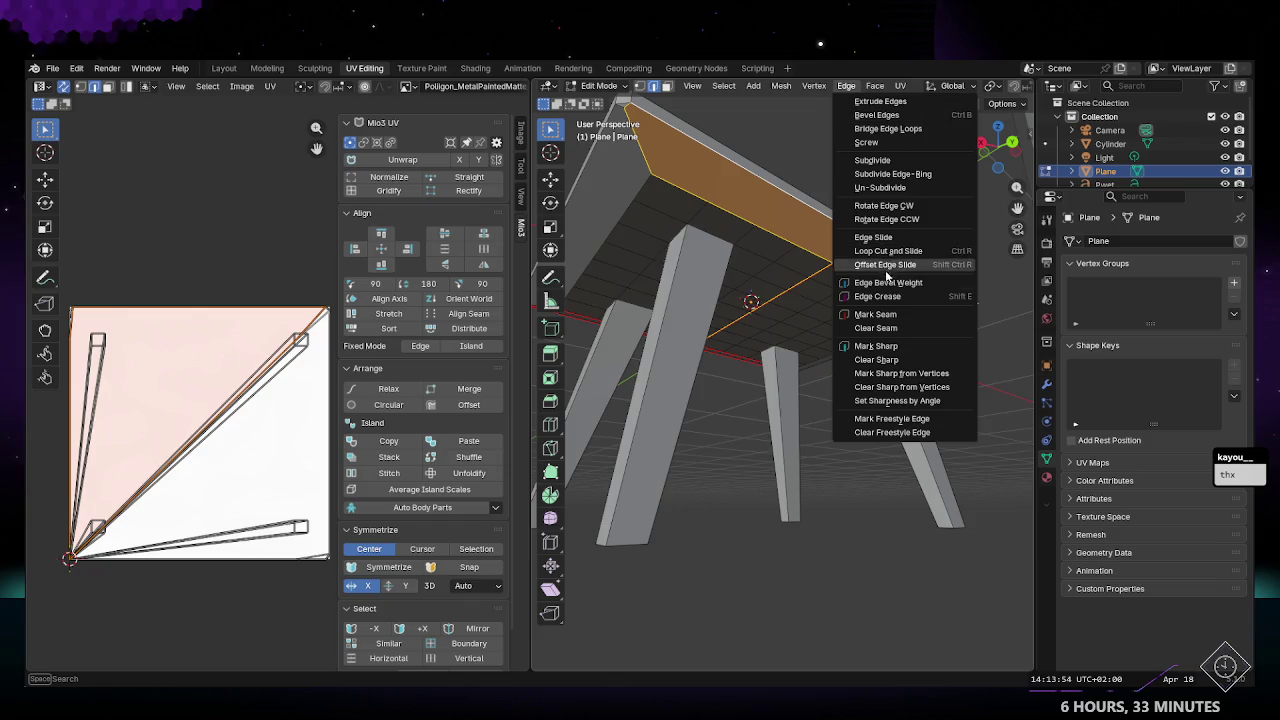
click(870, 316)
middle_drag(870, 318, 760, 300)
key(alt+a)
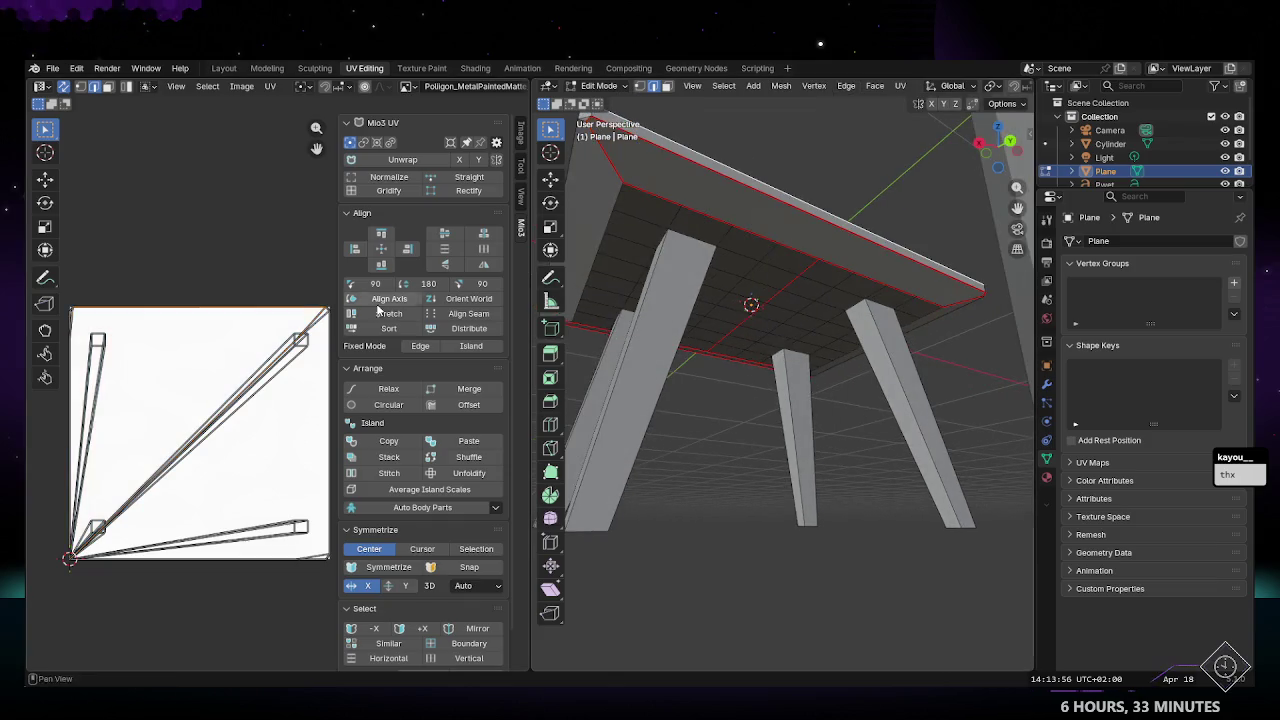
Step: Unwrap the tabletop with the new seams and select rim faces to check their UVs
click(400, 160)
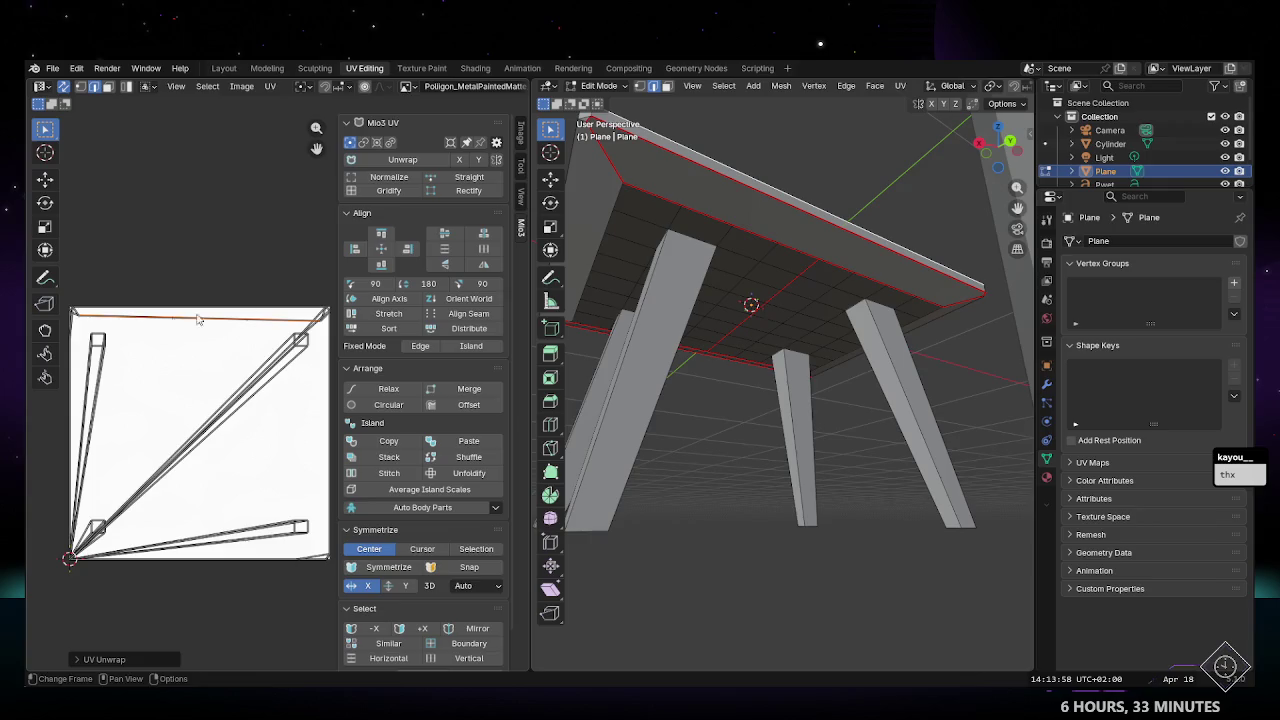
click(760, 243)
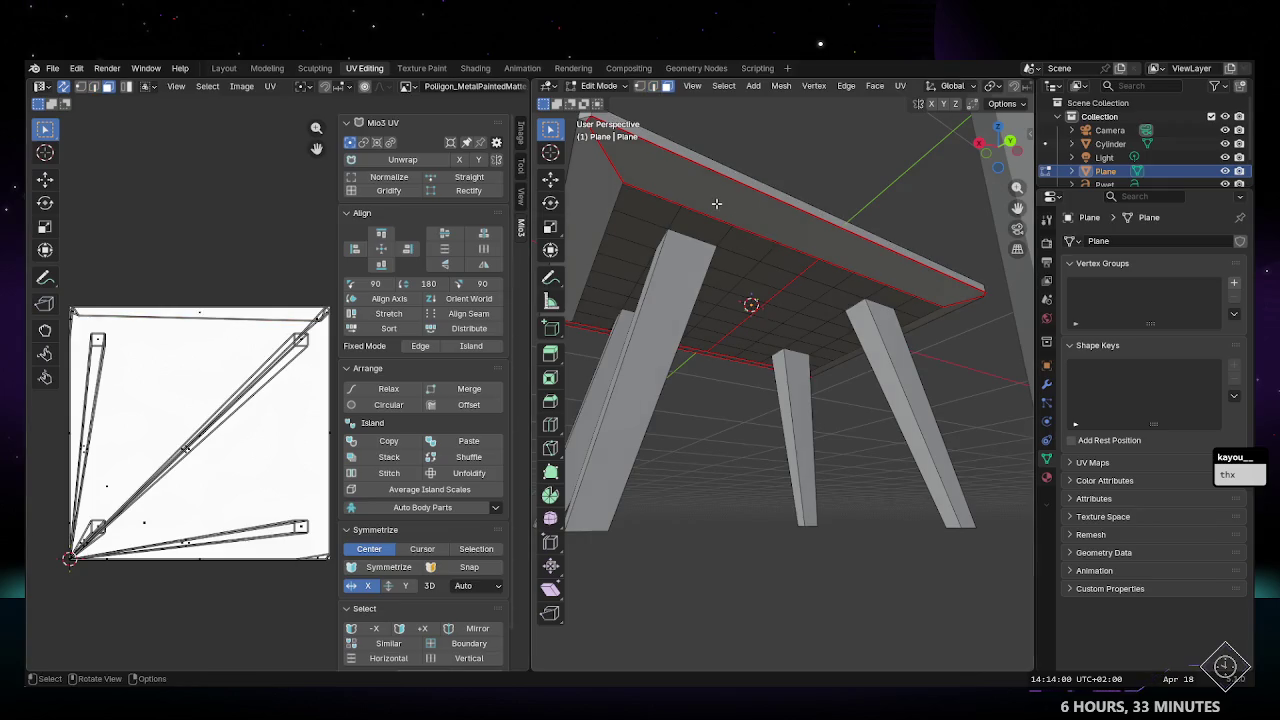
click(716, 203)
middle_drag(716, 203, 666, 172)
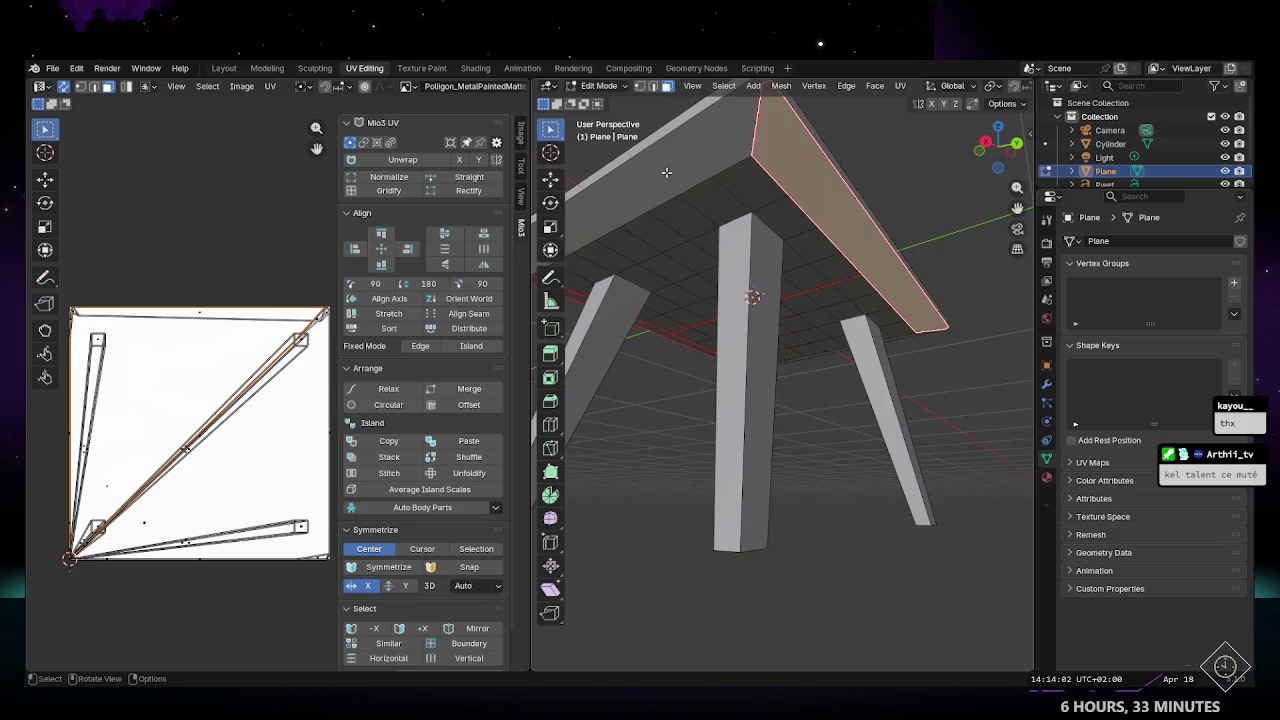
click(666, 172)
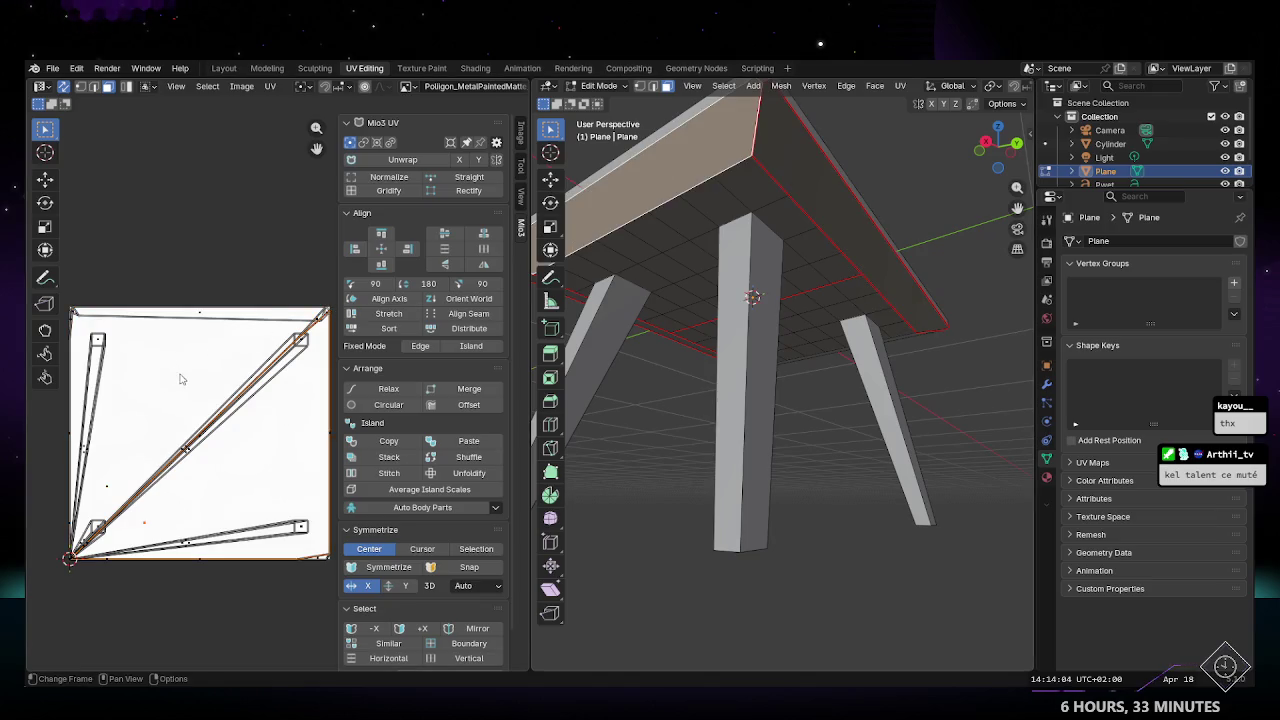
Step: Box-select a corner of the largest UV island and move it slightly with G
scroll(300, 450, up, 1)
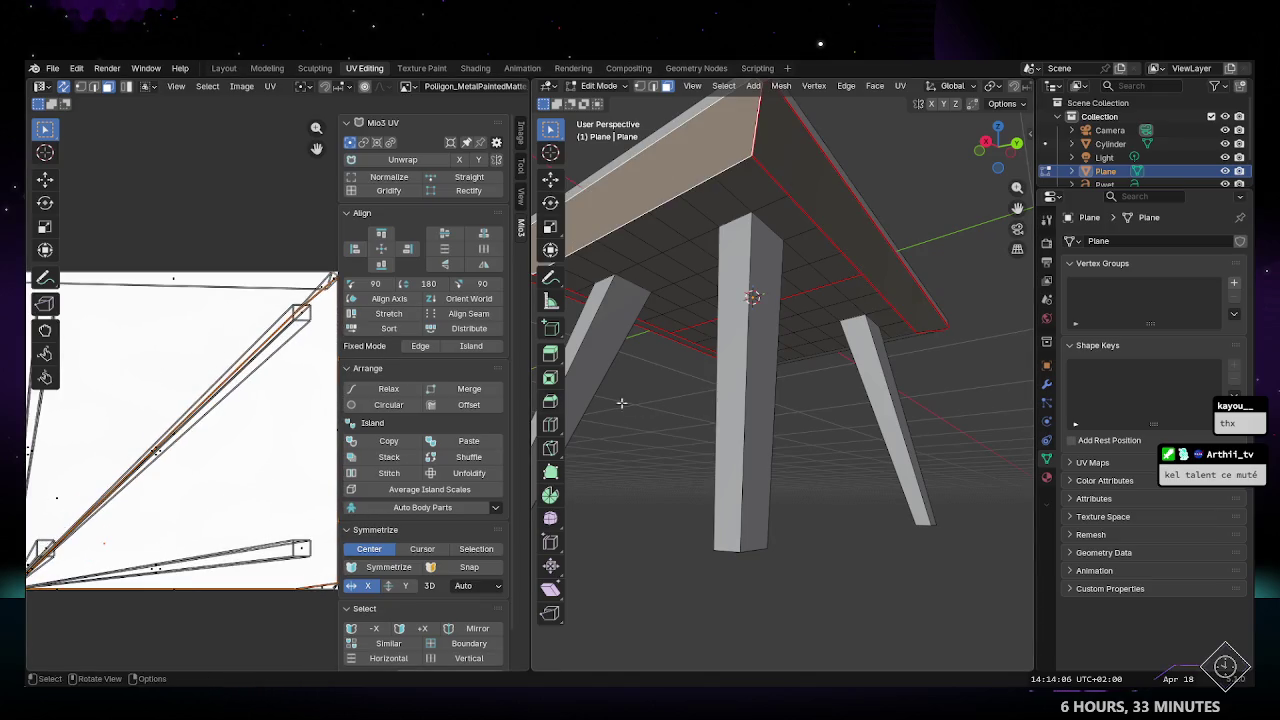
drag(527, 389, 657, 389)
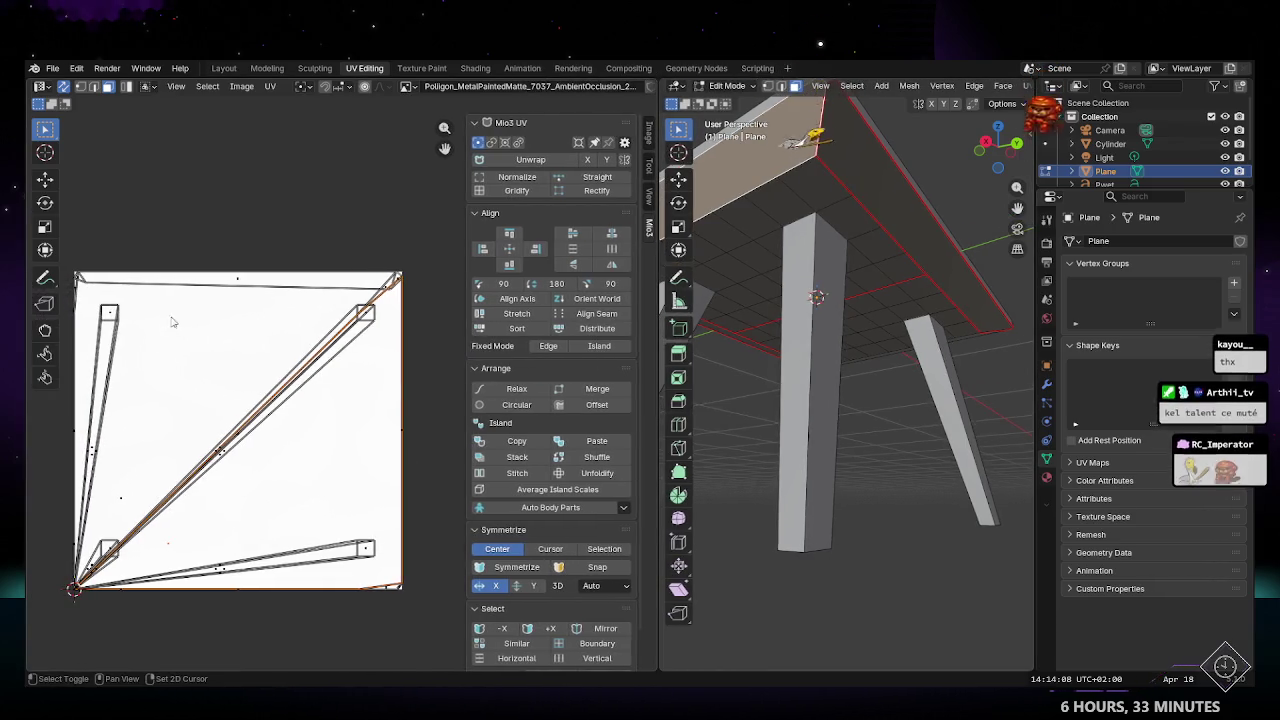
scroll(242, 319, up, 2)
scroll(242, 319, down, 1)
click(106, 258)
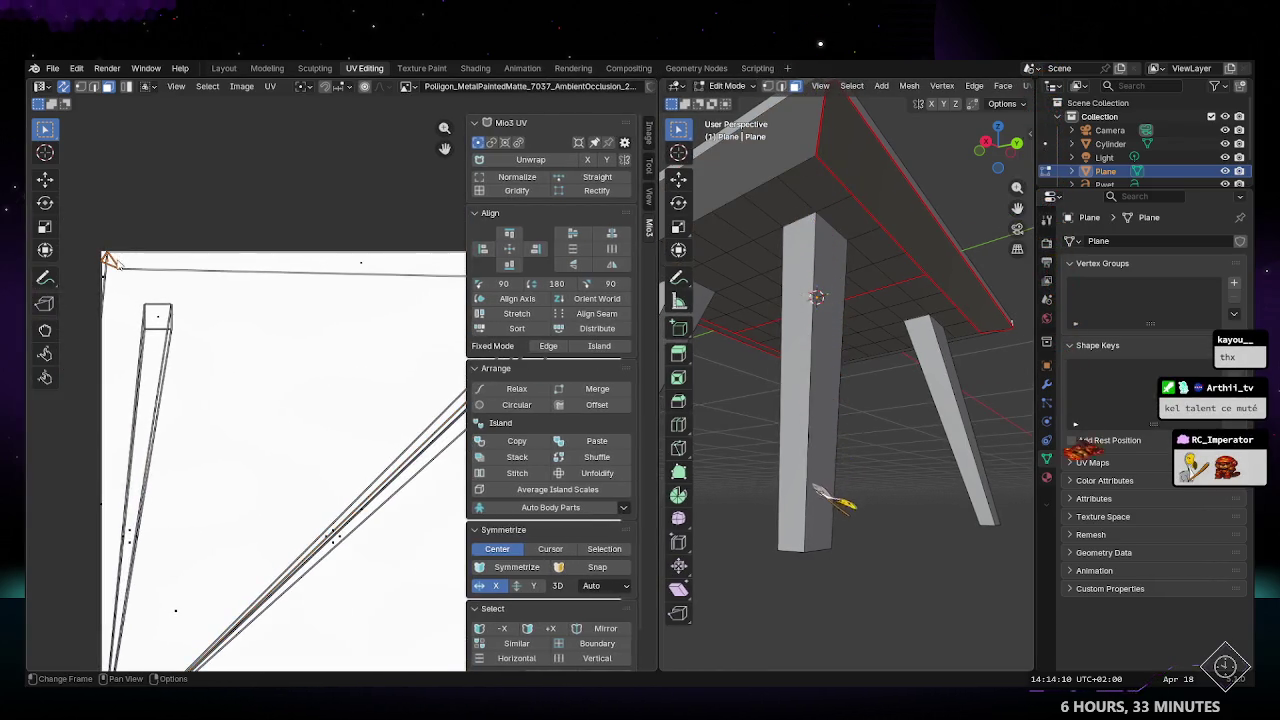
mouse_move(106, 258)
mouse_down()
mouse_move(128, 276)
mouse_move(112, 262)
mouse_up()
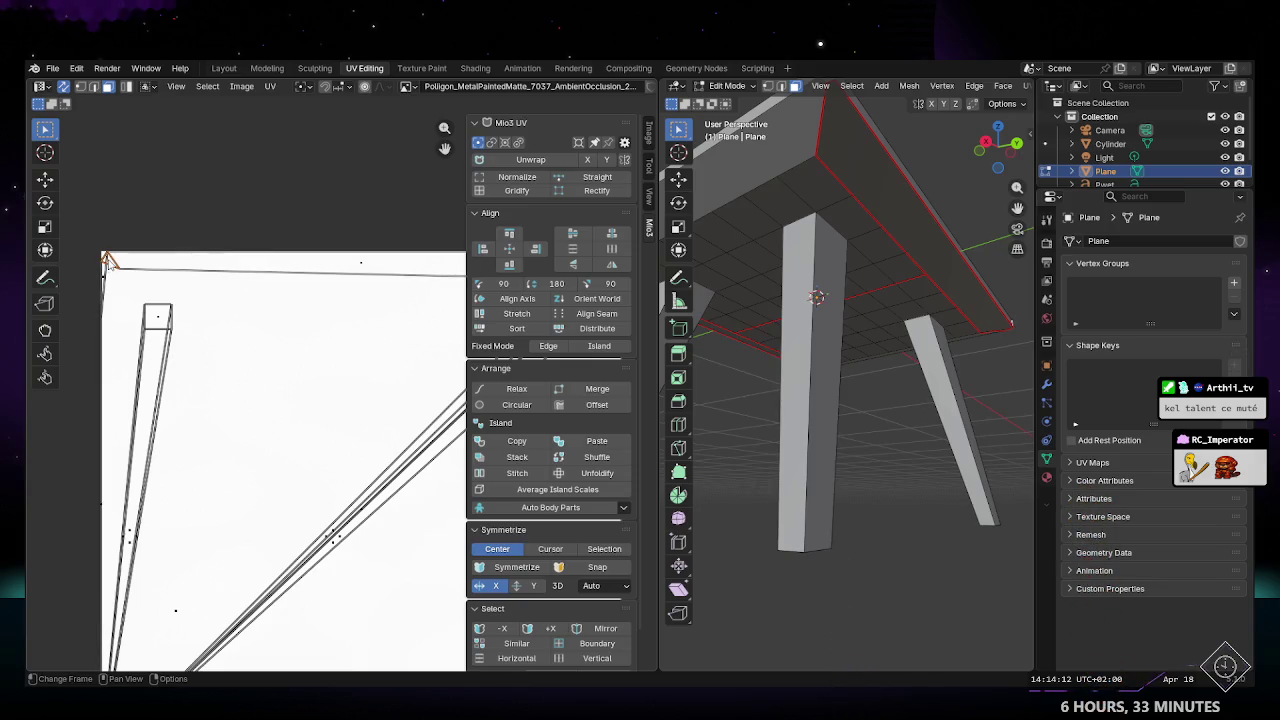
key(Tab)
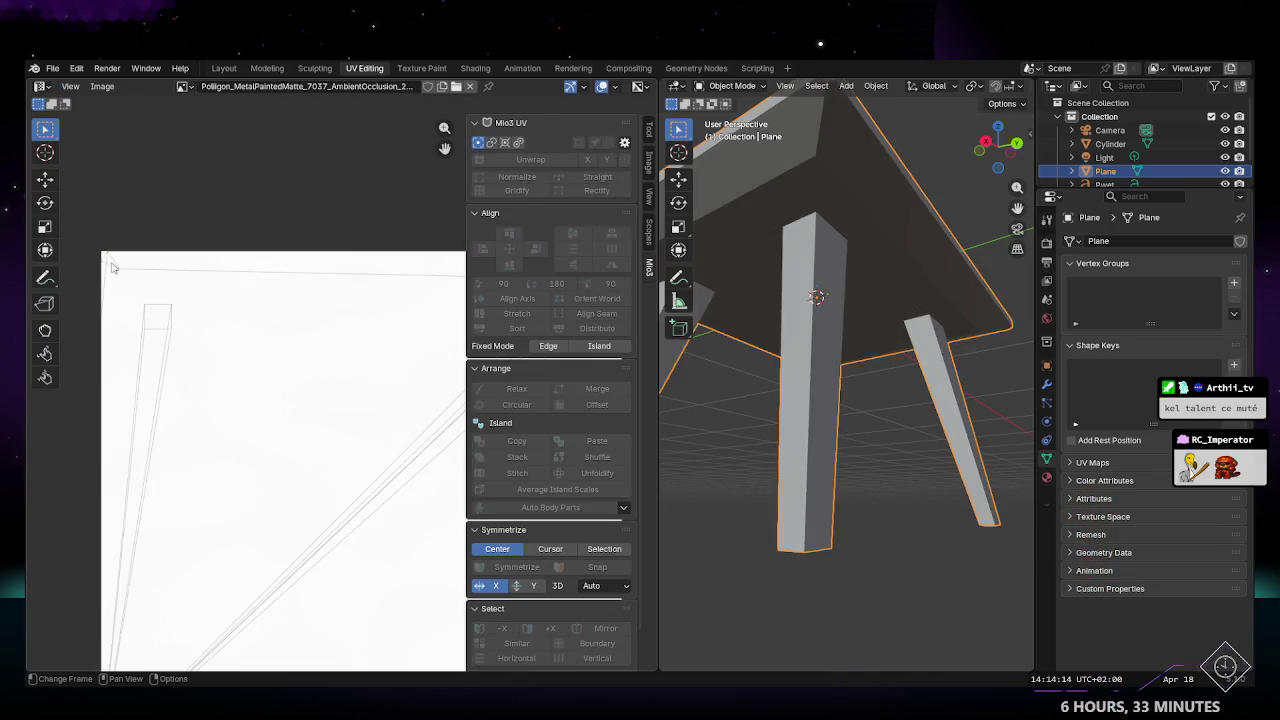
key(Tab)
key(g)
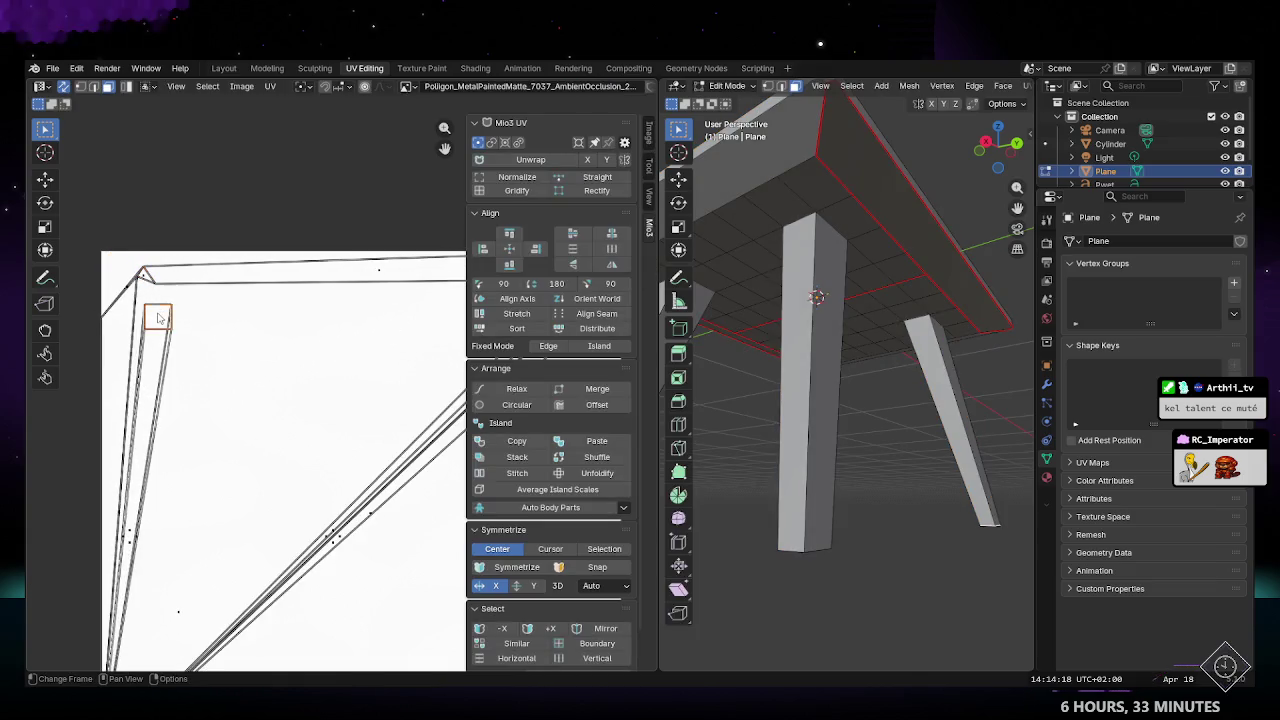
click(214, 336)
Step: Undo a stray UV move, then shift the whole tabletop UV layout into place
middle_drag(214, 336, 200, 180)
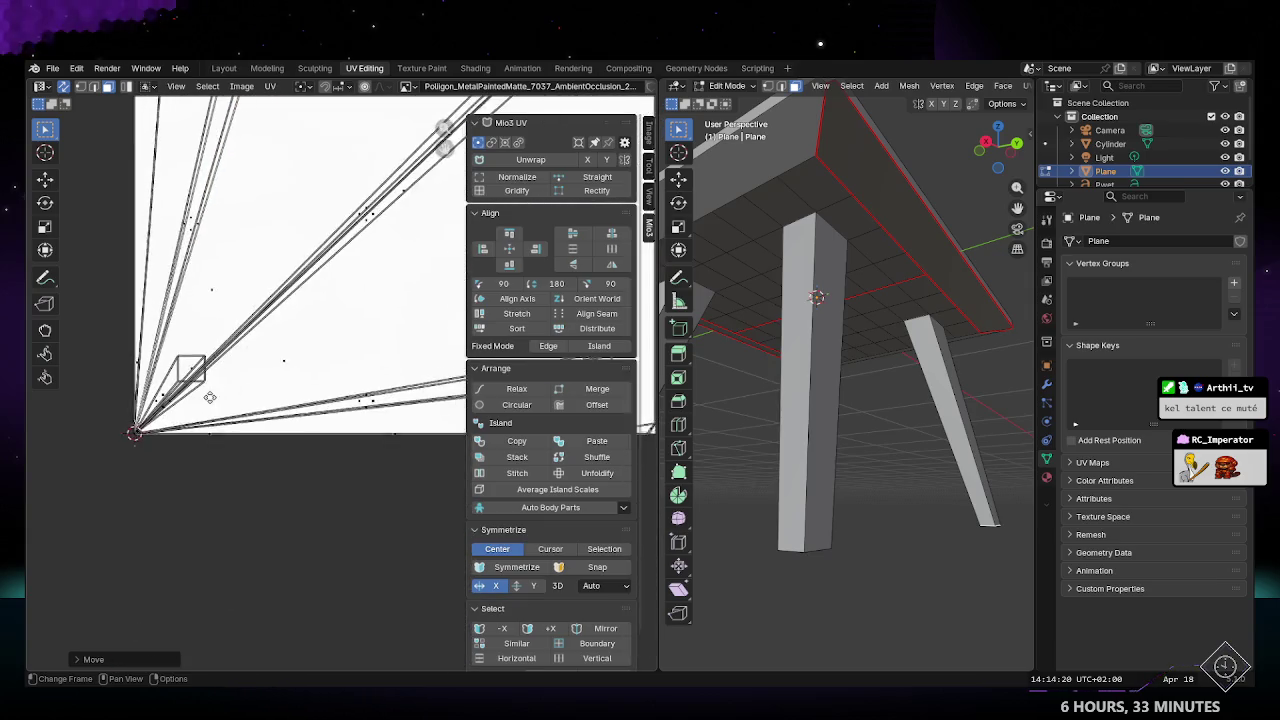
key(g)
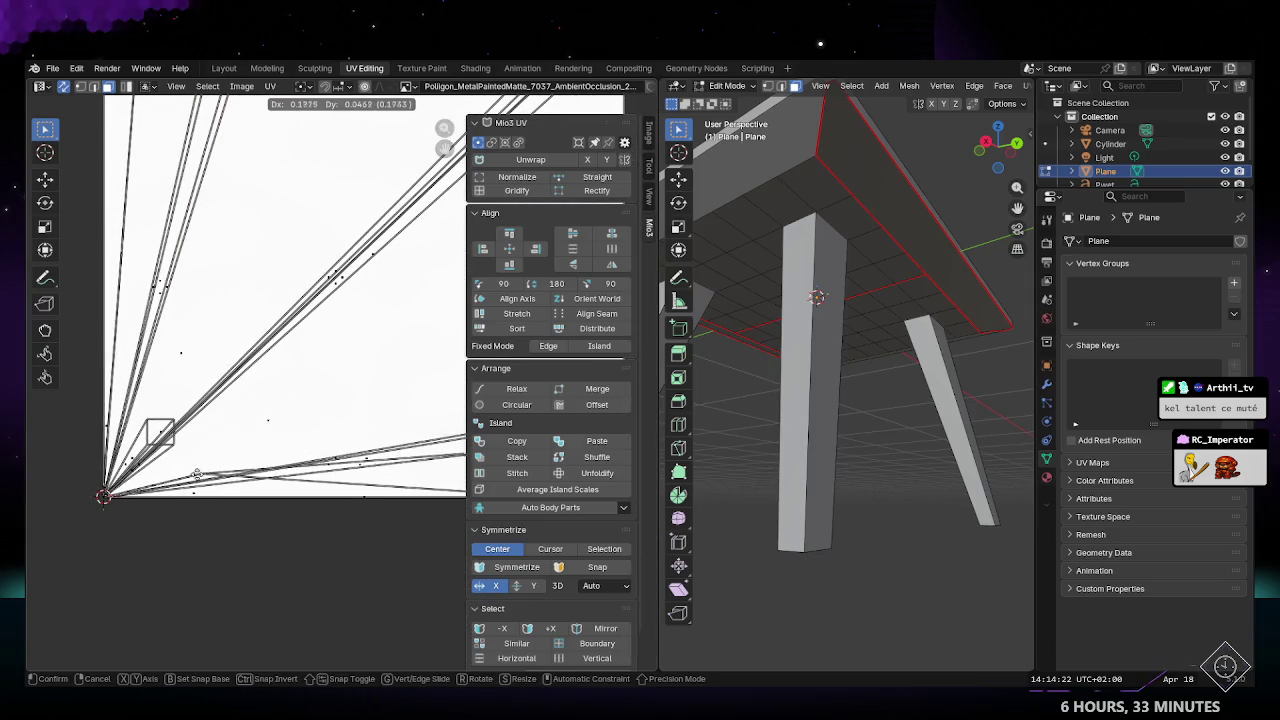
click(135, 528)
key(ctrl+z)
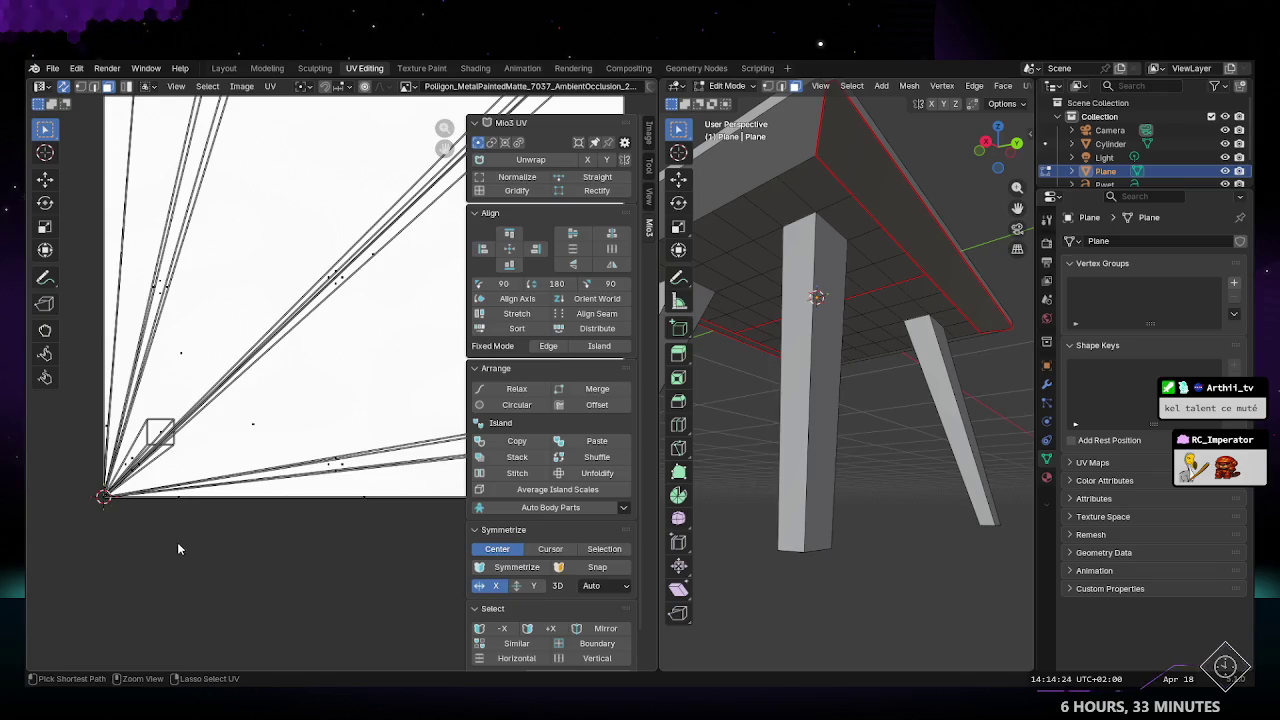
key(a)
key(g)
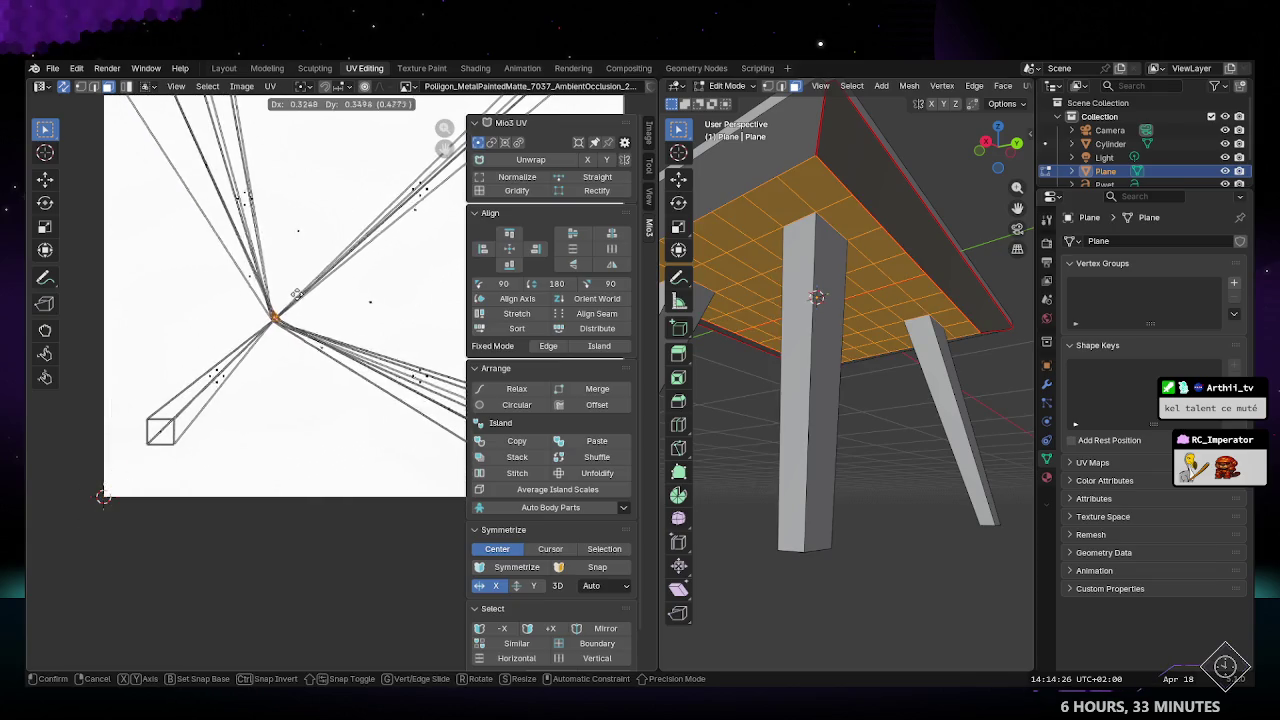
click(300, 250)
scroll(251, 426, up, 2)
scroll(251, 426, down, 3)
scroll(294, 424, up, 1)
middle_drag(320, 417, 291, 418)
Step: Mark the tabletop's top rim loop as a seam and clear the selection
mouse_move(903, 321)
middle_down()
mouse_move(794, 335)
mouse_move(876, 296)
middle_up()
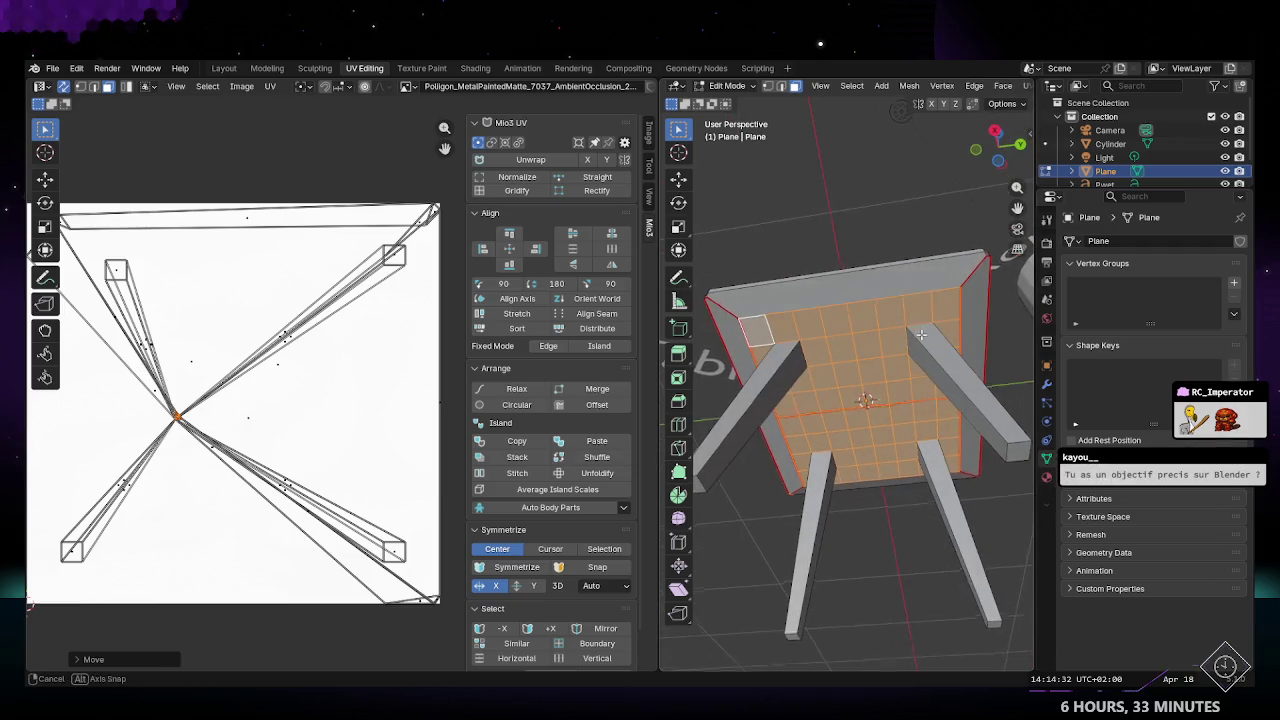
click(878, 294)
shift+click(881, 296)
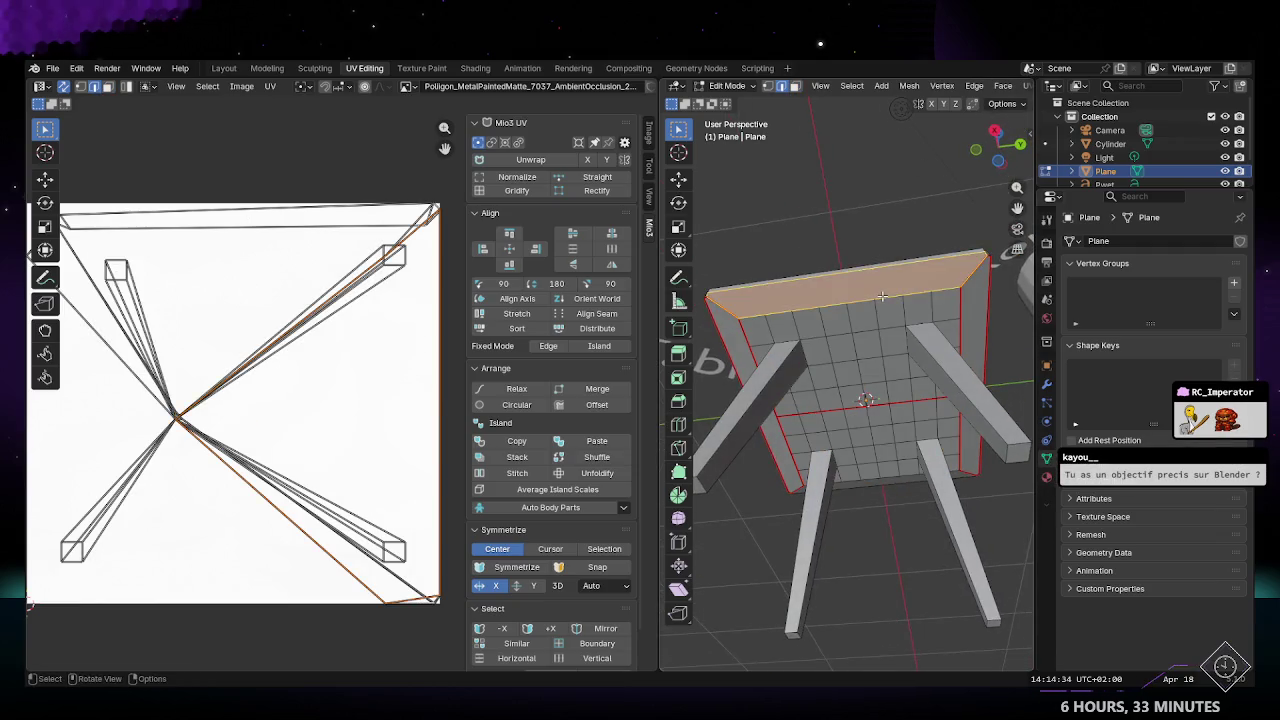
alt+click(889, 295)
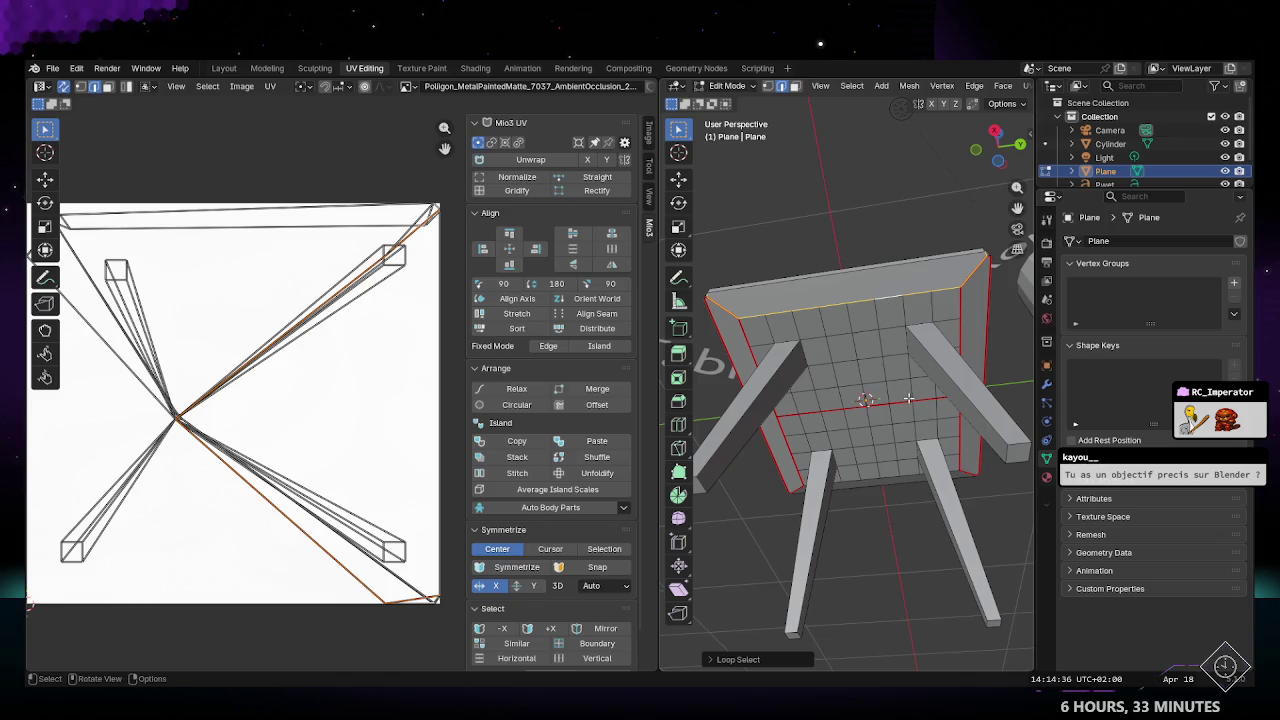
alt+click(850, 273)
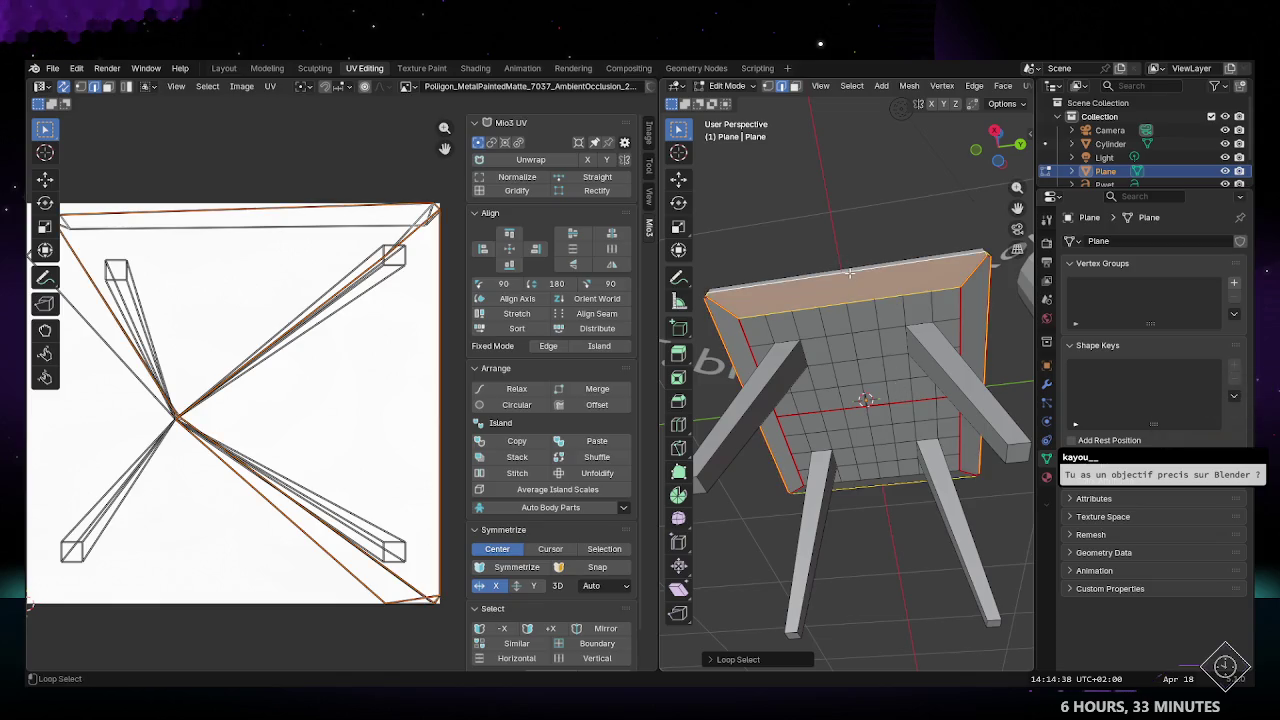
alt+shift+click(850, 272)
alt+click(845, 275)
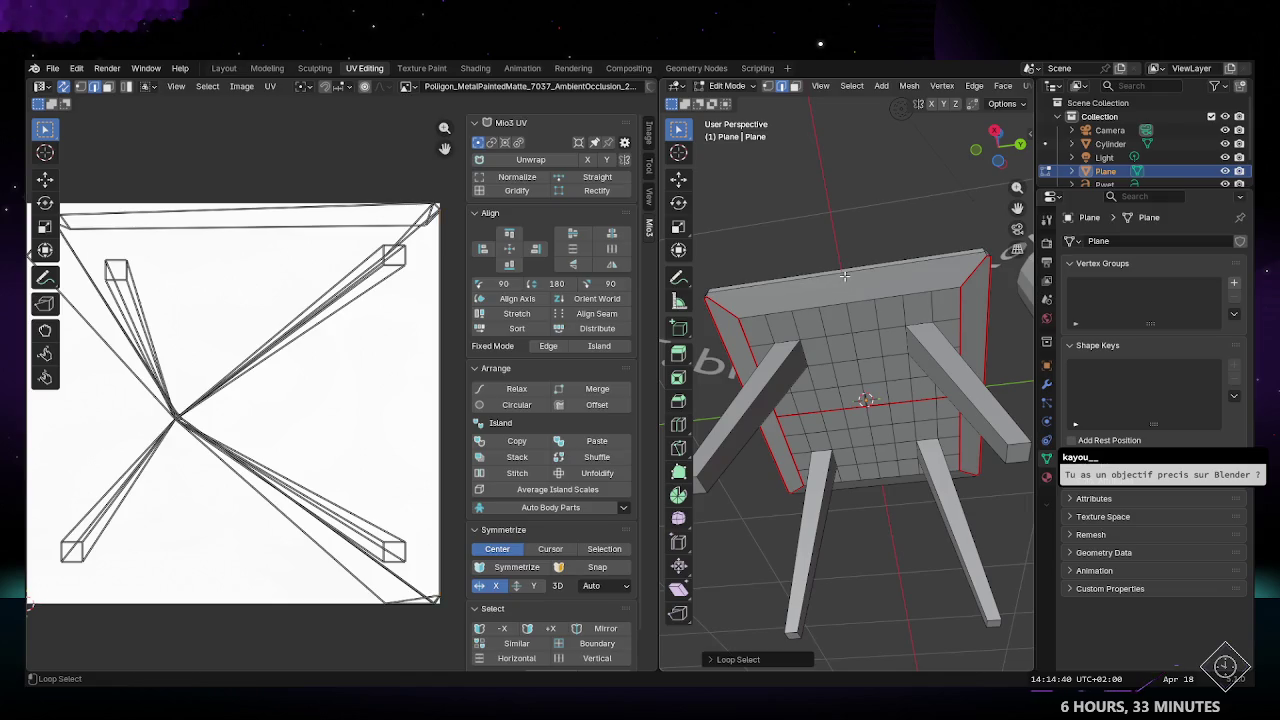
alt+click(850, 273)
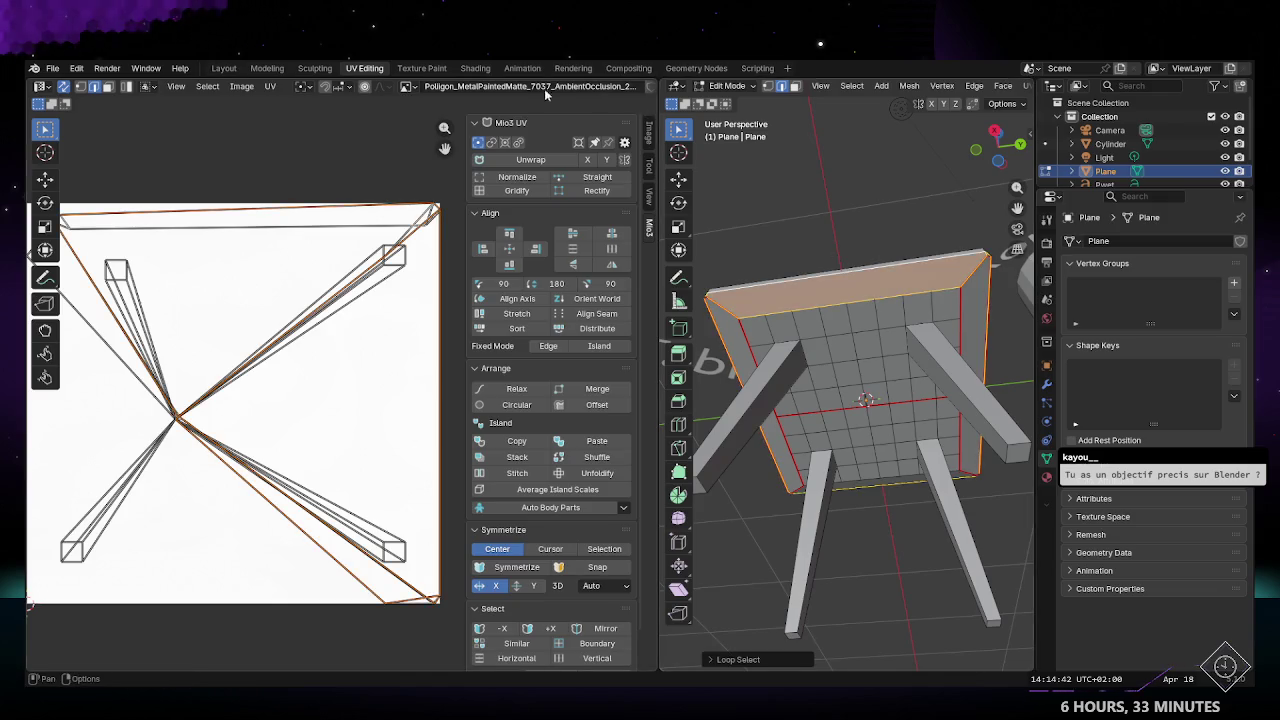
click(974, 86)
click(1003, 314)
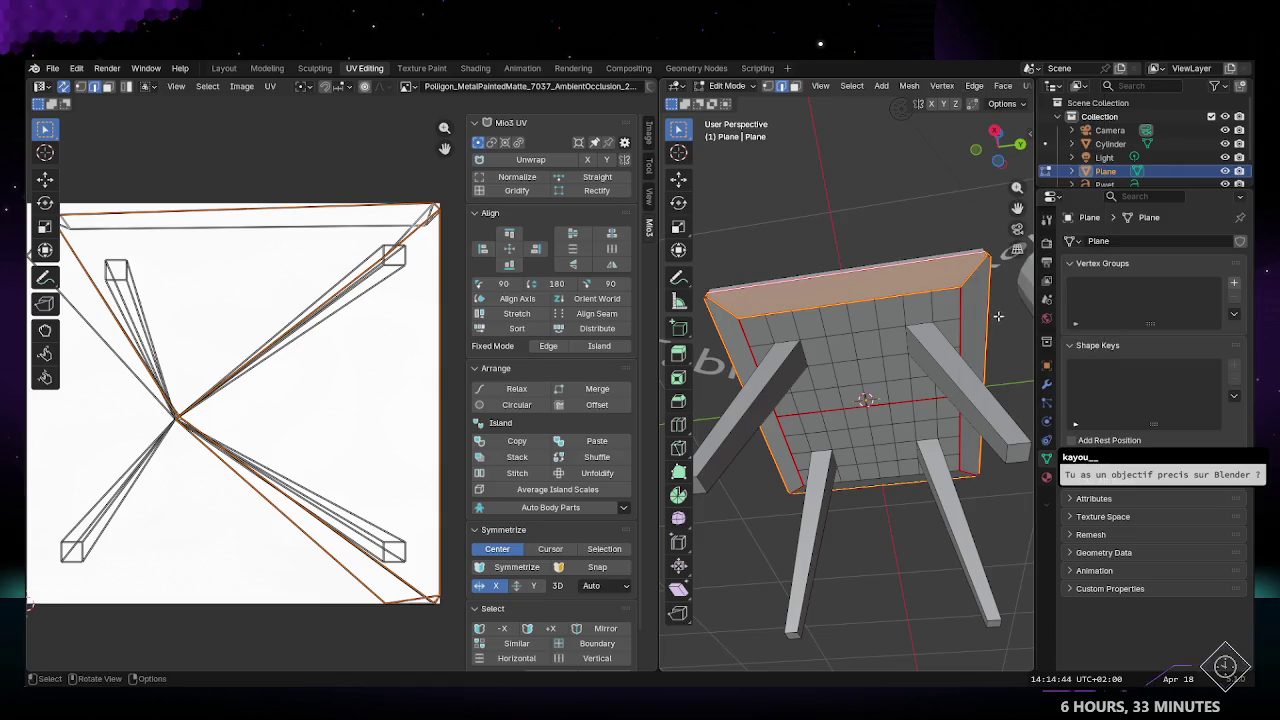
key(alt+a)
Step: Normalize the UV islands, select all UVs and re-unwrap the table with the new seams
click(523, 176)
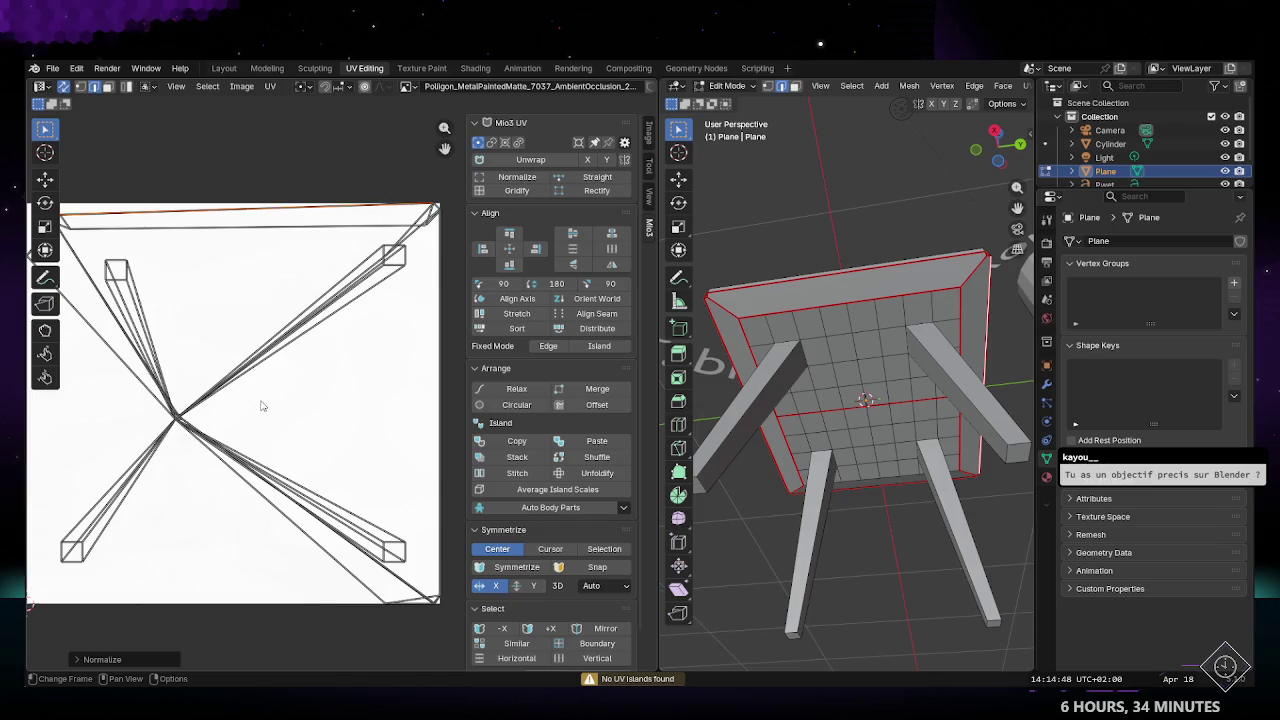
middle_drag(261, 406, 286, 397)
scroll(289, 397, down, 1)
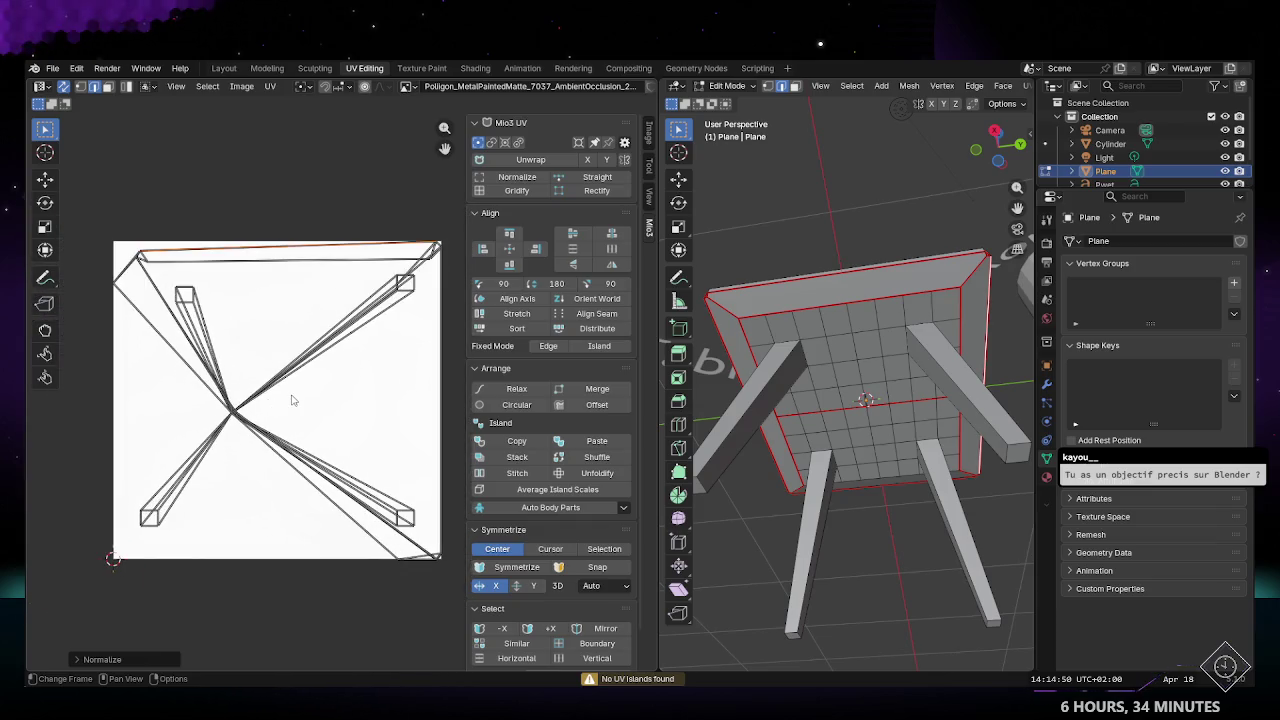
drag(117, 243, 471, 603)
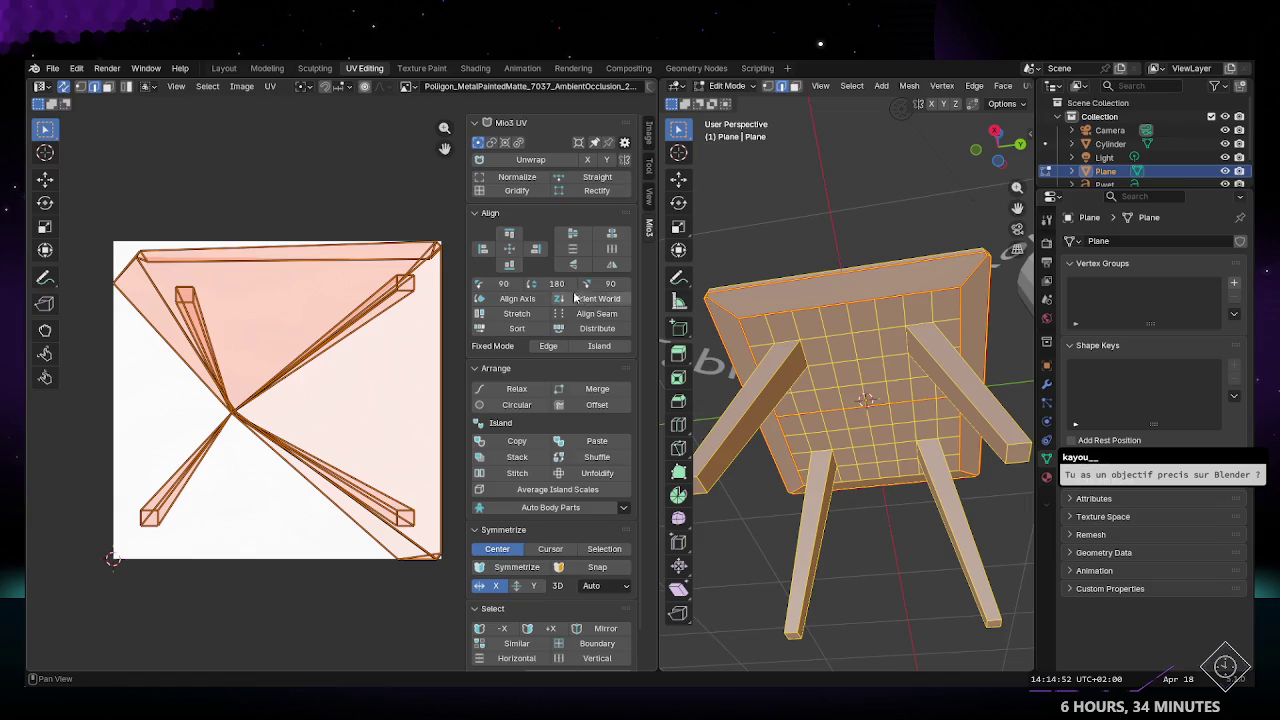
click(530, 159)
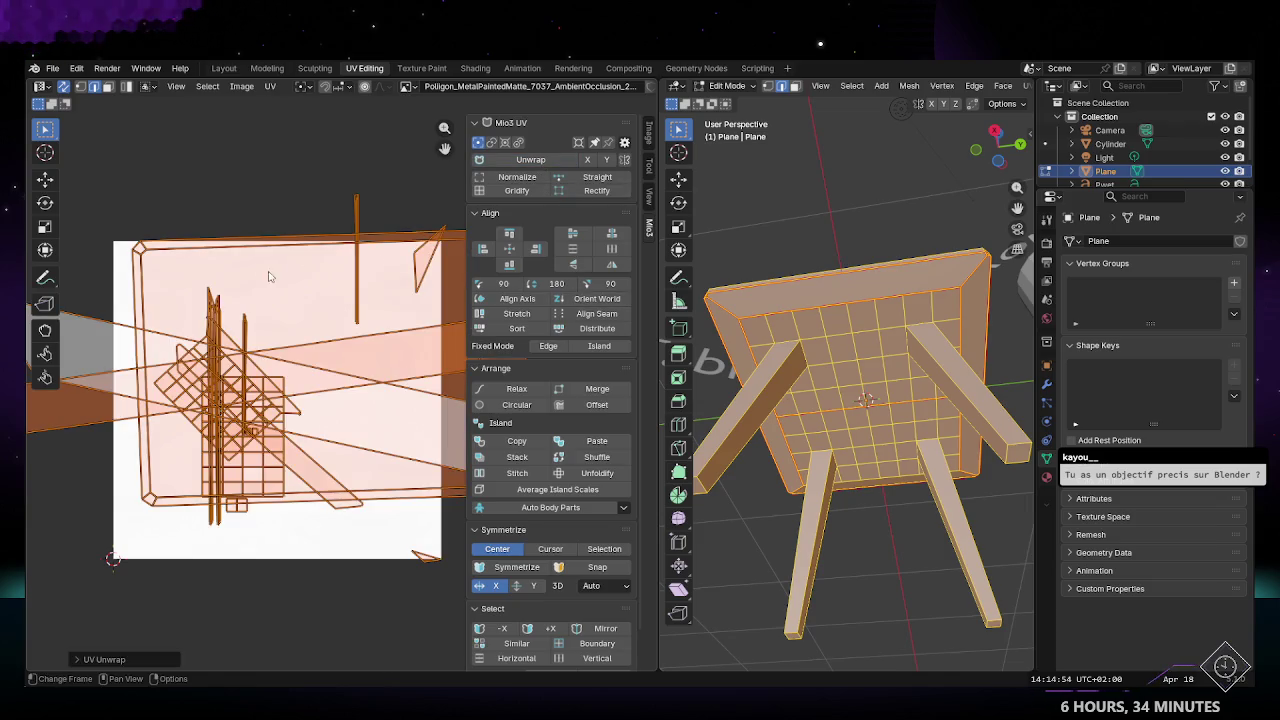
scroll(260, 285, down, 2)
click(280, 243)
middle_drag(321, 353, 259, 347)
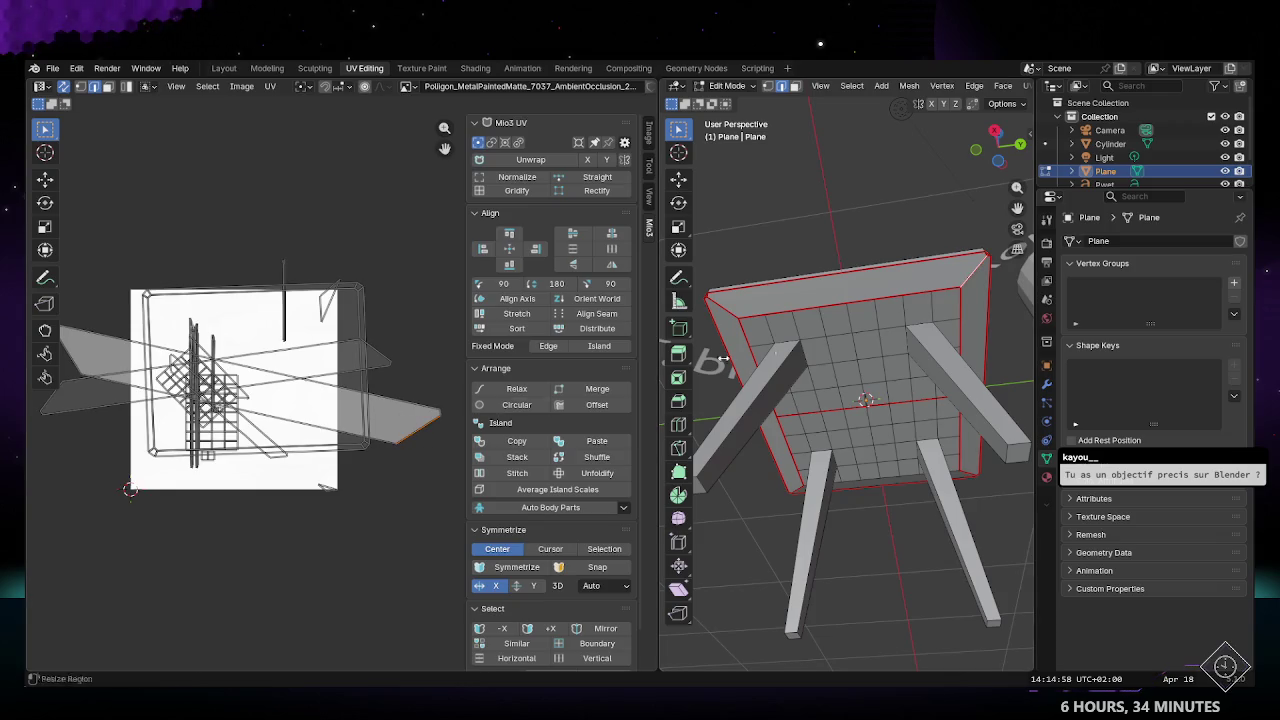
Step: Inspect a long UV edge while orbiting the table, then return to Object Mode
middle_drag(723, 358, 461, 353)
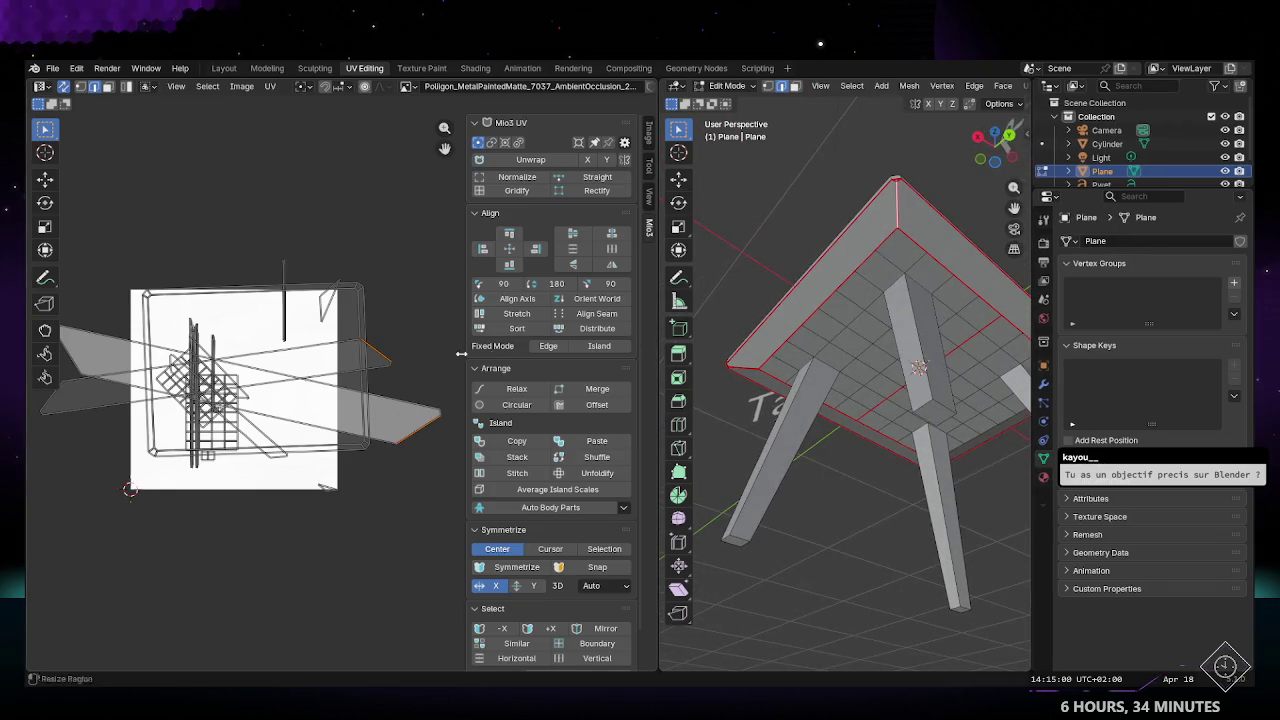
click(407, 400)
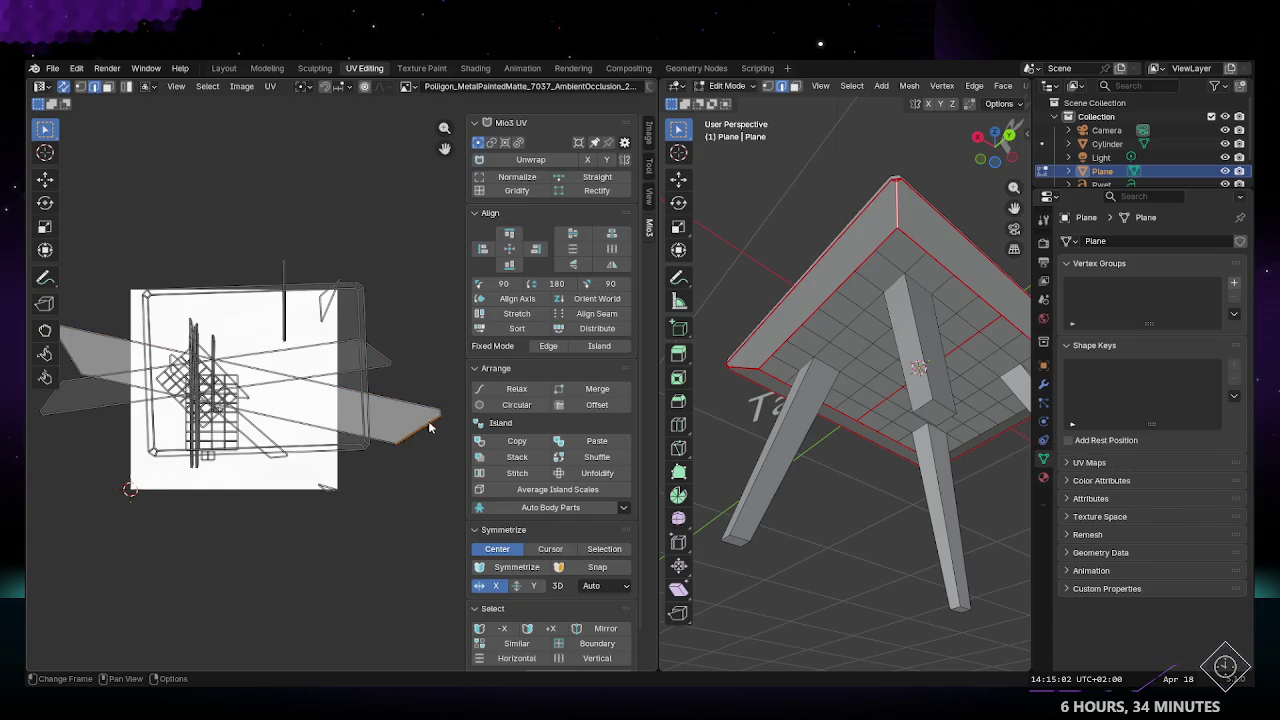
mouse_move(944, 213)
middle_down()
mouse_move(875, 256)
mouse_move(788, 264)
mouse_move(791, 349)
mouse_move(583, 441)
middle_up()
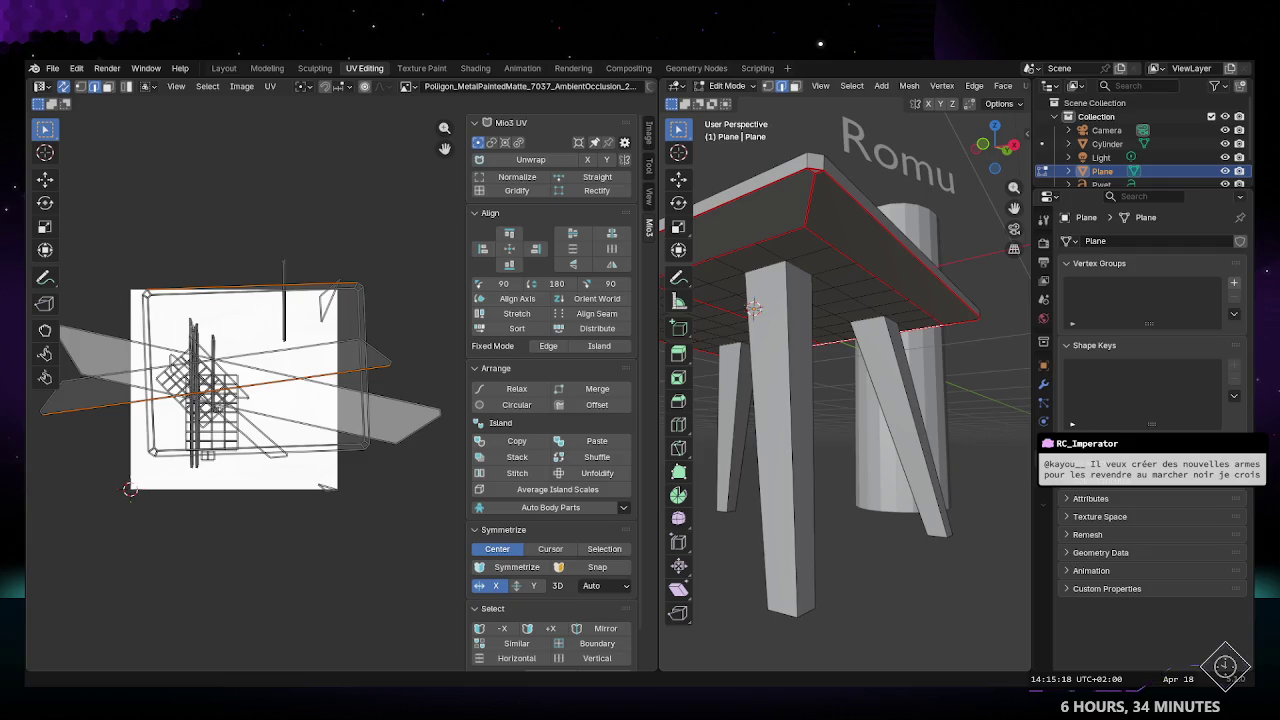
mouse_move(850, 400)
middle_down()
mouse_move(907, 519)
mouse_move(845, 464)
middle_up()
key(Tab)
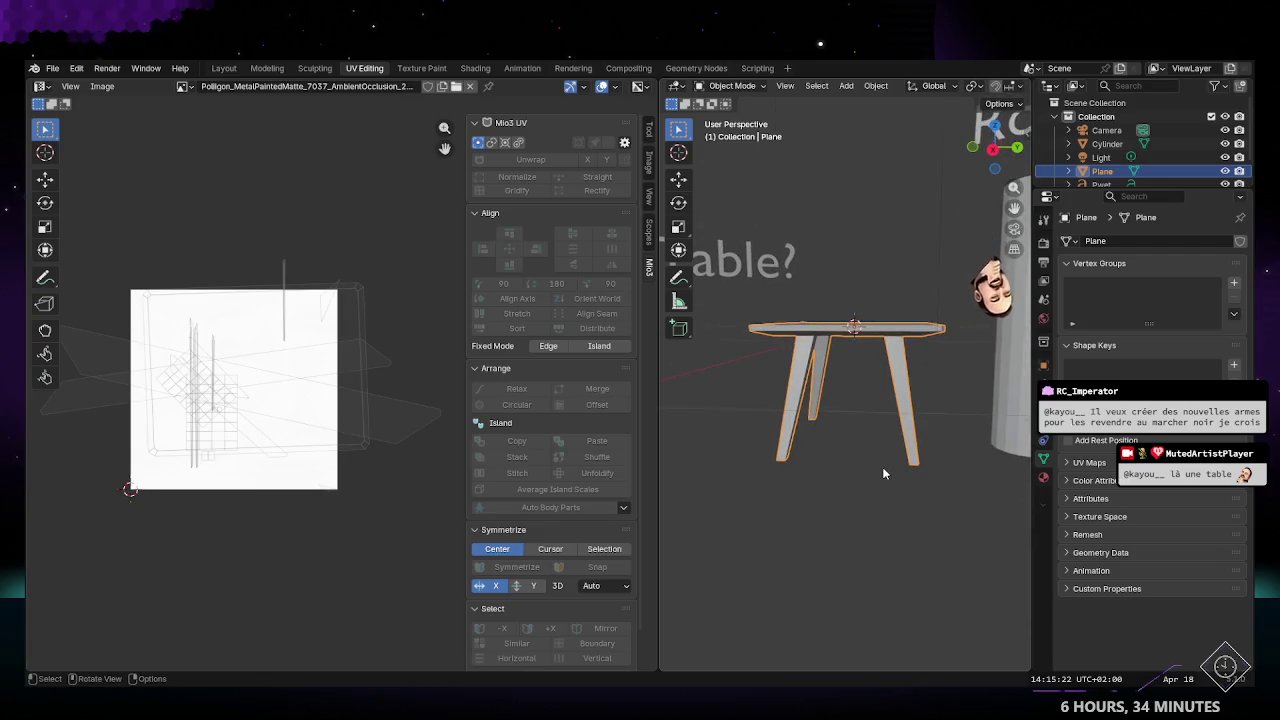
Step: Switch to the Layout workspace and orbit around the table and cylinder to see all four legs
key(Tab)
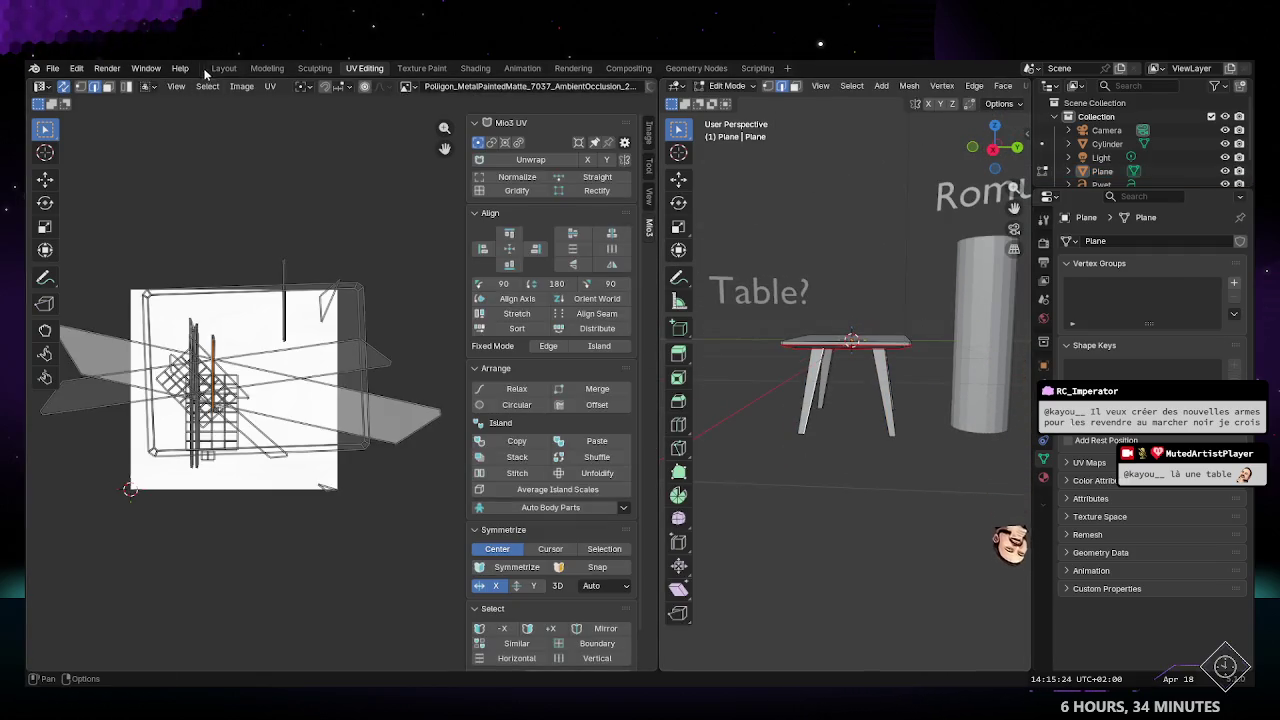
click(224, 68)
middle_drag(637, 440, 560, 412)
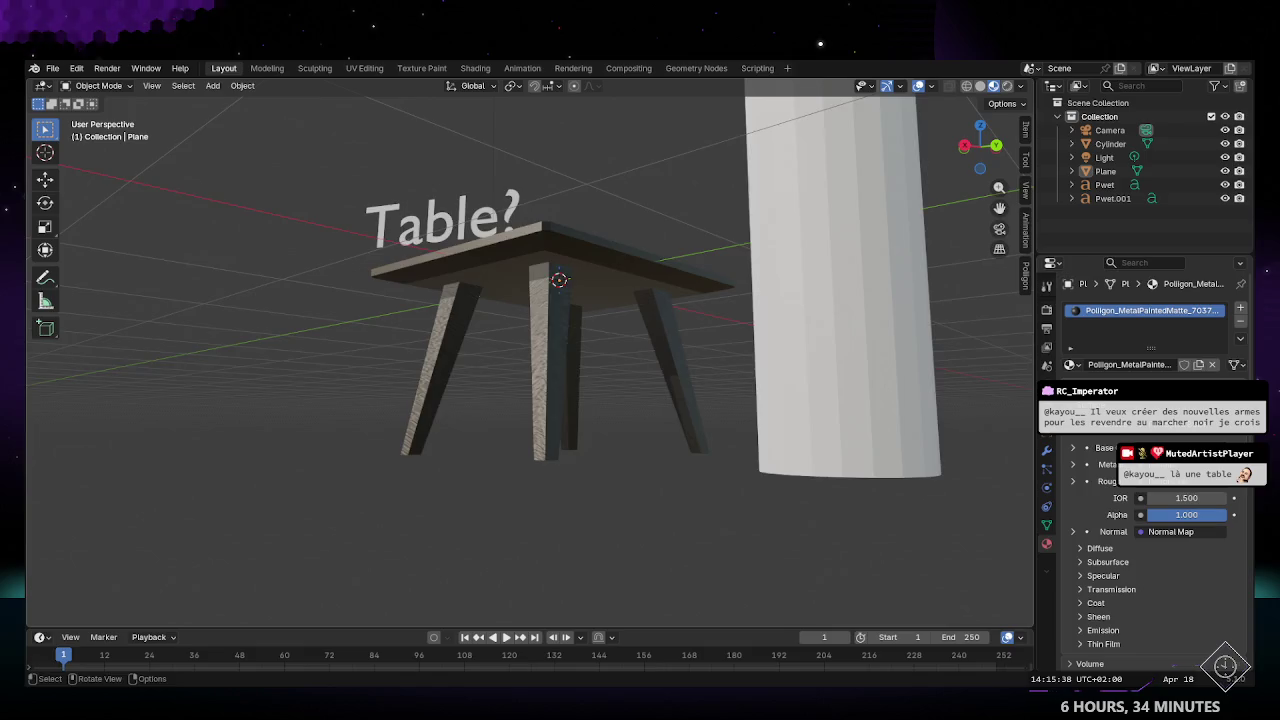
middle_drag(560, 330, 534, 359)
scroll(656, 455, up, 3)
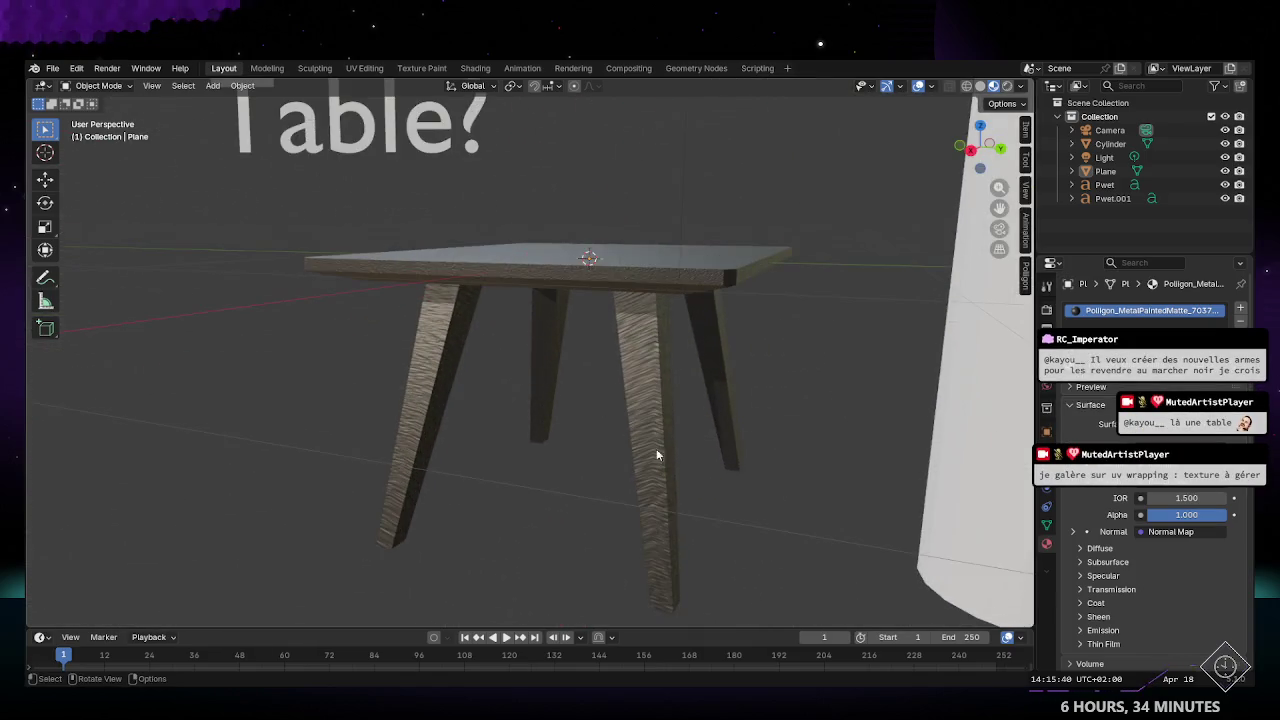
middle_drag(656, 455, 653, 436)
mouse_move(672, 536)
middle_down()
mouse_move(522, 486)
mouse_move(469, 488)
middle_up()
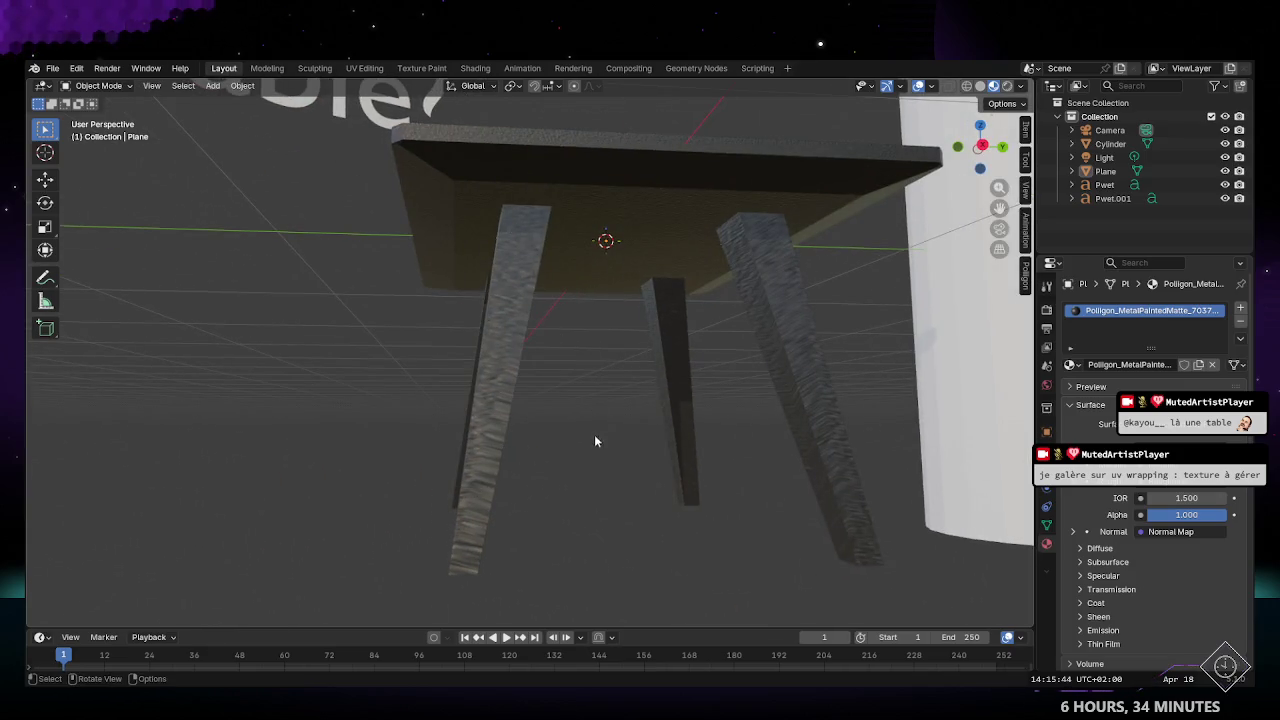
middle_drag(594, 441, 572, 421)
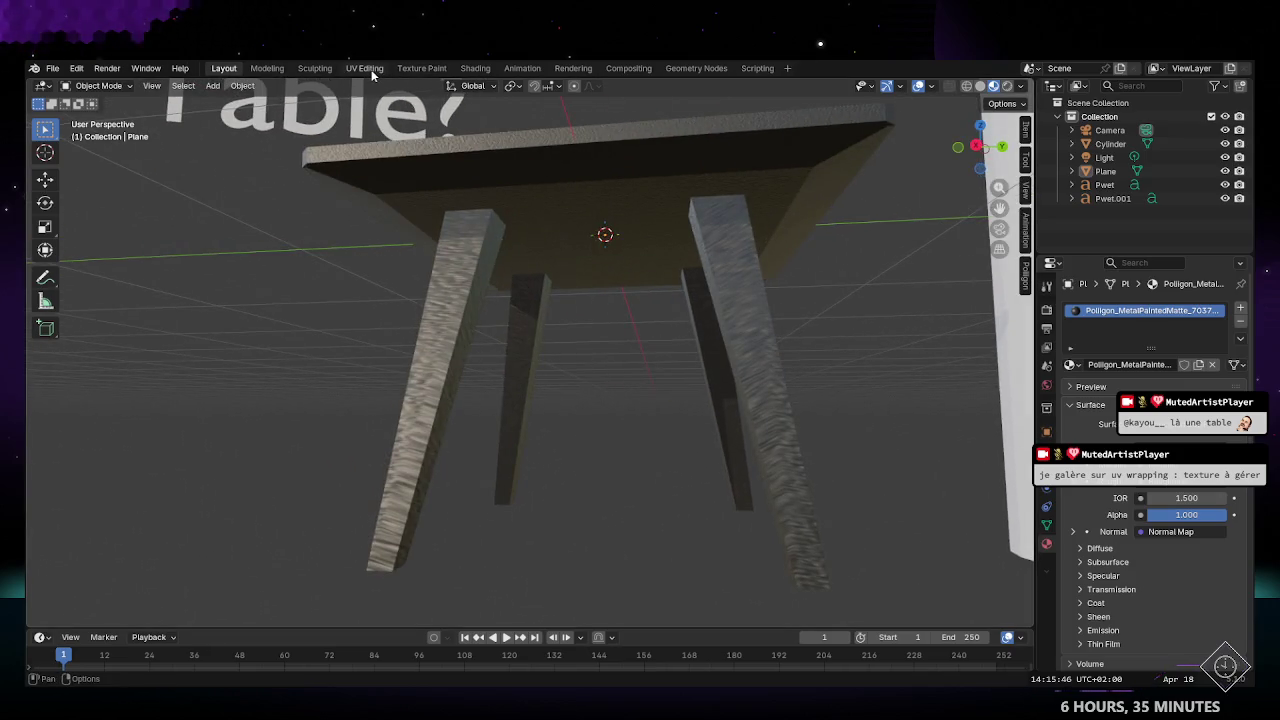
Step: Orbit up above the textured table and select the Romu text
middle_drag(591, 473, 556, 284)
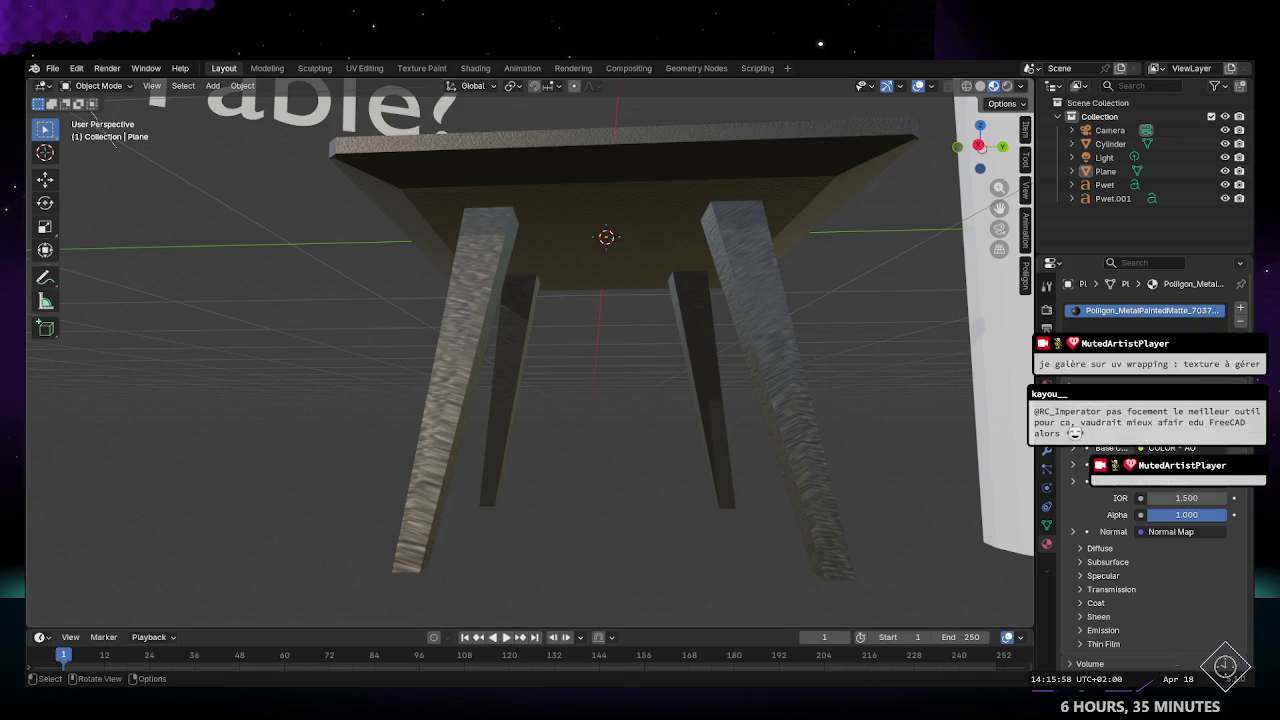
middle_drag(422, 413, 601, 426)
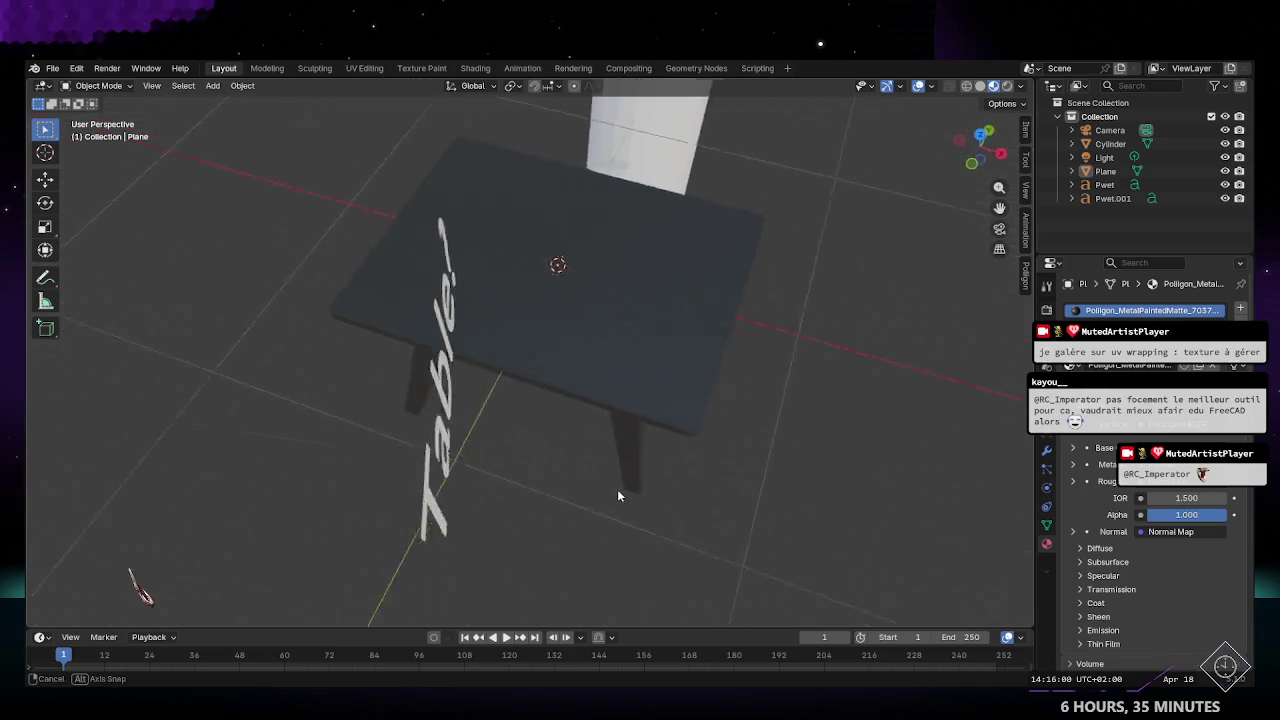
mouse_move(601, 426)
middle_down()
mouse_move(466, 470)
mouse_move(666, 279)
middle_up()
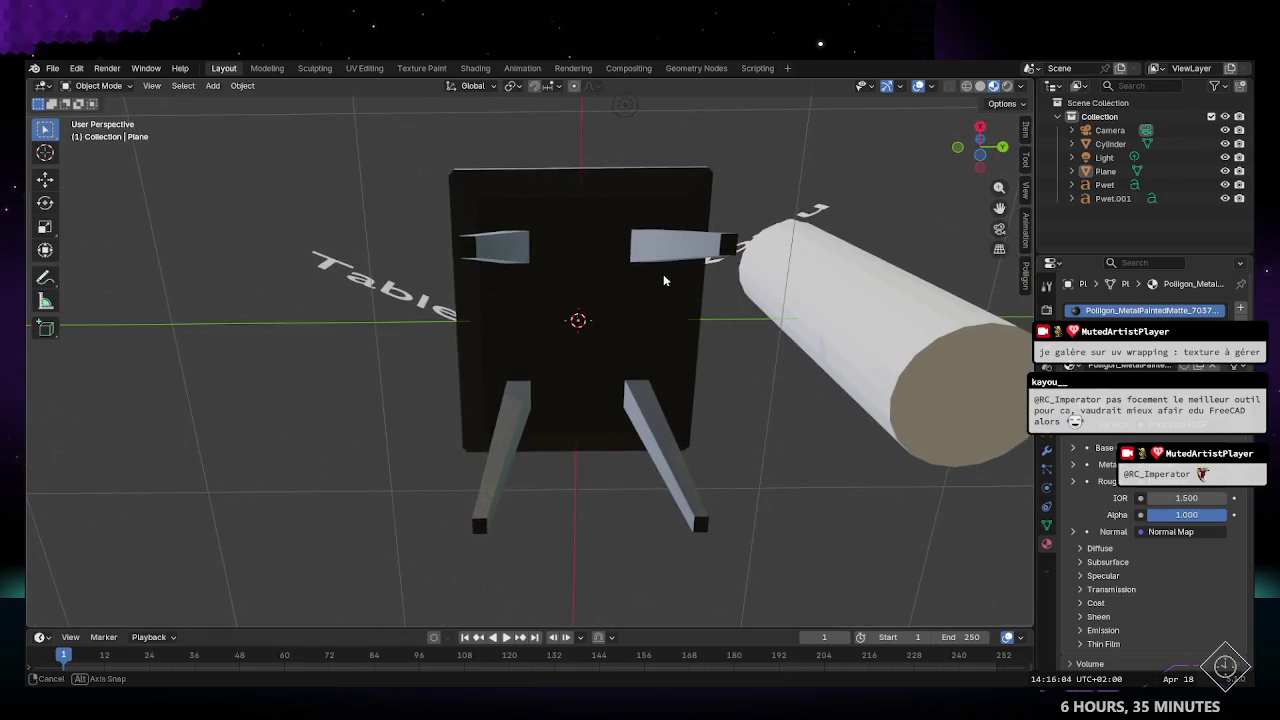
mouse_move(666, 279)
middle_down()
mouse_move(640, 432)
mouse_move(589, 419)
mouse_move(591, 376)
mouse_move(574, 449)
mouse_move(693, 222)
middle_up()
scroll(640, 427, down, 3)
click(712, 193)
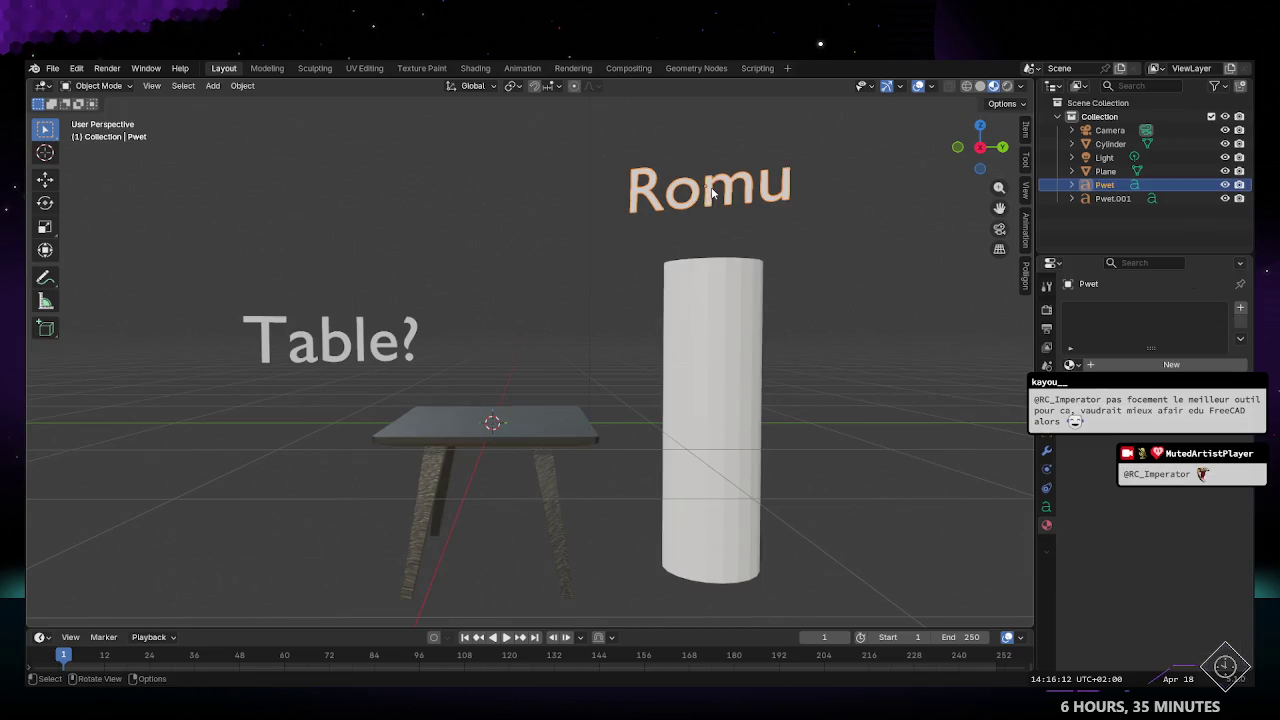
Step: Nudge the Romu label and move the Table? label down to sit above the table
key(g)
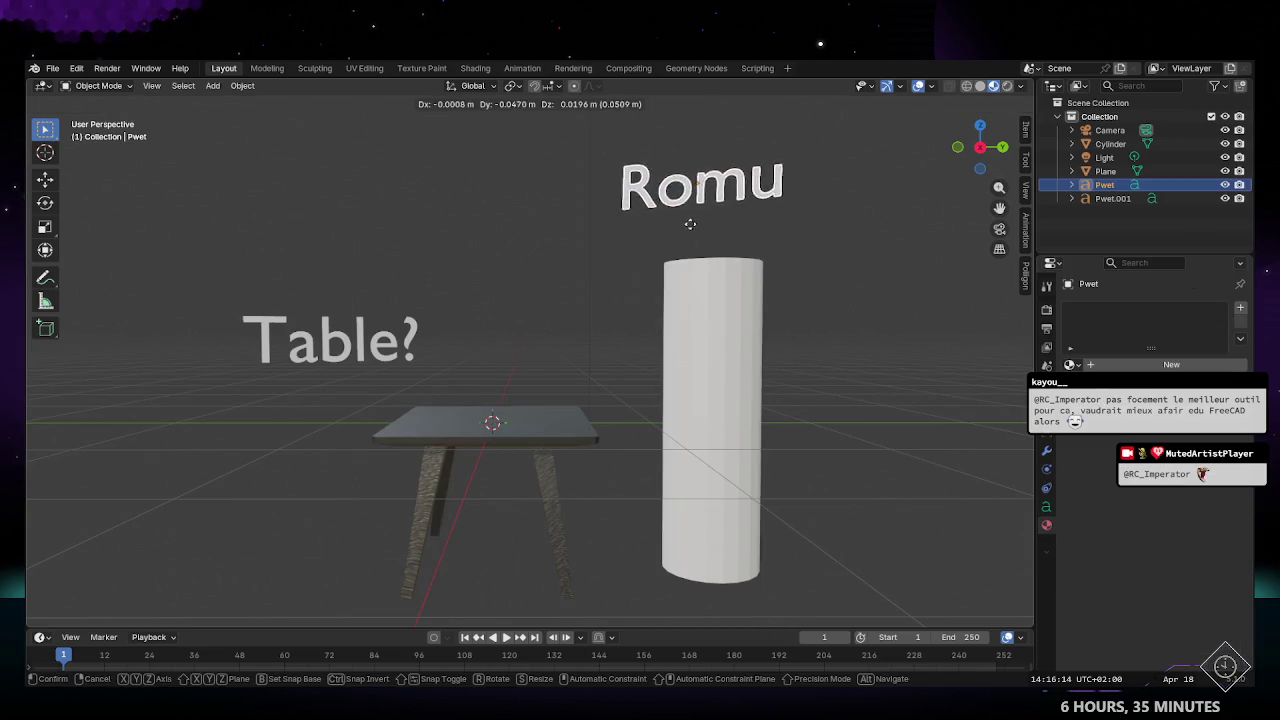
click(690, 222)
click(317, 343)
key(g)
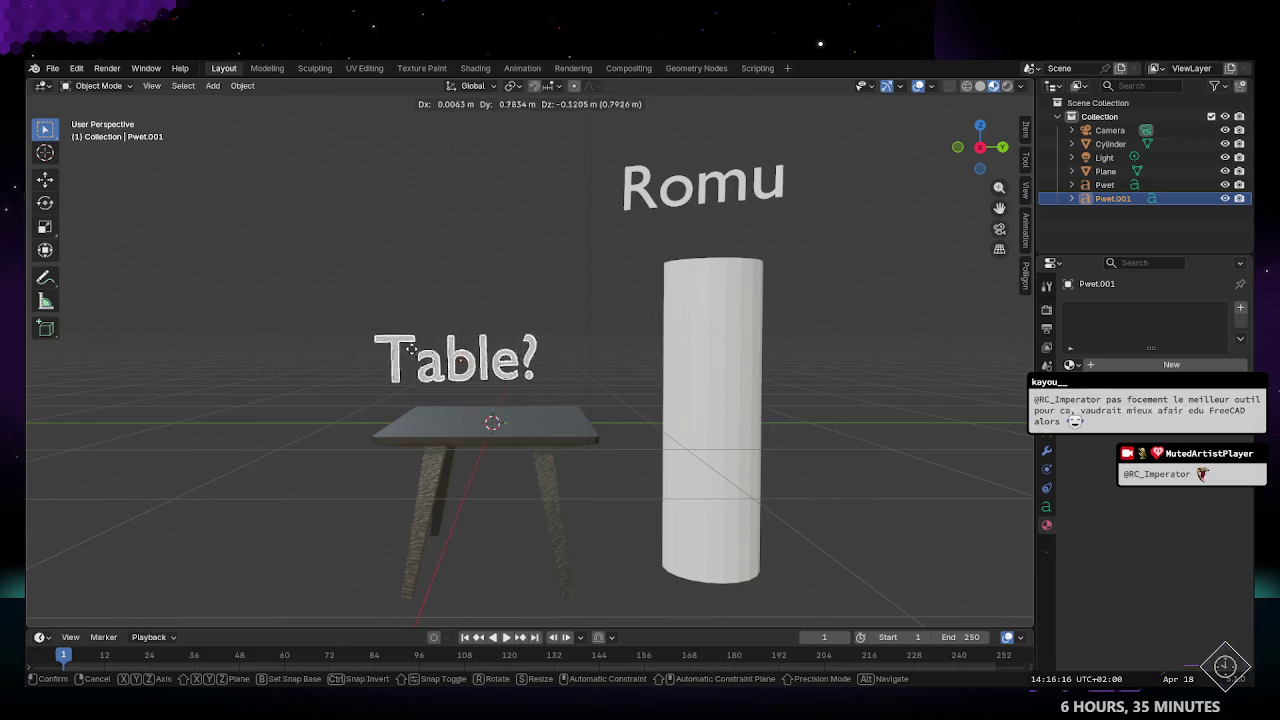
click(452, 427)
Step: Put the Table? text into edit mode, zoom in, and return to UV Editing
key(Tab)
mouse_move(620, 514)
middle_down()
mouse_move(556, 493)
mouse_move(576, 484)
mouse_move(555, 430)
middle_up()
scroll(576, 484, up, 2)
scroll(546, 406, up, 3)
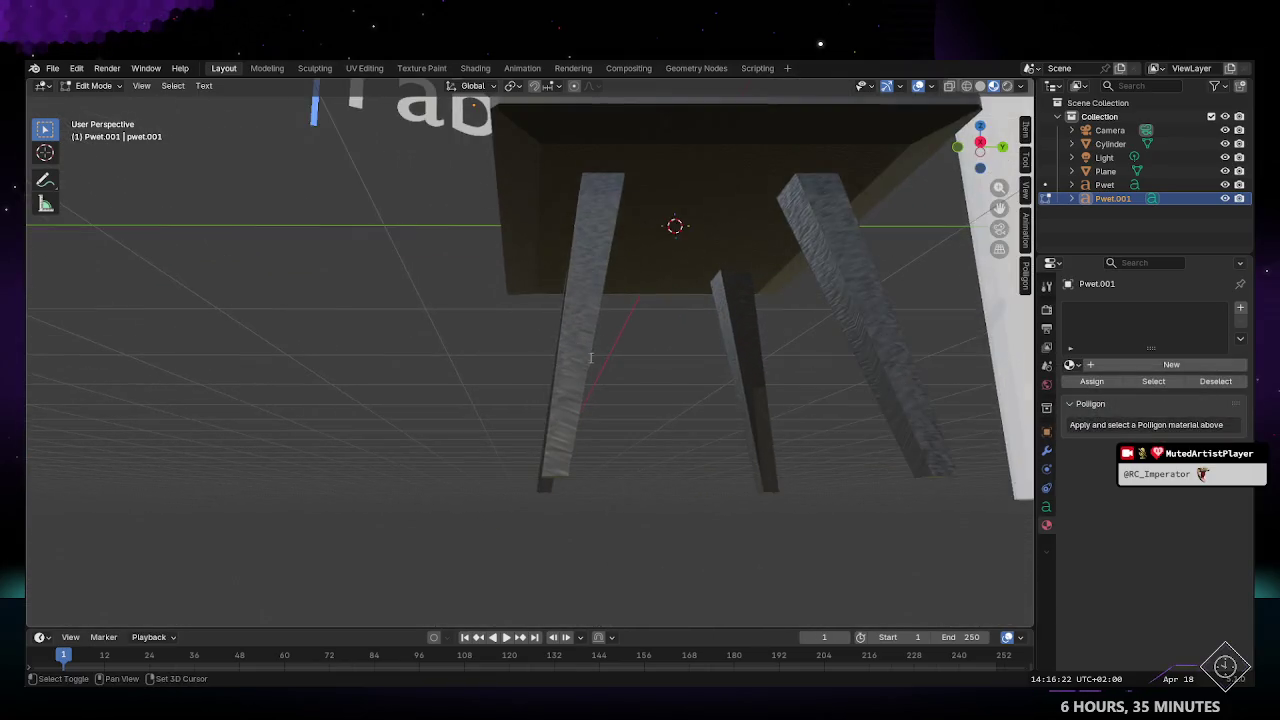
click(366, 68)
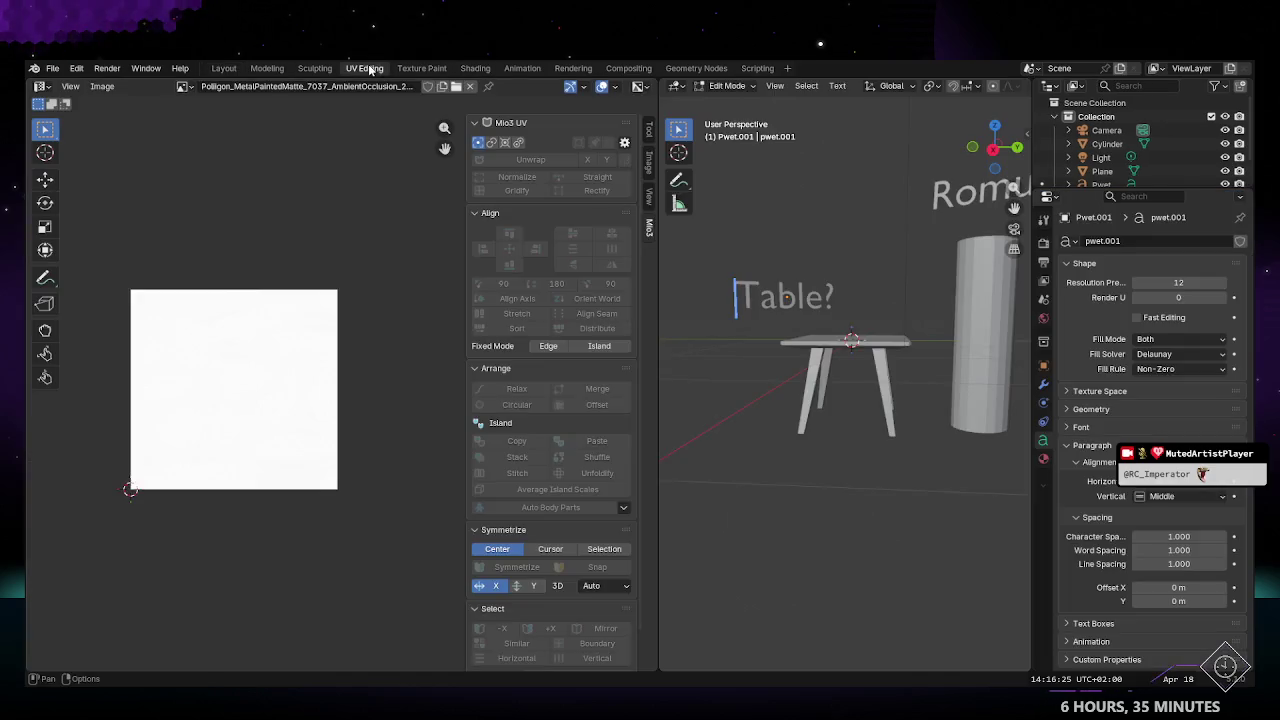
Step: Return to Object Mode, select the table and recentre the UV view
key(Tab)
click(820, 345)
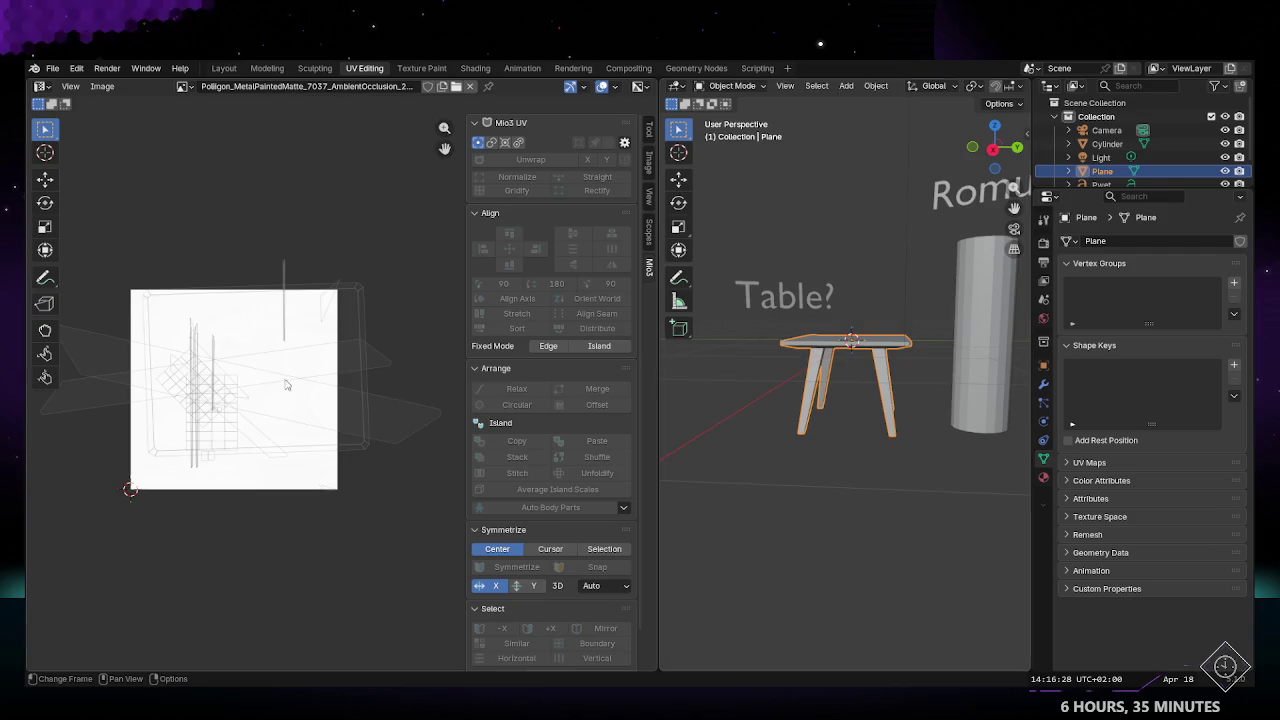
scroll(386, 443, up, 2)
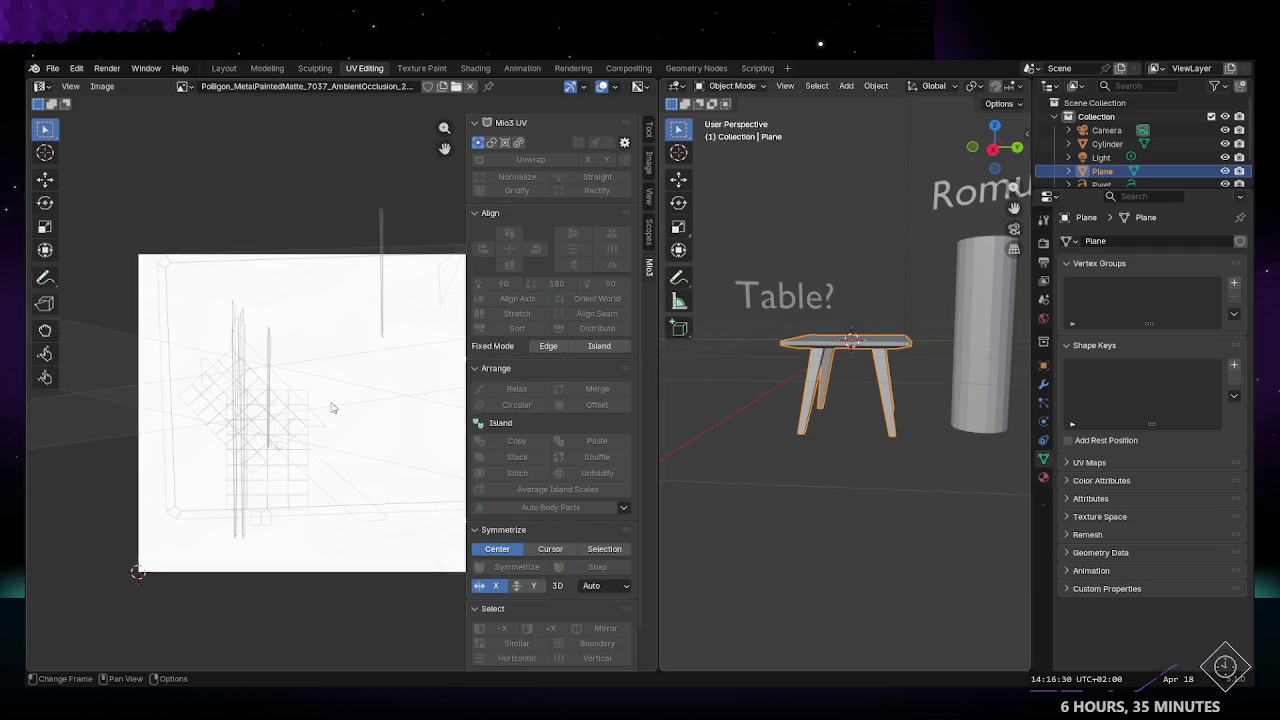
mouse_move(316, 401)
middle_down()
mouse_move(262, 416)
mouse_move(280, 389)
middle_up()
mouse_move(720, 290)
middle_down()
mouse_move(798, 374)
mouse_move(760, 395)
mouse_move(793, 403)
middle_up()
Step: In Edit Mode, mark the table top's edge loop as a seam from below
key(Tab)
scroll(741, 398, up, 2)
scroll(741, 398, up, 2)
alt+click(837, 403)
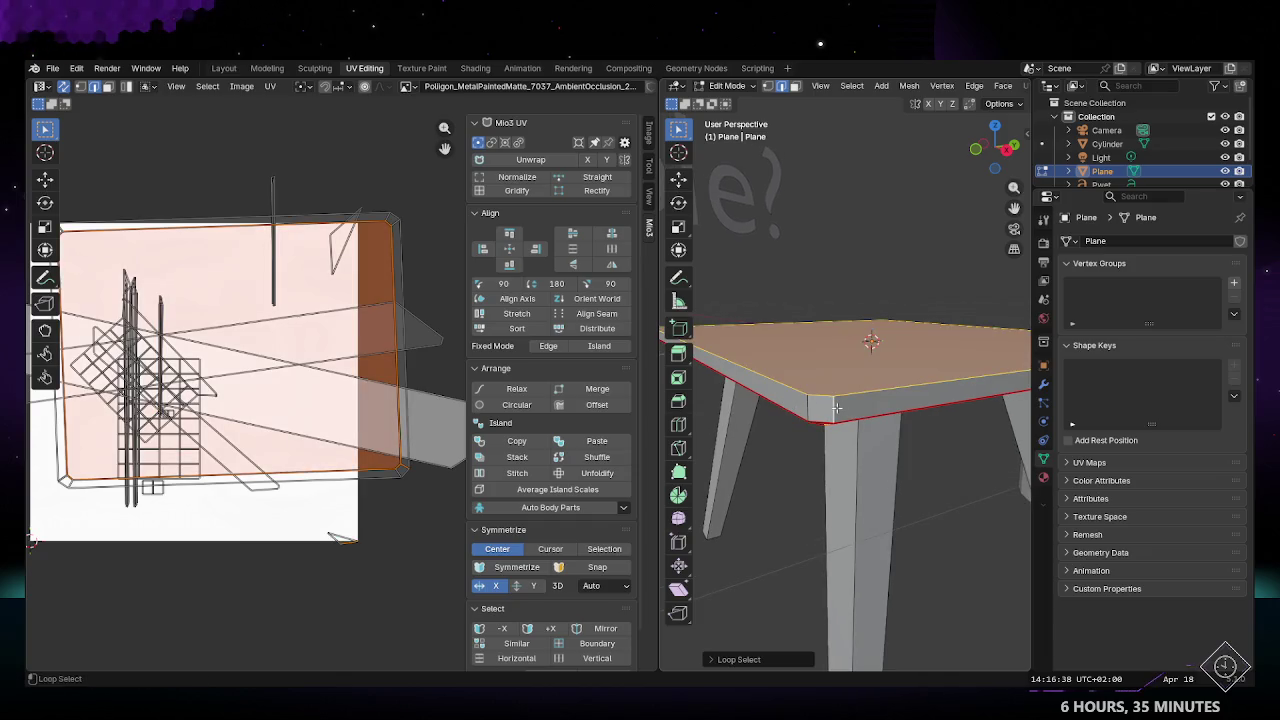
middle_drag(848, 427, 855, 378)
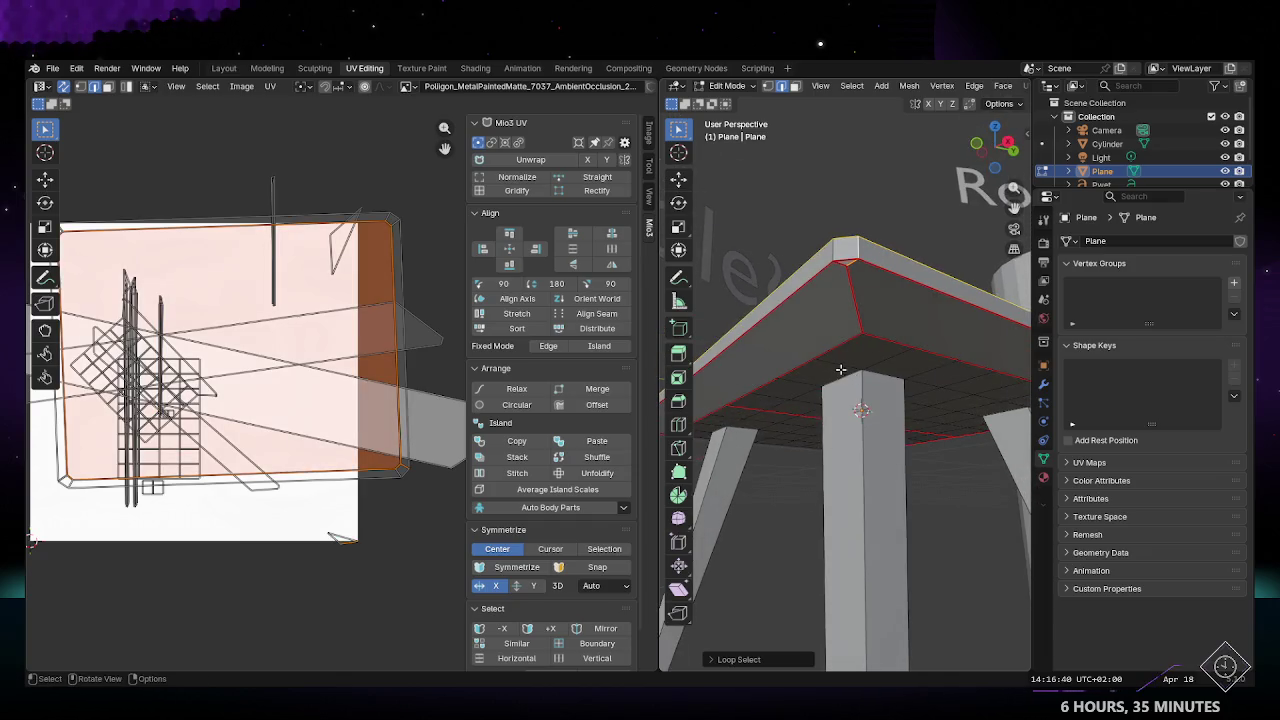
click(974, 86)
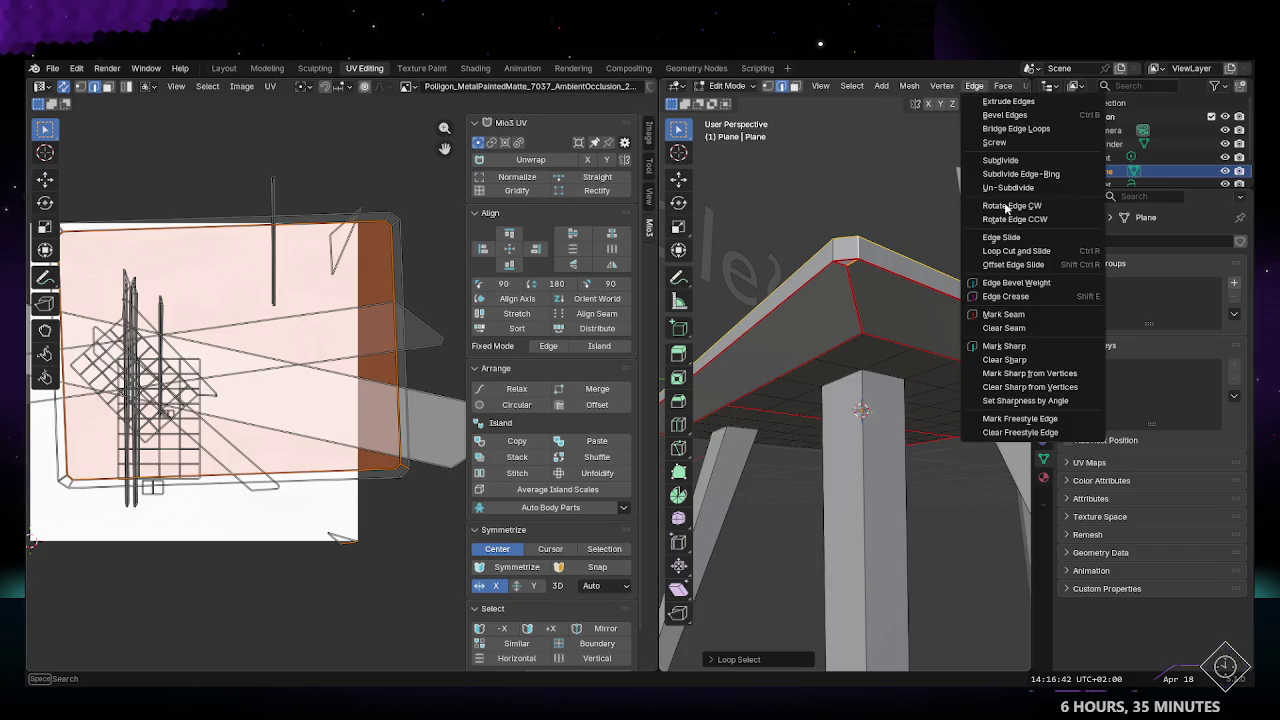
click(1000, 318)
click(851, 207)
middle_drag(851, 207, 850, 340)
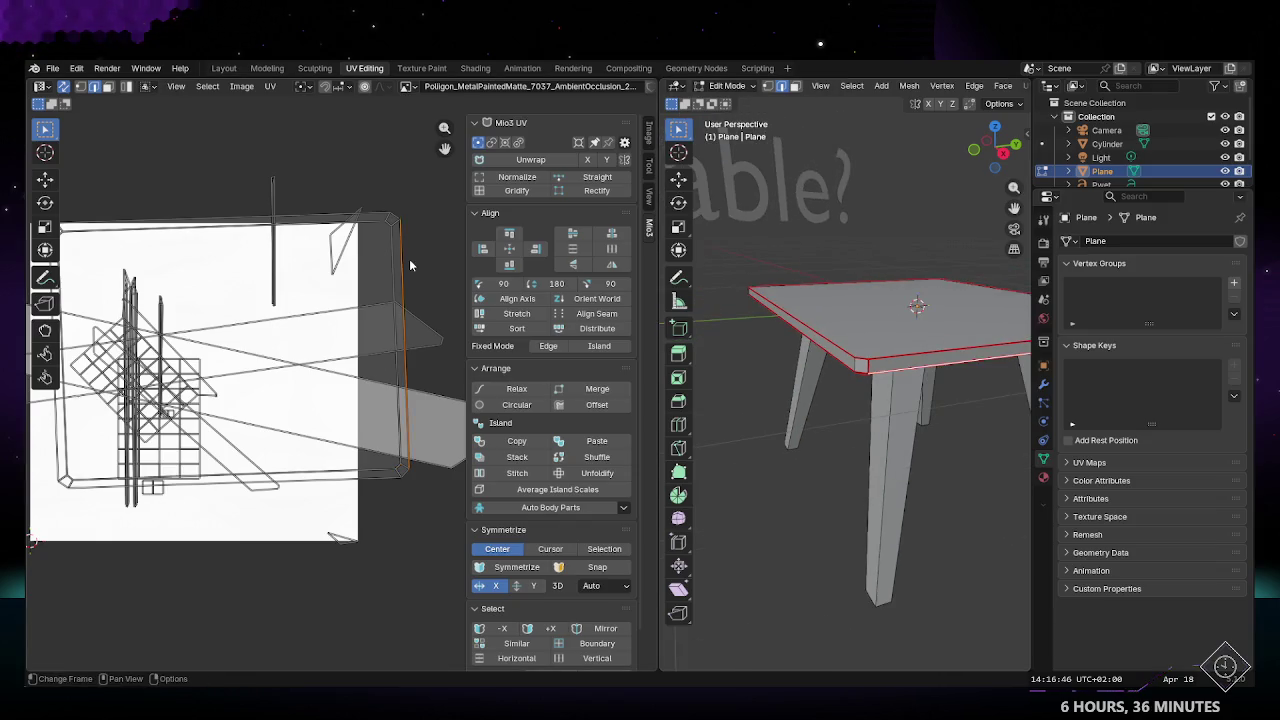
Step: Box-select all UVs in the UV Editor, unwrap them again, then deselect
scroll(409, 258, down, 3)
drag(103, 289, 444, 510)
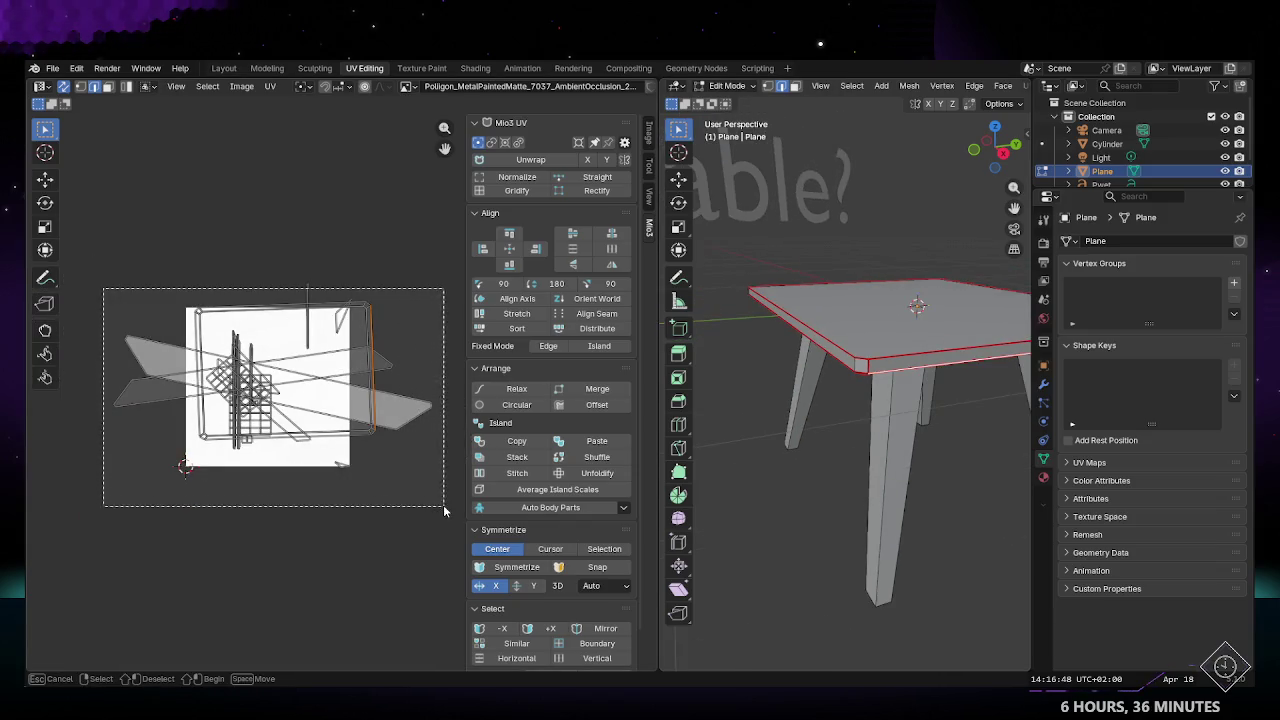
click(530, 160)
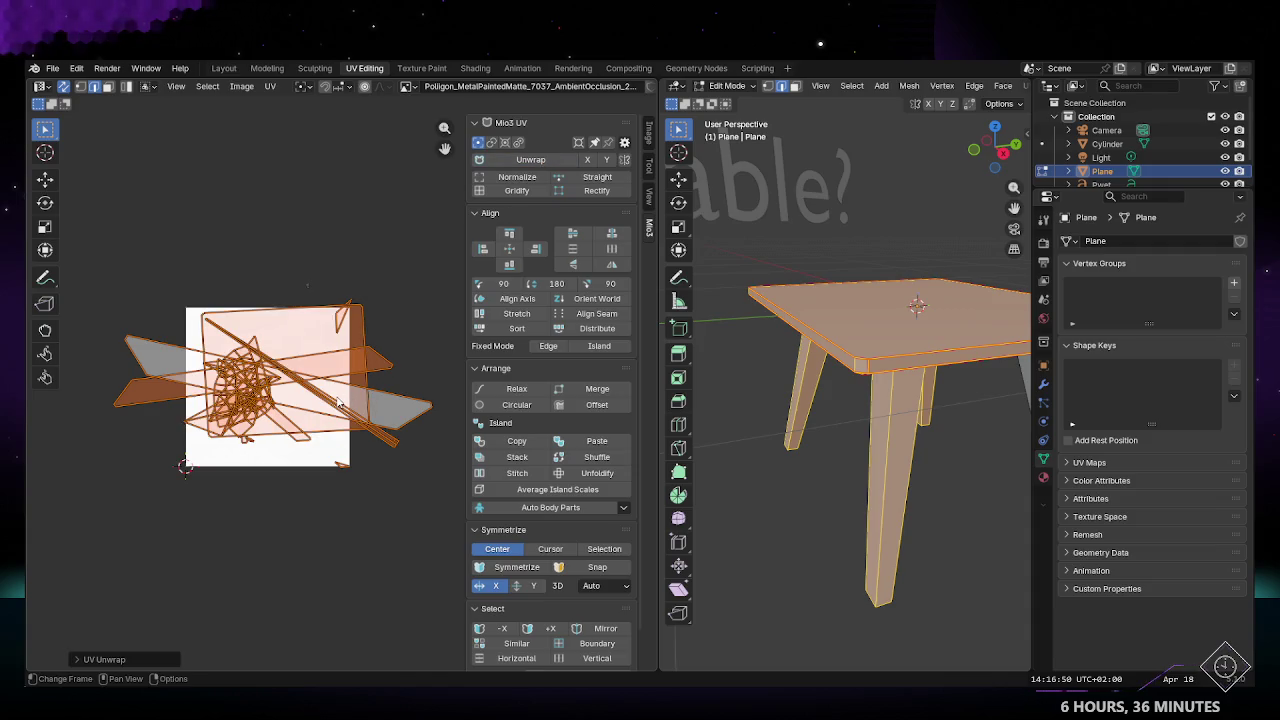
key(alt+a)
scroll(307, 285, up, 4)
scroll(395, 194, down, 1)
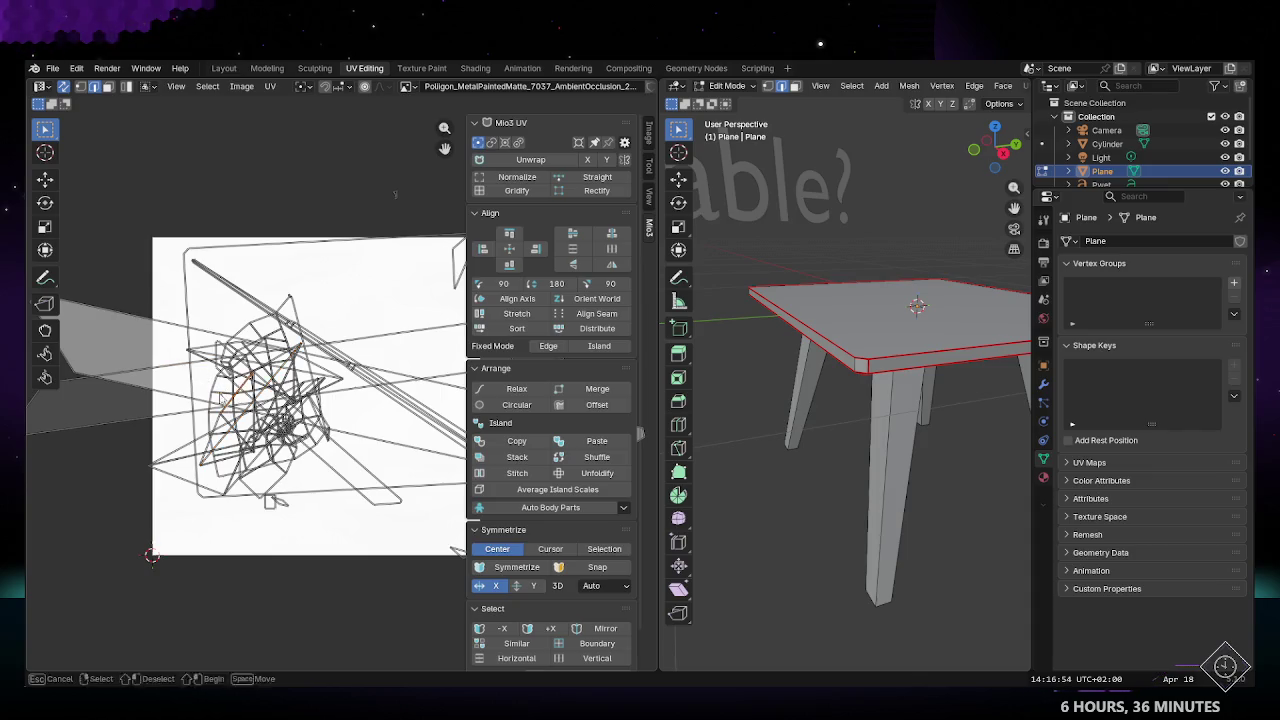
Step: Orbit under the table and browse the Edge menu's seam options
middle_drag(862, 415, 897, 353)
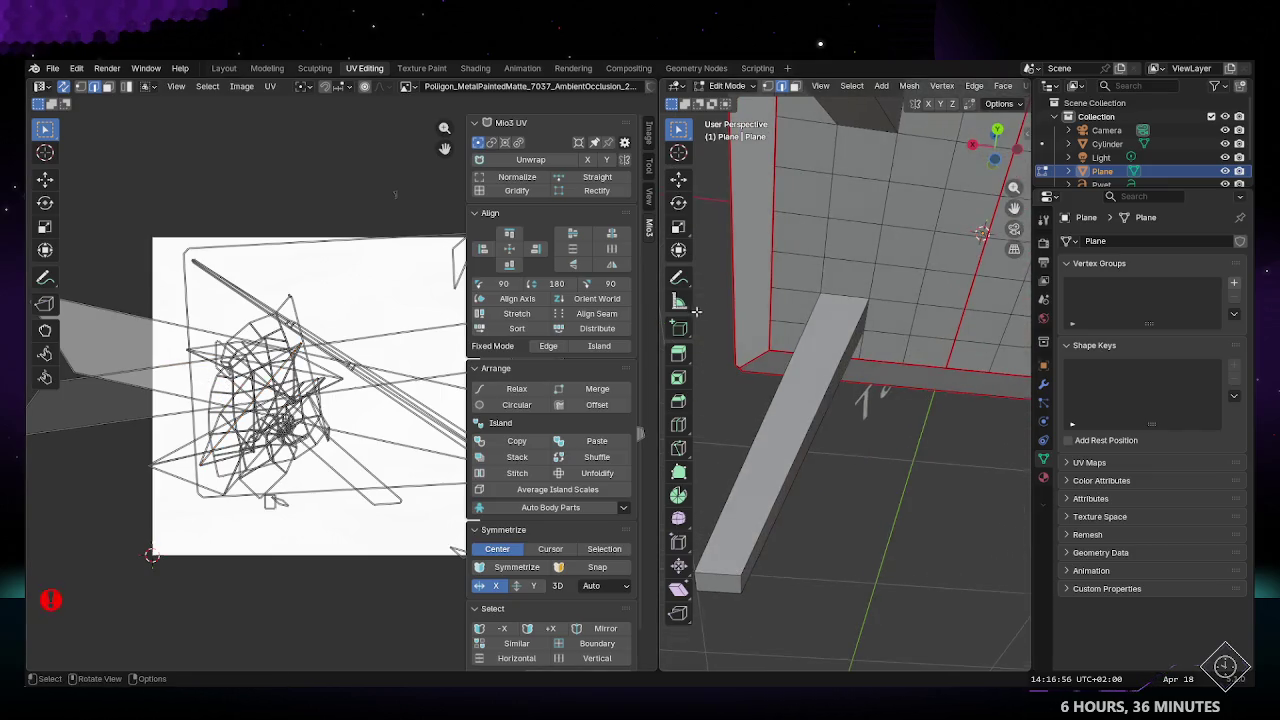
key(Tab)
key(Tab)
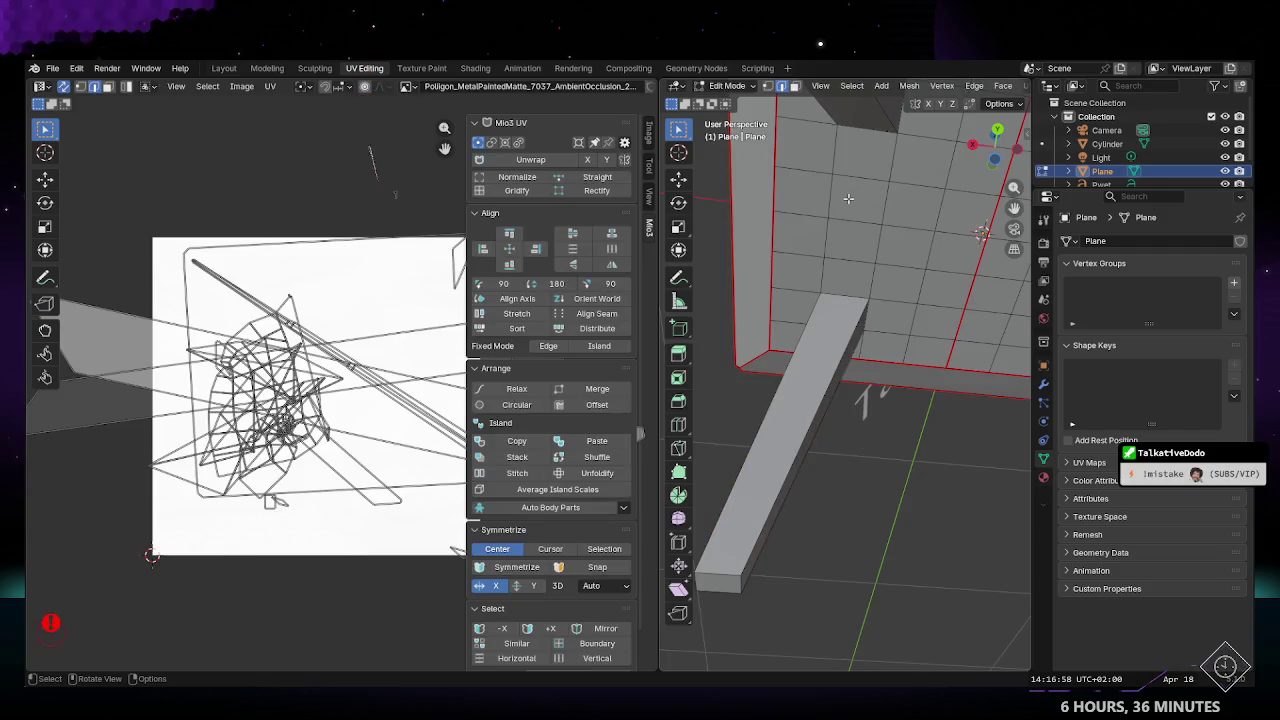
middle_drag(848, 198, 815, 300)
scroll(808, 327, down, 4)
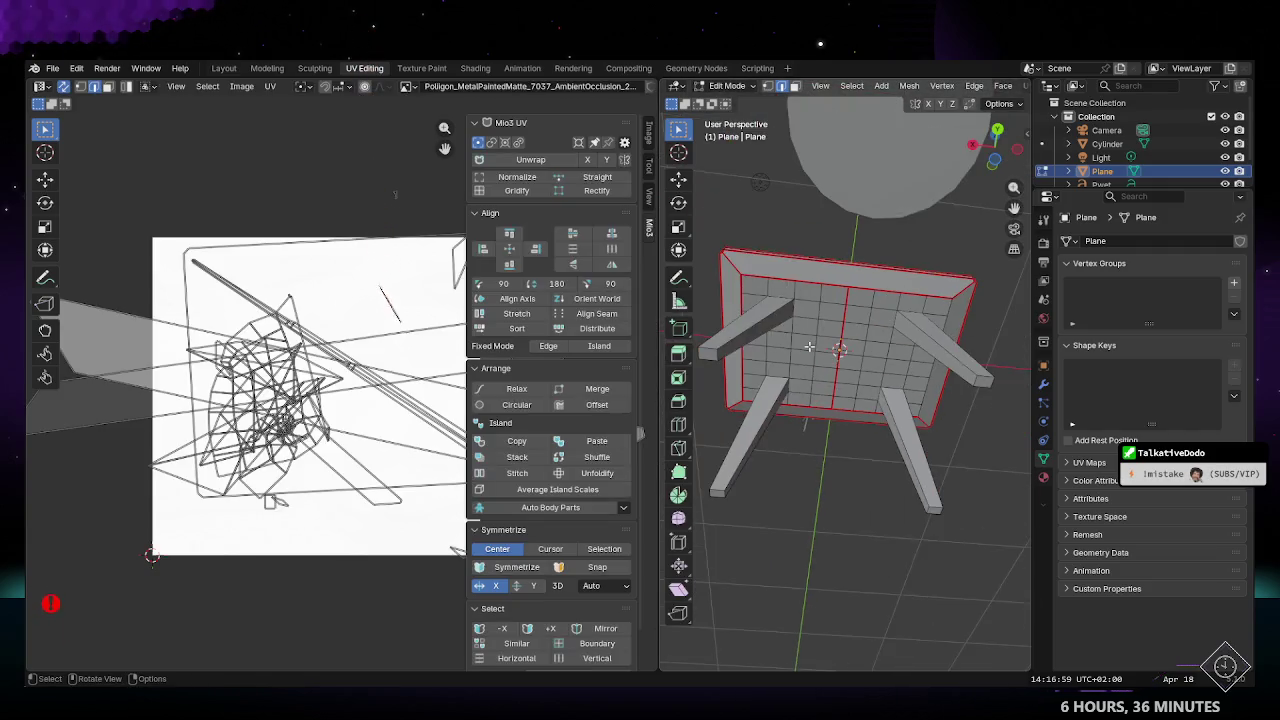
click(973, 86)
click(1018, 325)
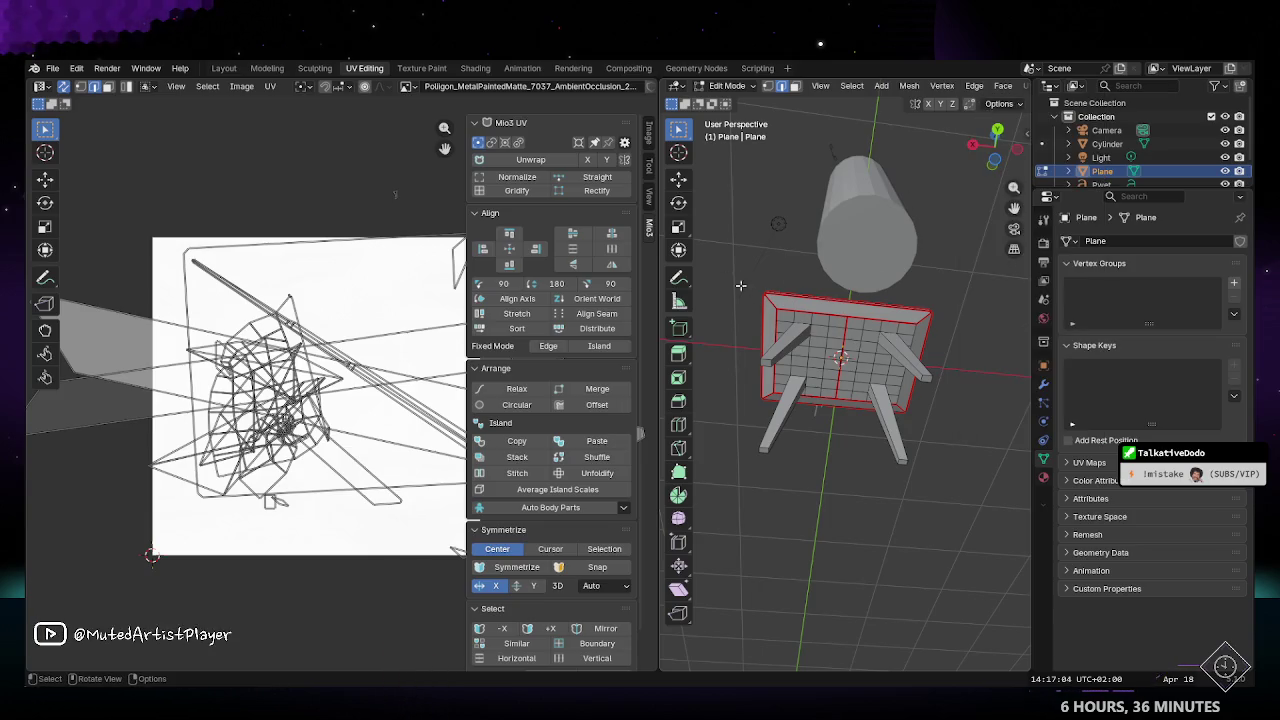
click(973, 86)
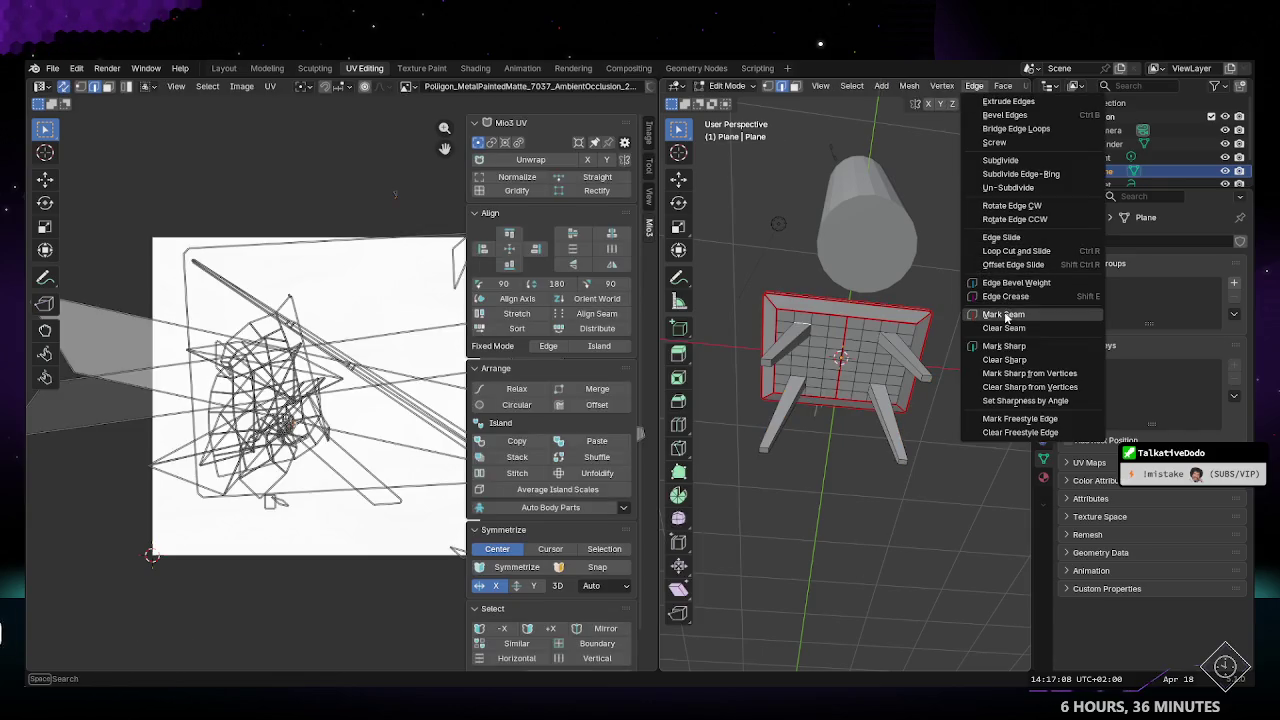
Step: Clear seams from the selected edges and then from the table top faces
click(1003, 328)
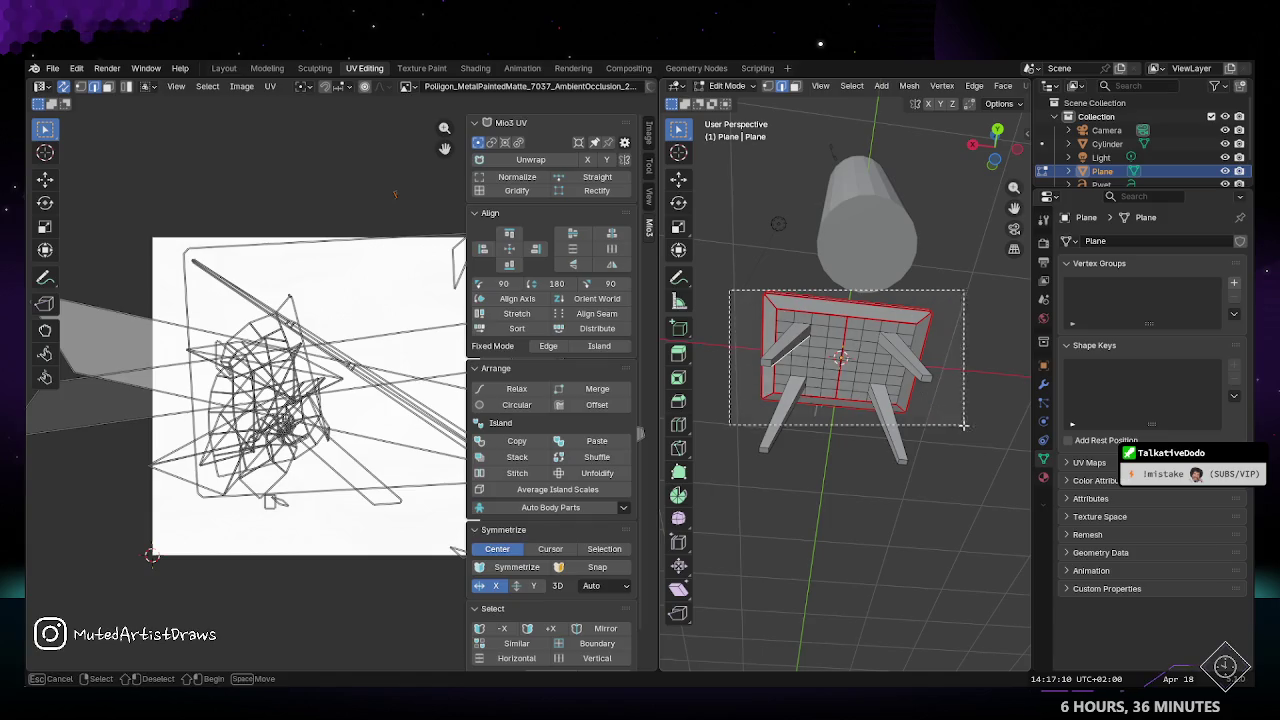
drag(729, 290, 958, 430)
middle_drag(950, 374, 748, 262)
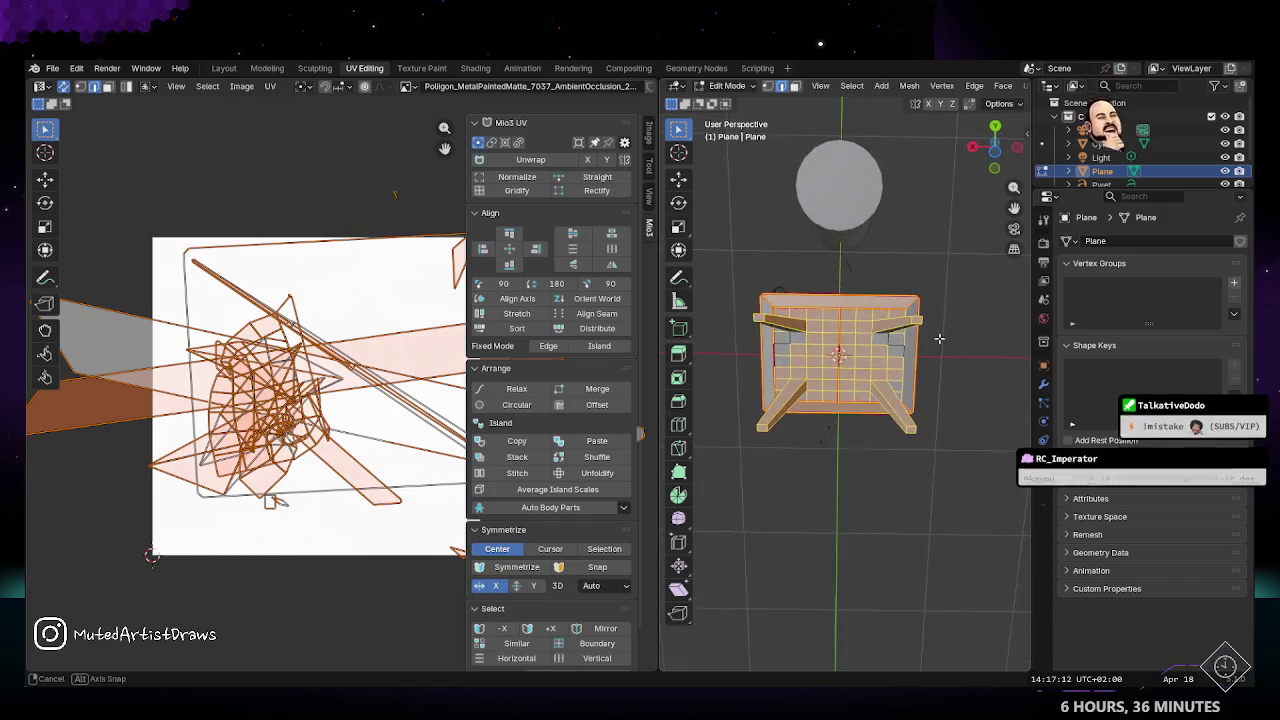
drag(748, 262, 953, 437)
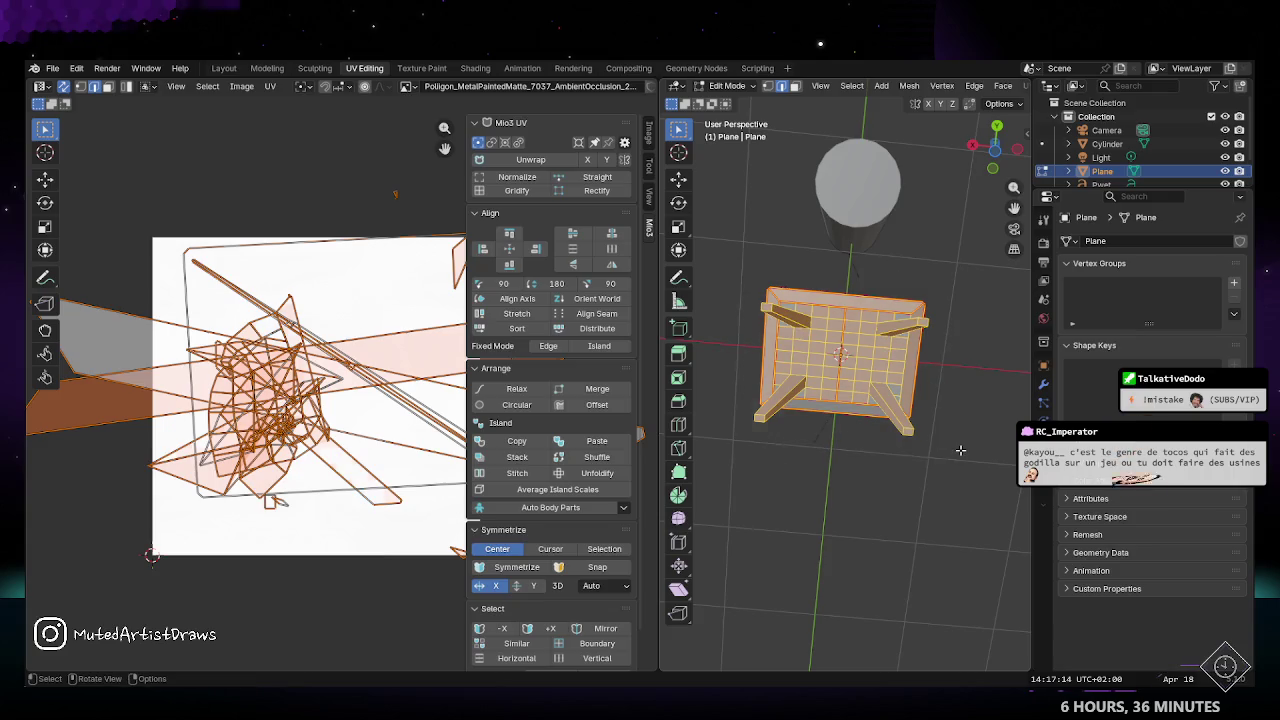
mouse_move(943, 371)
middle_down()
mouse_move(831, 370)
mouse_move(760, 300)
middle_up()
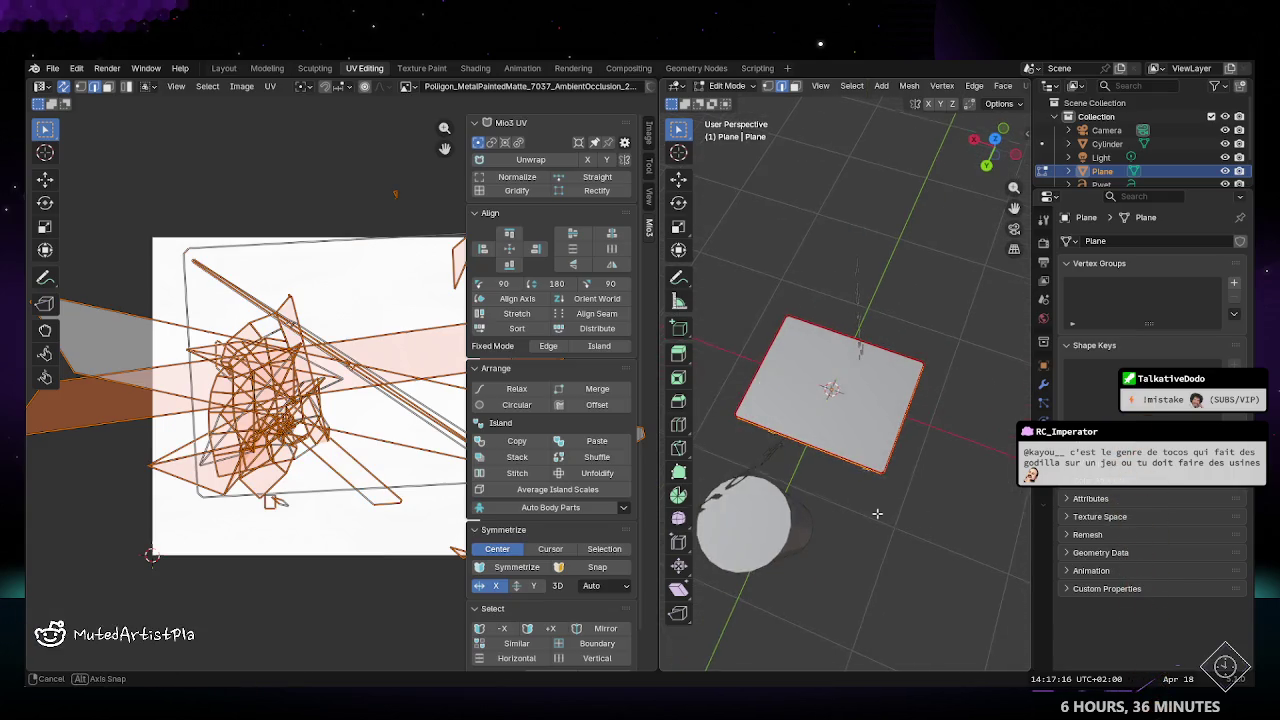
drag(718, 280, 948, 482)
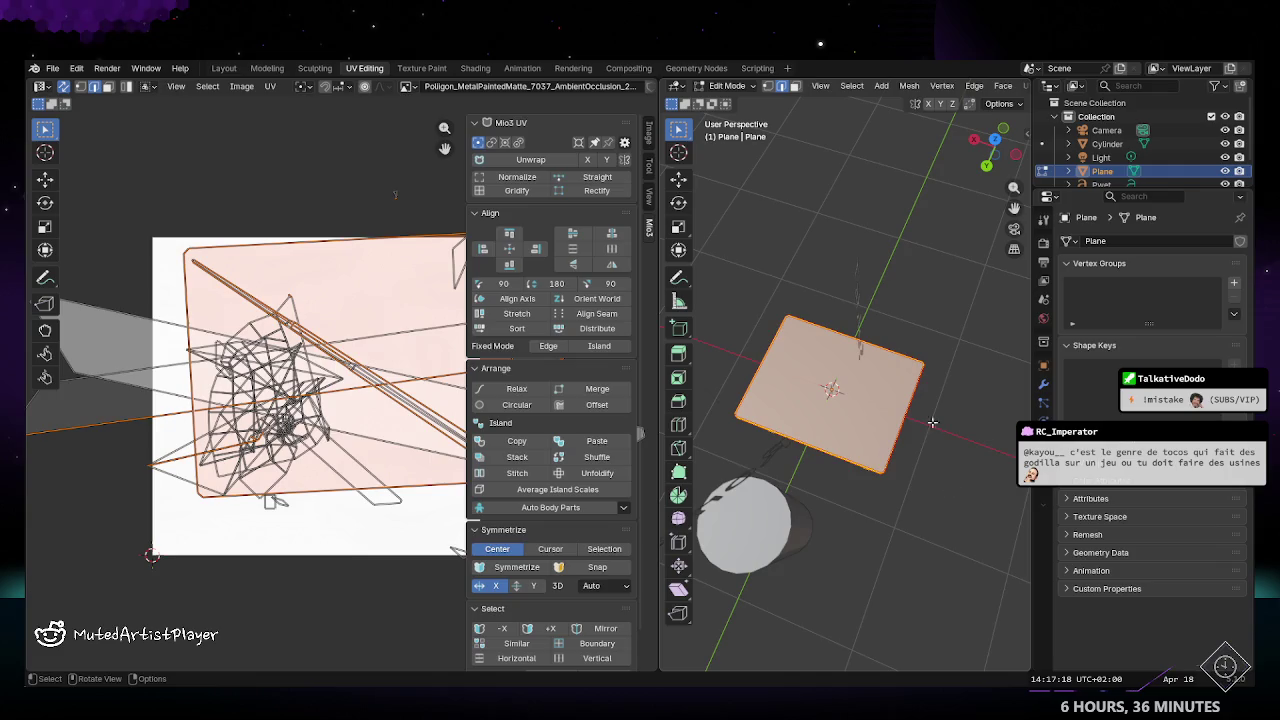
click(974, 86)
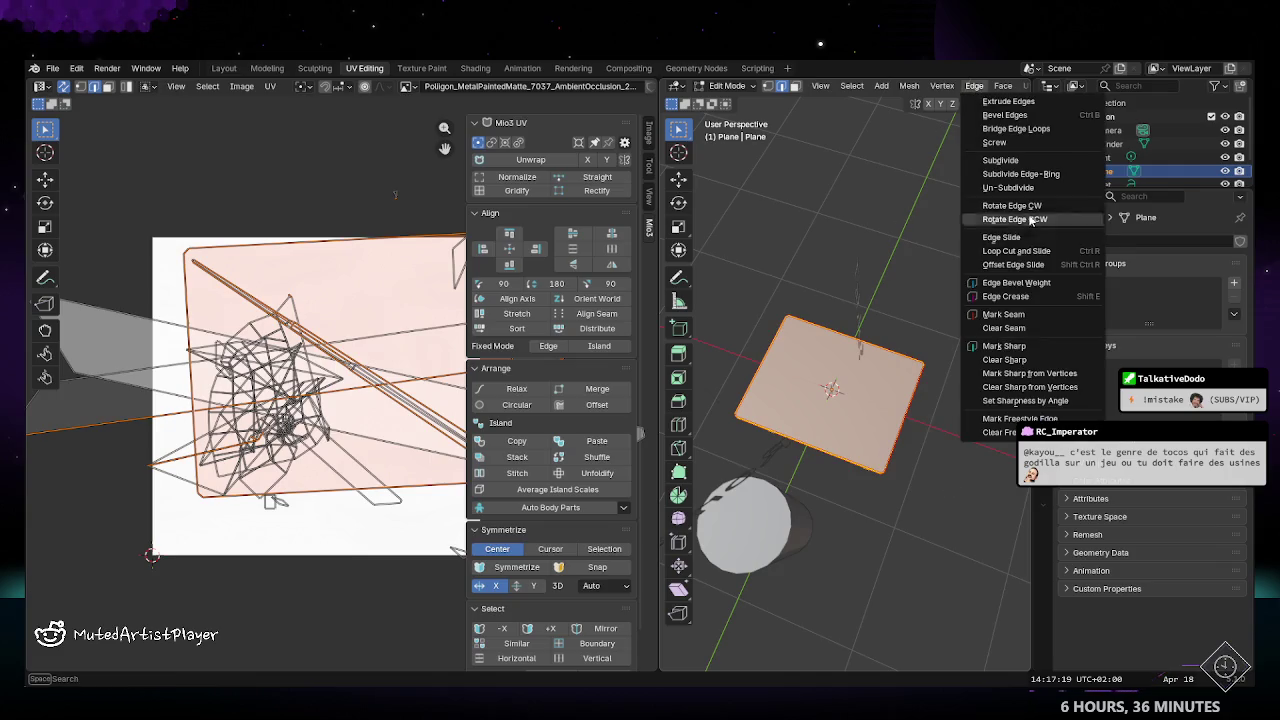
click(1000, 330)
Step: Select the whole table mesh, clear all its seams, then deselect
middle_drag(895, 416, 820, 380)
drag(751, 297, 919, 480)
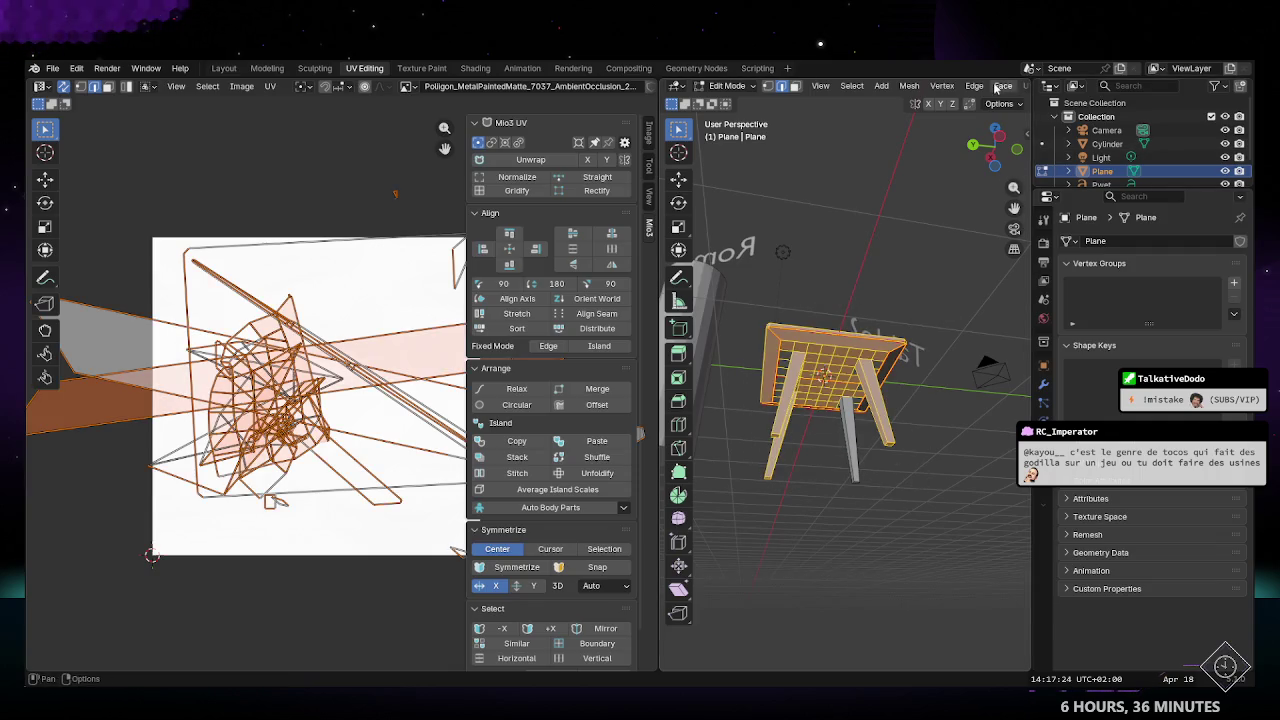
click(974, 86)
click(1000, 330)
key(alt+a)
Step: From underneath, select the table top faces and clear their seams
mouse_move(787, 390)
middle_down()
mouse_move(880, 348)
mouse_move(802, 192)
middle_up()
drag(802, 192, 996, 426)
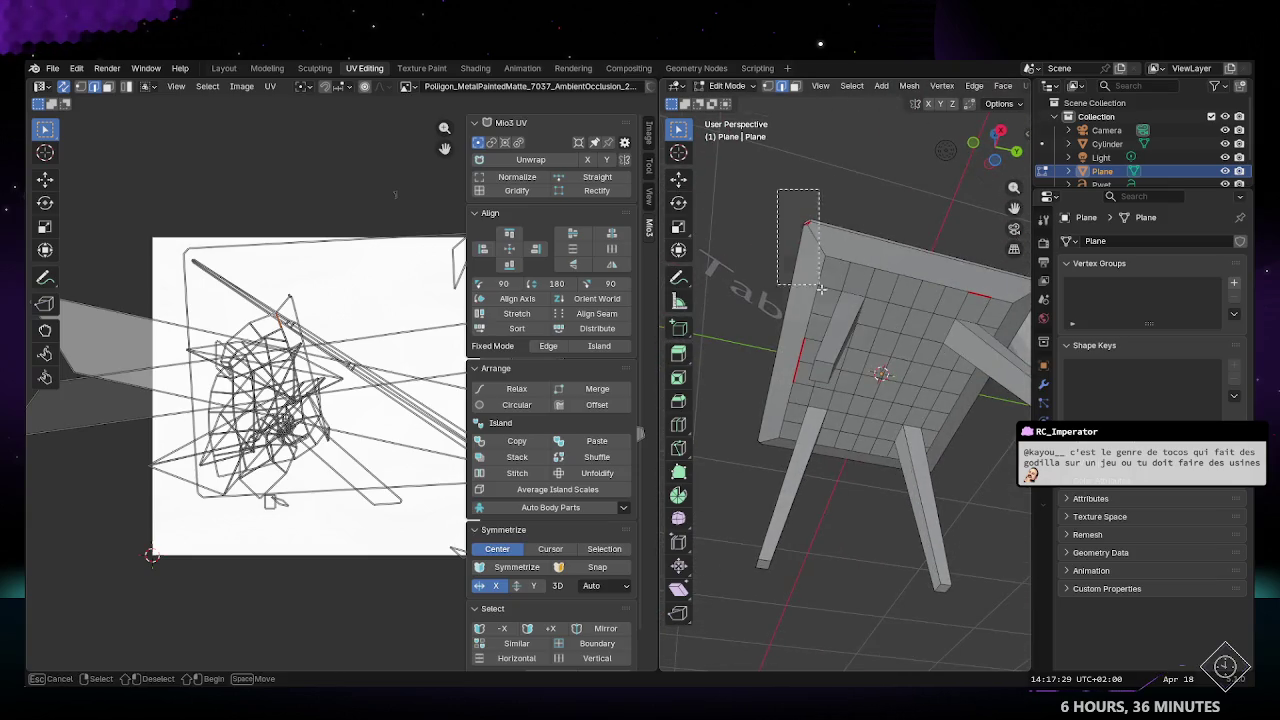
click(977, 88)
click(1009, 332)
key(alt+a)
mouse_move(866, 396)
middle_down()
mouse_move(828, 385)
mouse_move(828, 224)
middle_up()
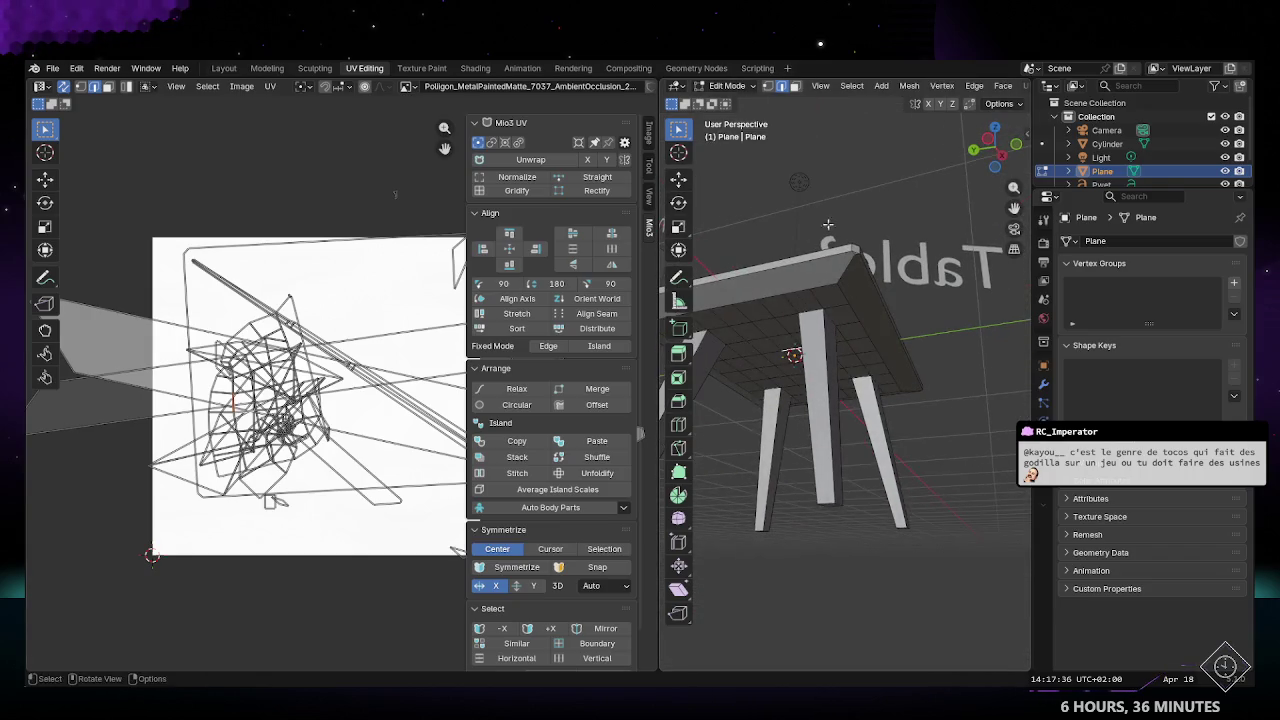
Step: Switch to the Layout workspace with the table in Edit Mode and solid shading
key(Tab)
click(224, 68)
key(Tab)
middle_drag(636, 358, 743, 286)
click(980, 86)
Step: Select the four edge columns across the tabletop's underside grid
mouse_move(560, 330)
middle_down()
mouse_move(497, 381)
mouse_move(610, 298)
middle_up()
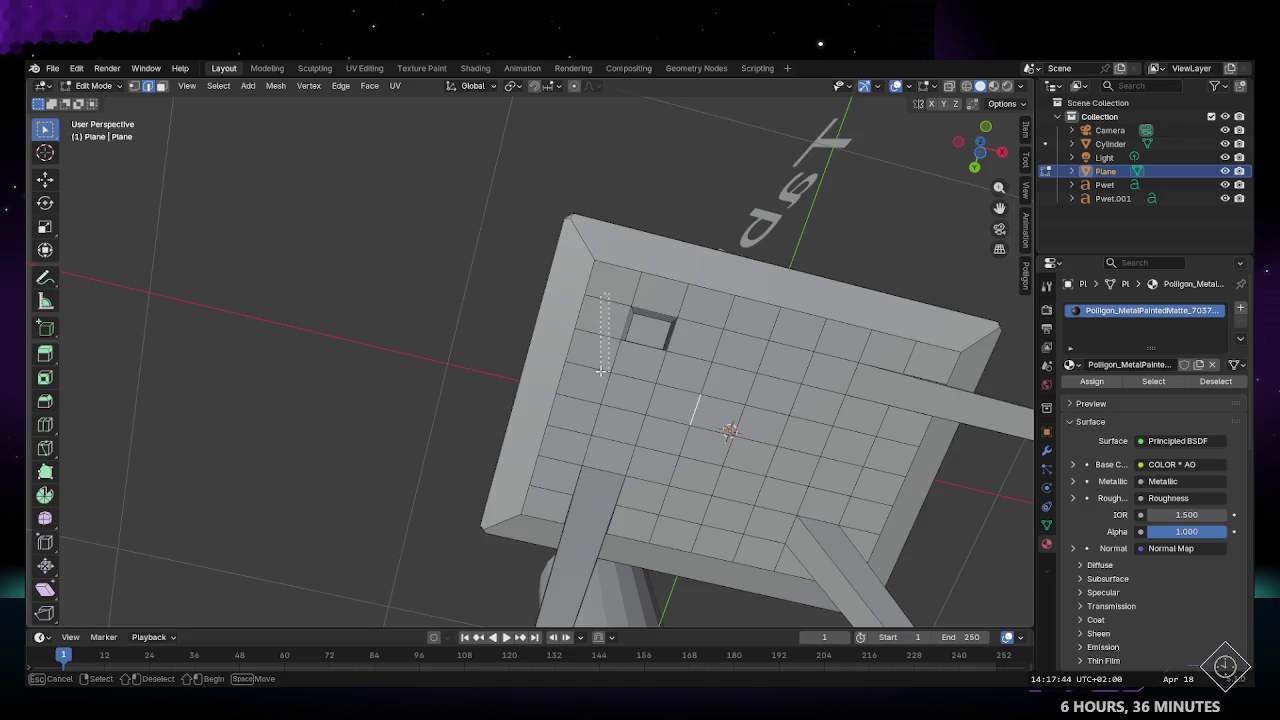
middle_drag(601, 370, 660, 231)
drag(586, 272, 587, 378)
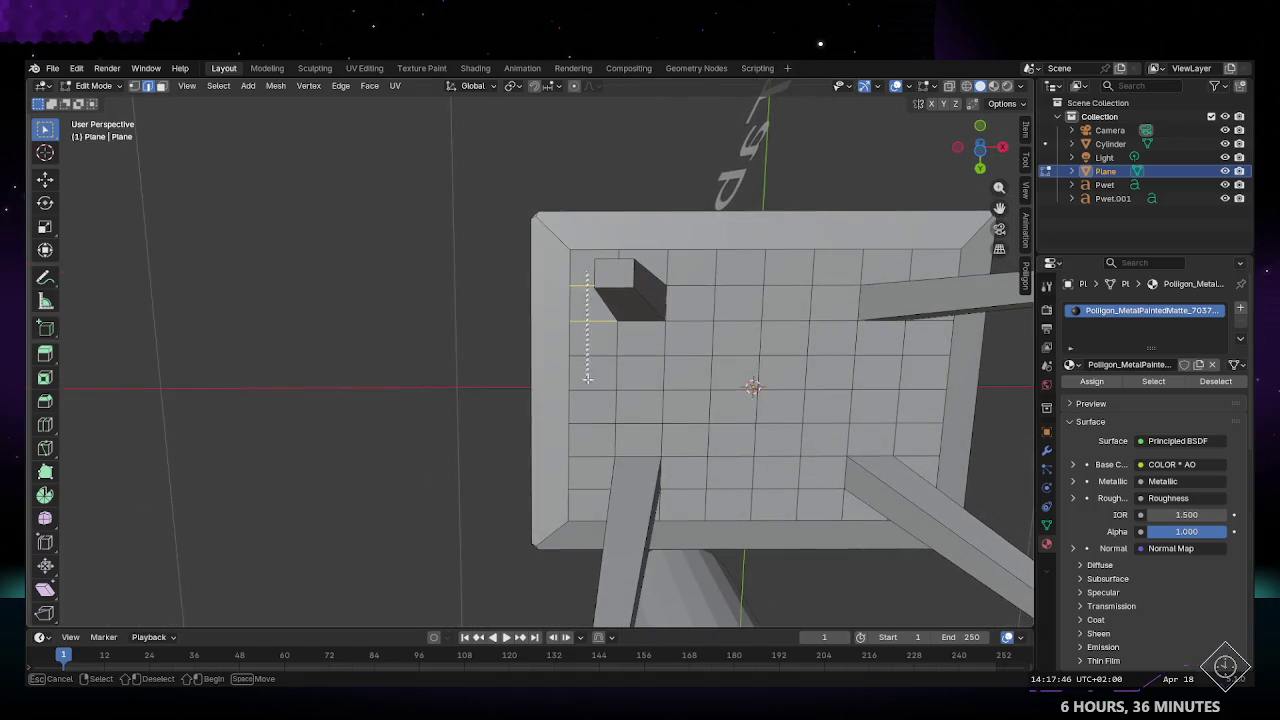
drag(584, 503, 585, 503)
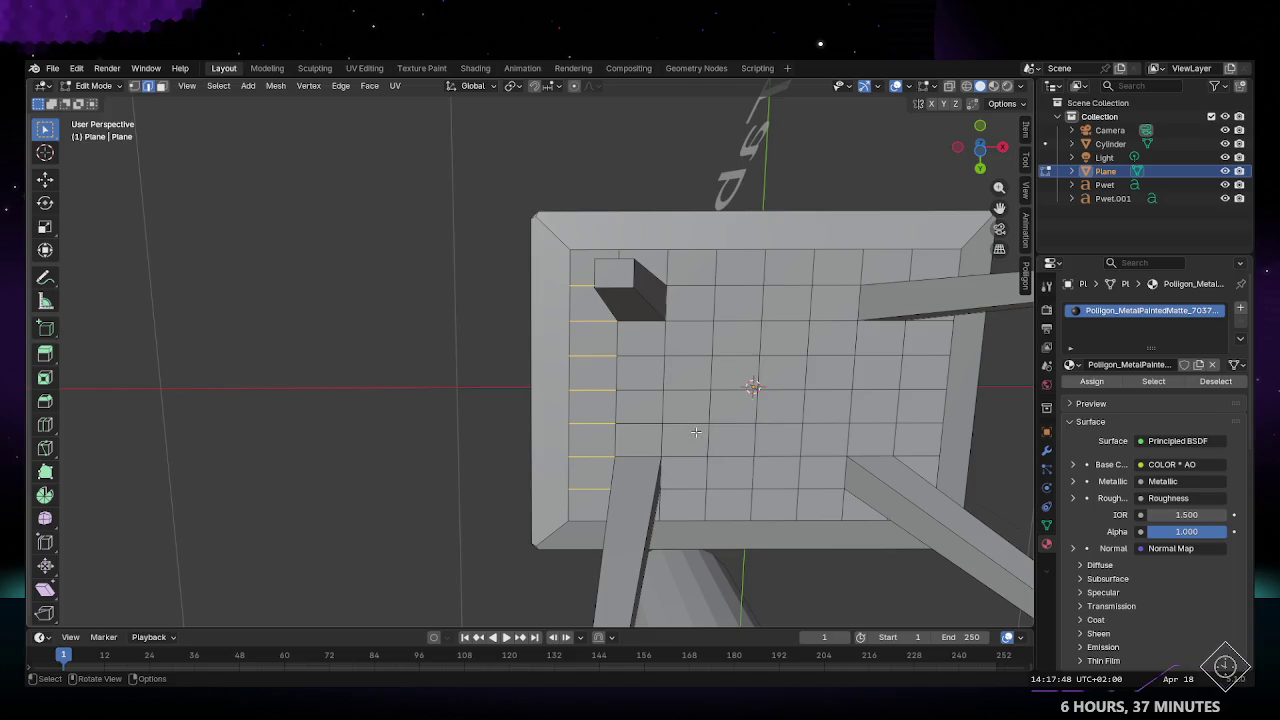
shift+click(640, 389)
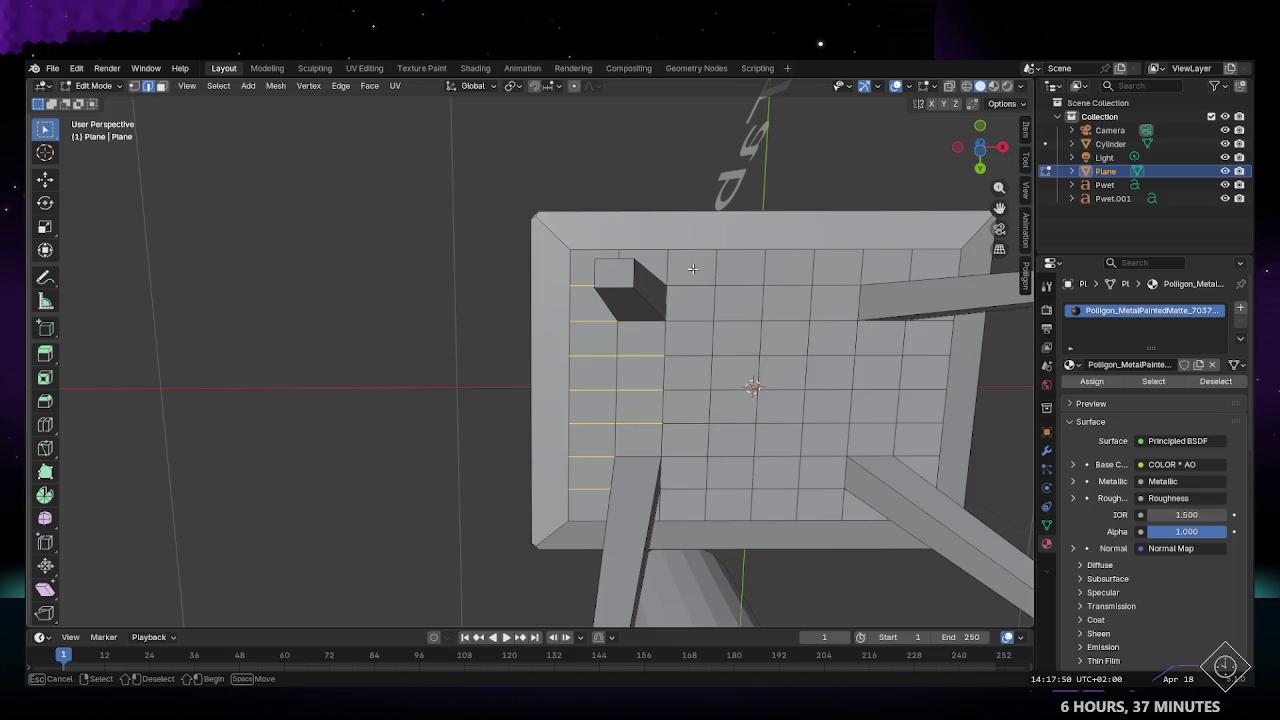
shift+drag(687, 491, 687, 491)
shift+drag(740, 280, 737, 387)
shift+drag(726, 500, 726, 500)
middle_drag(726, 500, 455, 313)
Step: Select a block of central underside faces, adding a few more
shift+drag(479, 280, 585, 396)
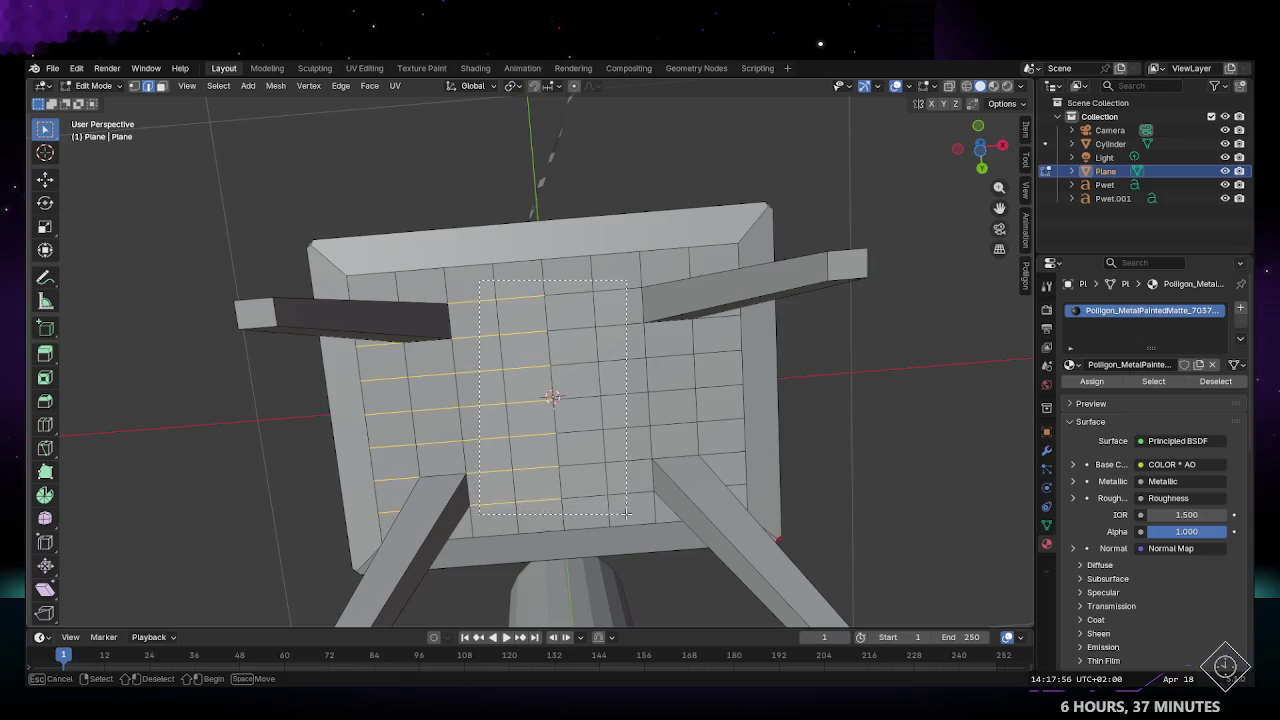
shift+drag(628, 513, 628, 513)
middle_drag(634, 412, 603, 413)
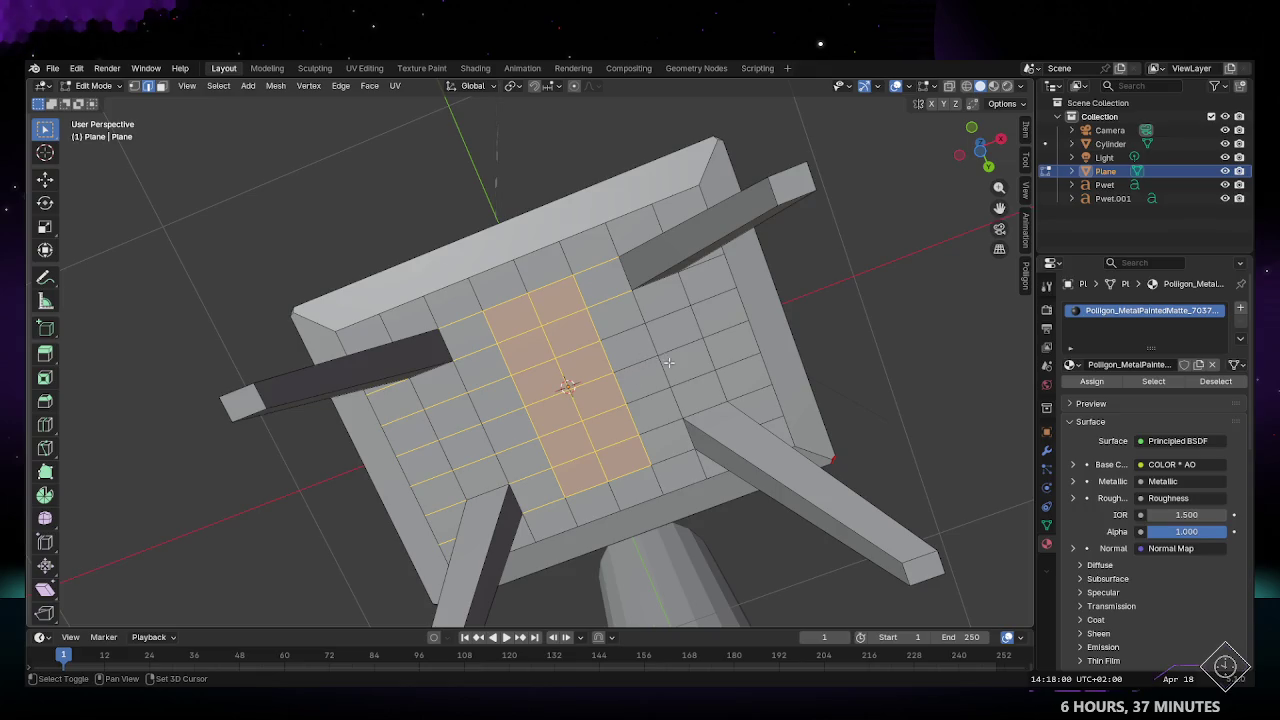
key(ctrl+r)
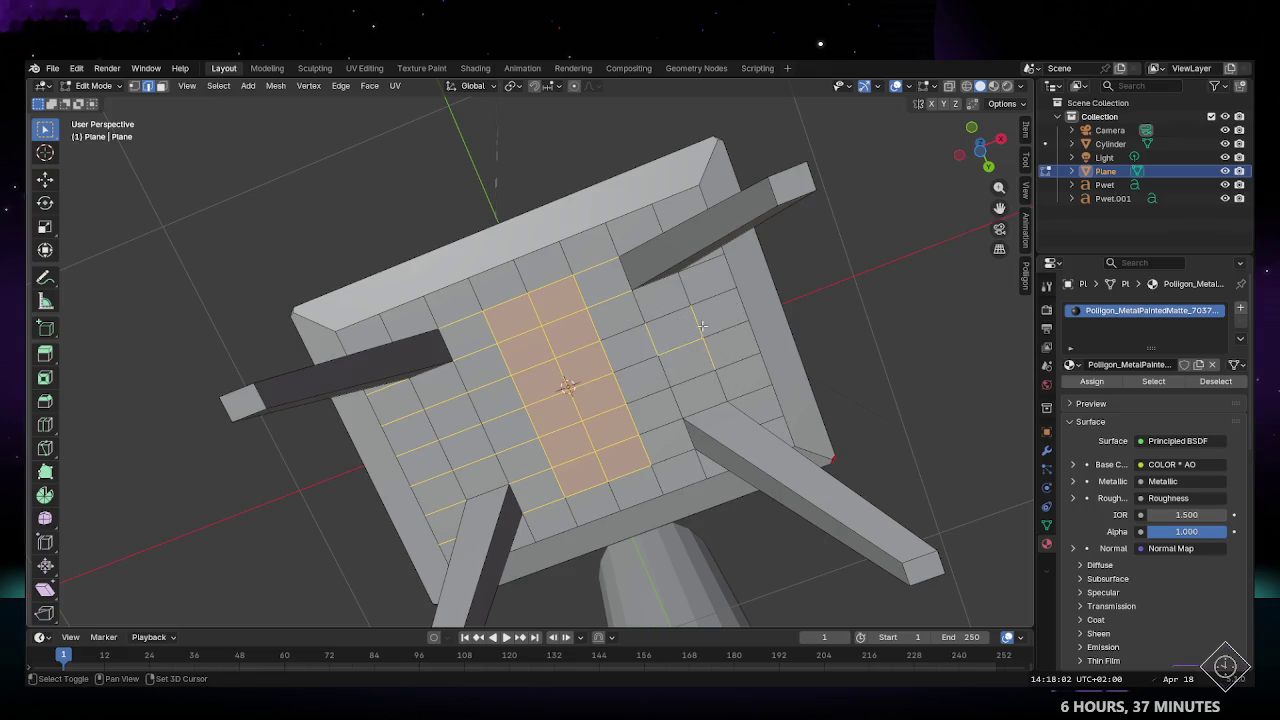
shift+click(636, 313)
shift+drag(688, 384, 688, 404)
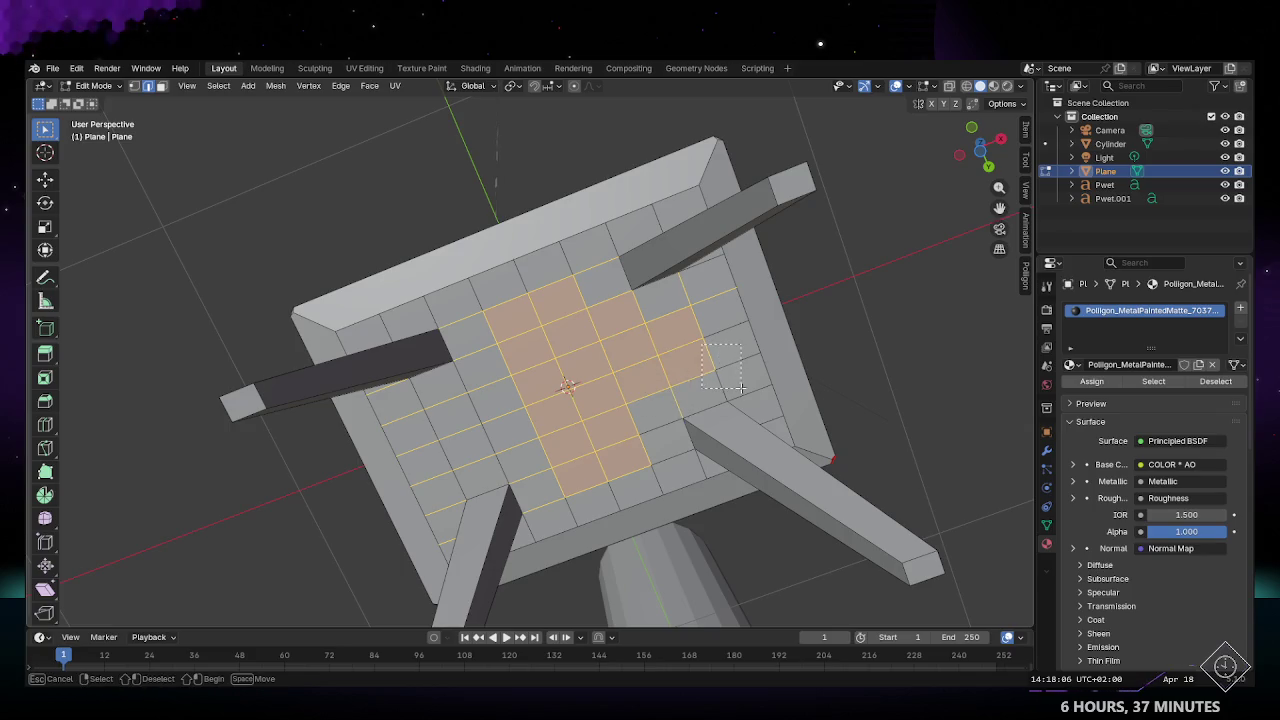
Step: Orbit above the underside and extend the central face selection
middle_drag(780, 350, 745, 160)
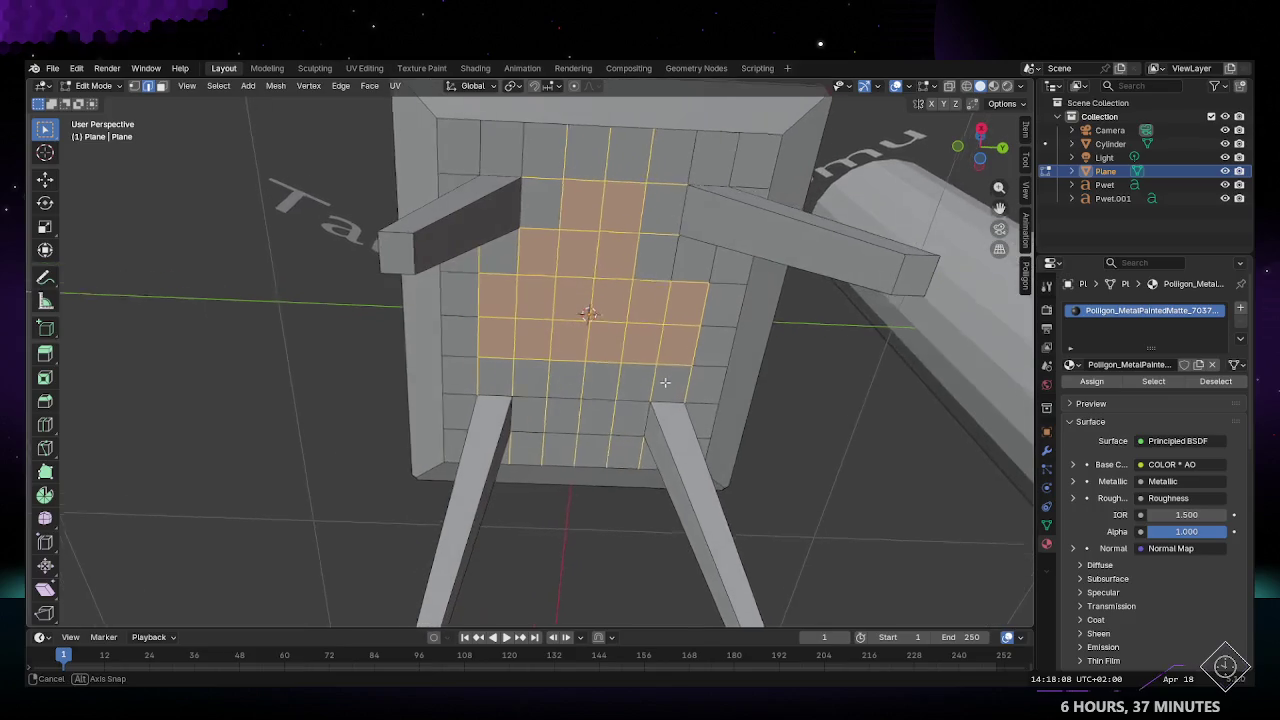
shift+drag(750, 157, 538, 162)
shift+drag(452, 148, 452, 150)
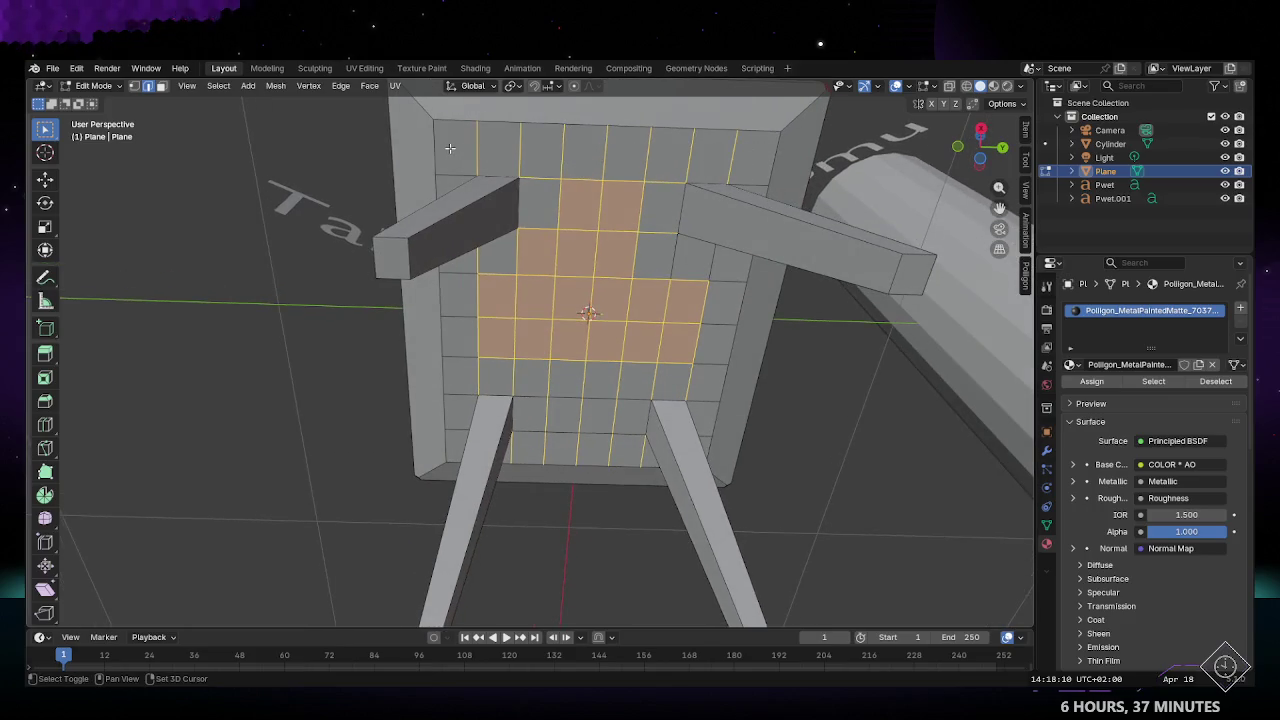
middle_drag(452, 150, 709, 237)
shift+drag(655, 245, 655, 245)
mouse_move(655, 245)
middle_down()
mouse_move(575, 335)
mouse_move(705, 157)
middle_up()
Step: Add the rim-side faces with a box selection and orbit to check the underside
mouse_move(705, 157)
shift+mouse_down()
mouse_move(372, 162)
mouse_move(322, 148)
shift+mouse_up()
middle_drag(322, 148, 485, 261)
key(b)
drag(411, 190, 527, 295)
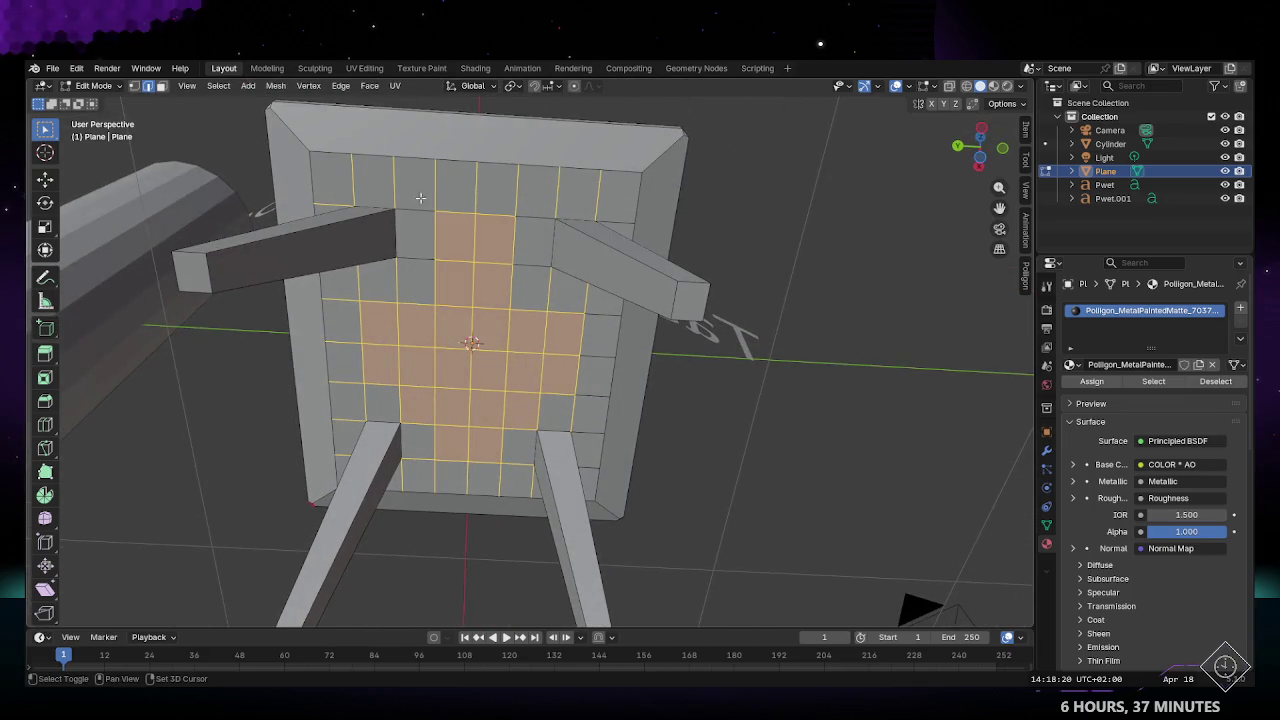
mouse_move(536, 300)
middle_down()
mouse_move(534, 278)
mouse_move(897, 288)
mouse_move(870, 287)
middle_up()
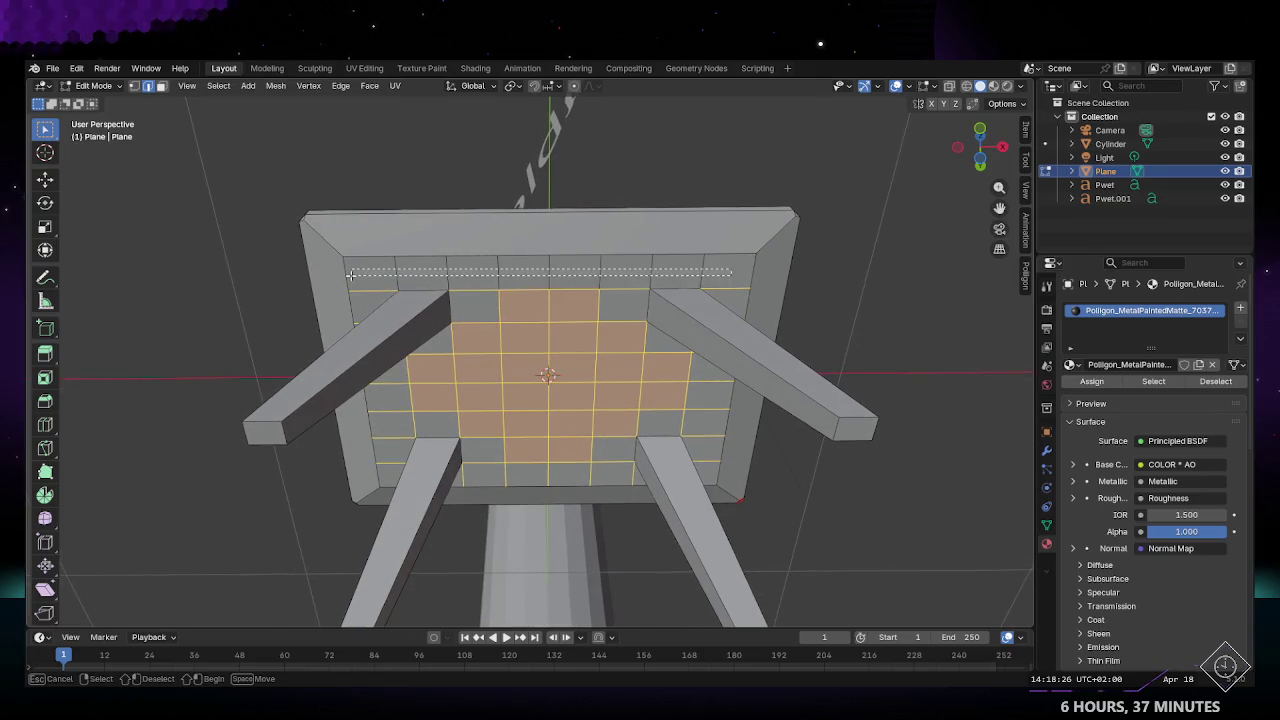
mouse_move(731, 269)
middle_down()
mouse_move(588, 338)
mouse_move(718, 385)
mouse_move(747, 374)
middle_up()
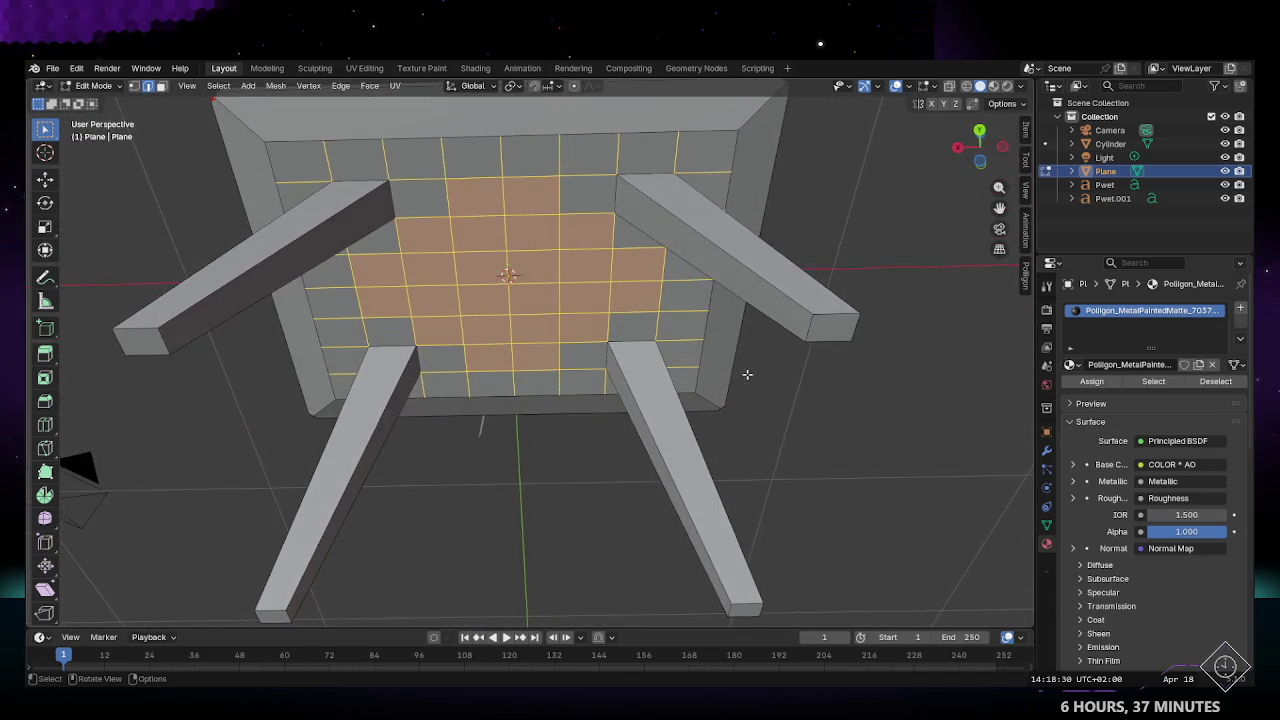
Step: Delete the selected grid faces under the tabletop via X > Faces
key(x)
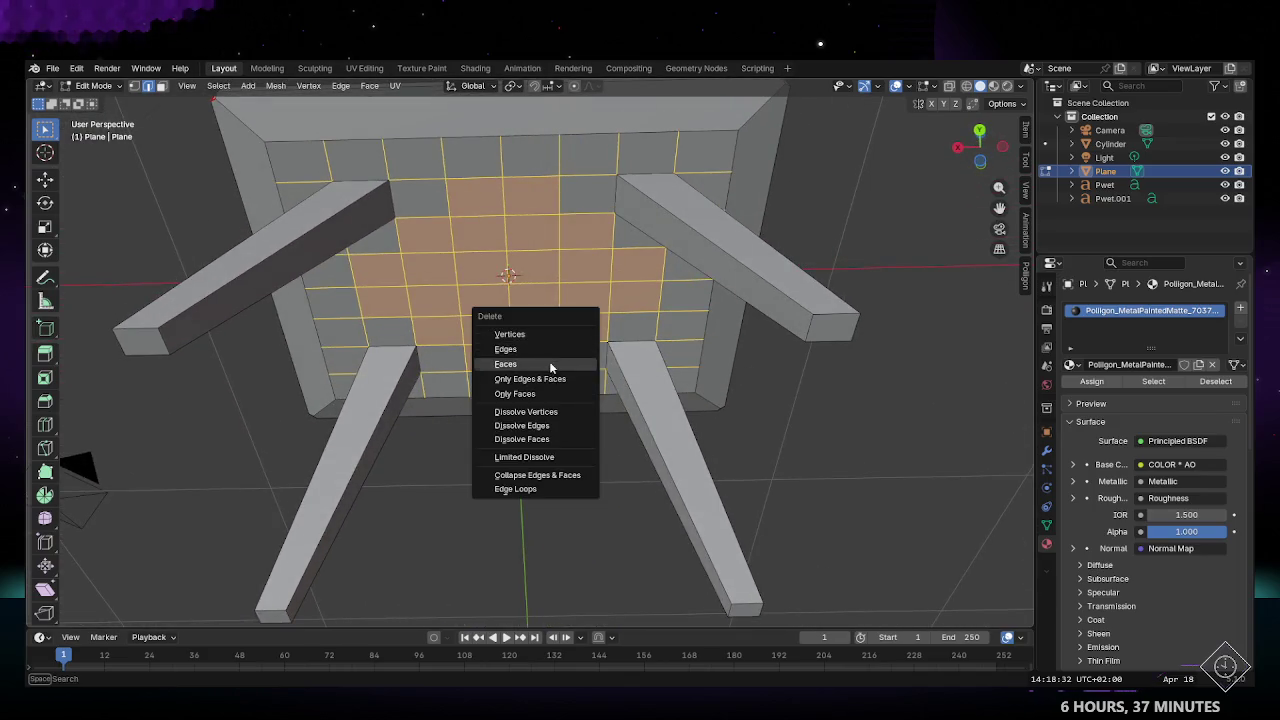
click(527, 350)
mouse_move(875, 355)
middle_down()
mouse_move(536, 327)
mouse_move(629, 297)
mouse_move(570, 244)
mouse_move(700, 330)
middle_up()
alt+click(570, 244)
click(830, 410)
Step: Orbit around the table and switch viewport shading to Material Preview
mouse_move(830, 410)
middle_down()
mouse_move(682, 300)
mouse_move(686, 278)
mouse_move(625, 308)
middle_up()
key(a)
key(alt+a)
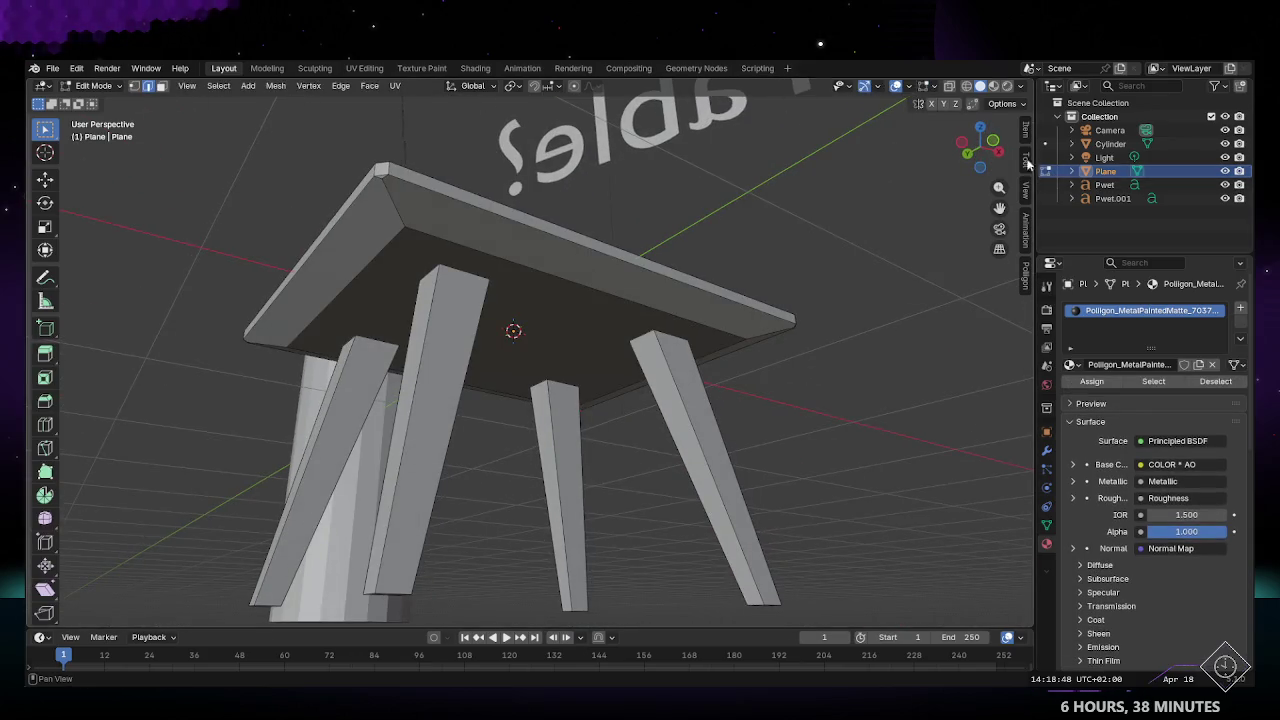
mouse_move(1027, 287)
middle_down()
mouse_move(800, 309)
mouse_move(782, 289)
mouse_move(580, 371)
mouse_move(980, 114)
middle_up()
key(a)
key(alt+a)
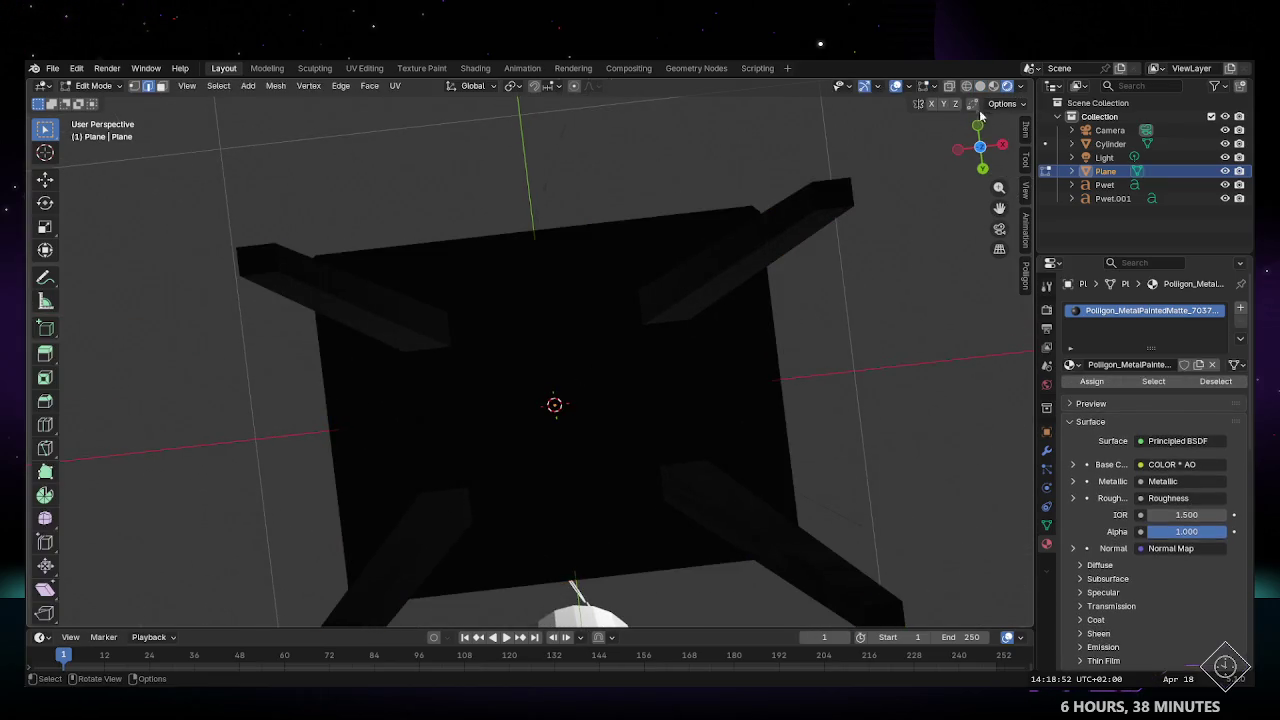
click(993, 86)
mouse_move(850, 200)
middle_down()
mouse_move(694, 456)
mouse_move(794, 474)
mouse_move(863, 474)
mouse_move(876, 461)
middle_up()
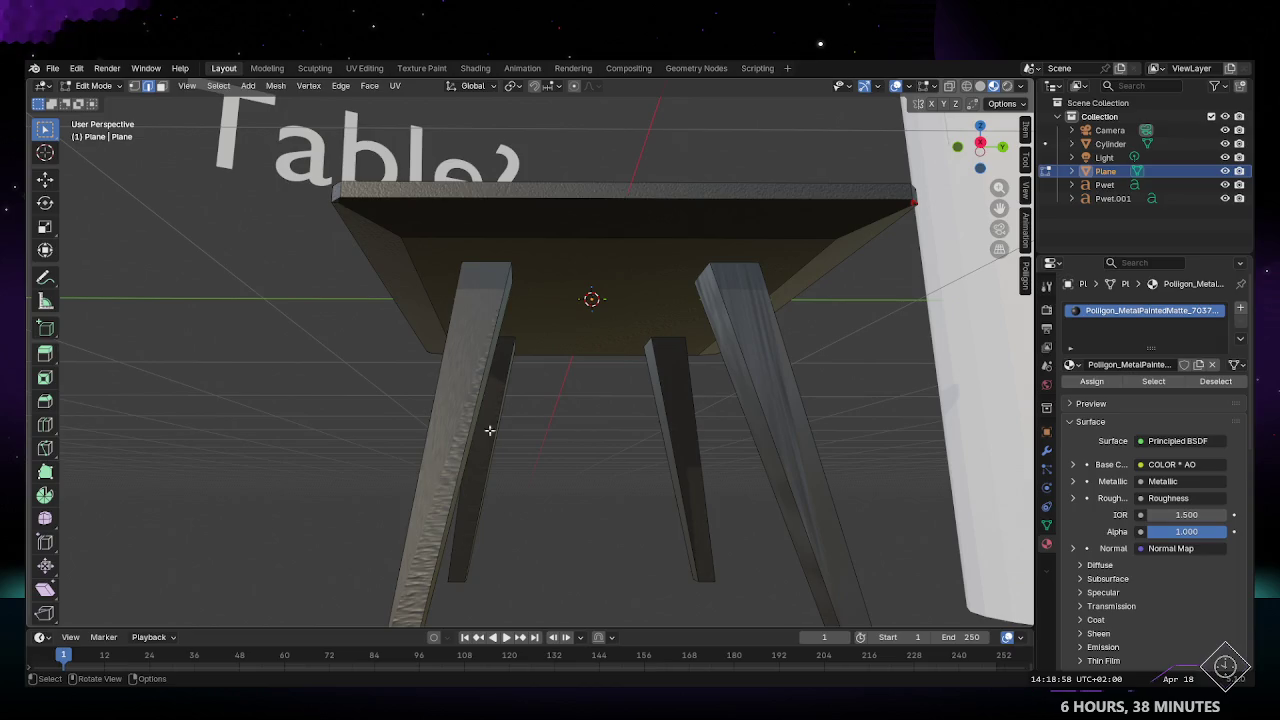
Step: In the UV Editing workspace, box-select all UVs and unwrap them
click(373, 67)
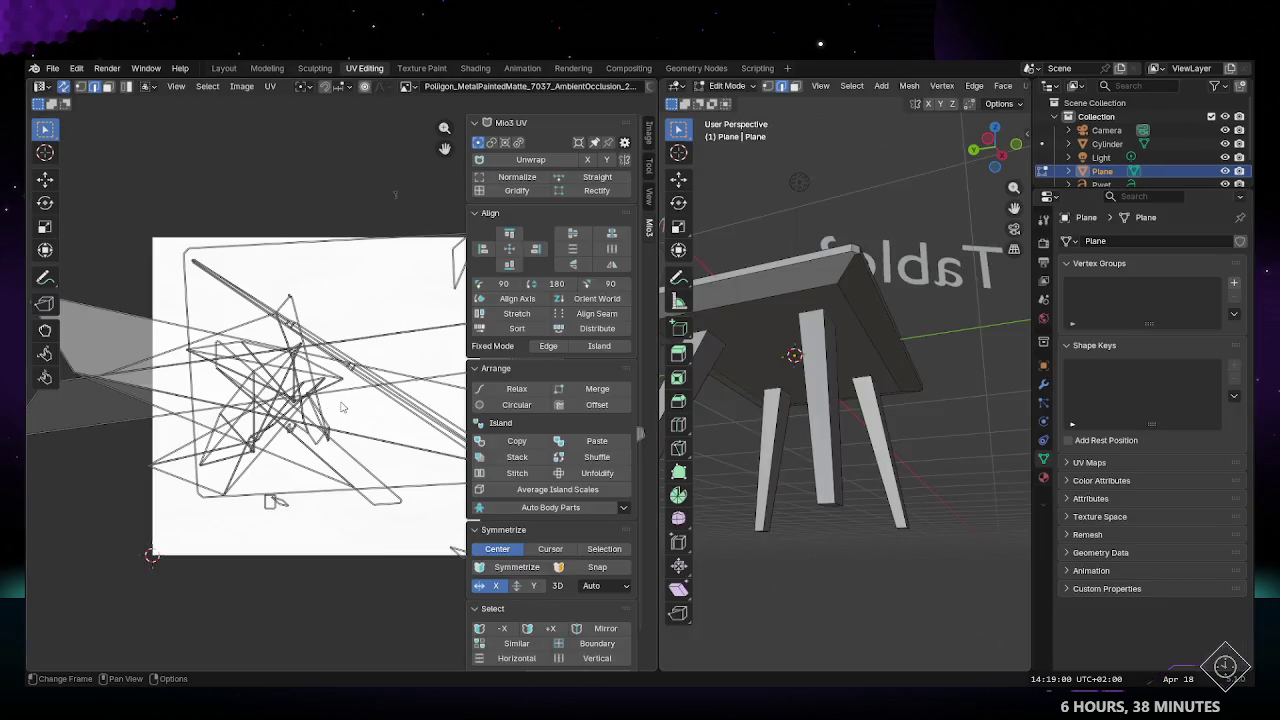
scroll(341, 407, down, 5)
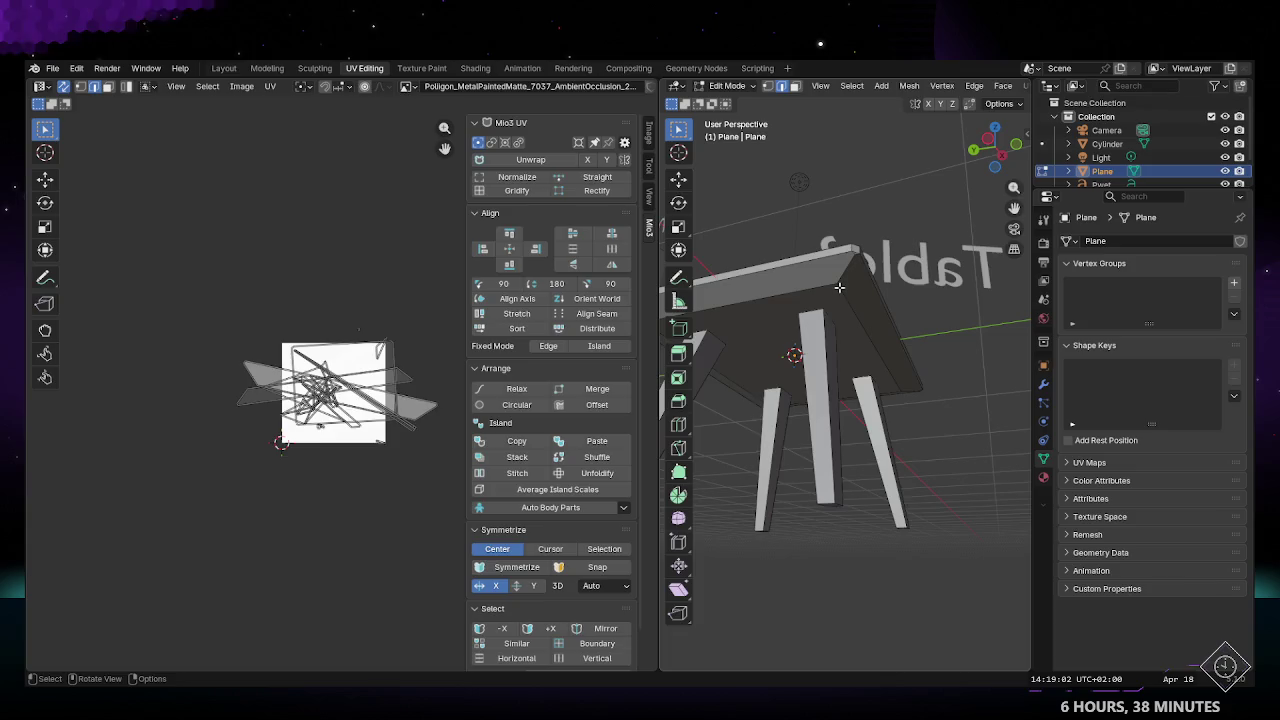
key(a)
key(alt+a)
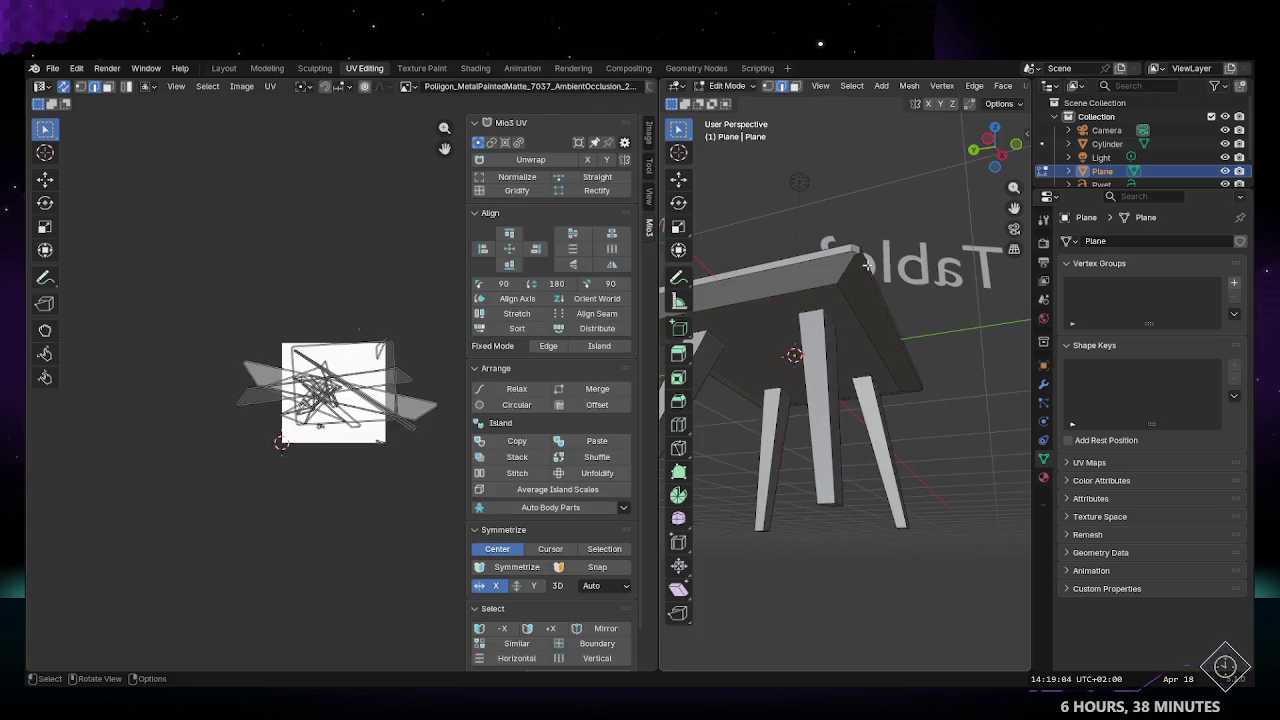
middle_drag(866, 265, 880, 300)
drag(159, 293, 454, 488)
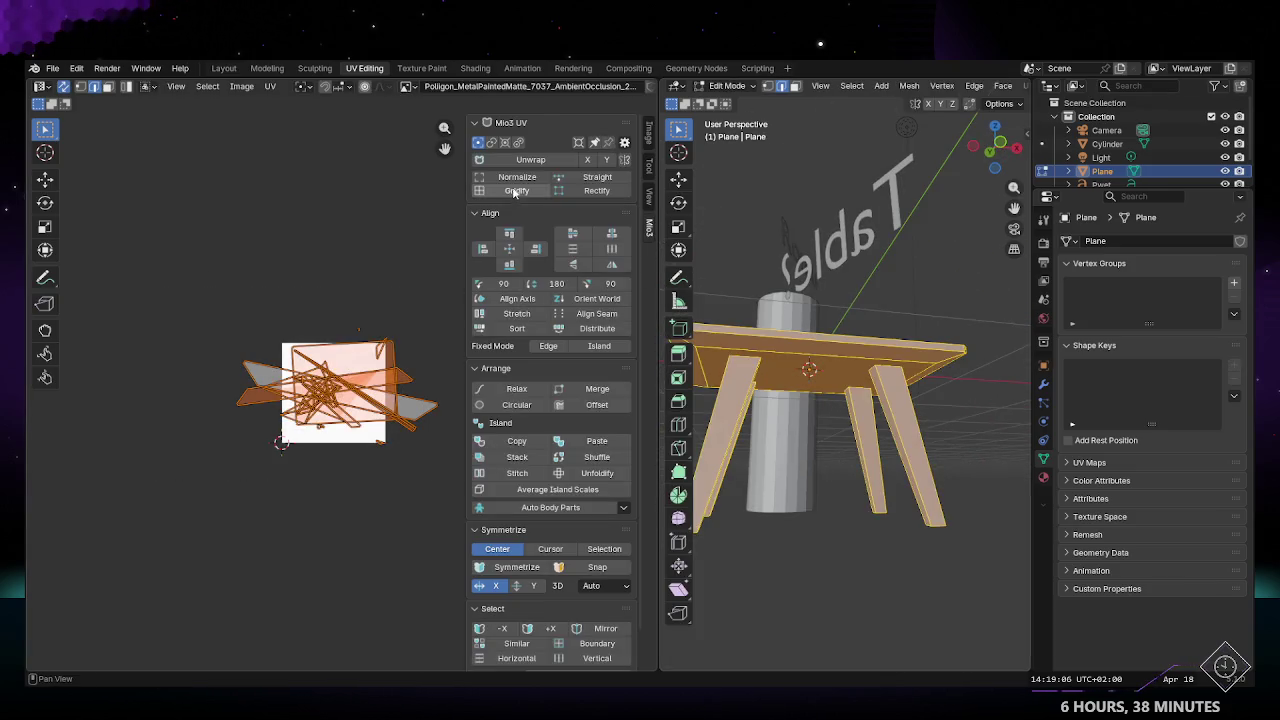
click(530, 159)
scroll(318, 418, up, 3)
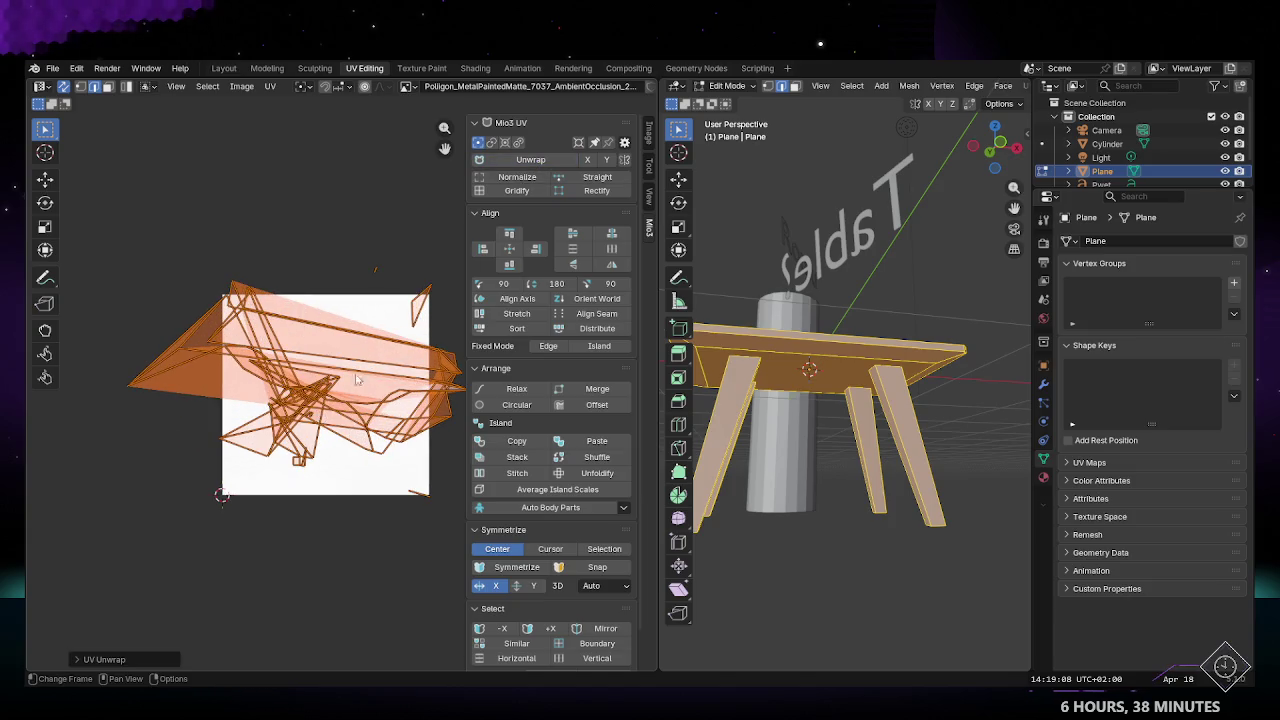
click(312, 396)
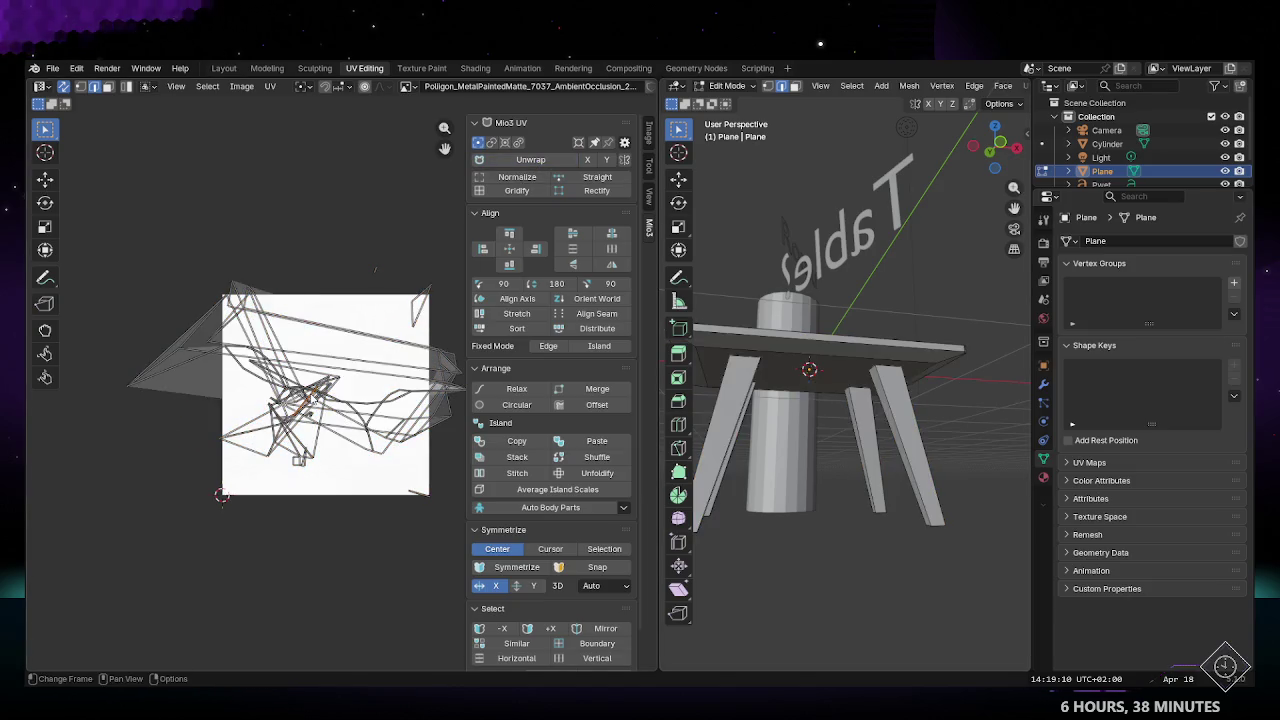
Step: Orbit beneath and above the tabletop, then box-select all UV islands again
mouse_move(820, 380)
middle_down()
mouse_move(877, 343)
mouse_move(840, 370)
middle_up()
scroll(821, 392, up, 3)
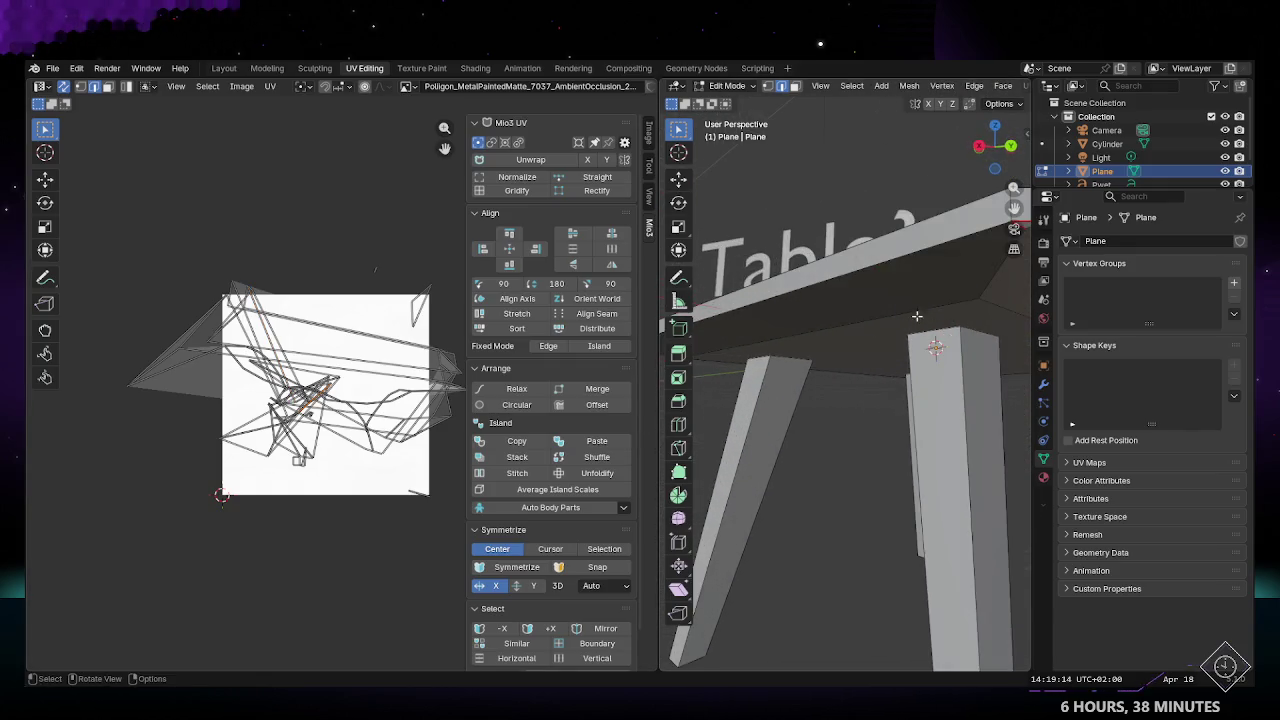
scroll(821, 392, up, 2)
middle_drag(783, 443, 813, 428)
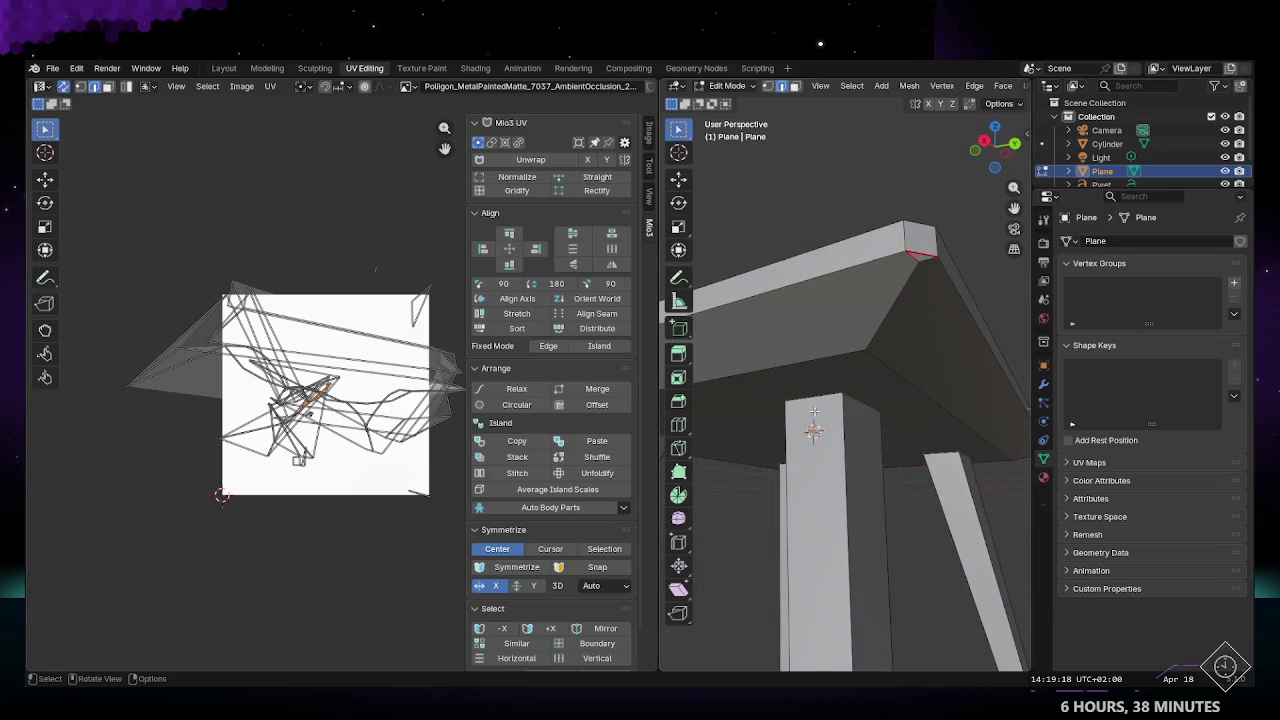
middle_drag(921, 263, 921, 302)
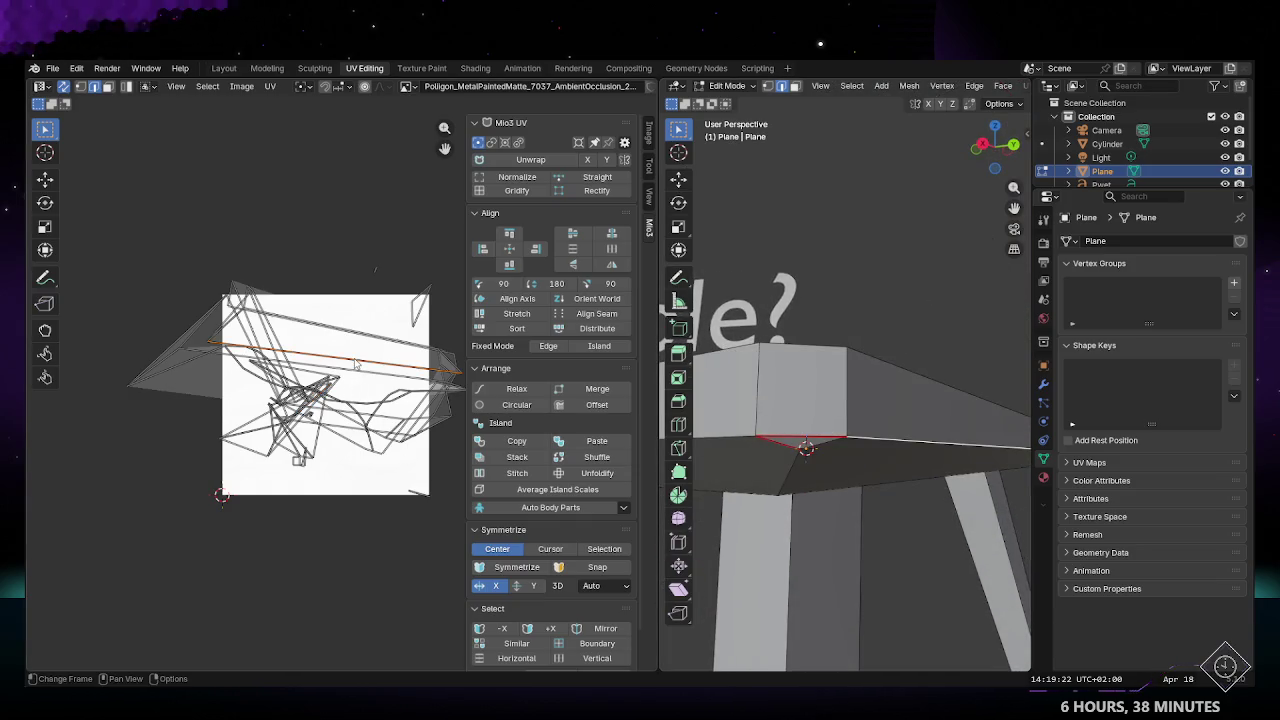
scroll(354, 362, down, 2)
drag(180, 284, 437, 500)
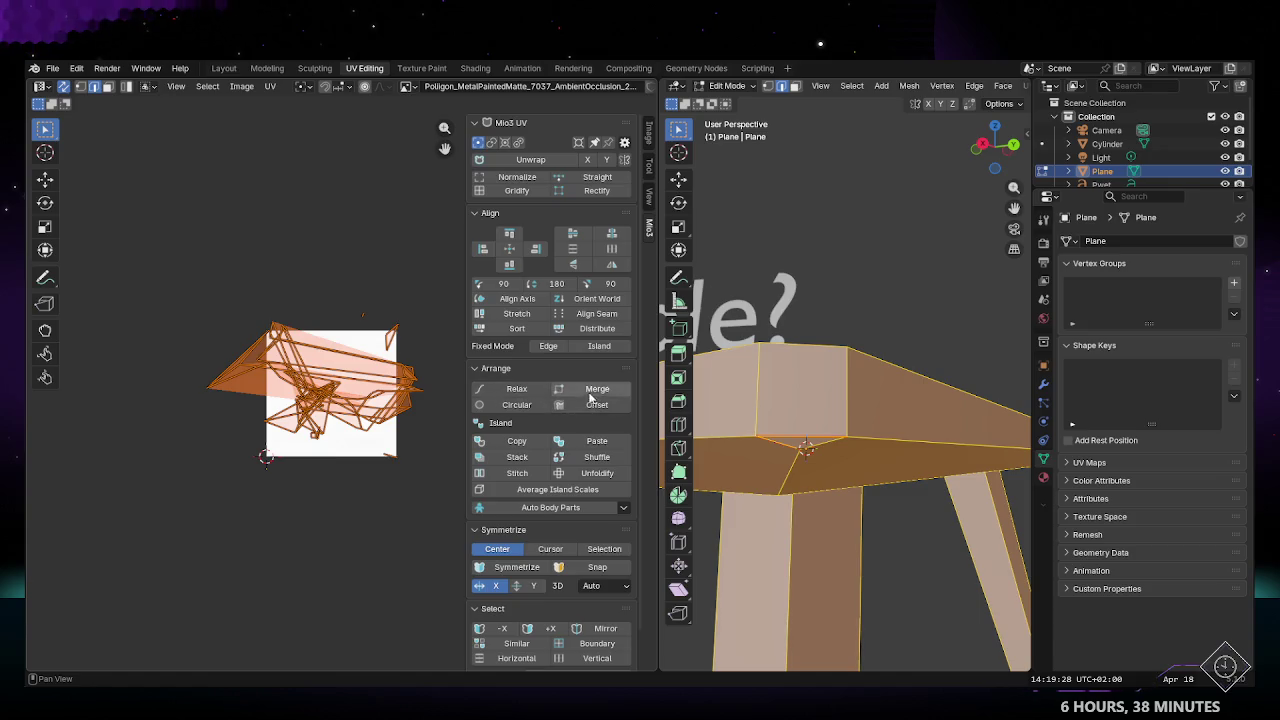
Step: Try the Mio3 UV Distribute, Align, Stretch and Sort tools on the islands
click(595, 333)
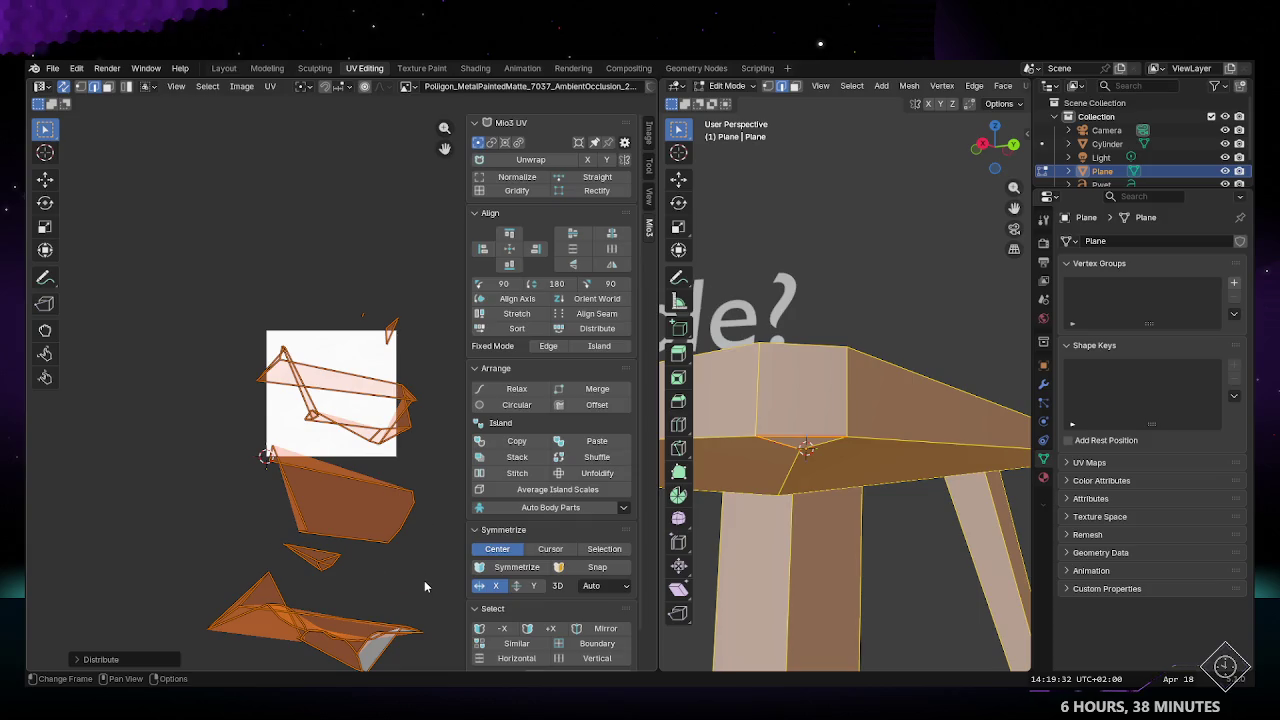
scroll(424, 580, down, 1)
scroll(406, 570, down, 2)
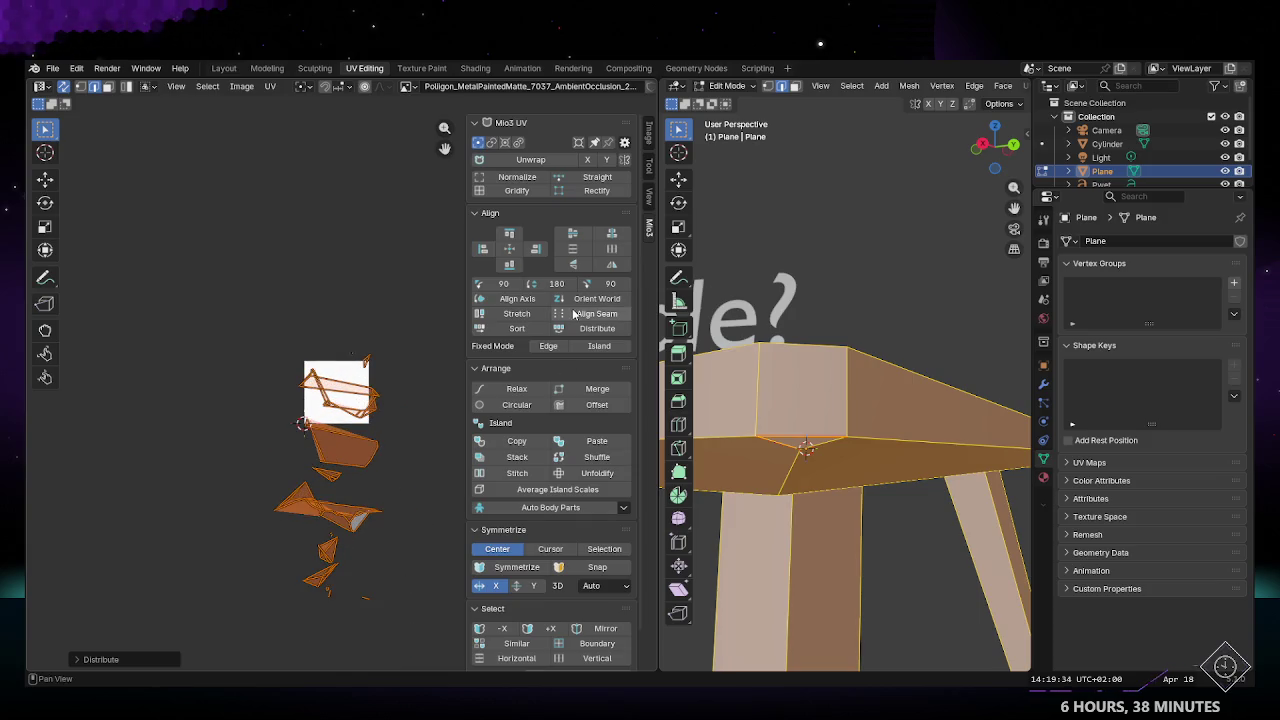
click(526, 302)
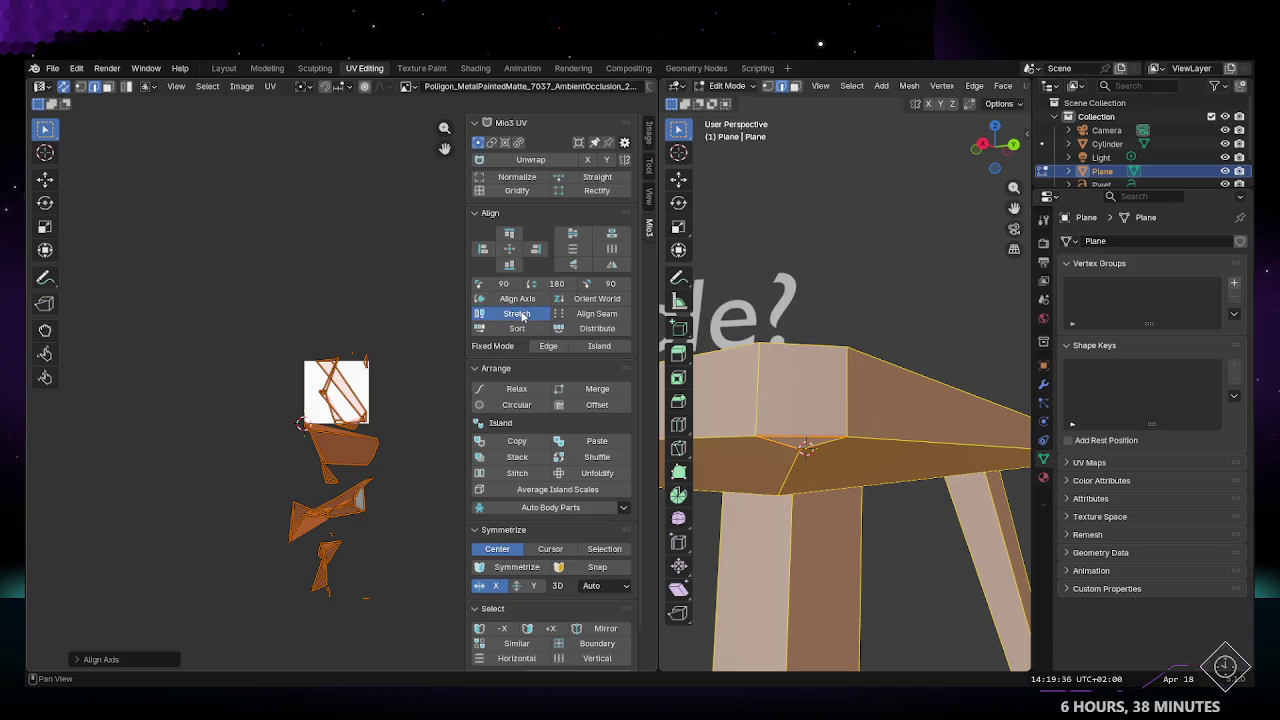
click(521, 315)
click(517, 328)
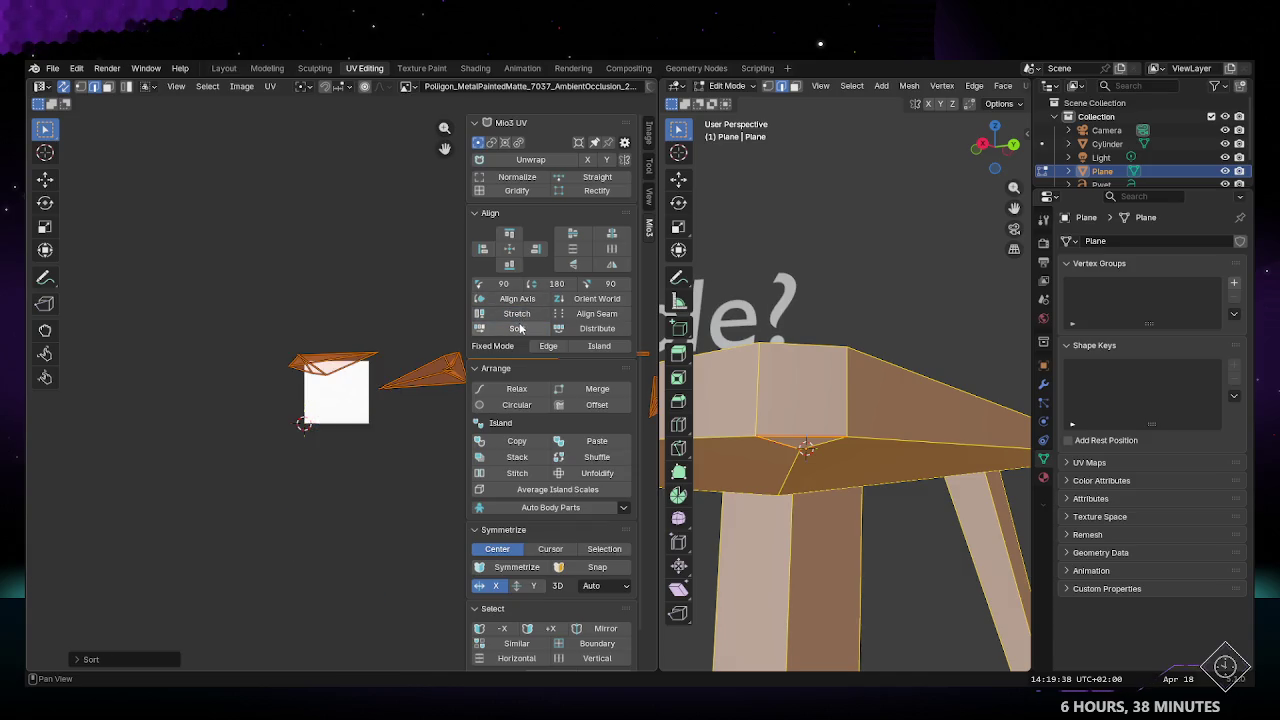
click(586, 316)
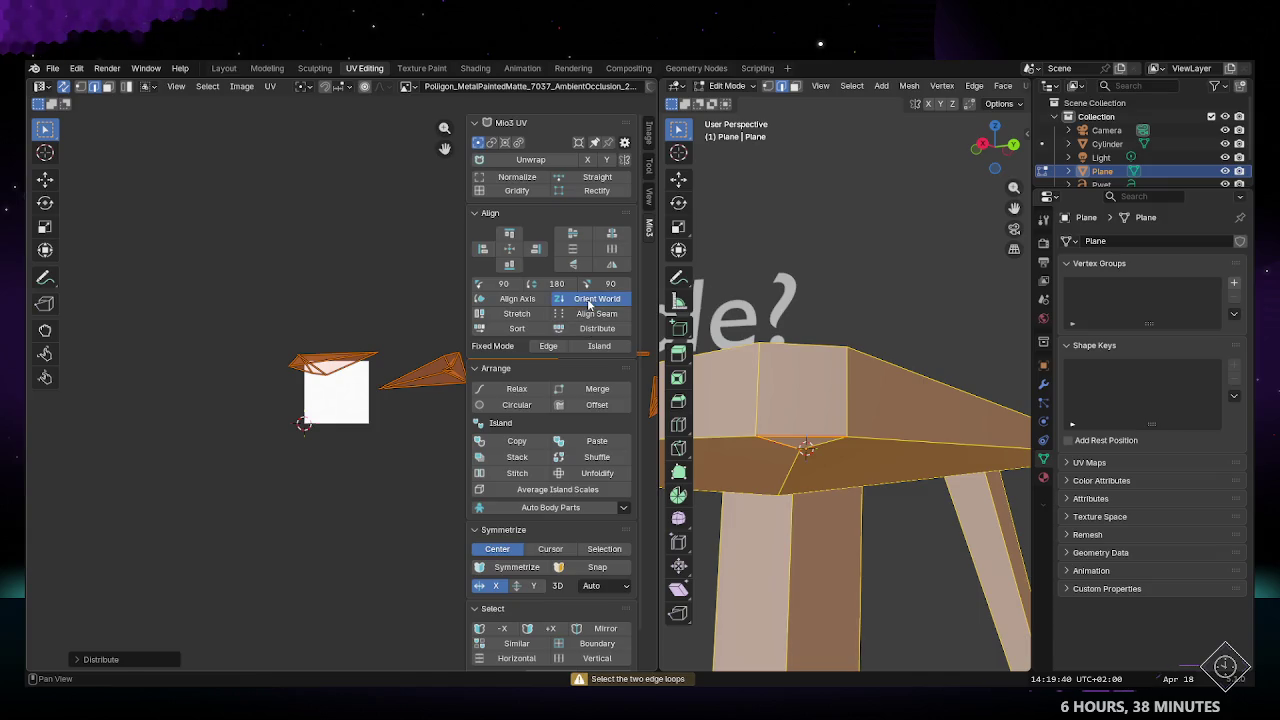
click(589, 300)
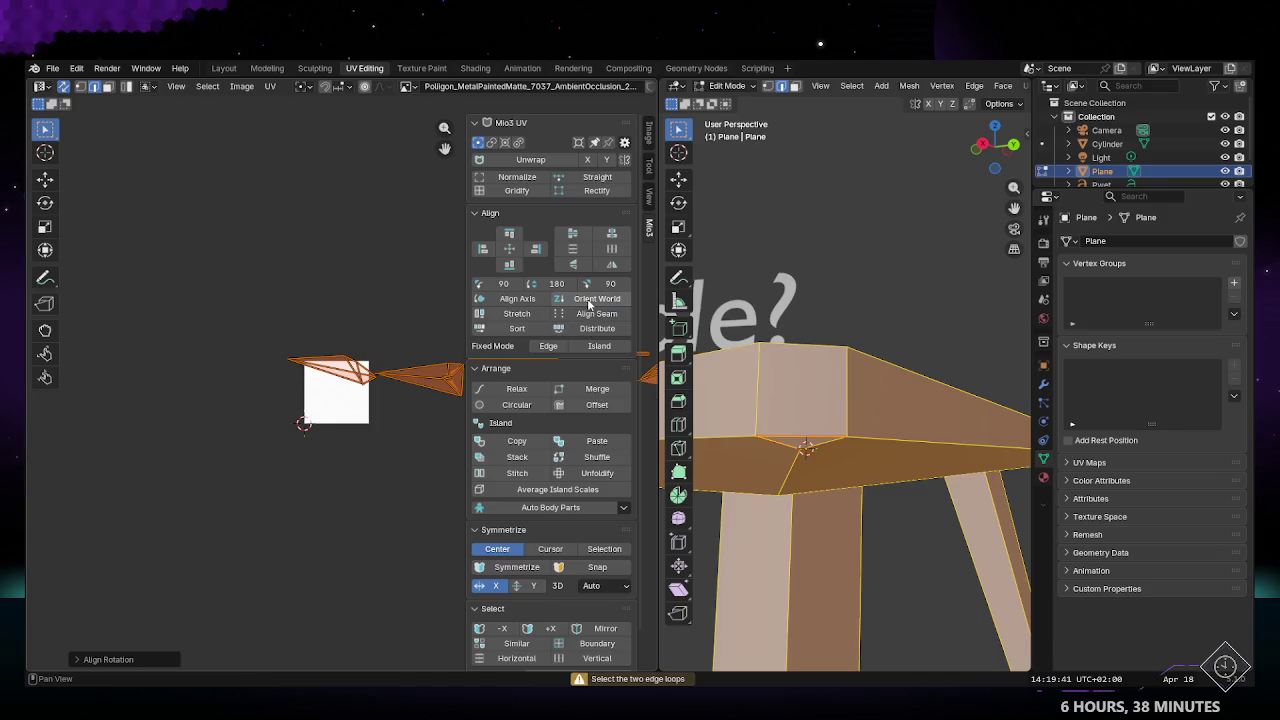
Step: Try further Mio3 alignment options and Mirror, then undo the layout changes
click(574, 236)
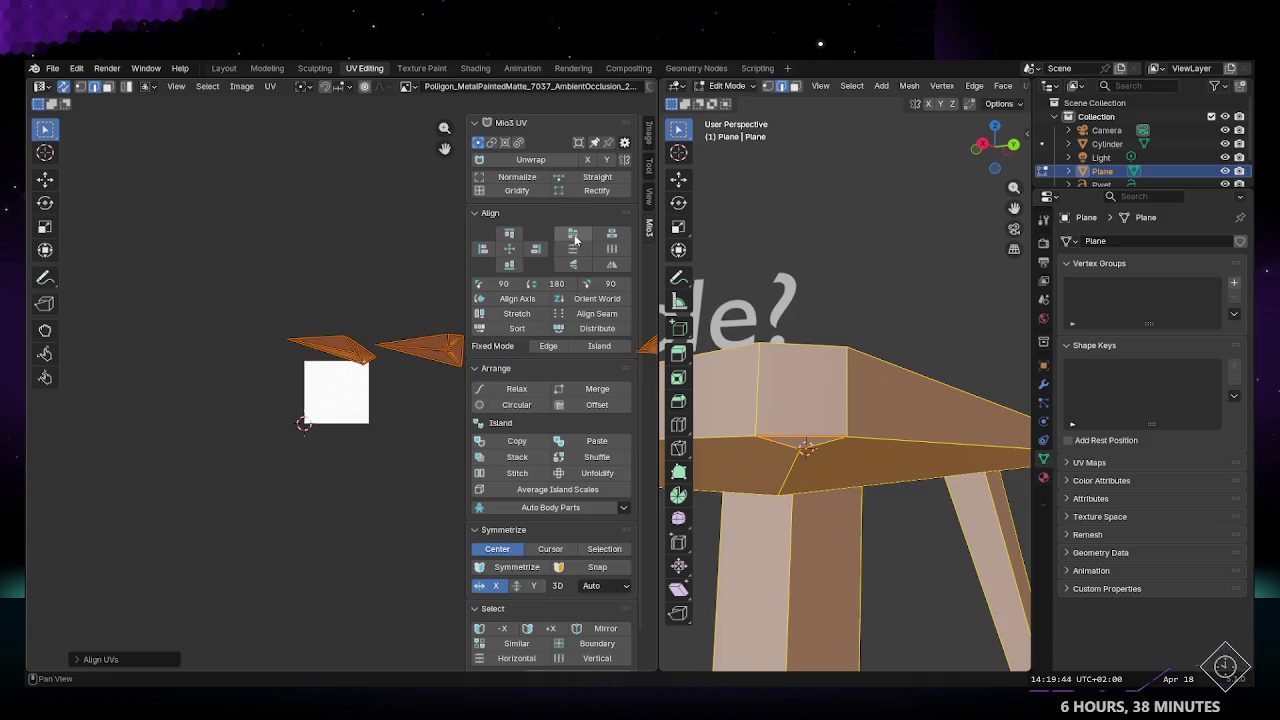
click(612, 234)
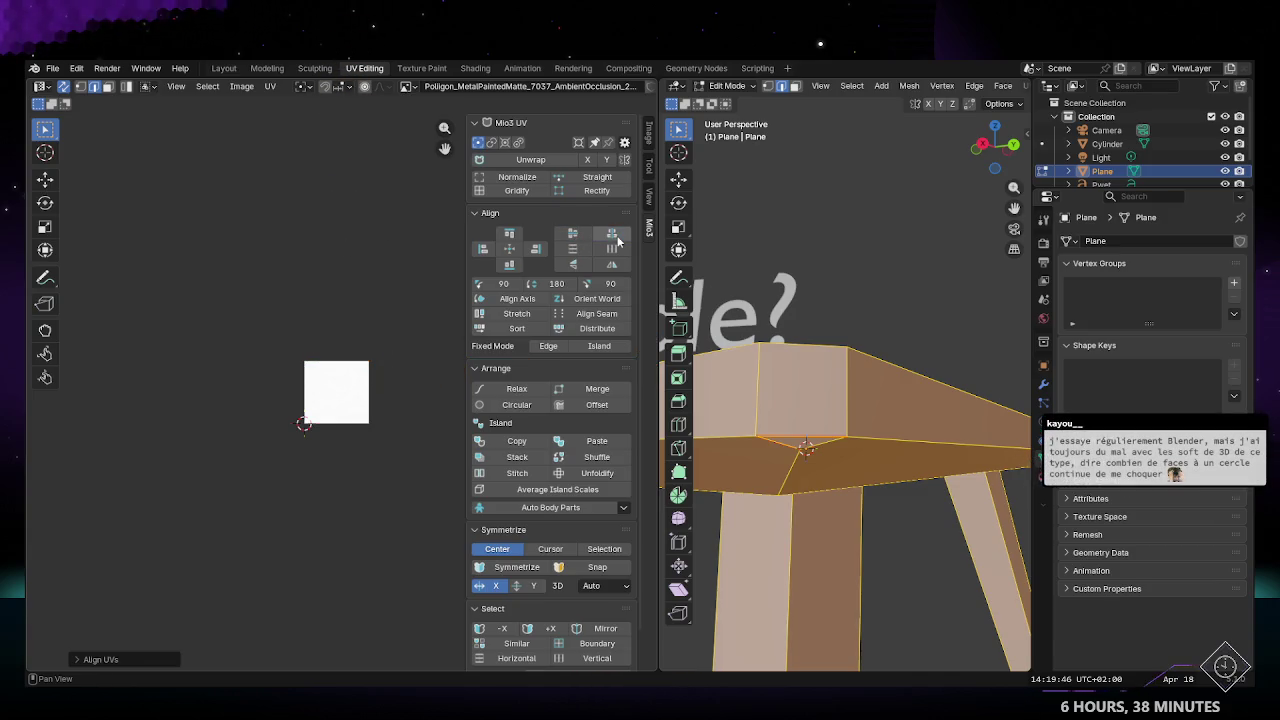
click(610, 251)
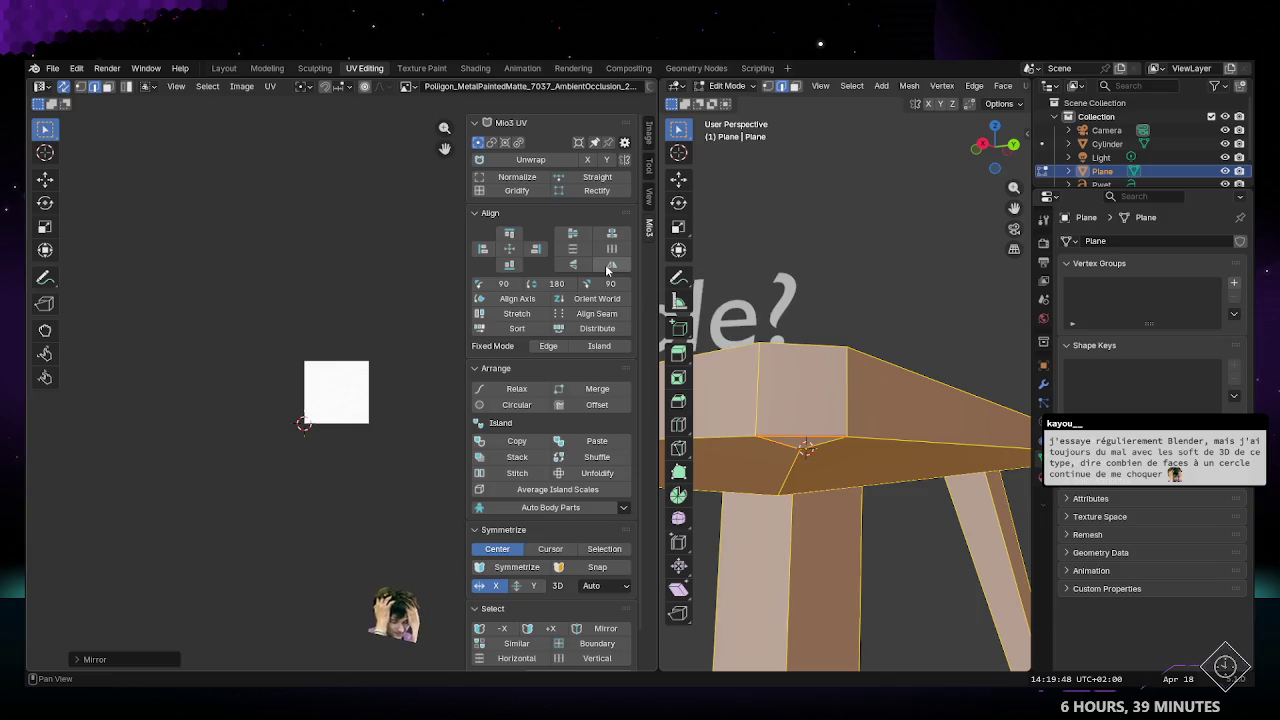
click(613, 266)
key(ctrl+z)
key(ctrl+z)
key(ctrl+z)
key(ctrl+z)
key(ctrl+z)
Step: Re-unwrap the UVs, straighten them into strips, deselect, and return to Object Mode
click(533, 163)
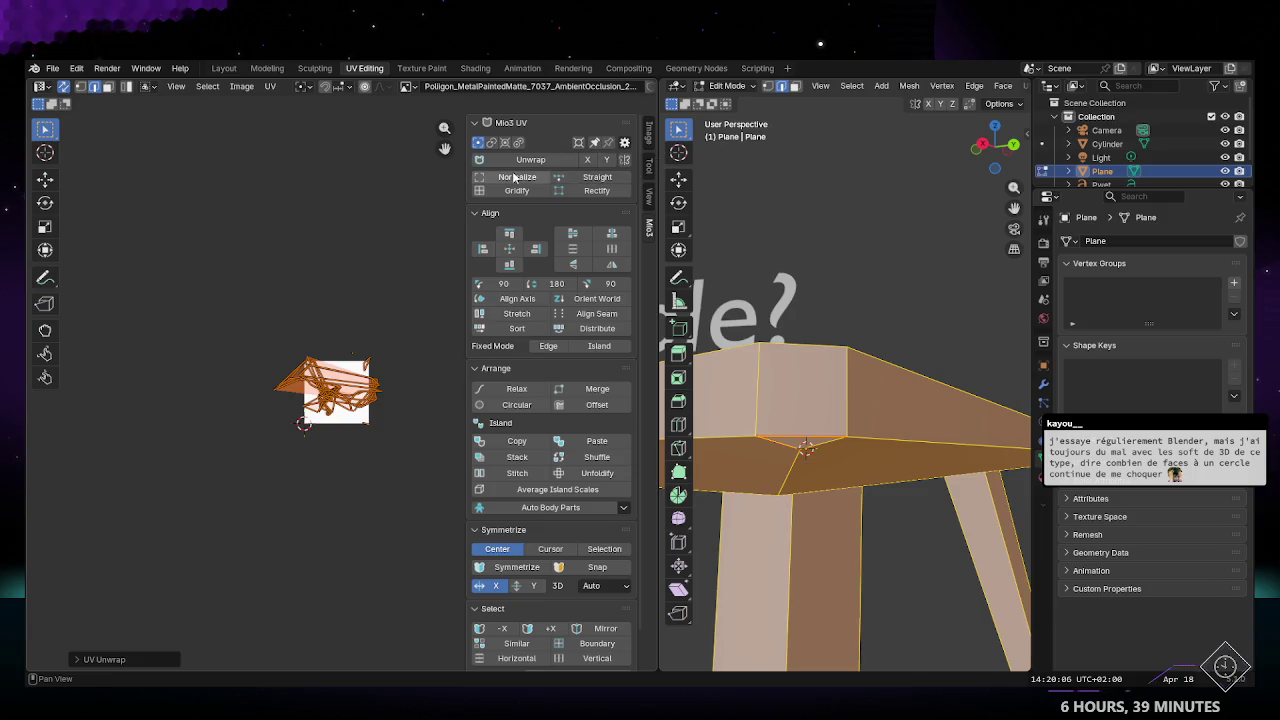
click(579, 178)
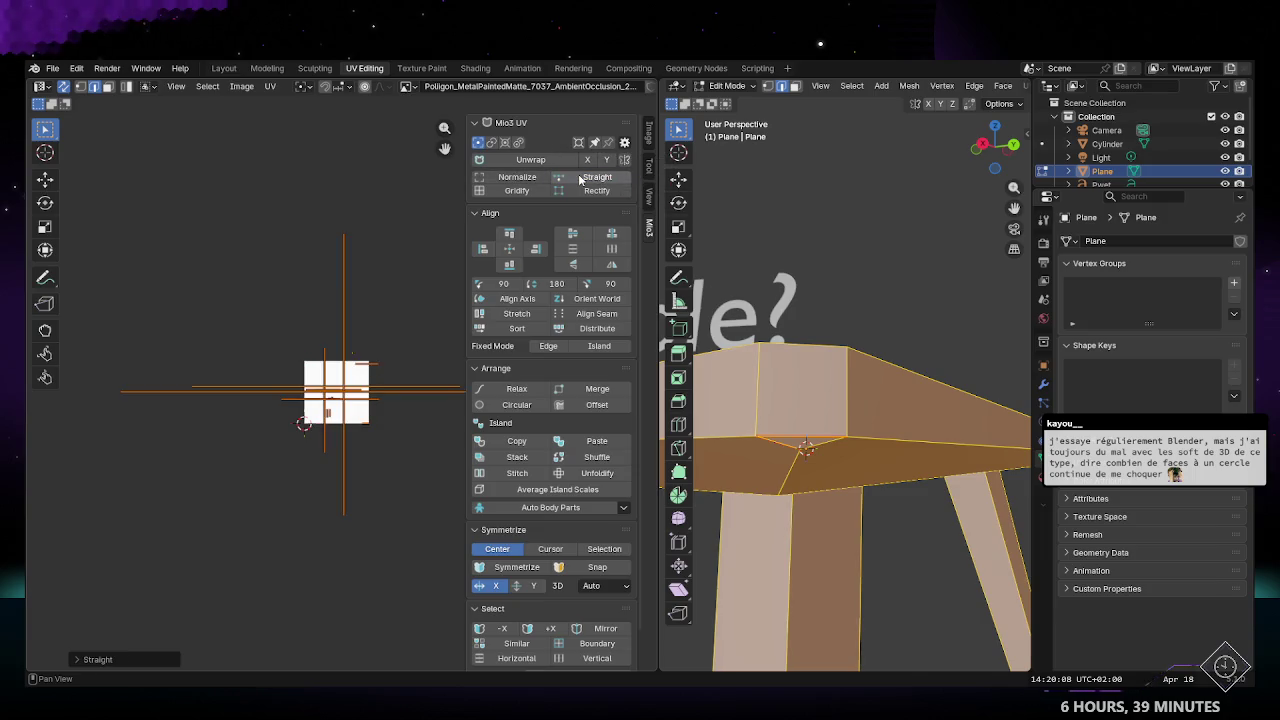
click(416, 439)
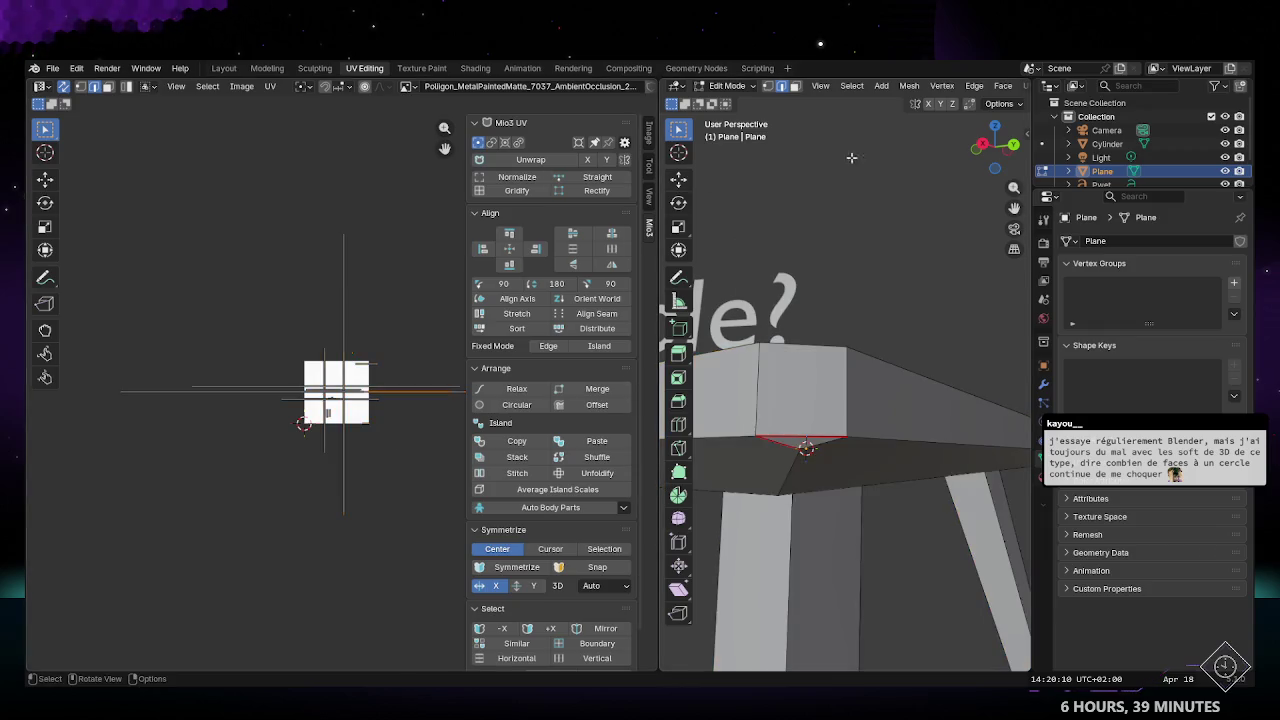
key(Tab)
Step: Go to the Layout workspace in Edit Mode and orbit around the table
click(221, 68)
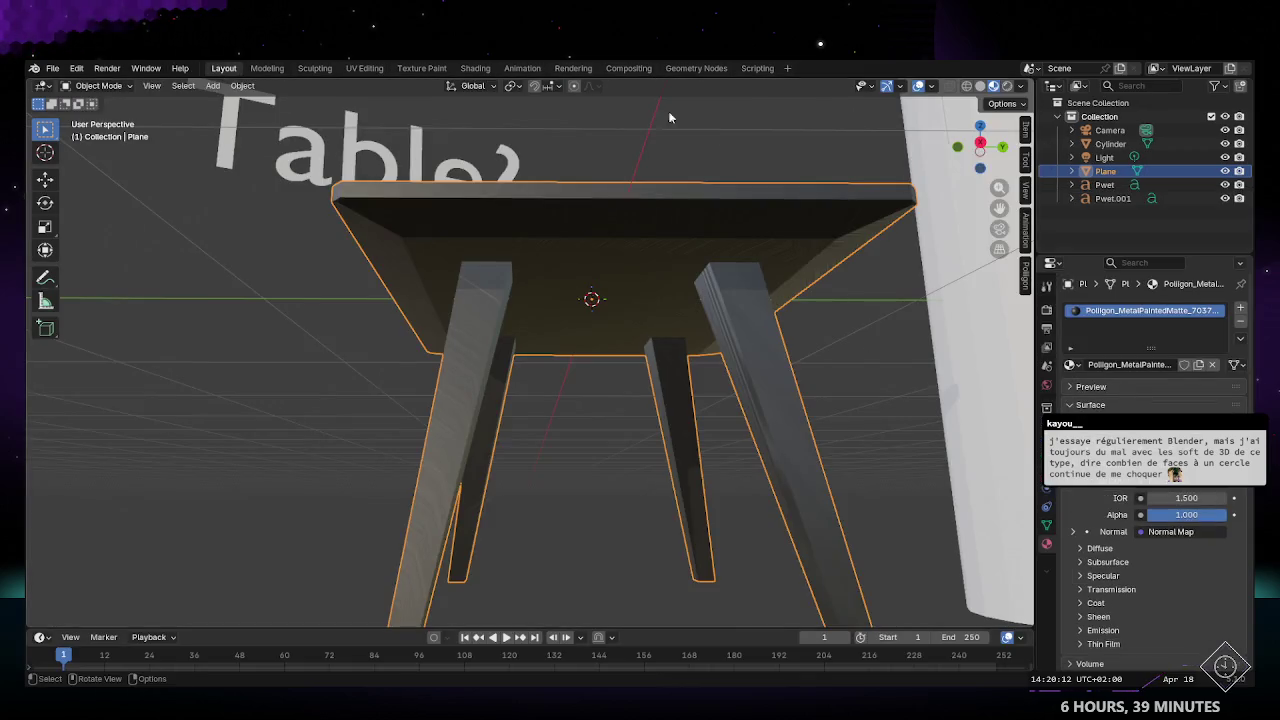
key(Tab)
mouse_move(771, 394)
middle_down()
mouse_move(626, 463)
mouse_move(706, 462)
mouse_move(720, 448)
middle_up()
middle_drag(754, 447, 748, 449)
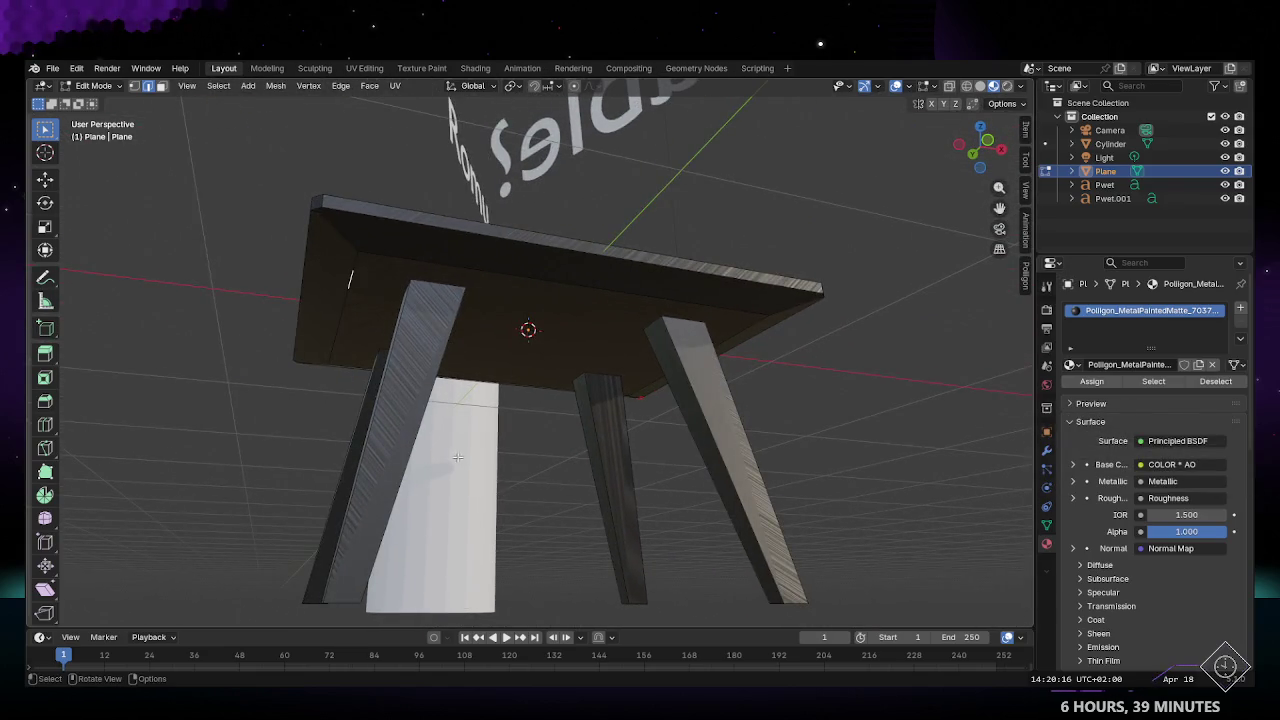
middle_drag(438, 446, 594, 465)
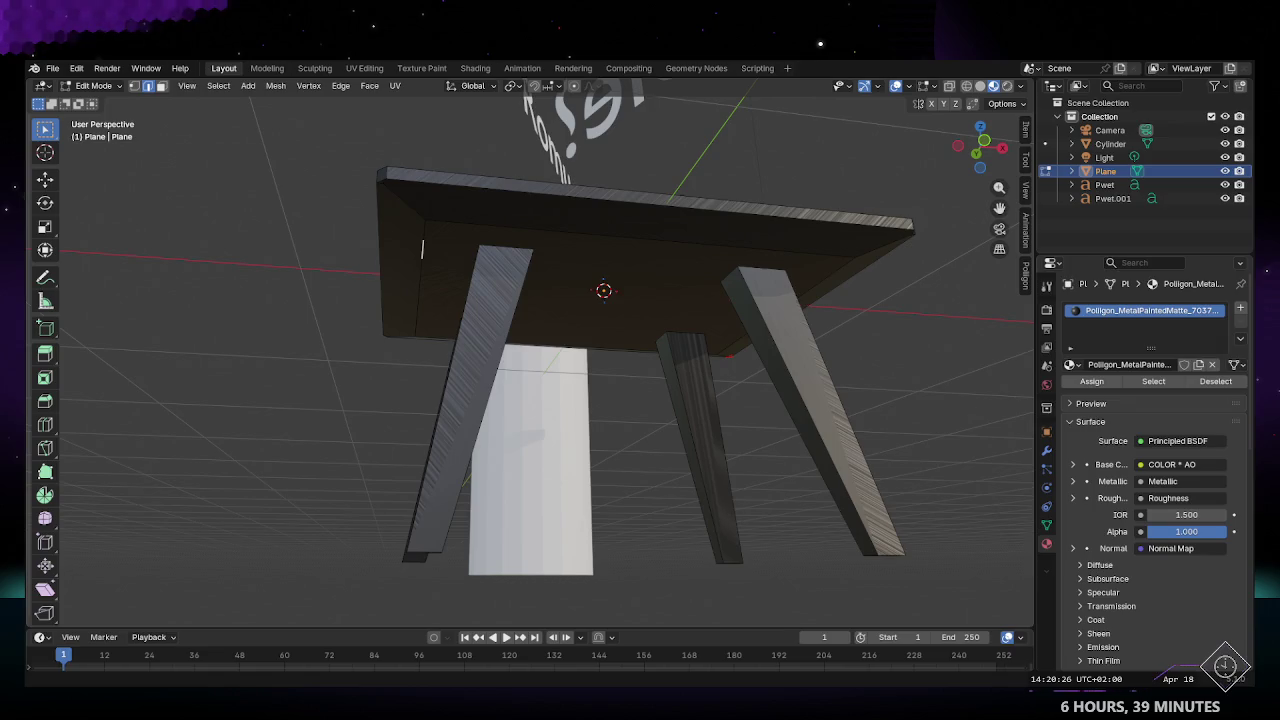
mouse_move(435, 487)
middle_down()
mouse_move(943, 508)
mouse_move(700, 377)
mouse_move(609, 380)
middle_up()
Step: In Object Mode with Material Preview shading, inspect the tabletop's metal texture up close
key(Tab)
click(980, 86)
click(993, 86)
click(1007, 86)
click(993, 86)
mouse_move(924, 115)
middle_down()
mouse_move(534, 338)
mouse_move(540, 327)
middle_up()
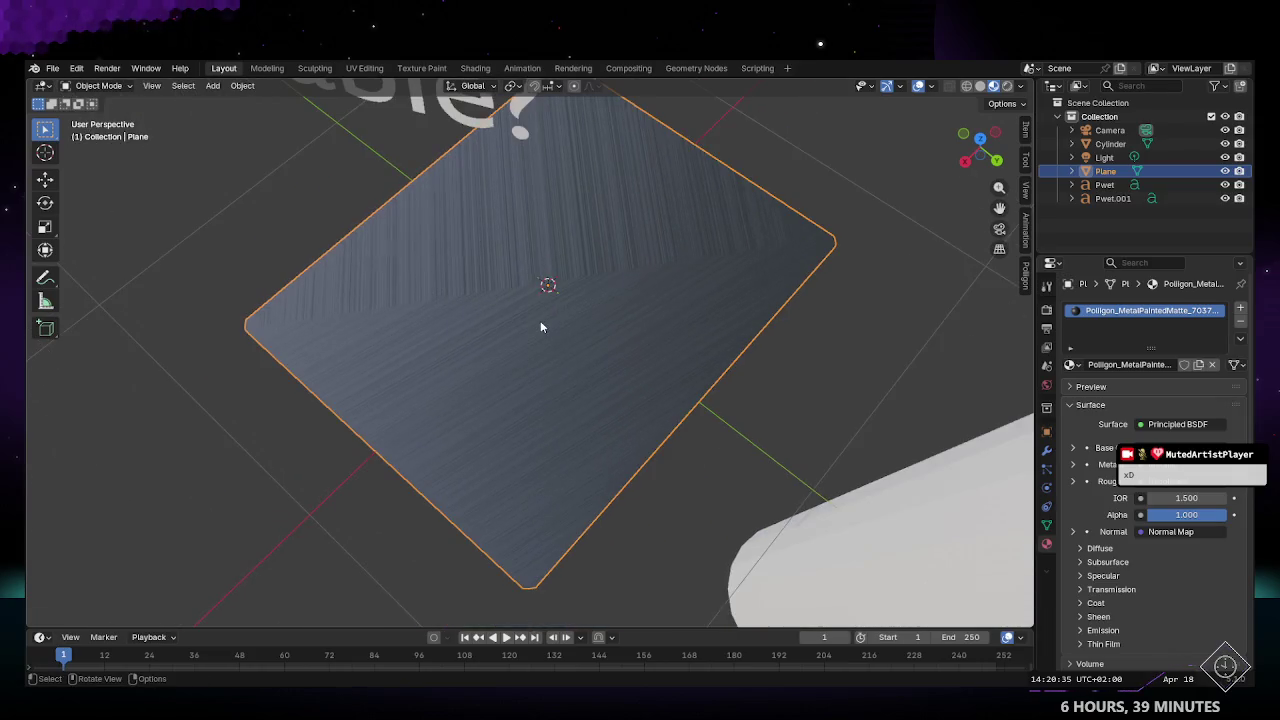
click(357, 70)
Step: Box-select all of the table's UVs, then scale them and move the islands down
drag(224, 322, 420, 468)
scroll(360, 420, up, 2)
middle_drag(415, 441, 374, 438)
scroll(375, 440, down, 3)
key(s)
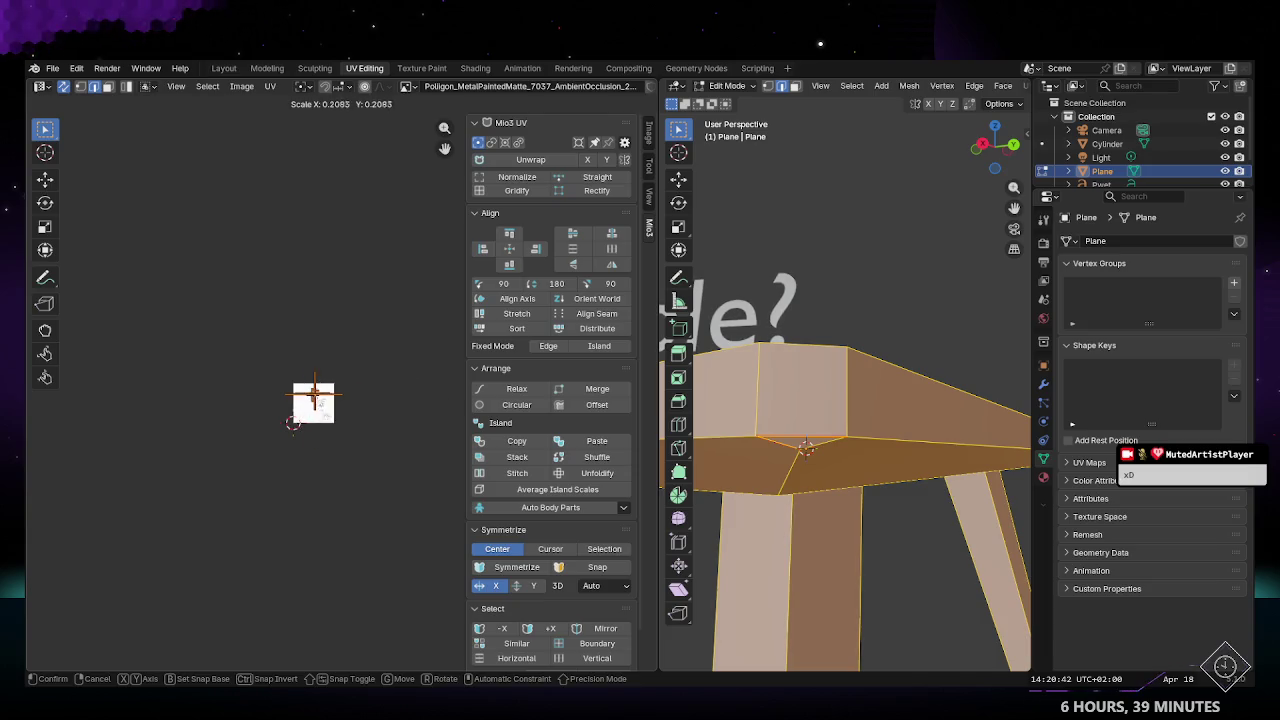
click(326, 408)
scroll(300, 425, up, 4)
scroll(295, 430, up, 3)
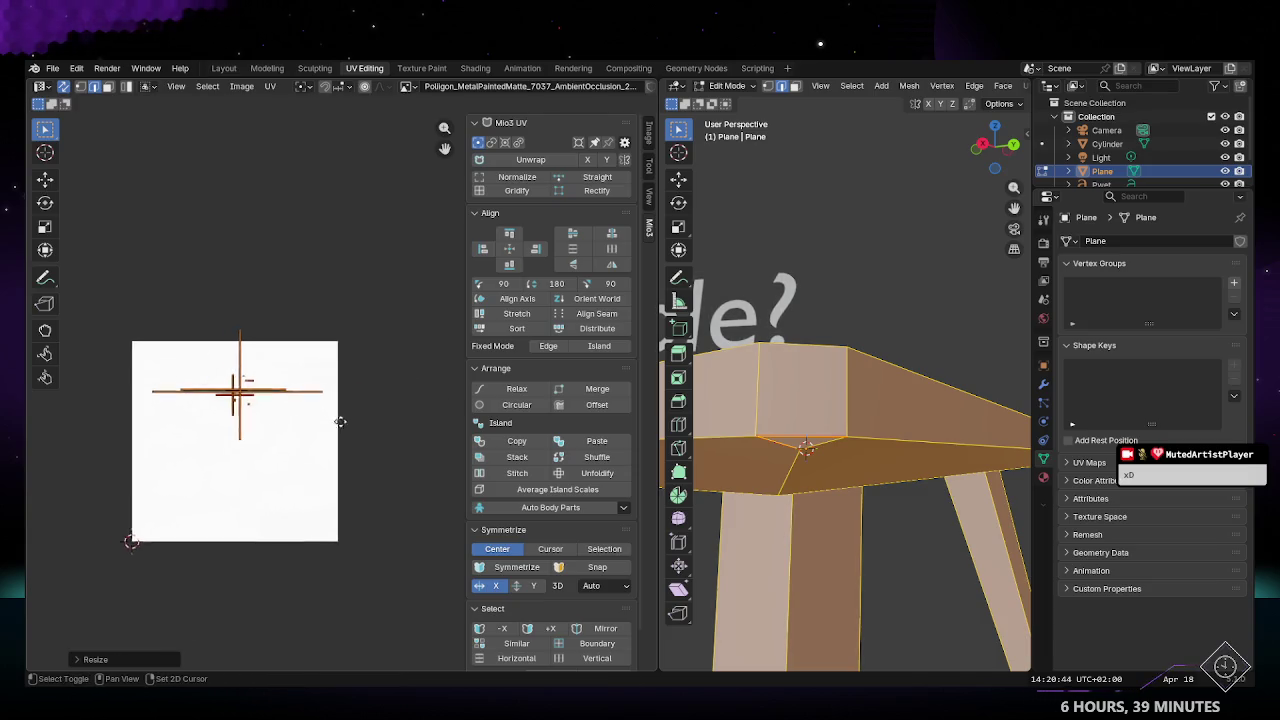
key(g)
click(287, 480)
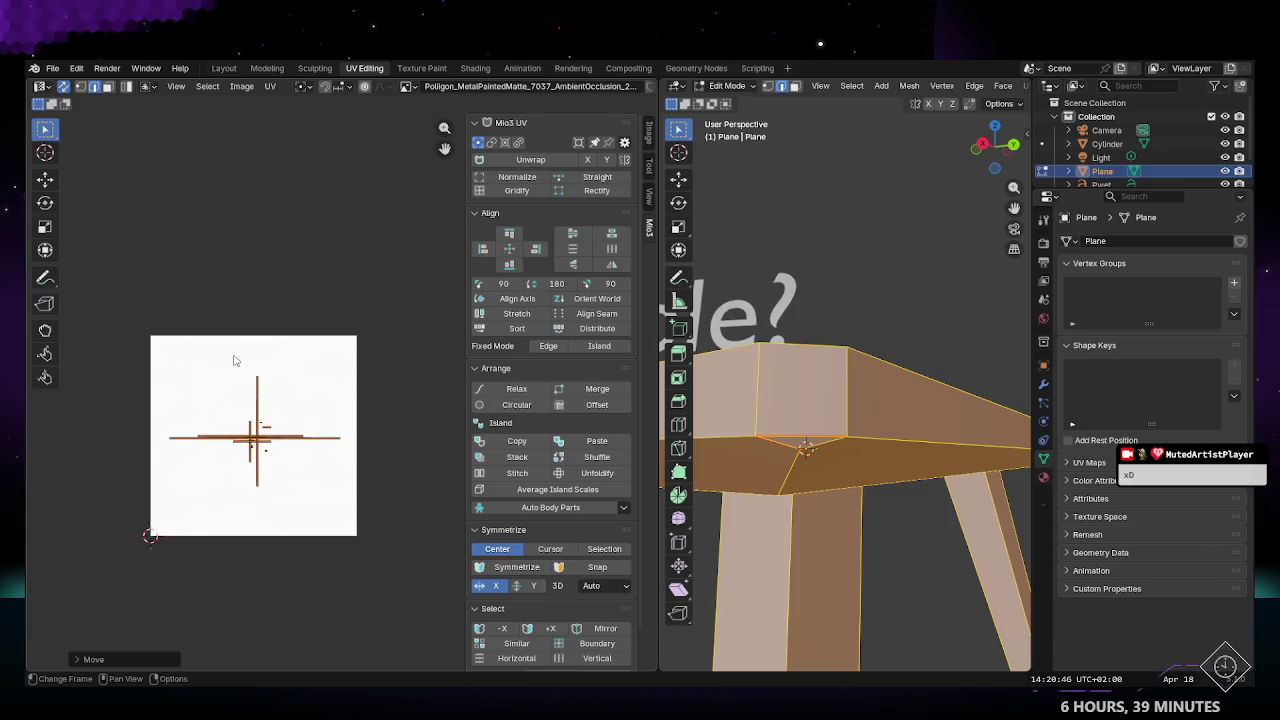
click(386, 420)
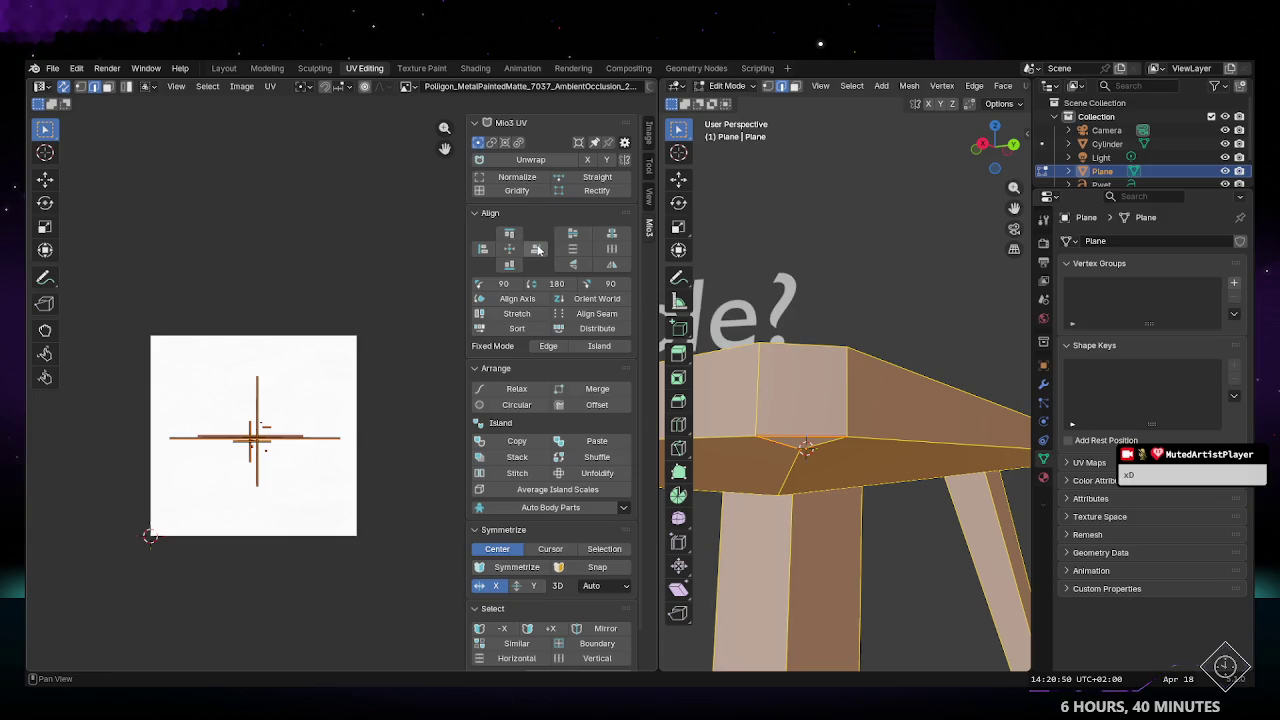
Step: Try Mio3 Gridify and undo it, then Rectify and Normalize the UVs and exit edit mode
click(511, 191)
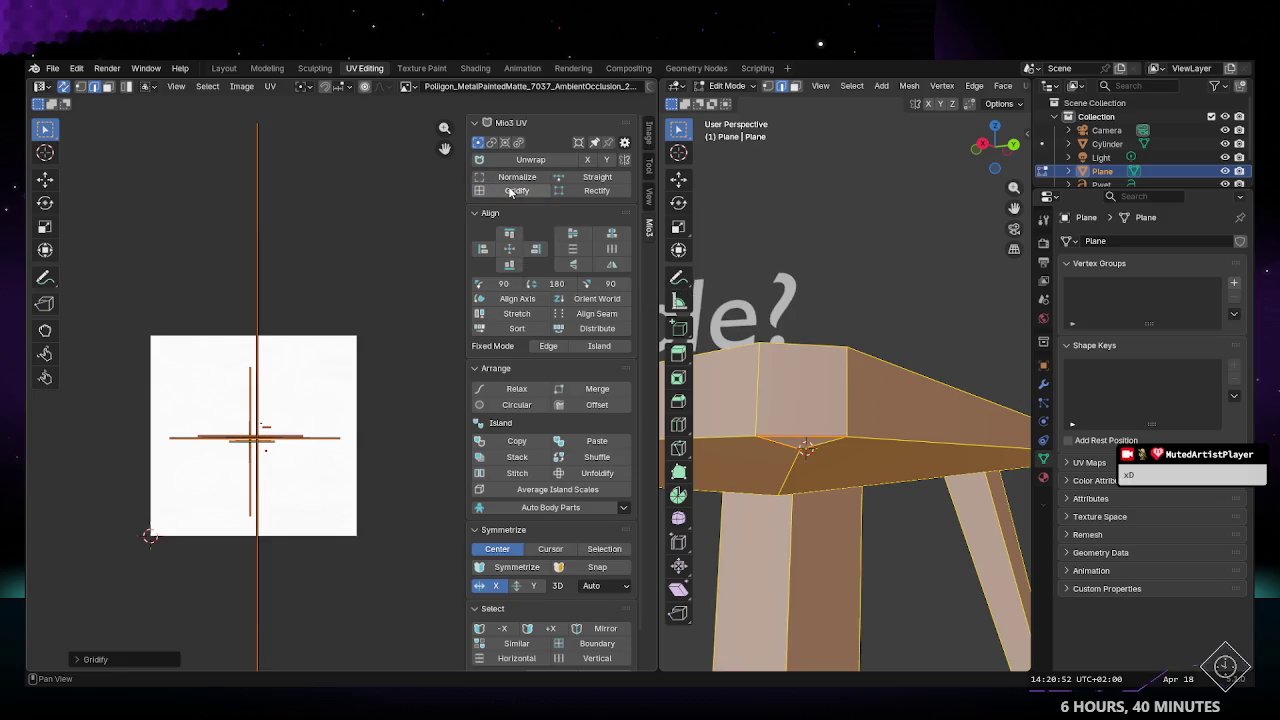
key(ctrl+z)
click(587, 192)
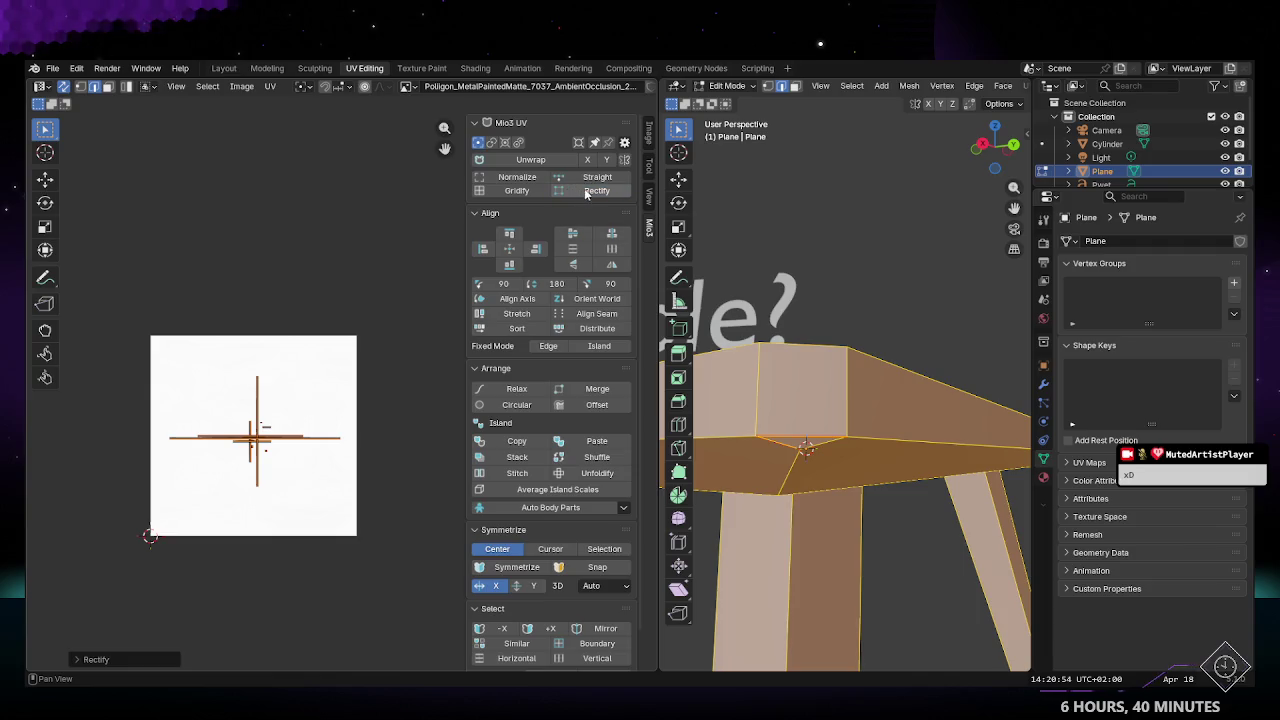
click(533, 178)
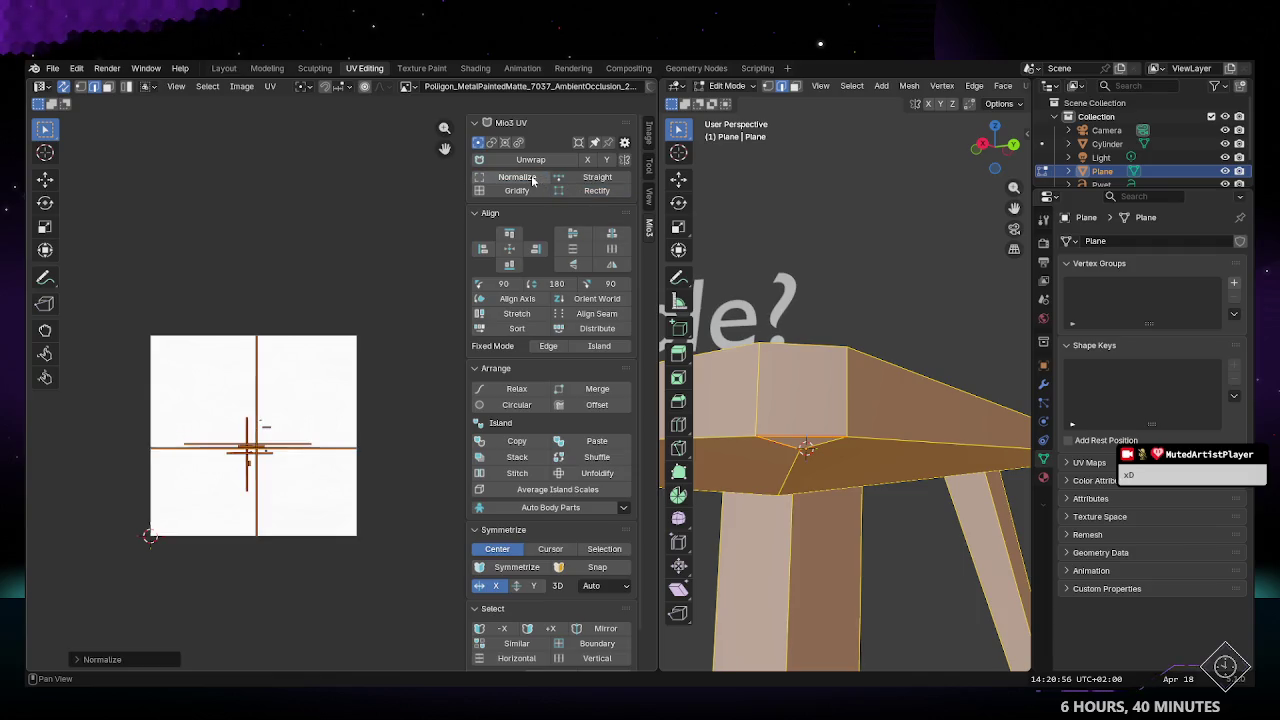
key(Tab)
scroll(398, 425, down, 4)
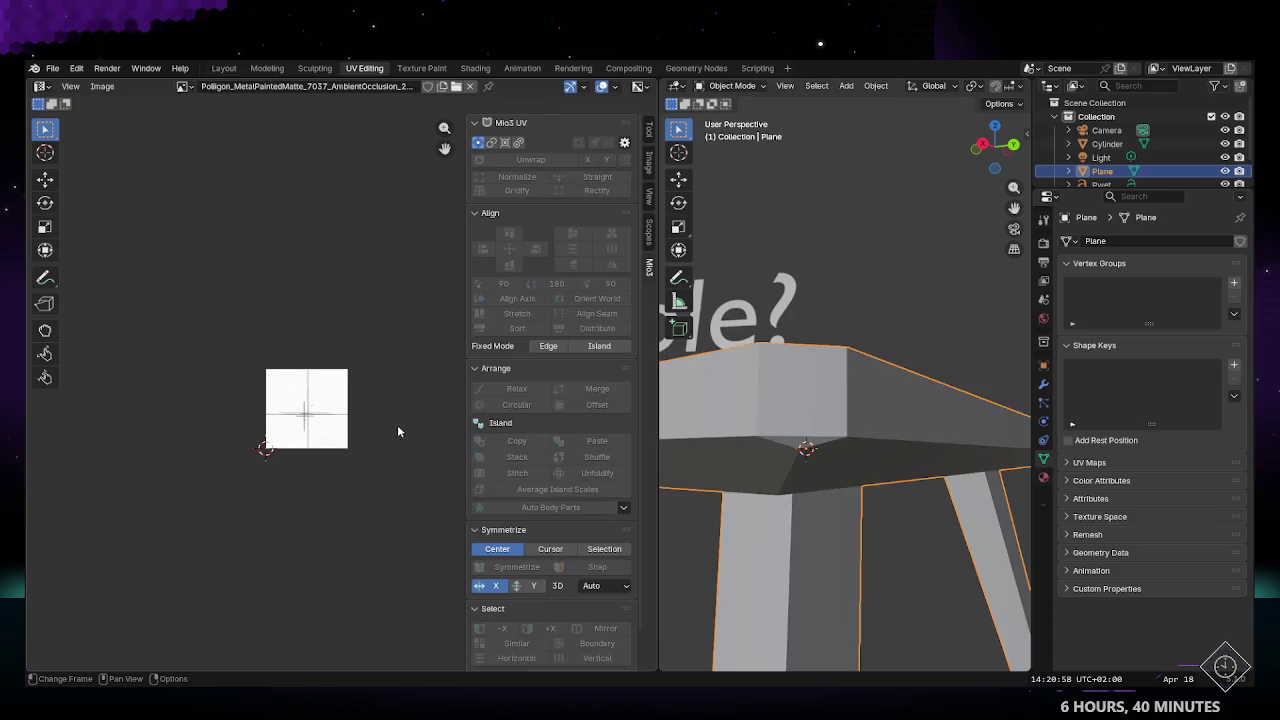
Step: Back in the Layout workspace, orbit under the deselected table to check its texture
click(224, 68)
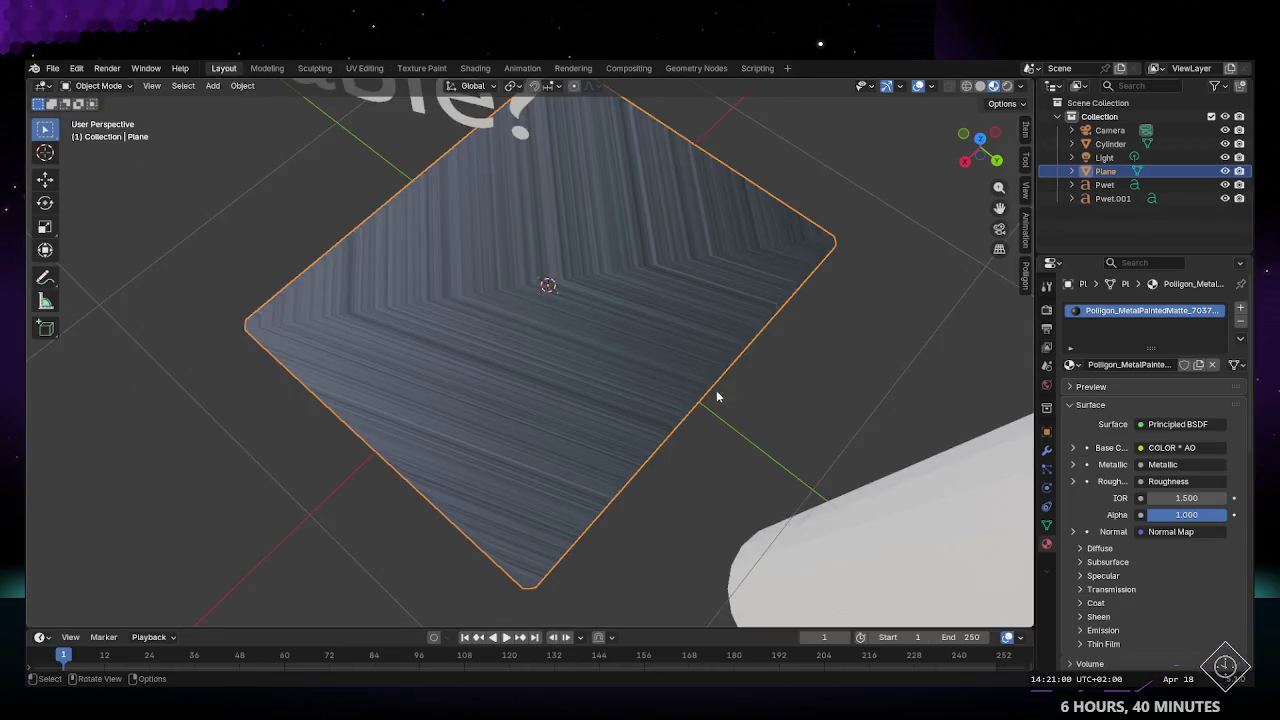
mouse_move(608, 333)
middle_down()
mouse_move(618, 405)
mouse_move(502, 363)
mouse_move(466, 306)
mouse_move(588, 350)
mouse_move(675, 335)
mouse_move(643, 343)
middle_up()
click(618, 405)
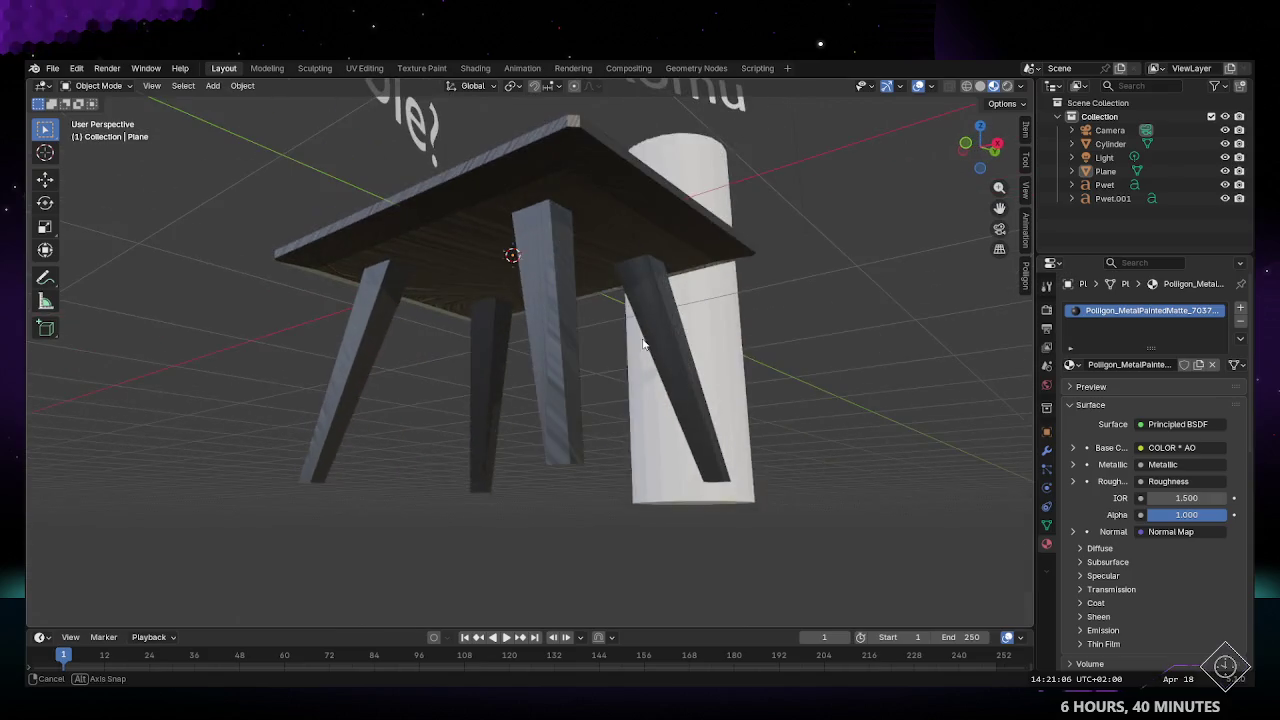
mouse_move(460, 277)
middle_down()
mouse_move(580, 266)
mouse_move(560, 380)
mouse_move(608, 266)
mouse_move(618, 269)
mouse_move(580, 320)
mouse_move(543, 280)
mouse_move(600, 260)
mouse_move(373, 250)
mouse_move(492, 296)
middle_up()
Step: Switch to Solid shading, enter Edit Mode, and select the tabletop's underside face
click(979, 86)
key(Tab)
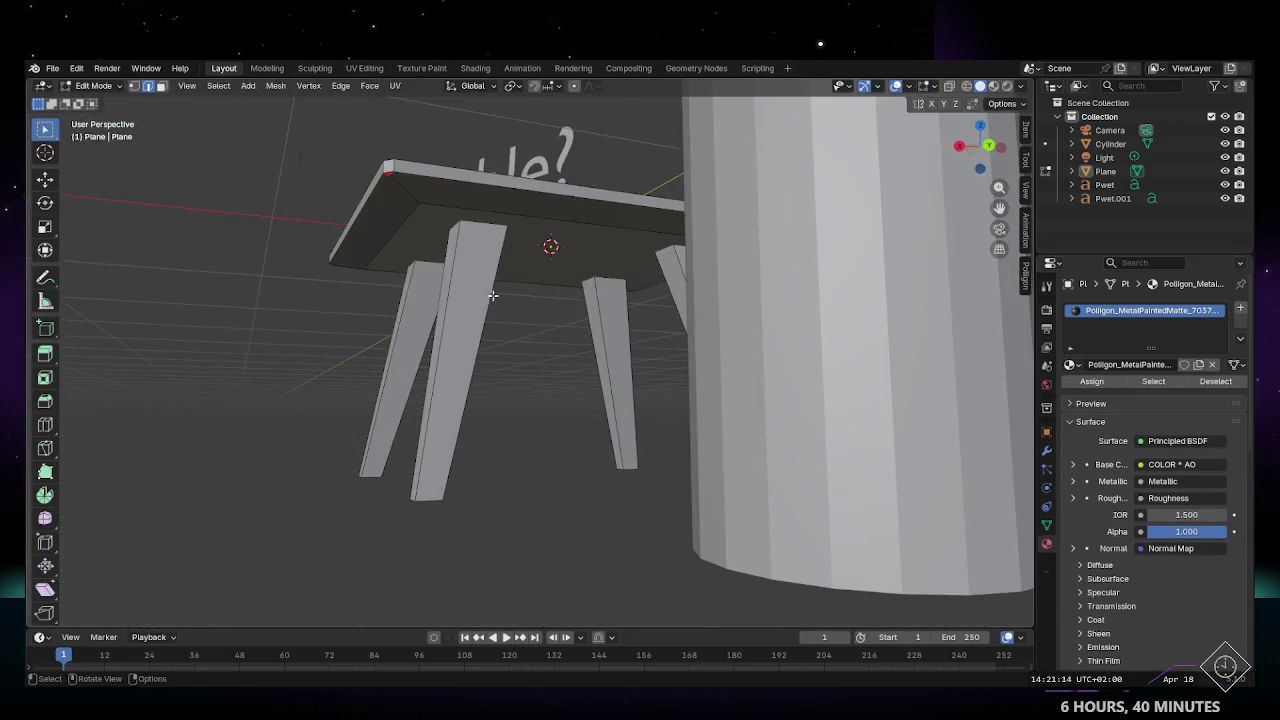
middle_drag(468, 177, 565, 217)
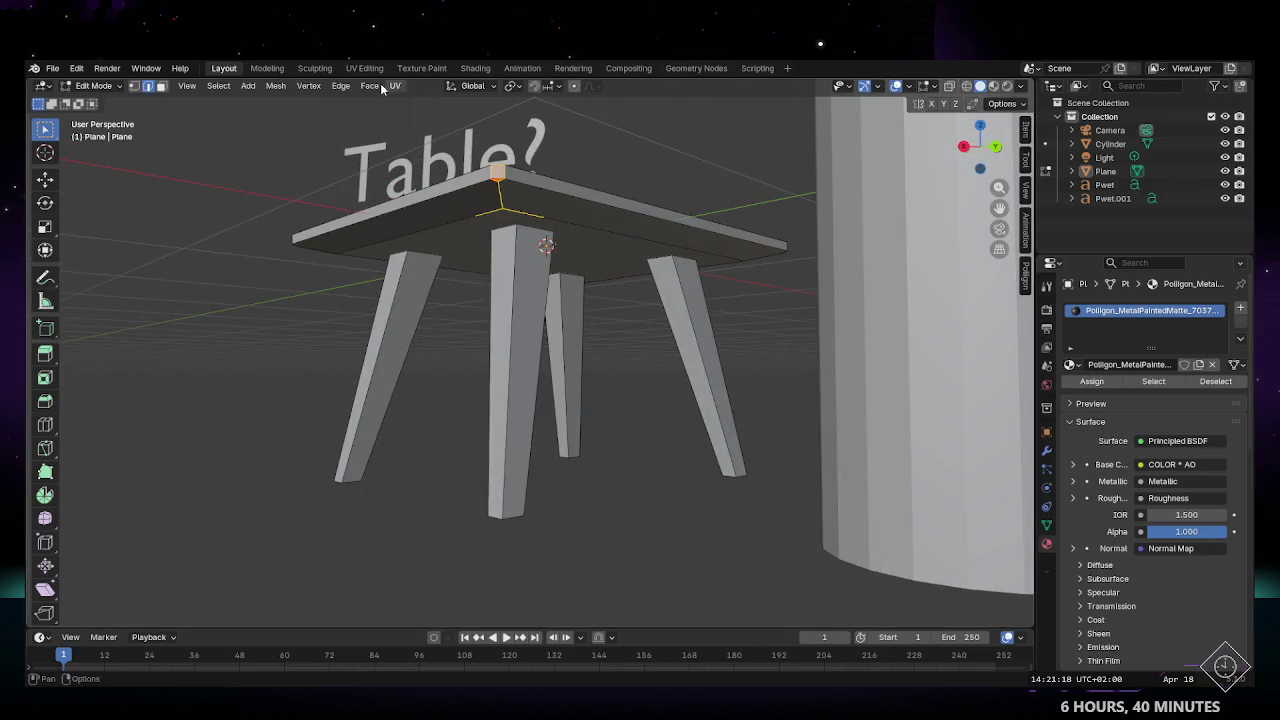
click(341, 86)
click(437, 302)
mouse_move(437, 302)
middle_down()
mouse_move(706, 234)
mouse_move(594, 329)
mouse_move(614, 260)
mouse_move(785, 315)
mouse_move(700, 363)
mouse_move(597, 380)
mouse_move(756, 183)
middle_up()
middle_drag(712, 274, 517, 288)
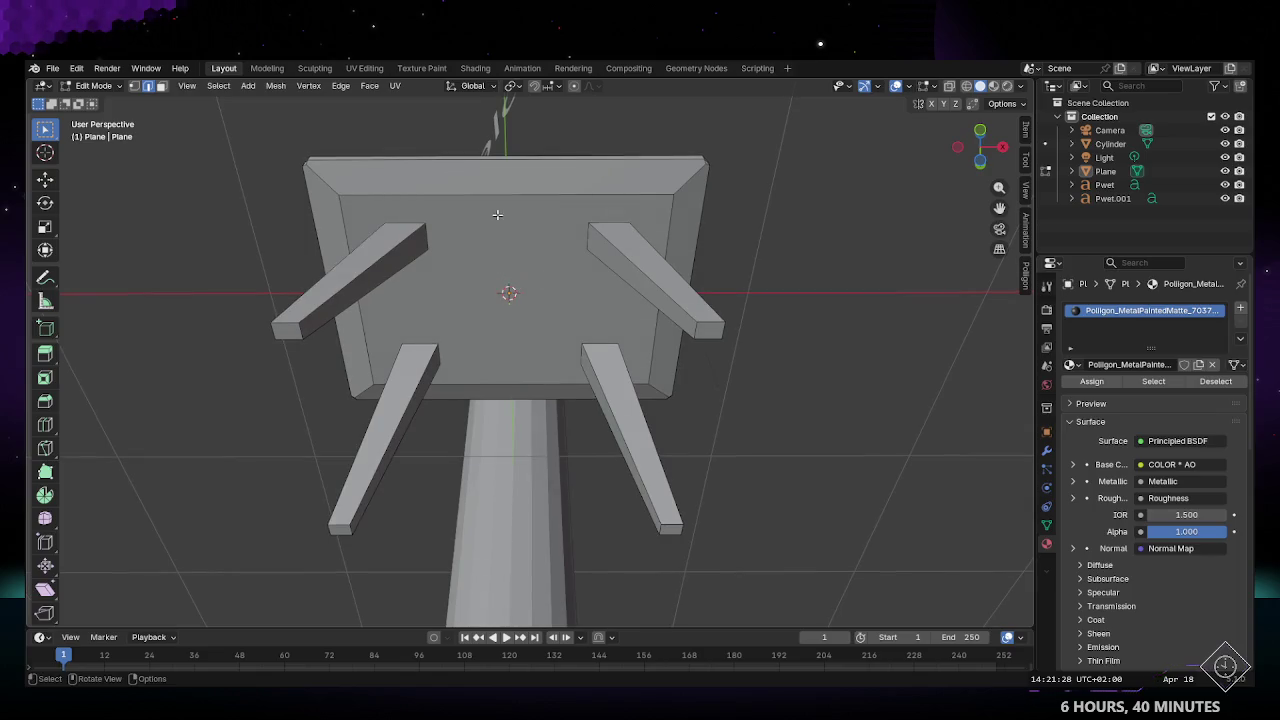
click(508, 255)
scroll(508, 255, up, 2)
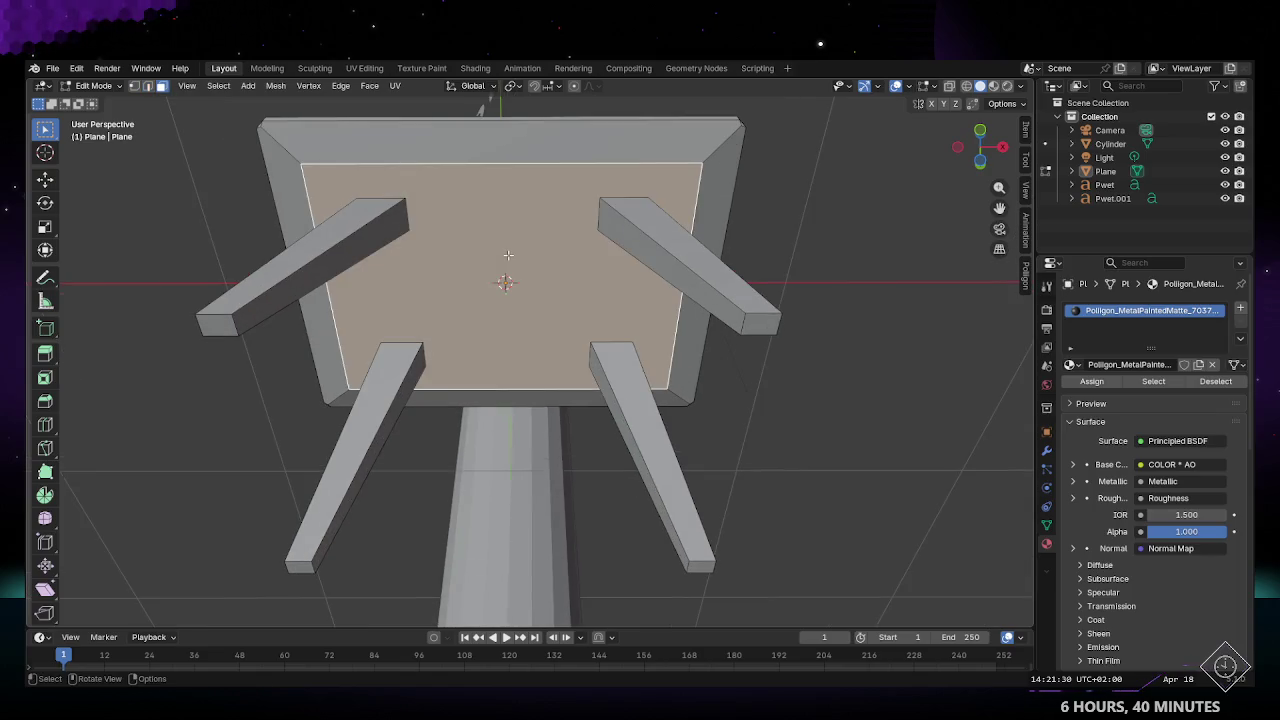
key(ctrl+r)
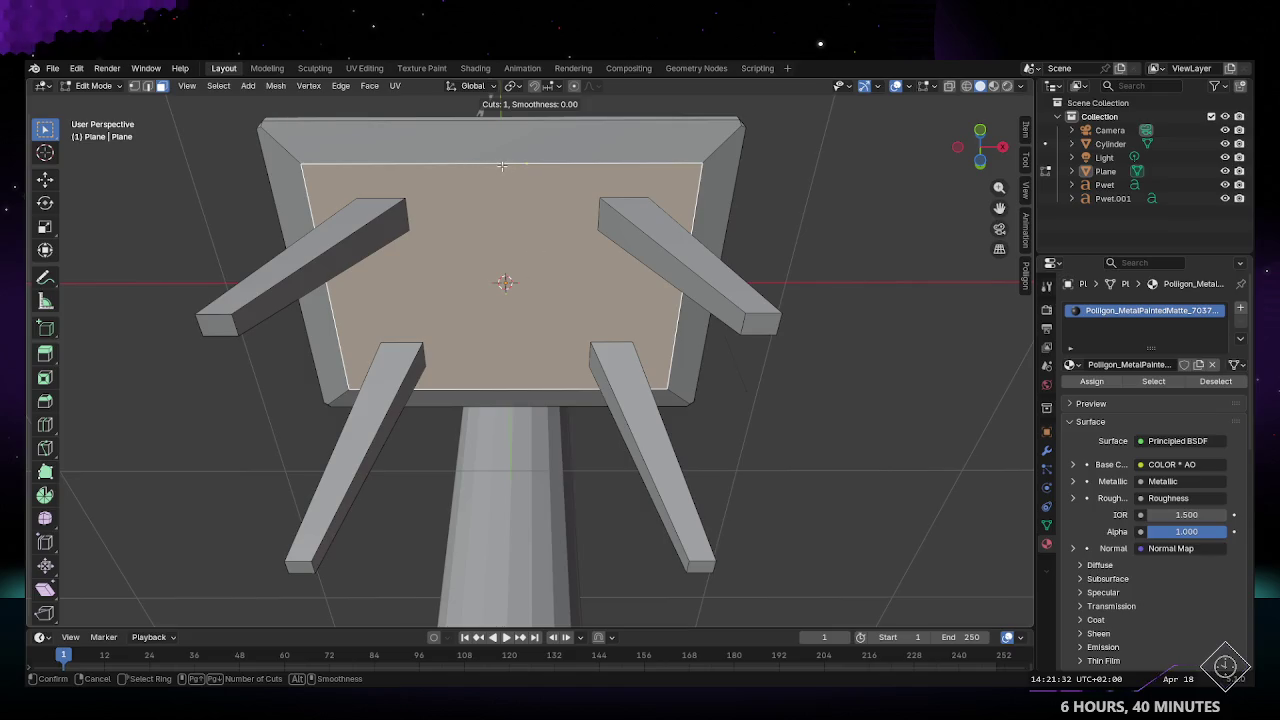
right_click(481, 165)
middle_drag(481, 165, 556, 261)
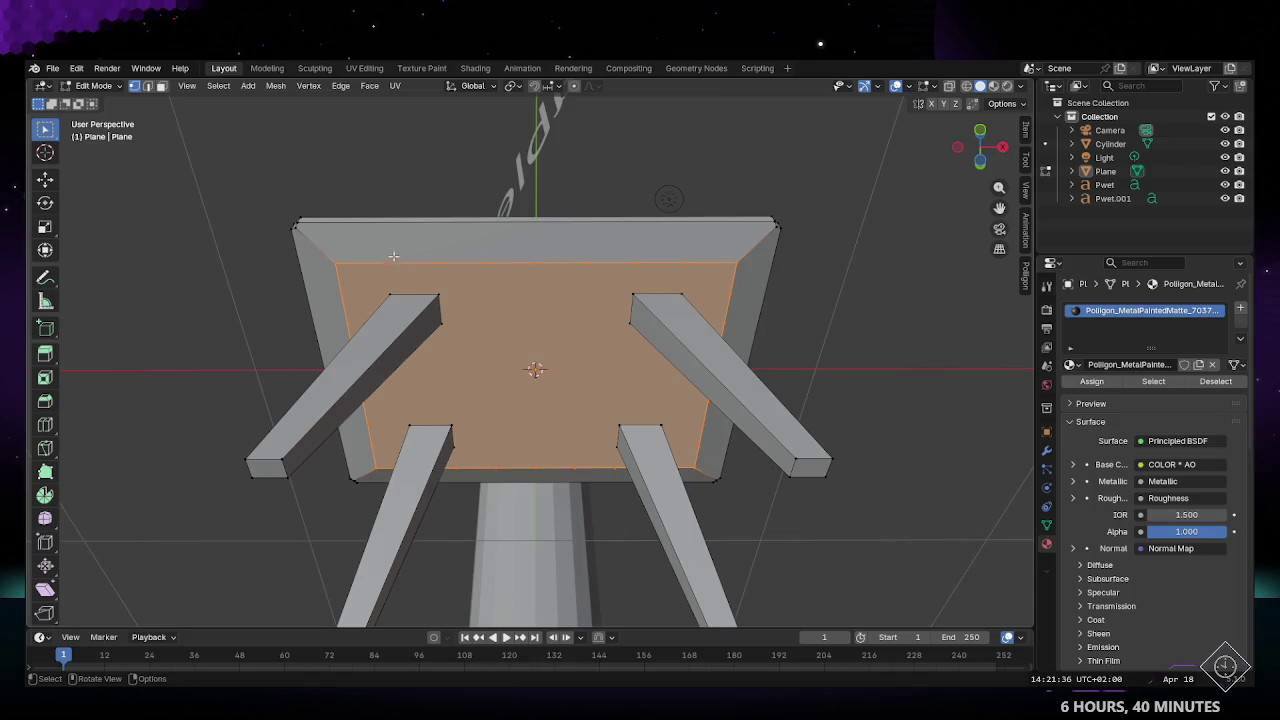
drag(361, 256, 516, 266)
drag(684, 270, 699, 270)
middle_drag(698, 271, 675, 292)
drag(480, 122, 767, 146)
mouse_move(767, 146)
middle_down()
mouse_move(649, 226)
mouse_move(344, 150)
middle_up()
drag(344, 150, 733, 187)
middle_drag(733, 187, 690, 267)
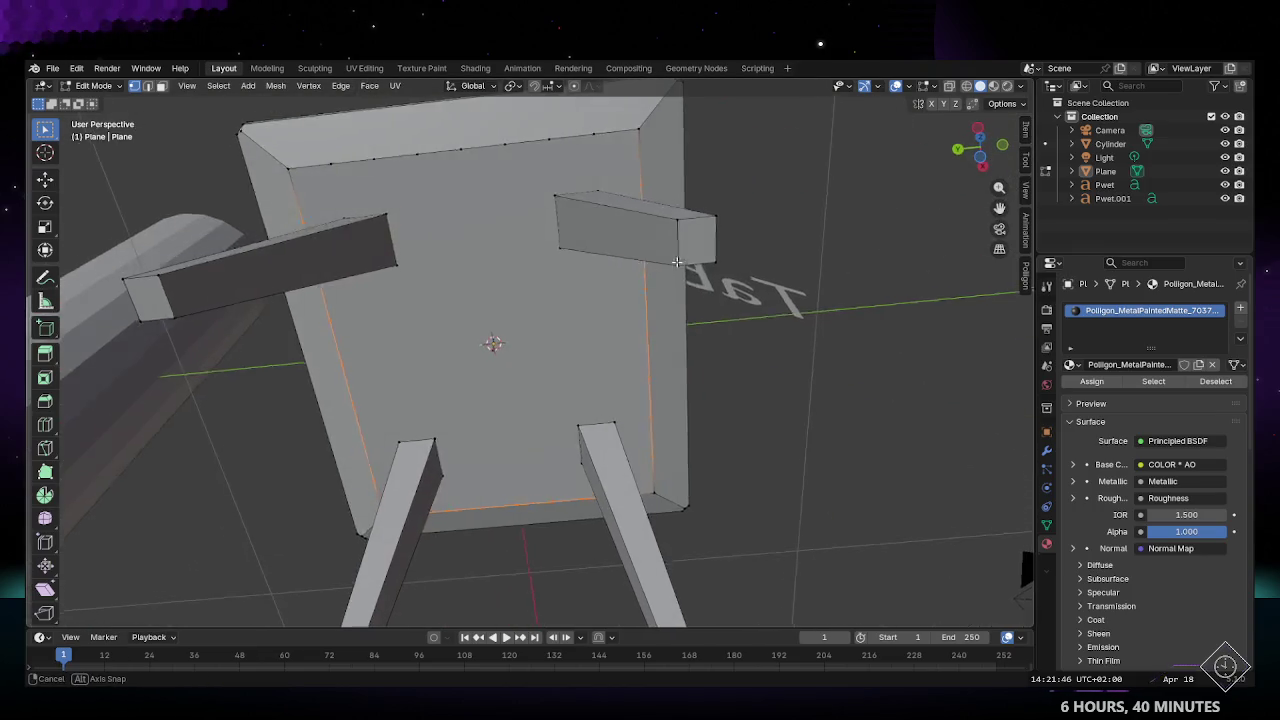
drag(646, 169, 646, 169)
mouse_move(646, 169)
middle_down()
mouse_move(544, 459)
mouse_move(512, 234)
mouse_move(674, 395)
mouse_move(490, 268)
middle_up()
key(x)
click(512, 234)
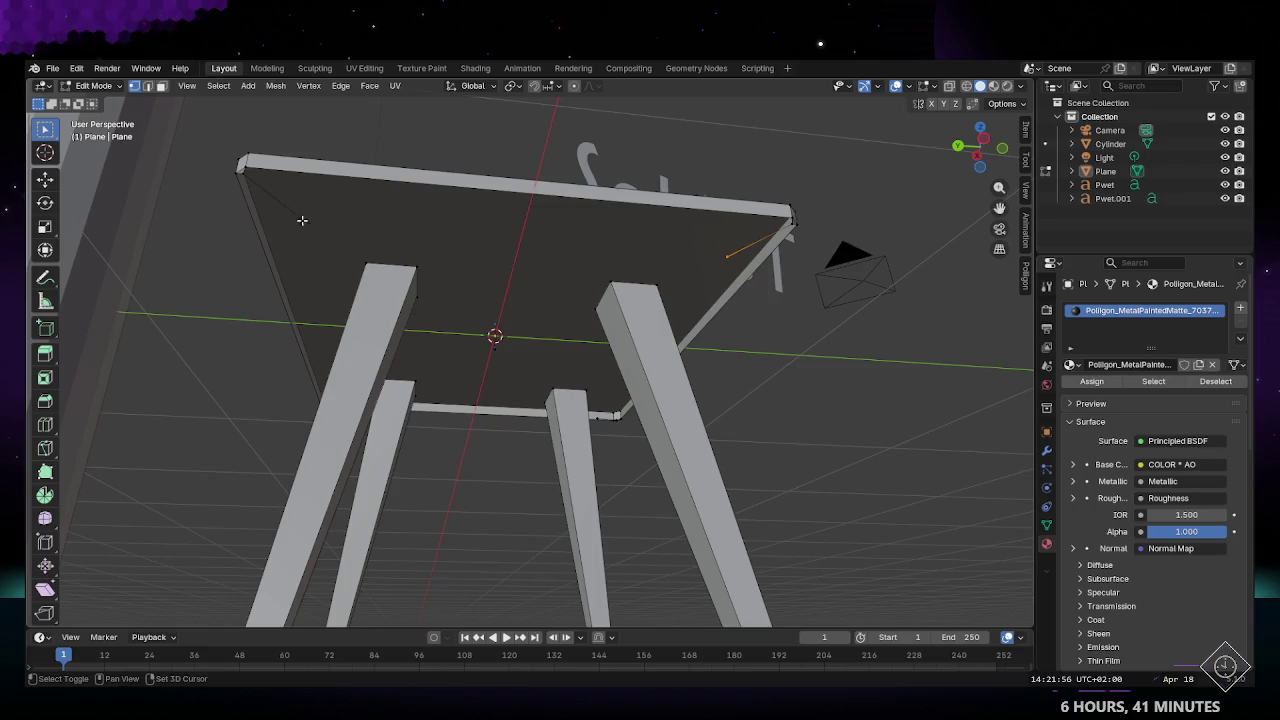
middle_drag(302, 220, 673, 234)
drag(690, 192, 738, 216)
shift+drag(340, 262, 306, 283)
mouse_move(306, 283)
middle_down()
mouse_move(463, 272)
mouse_move(557, 311)
mouse_move(505, 289)
middle_up()
key(a)
middle_drag(400, 246, 534, 235)
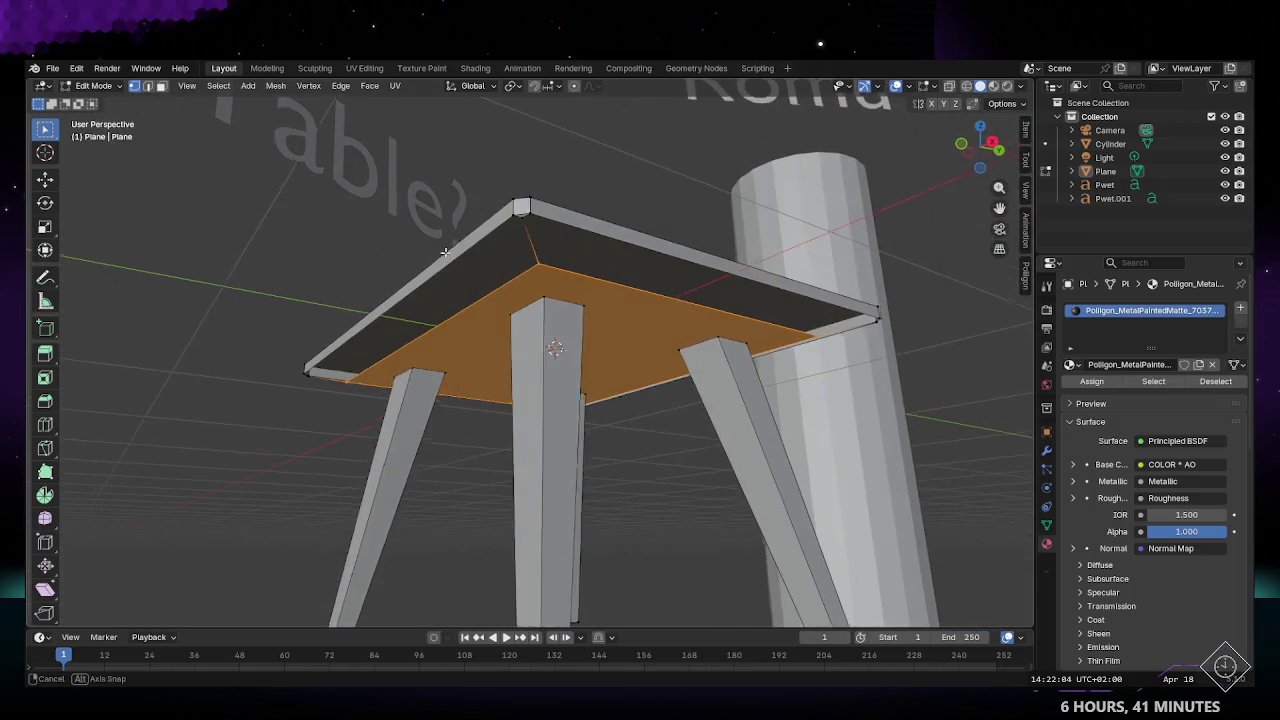
key(alt+a)
mouse_move(629, 266)
middle_down()
mouse_move(776, 281)
mouse_move(558, 265)
mouse_move(489, 230)
middle_up()
shift+click(807, 285)
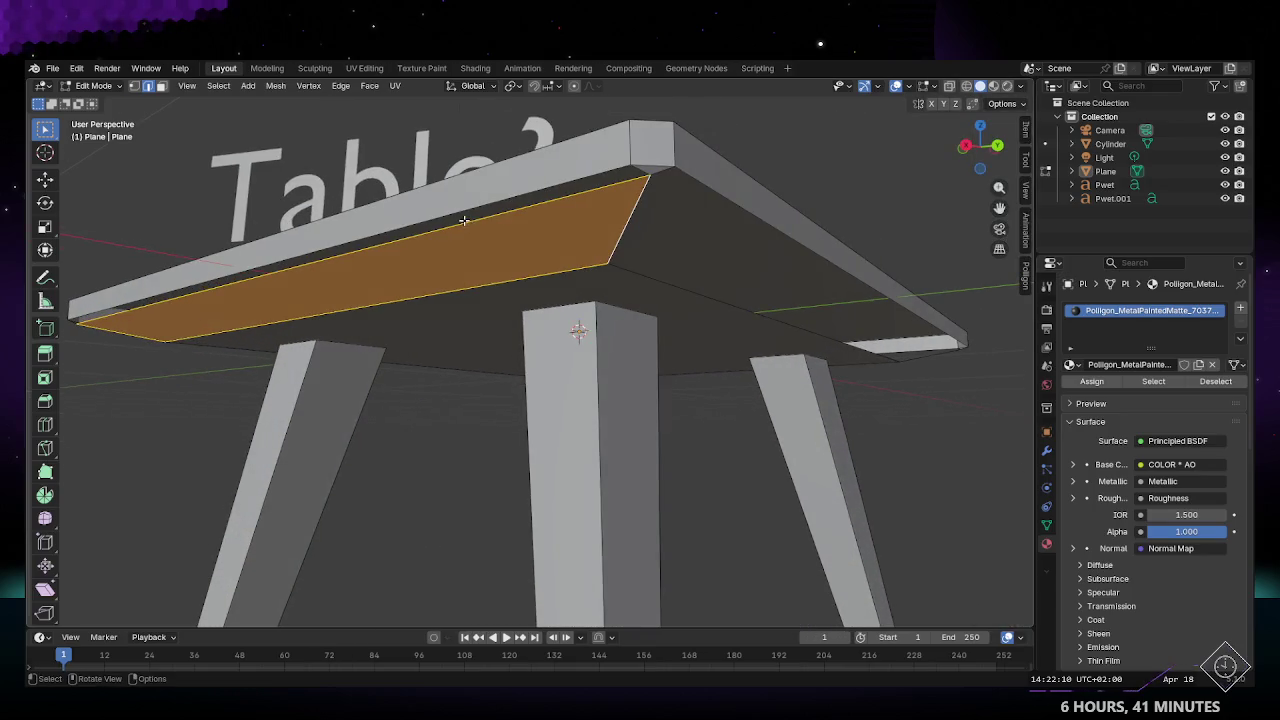
click(458, 220)
click(519, 190)
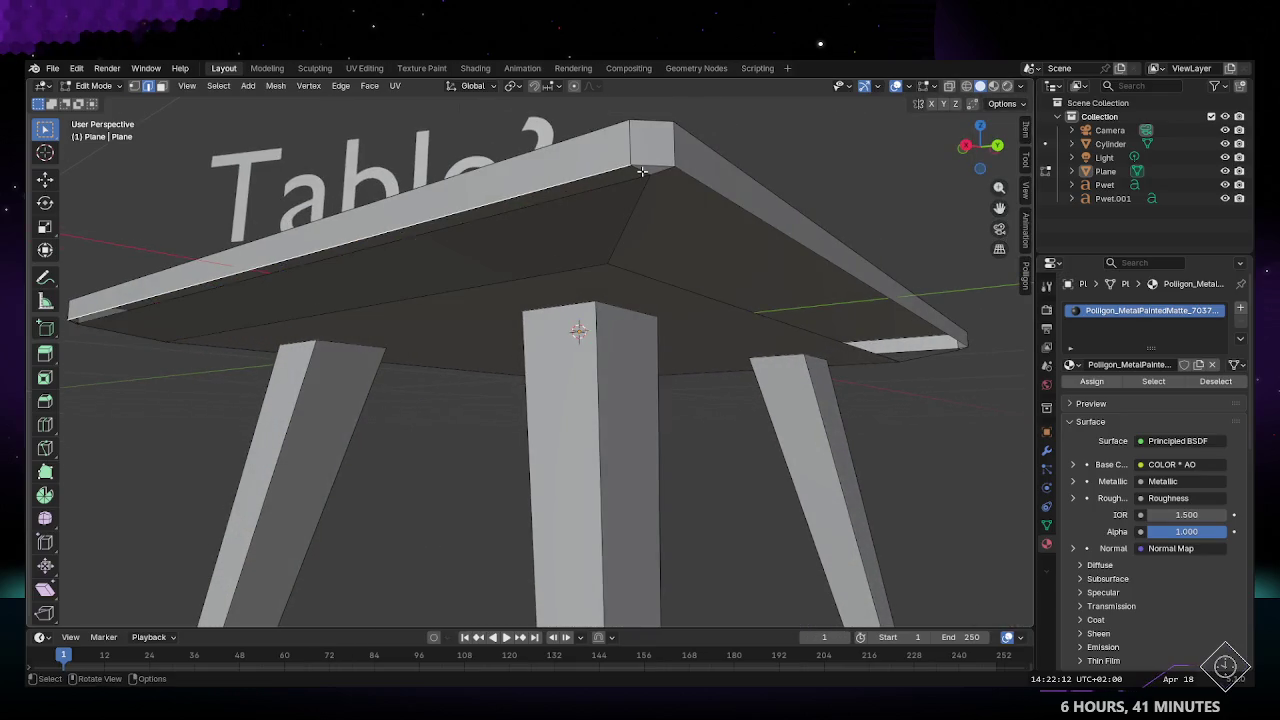
mouse_move(642, 174)
middle_down()
mouse_move(621, 226)
mouse_move(650, 276)
middle_up()
click(675, 242)
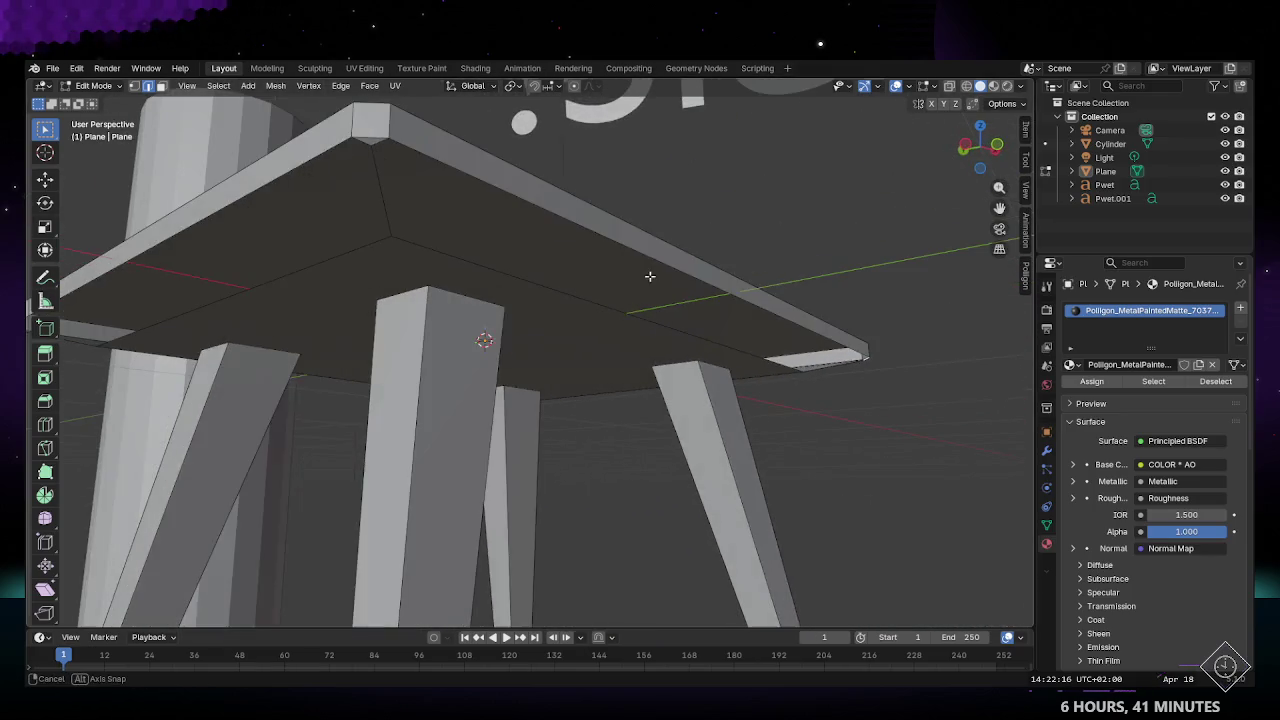
click(815, 355)
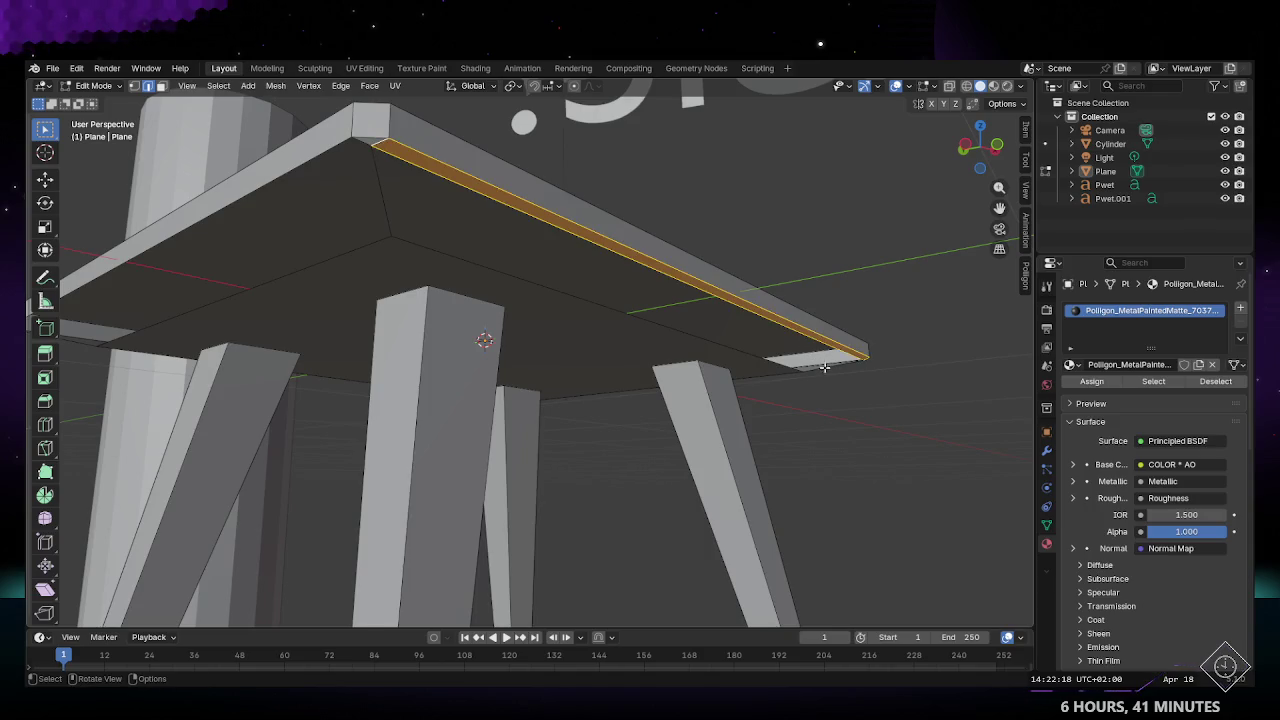
middle_drag(815, 355, 780, 333)
click(910, 281)
click(152, 193)
middle_drag(163, 249, 779, 189)
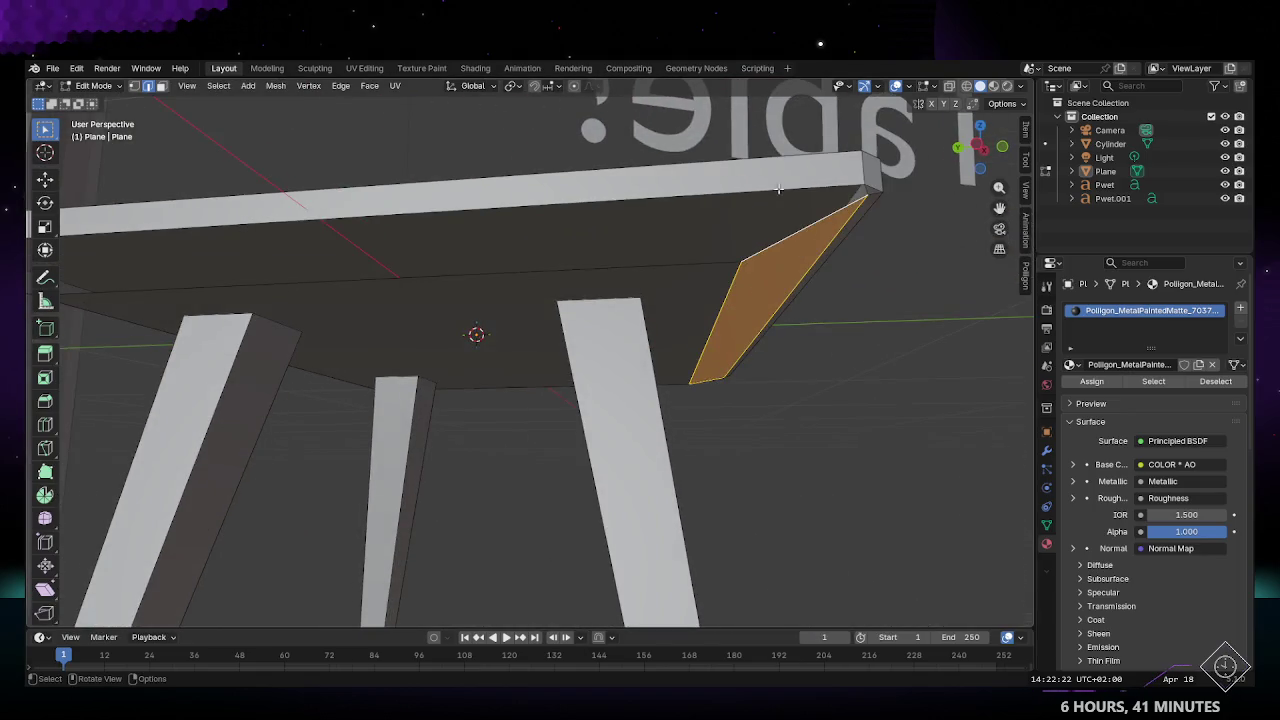
click(858, 190)
mouse_move(858, 190)
middle_down()
mouse_move(183, 220)
mouse_move(804, 309)
mouse_move(462, 227)
mouse_move(543, 123)
mouse_move(439, 180)
middle_up()
click(159, 207)
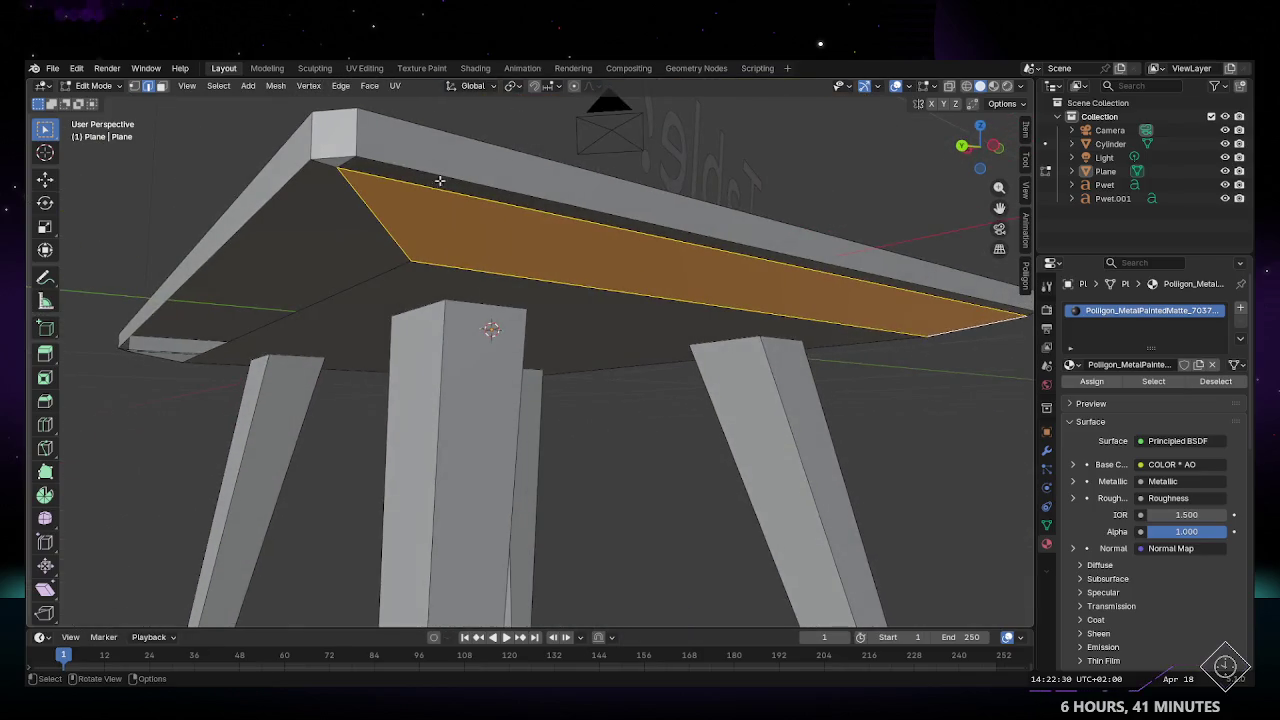
middle_drag(306, 200, 390, 264)
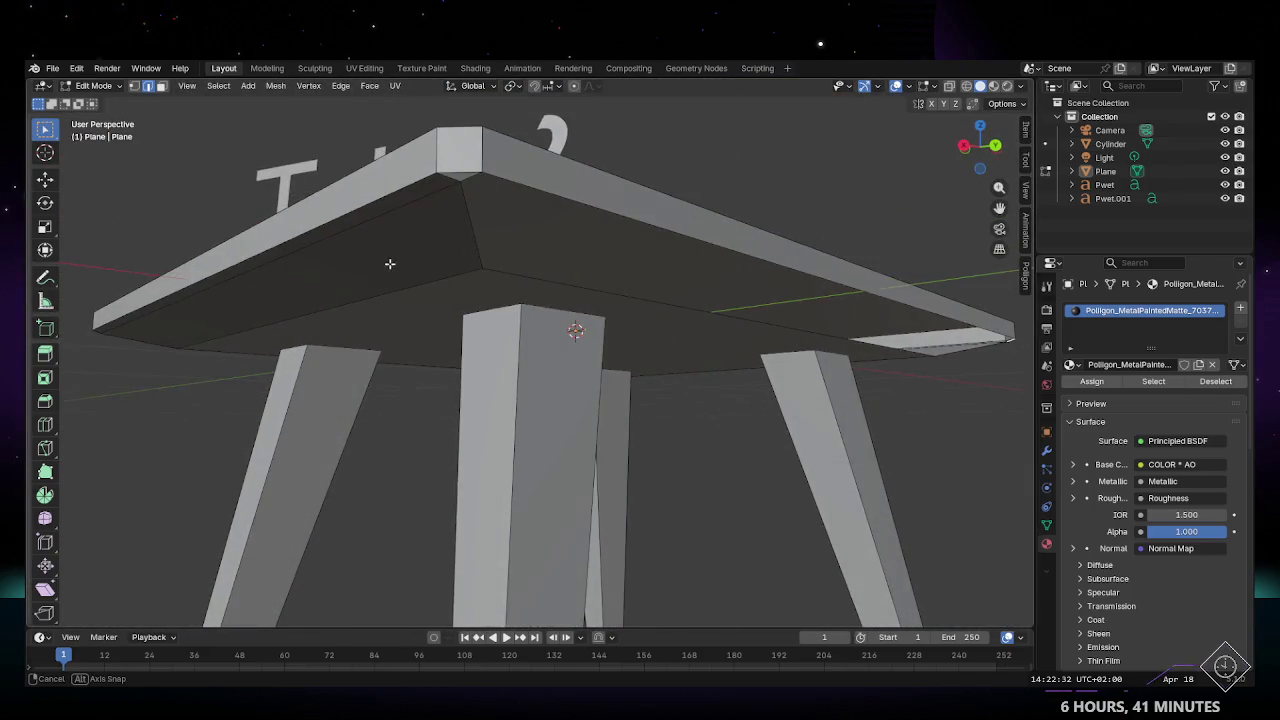
click(470, 212)
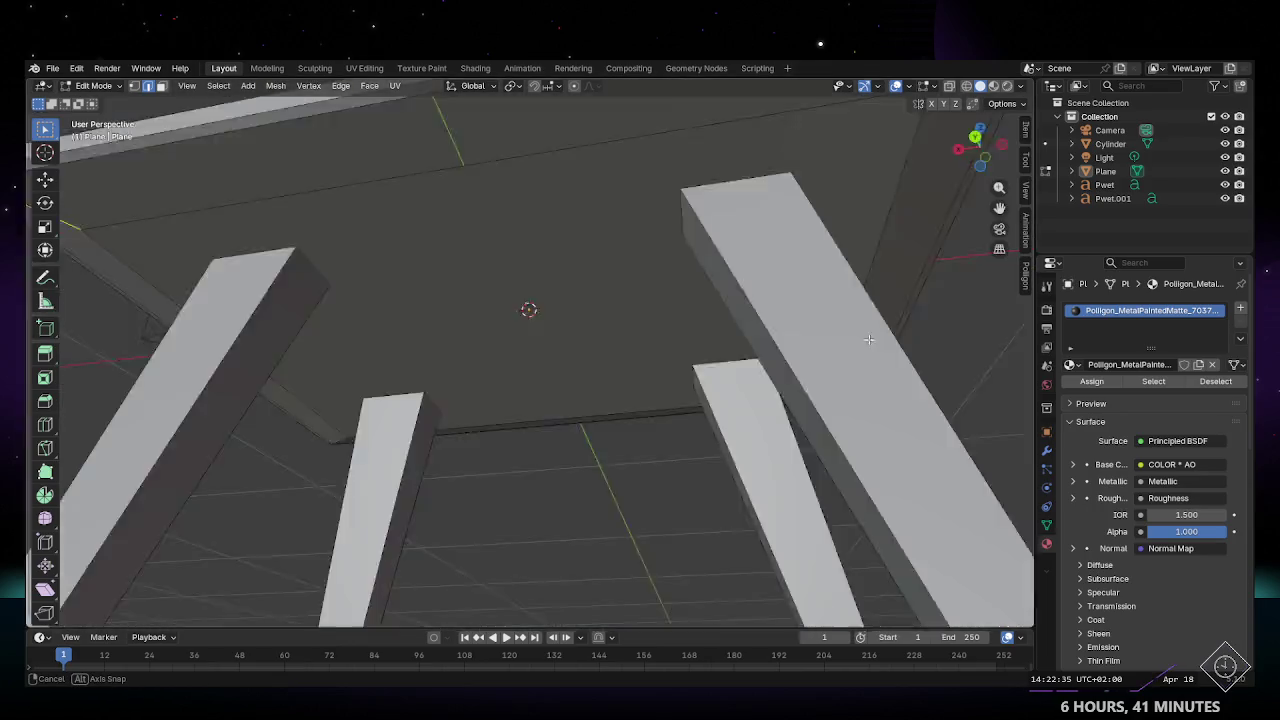
mouse_move(966, 377)
middle_down()
mouse_move(680, 374)
mouse_move(721, 445)
mouse_move(625, 421)
middle_up()
key(ctrl+z)
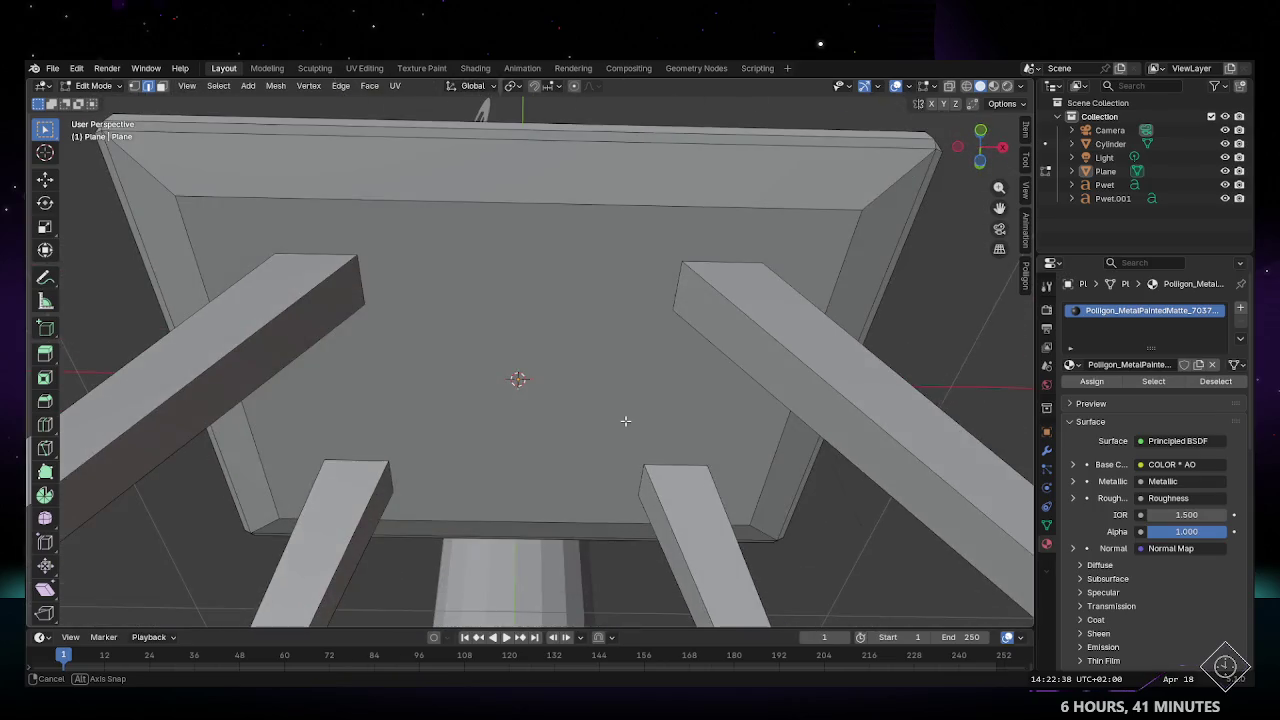
Step: In UV Editing, box-select all the table's UVs and Normalize them to fill the texture square
click(365, 68)
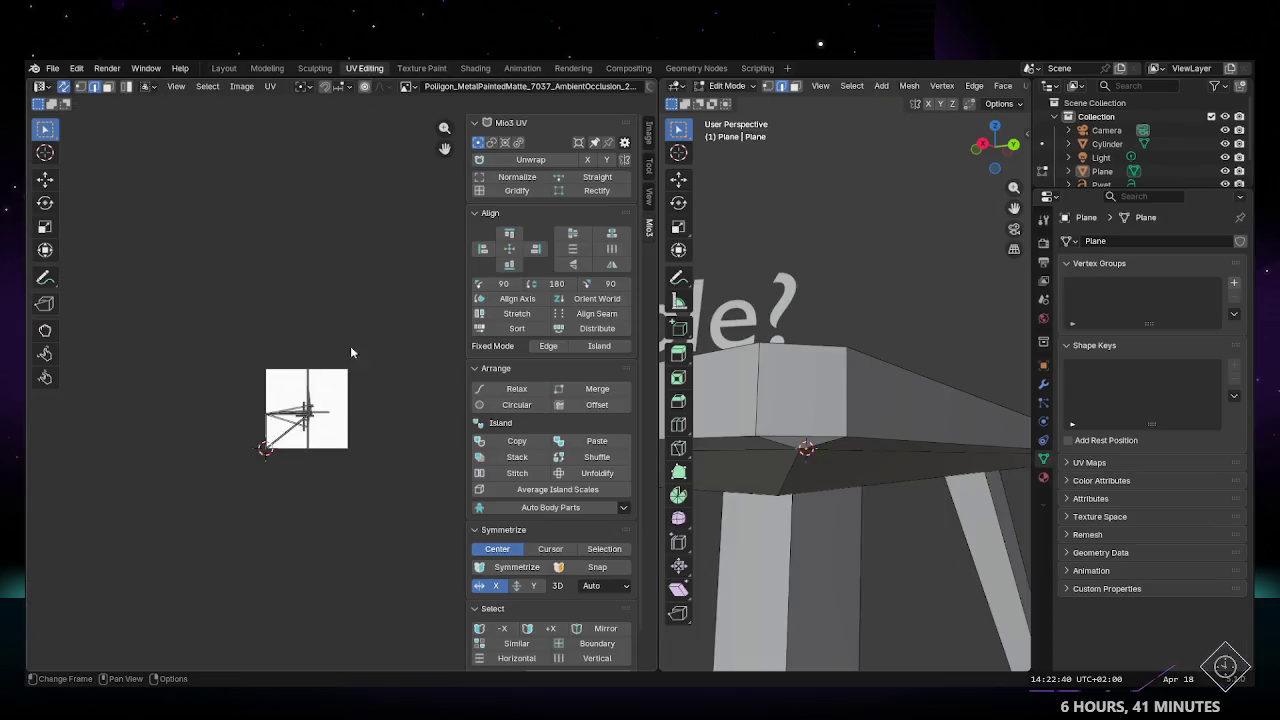
scroll(351, 352, up, 3)
scroll(320, 400, up, 2)
middle_drag(281, 416, 318, 371)
drag(108, 228, 431, 580)
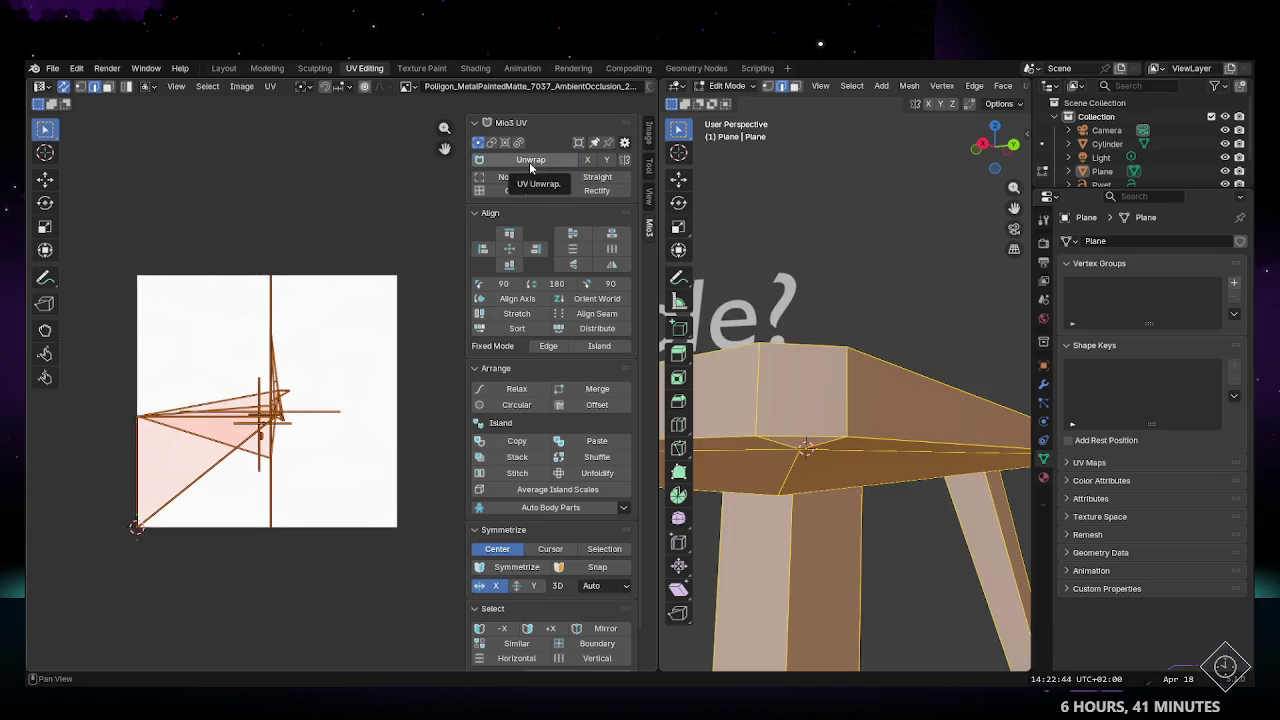
click(515, 177)
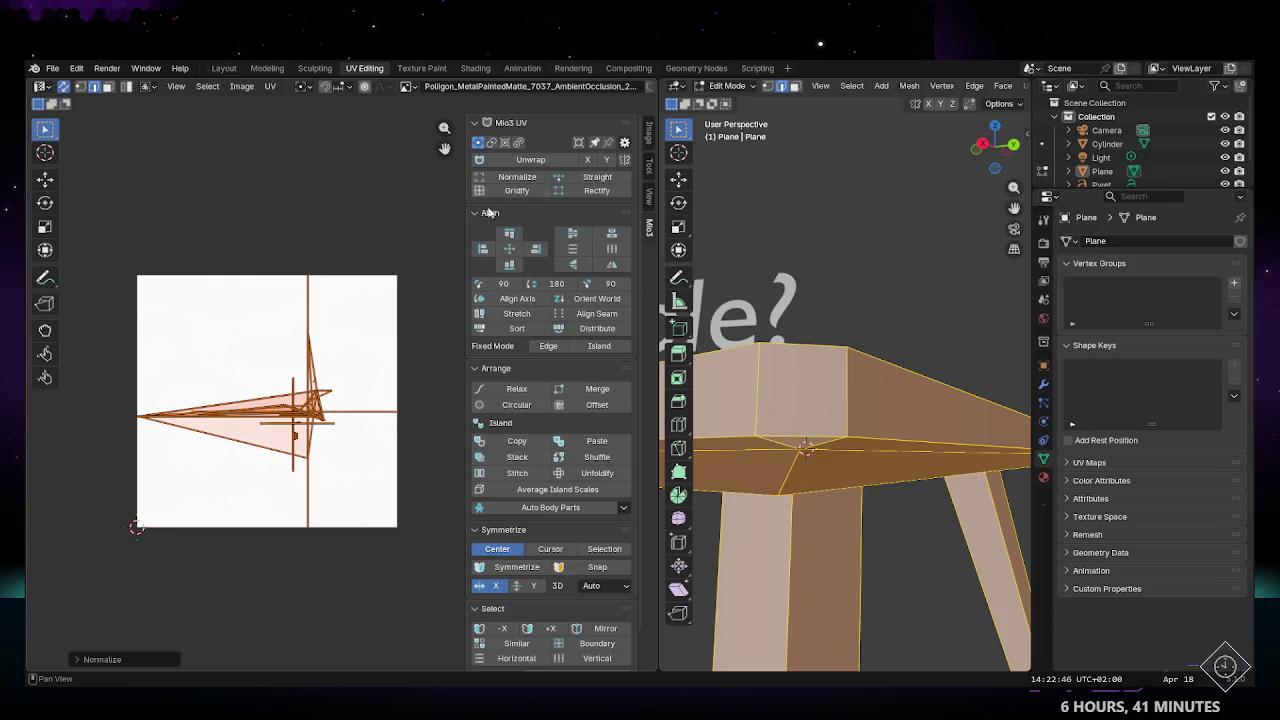
click(262, 413)
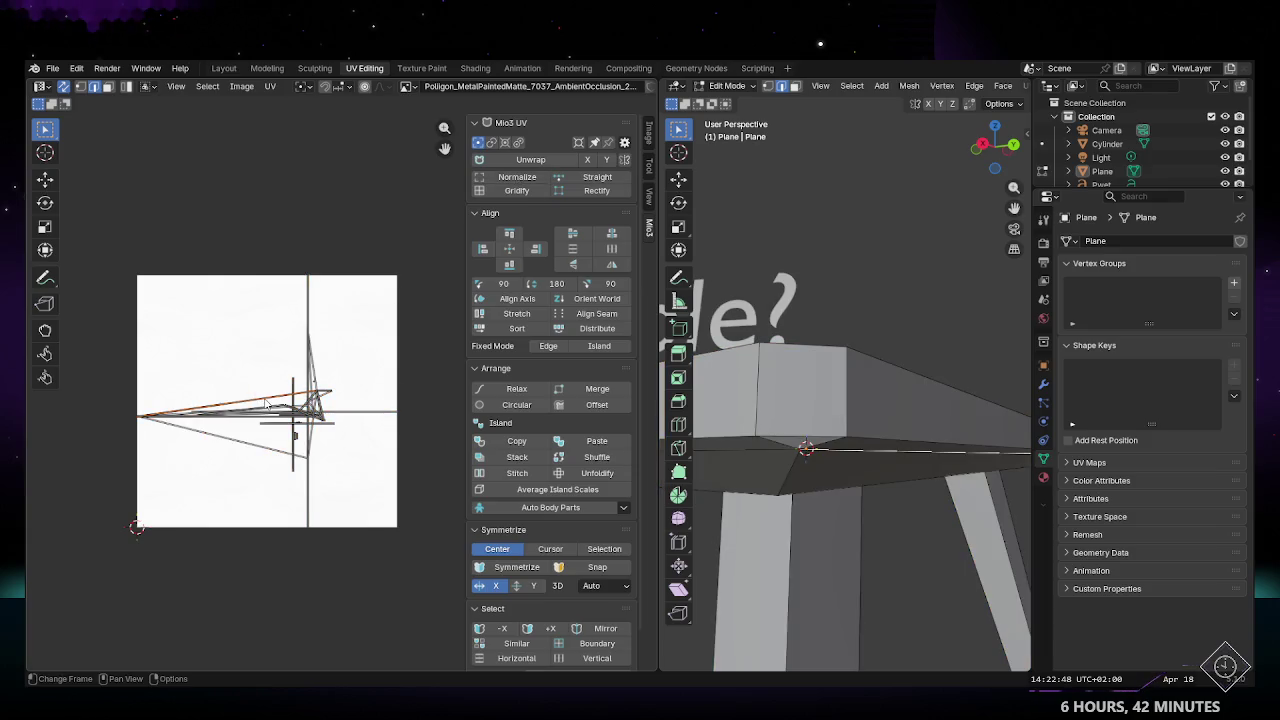
Step: Return to the Layout workspace, orbit to the table's underside, and enter Edit Mode
scroll(820, 420, down, 5)
mouse_move(820, 420)
middle_down()
mouse_move(830, 410)
mouse_move(812, 355)
middle_up()
scroll(818, 404, up, 4)
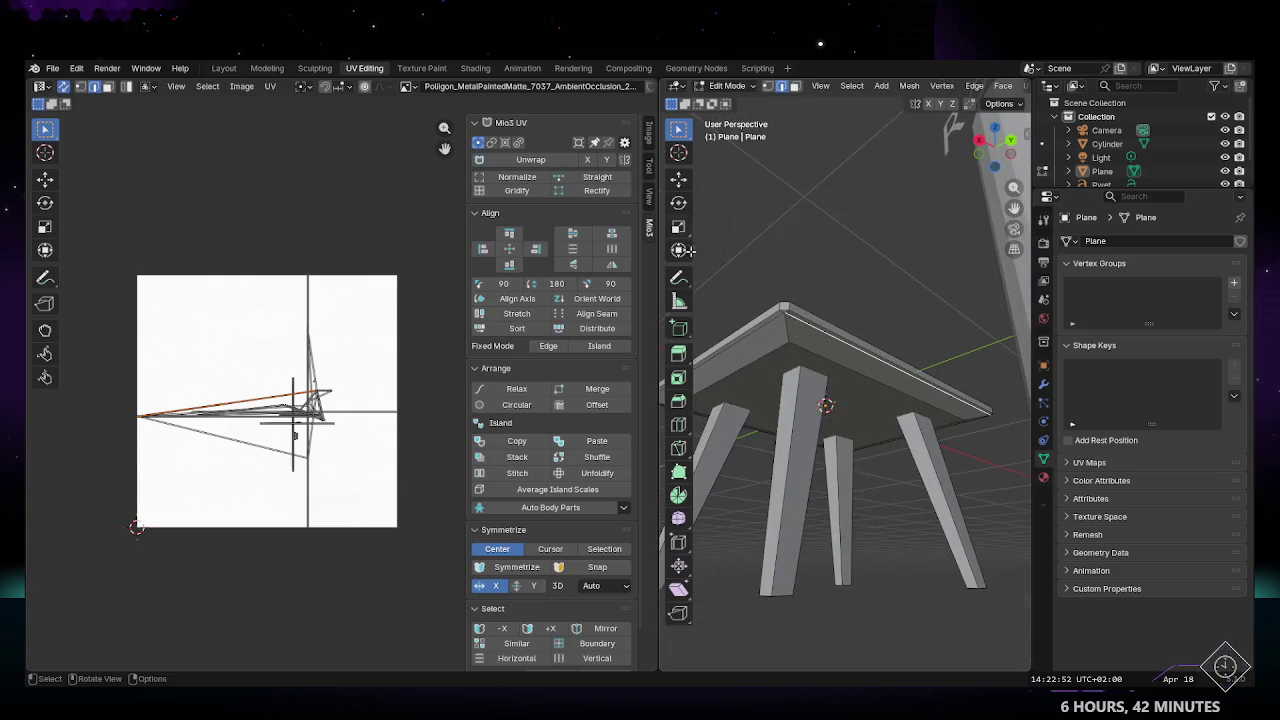
click(224, 69)
middle_drag(566, 271, 516, 267)
key(Tab)
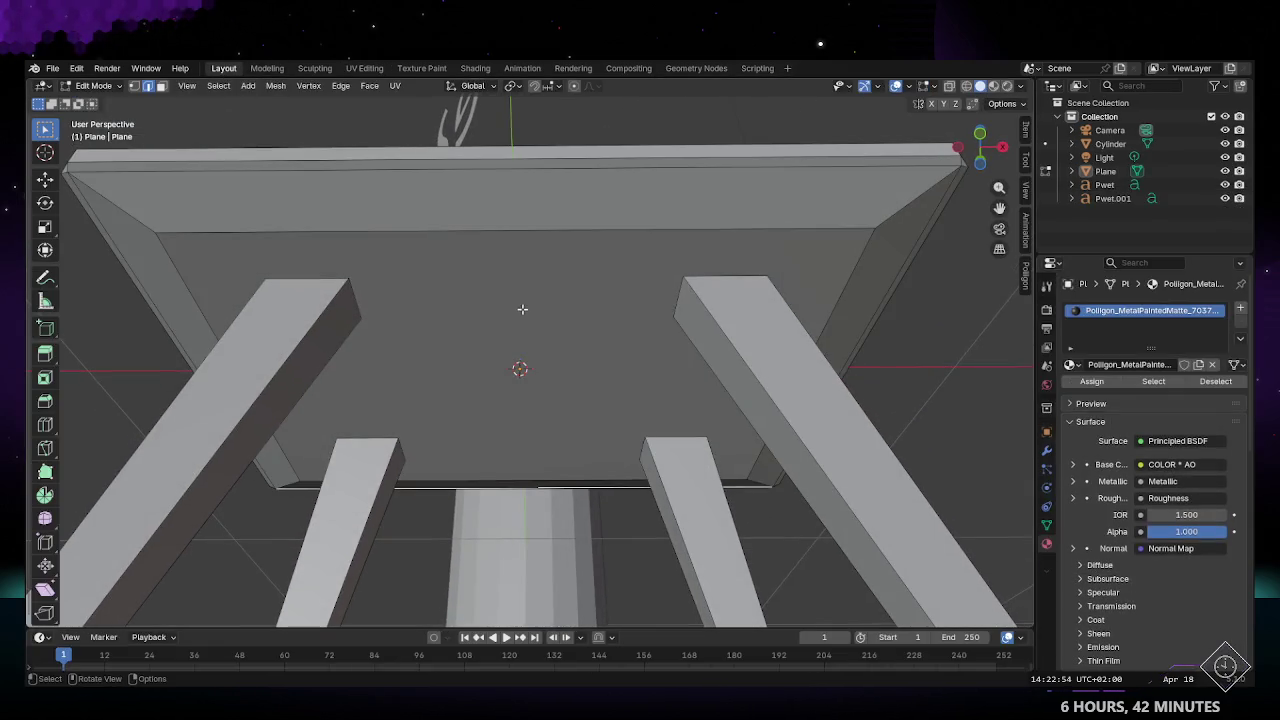
Step: Add a centred loop cut across the underside face and mark it as a seam
key(ctrl+r)
click(517, 226)
right_click(514, 222)
mouse_move(514, 222)
middle_down()
mouse_move(531, 285)
mouse_move(566, 248)
mouse_move(553, 361)
mouse_move(557, 155)
middle_up()
click(564, 231)
alt+click(513, 334)
click(343, 85)
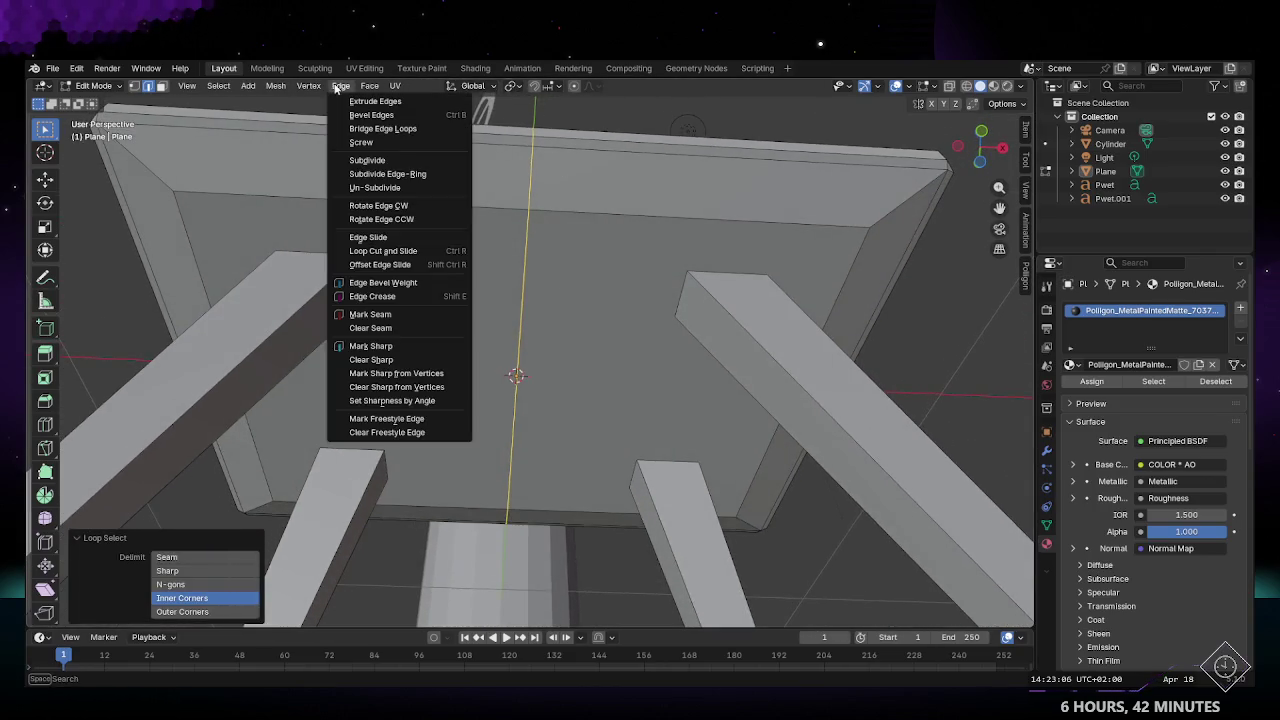
click(430, 320)
Step: Mark the selected edge on each of the four legs as a seam
middle_drag(670, 132, 398, 306)
mouse_move(334, 390)
middle_down()
mouse_move(427, 397)
mouse_move(391, 389)
mouse_move(474, 277)
mouse_move(503, 280)
mouse_move(470, 281)
mouse_move(543, 251)
mouse_move(543, 234)
mouse_move(594, 197)
mouse_move(548, 291)
mouse_move(444, 409)
middle_up()
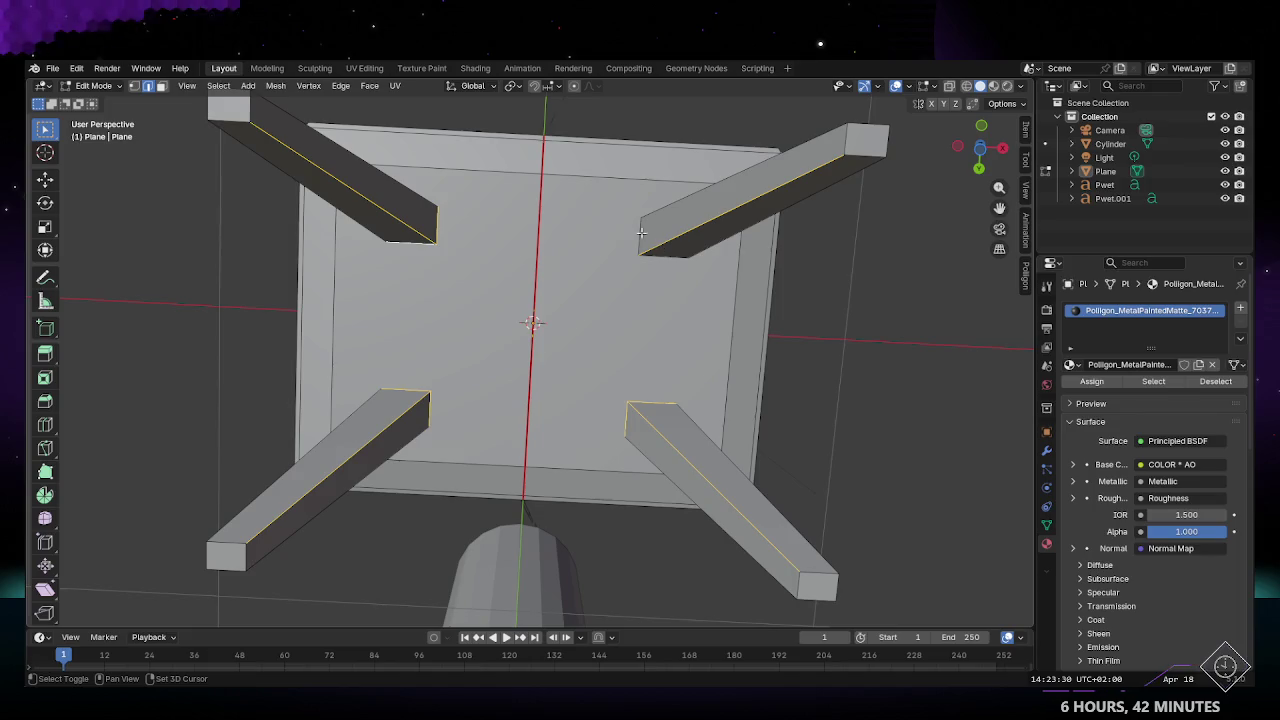
click(345, 86)
click(370, 318)
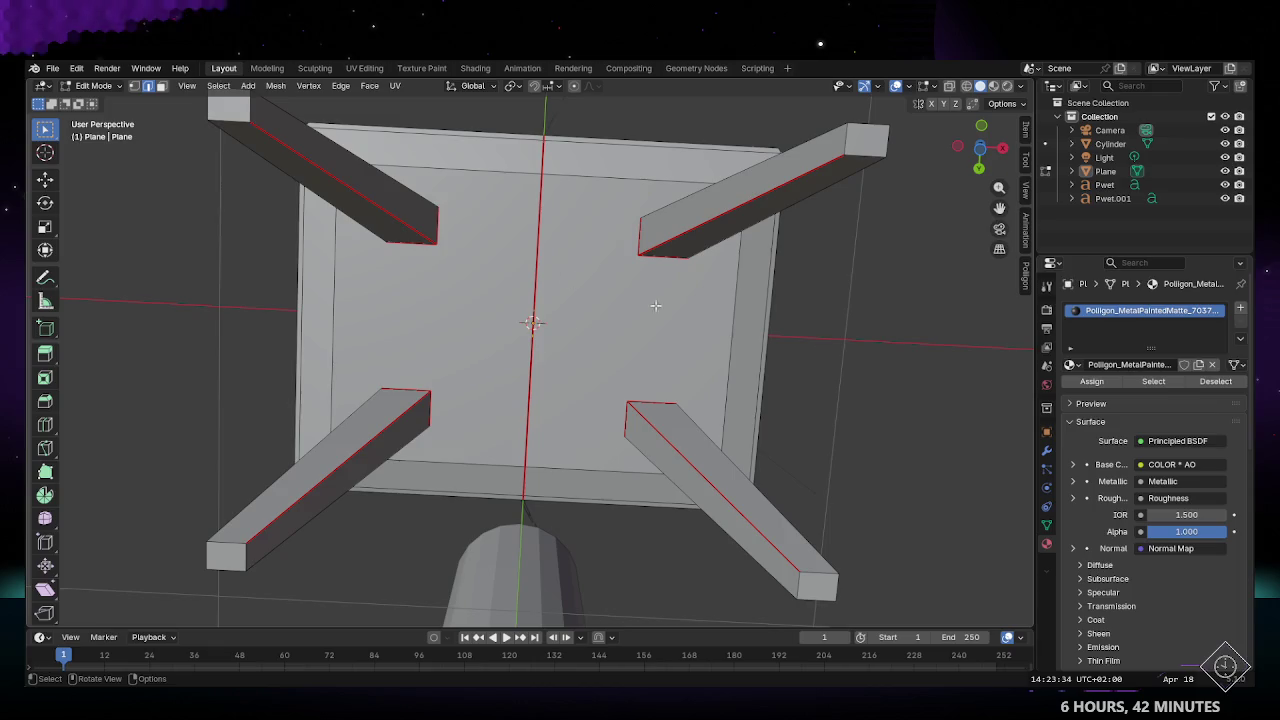
middle_drag(406, 168, 426, 310)
click(364, 68)
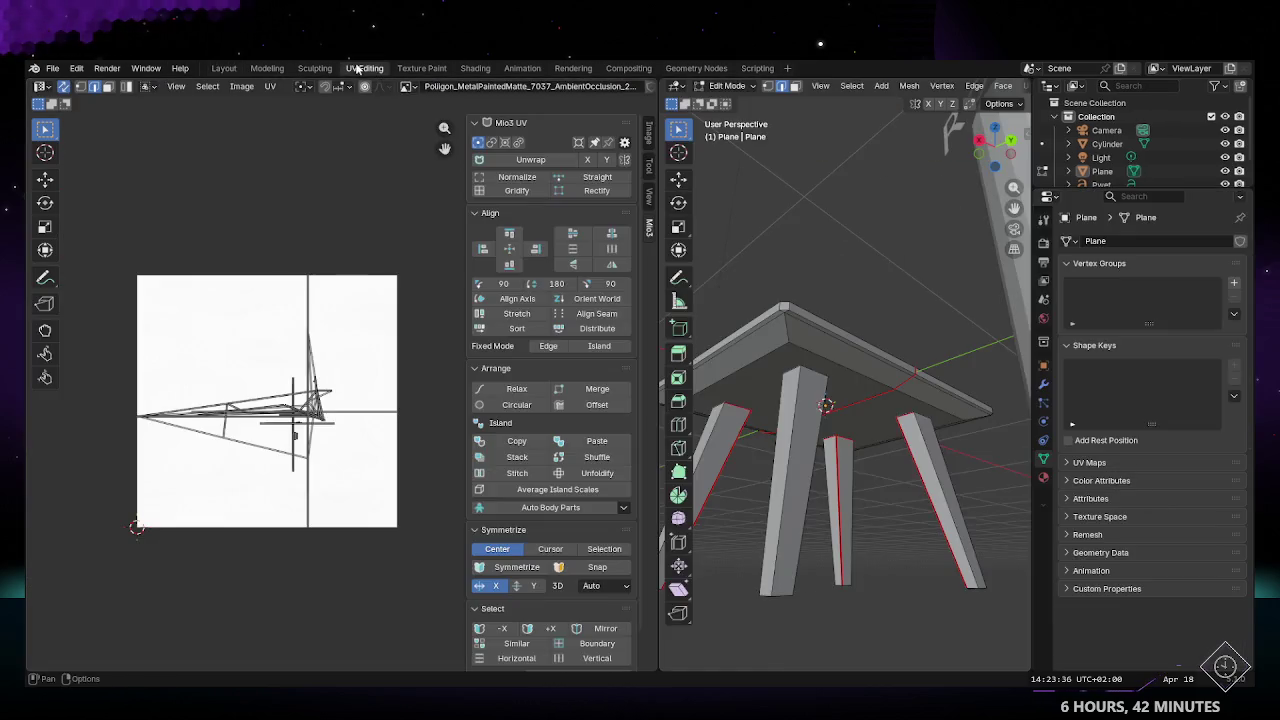
Step: Re-unwrap all the table's UVs, then orbit to view the table from below
drag(130, 245, 434, 594)
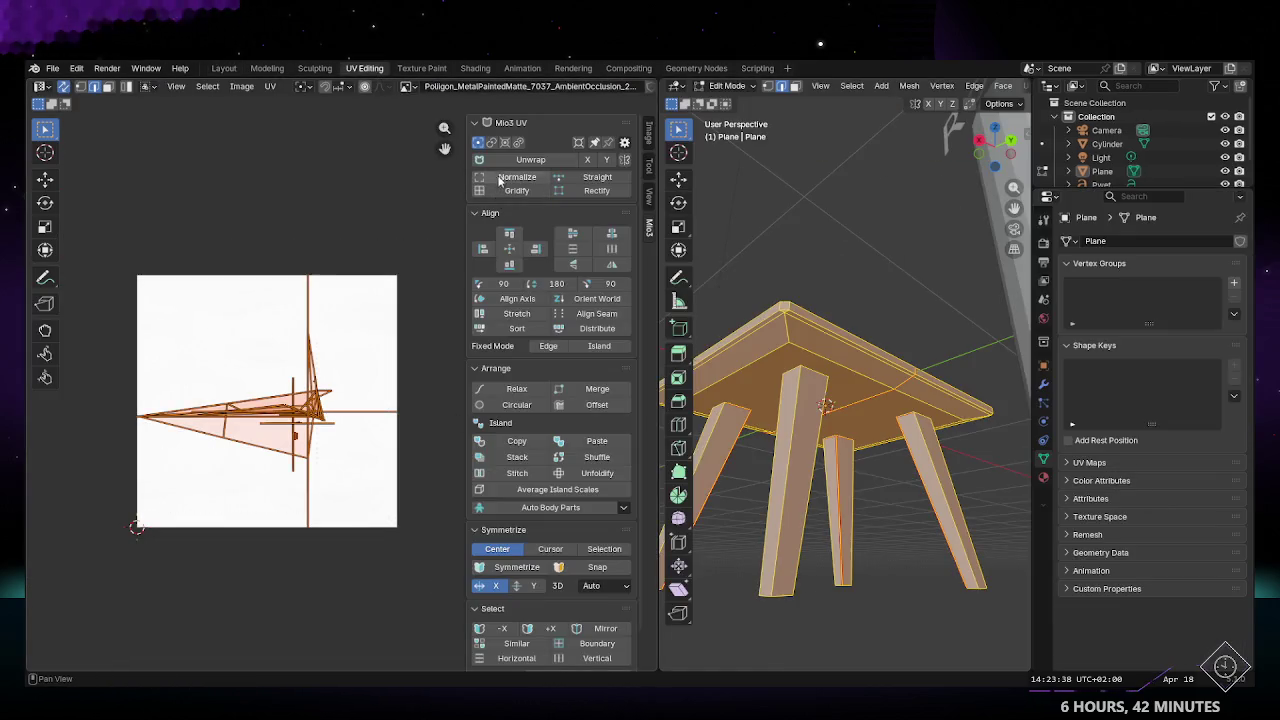
click(519, 159)
click(417, 383)
middle_drag(780, 400, 815, 295)
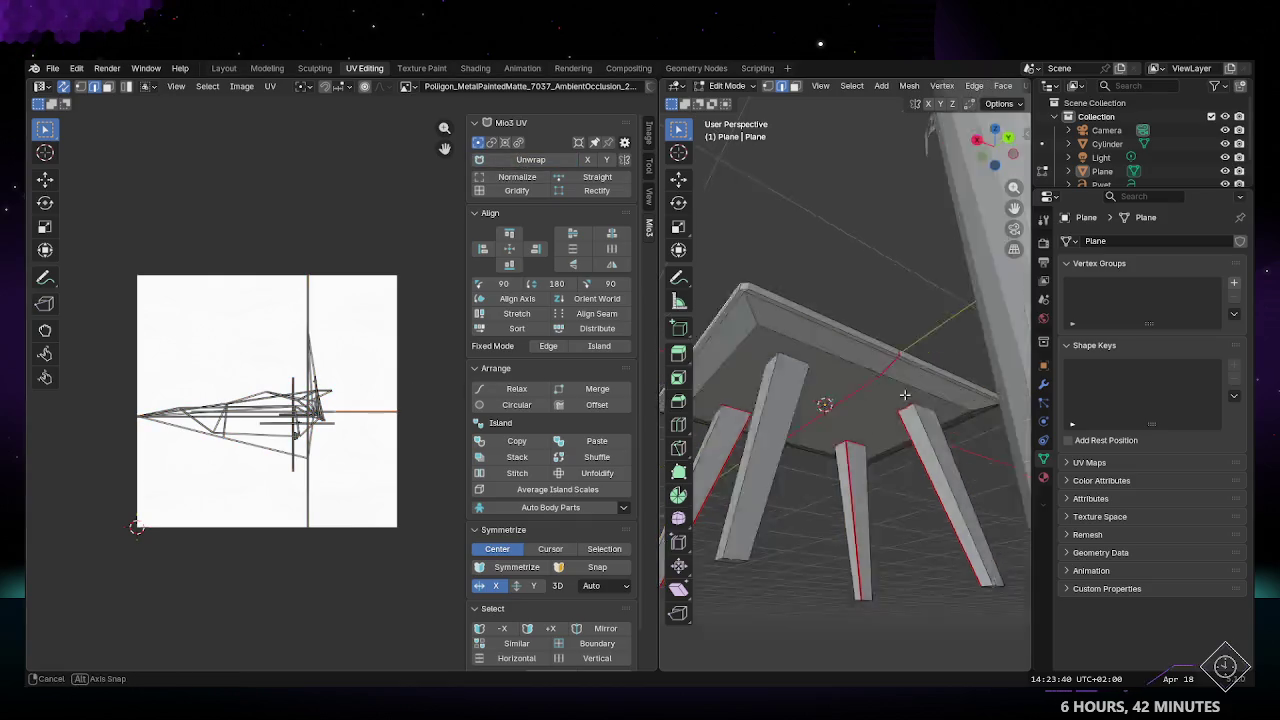
mouse_move(738, 465)
middle_down()
mouse_move(837, 317)
mouse_move(861, 330)
middle_up()
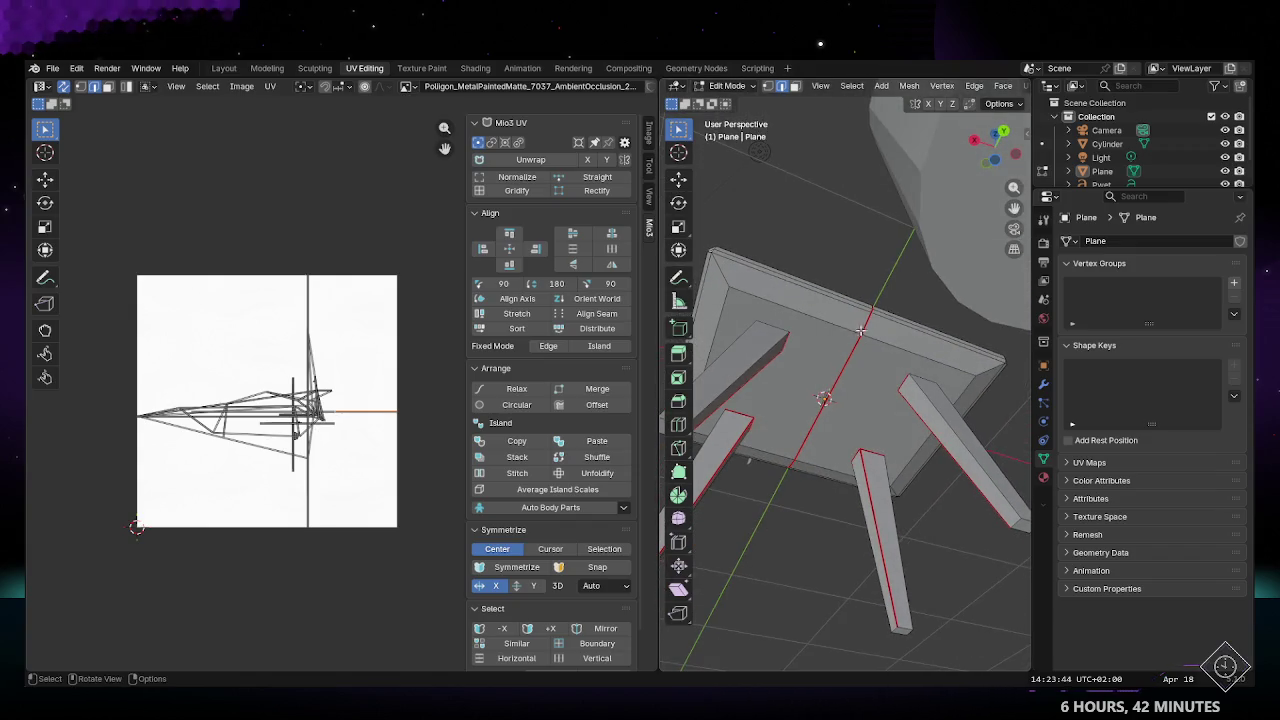
Step: Mark the tabletop's inner edge loop as a seam
alt+click(808, 288)
alt+click(816, 315)
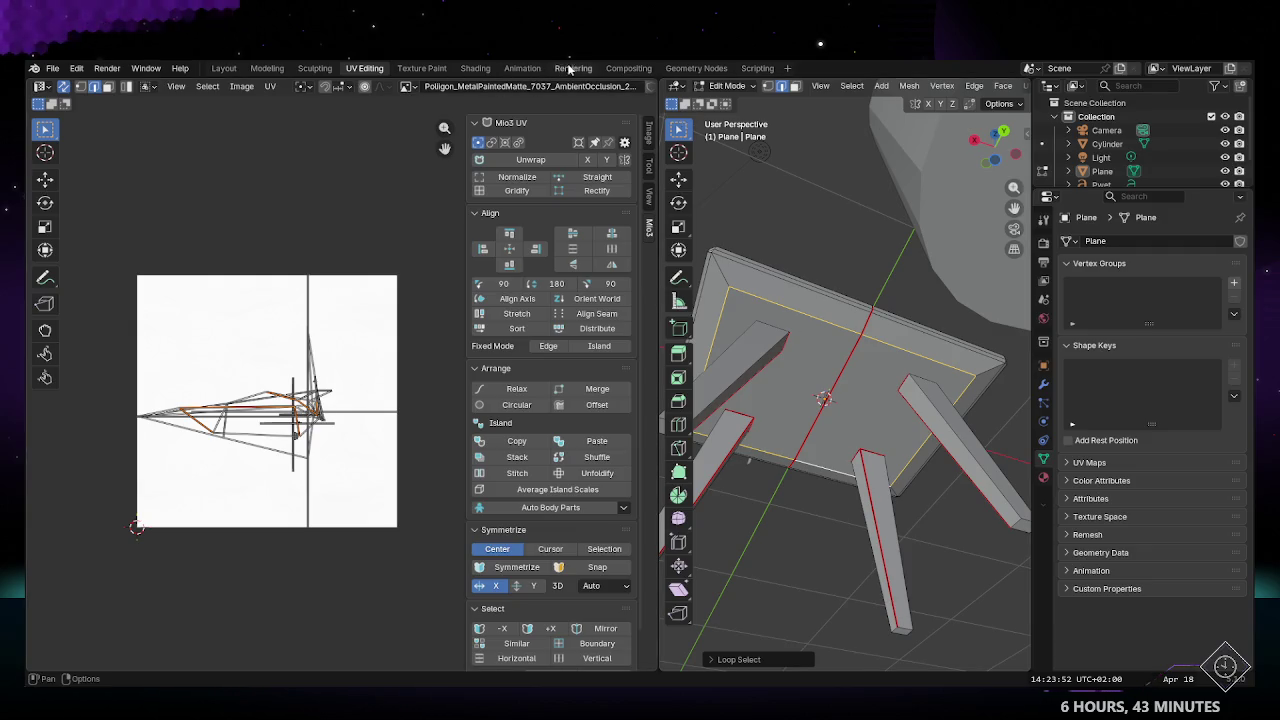
mouse_move(730, 284)
middle_down()
mouse_move(762, 358)
mouse_move(865, 297)
middle_up()
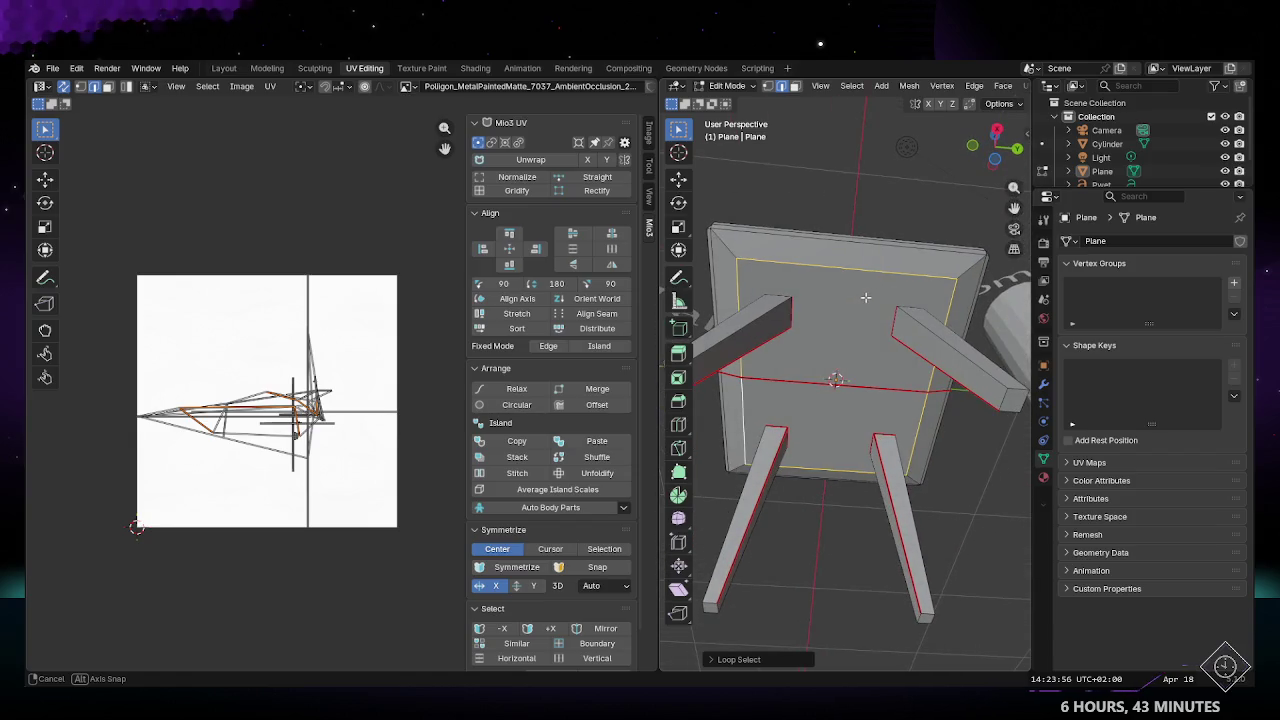
click(974, 88)
click(985, 322)
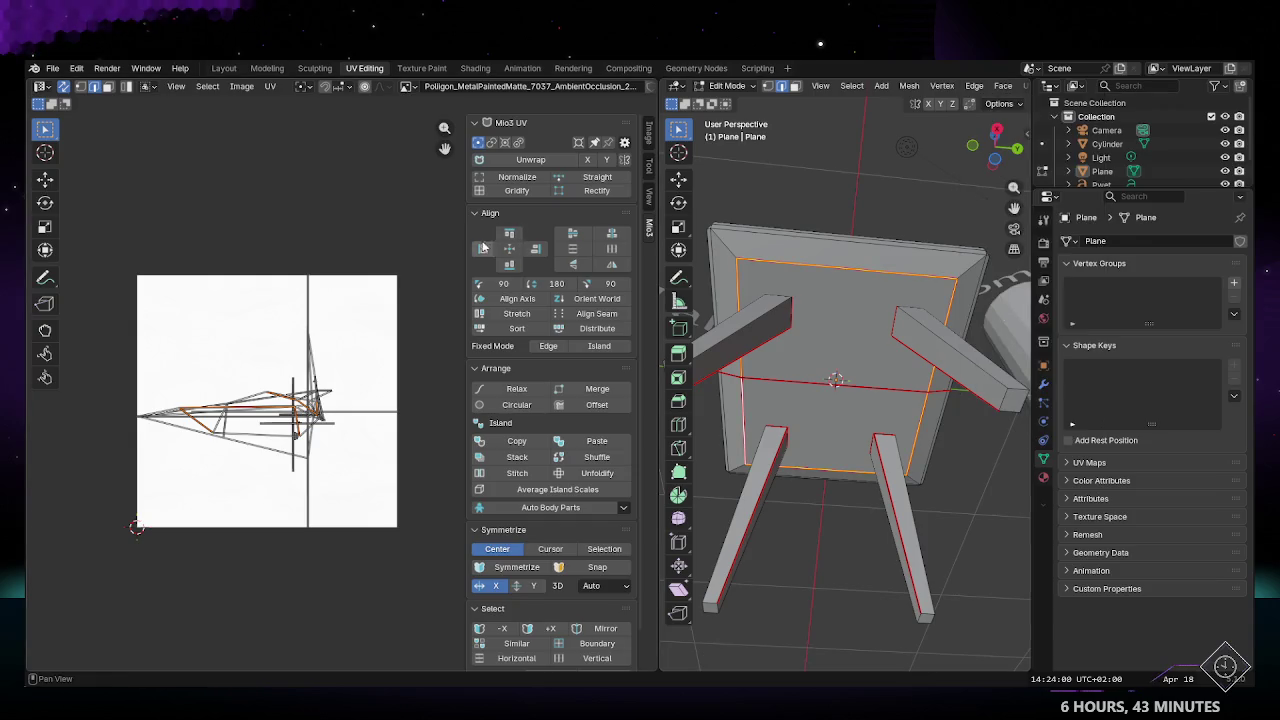
key(alt+a)
middle_drag(874, 282, 930, 252)
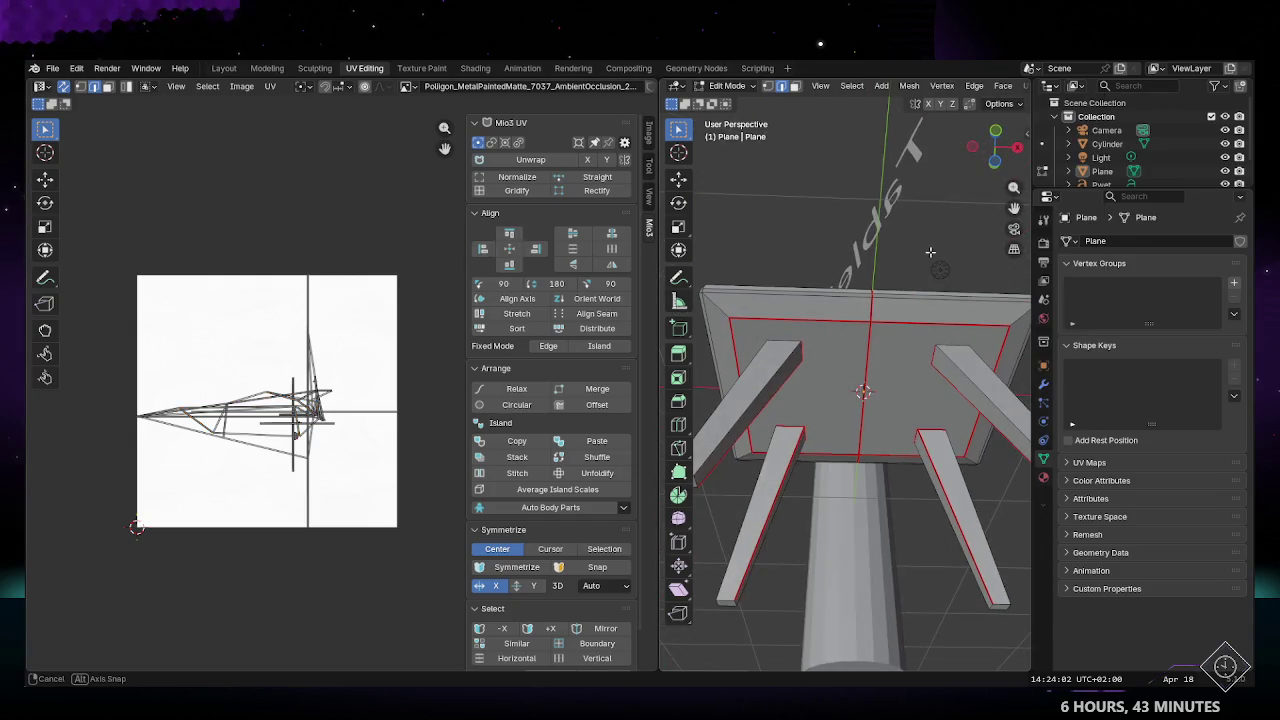
Step: Select the whole table, enable Live Unwrap, and unwrap it Angle Based
key(a)
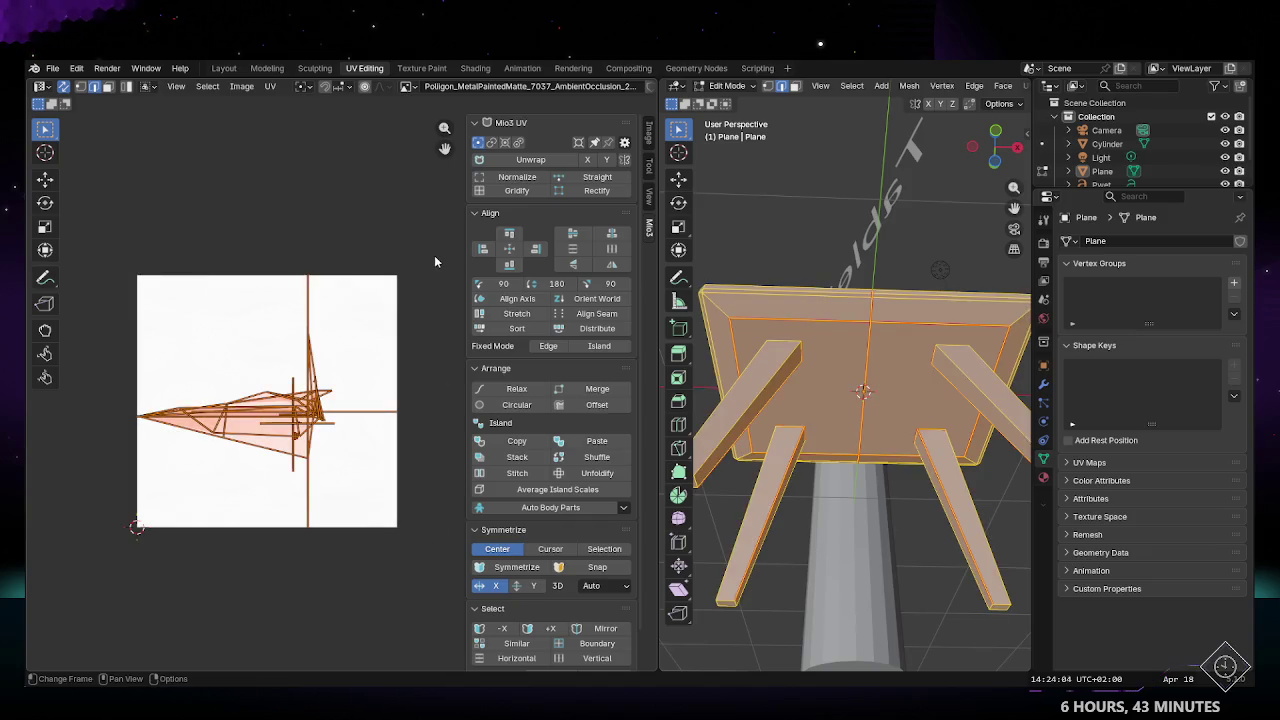
click(648, 228)
click(648, 228)
click(648, 228)
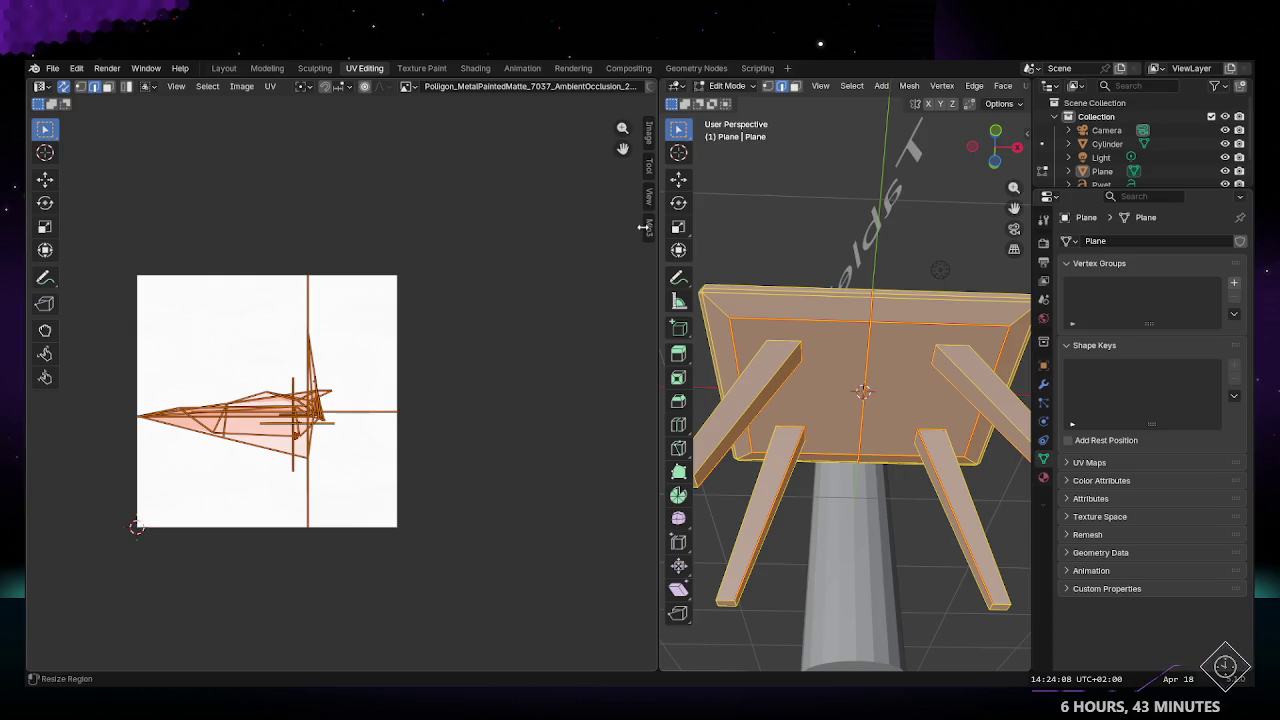
click(270, 86)
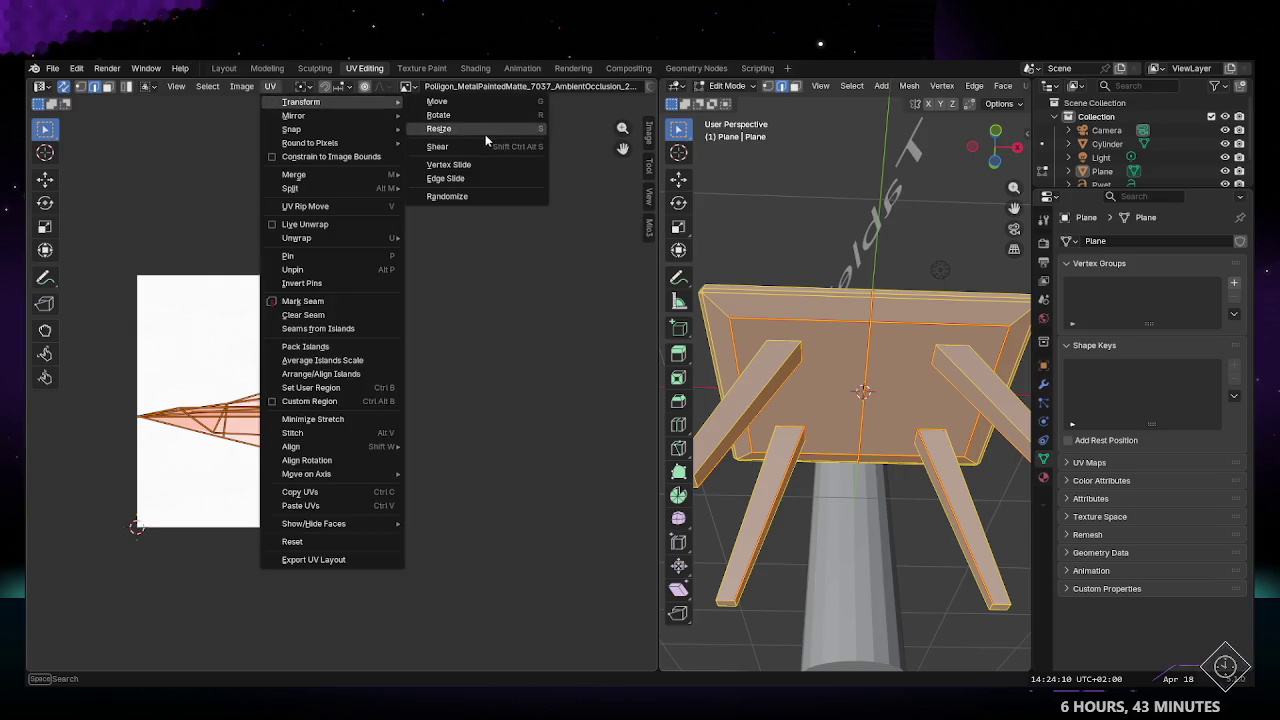
click(333, 223)
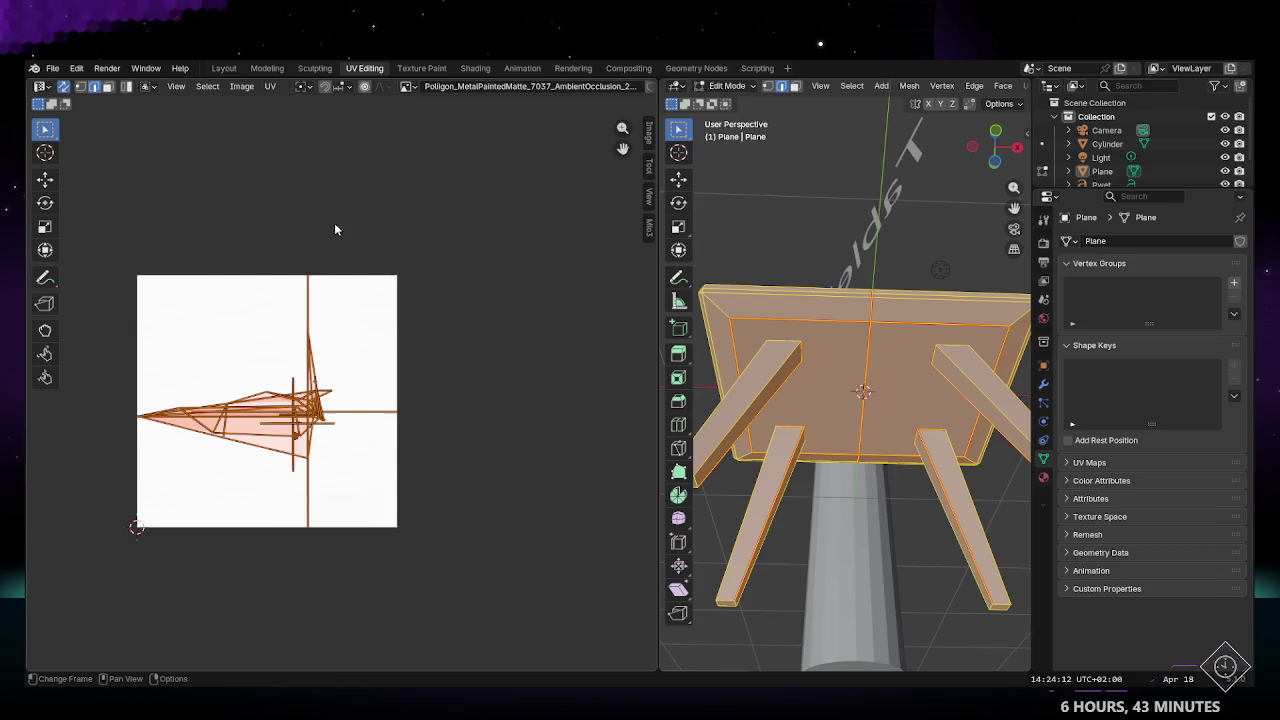
click(268, 87)
mouse_move(297, 238)
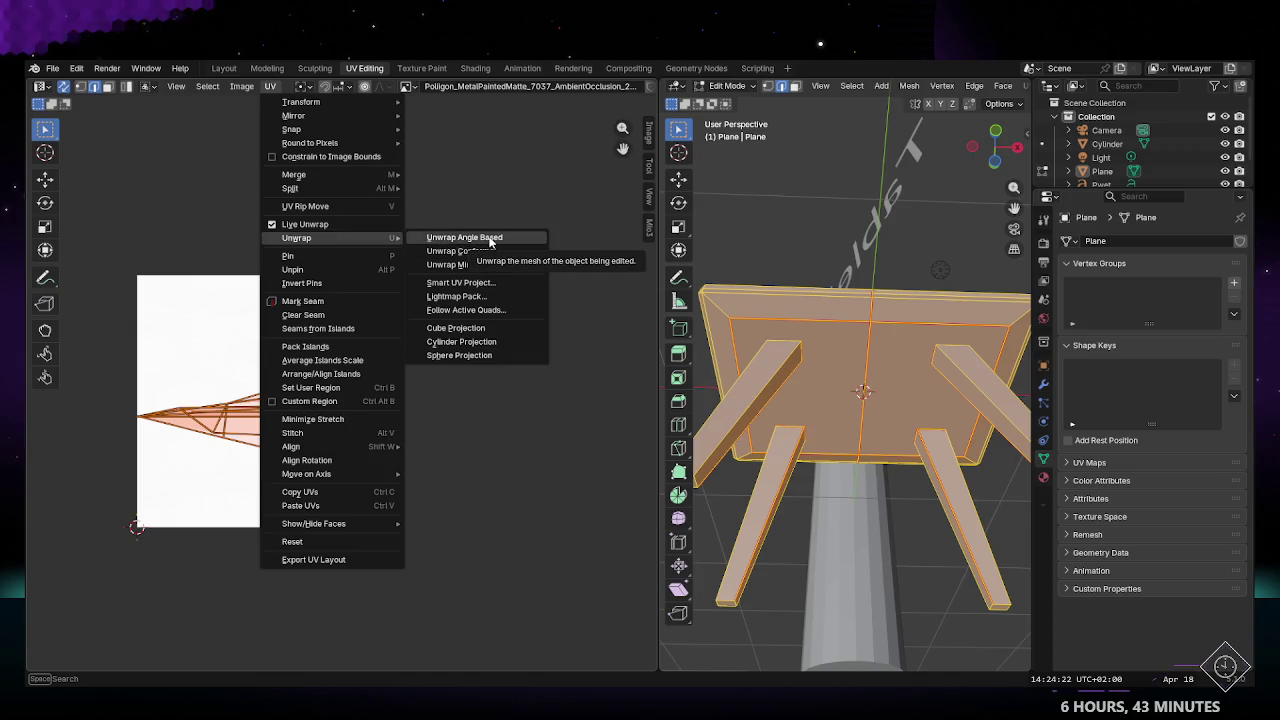
click(490, 242)
click(510, 398)
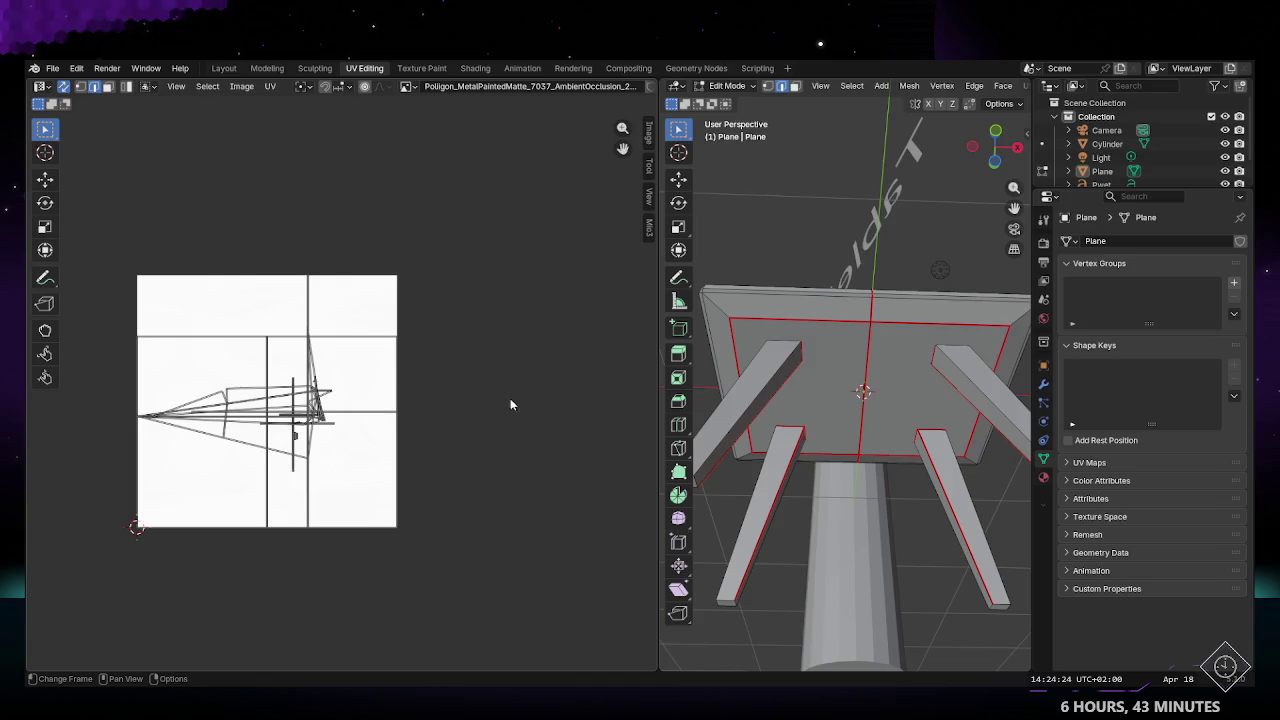
drag(104, 257, 478, 596)
click(483, 528)
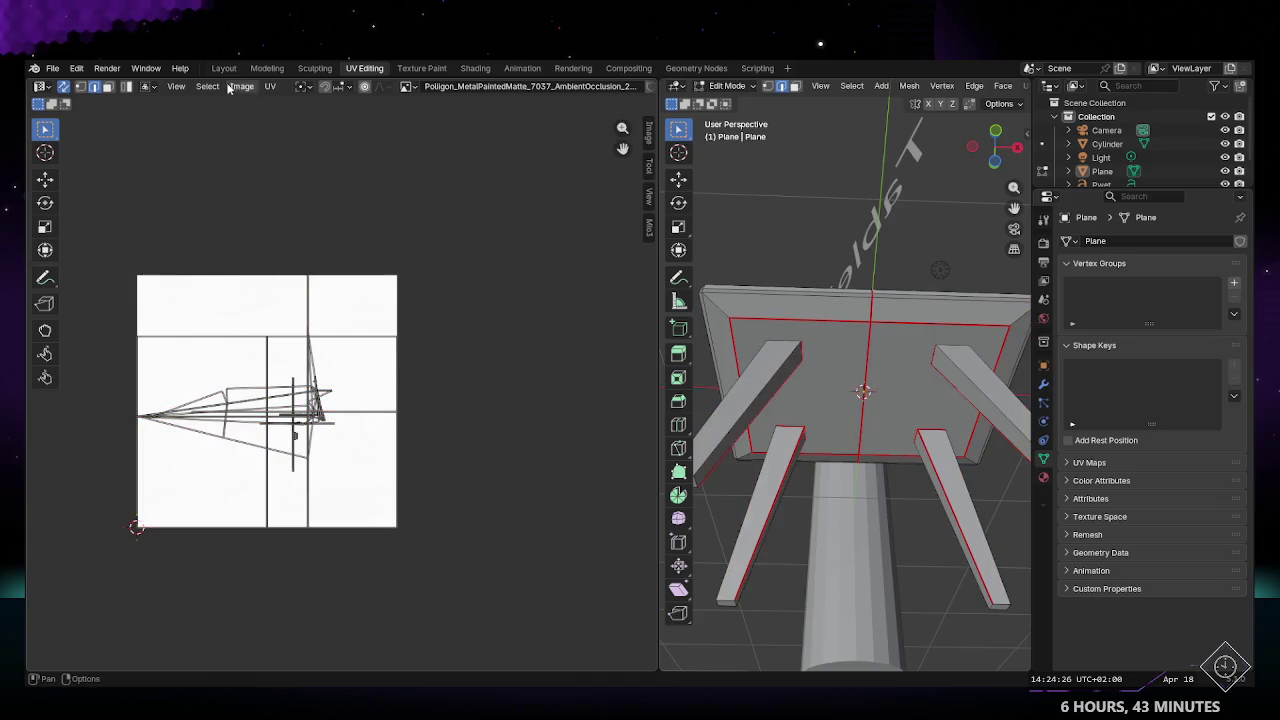
Step: View the textured table in Material Preview in the Layout workspace
click(223, 68)
click(995, 86)
mouse_move(560, 360)
middle_down()
mouse_move(677, 345)
mouse_move(543, 380)
mouse_move(491, 417)
mouse_move(489, 471)
mouse_move(657, 443)
mouse_move(557, 349)
mouse_move(540, 400)
middle_up()
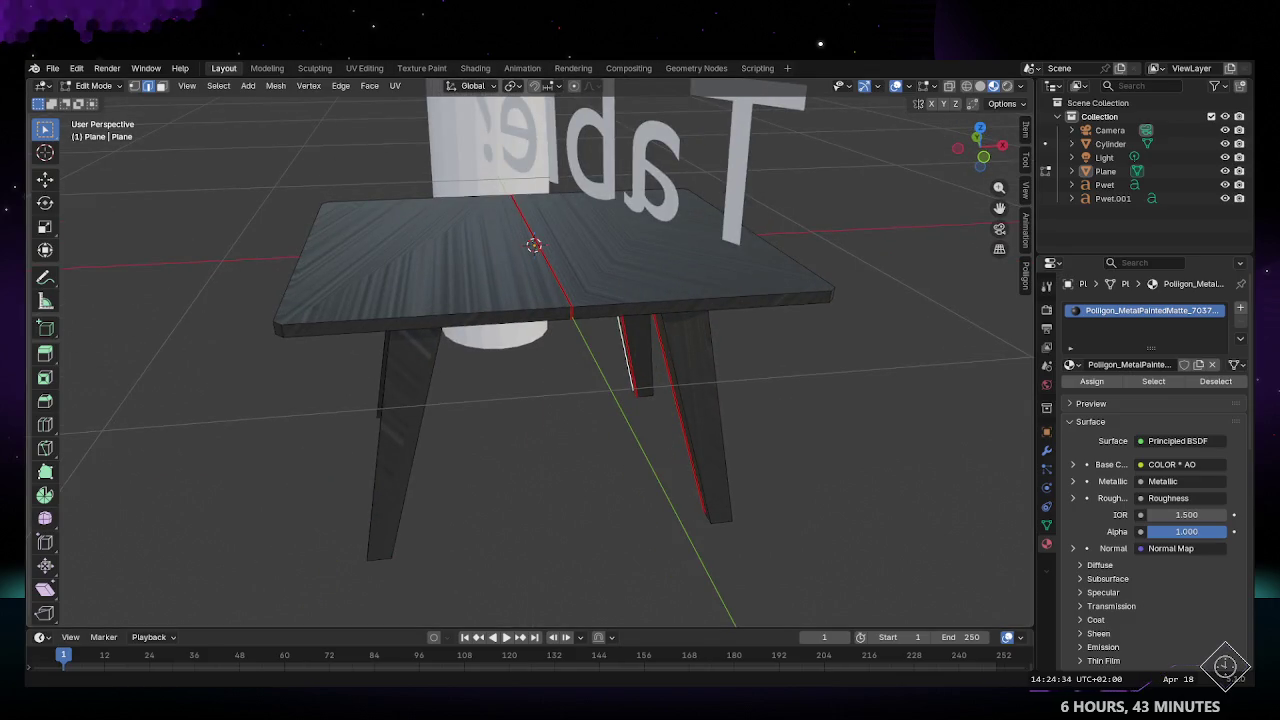
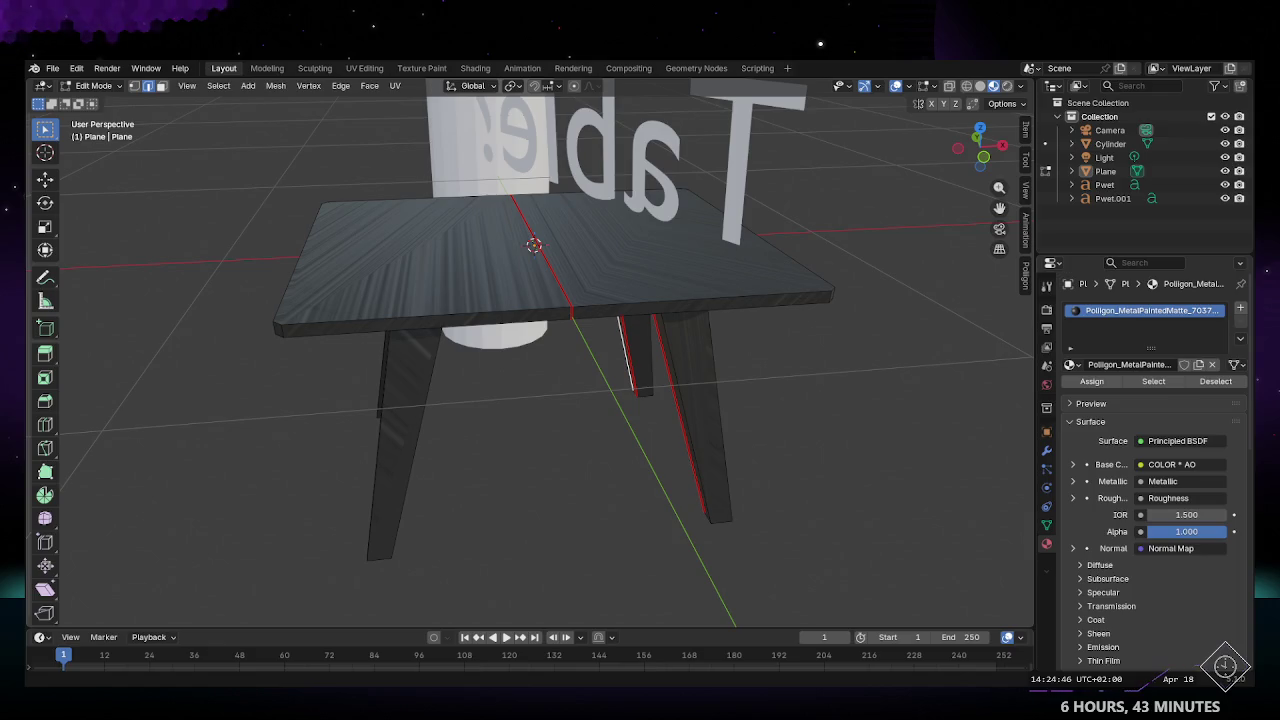
Step: Apply Mio3 Straight to all the tabletop UVs in UV Editing, then undo it
mouse_move(386, 449)
middle_down()
mouse_move(654, 306)
mouse_move(605, 284)
middle_up()
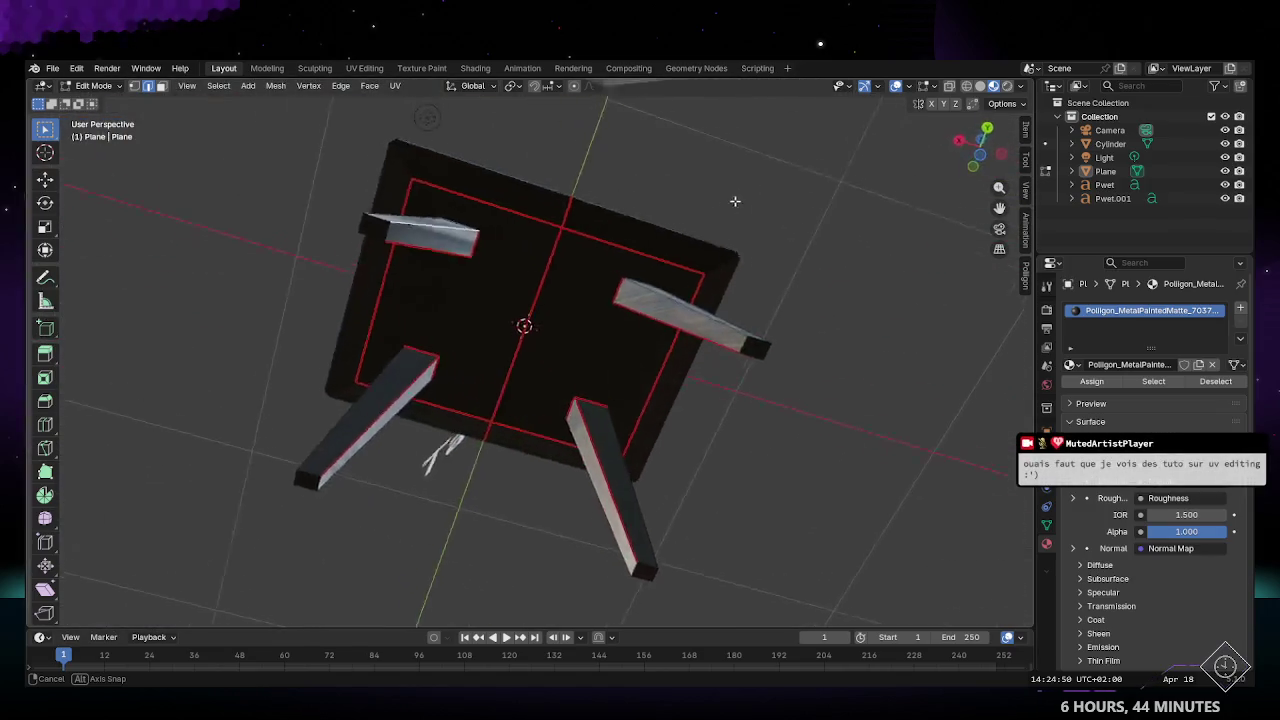
click(364, 68)
drag(106, 243, 496, 585)
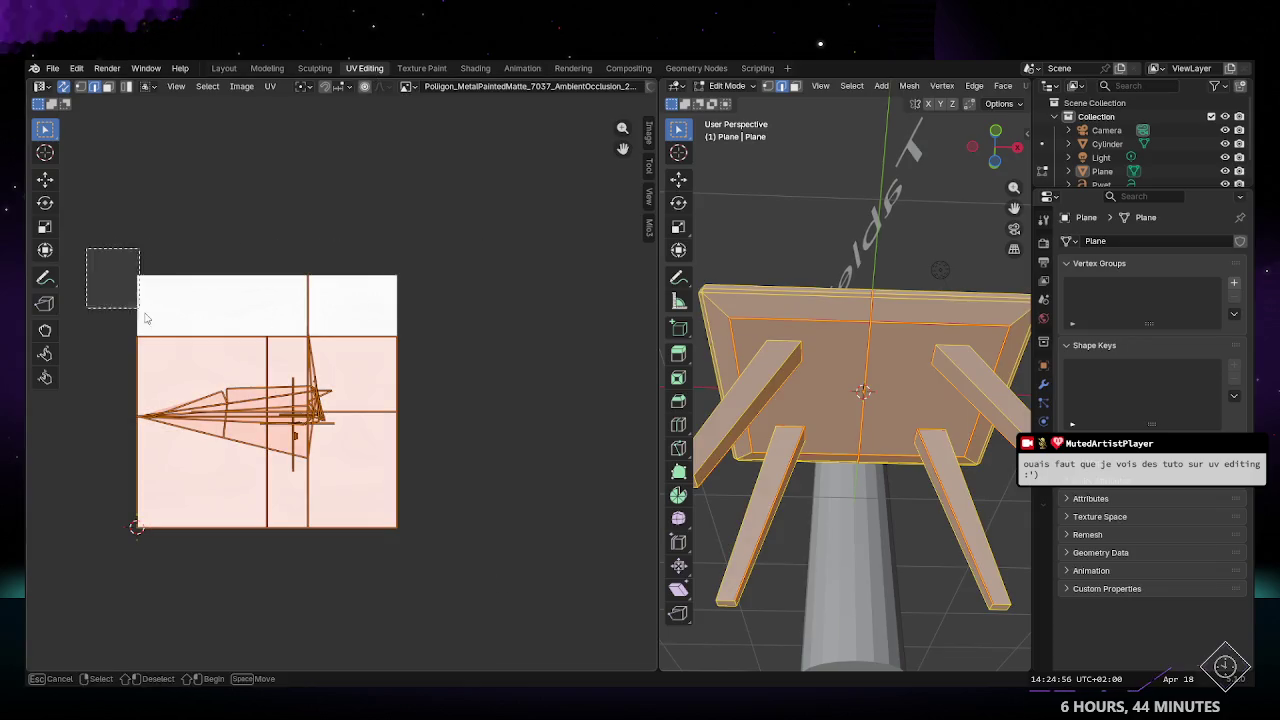
click(649, 228)
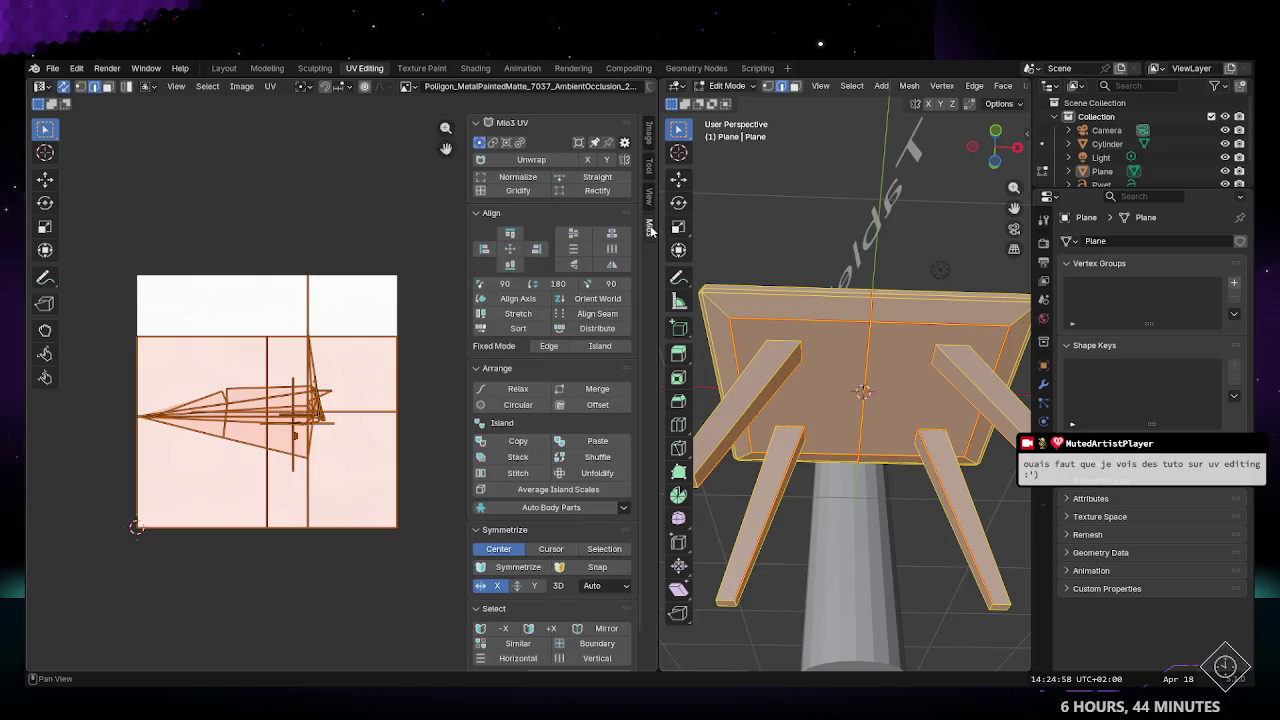
click(596, 178)
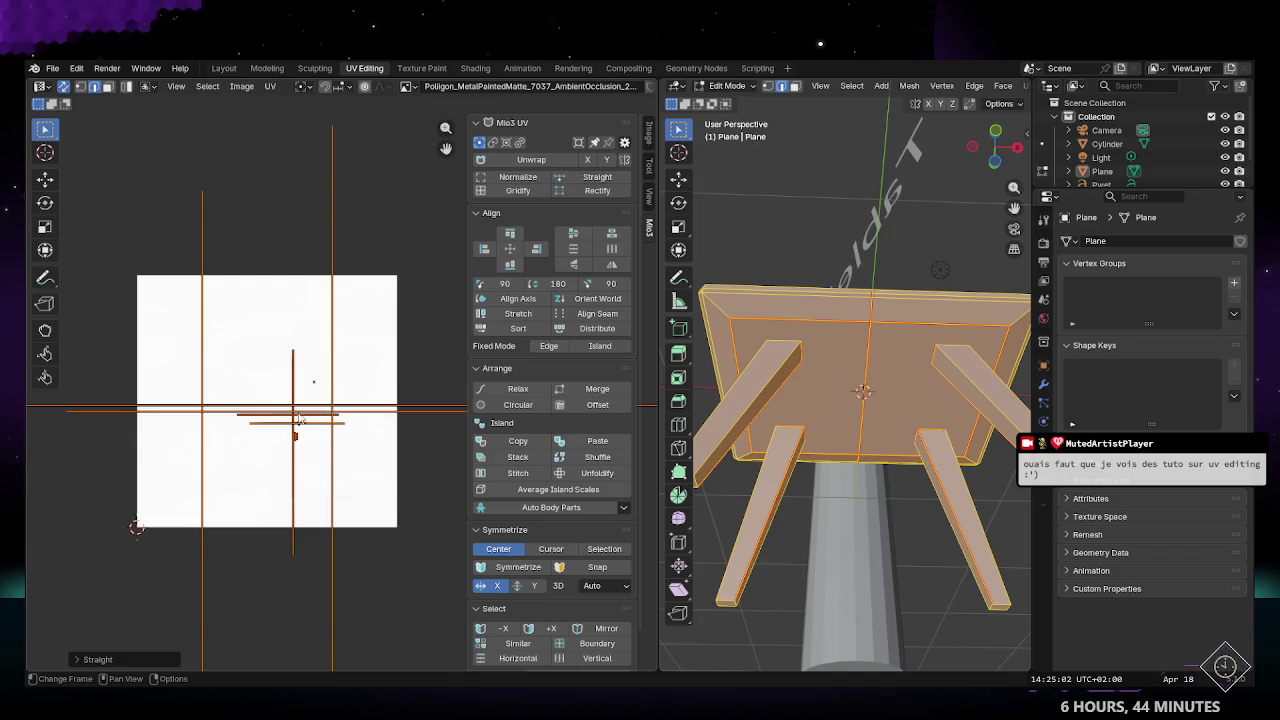
scroll(330, 410, down, 3)
scroll(330, 410, up, 6)
scroll(328, 411, down, 6)
scroll(325, 412, up, 3)
scroll(325, 412, up, 3)
key(ctrl+z)
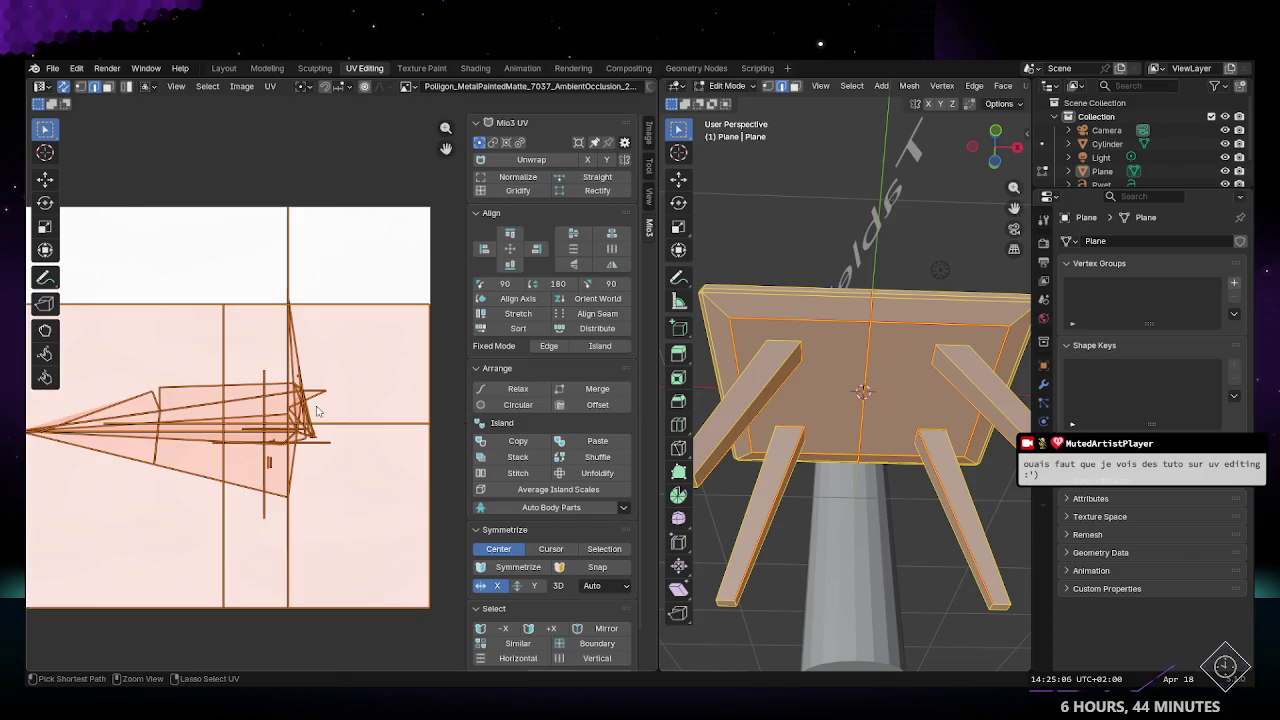
Step: Toggle selections to inspect the tabletop seams and leg edges from below
key(alt+a)
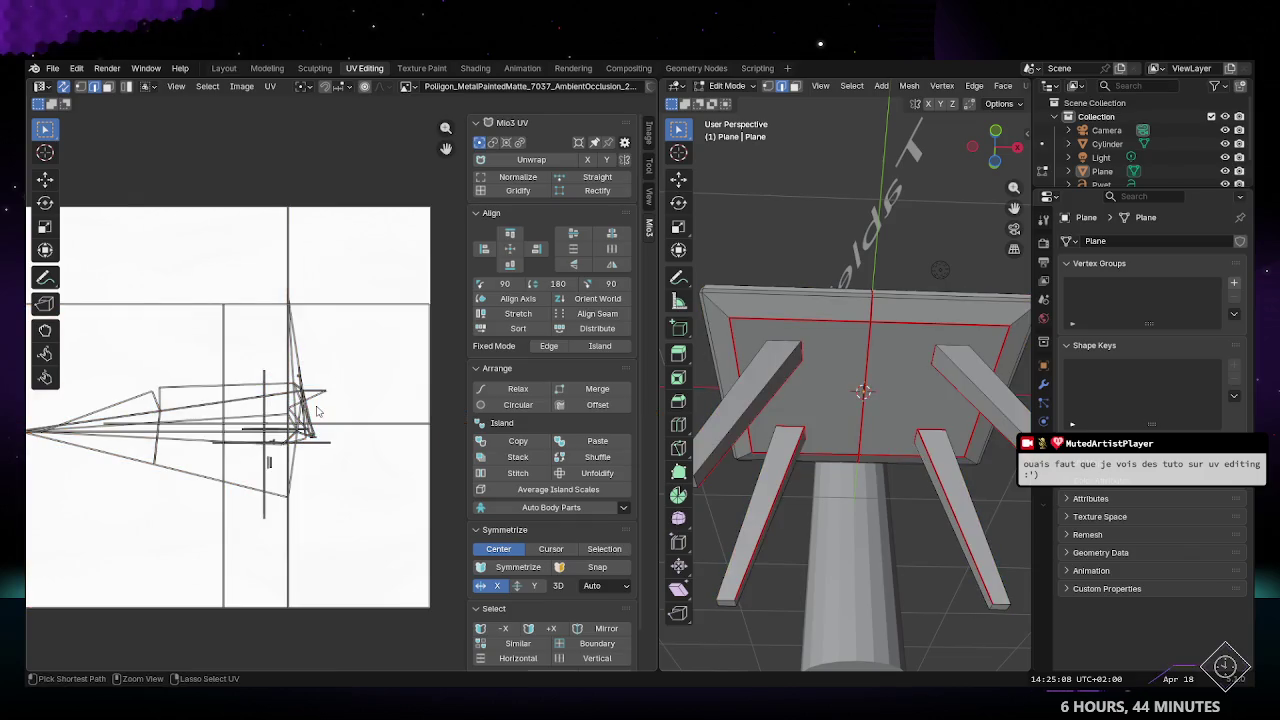
key(a)
key(alt+a)
click(318, 410)
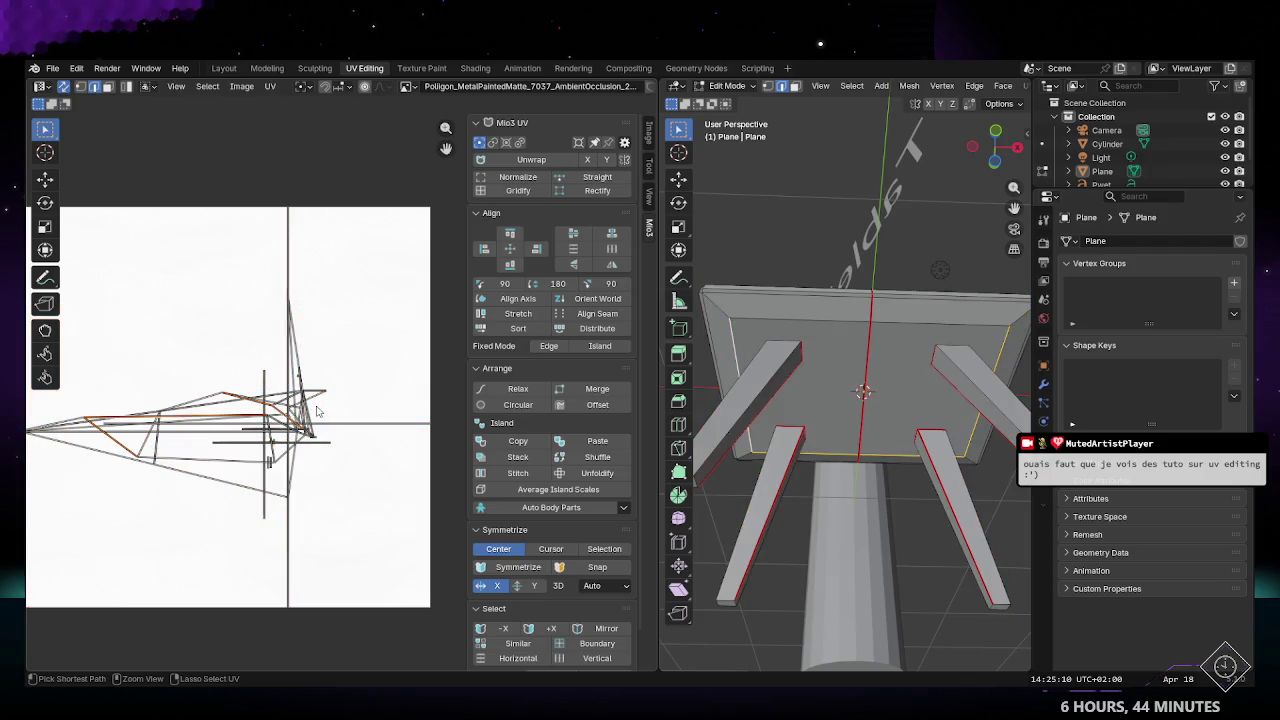
key(a)
key(alt+a)
click(318, 410)
click(790, 250)
middle_drag(790, 250, 841, 329)
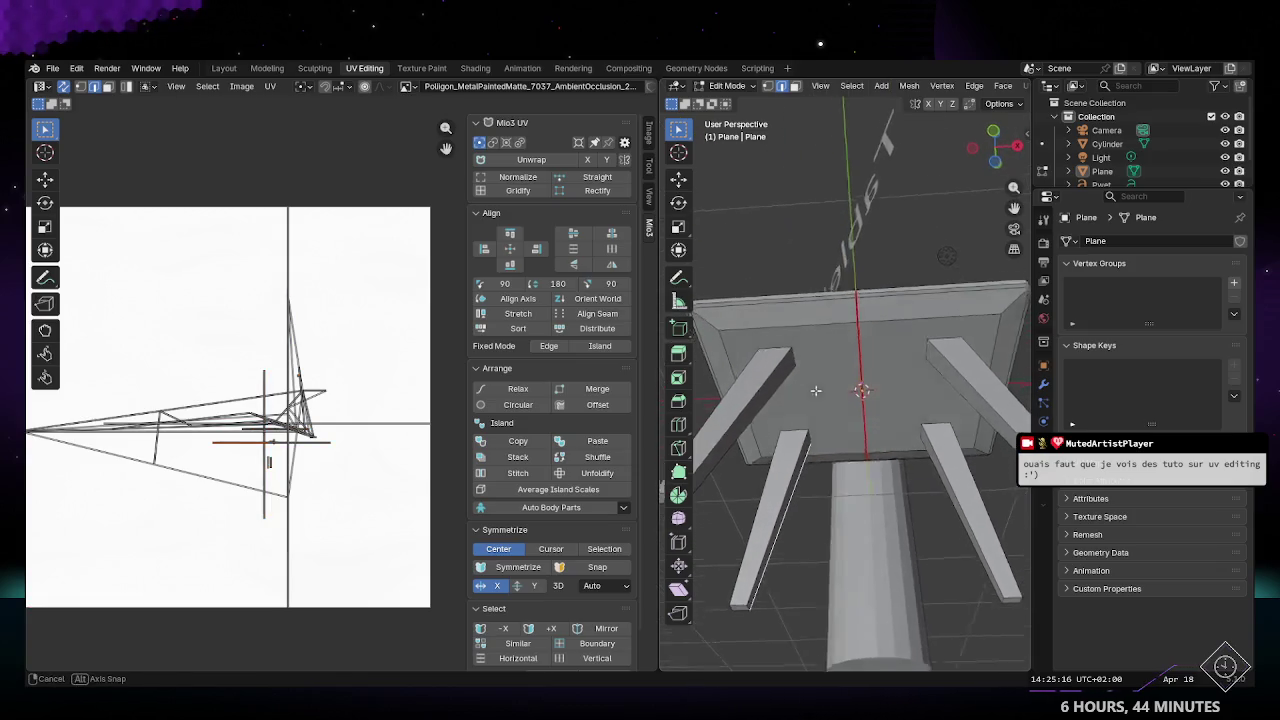
middle_drag(835, 477, 830, 373)
Step: Return to the Layout workspace with the viewport in Solid shading
click(224, 68)
mouse_move(560, 380)
middle_down()
mouse_move(576, 315)
mouse_move(656, 248)
middle_up()
click(980, 86)
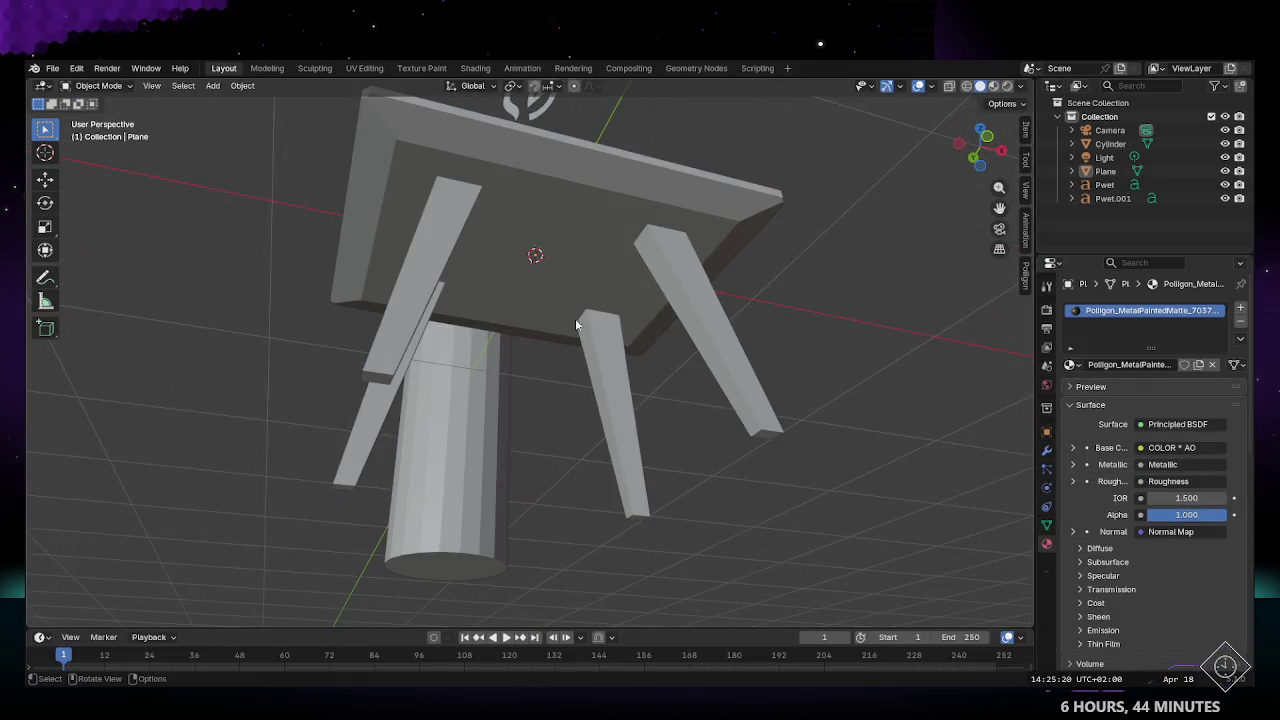
key(z)
click(446, 323)
mouse_move(529, 355)
middle_down()
mouse_move(586, 394)
mouse_move(694, 423)
mouse_move(757, 466)
mouse_move(603, 354)
mouse_move(520, 320)
mouse_move(428, 421)
mouse_move(418, 474)
mouse_move(480, 443)
mouse_move(542, 232)
mouse_move(535, 320)
mouse_move(481, 316)
middle_up()
key(z)
click(590, 447)
key(Tab)
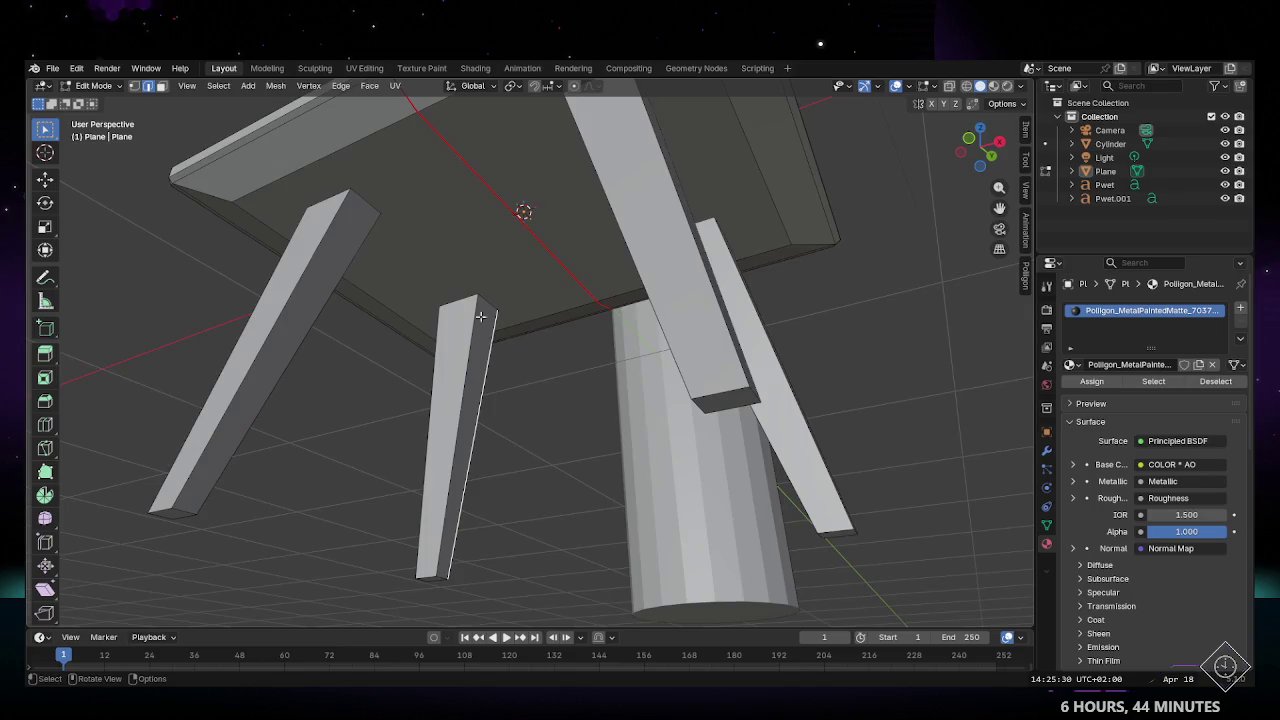
click(435, 179)
key(3)
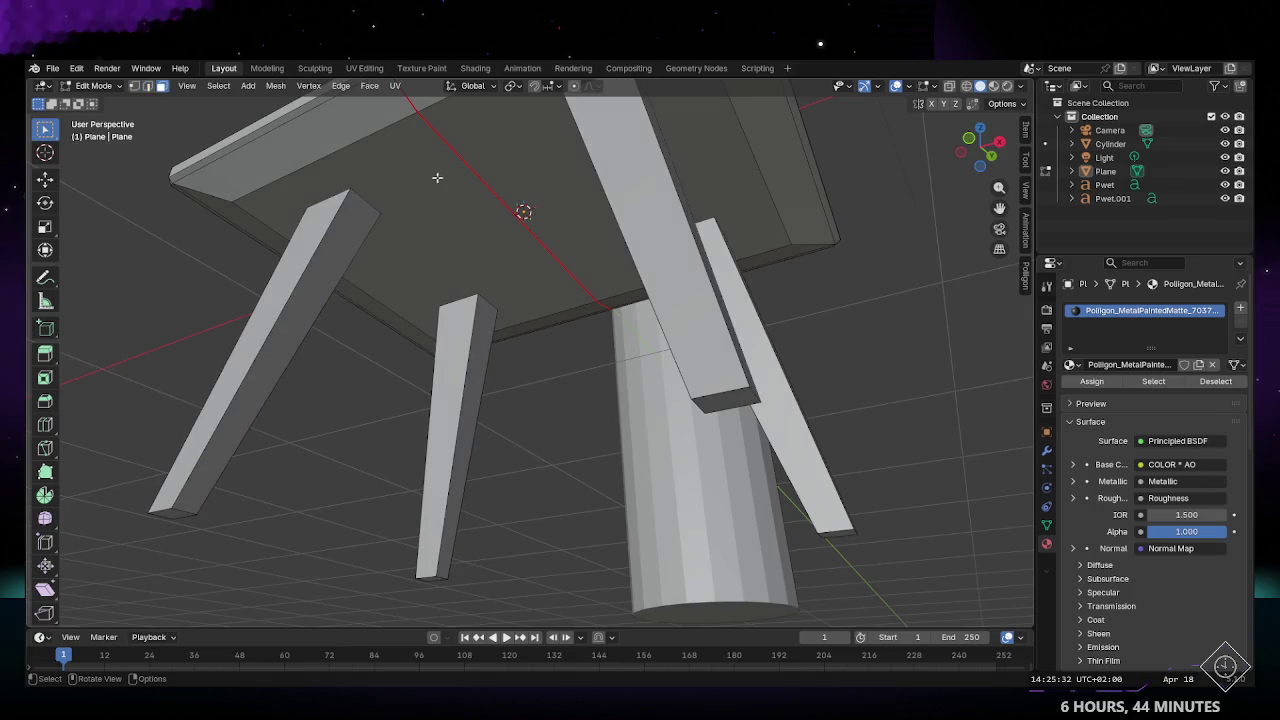
click(435, 179)
key(g)
click(428, 225)
scroll(426, 234, up, 3)
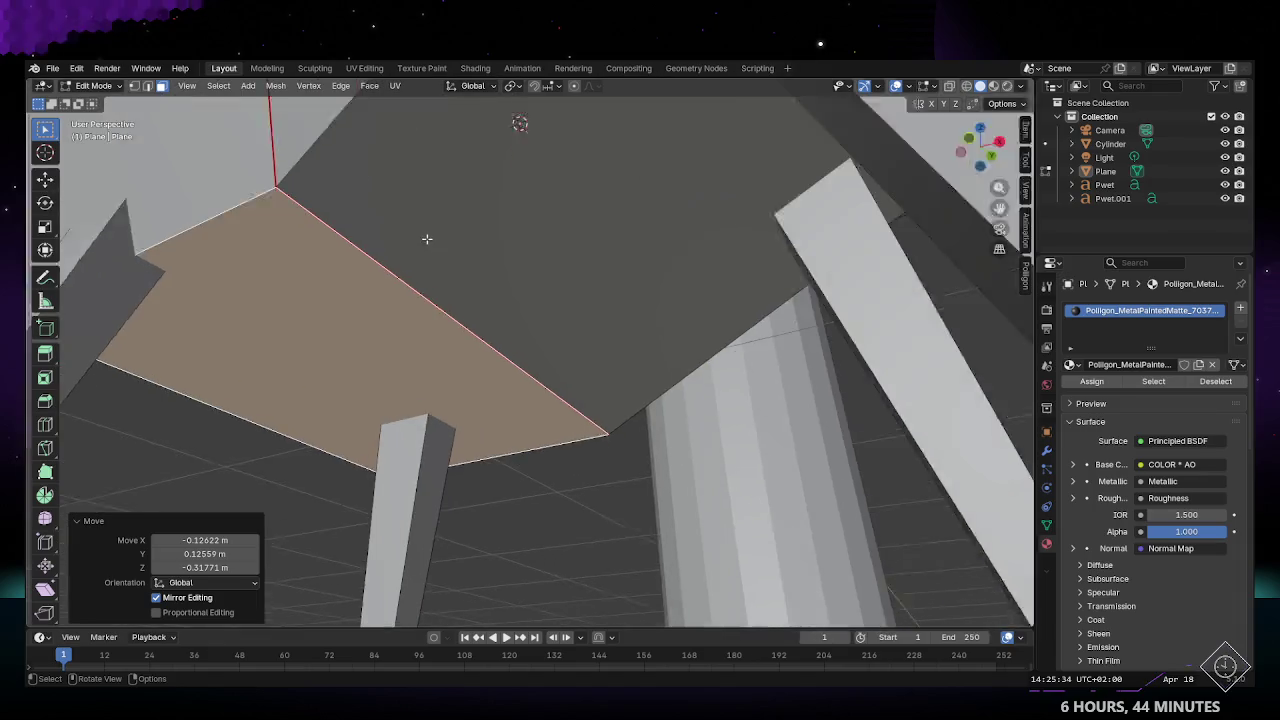
scroll(425, 237, up, 3)
middle_drag(425, 237, 612, 339)
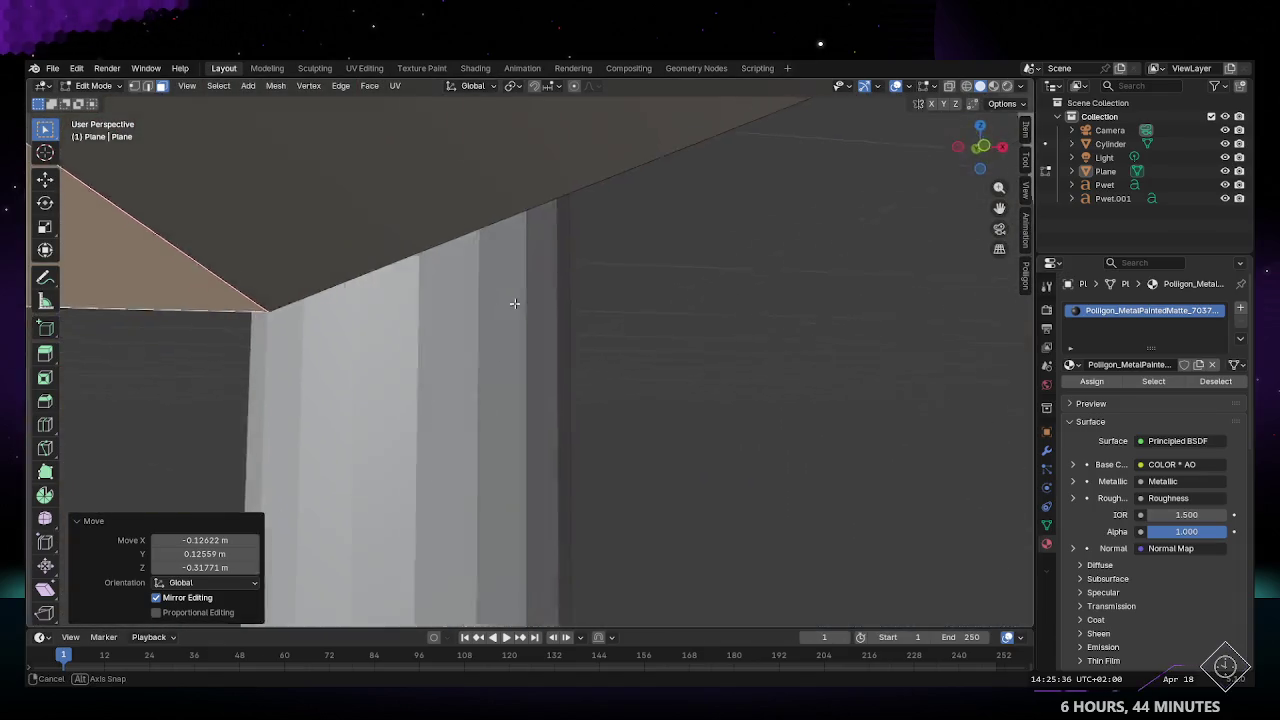
key(s)
key(x)
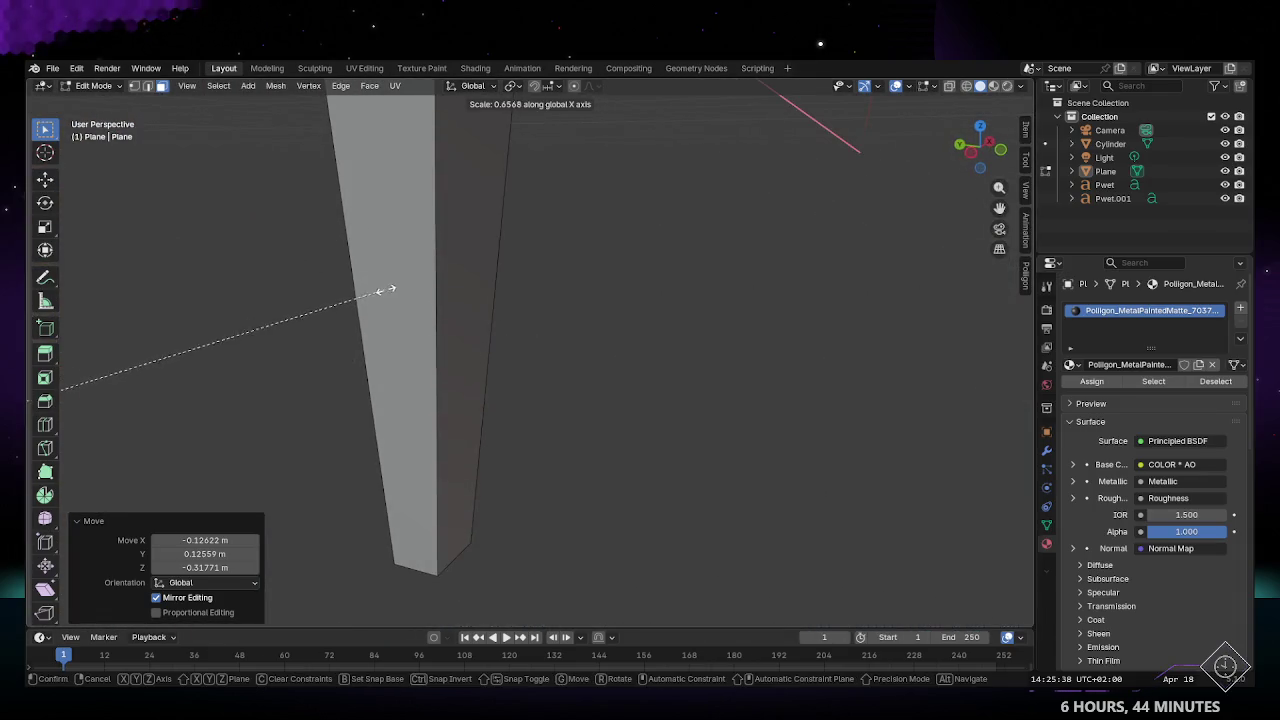
key(Escape)
middle_drag(421, 323, 354, 334)
key(q)
key(Escape)
mouse_move(442, 305)
middle_down()
mouse_move(346, 286)
mouse_move(389, 283)
middle_up()
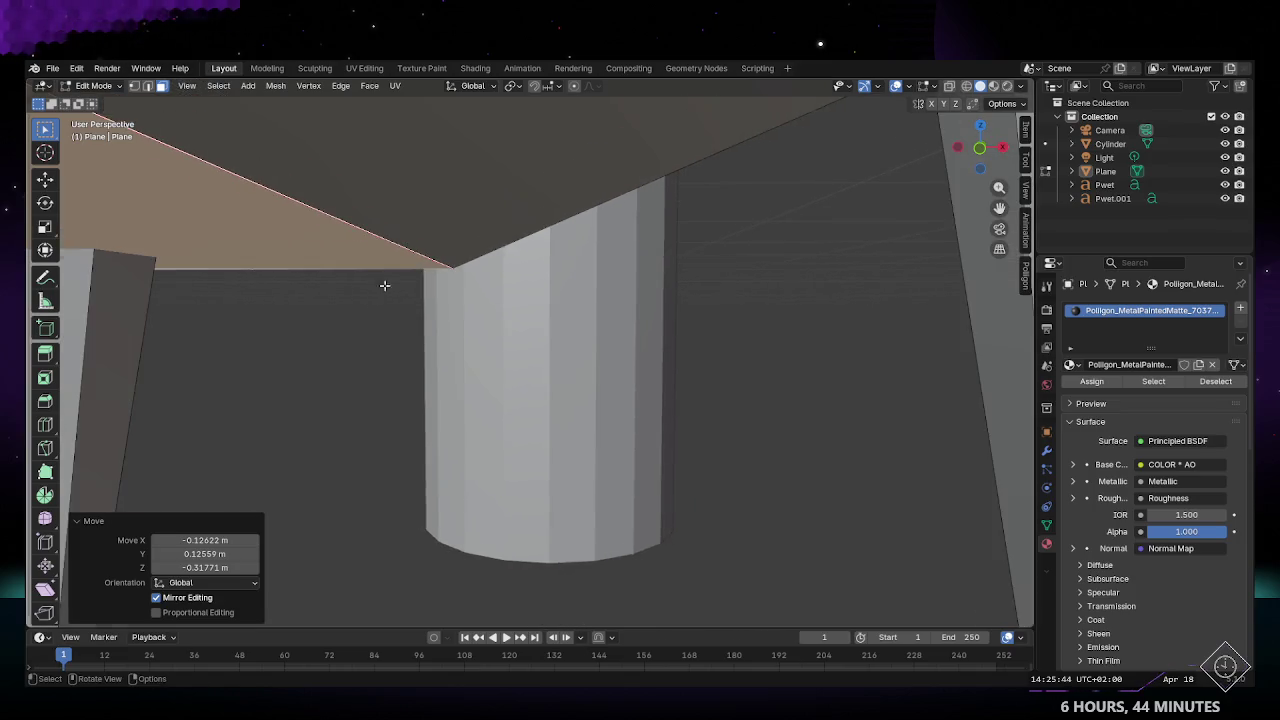
scroll(411, 386, down, 5)
scroll(414, 386, up, 4)
mouse_move(414, 386)
middle_down()
mouse_move(574, 393)
mouse_move(590, 374)
mouse_move(665, 392)
mouse_move(506, 390)
middle_up()
scroll(574, 393, up, 5)
scroll(557, 363, up, 3)
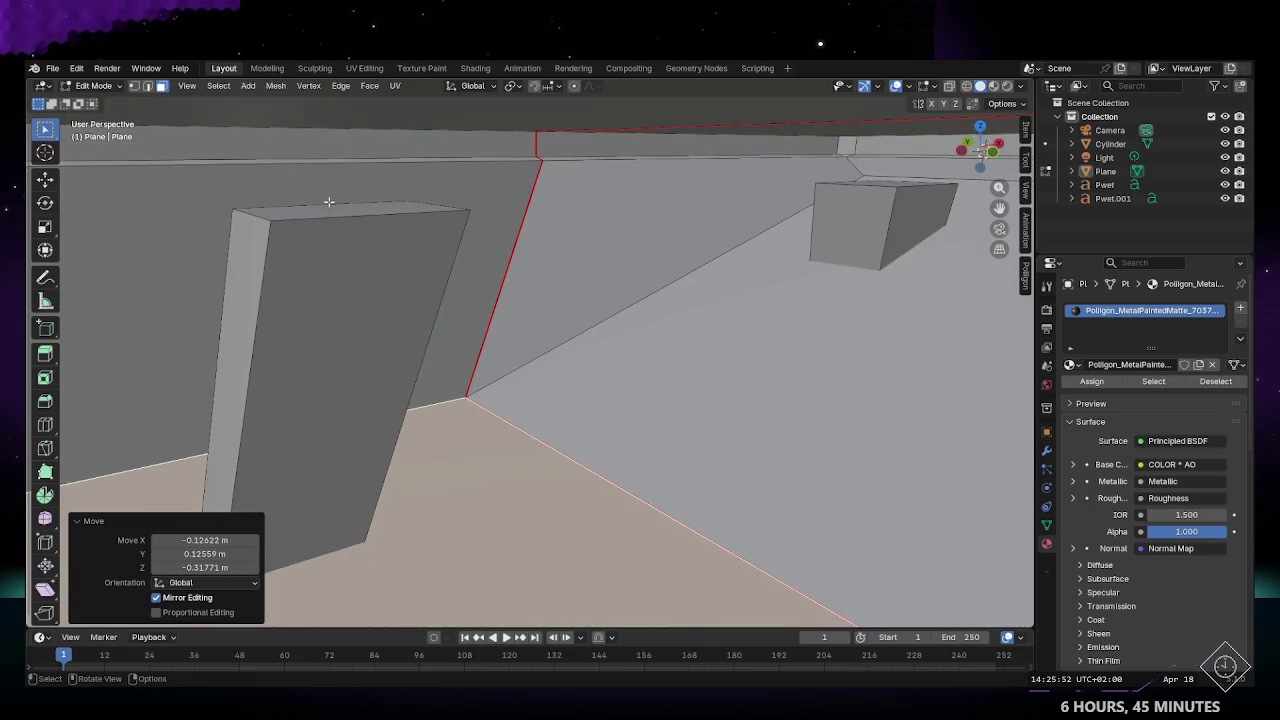
click(340, 213)
mouse_move(525, 259)
middle_down()
mouse_move(667, 240)
mouse_move(610, 244)
mouse_move(521, 363)
mouse_move(586, 465)
mouse_move(684, 397)
middle_up()
scroll(575, 284, down, 5)
scroll(538, 346, up, 3)
scroll(521, 363, down, 4)
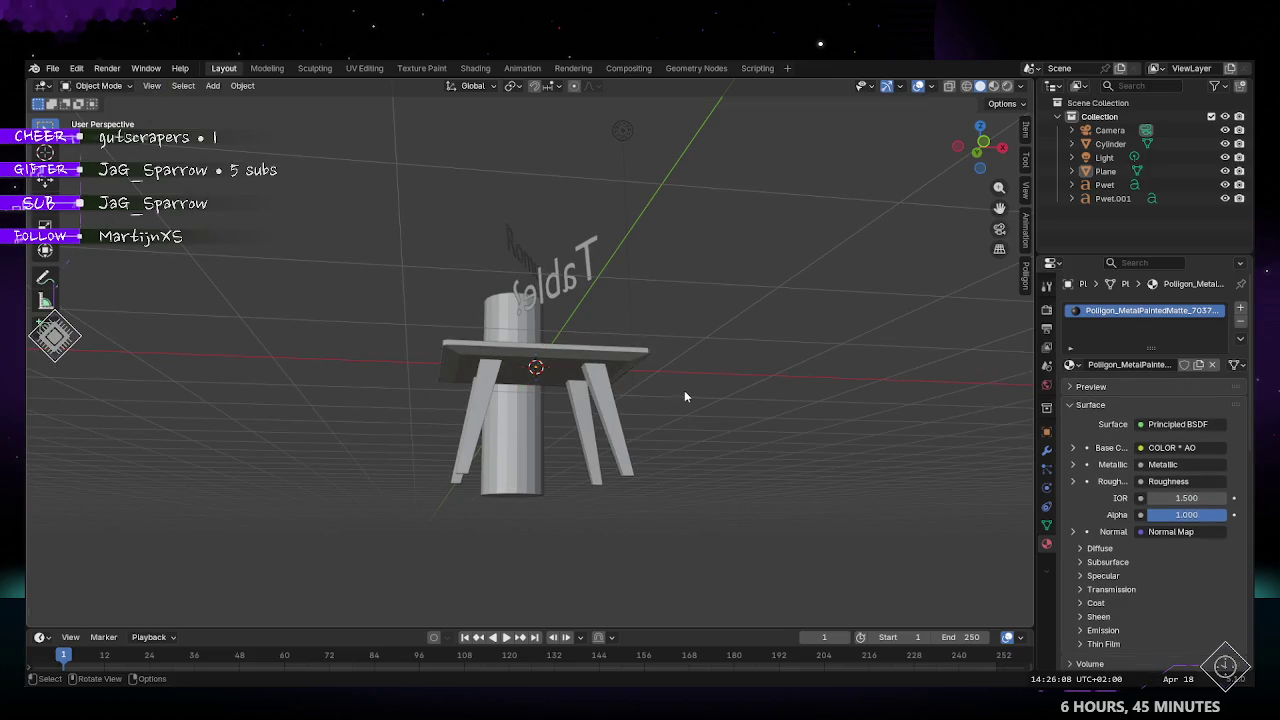
Step: Unlink the Poligon metal material from the table and create a new blank material
mouse_move(578, 359)
middle_down()
mouse_move(561, 485)
mouse_move(663, 463)
mouse_move(723, 349)
mouse_move(580, 337)
mouse_move(529, 376)
mouse_move(497, 357)
middle_up()
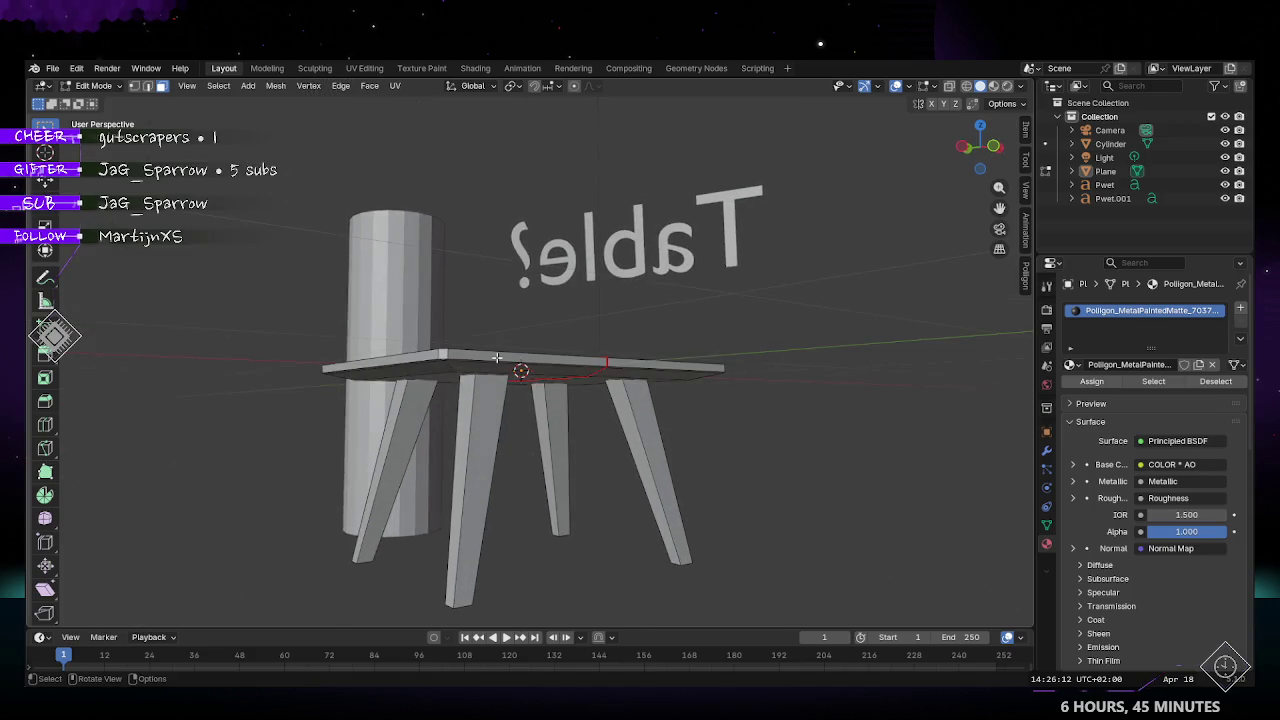
middle_drag(575, 371, 640, 370)
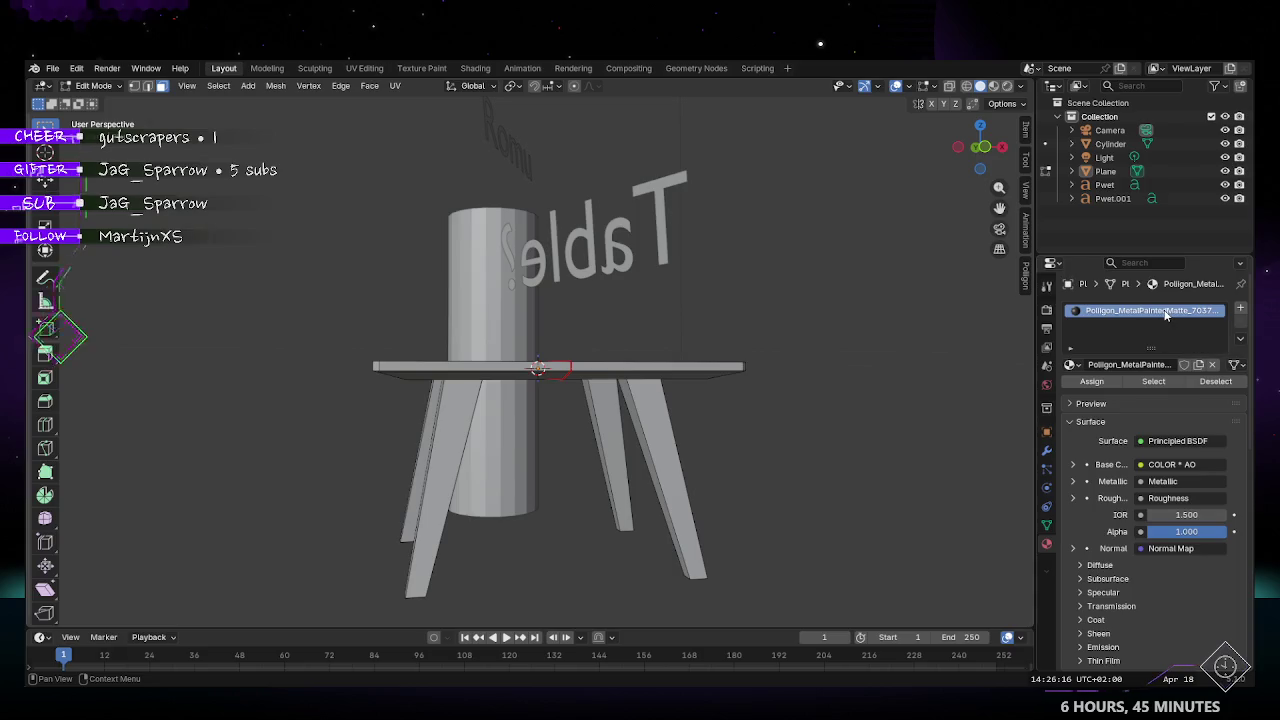
click(1105, 424)
click(1070, 404)
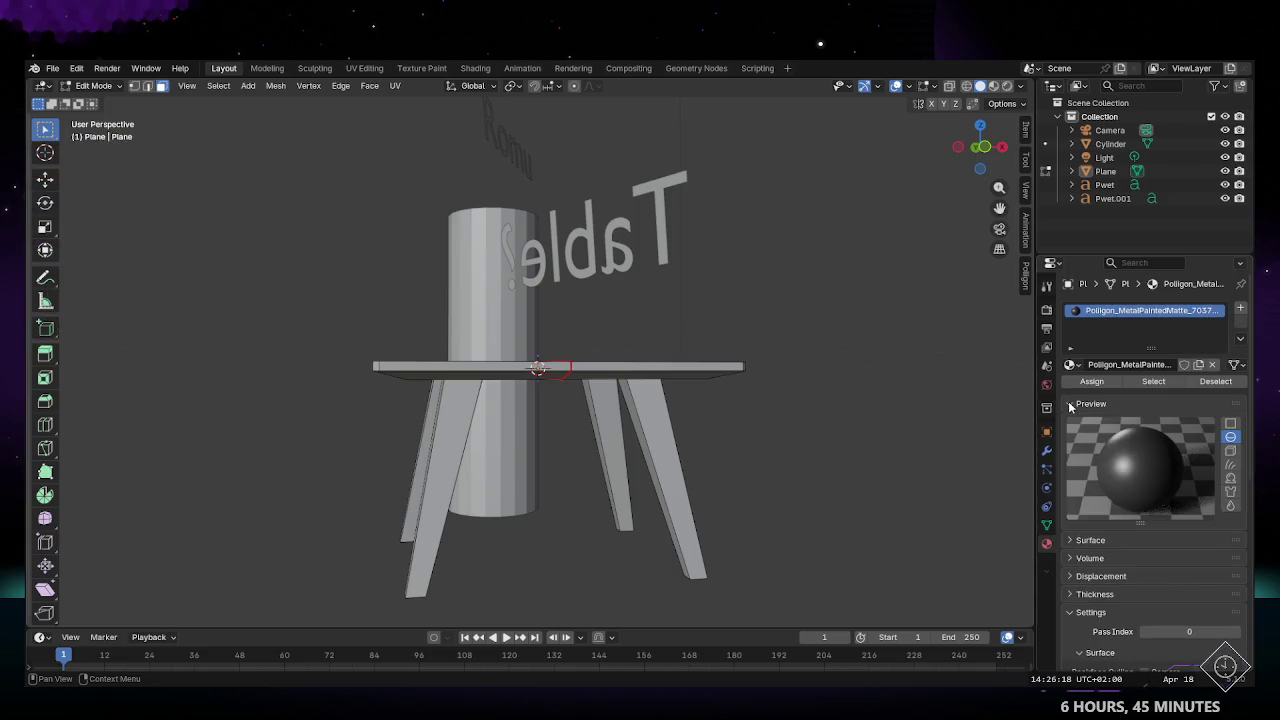
click(1213, 365)
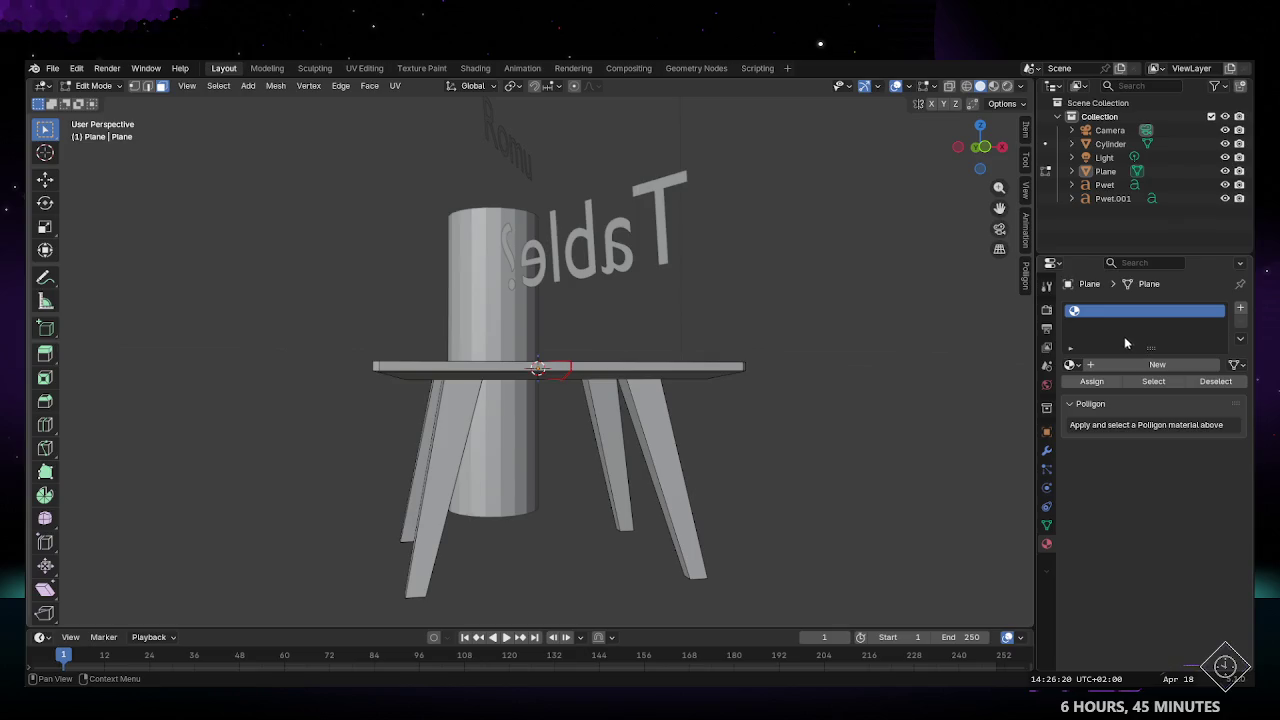
click(1141, 367)
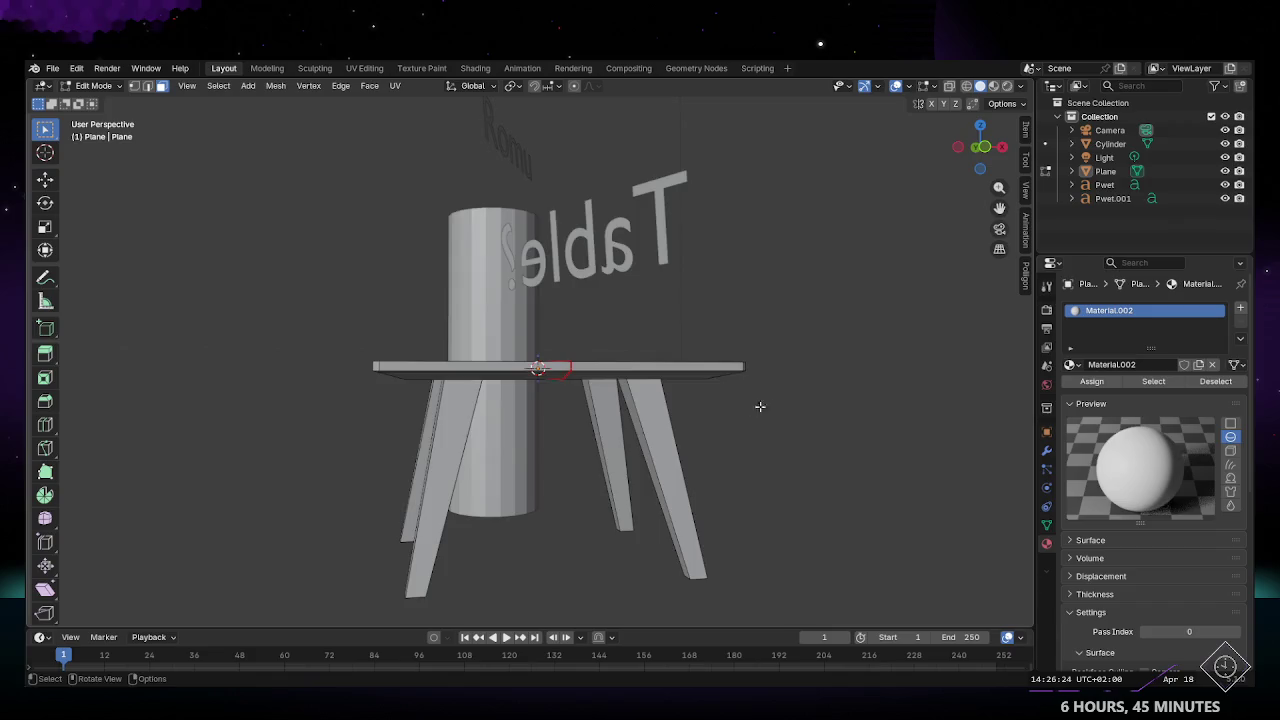
Step: Replace Material.002 with the existing material 'Material' in Material Preview shading
middle_drag(760, 406, 895, 246)
click(994, 87)
middle_drag(777, 391, 737, 409)
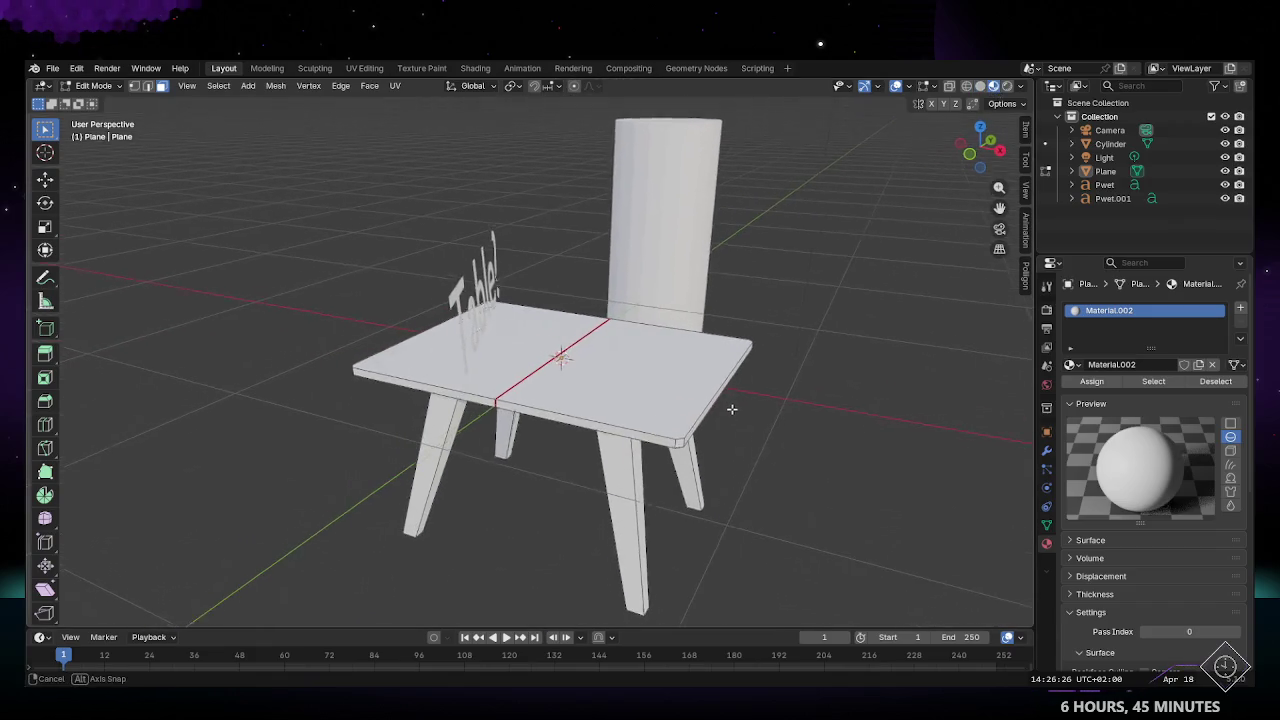
click(1077, 541)
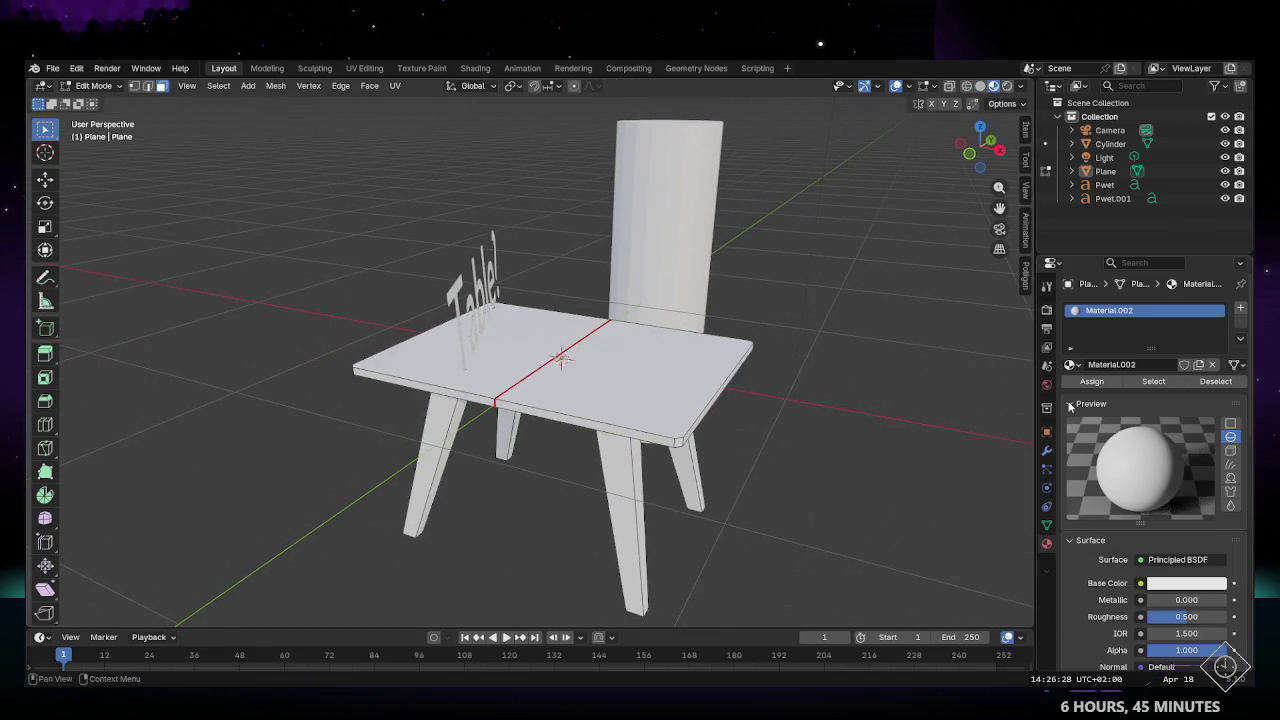
double_click(1106, 365)
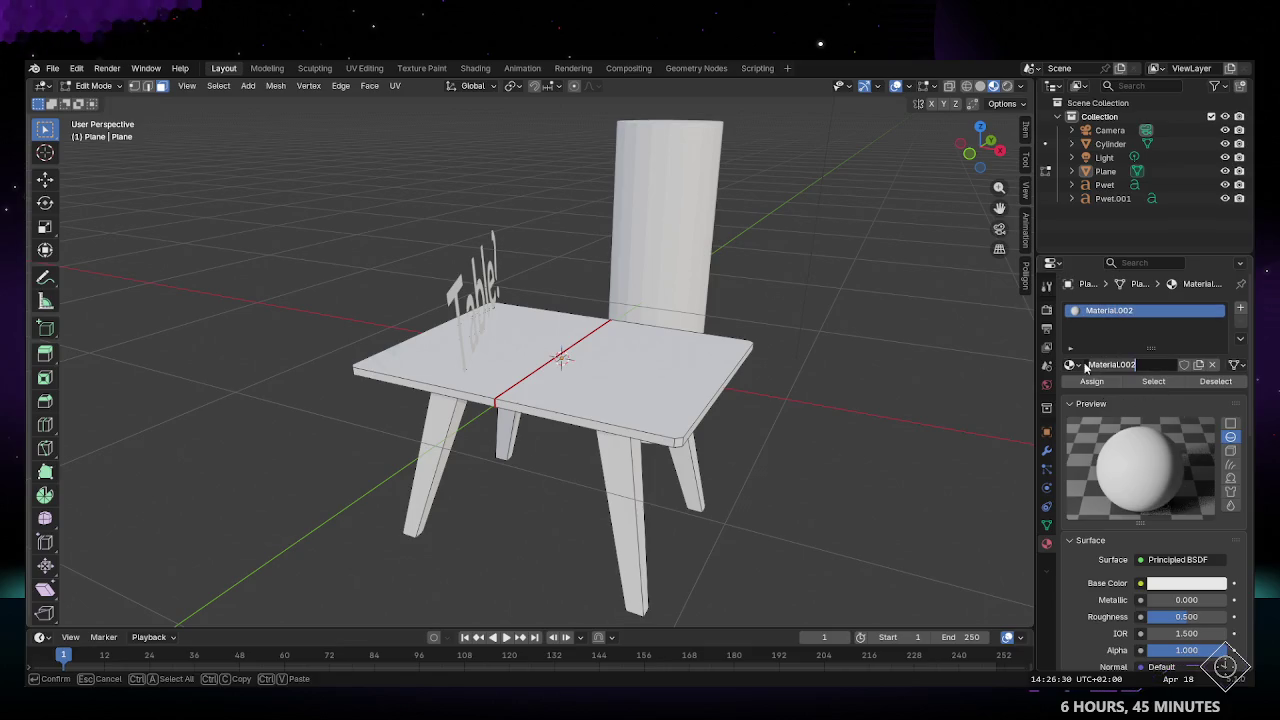
click(1074, 365)
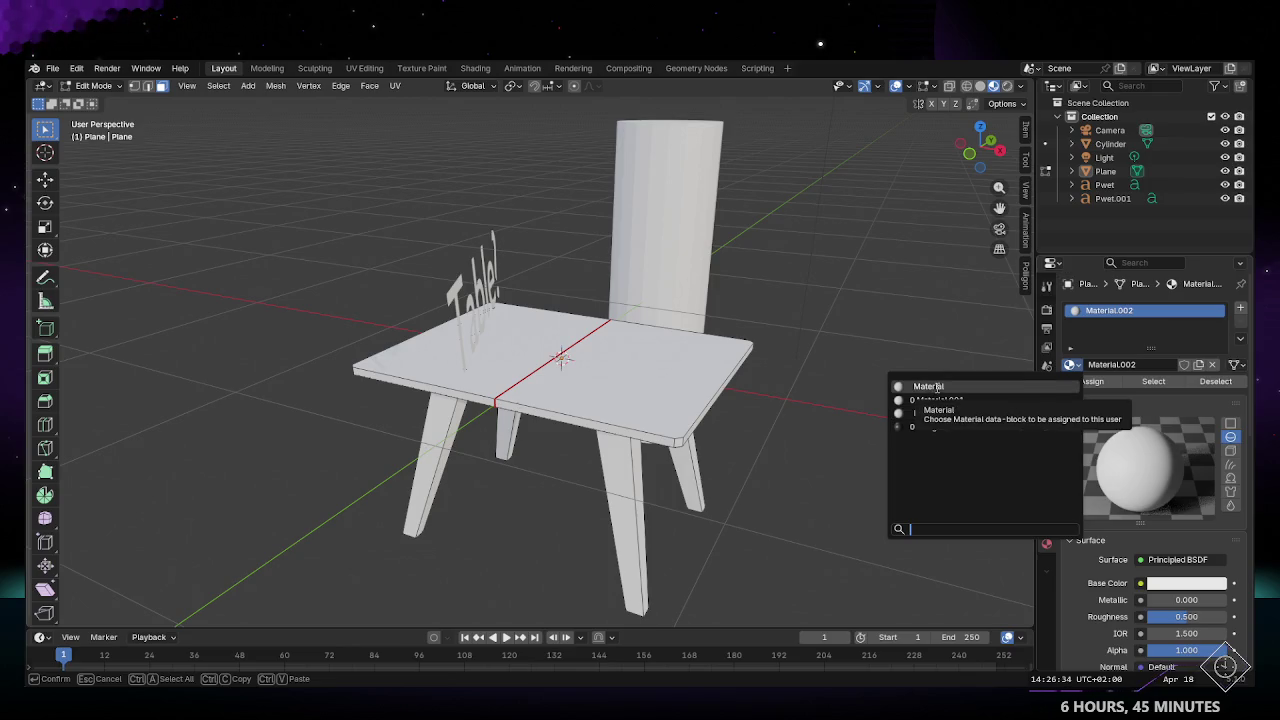
click(1213, 365)
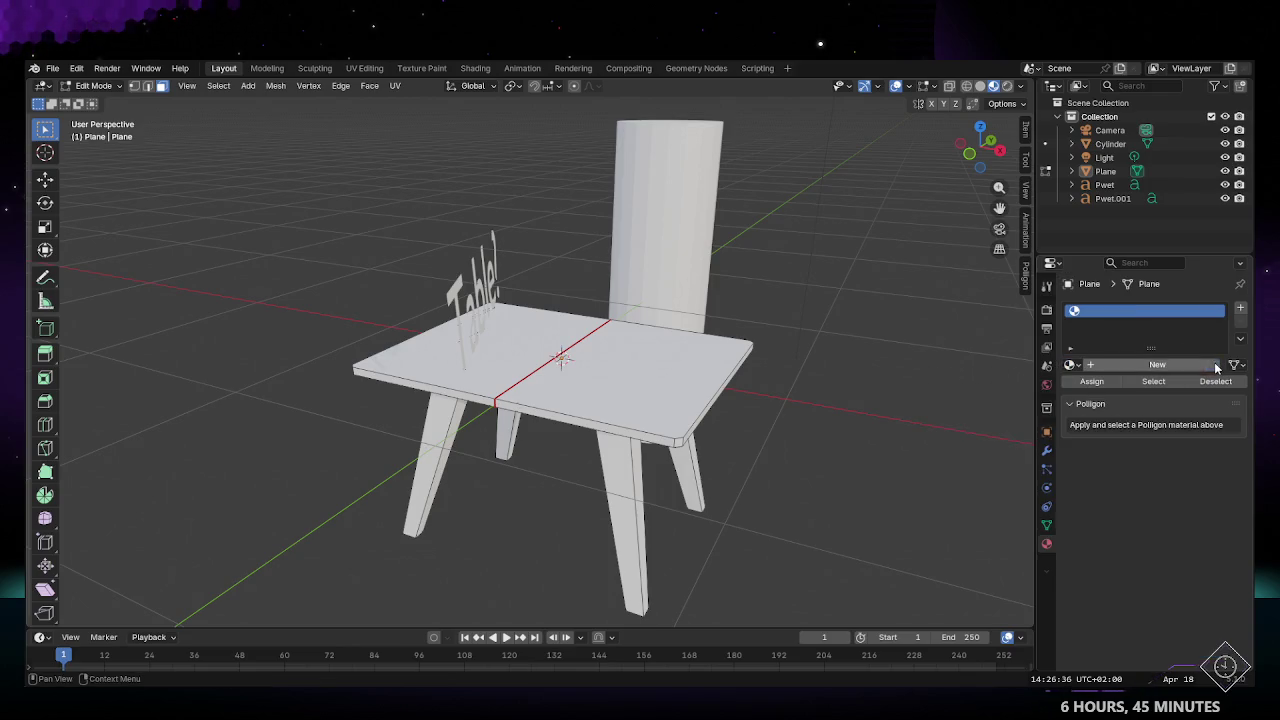
click(1076, 365)
click(920, 382)
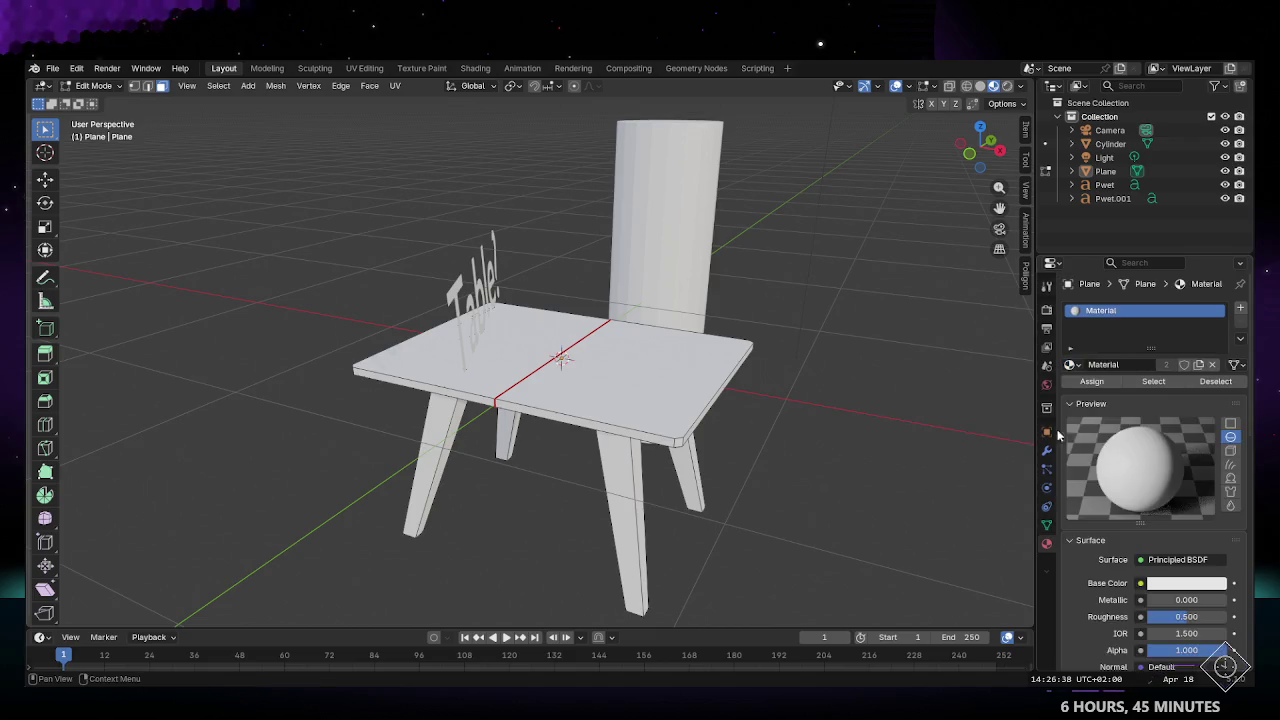
Step: Set the base colour to a slightly lighter grey in the colour picker
scroll(1131, 568, down, 3)
click(1164, 505)
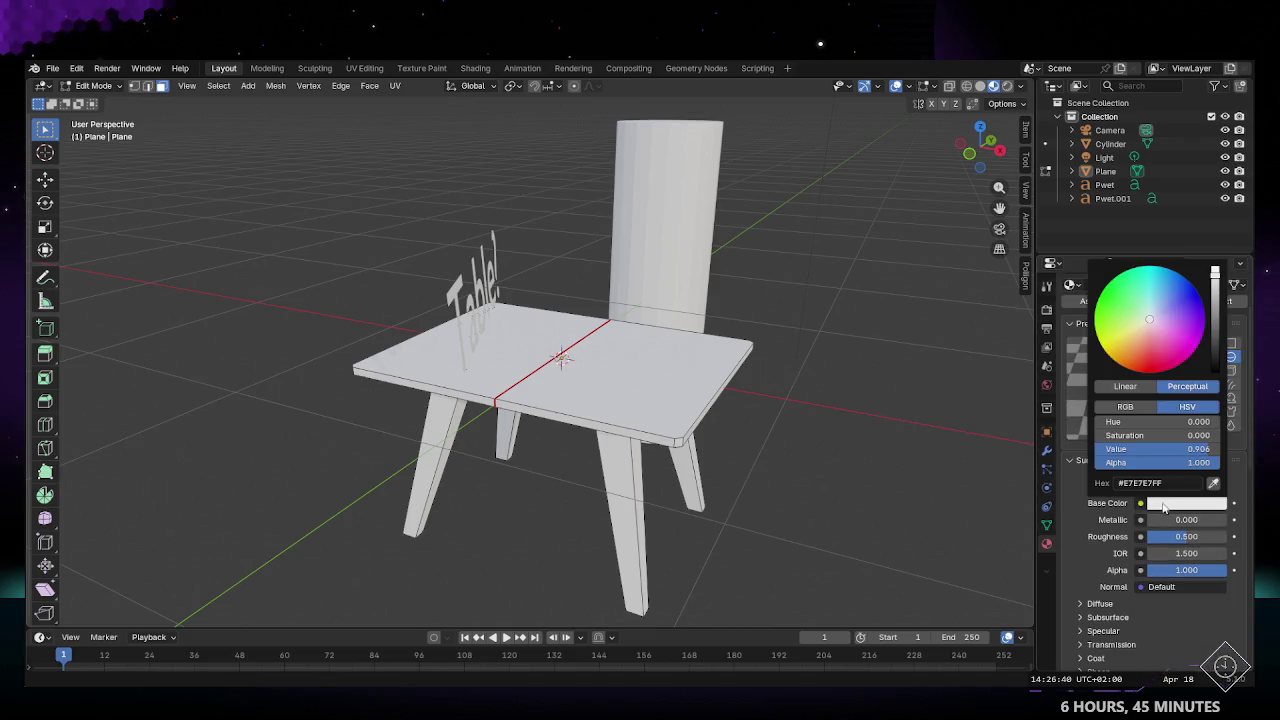
click(1174, 311)
mouse_move(1215, 278)
mouse_down()
mouse_move(1215, 328)
mouse_move(1215, 316)
mouse_up()
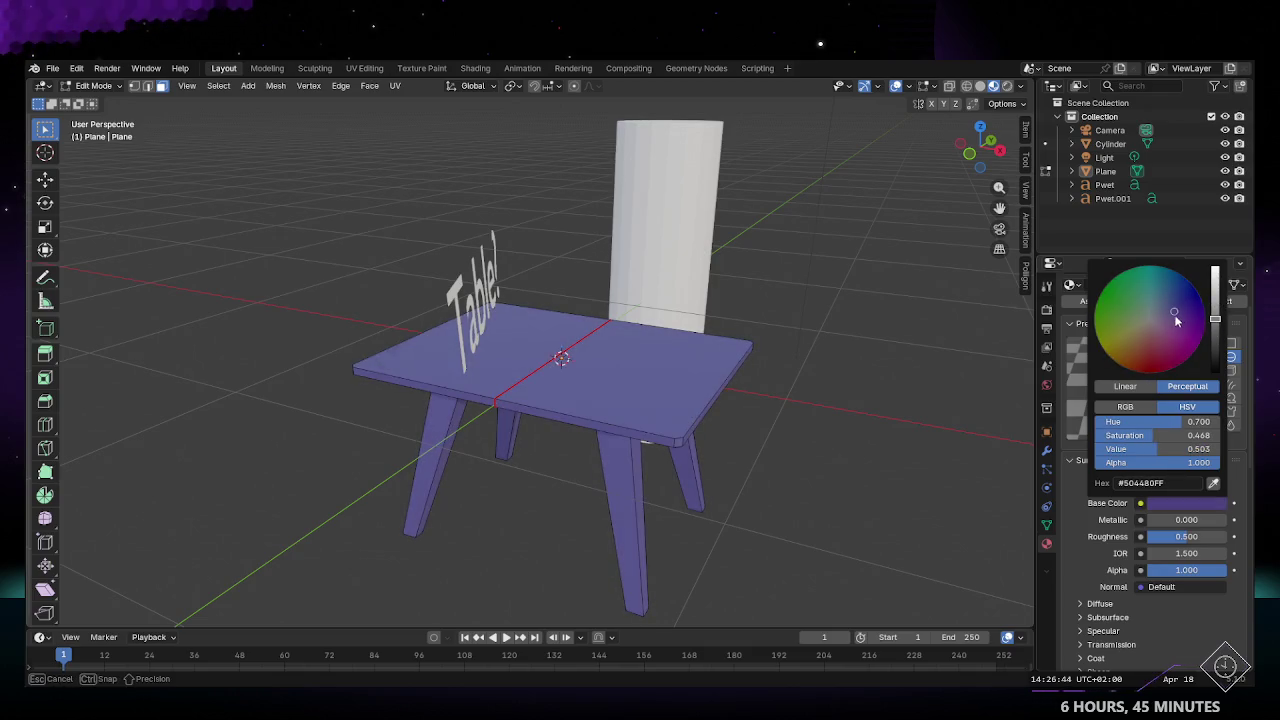
click(1151, 325)
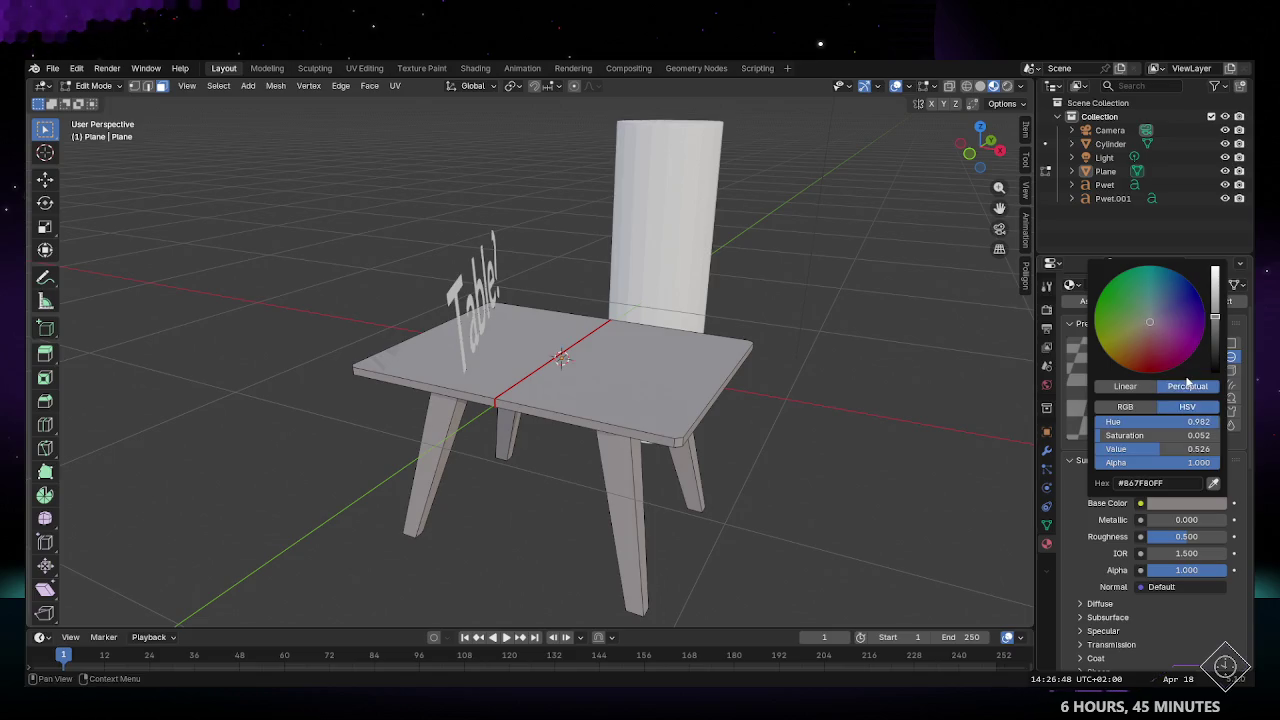
click(1128, 386)
click(1178, 388)
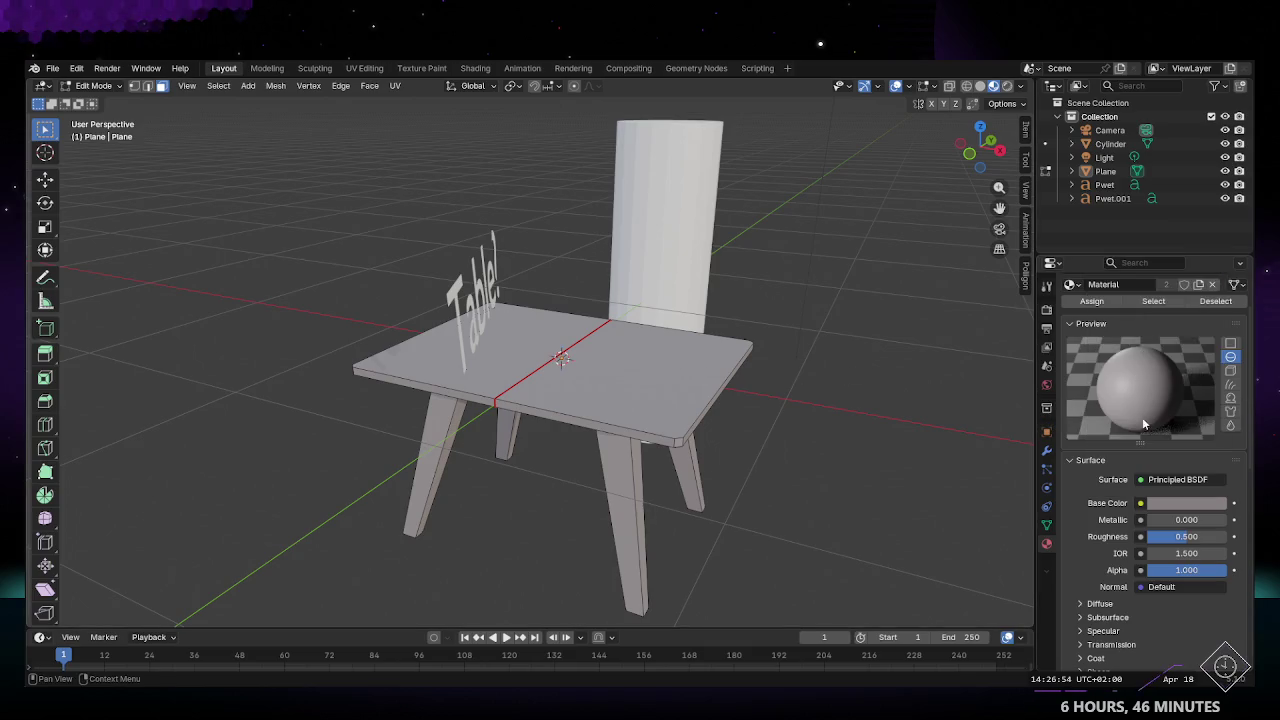
click(1141, 503)
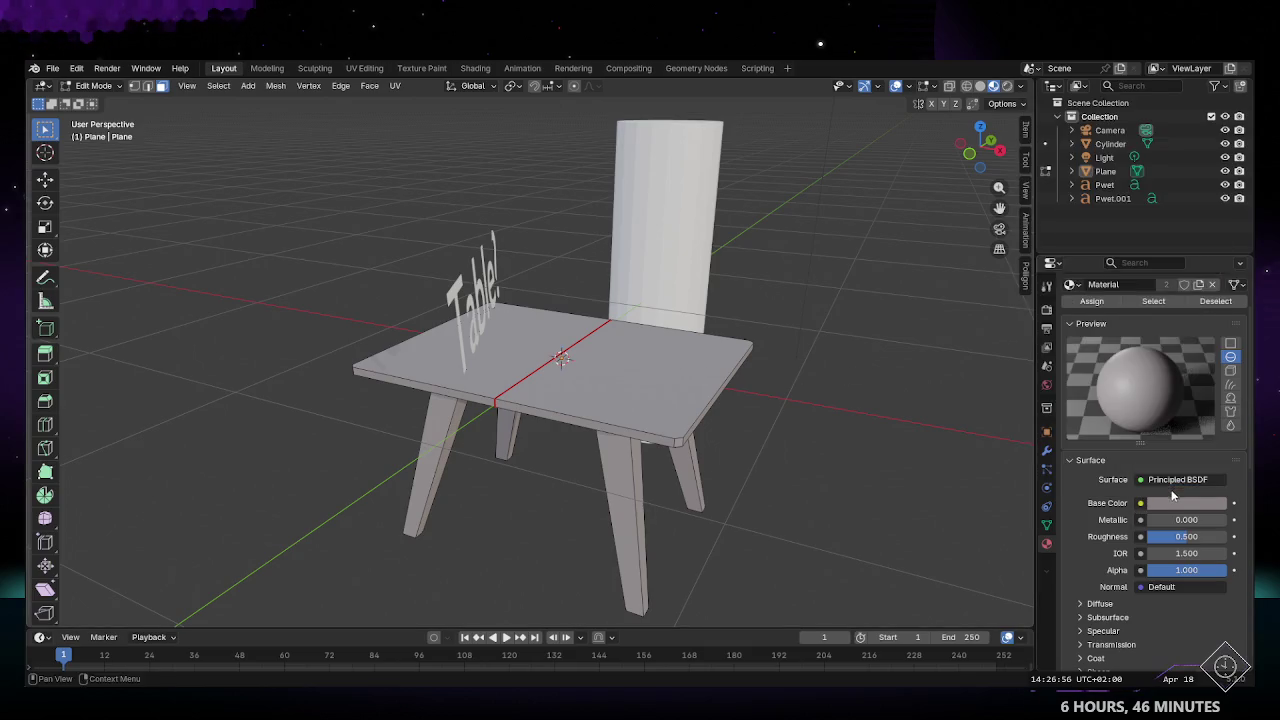
click(1185, 503)
click(1144, 389)
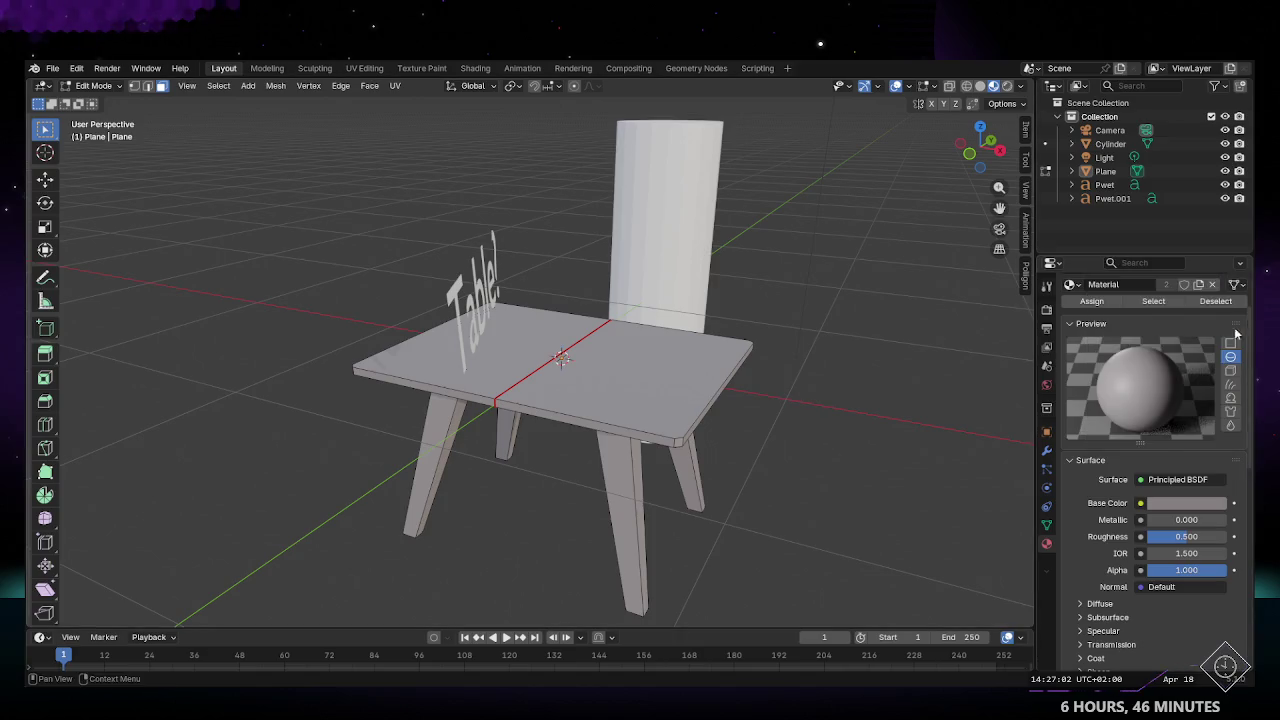
click(1168, 503)
mouse_move(1215, 316)
mouse_down()
mouse_move(1215, 301)
mouse_move(1215, 323)
mouse_up()
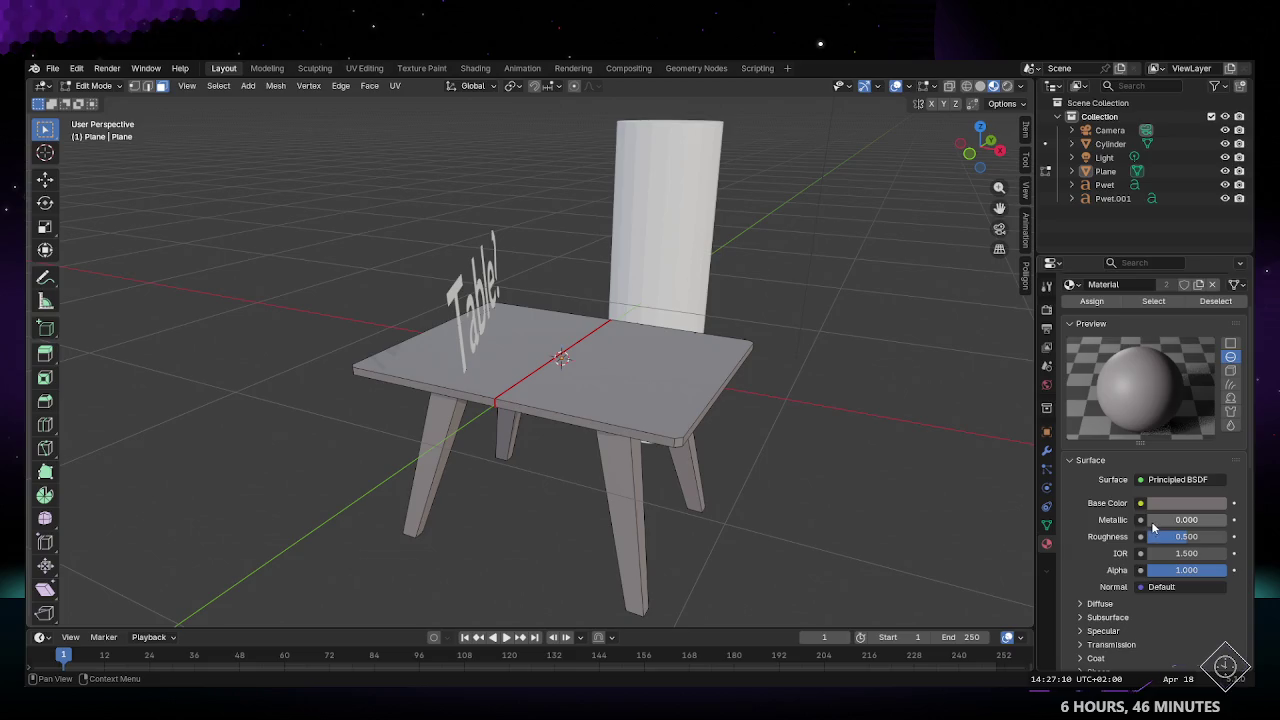
Step: Set Metallic to 0.2 and Roughness to 0.3
drag(1160, 520, 1226, 520)
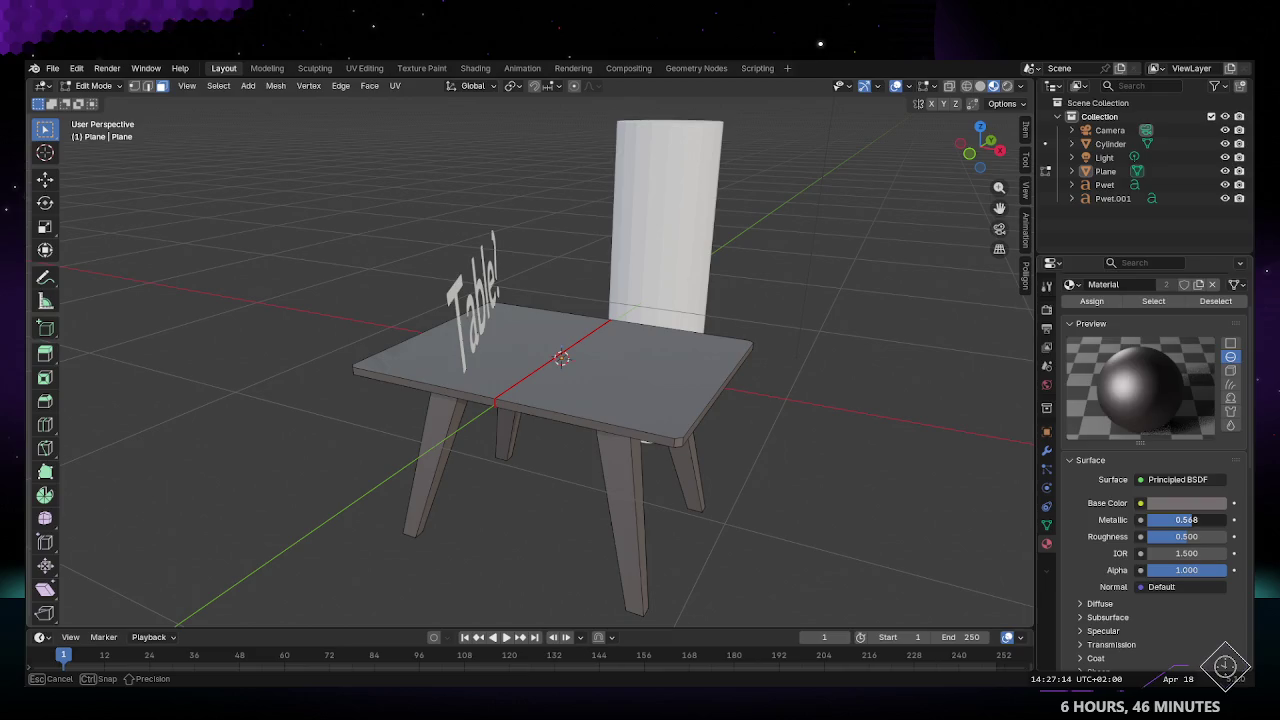
drag(1225, 520, 1166, 530)
click(1166, 522)
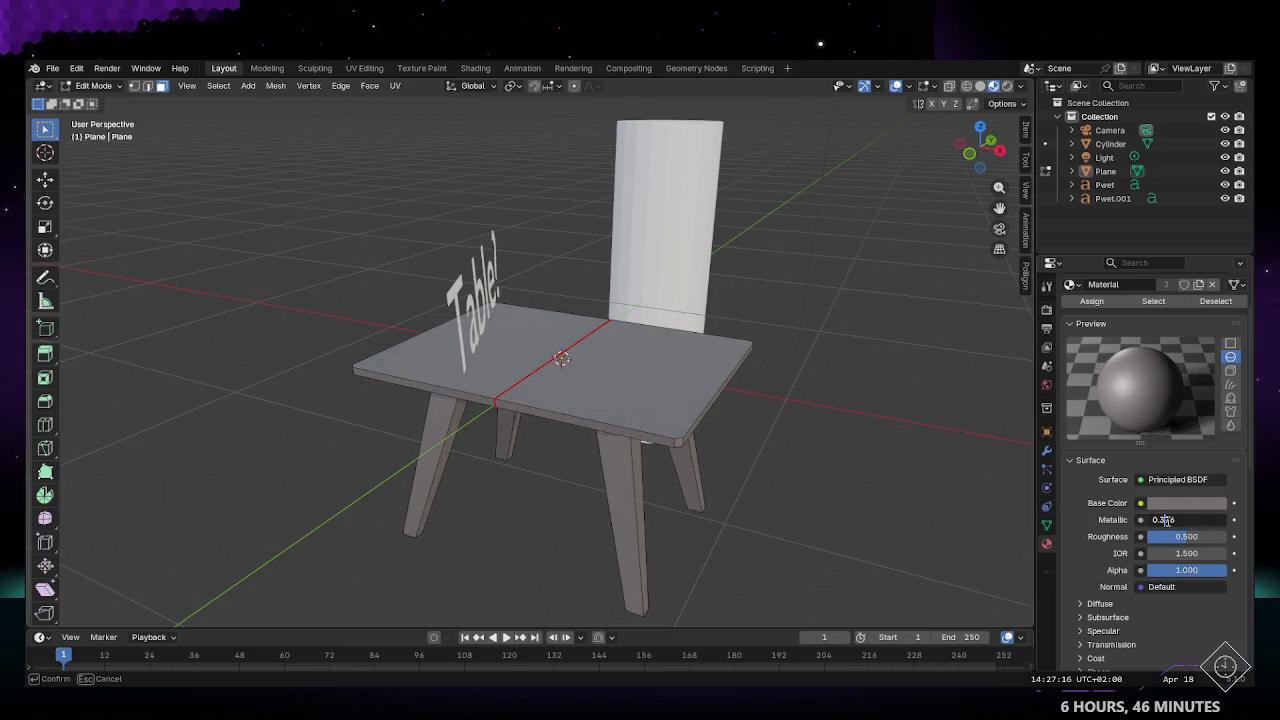
key(Return)
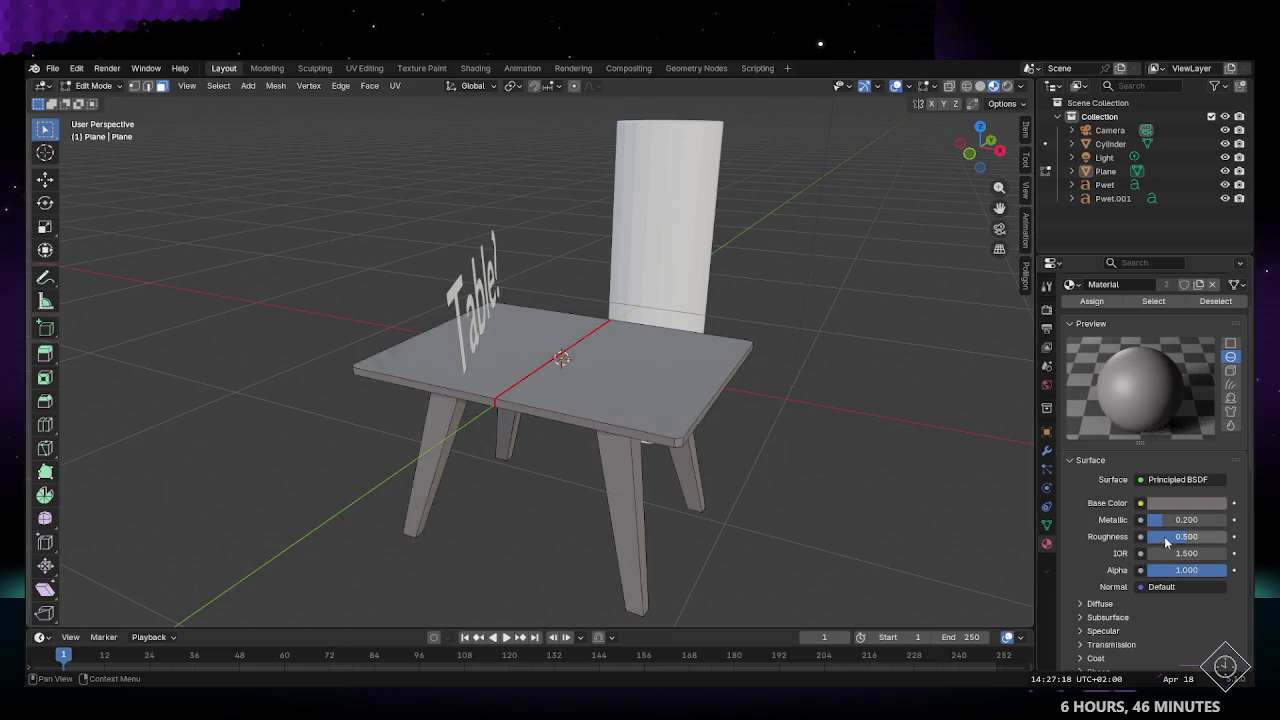
click(1176, 538)
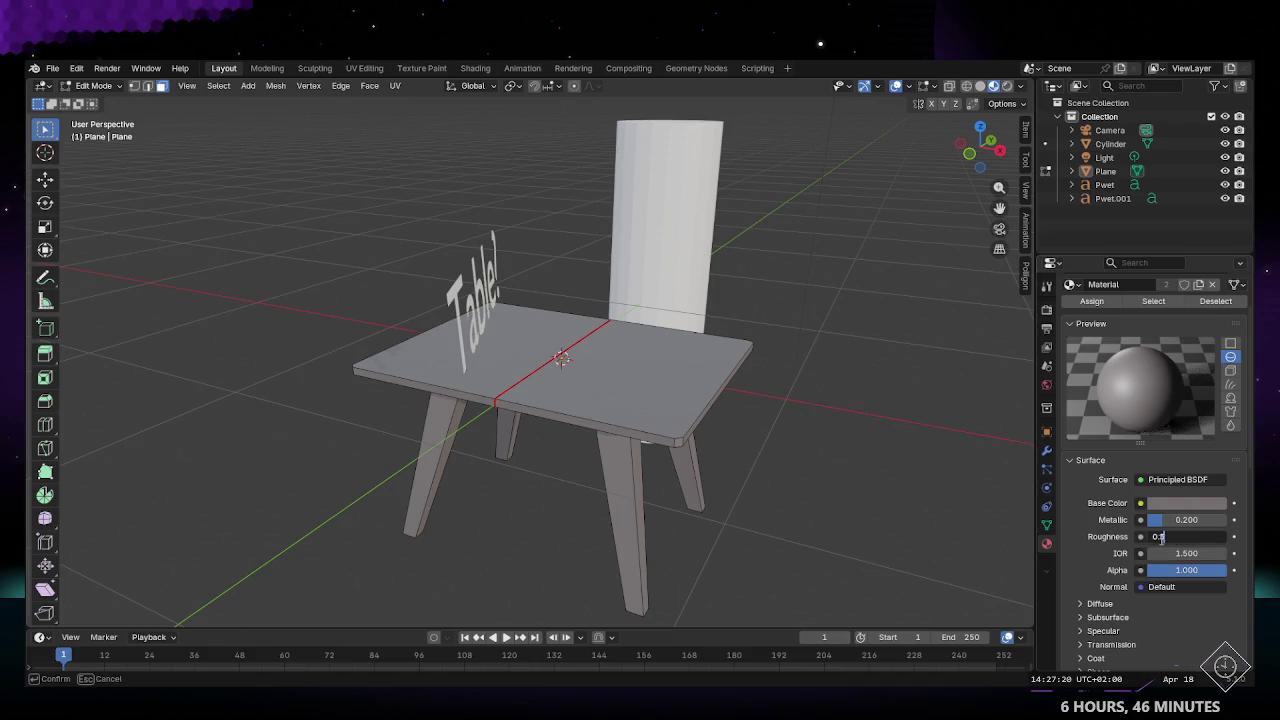
text(0.3)
key(Return)
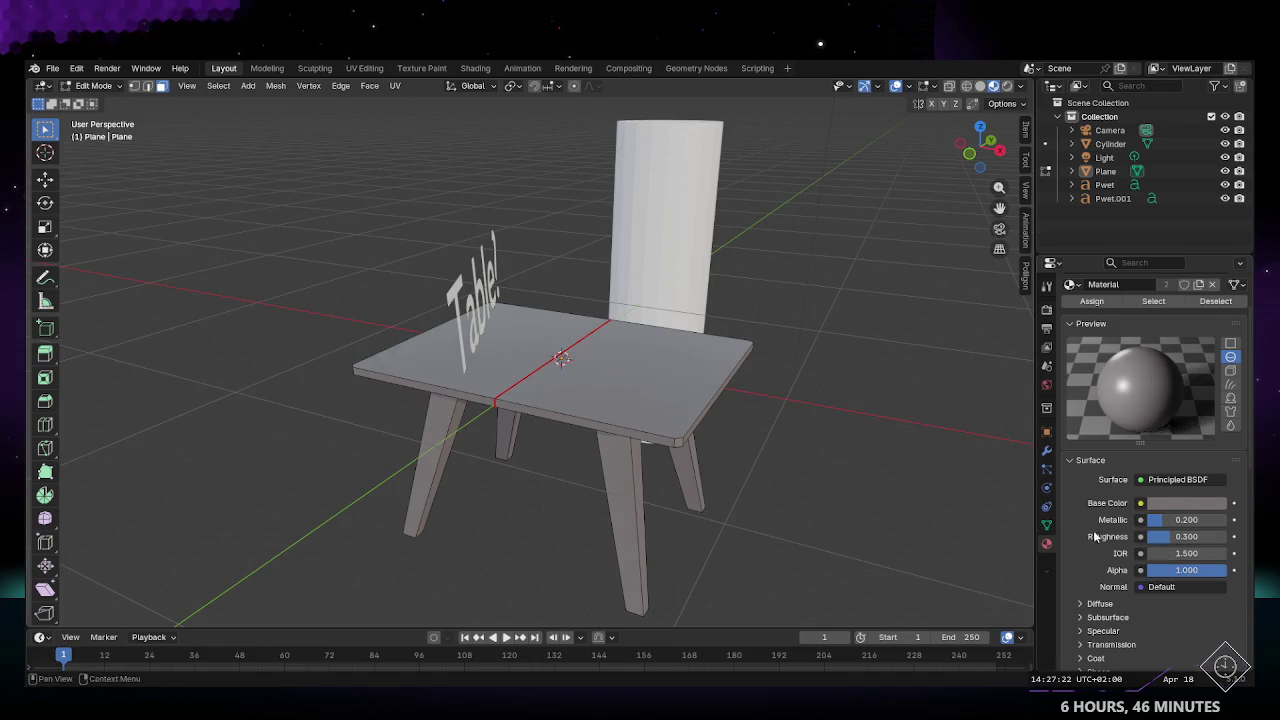
mouse_move(671, 398)
middle_down()
mouse_move(608, 412)
mouse_move(640, 360)
middle_up()
scroll(632, 426, up, 3)
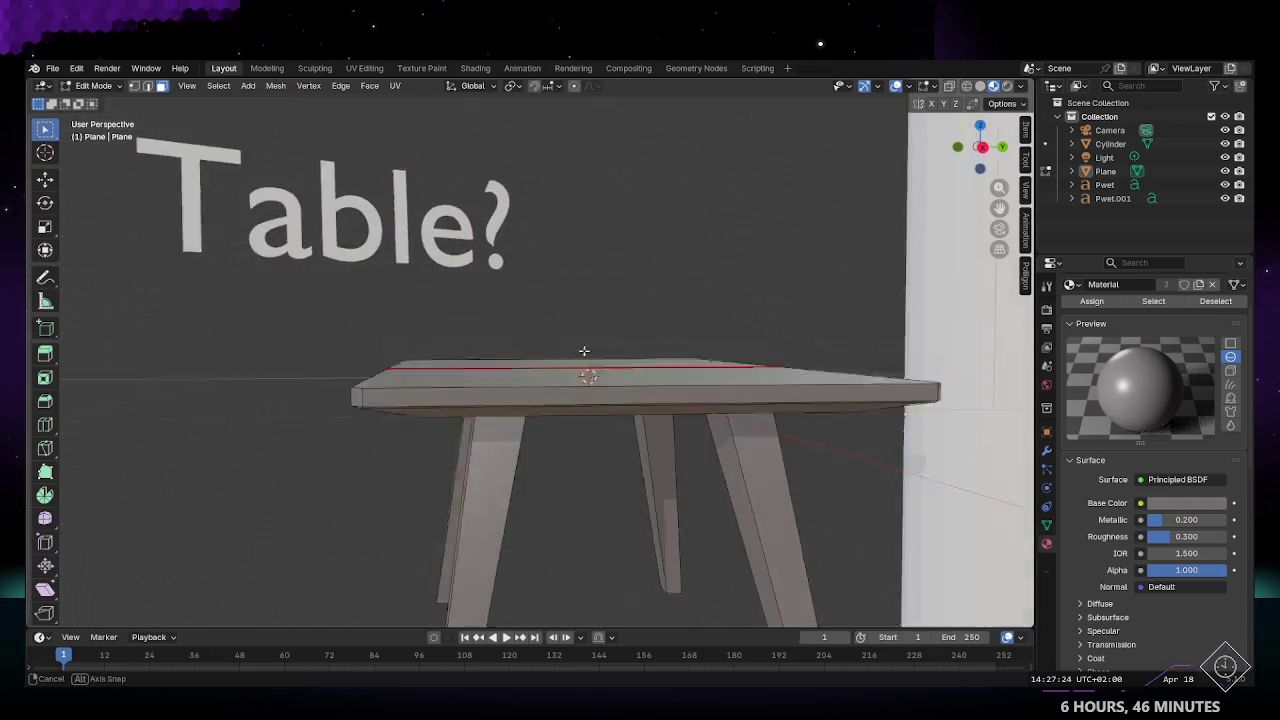
Step: Select the table in edit mode, picking the tabletop top face and first edge faces
scroll(593, 375, up, 3)
key(Tab)
mouse_move(850, 292)
middle_down()
mouse_move(828, 354)
mouse_move(583, 379)
mouse_move(652, 366)
mouse_move(565, 393)
mouse_move(657, 443)
mouse_move(729, 414)
mouse_move(723, 371)
mouse_move(629, 463)
mouse_move(579, 432)
mouse_move(556, 354)
mouse_move(511, 368)
mouse_move(587, 341)
mouse_move(641, 402)
mouse_move(592, 416)
mouse_move(612, 374)
mouse_move(563, 380)
mouse_move(589, 339)
mouse_move(586, 351)
middle_up()
click(641, 402)
key(Tab)
click(592, 416)
scroll(612, 374, up, 3)
shift+click(503, 302)
shift+click(503, 302)
shift+click(483, 310)
Step: Add the remaining tabletop rim and corner faces to the selection
mouse_move(483, 310)
middle_down()
mouse_move(495, 275)
mouse_move(477, 237)
mouse_move(601, 310)
mouse_move(869, 305)
mouse_move(754, 274)
middle_up()
shift+click(460, 219)
shift+click(470, 216)
shift+click(480, 220)
shift+click(602, 291)
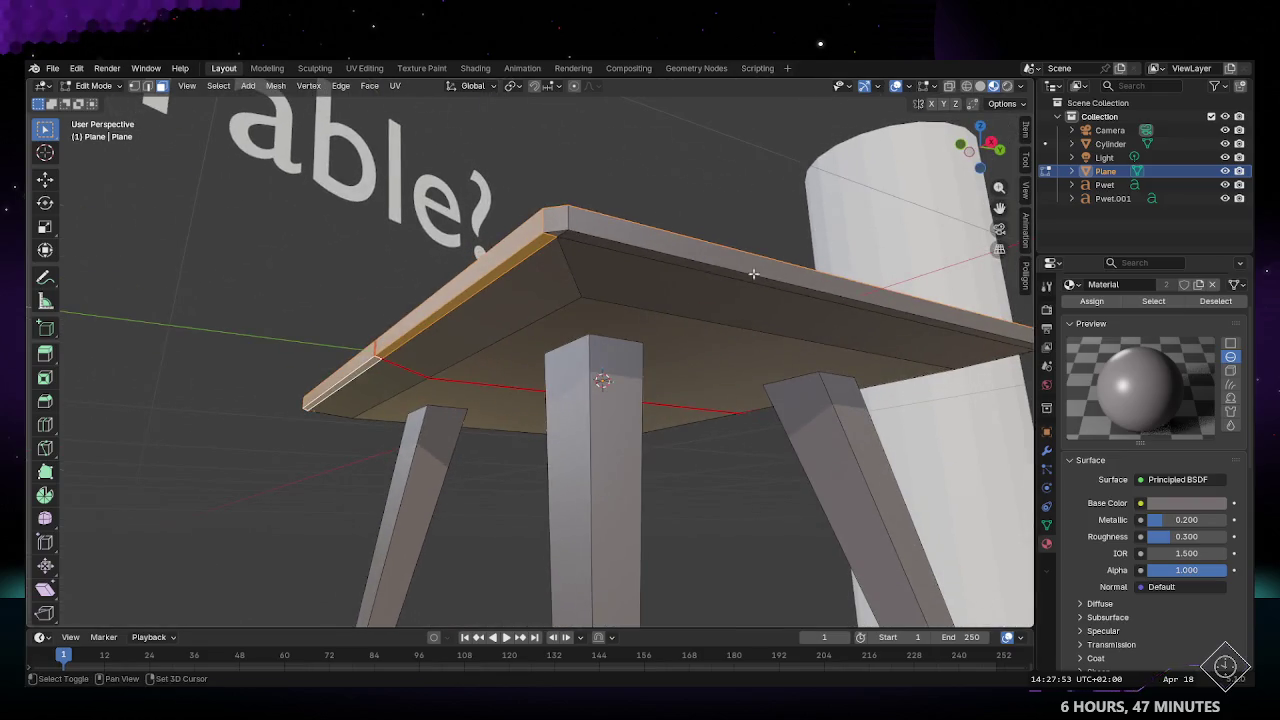
shift+click(637, 233)
middle_drag(637, 233, 570, 228)
drag(436, 146, 557, 196)
mouse_move(557, 196)
middle_down()
mouse_move(654, 271)
mouse_move(493, 197)
middle_up()
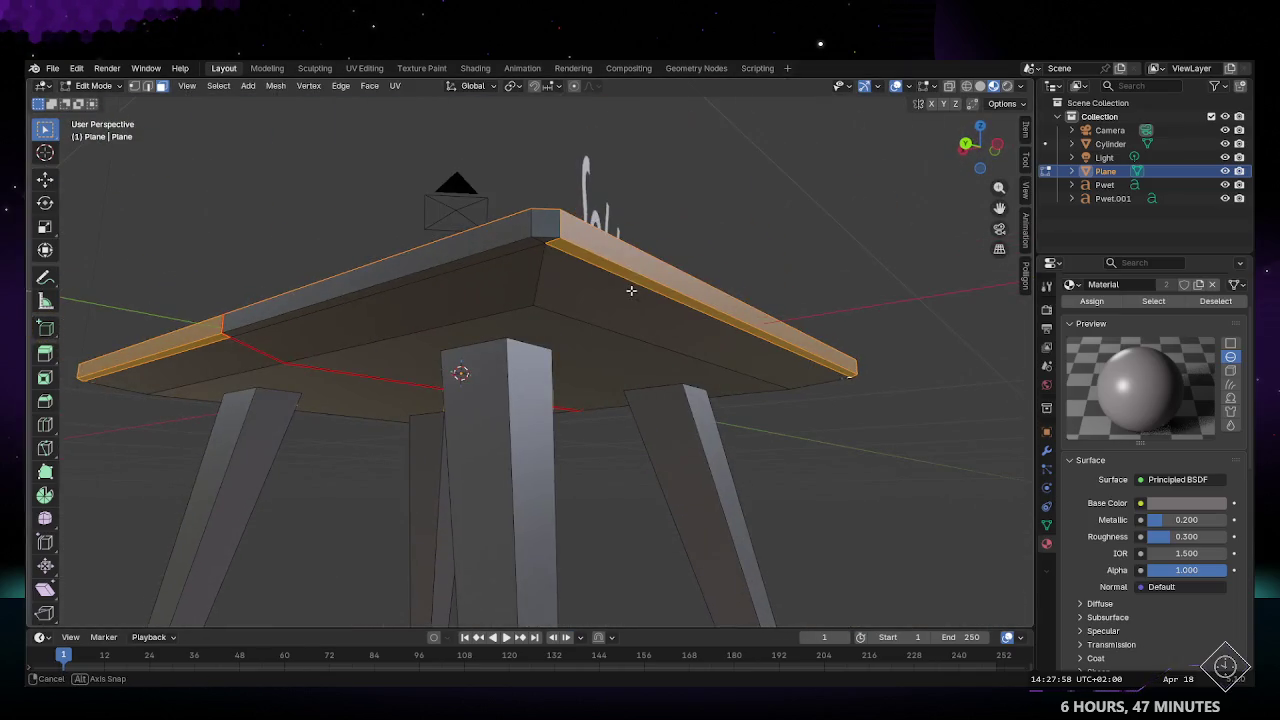
drag(484, 190, 559, 243)
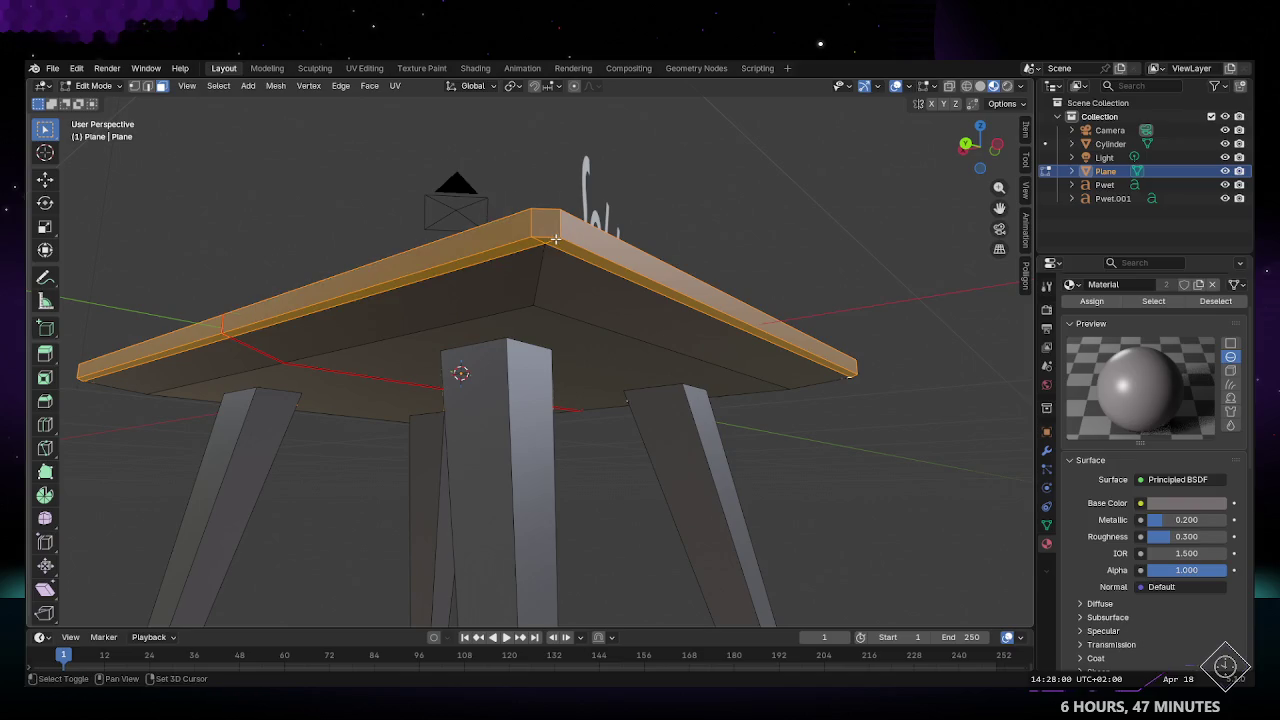
mouse_move(559, 243)
middle_down()
mouse_move(559, 277)
mouse_move(894, 360)
middle_up()
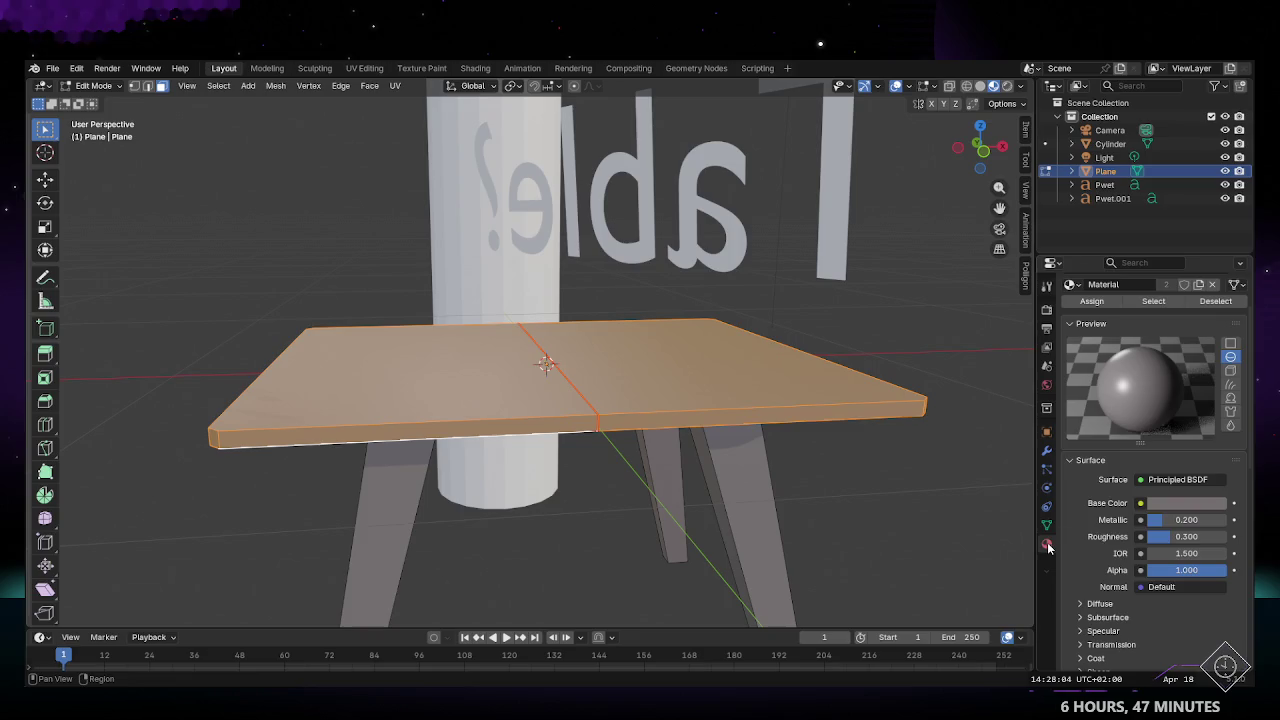
Step: Open the Polligon asset browser on page 7 of the free assets
scroll(1080, 376, up, 3)
click(1078, 402)
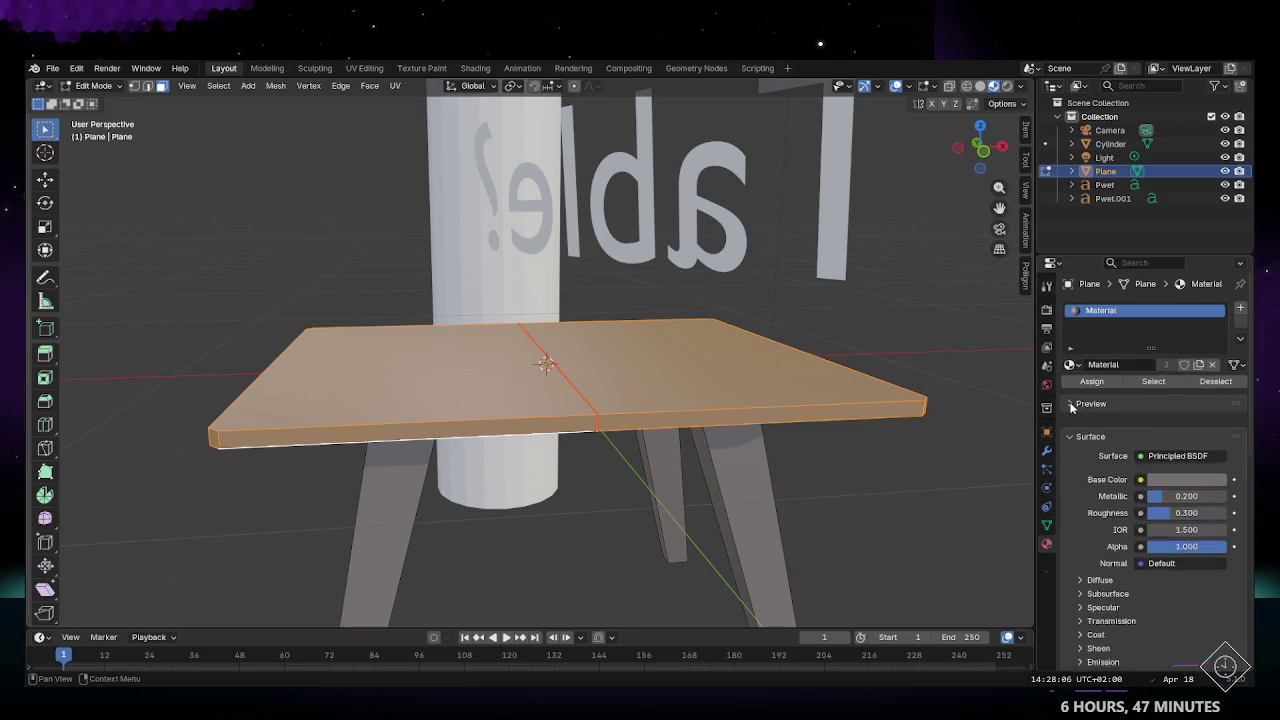
click(1070, 422)
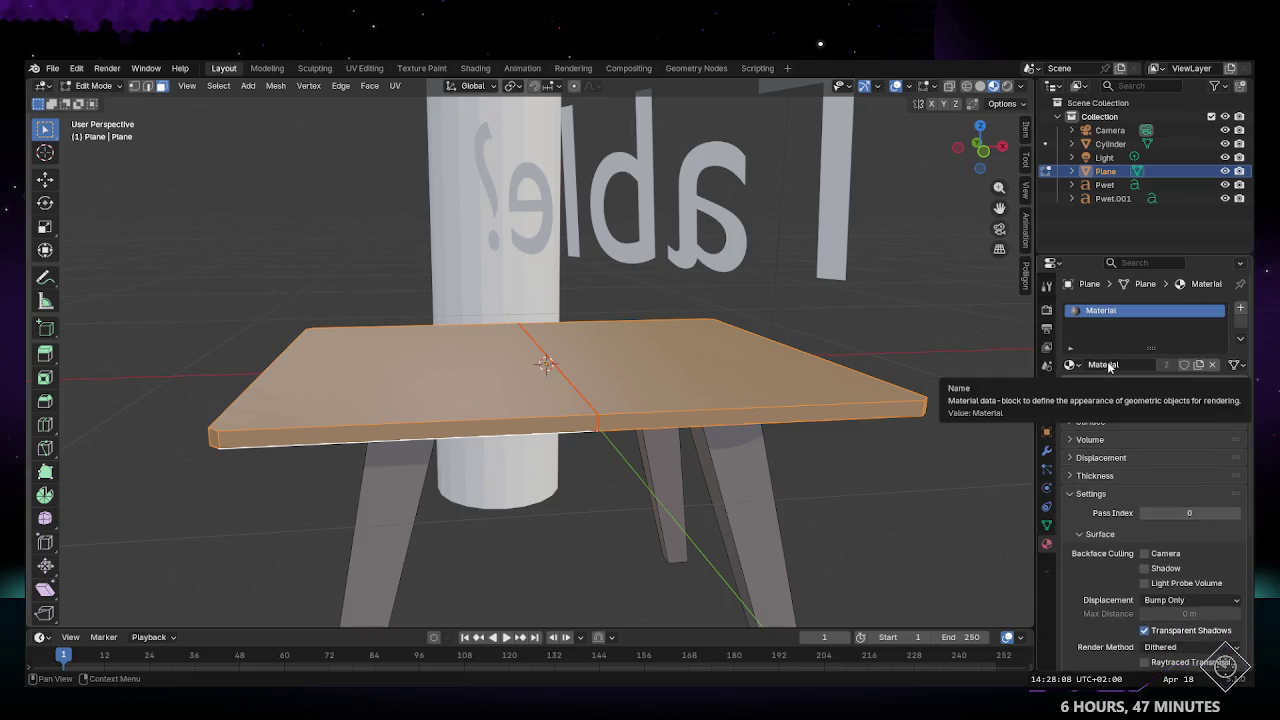
click(1026, 276)
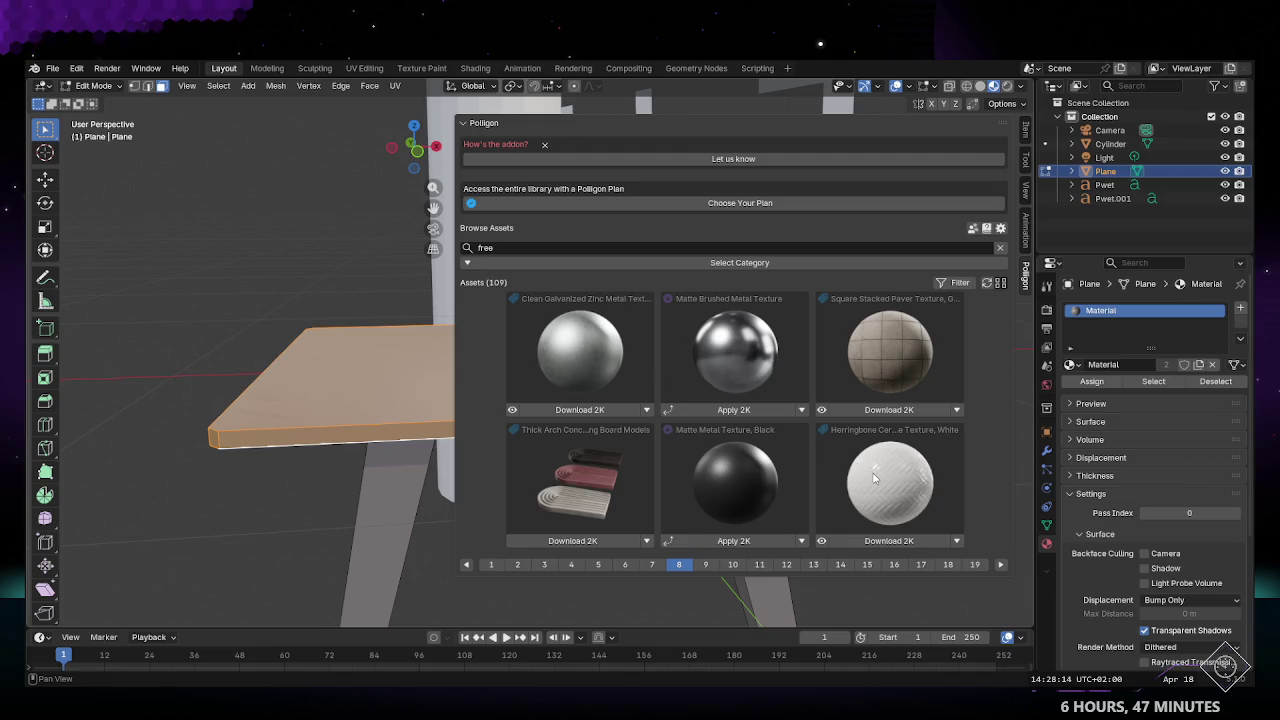
click(645, 566)
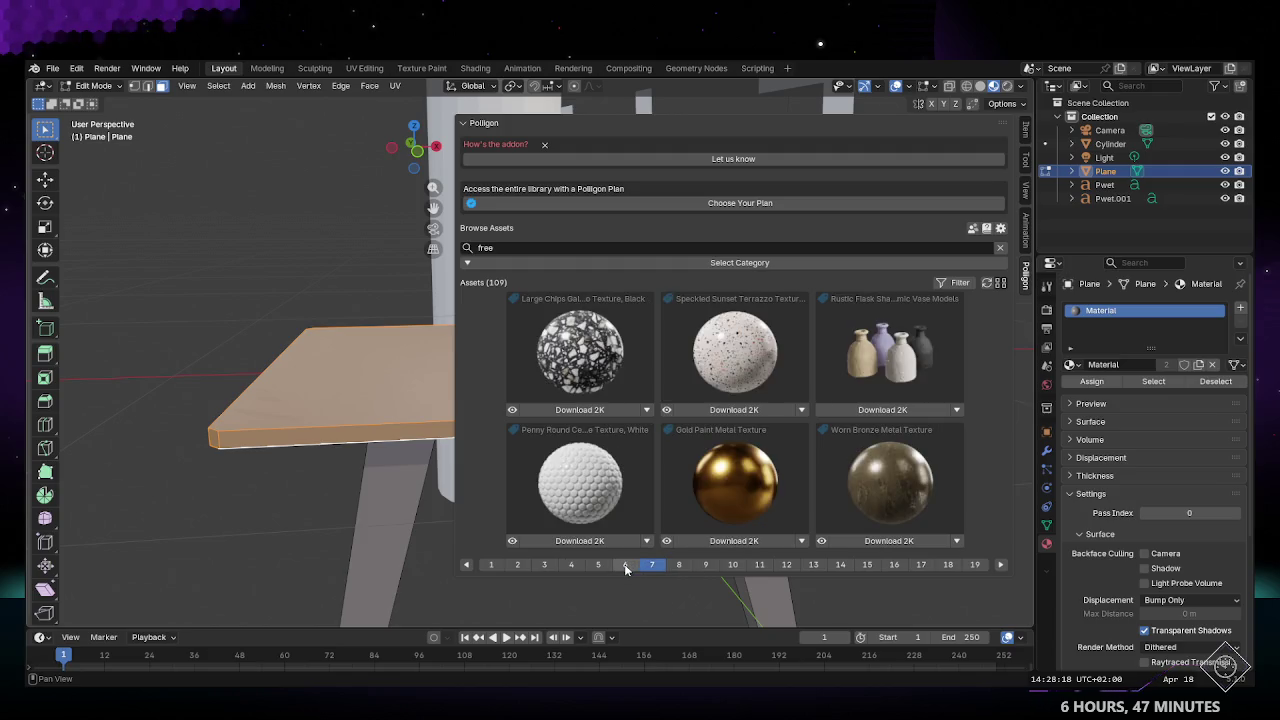
click(626, 566)
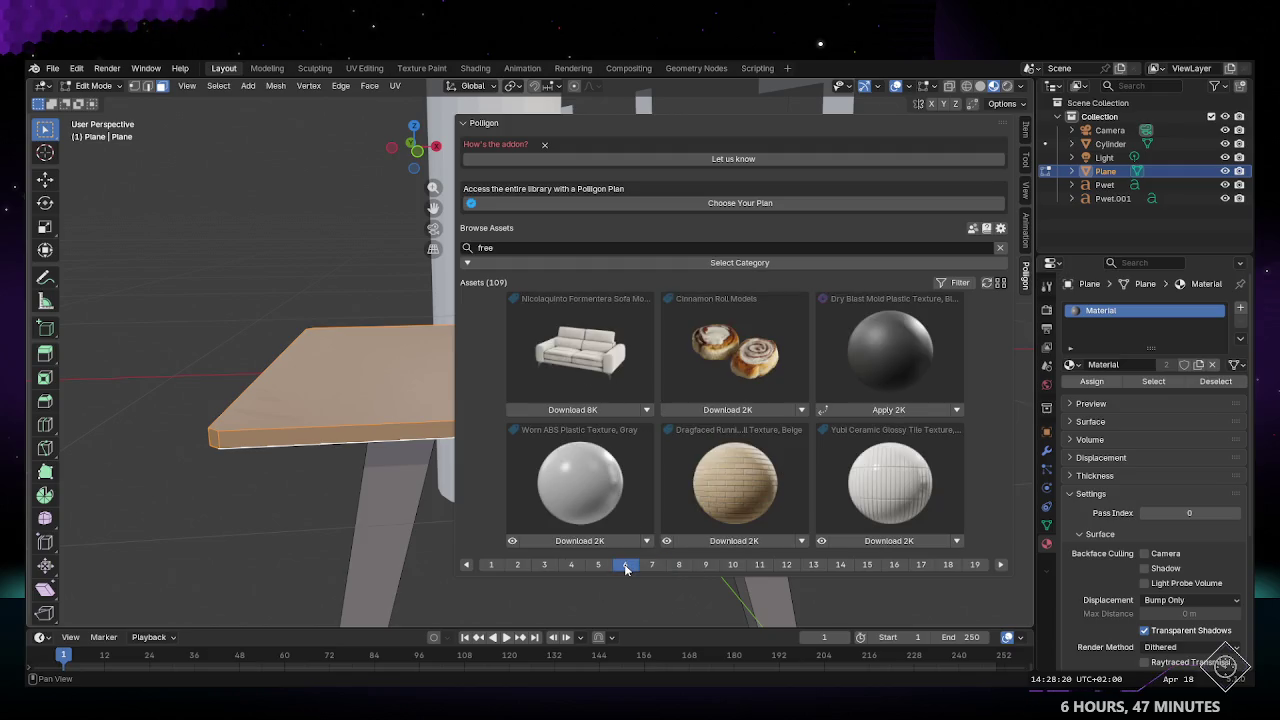
click(652, 566)
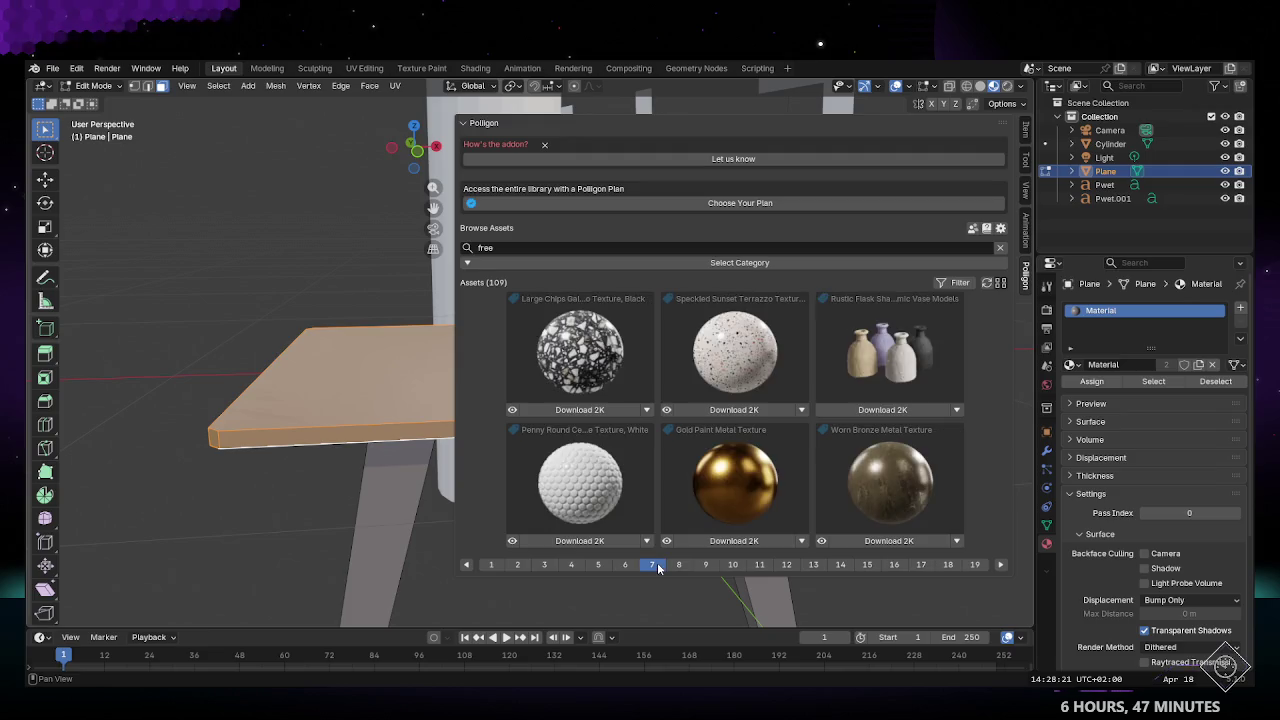
Step: Download and apply the 2K Speckled Sunset Terrazzo to the tabletop, then exit edit mode
click(733, 410)
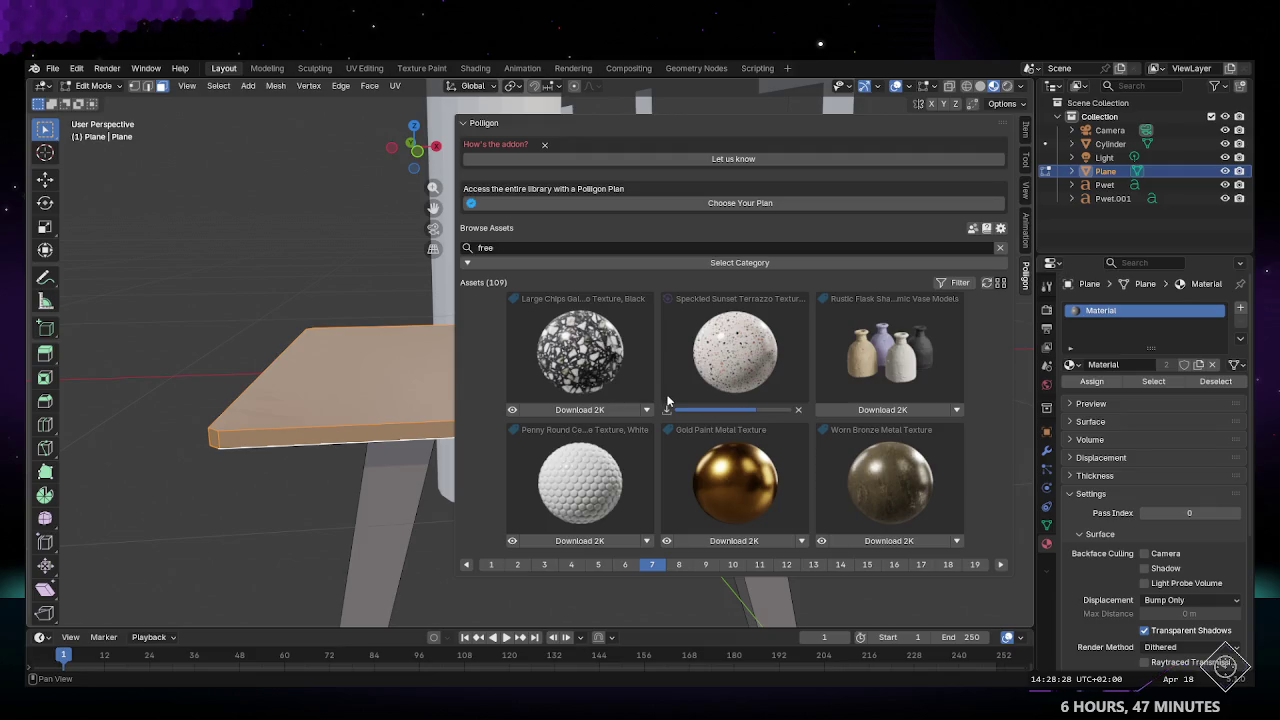
click(735, 410)
middle_drag(331, 389, 613, 383)
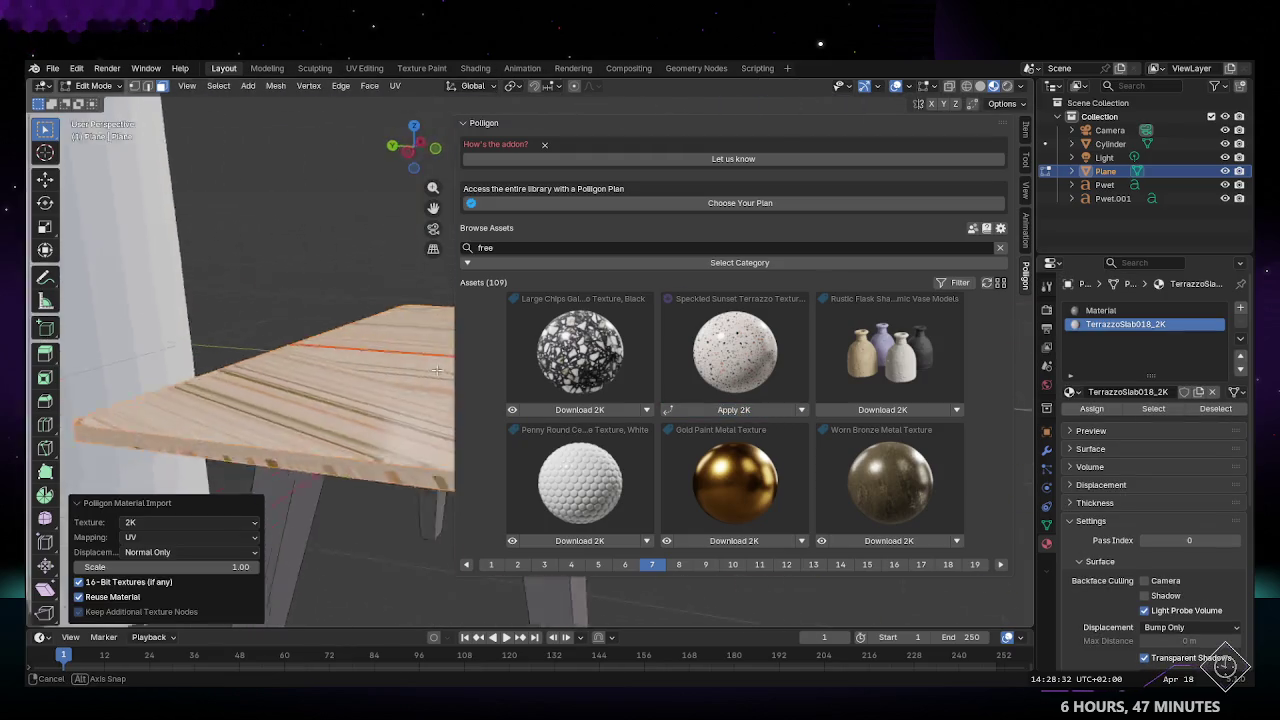
mouse_move(524, 327)
middle_down()
mouse_move(1021, 282)
mouse_move(737, 276)
mouse_move(560, 315)
mouse_move(521, 366)
mouse_move(462, 241)
mouse_move(481, 262)
middle_up()
key(n)
key(Tab)
key(Tab)
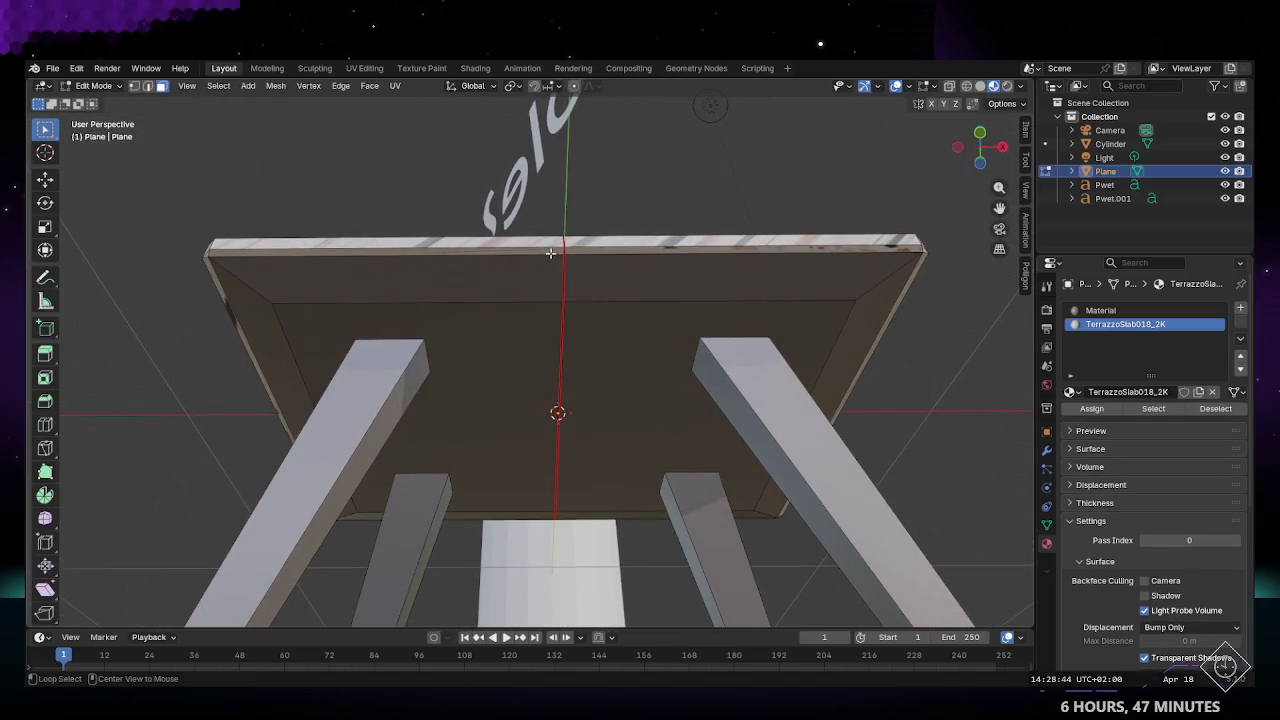
Step: Inspect the tabletop's rim edge loops in edge mode, clear them, and enter UV Editing
alt+click(550, 253)
key(2)
alt+click(558, 250)
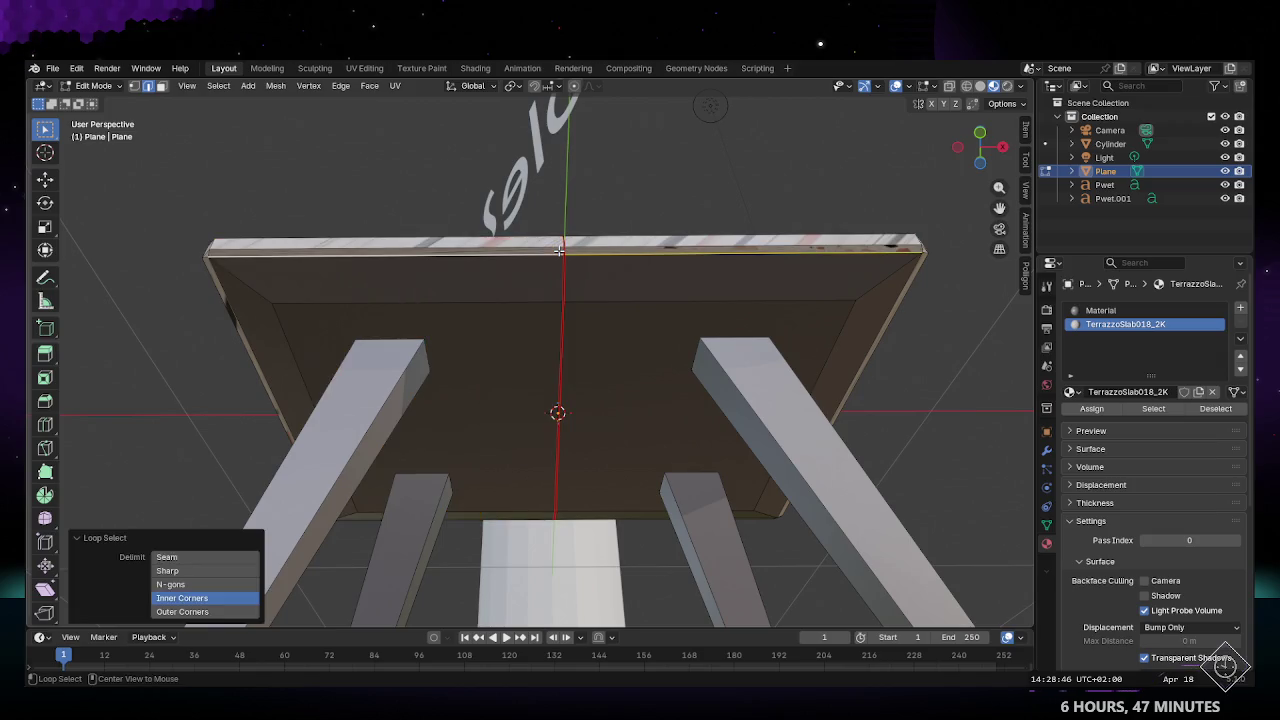
mouse_move(500, 256)
middle_down()
mouse_move(521, 279)
mouse_move(626, 291)
mouse_move(611, 232)
middle_up()
alt+click(591, 223)
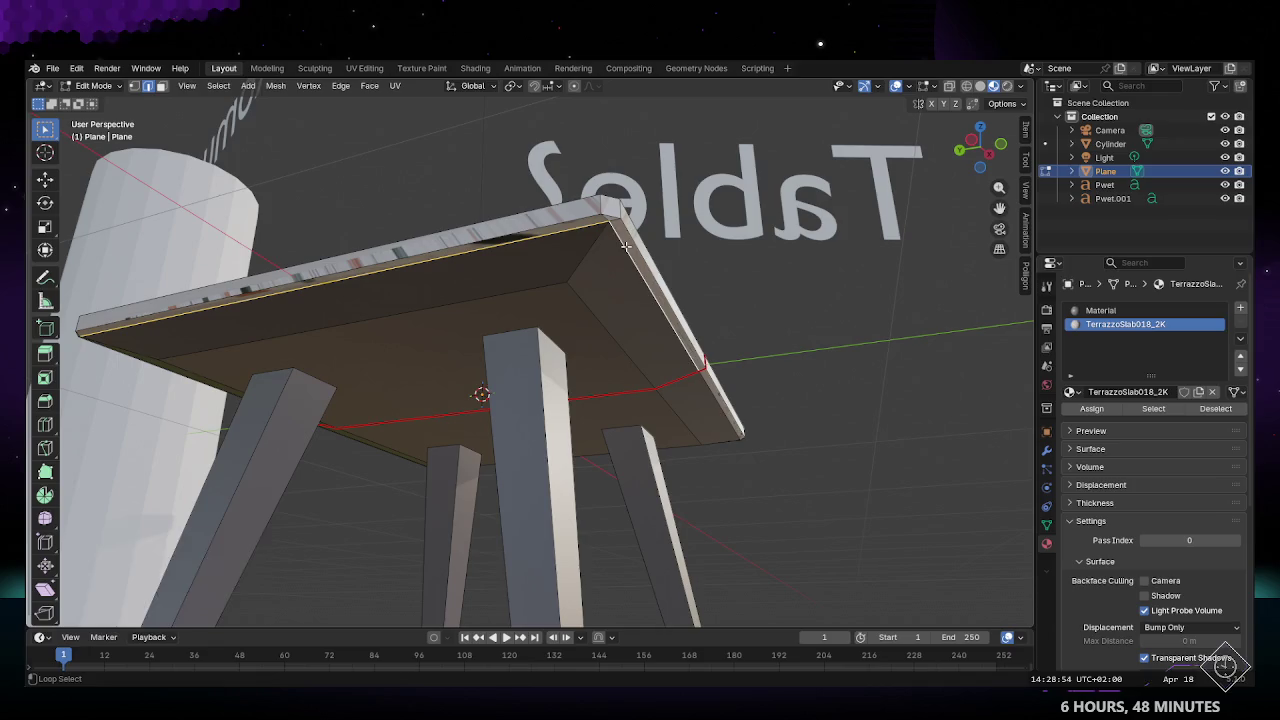
alt+click(625, 245)
middle_drag(625, 245, 558, 277)
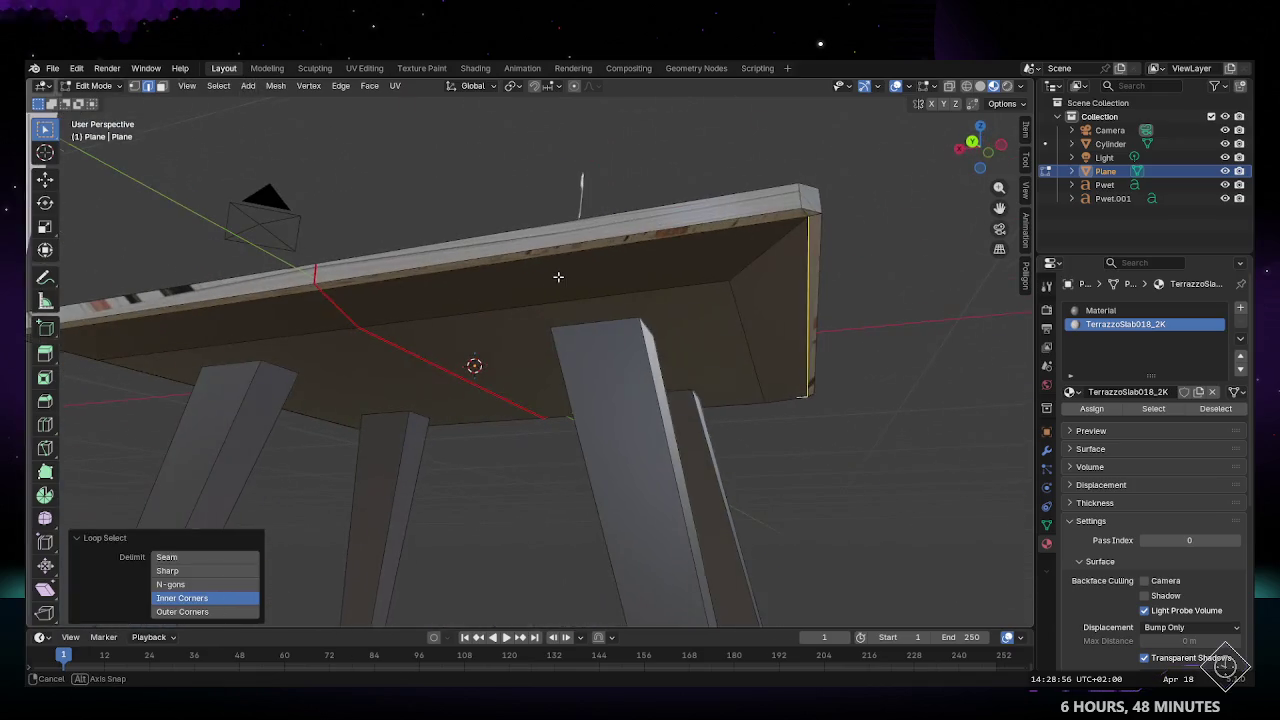
alt+shift+click(516, 258)
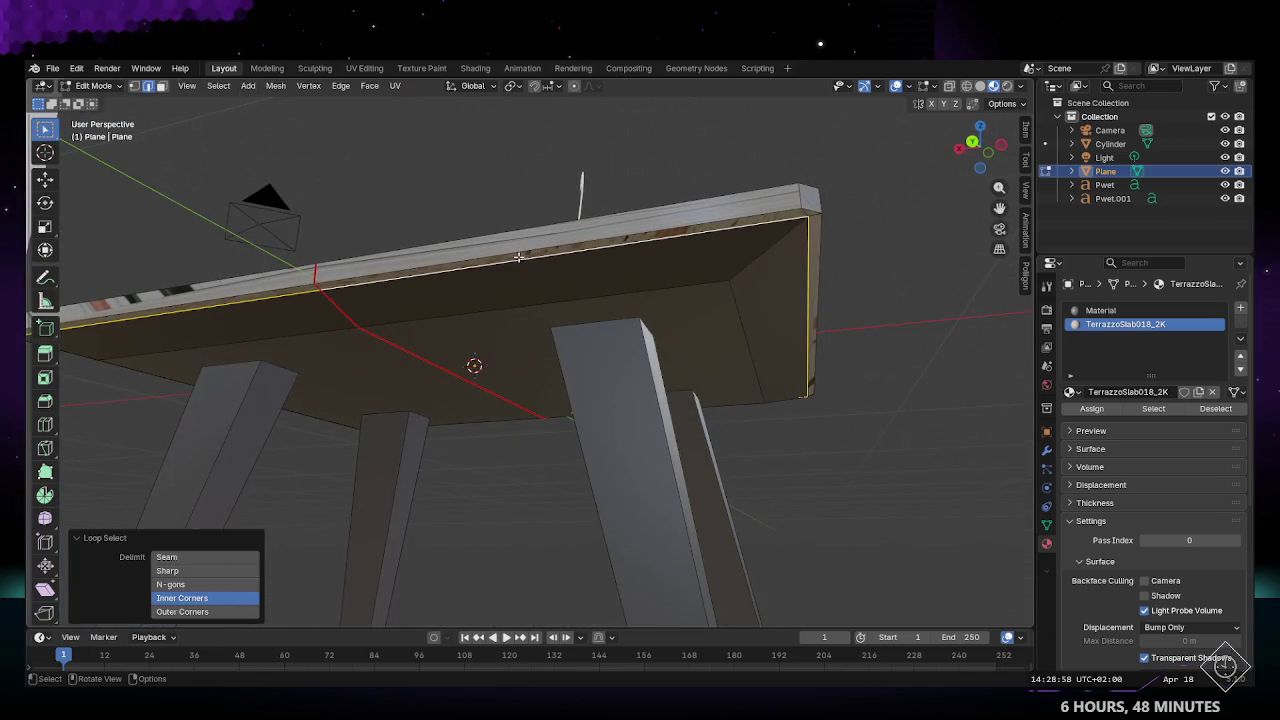
click(497, 200)
middle_drag(497, 186, 273, 68)
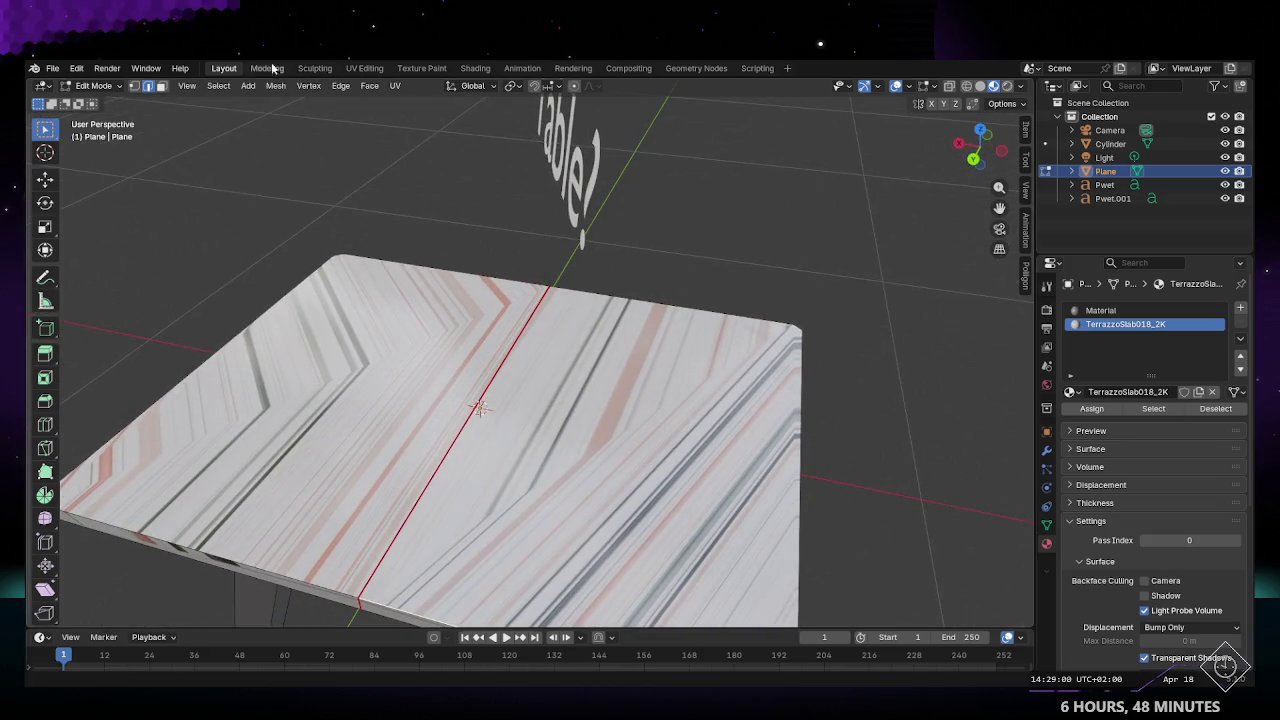
click(389, 69)
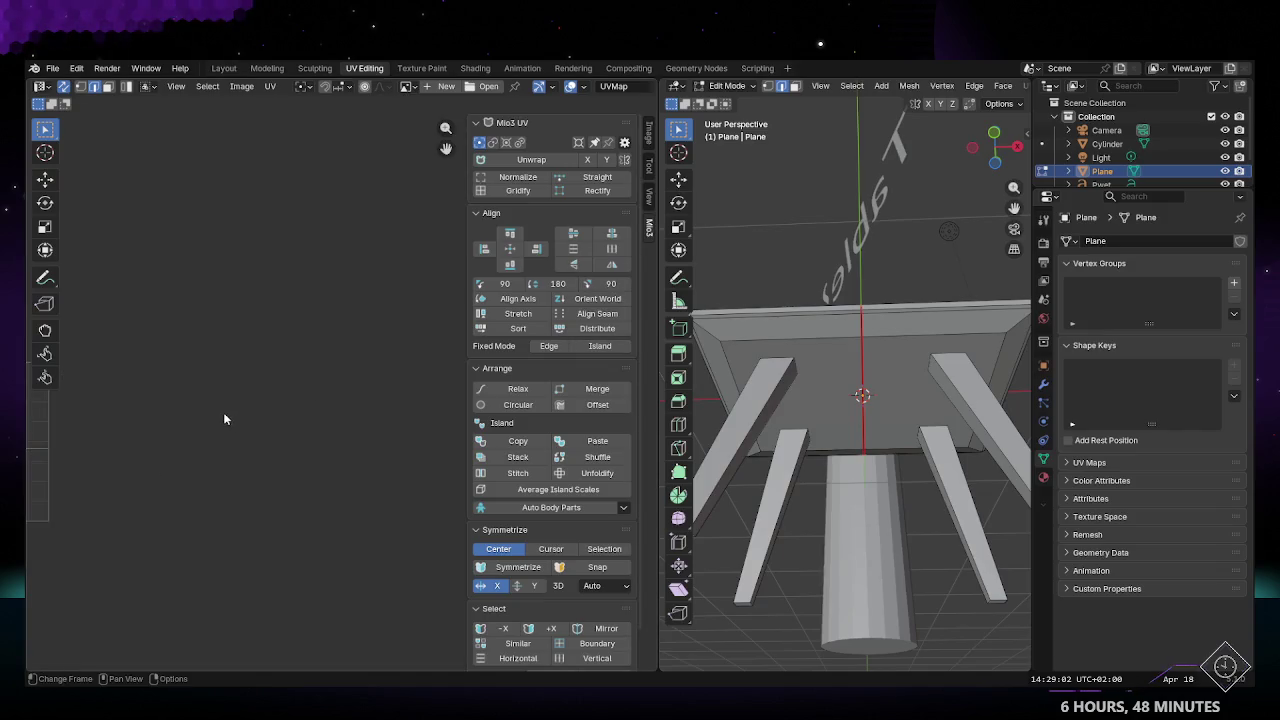
Step: Zoom onto the UV grid, hide the side panel and bring up the UV overlay settings
scroll(308, 430, up, 3)
middle_drag(206, 423, 397, 443)
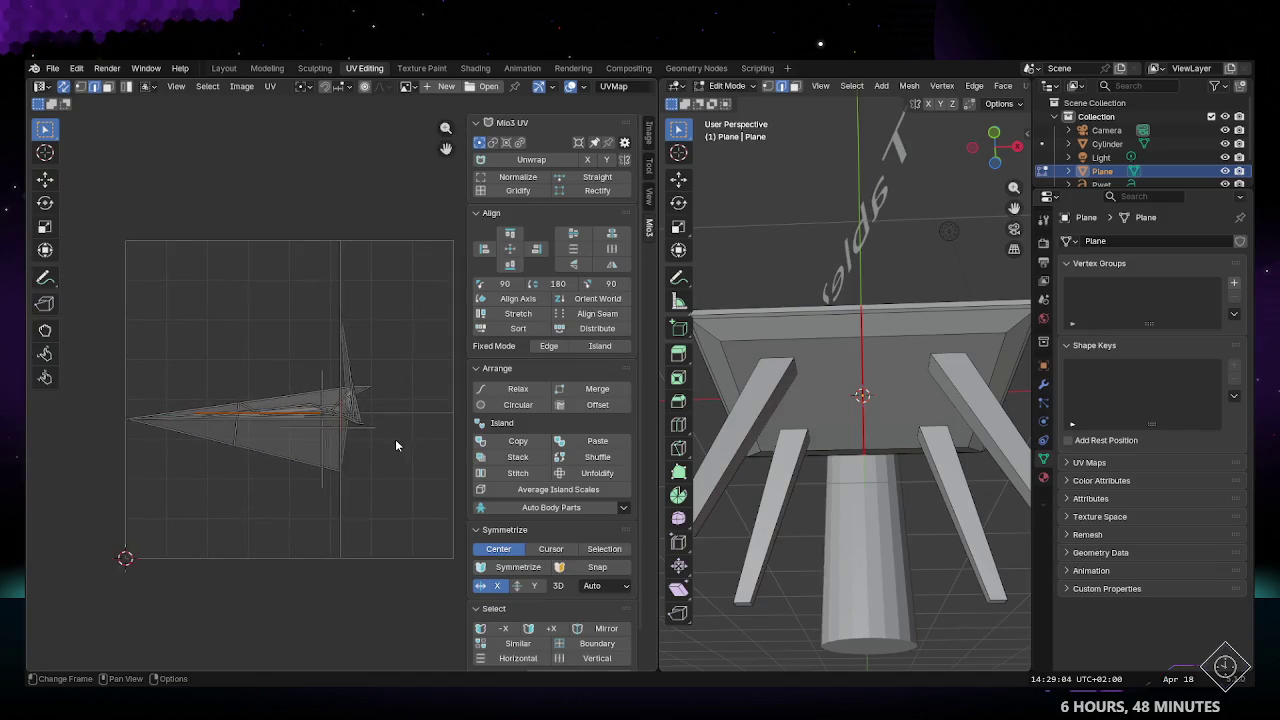
middle_drag(897, 364, 760, 300)
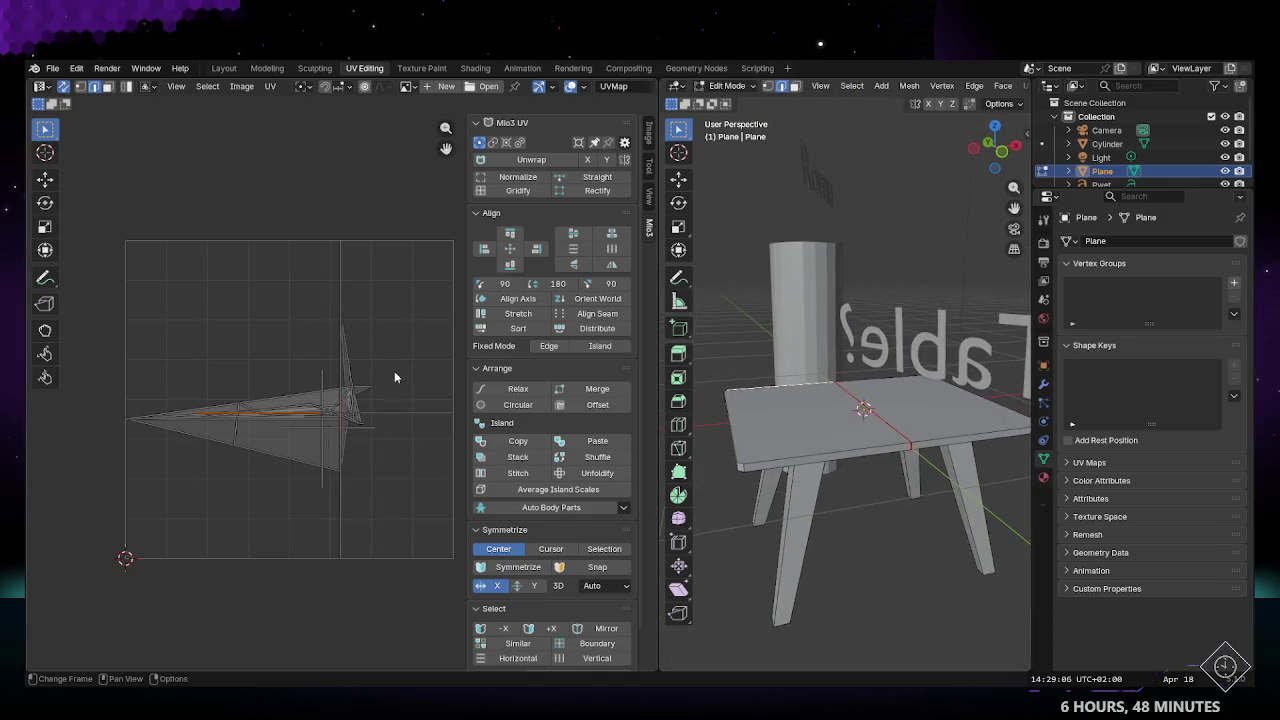
key(n)
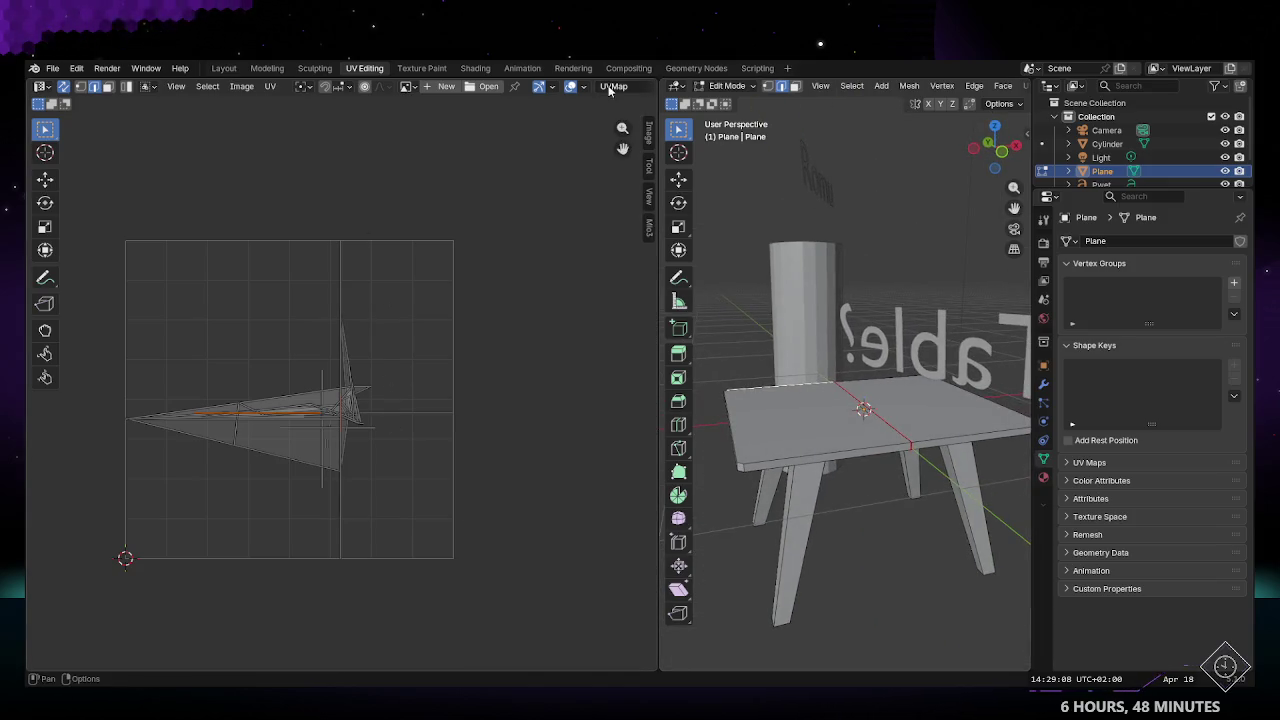
click(613, 86)
click(585, 88)
click(585, 88)
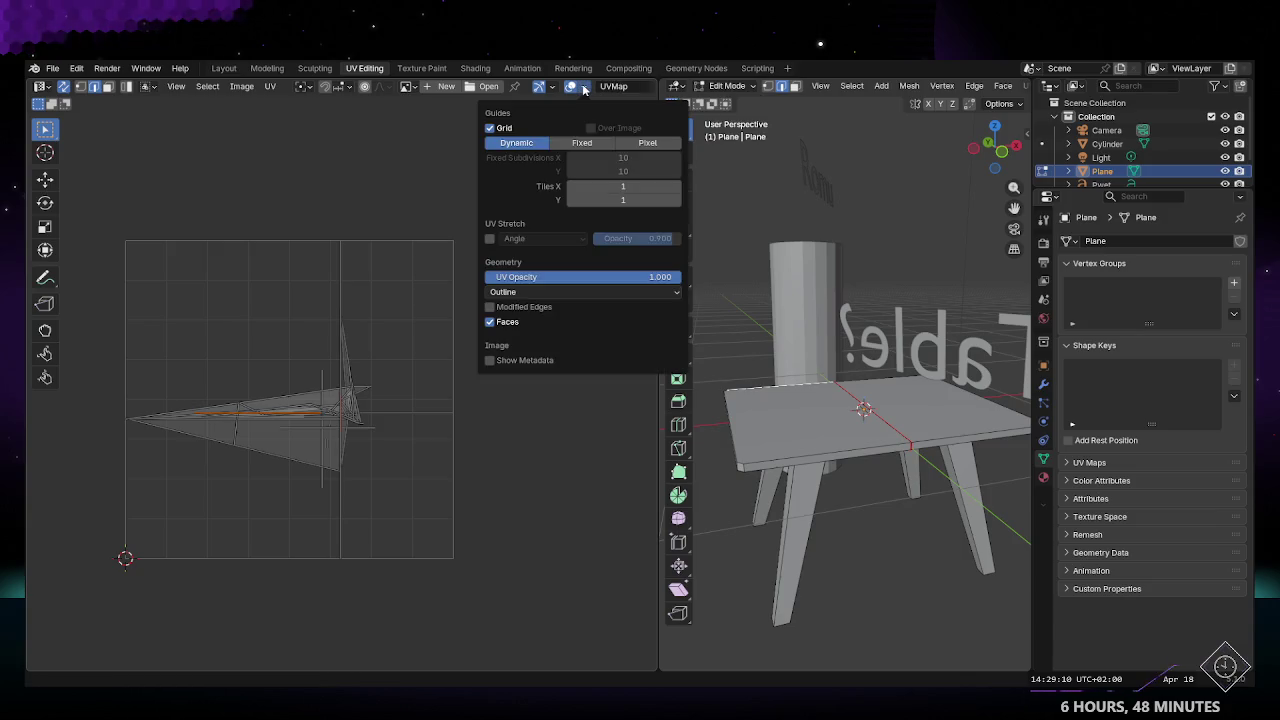
Step: Try Fixed and Pixel grid modes, leave it Dynamic with Outline edges, then browse images
click(582, 143)
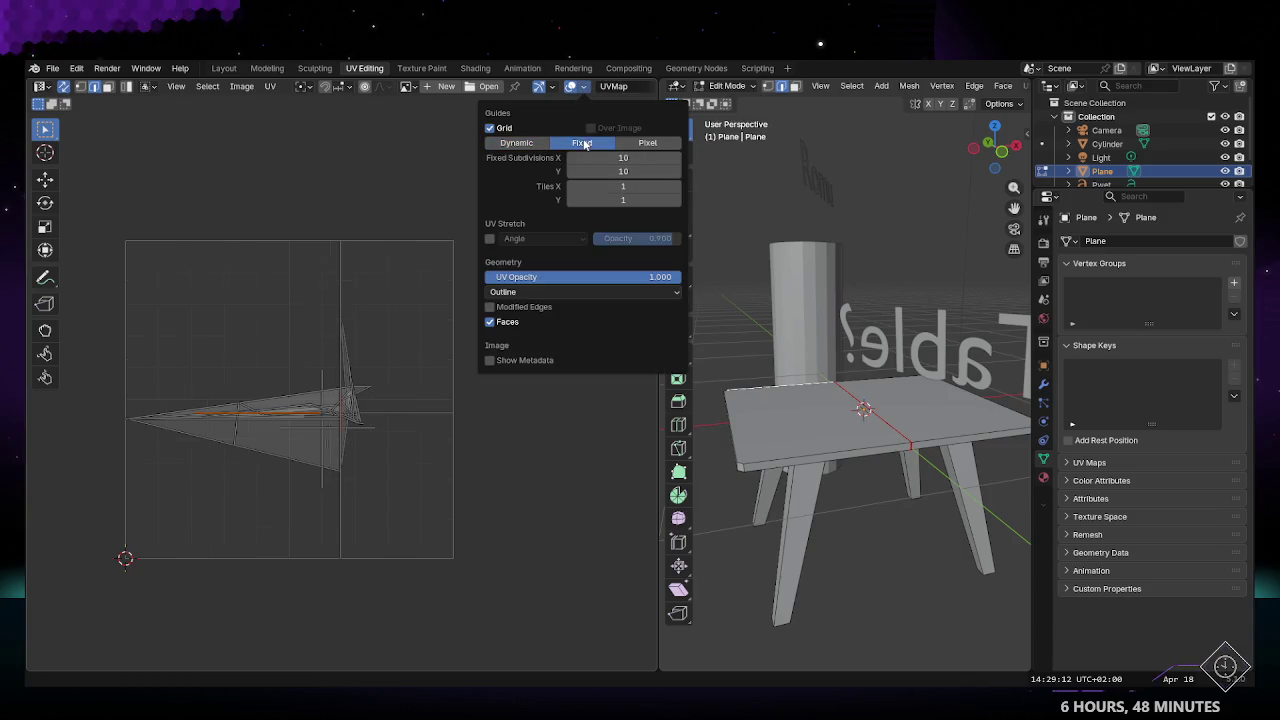
click(629, 143)
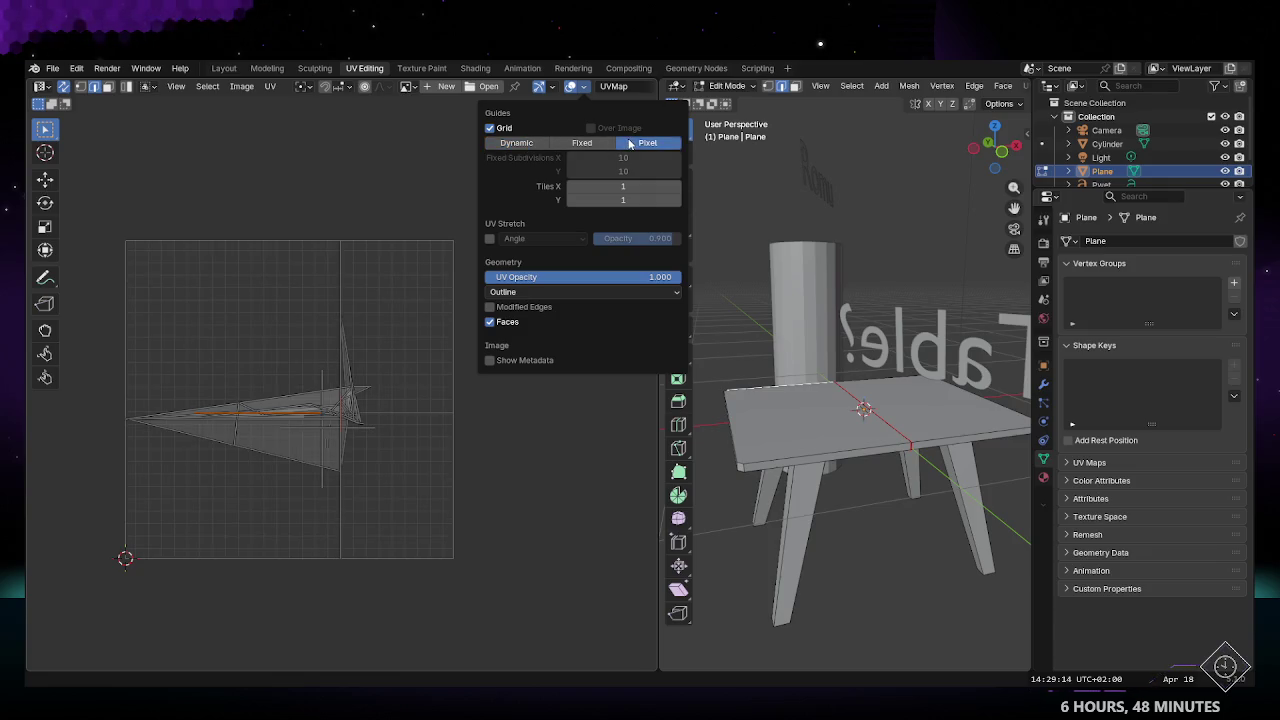
click(537, 144)
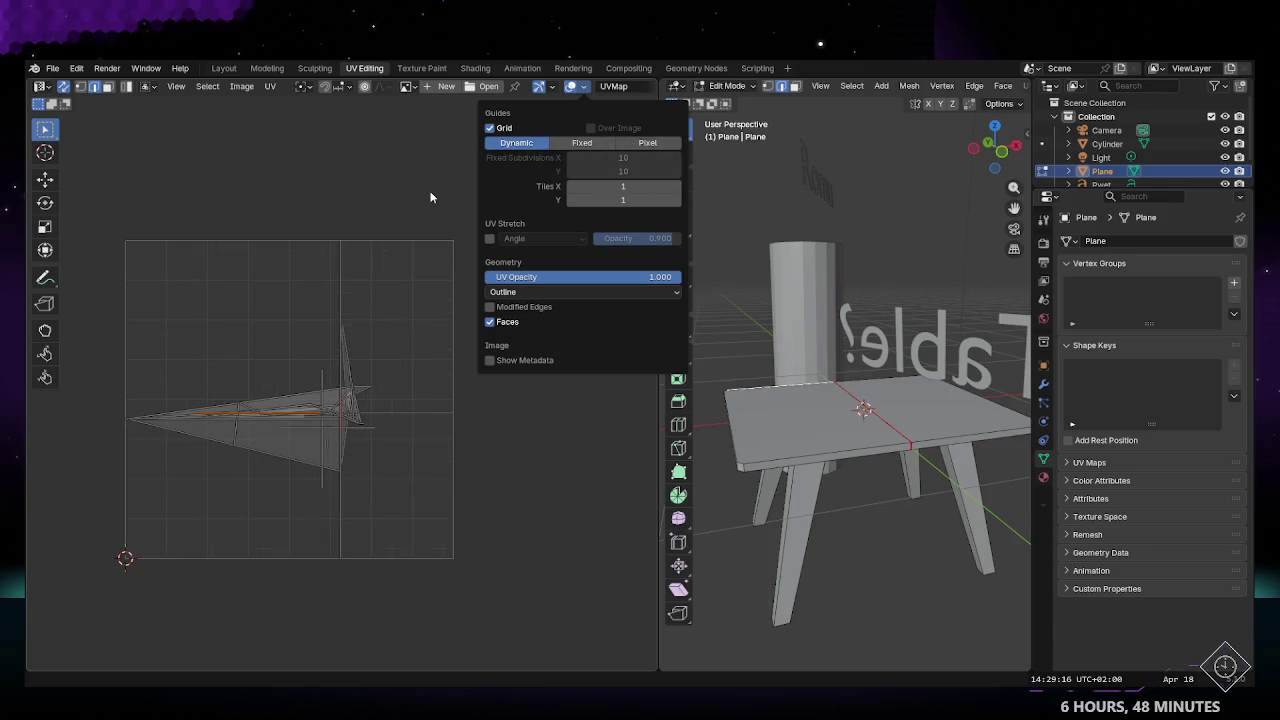
click(530, 292)
click(530, 292)
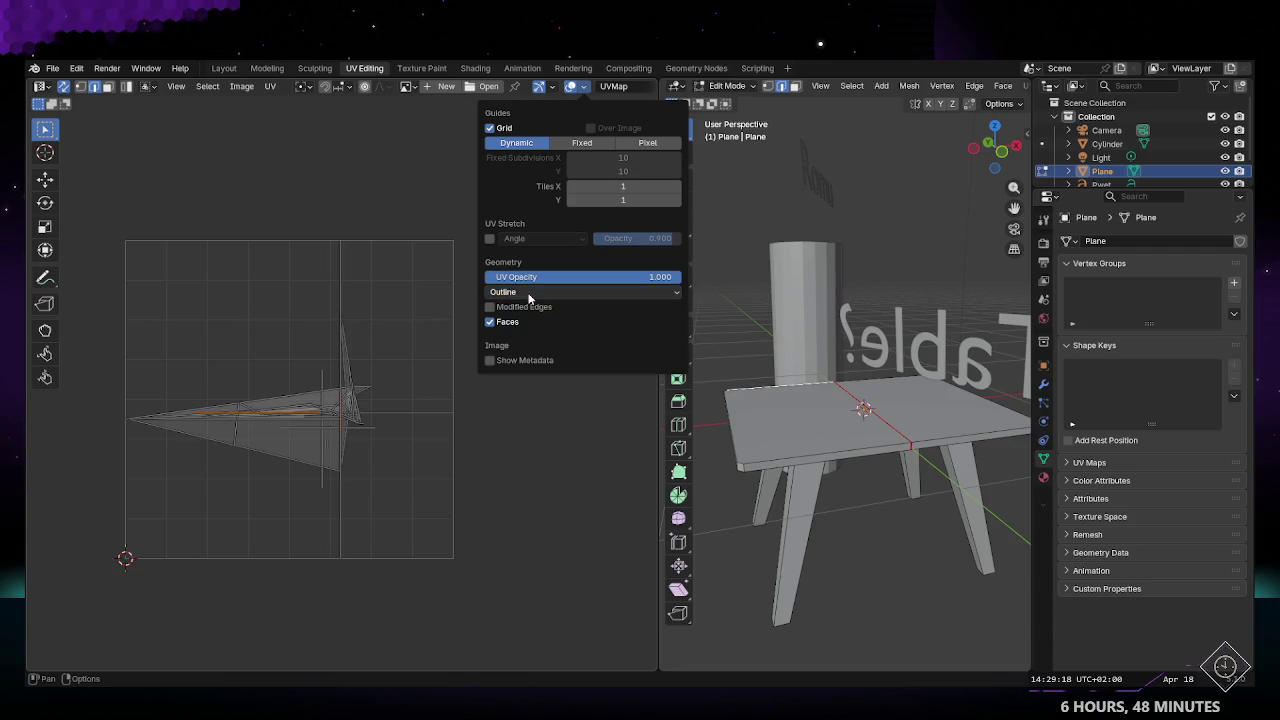
click(406, 86)
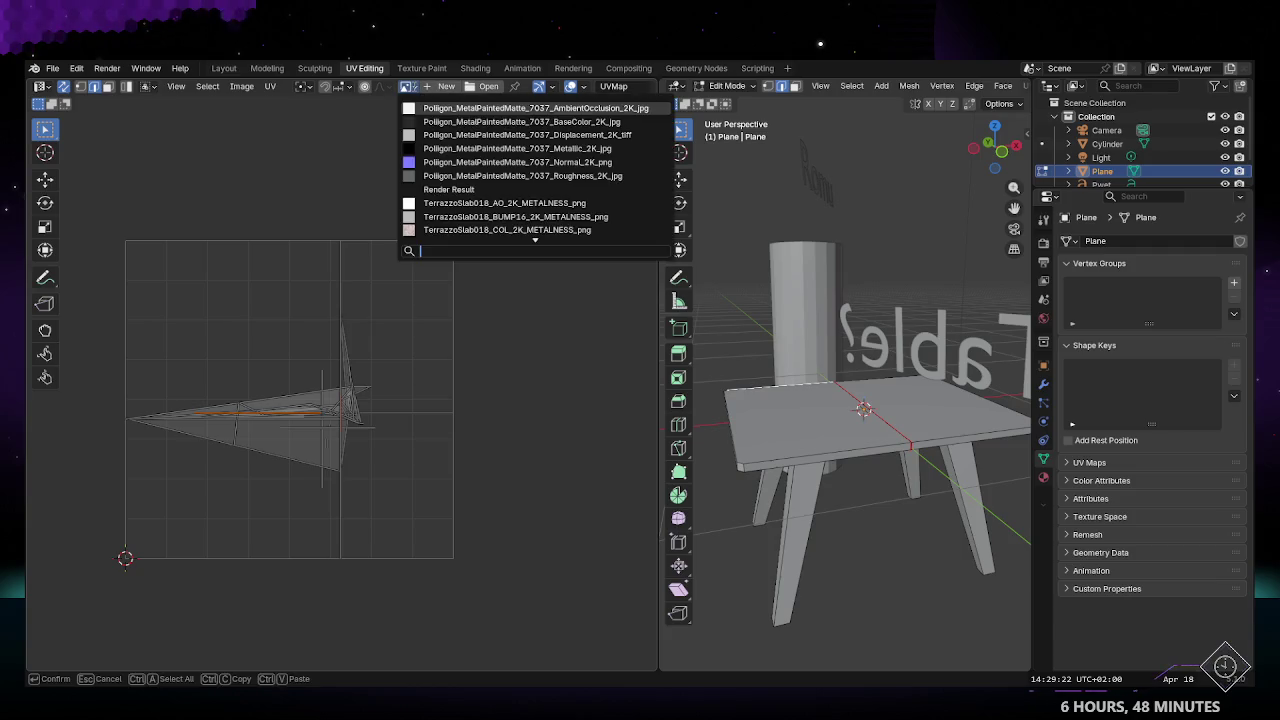
Step: Display the MetalPaintedMatte base colour, then its ambient occlusion image, behind the UVs
click(521, 121)
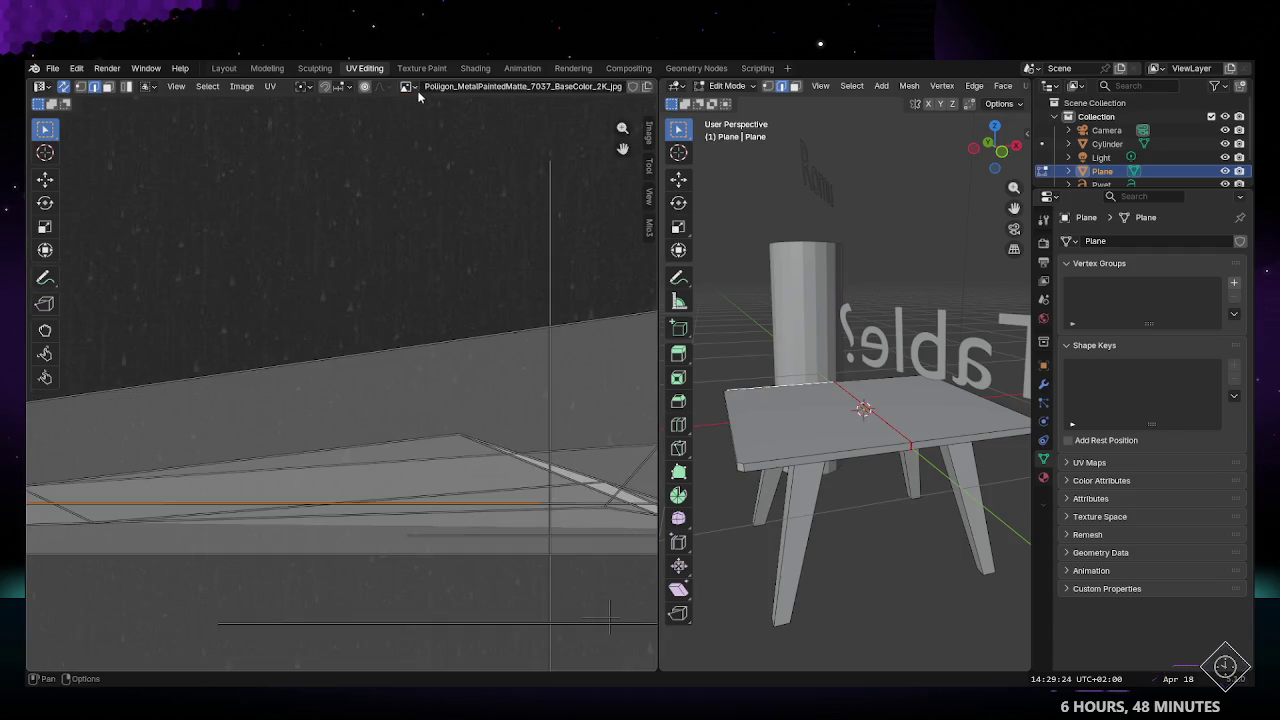
scroll(416, 327, down, 5)
scroll(416, 330, up, 3)
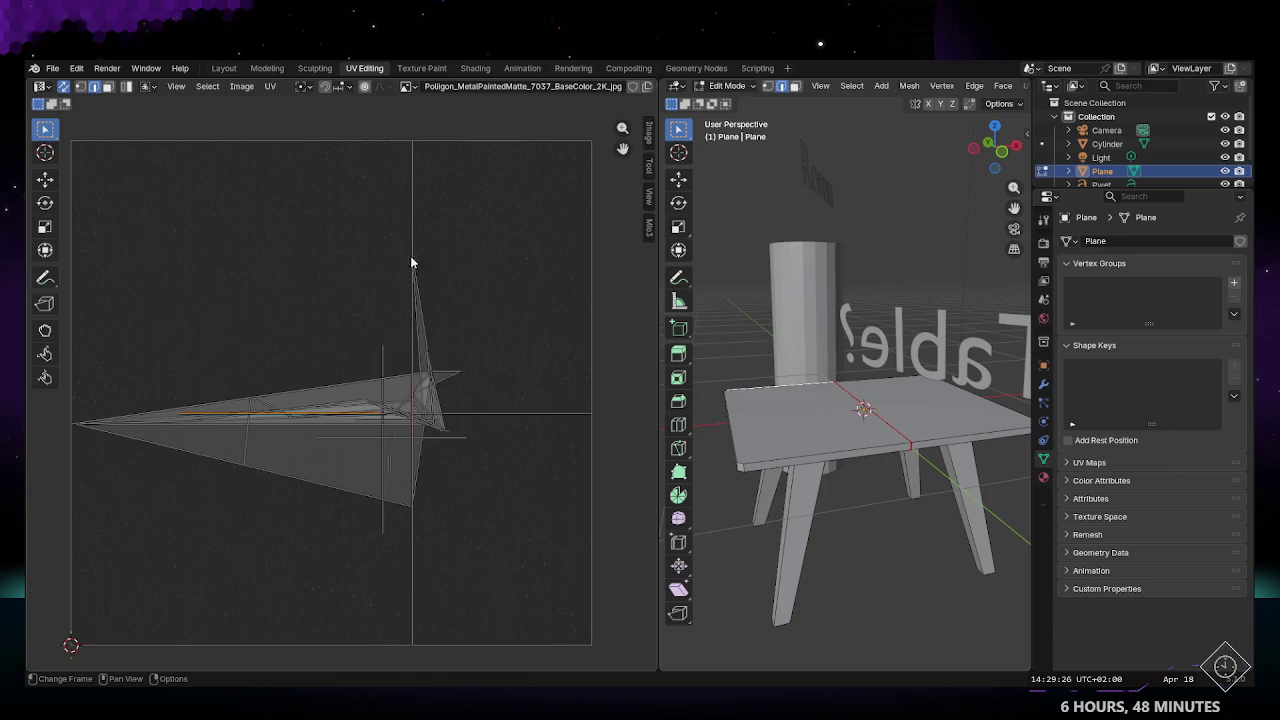
click(408, 87)
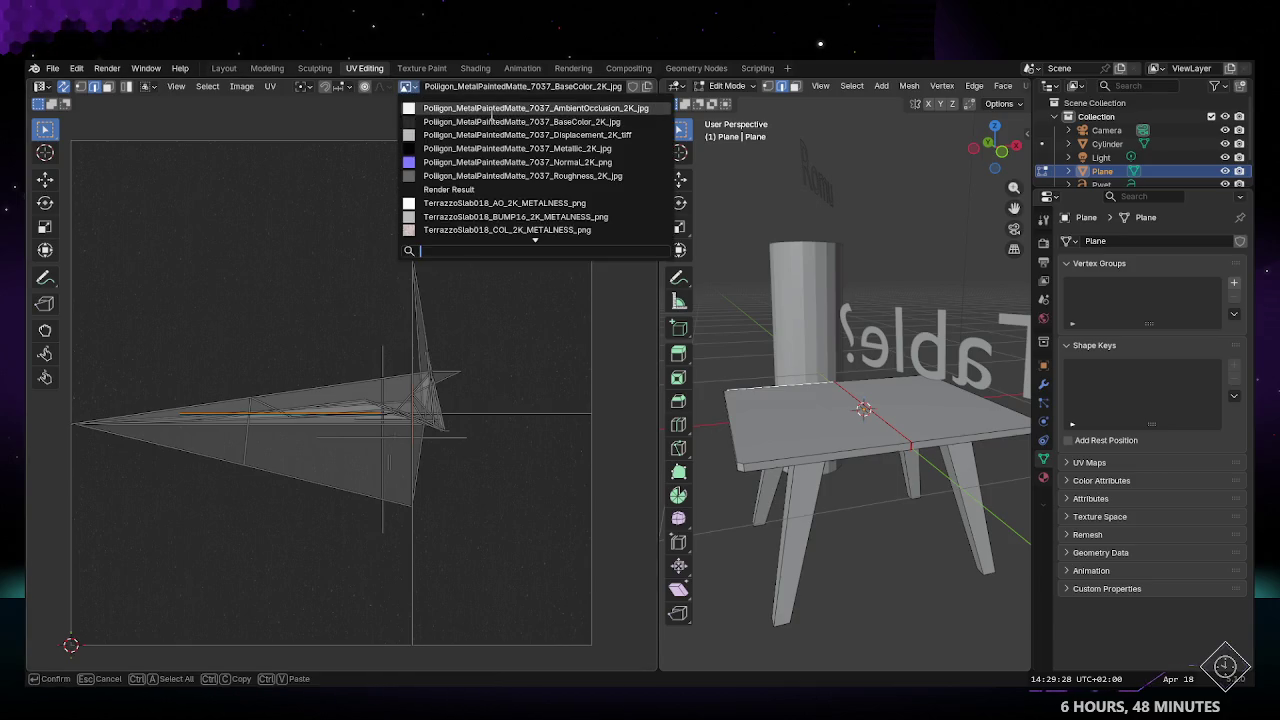
click(495, 108)
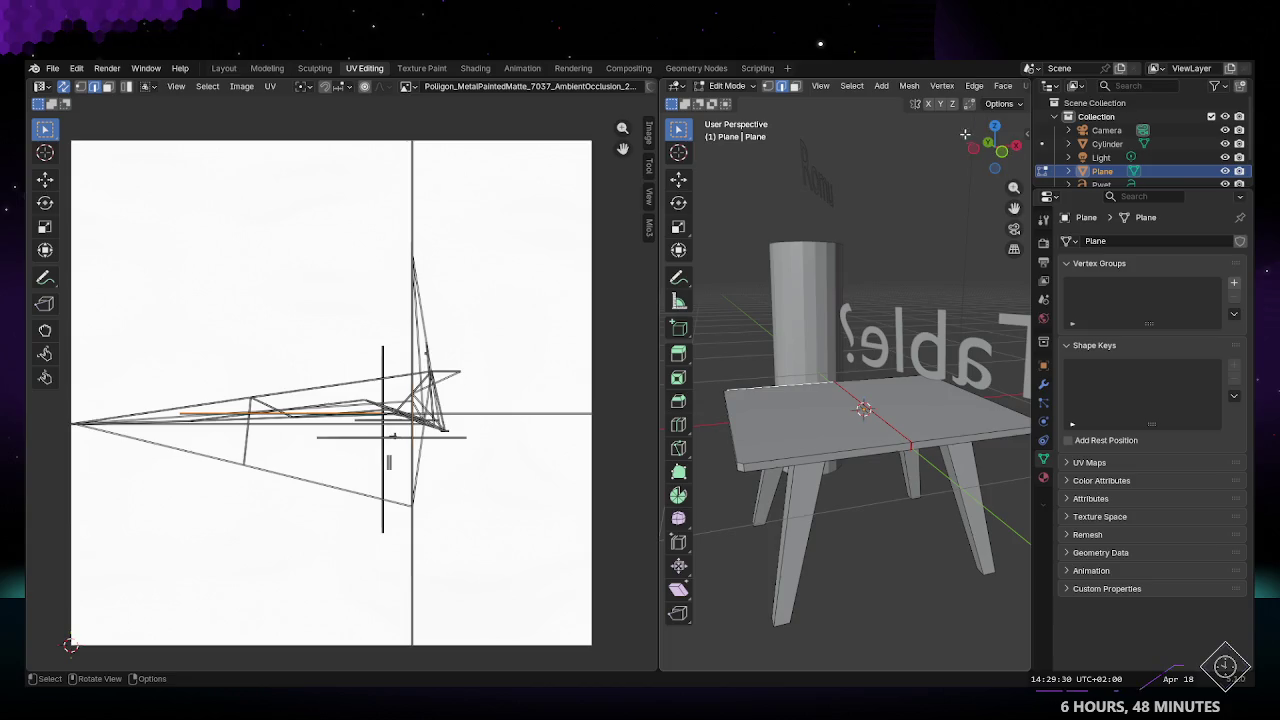
Step: Check the terrazzo tabletop in Layout, then select the tabletop's left half in UV Editing
click(223, 68)
mouse_move(589, 408)
middle_down()
mouse_move(424, 384)
mouse_move(341, 405)
middle_up()
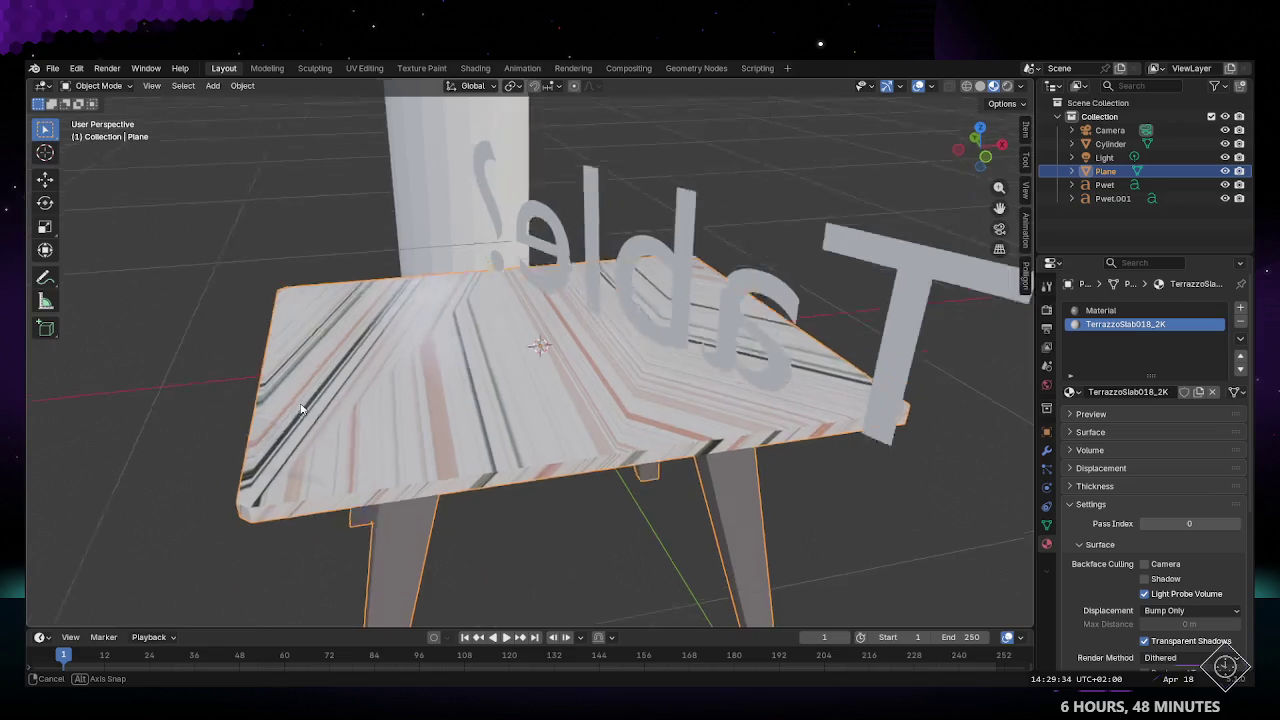
click(364, 68)
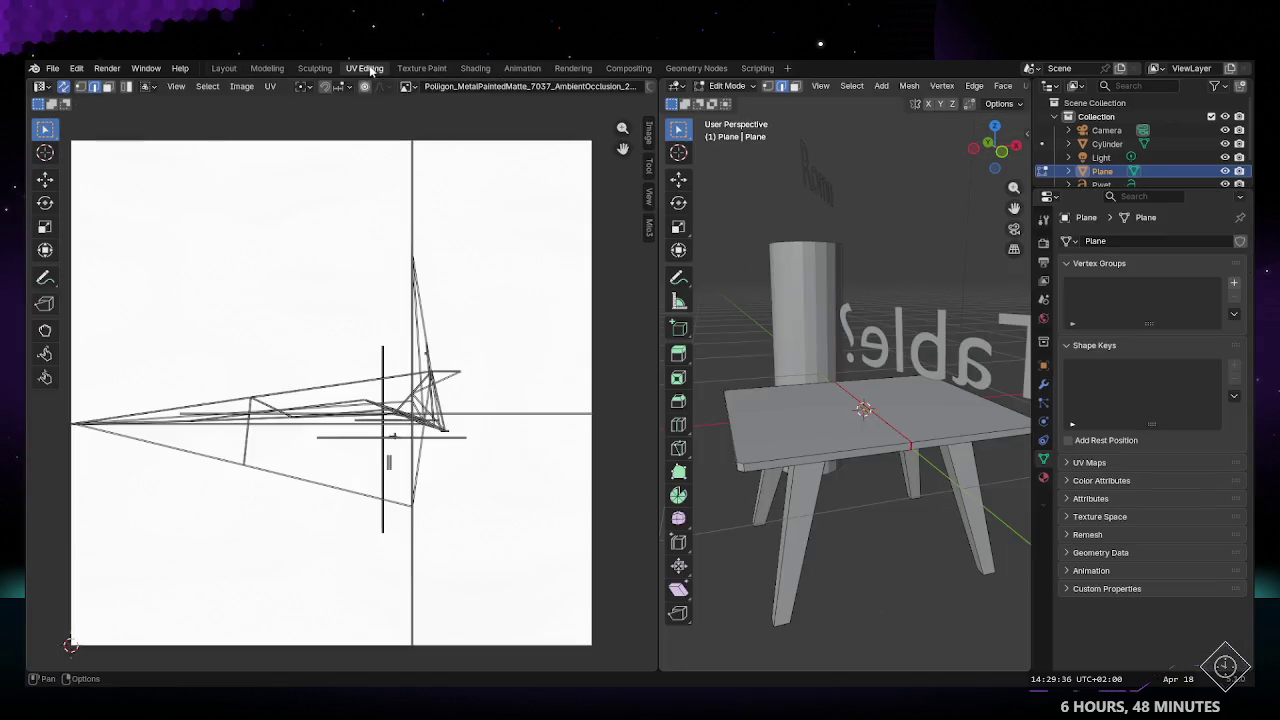
scroll(365, 290, down, 3)
drag(170, 228, 533, 539)
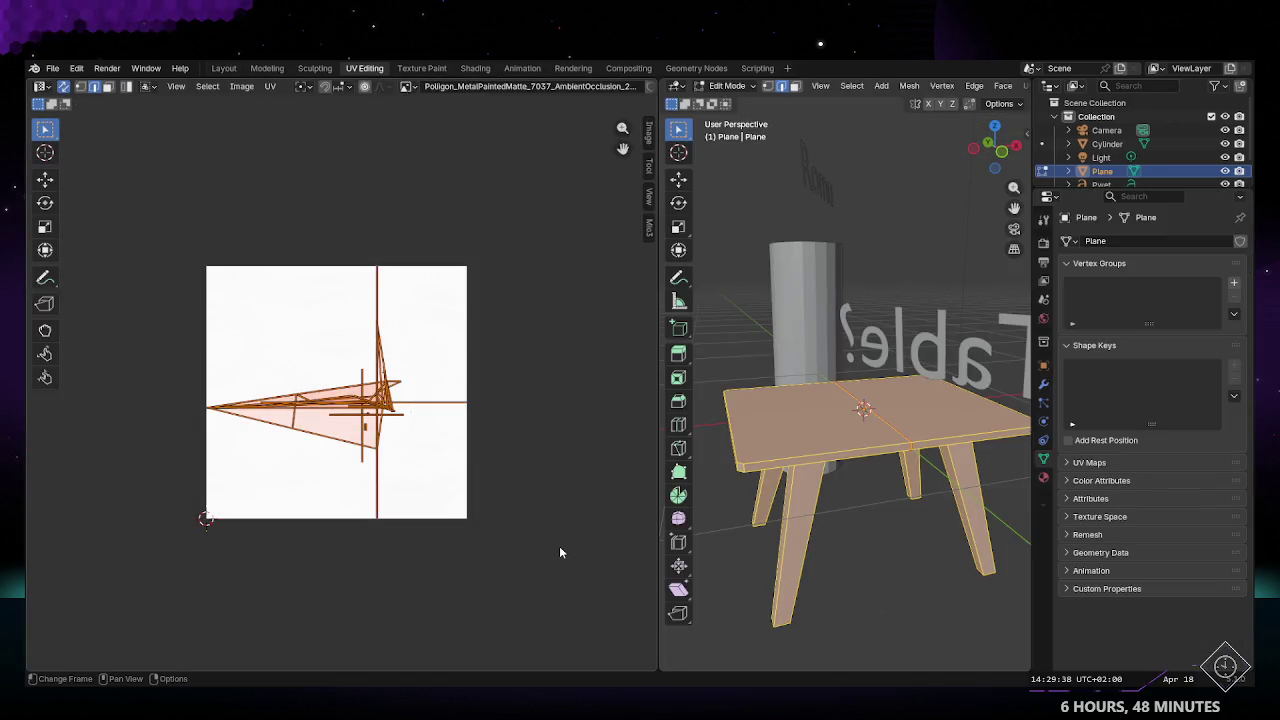
mouse_move(829, 571)
middle_down()
mouse_move(864, 588)
mouse_move(830, 423)
mouse_move(790, 420)
middle_up()
click(862, 550)
click(790, 420)
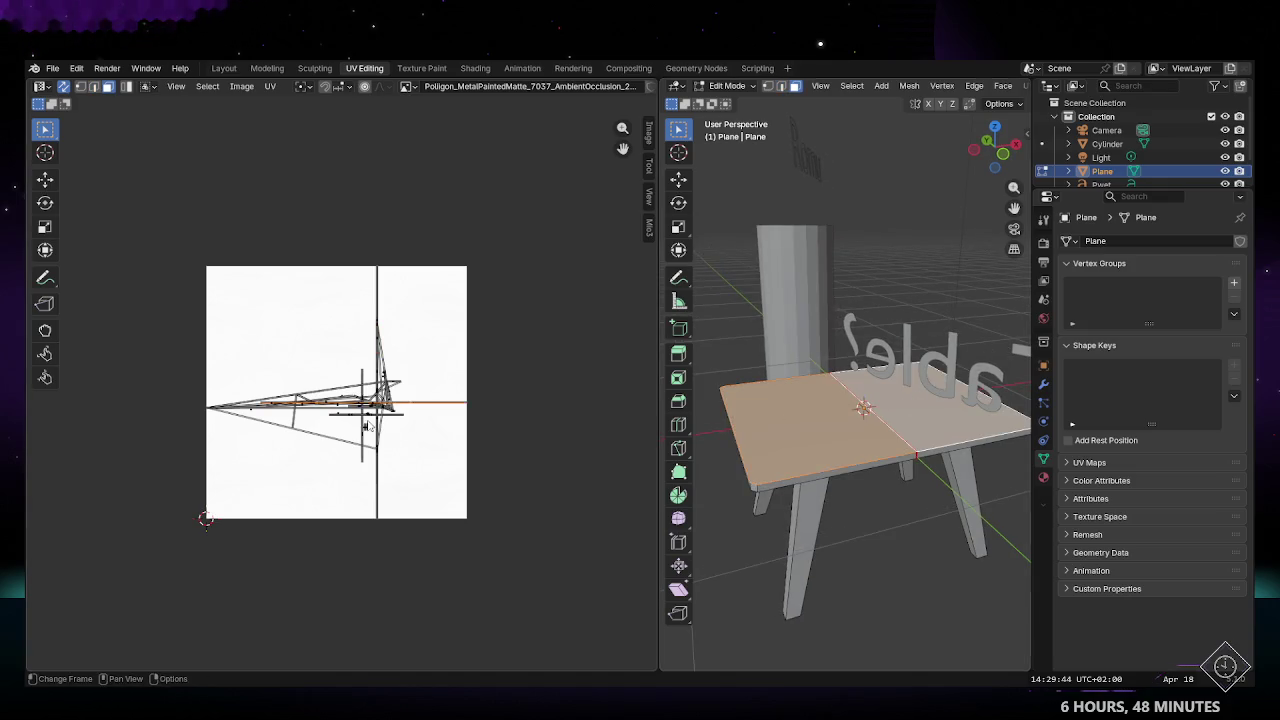
scroll(367, 426, up, 3)
scroll(372, 394, down, 1)
Step: Unwrap the selected tabletop half twice using the Mio3 UV tools
key(n)
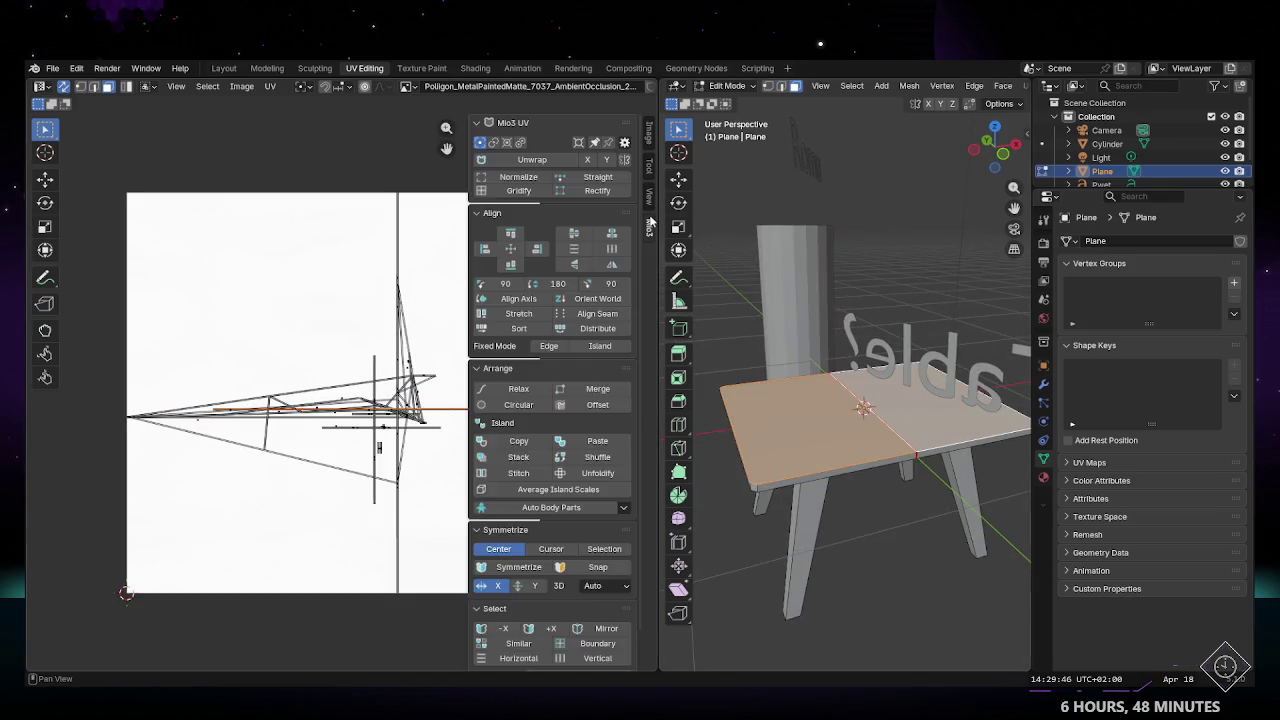
click(540, 163)
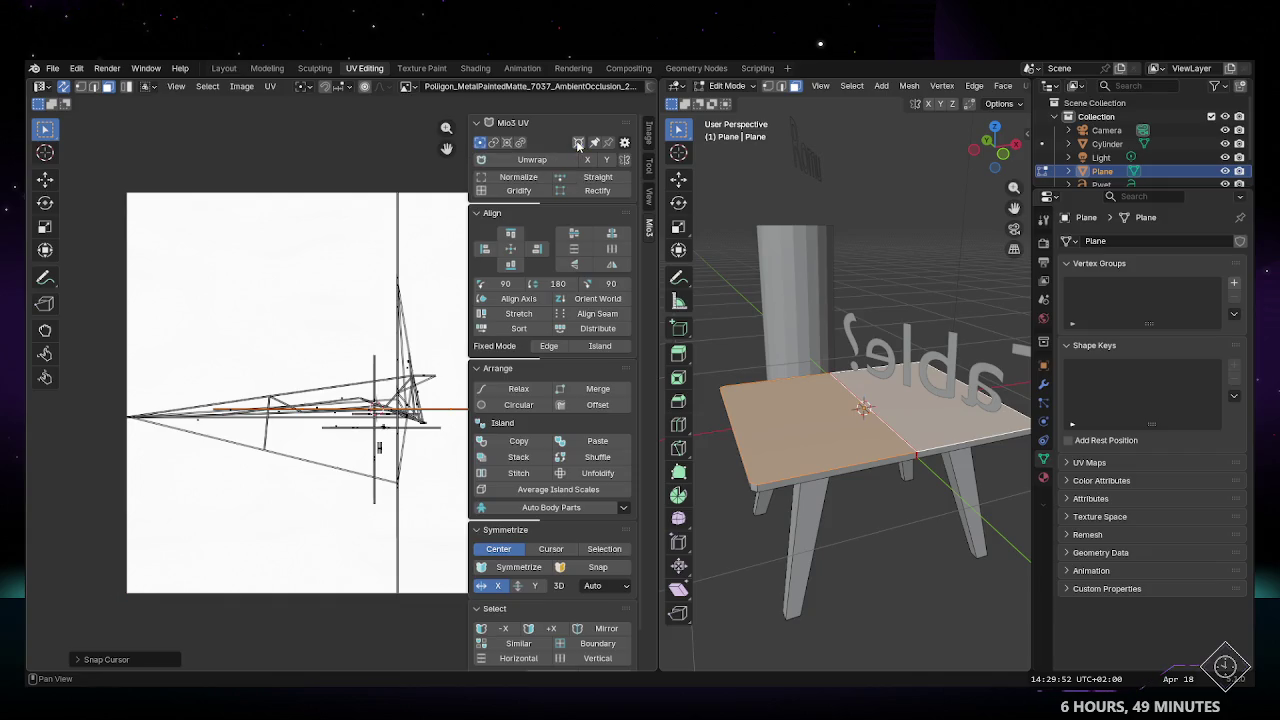
click(519, 162)
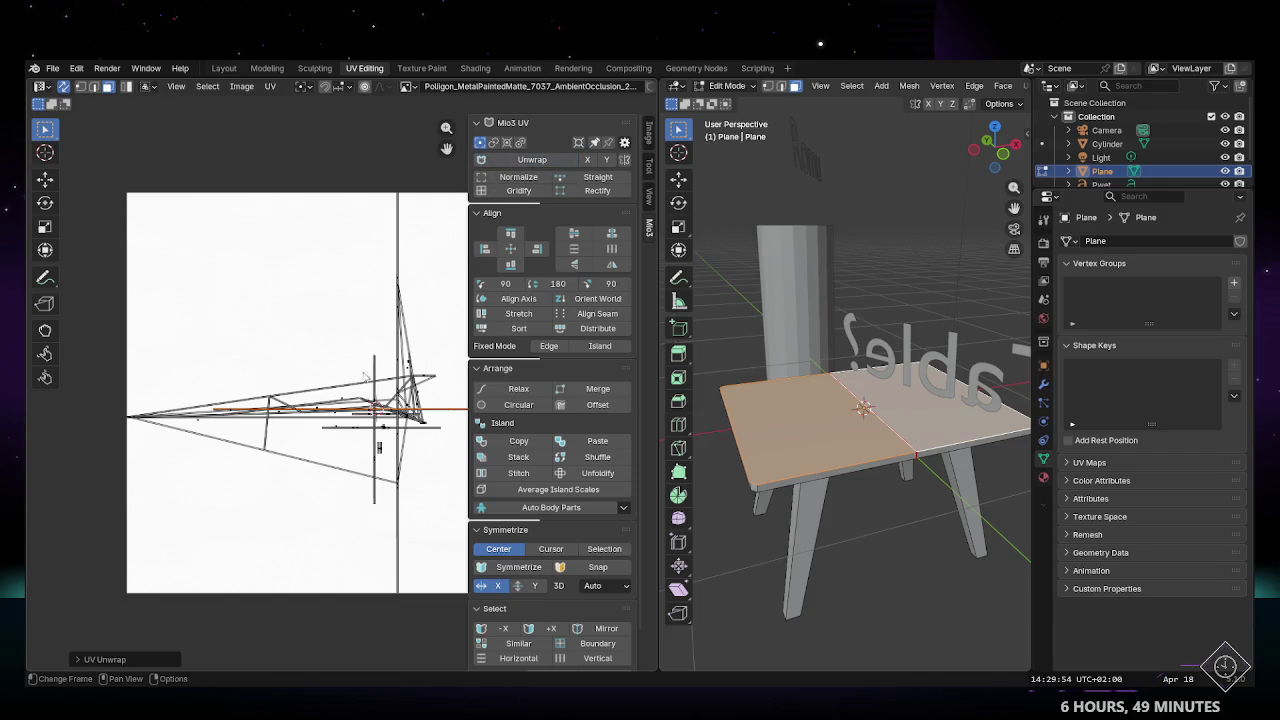
click(624, 143)
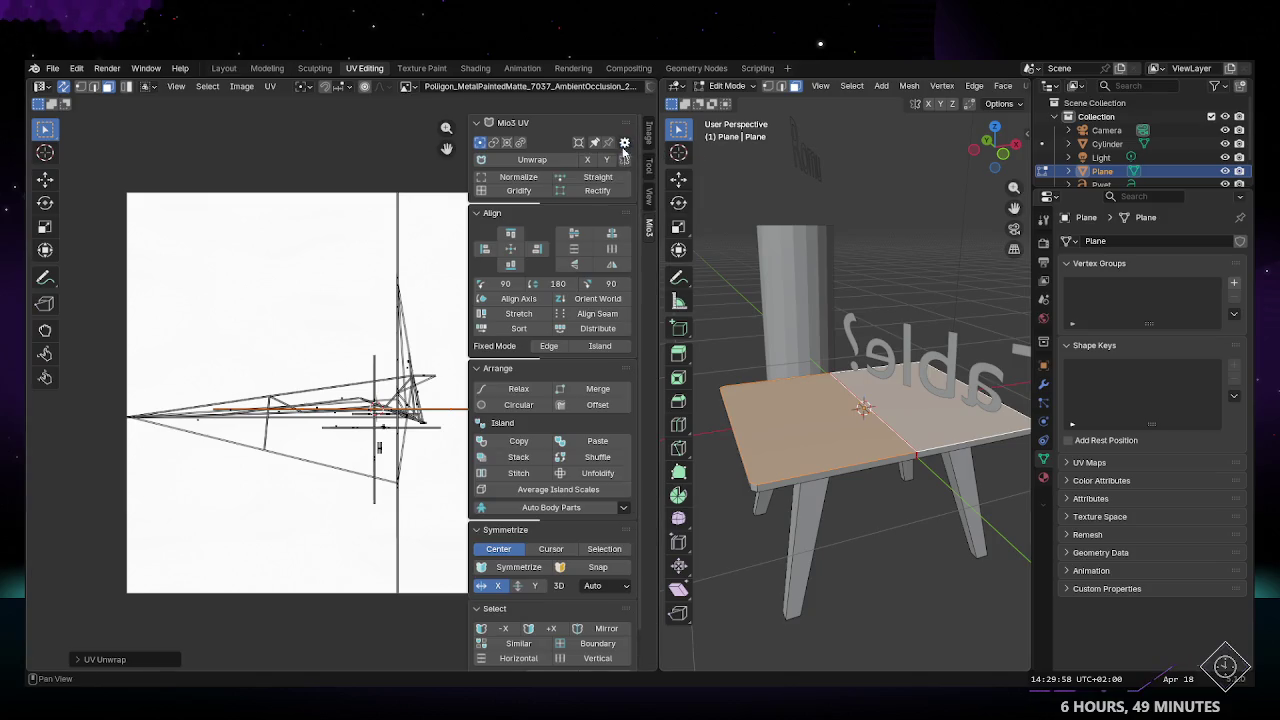
click(850, 420)
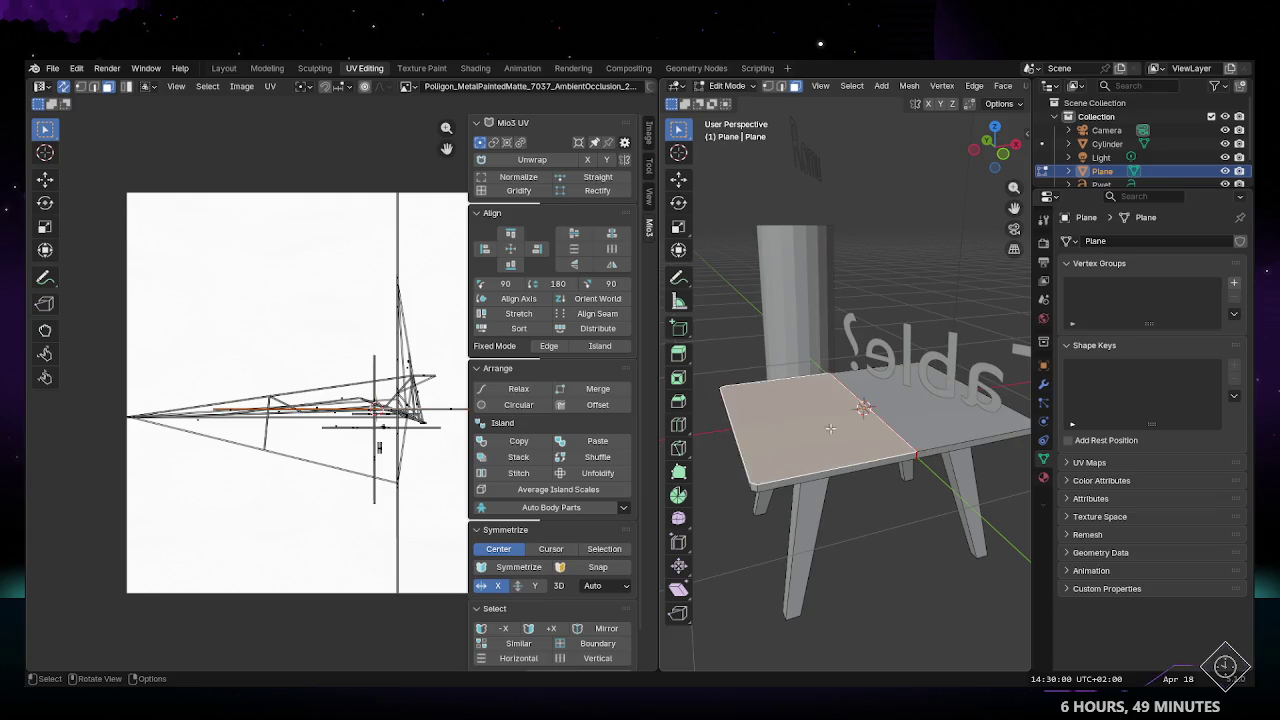
scroll(330, 420, up, 2)
scroll(323, 425, down, 3)
scroll(320, 415, up, 1)
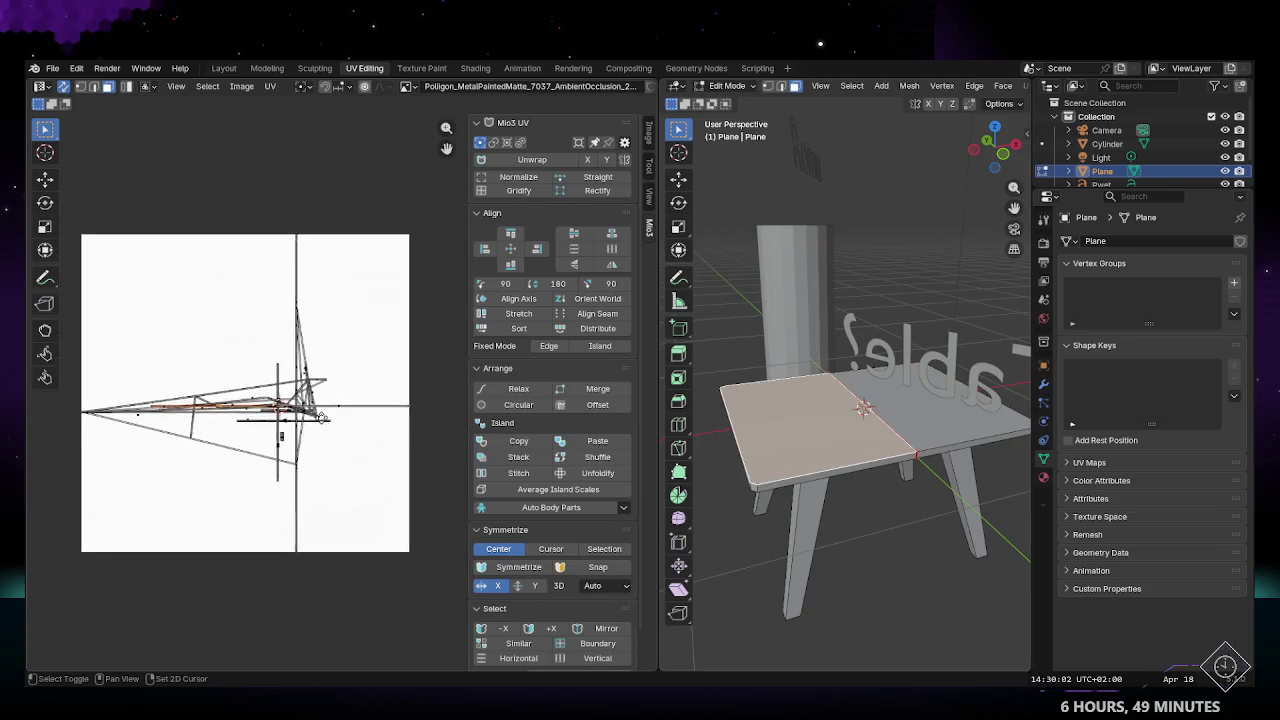
scroll(312, 395, down, 1)
scroll(300, 372, down, 1)
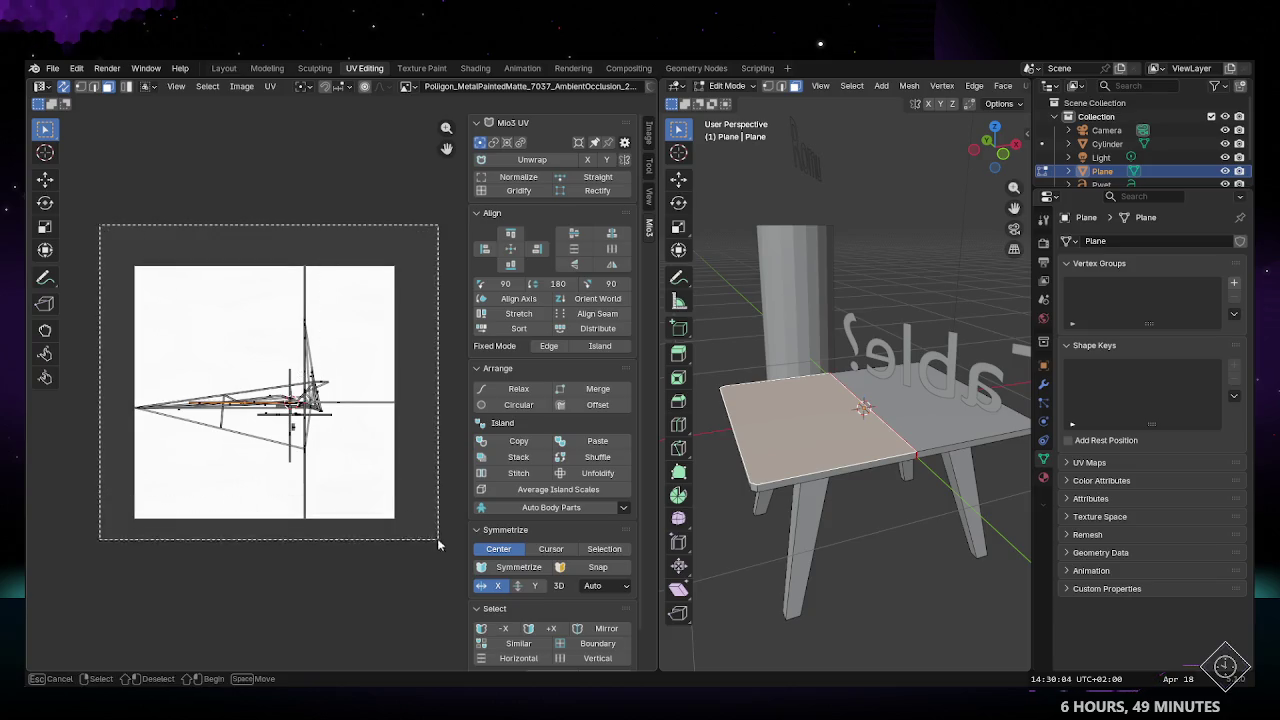
Step: Align all UV islands and move the left tabletop half's UV edge higher
key(a)
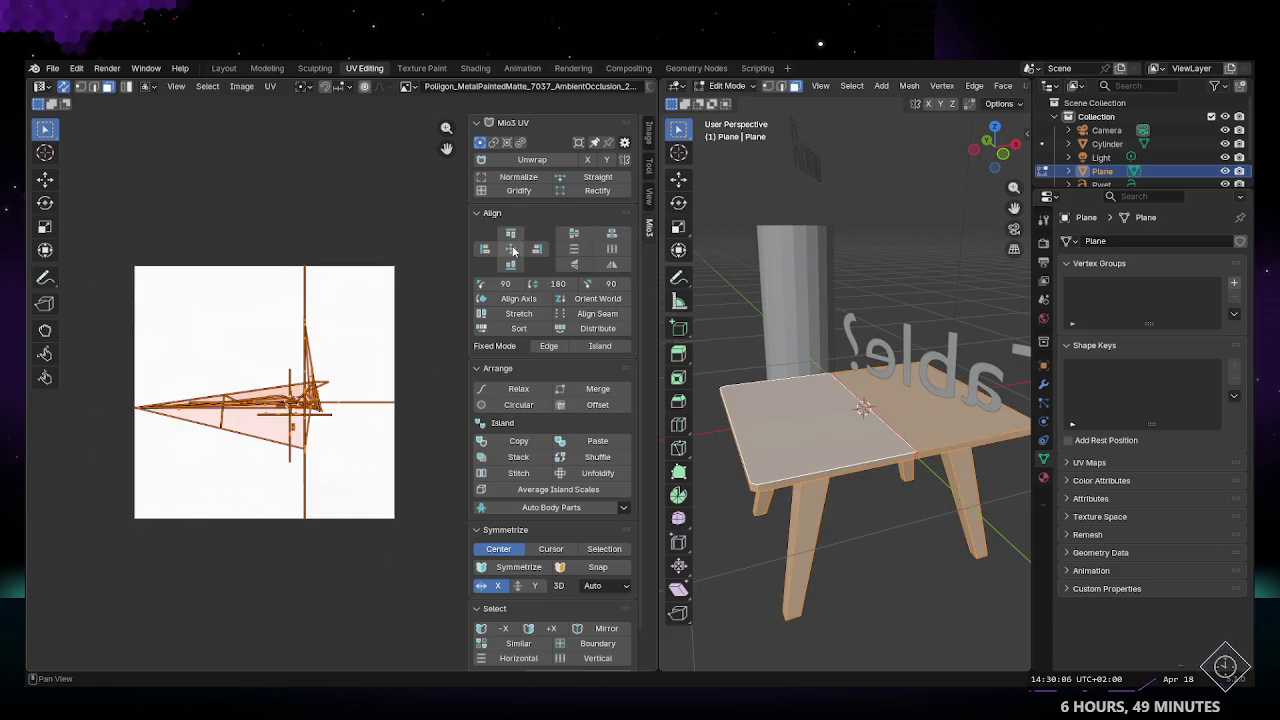
click(513, 251)
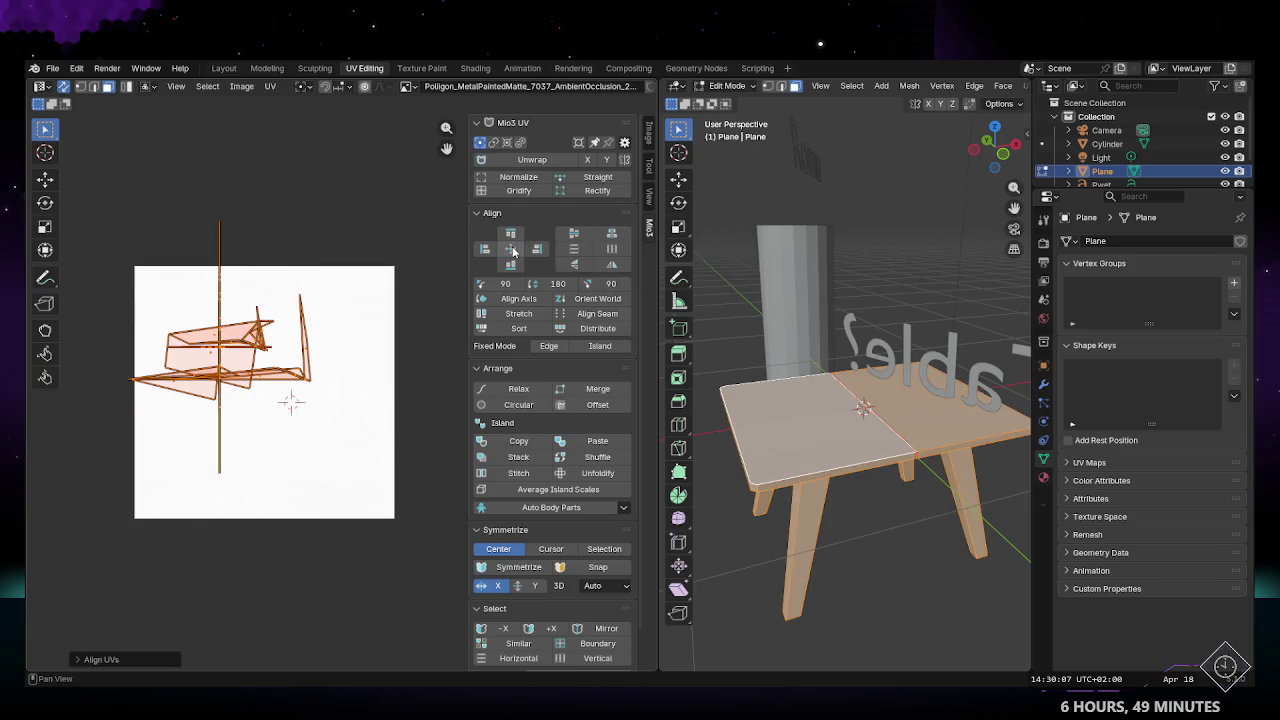
click(843, 427)
scroll(300, 400, up, 3)
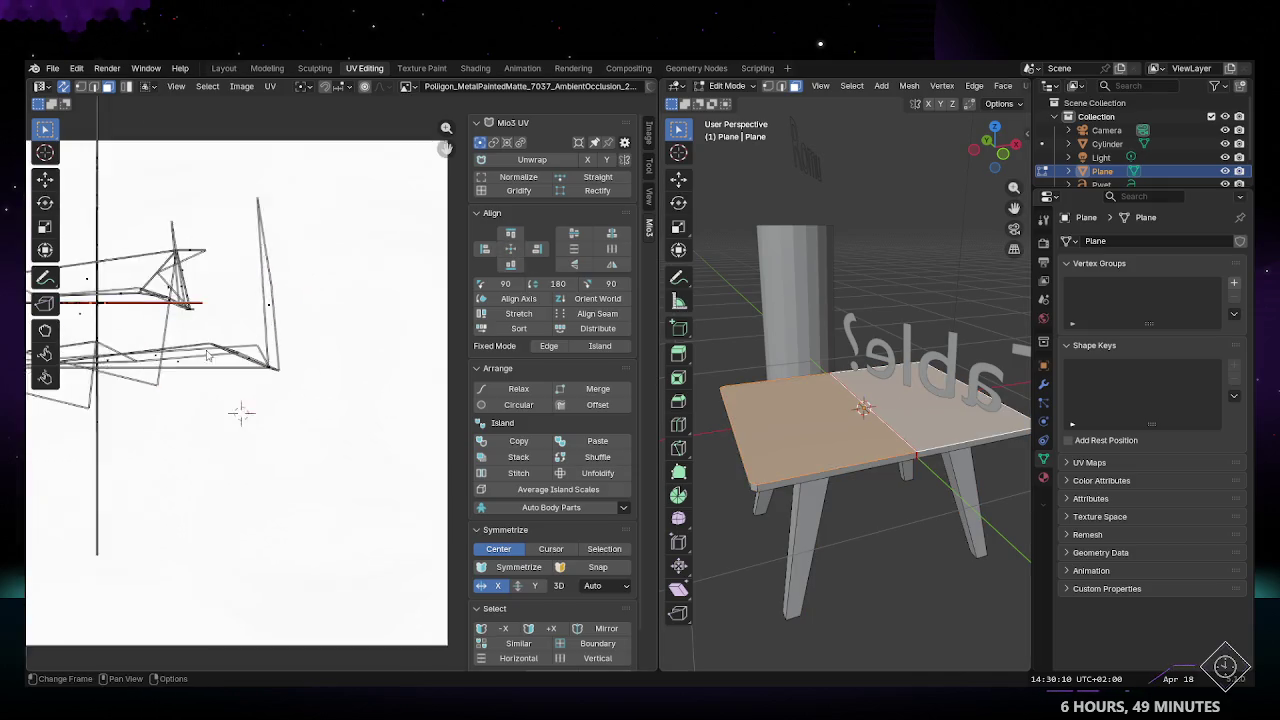
scroll(195, 333, up, 2)
key(g)
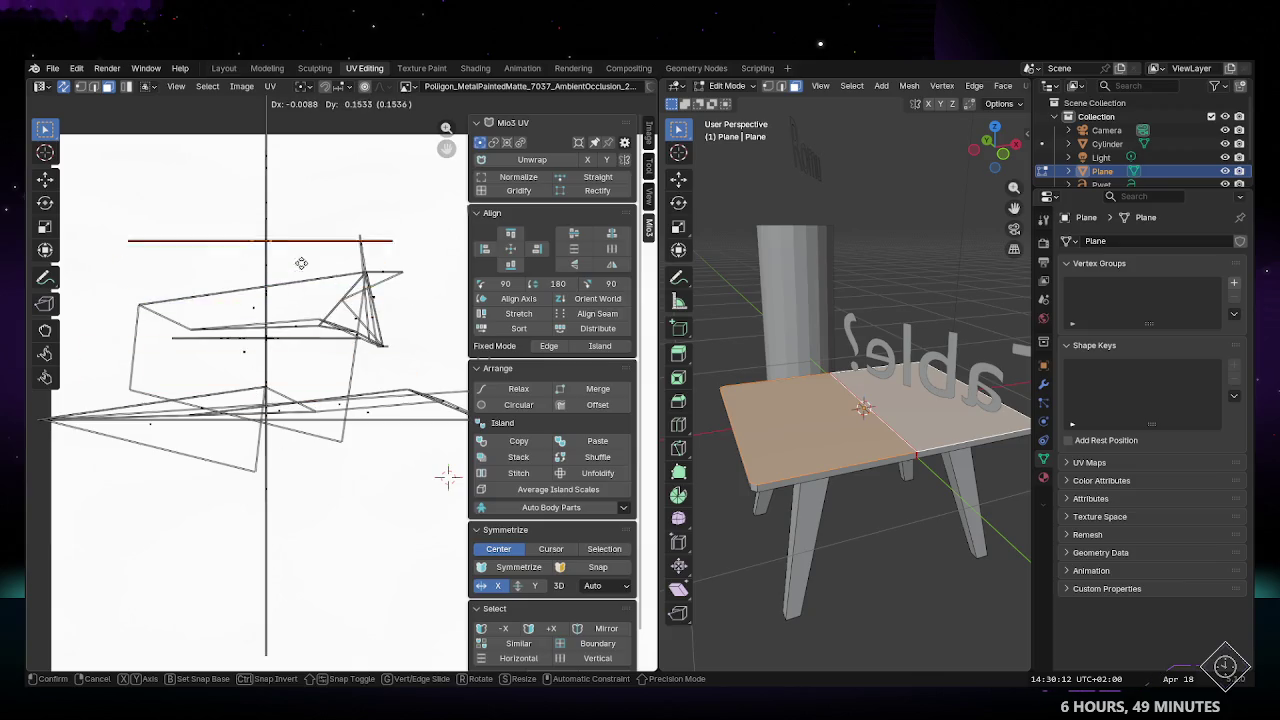
click(313, 247)
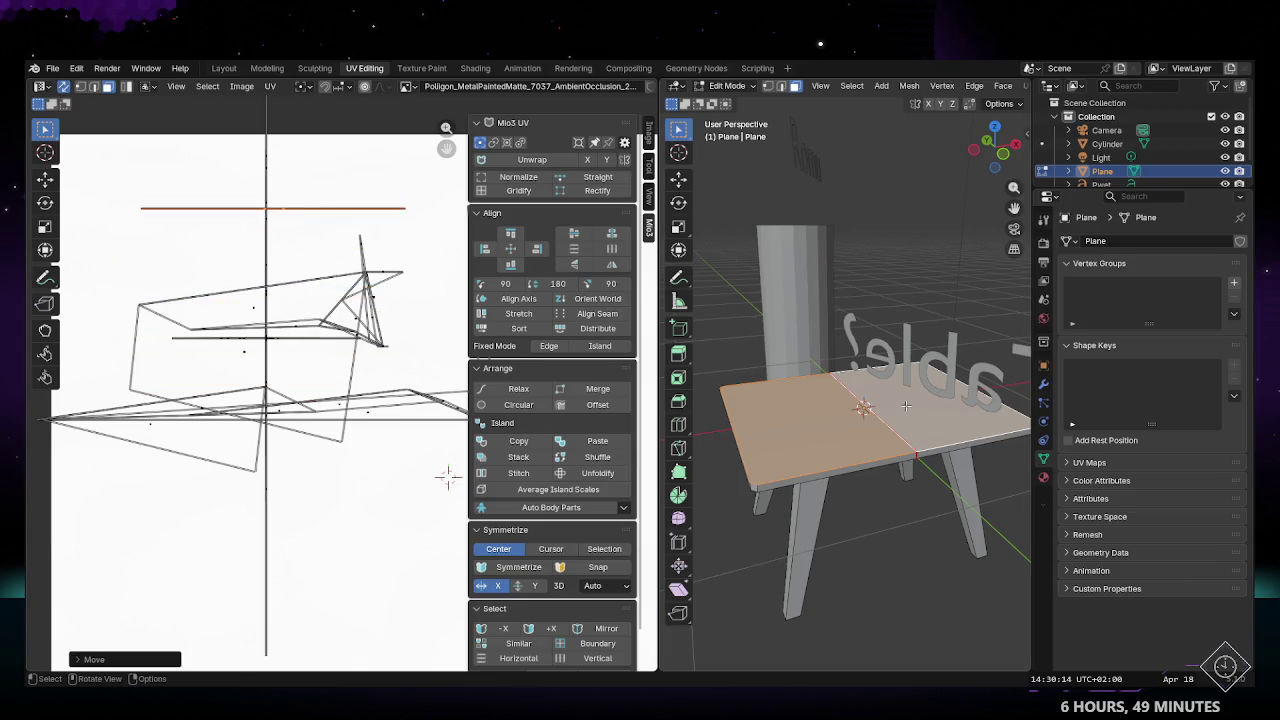
Step: Rotate the right tabletop half's UV edge so it lies horizontal
click(823, 418)
click(926, 400)
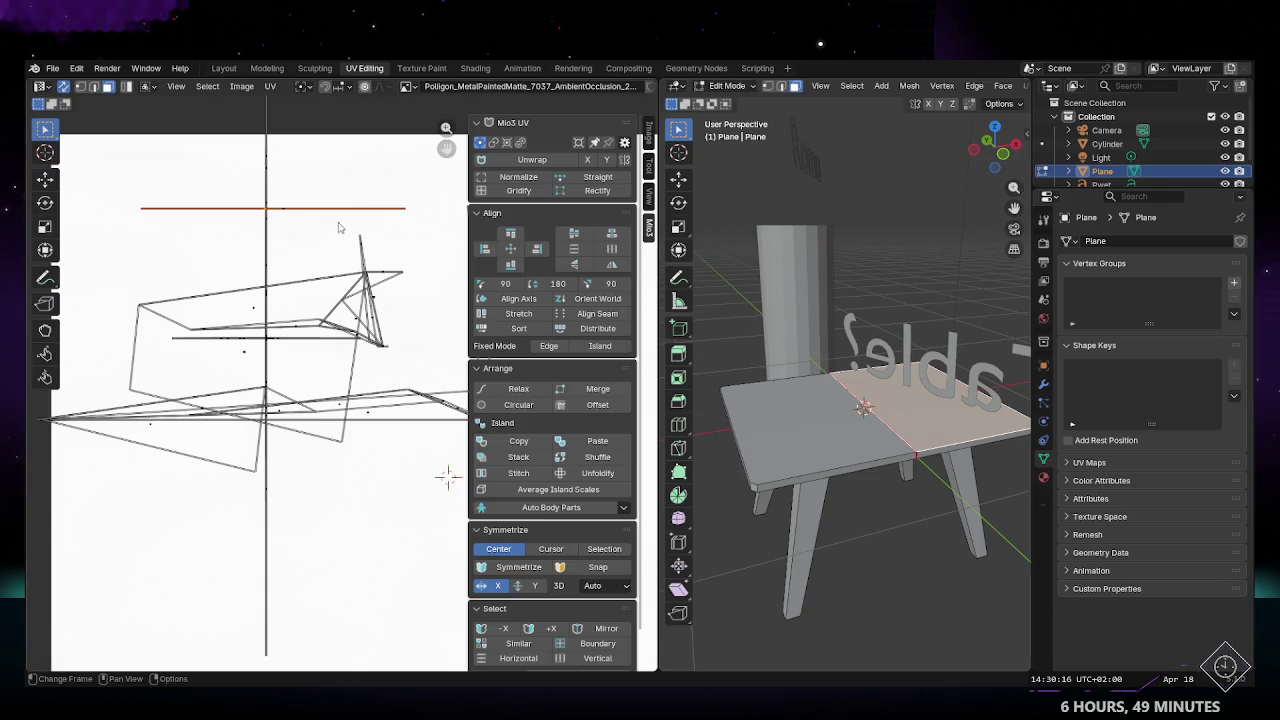
key(r)
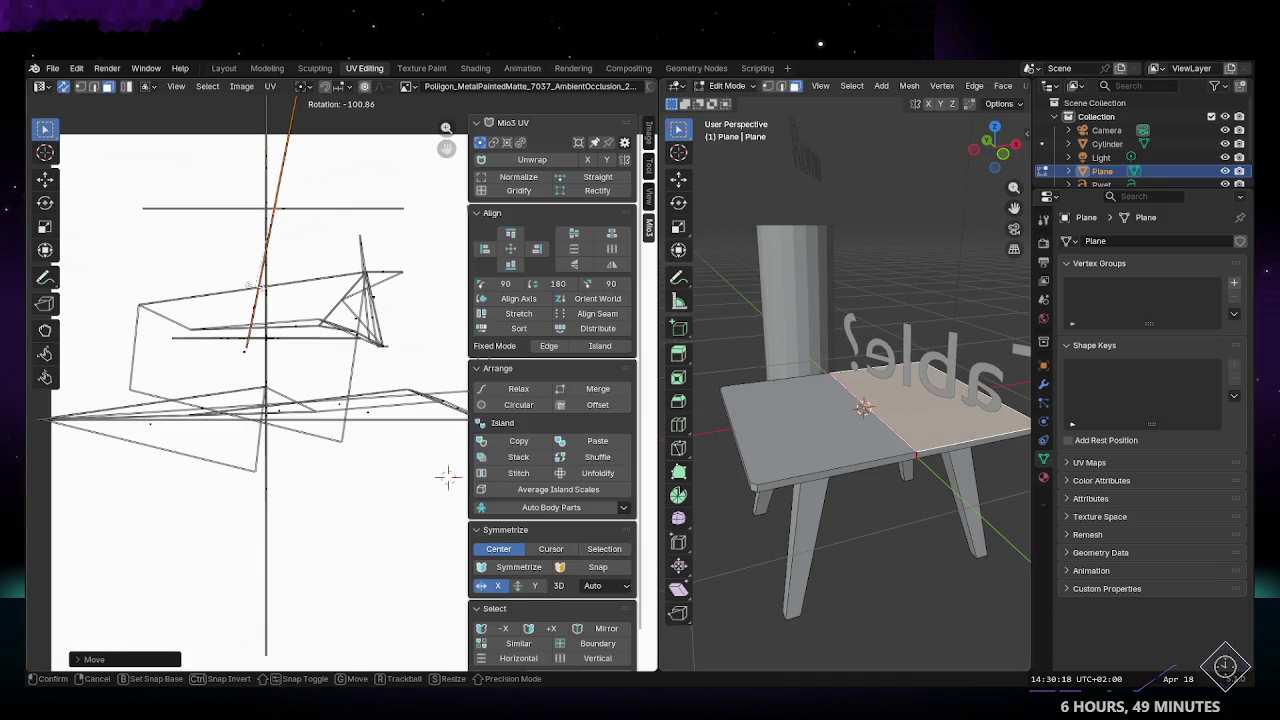
click(325, 222)
key(r)
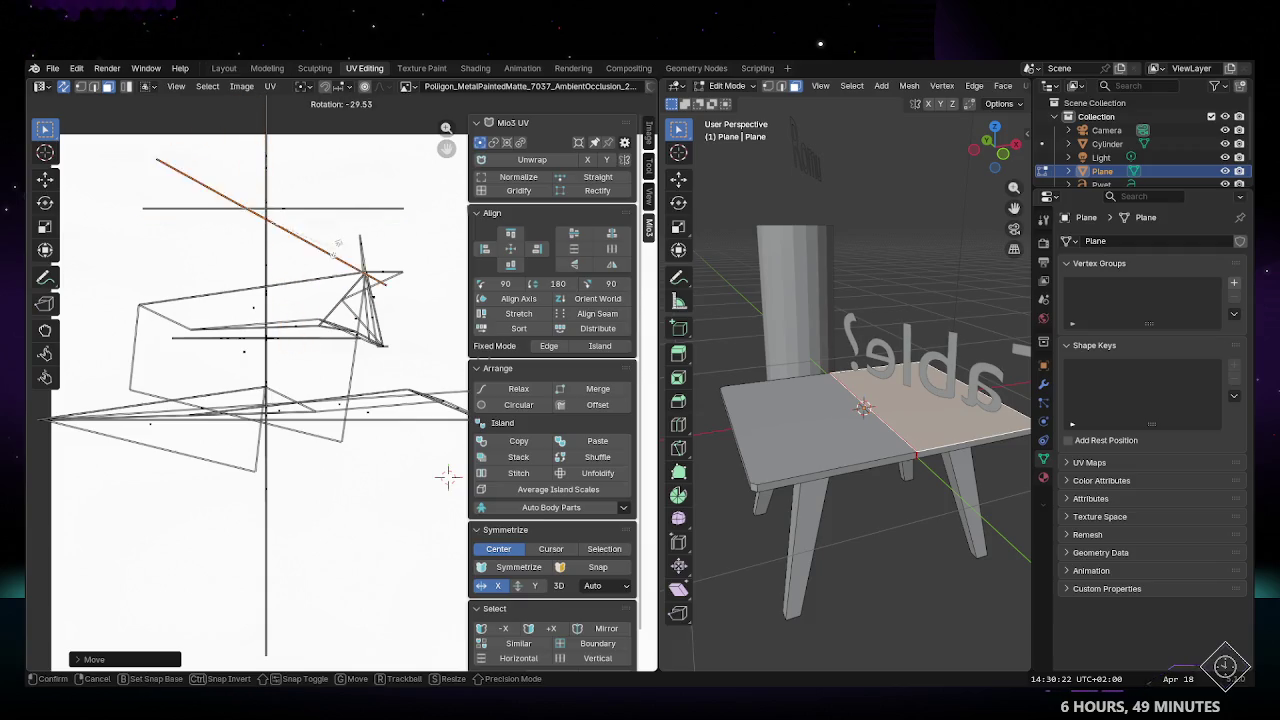
click(313, 235)
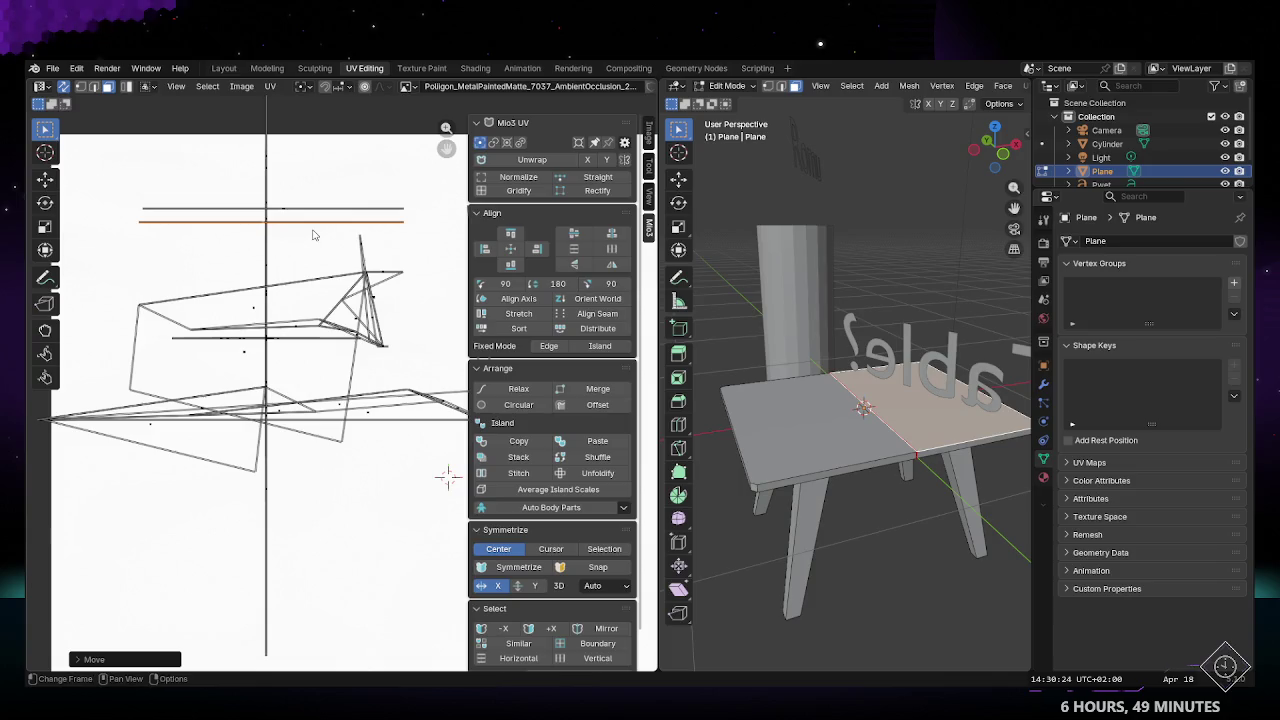
key(r)
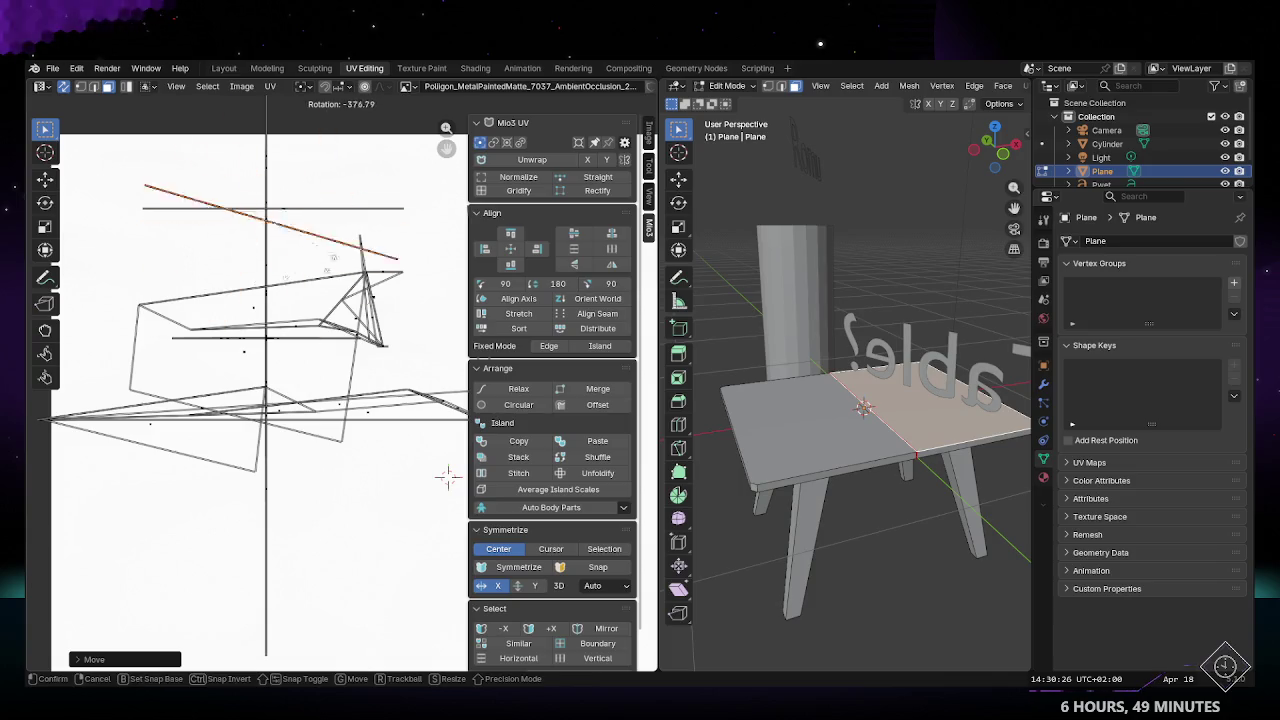
key(Escape)
Step: Move the long strip UV island down below the other islands
middle_drag(284, 254, 185, 270)
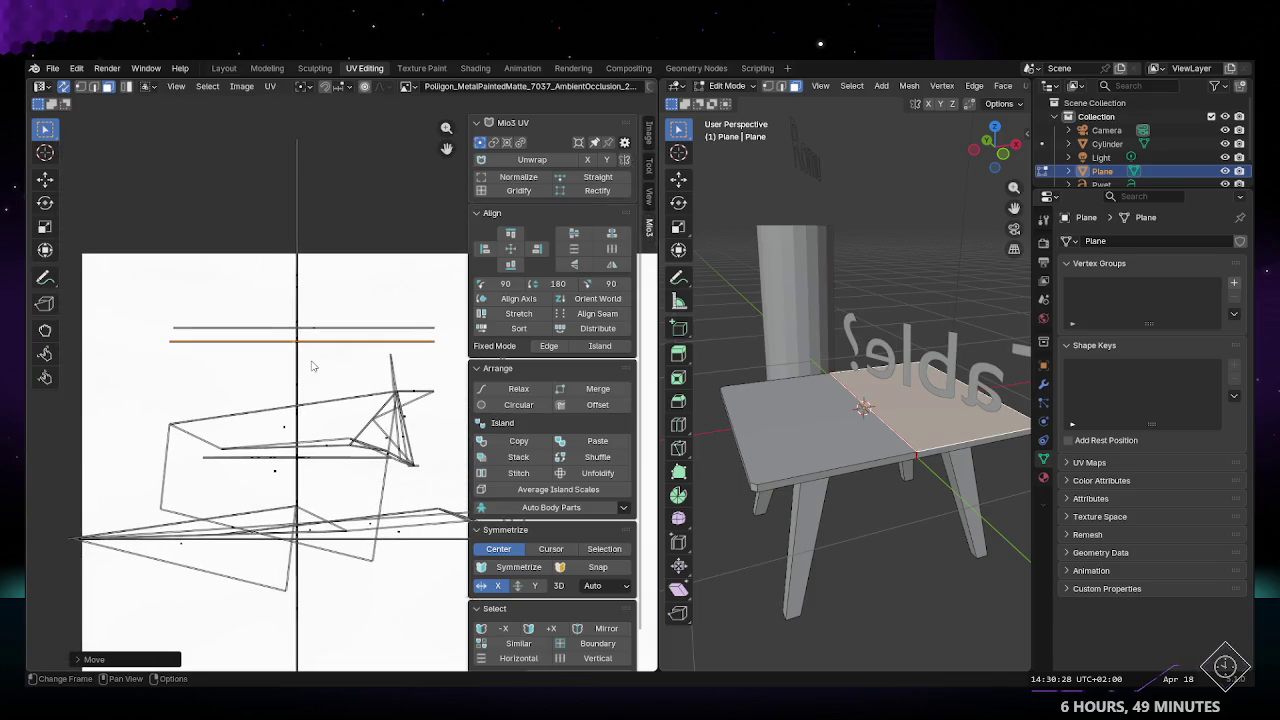
scroll(185, 270, down, 2)
drag(162, 244, 404, 527)
click(278, 290)
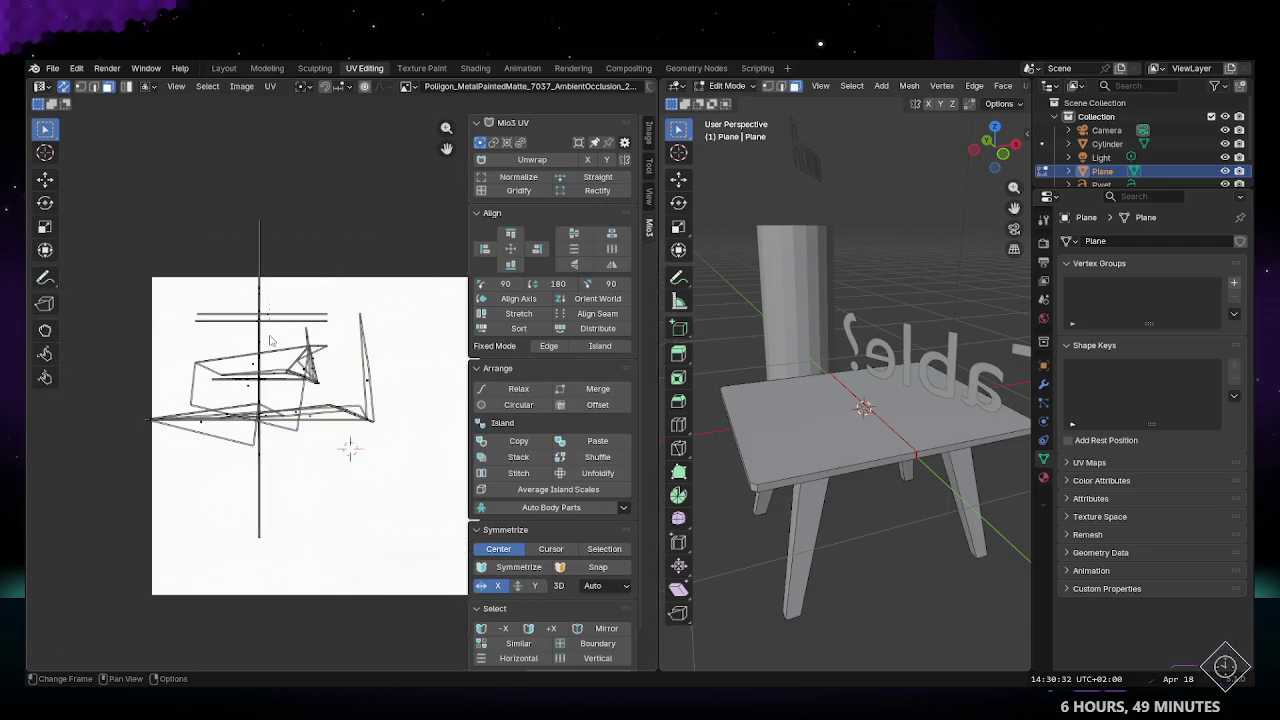
click(267, 326)
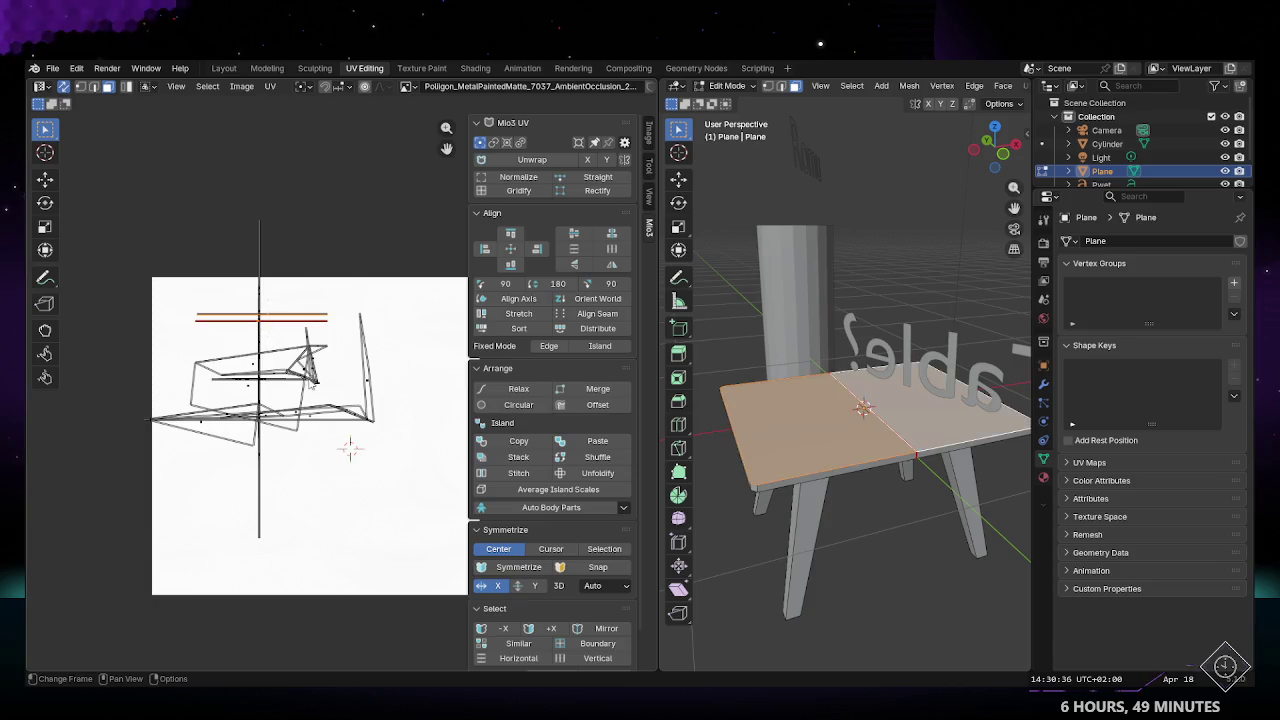
drag(262, 318, 262, 518)
middle_drag(300, 450, 252, 450)
click(861, 152)
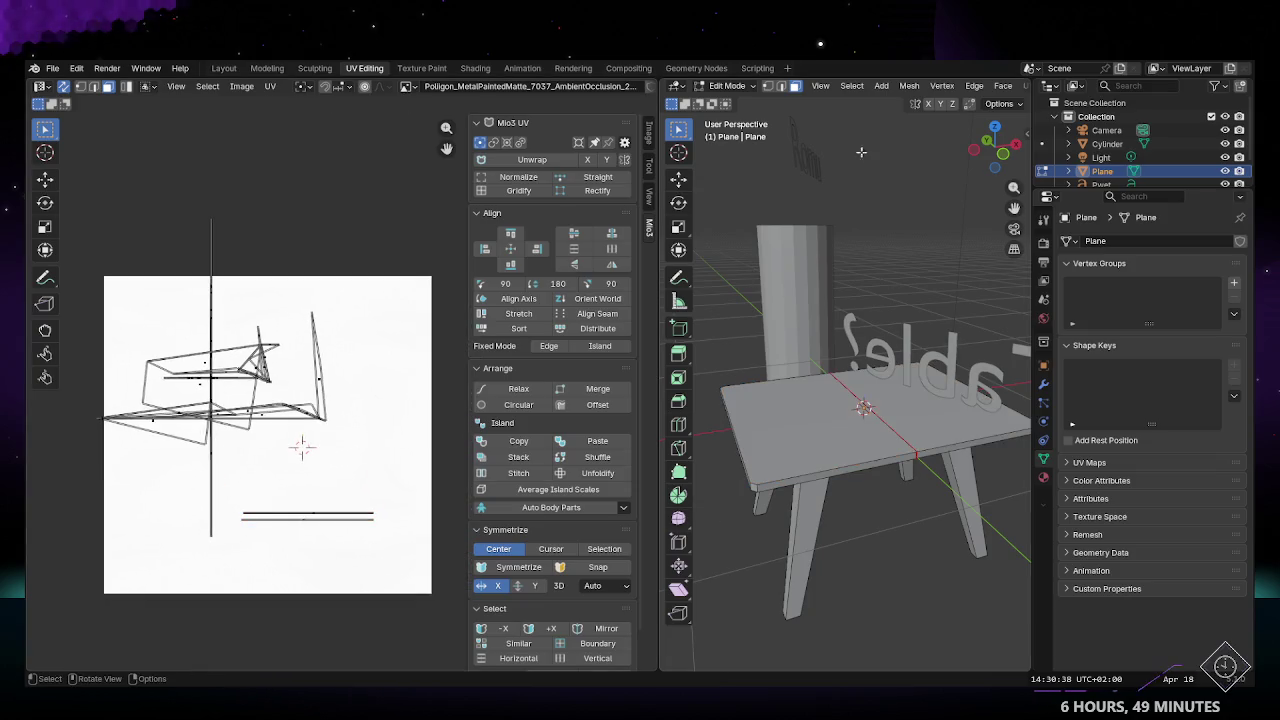
Step: Leave Edit Mode and view the textured table in the Layout workspace
key(Tab)
click(224, 68)
mouse_move(510, 345)
middle_down()
mouse_move(350, 392)
mouse_move(548, 240)
mouse_move(457, 377)
mouse_move(584, 408)
mouse_move(600, 380)
mouse_move(494, 443)
mouse_move(491, 320)
mouse_move(537, 283)
mouse_move(530, 255)
mouse_move(569, 383)
mouse_move(554, 428)
middle_up()
Step: Orbit around the table to inspect the streaky terrazzo texture
scroll(569, 383, up, 4)
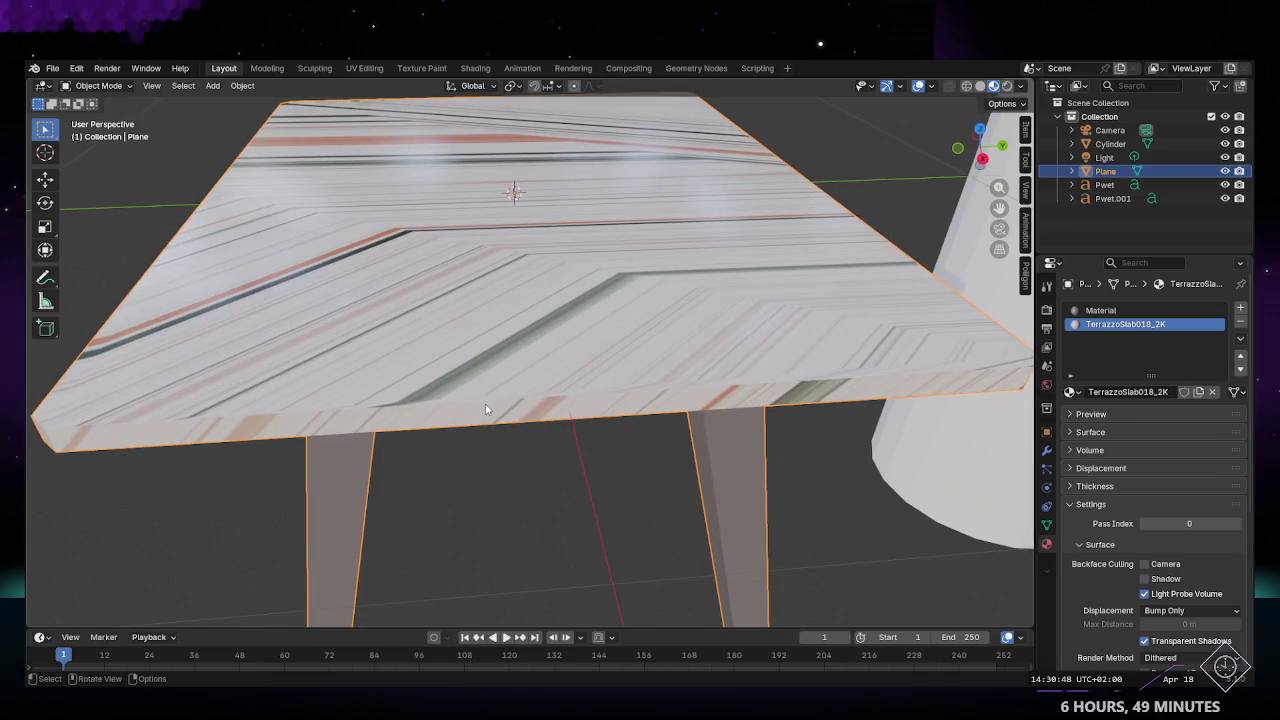
middle_drag(425, 403, 498, 393)
scroll(498, 393, down, 3)
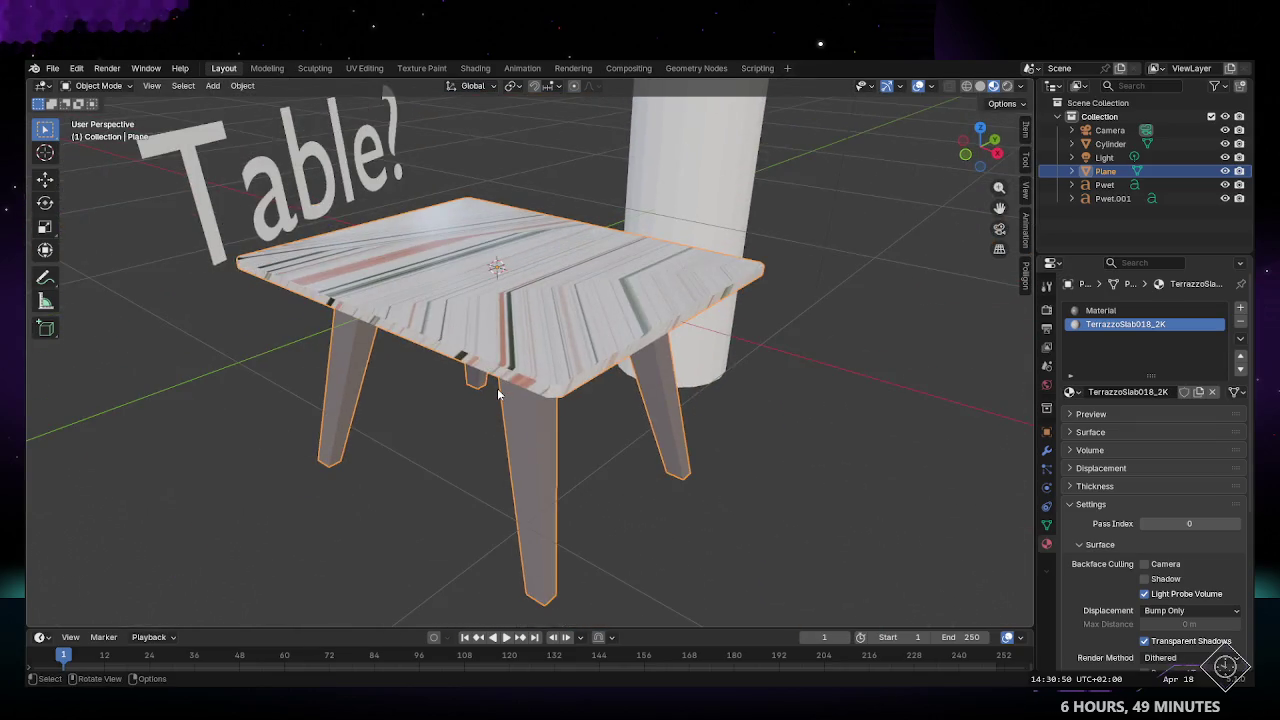
scroll(498, 393, up, 2)
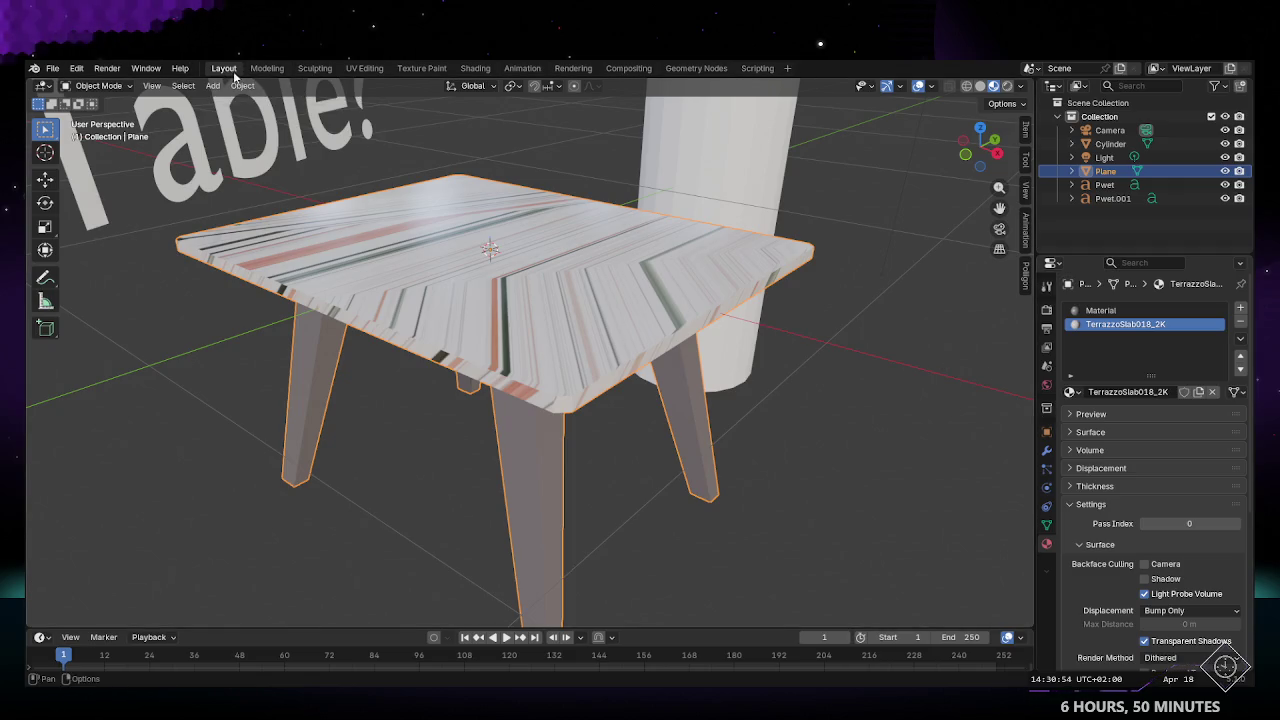
Step: Switch to Solid shading and remove the TerrazzoSlab018_2K material slot
click(980, 86)
mouse_move(899, 383)
middle_down()
mouse_move(1132, 329)
mouse_move(1220, 355)
middle_up()
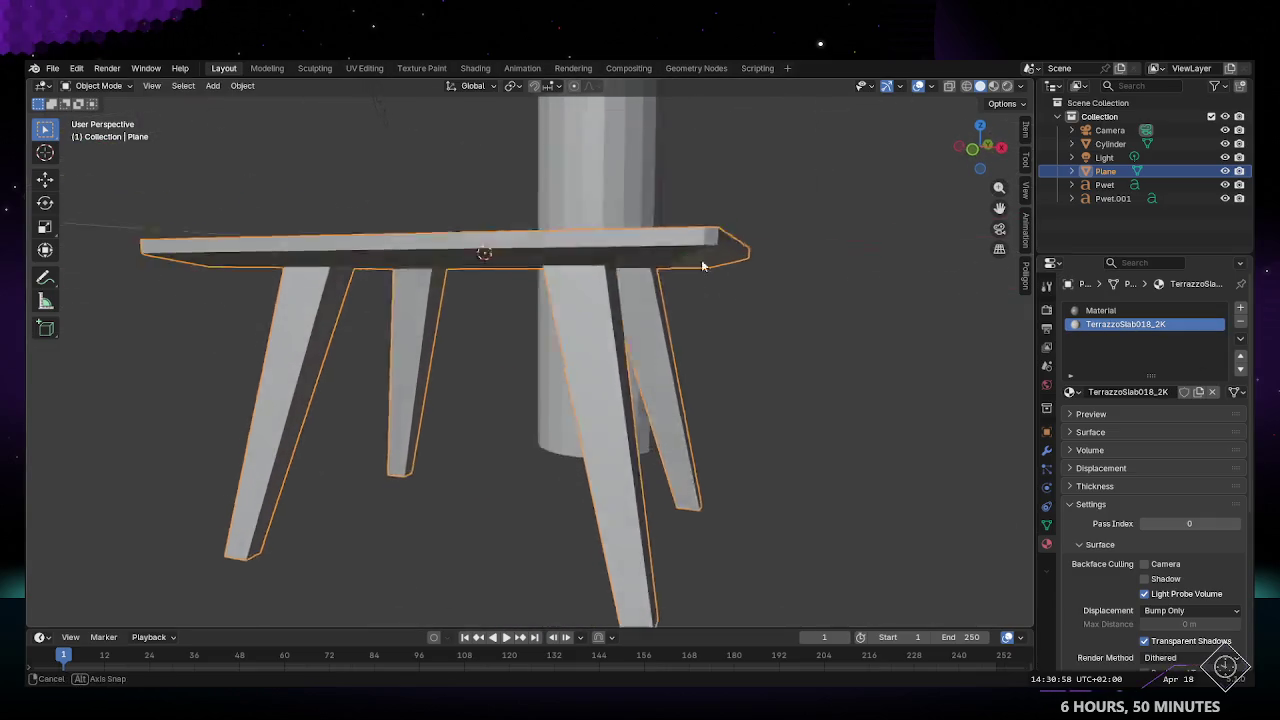
click(1240, 322)
mouse_move(940, 335)
middle_down()
mouse_move(471, 369)
mouse_move(503, 310)
mouse_move(500, 321)
mouse_move(460, 268)
middle_up()
Step: Clear the old seam from the tabletop underside, legs and front strip edges
key(Tab)
key(Return)
middle_drag(573, 415, 549, 280)
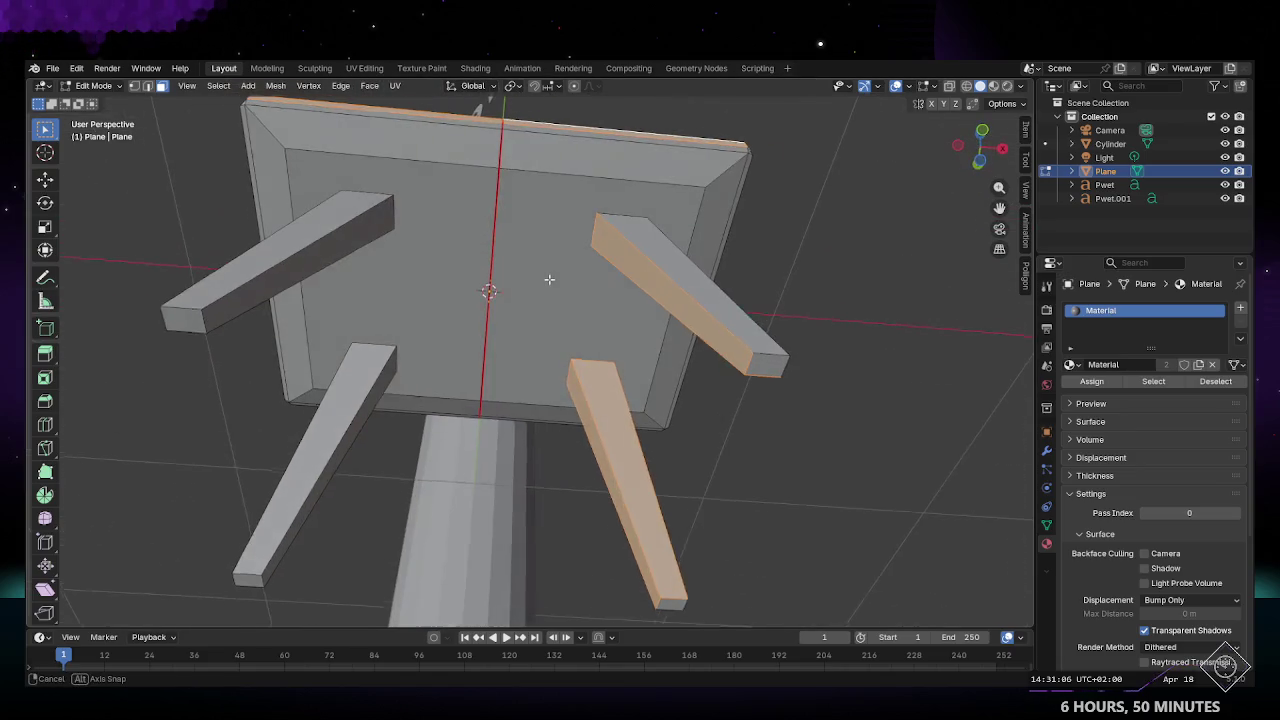
drag(544, 444, 392, 112)
middle_drag(356, 276, 711, 450)
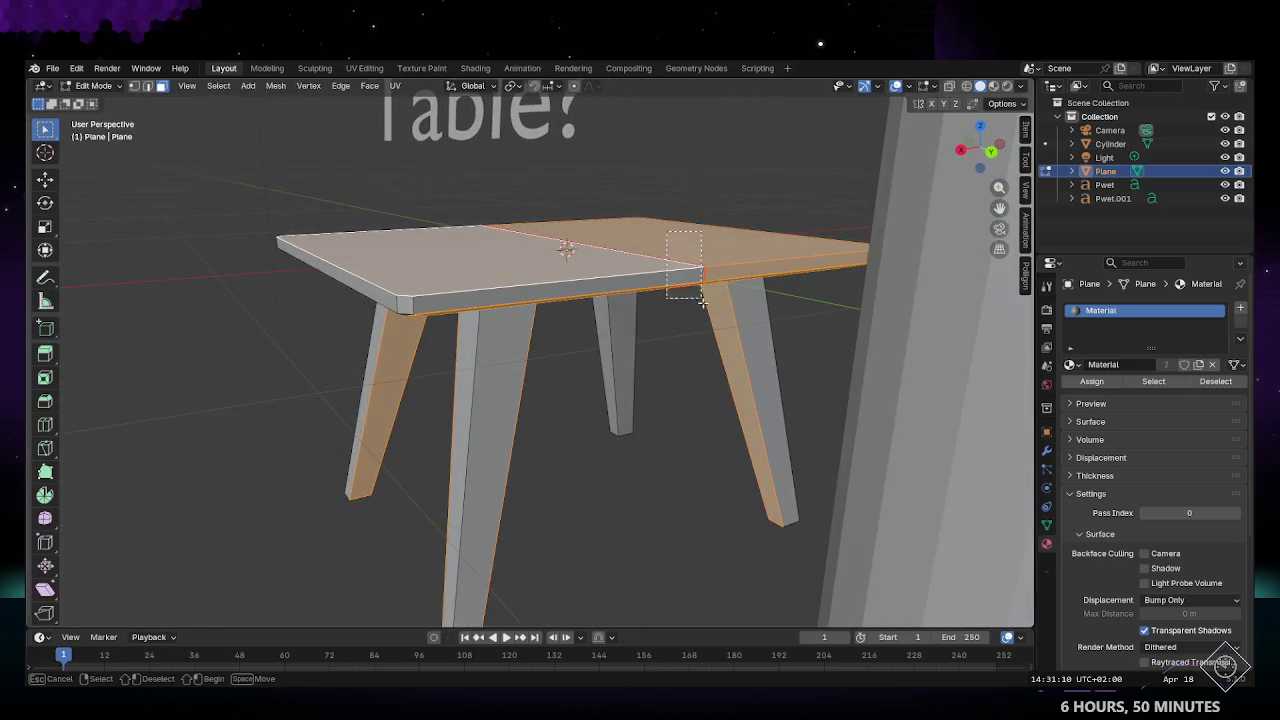
shift+click(686, 286)
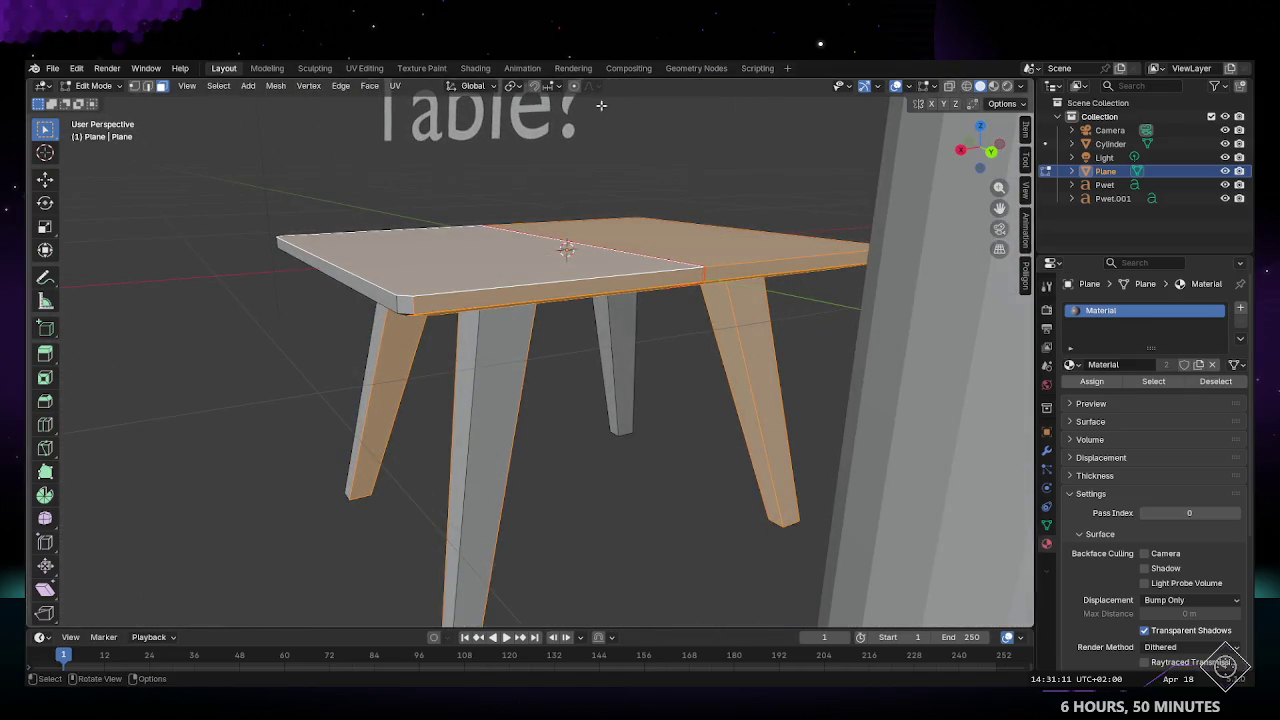
click(352, 88)
click(372, 327)
Step: Deselect everything and select the tabletop's top rim edge loop
key(alt+a)
mouse_move(552, 344)
middle_down()
mouse_move(545, 255)
mouse_move(551, 341)
mouse_move(453, 315)
middle_up()
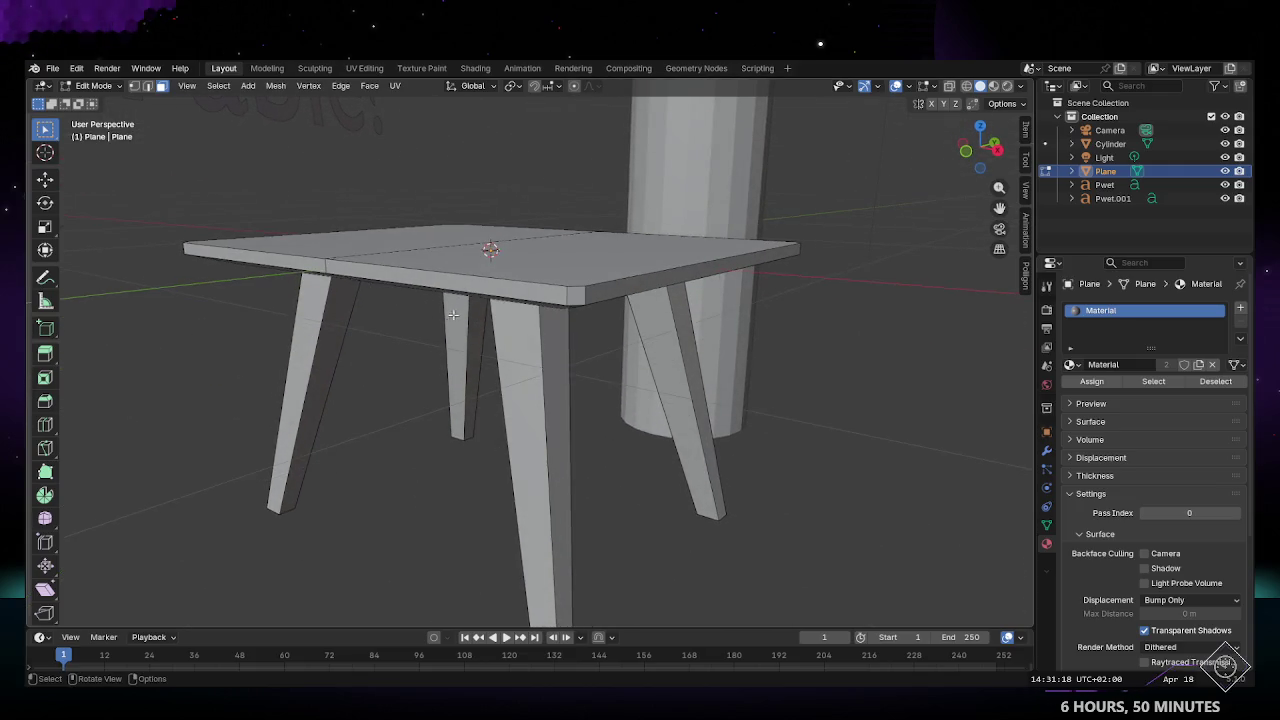
alt+click(480, 289)
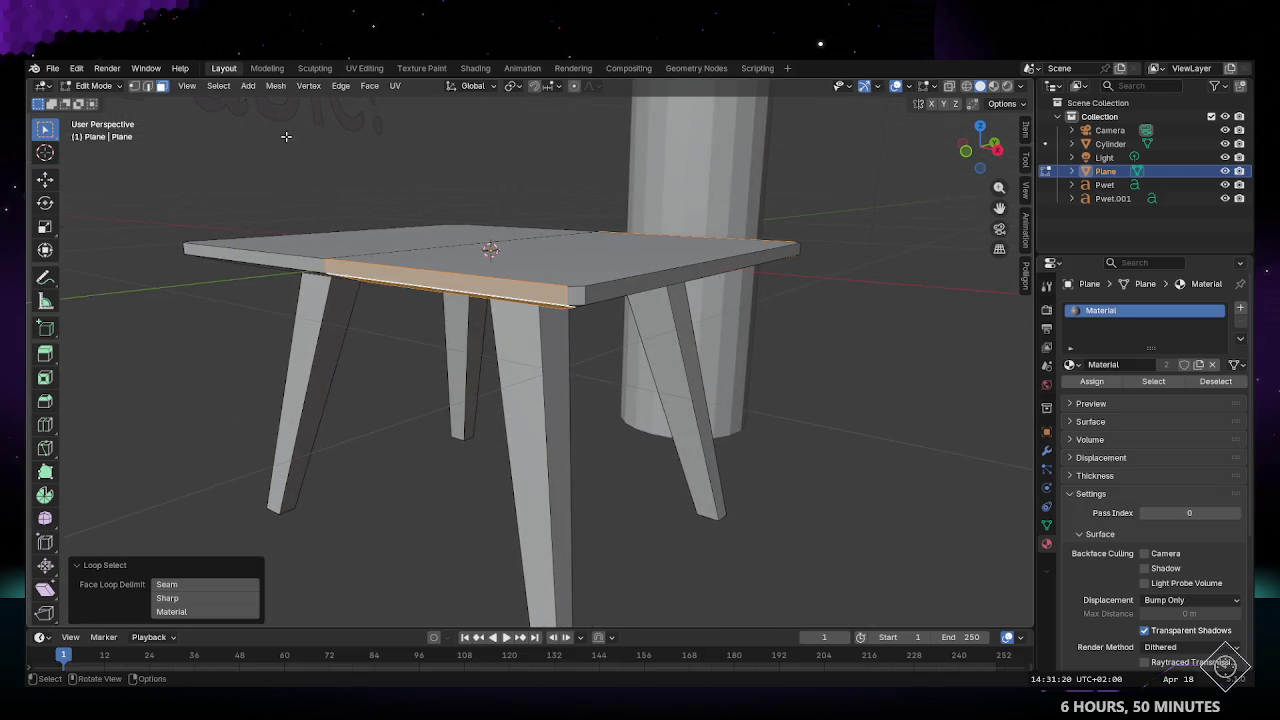
middle_drag(286, 136, 486, 226)
shift+click(405, 161)
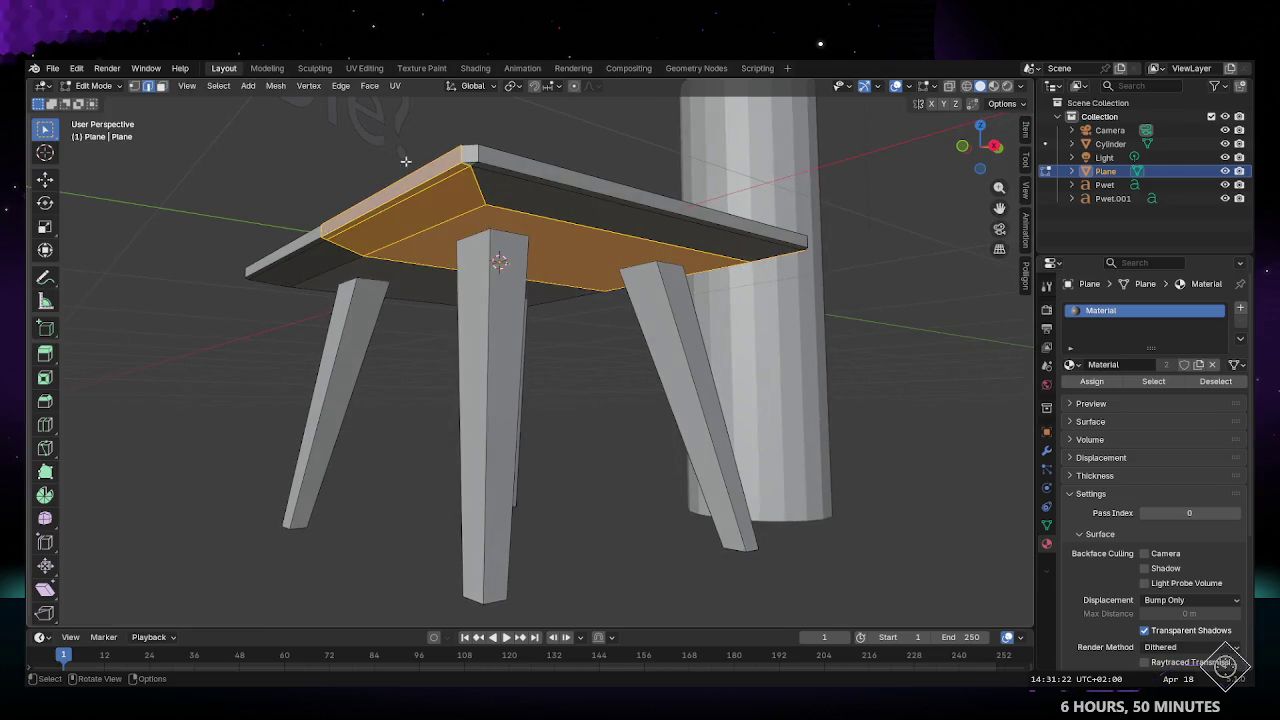
alt+click(441, 171)
mouse_move(438, 172)
middle_down()
mouse_move(594, 218)
mouse_move(489, 213)
mouse_move(483, 326)
mouse_move(490, 305)
middle_up()
alt+click(490, 305)
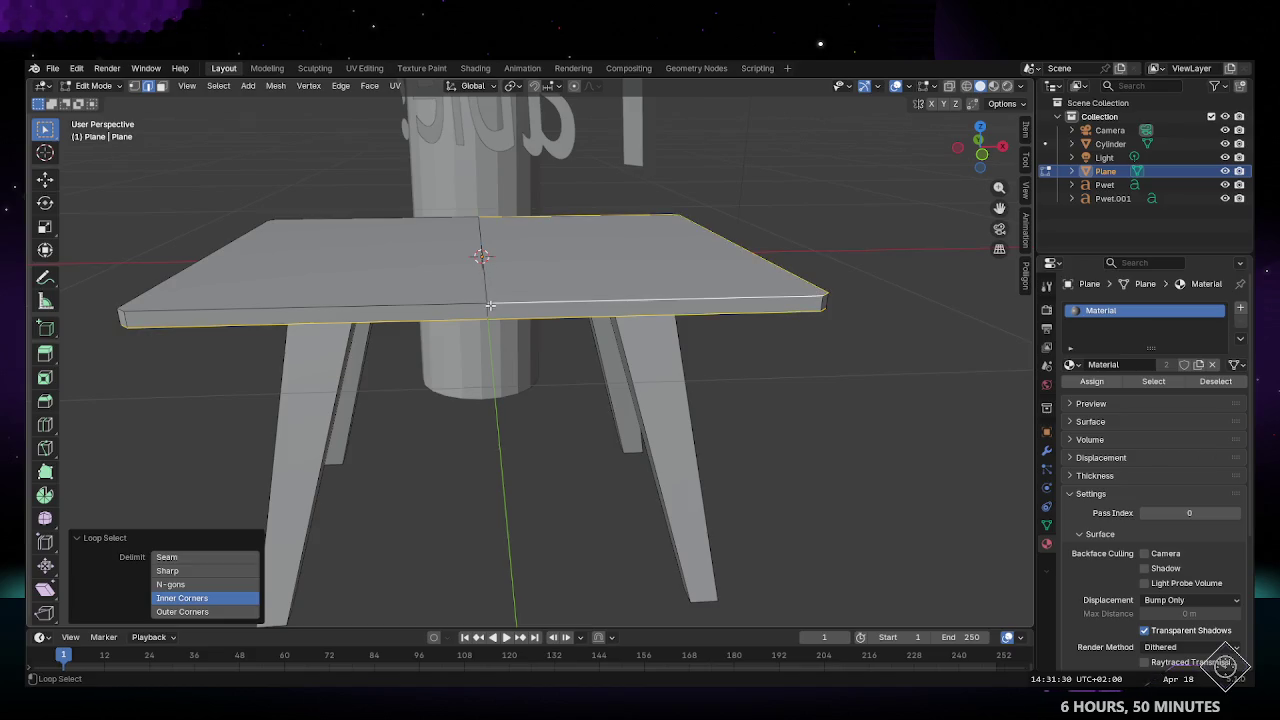
Step: Mark the rim's lower edge loop as a seam and open UV Editing
alt+click(493, 300)
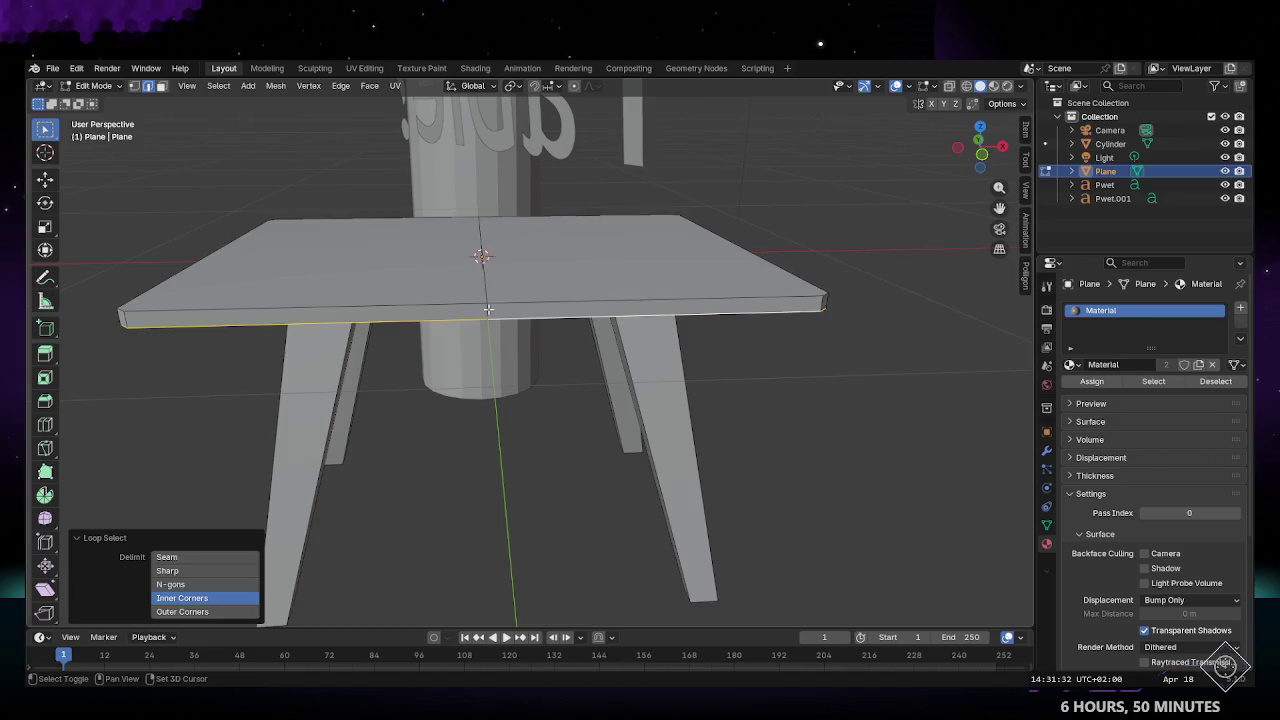
middle_drag(488, 309, 540, 268)
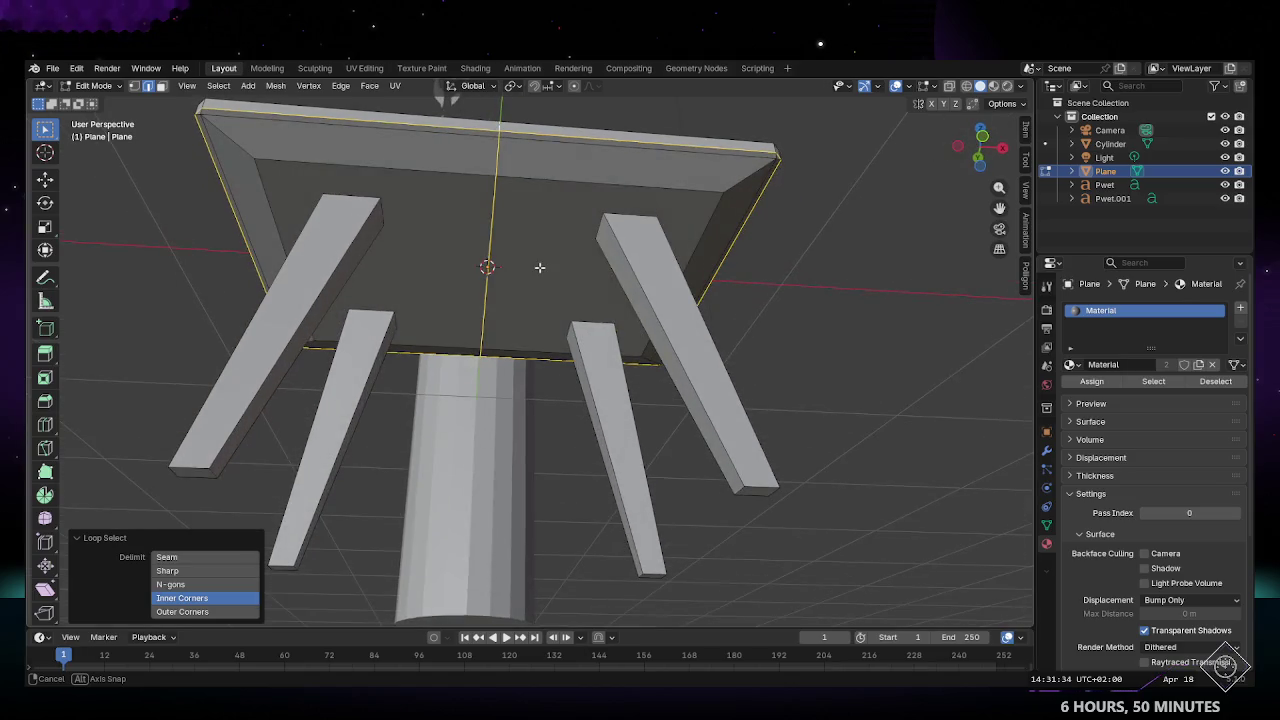
click(341, 86)
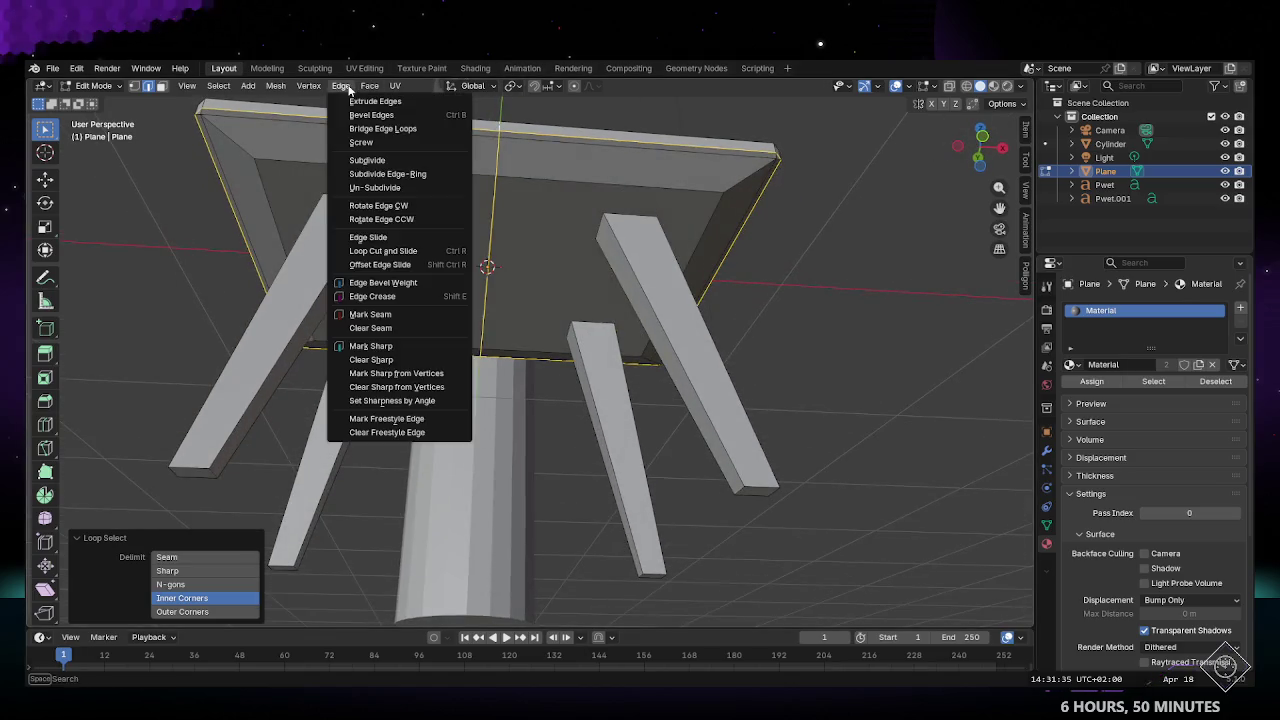
click(375, 320)
mouse_move(848, 366)
middle_down()
mouse_move(507, 297)
mouse_move(418, 221)
middle_up()
click(356, 72)
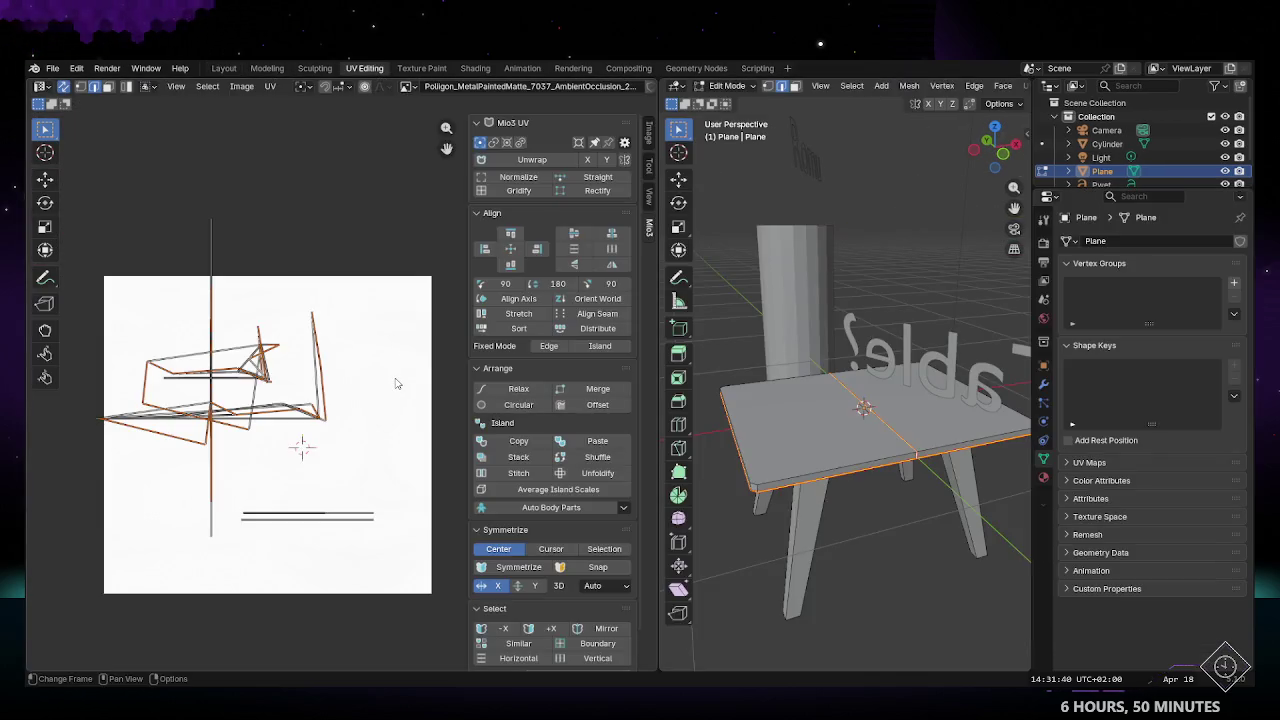
Step: Re-unwrap the tabletop with Mio3 Unwrap, deselect all, and go back to Layout
click(534, 159)
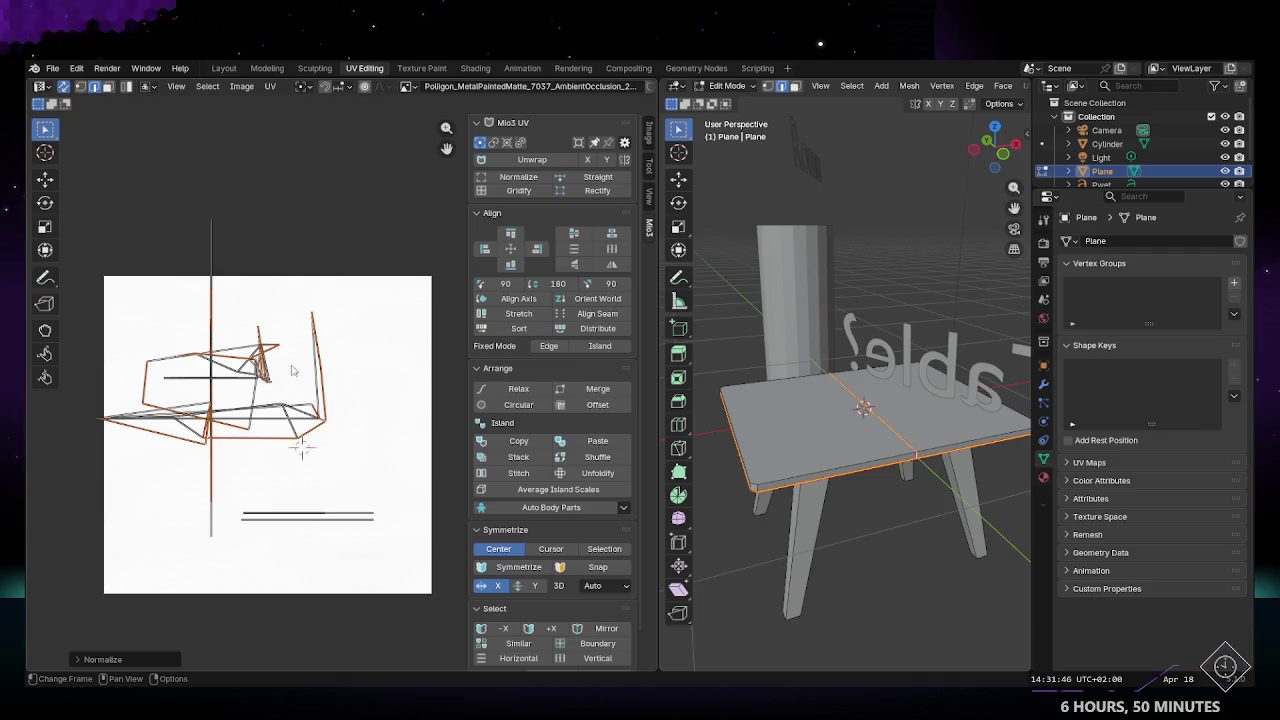
middle_drag(346, 446, 337, 411)
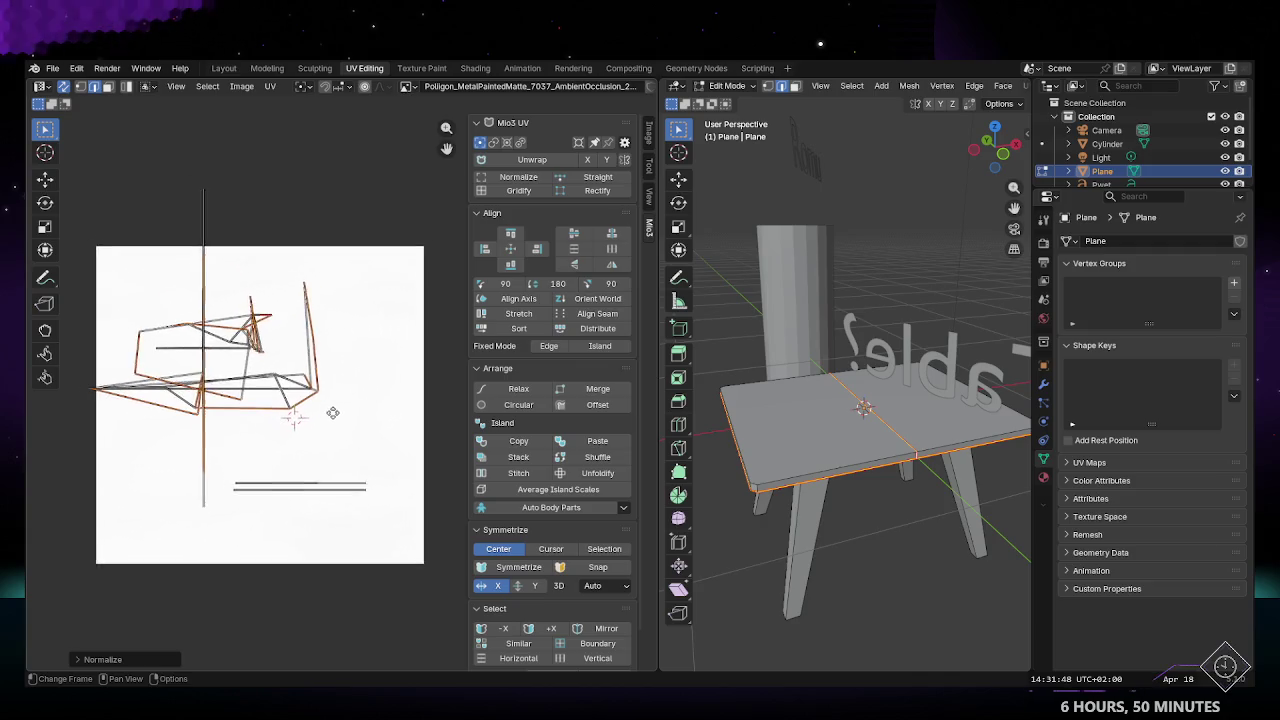
click(1044, 476)
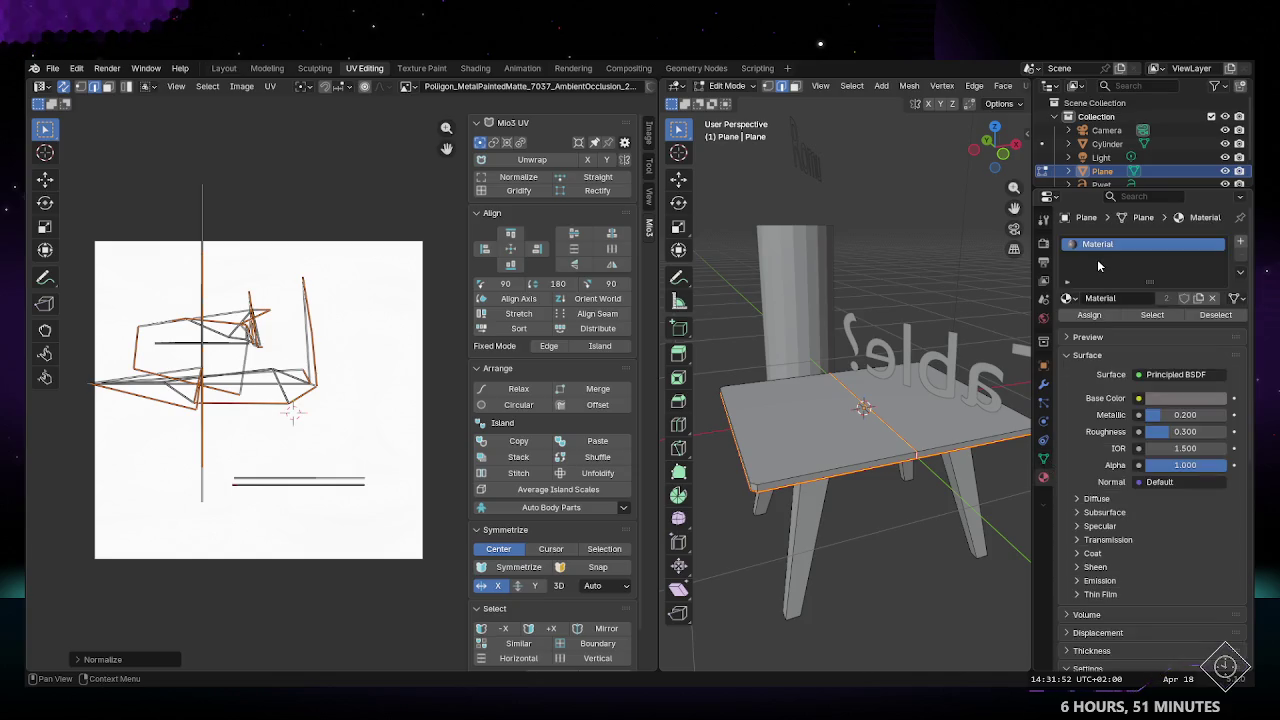
key(alt+a)
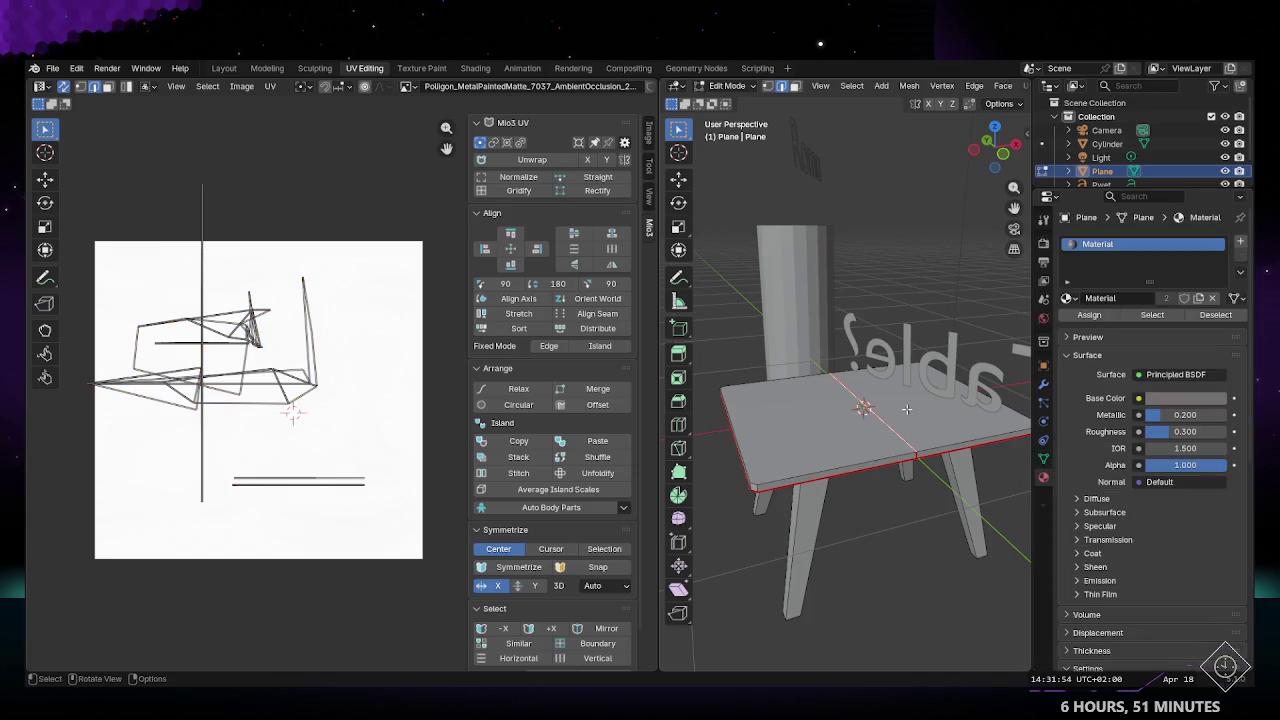
middle_drag(904, 413, 885, 355)
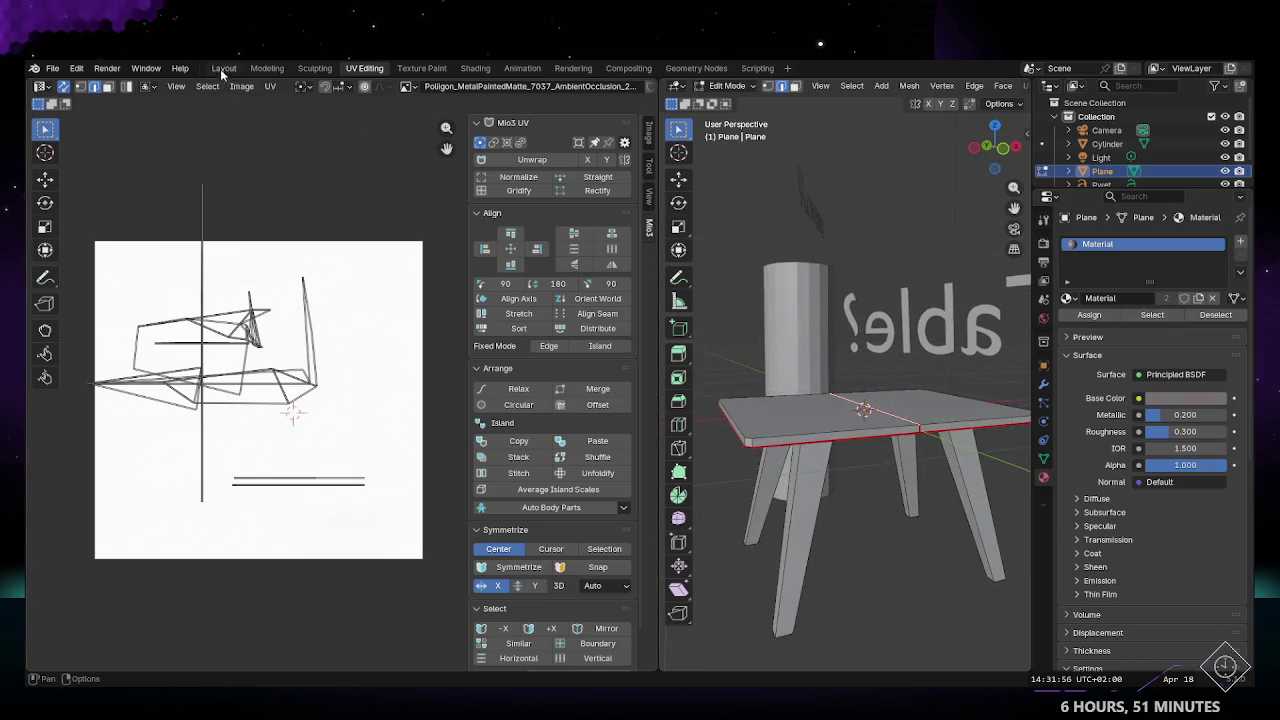
click(223, 69)
mouse_move(528, 386)
middle_down()
mouse_move(437, 220)
mouse_move(443, 264)
middle_up()
Step: Select the table and box-select all its tabletop faces in Edit Mode
middle_drag(517, 222, 486, 234)
click(506, 181)
key(Tab)
mouse_move(437, 232)
mouse_down()
mouse_move(572, 340)
mouse_move(598, 322)
mouse_up()
mouse_move(600, 376)
middle_down()
mouse_move(600, 349)
mouse_move(330, 380)
middle_up()
drag(320, 378, 357, 392)
middle_drag(660, 377, 536, 418)
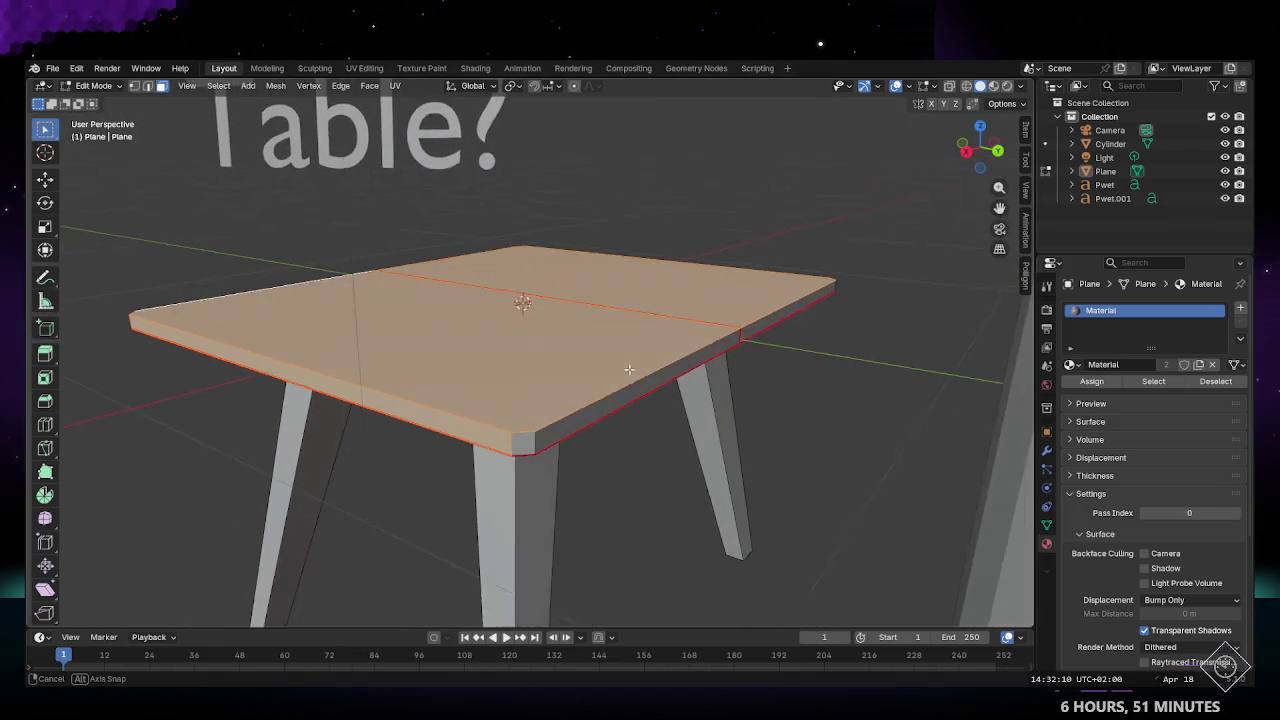
drag(479, 408, 540, 426)
middle_drag(540, 426, 654, 402)
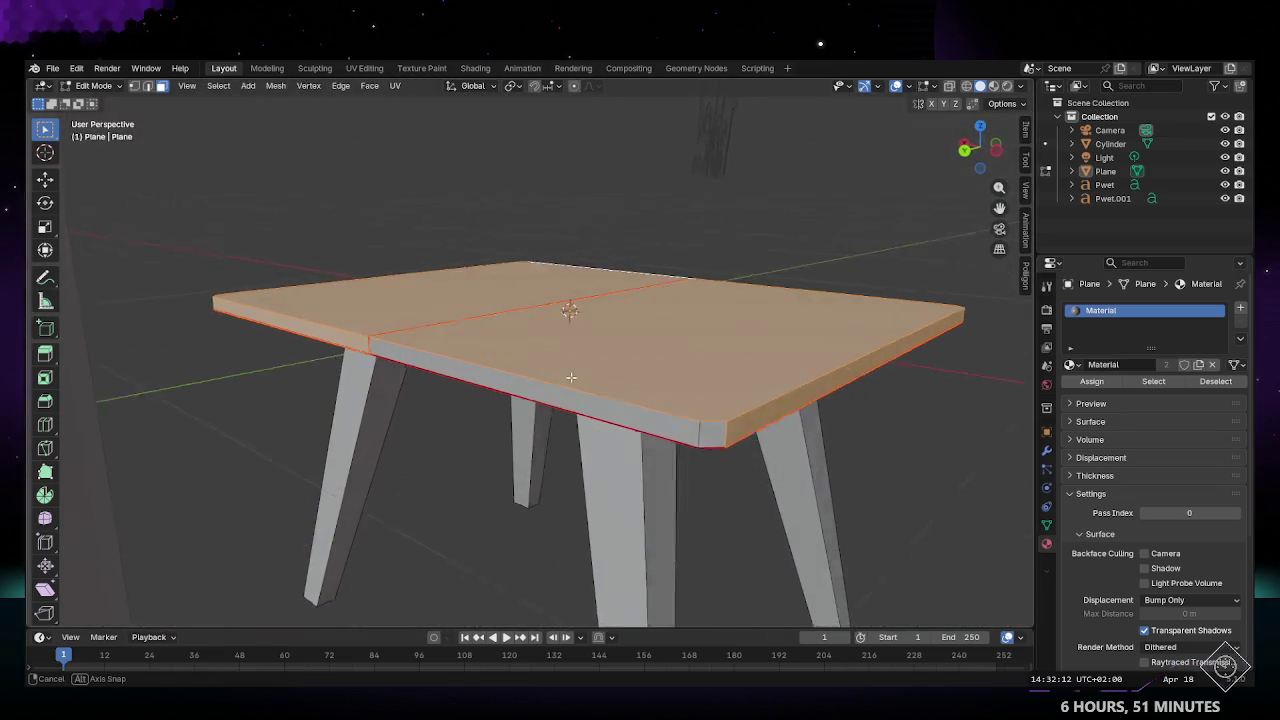
shift+click(670, 427)
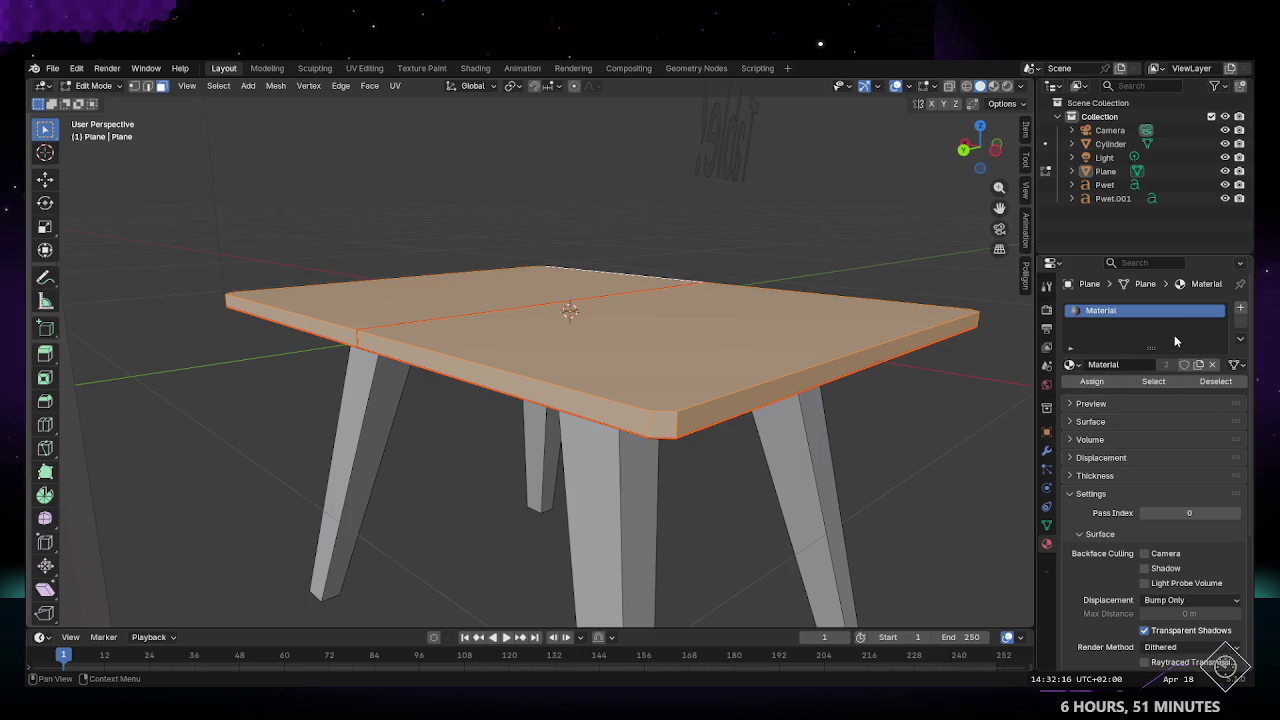
Step: Import the TerrazzoSlab018_2K terrazzo onto the tabletop from Polligon, then open UV Editing
click(1025, 275)
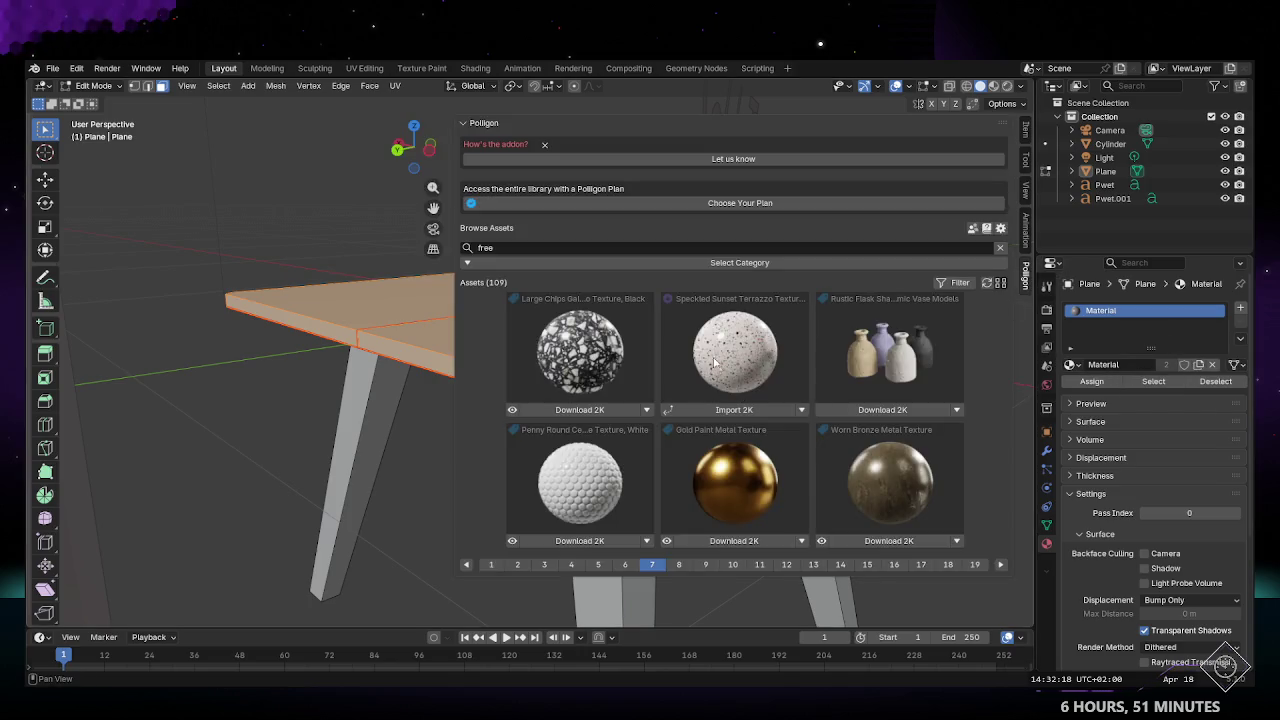
click(736, 411)
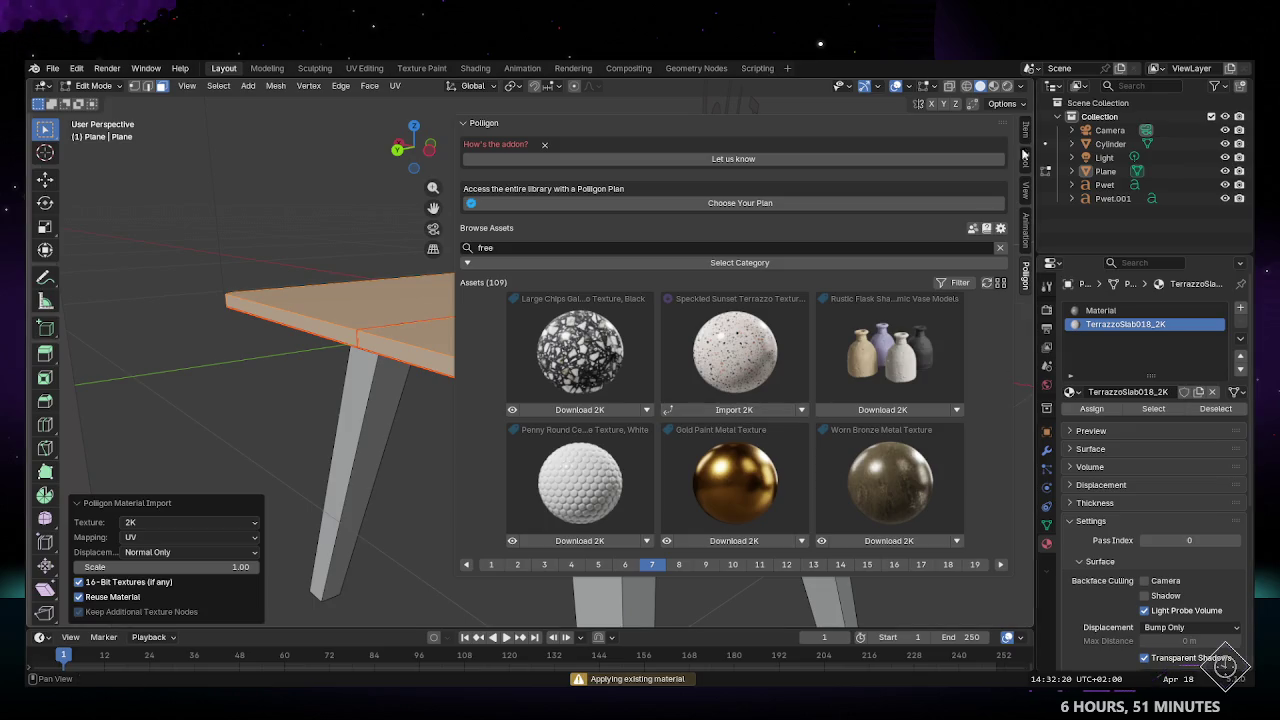
mouse_move(872, 128)
middle_down()
mouse_move(843, 108)
mouse_move(803, 226)
middle_up()
key(Tab)
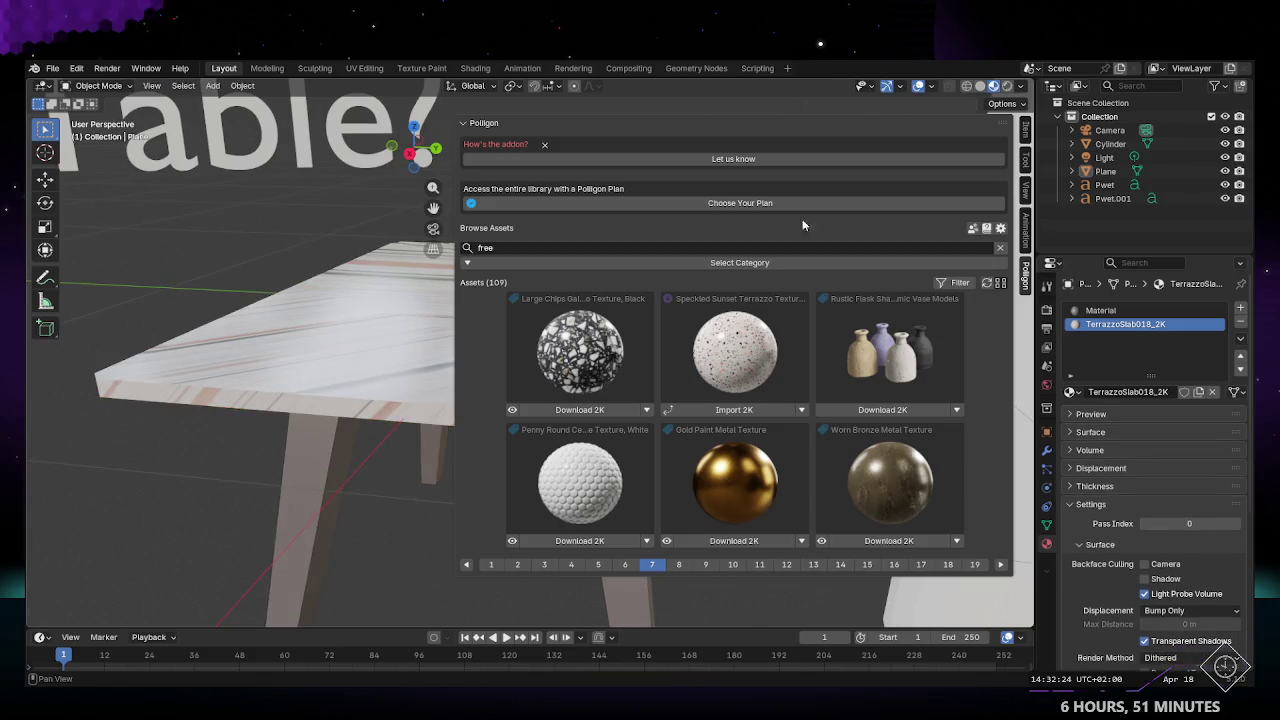
key(n)
mouse_move(1020, 213)
middle_down()
mouse_move(637, 335)
mouse_move(596, 370)
middle_up()
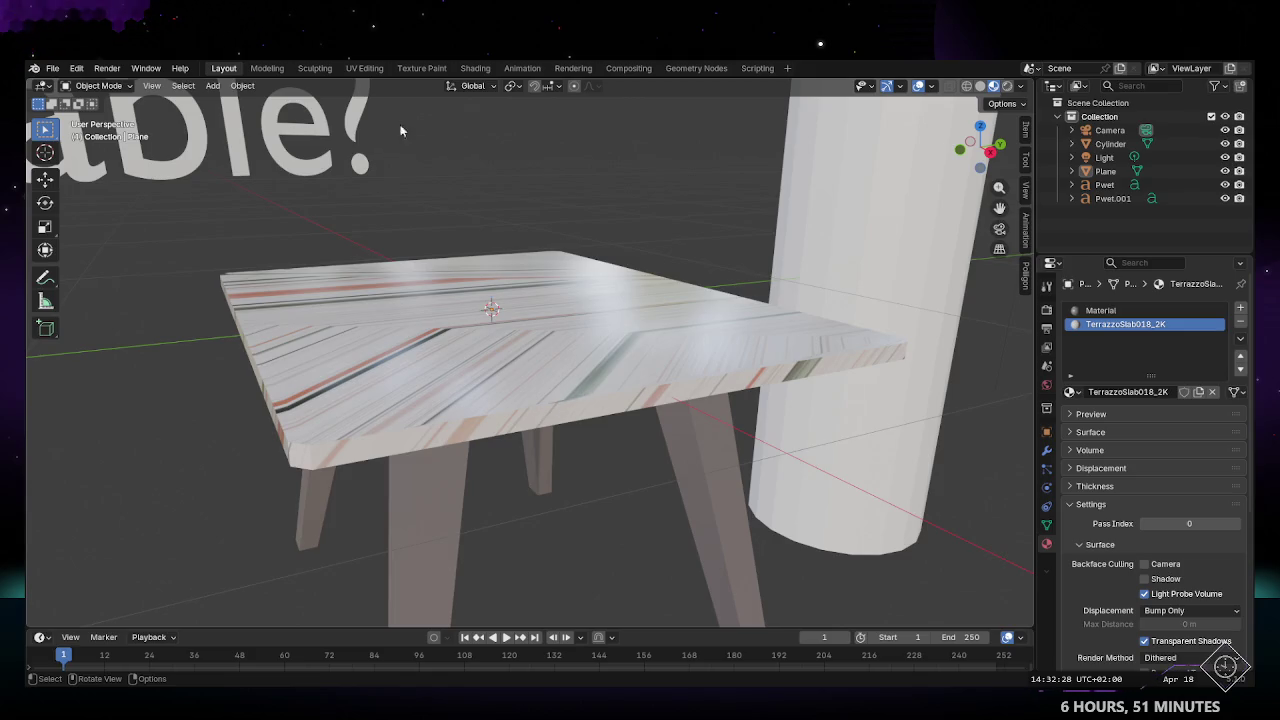
click(364, 69)
middle_drag(344, 232, 366, 232)
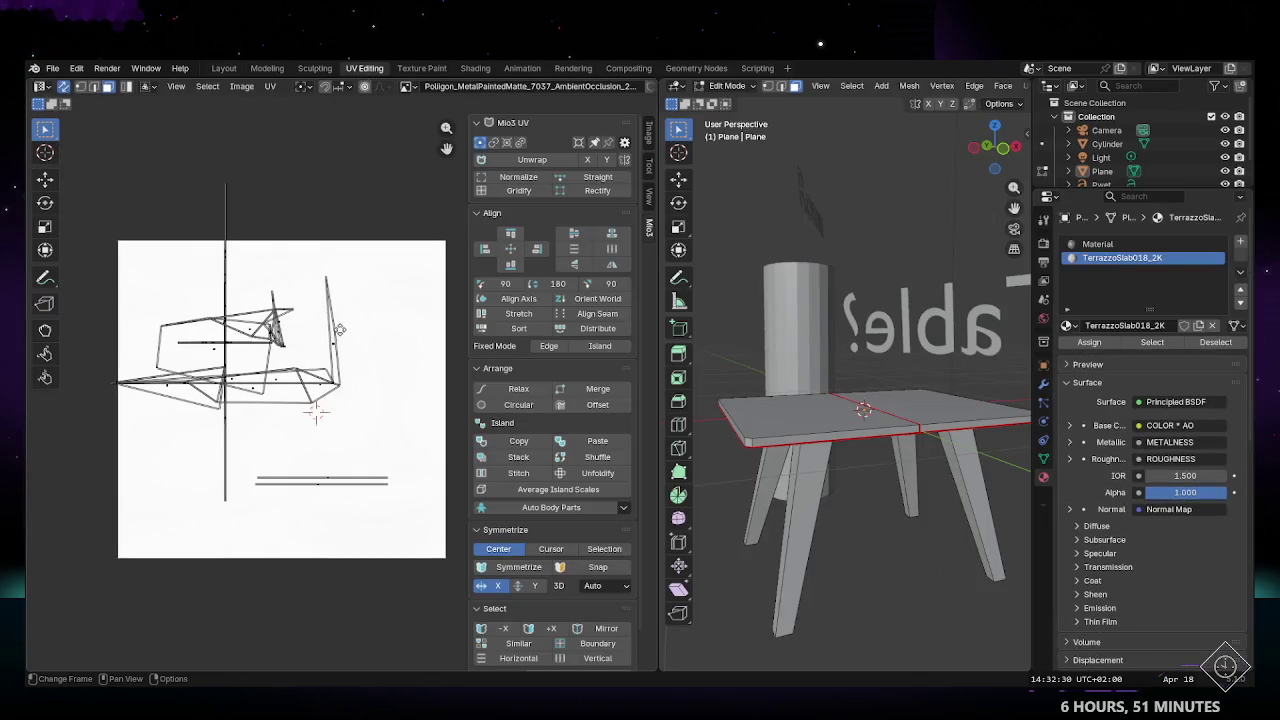
Step: Box-select the front tabletop edges, then unwrap and stretch their UV island
click(822, 416)
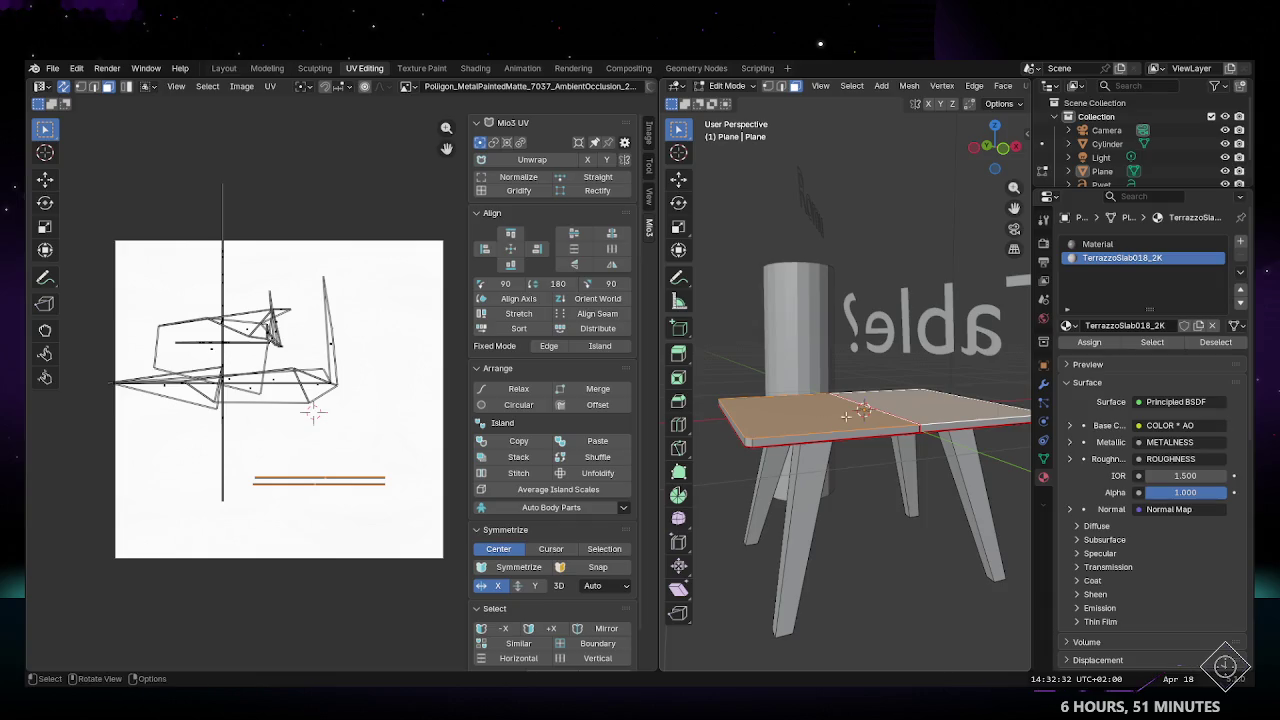
middle_drag(822, 416, 796, 440)
key(b)
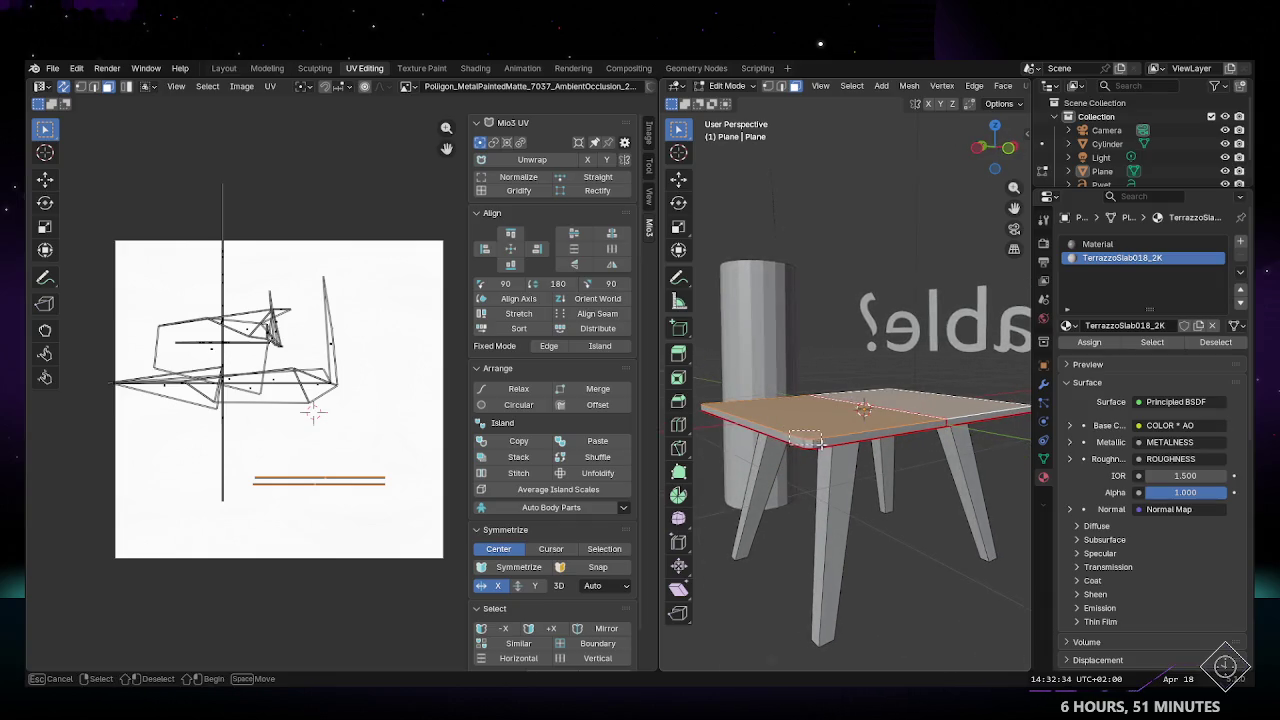
drag(790, 432, 823, 445)
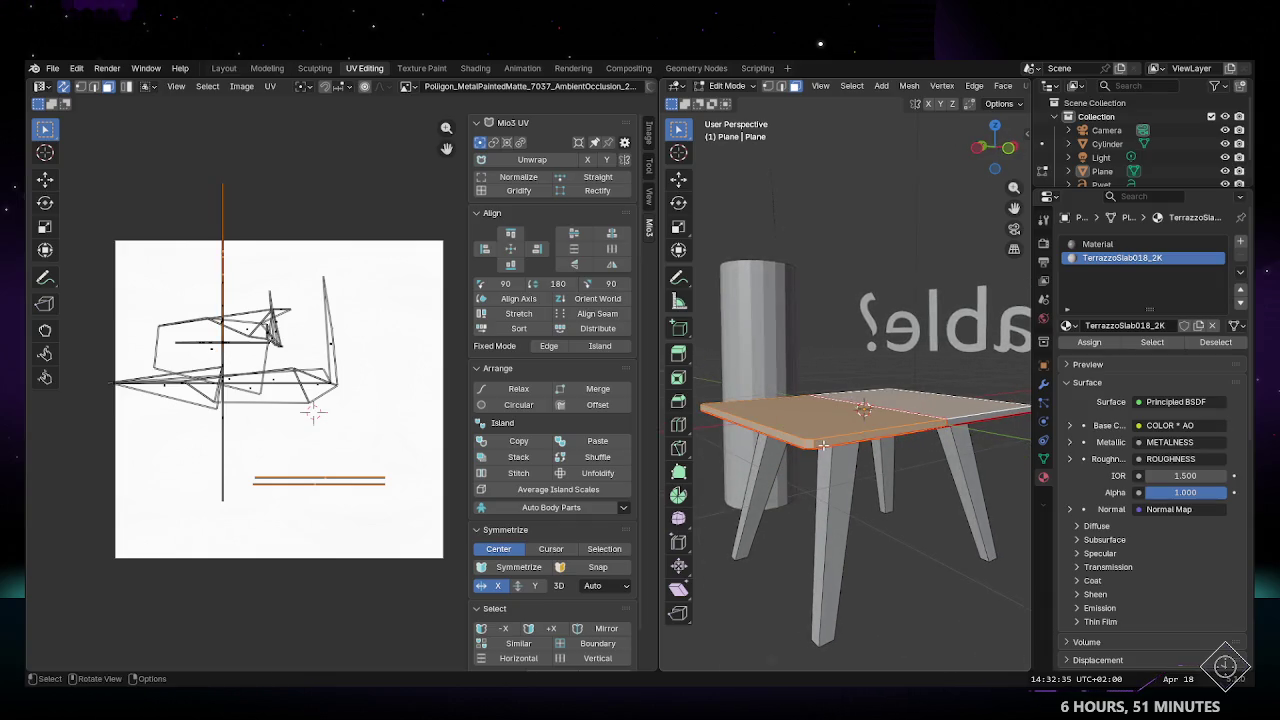
click(529, 161)
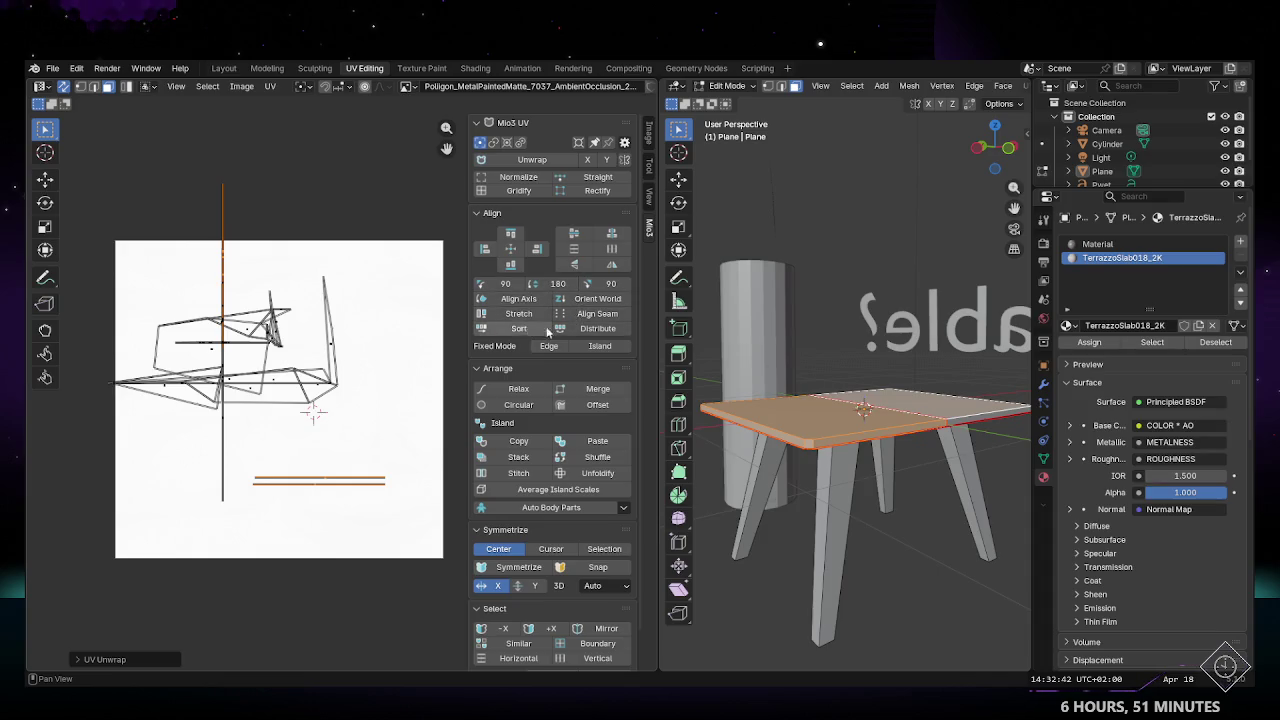
click(520, 314)
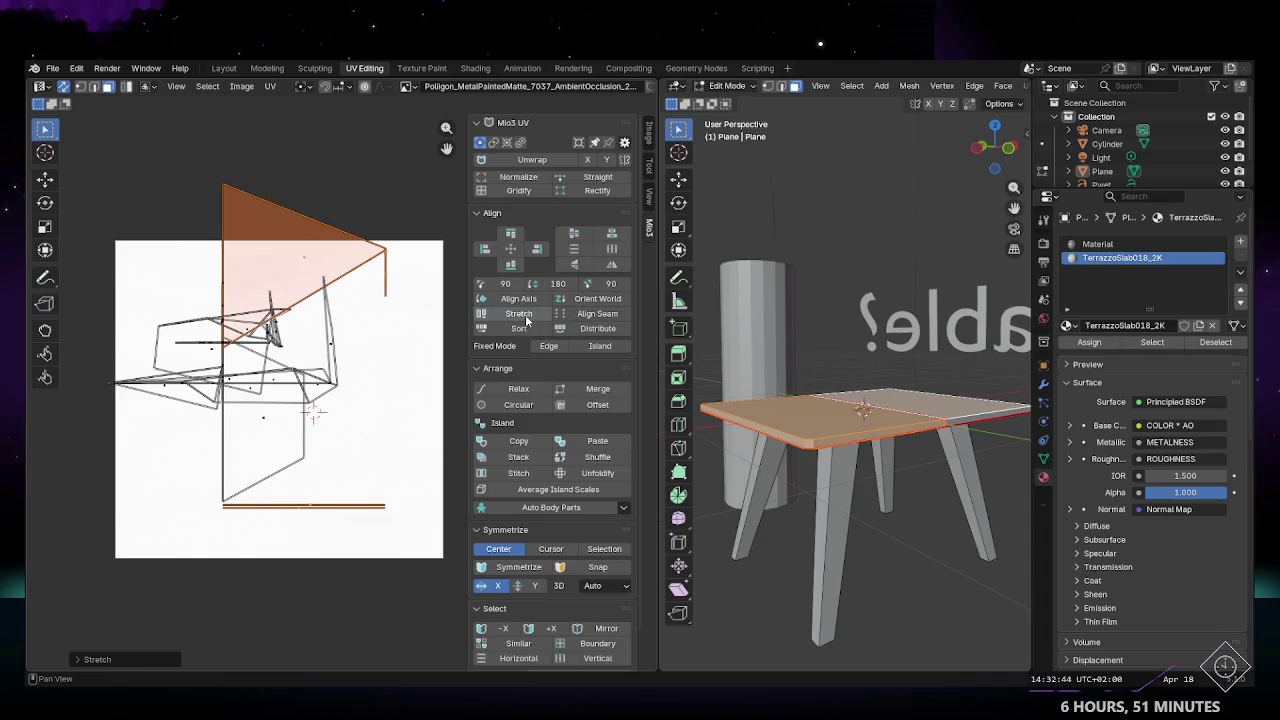
Step: Preview the texture in Layout, then return to UV Editing and select the triangular island
middle_drag(860, 300, 940, 180)
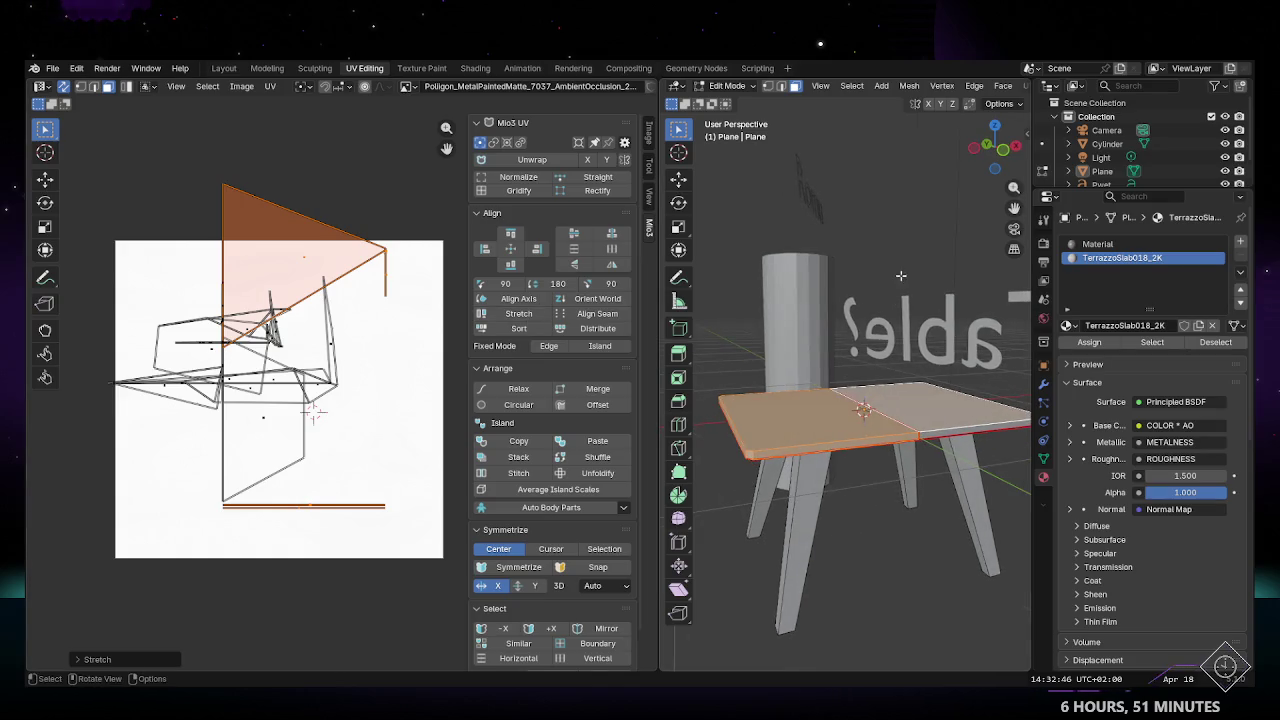
click(942, 120)
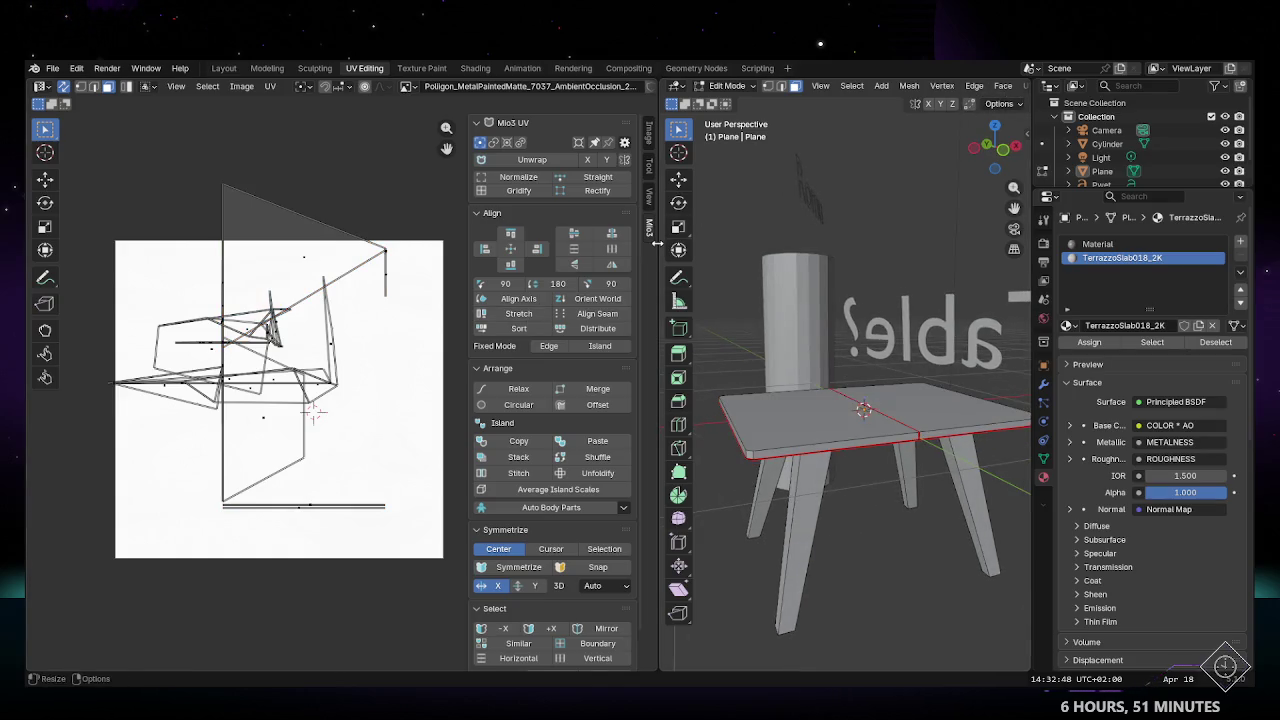
drag(657, 243, 467, 243)
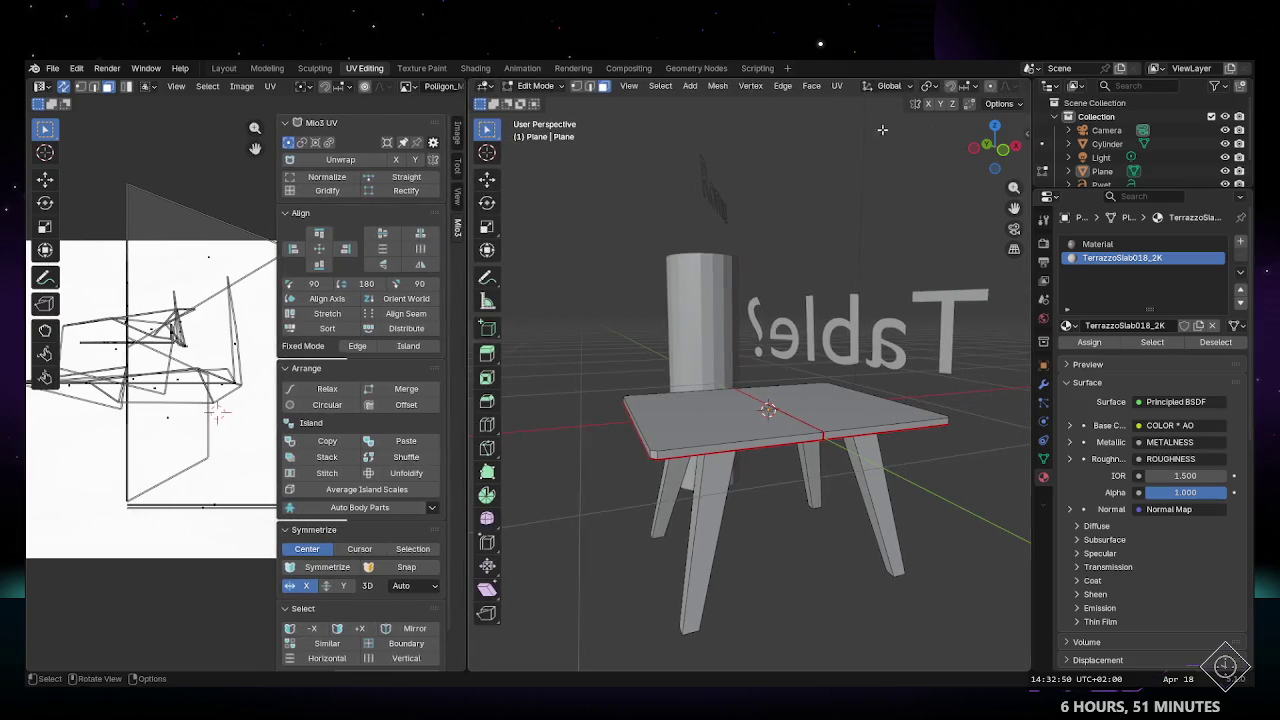
click(986, 107)
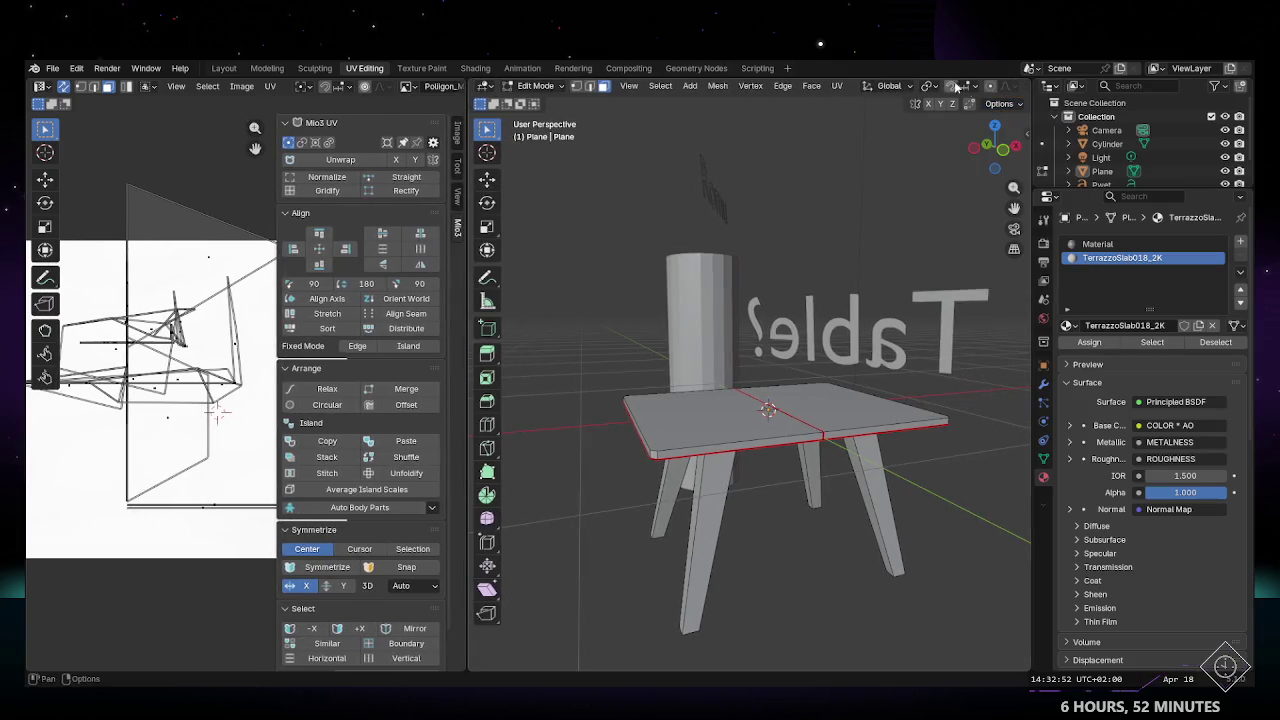
click(224, 68)
mouse_move(749, 363)
middle_down()
mouse_move(757, 337)
mouse_move(600, 336)
middle_up()
scroll(757, 337, down, 4)
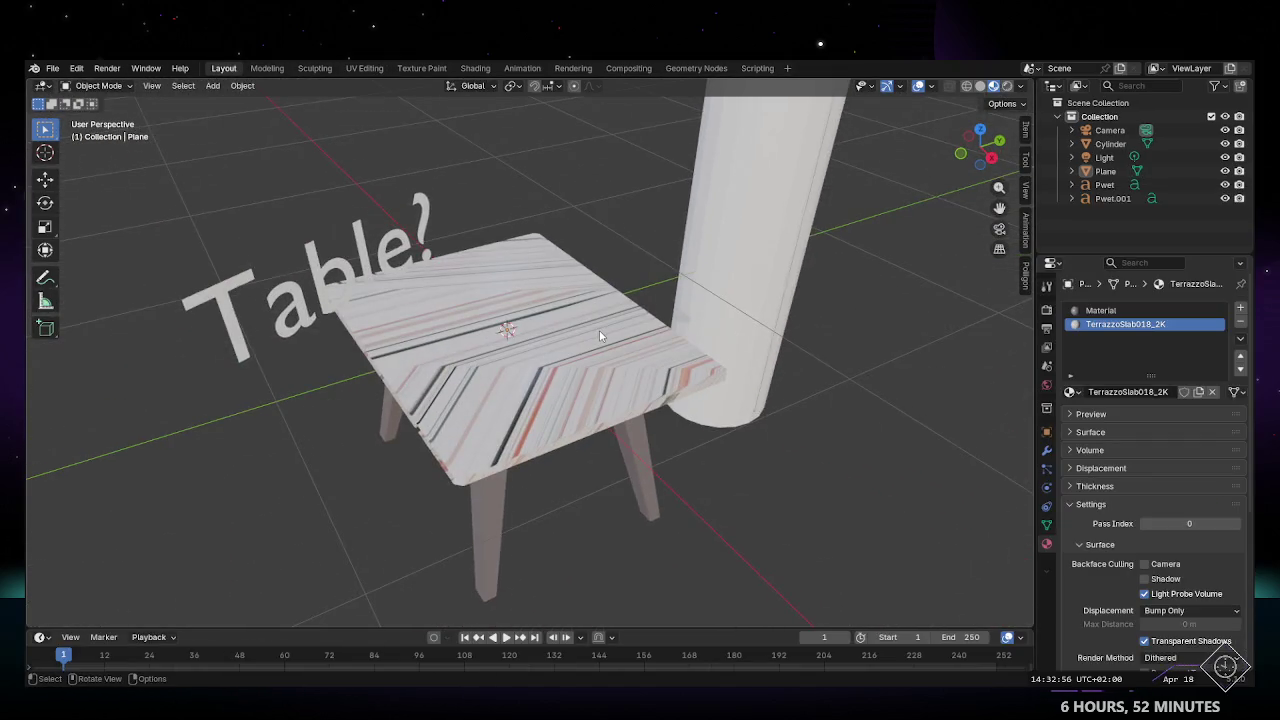
key(Tab)
click(365, 68)
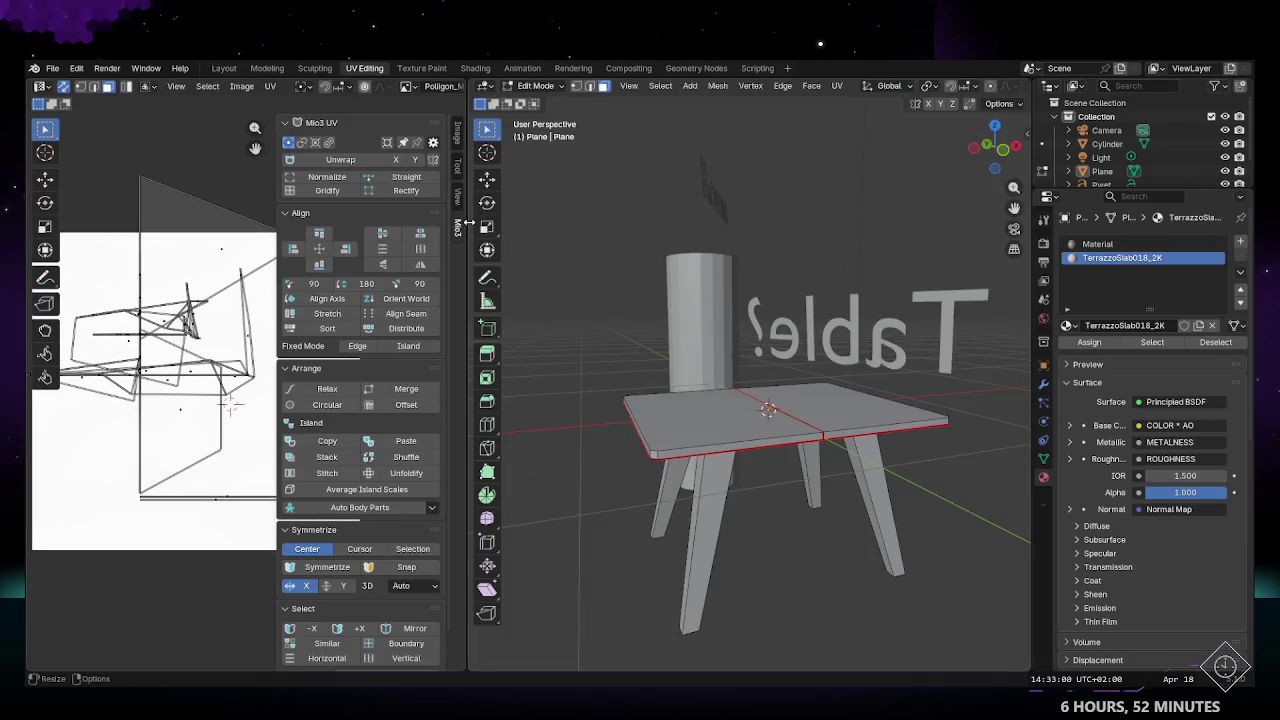
drag(468, 230, 630, 240)
click(304, 245)
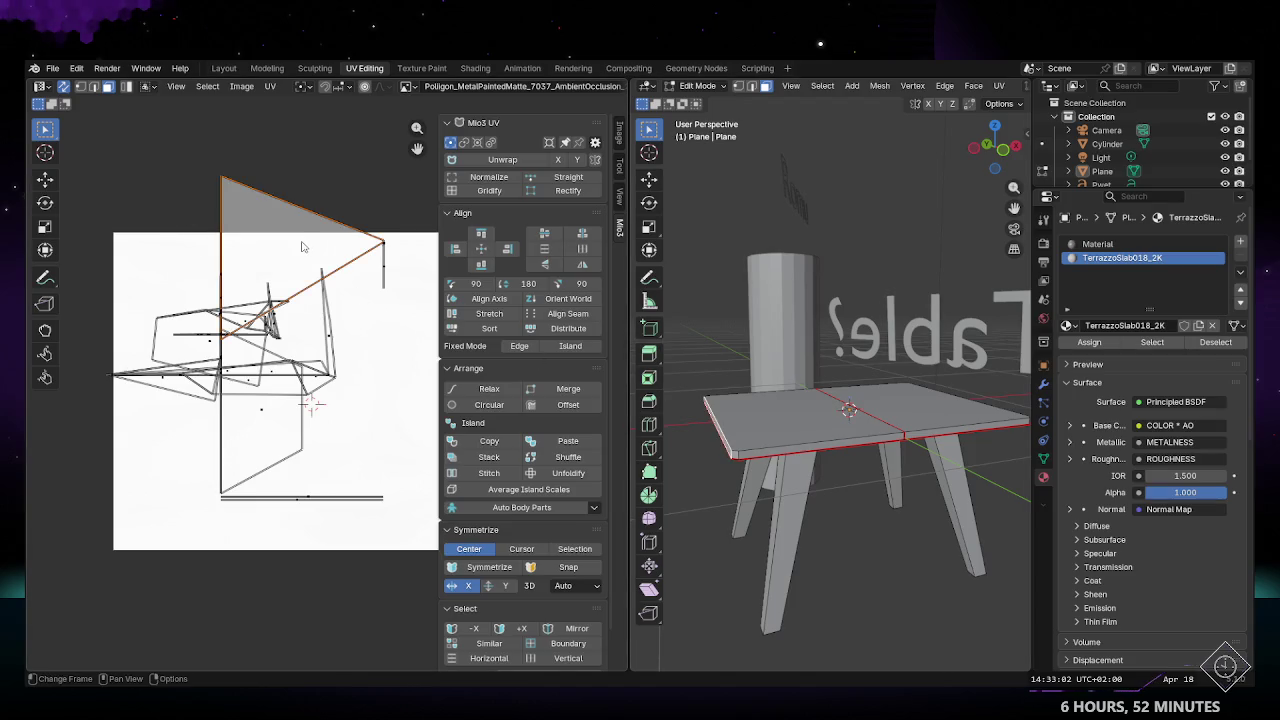
Step: Select the entire tabletop mesh using box and linked selection
mouse_move(840, 420)
middle_down()
mouse_move(806, 410)
mouse_move(768, 509)
mouse_move(830, 437)
middle_up()
scroll(827, 502, up, 3)
drag(830, 437, 873, 466)
key(ctrl+l)
click(873, 466)
key(l)
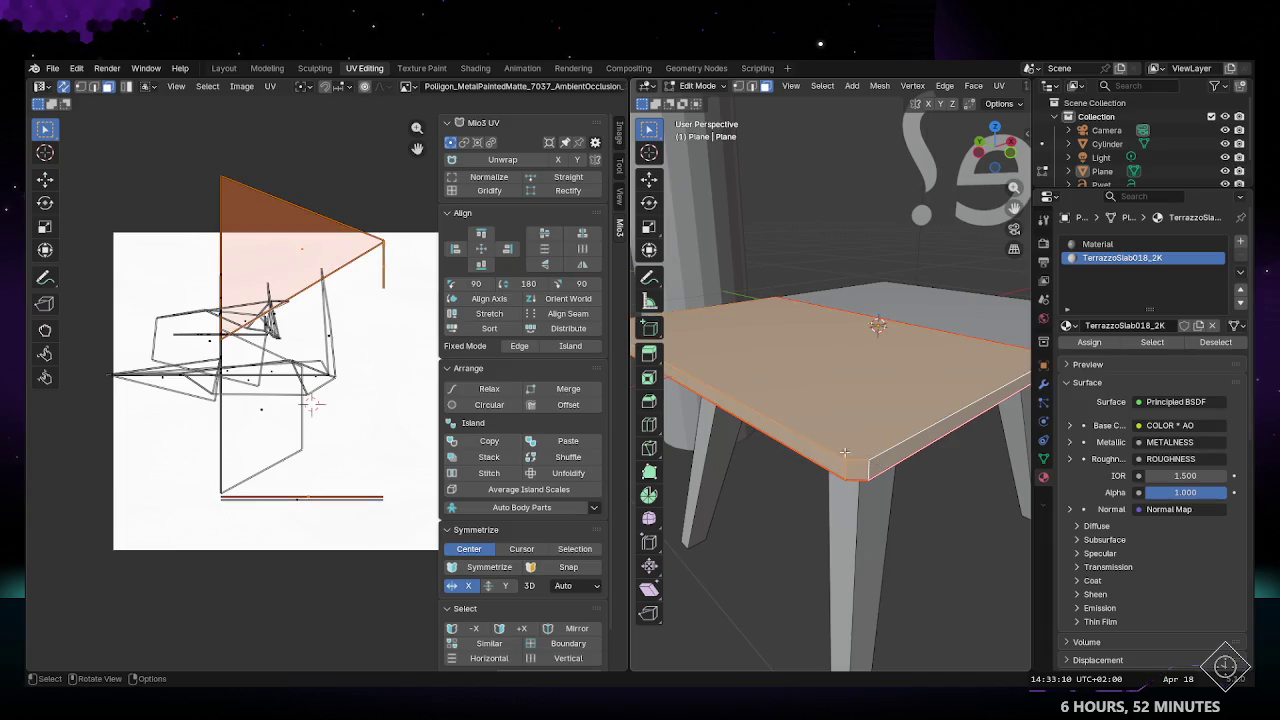
click(868, 456)
key(l)
mouse_move(873, 469)
middle_down()
mouse_move(910, 442)
mouse_move(865, 457)
middle_up()
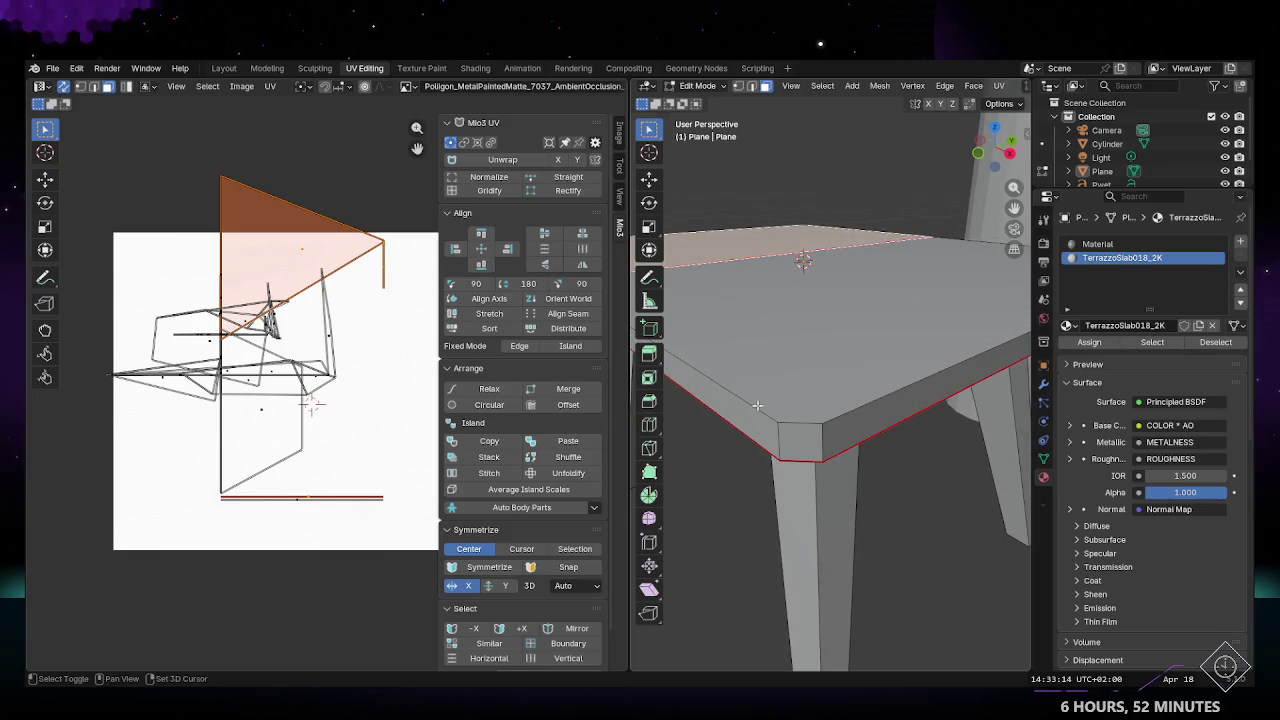
key(l)
middle_drag(757, 405, 880, 420)
key(b)
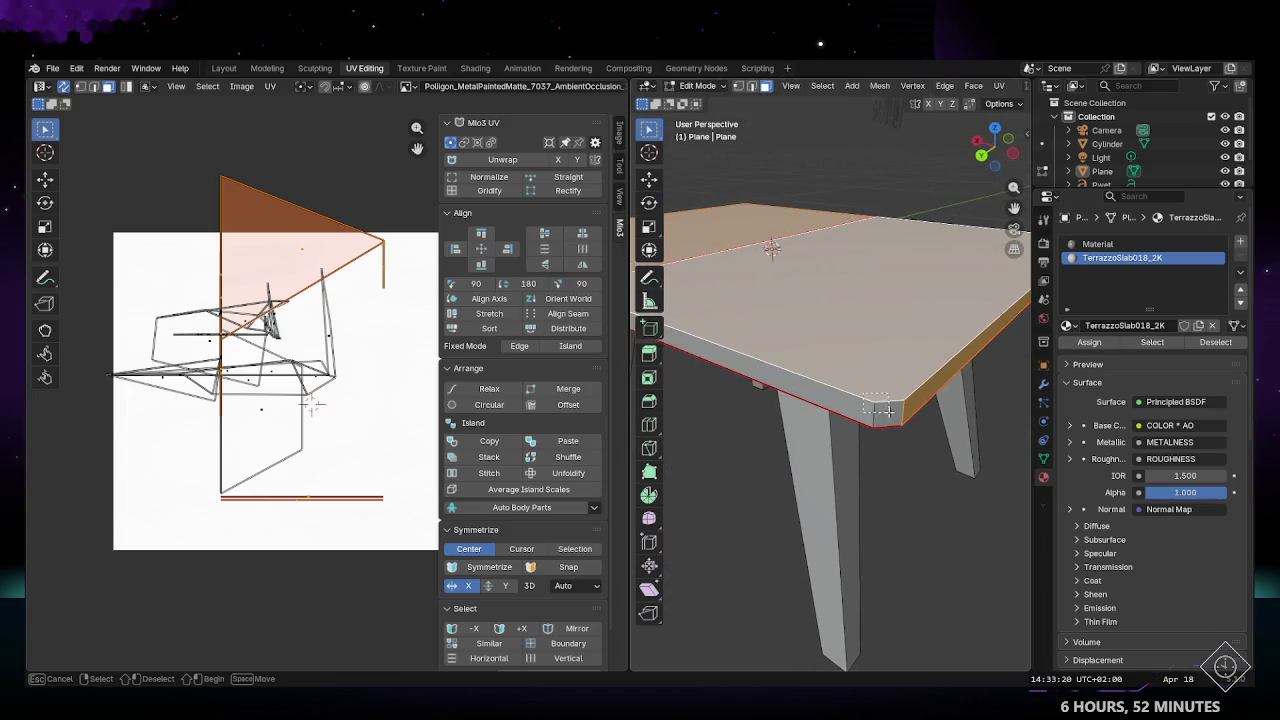
drag(888, 411, 860, 395)
Step: Move the tabletop UV islands lower, normalize them, and preview the texture in Layout
middle_drag(342, 332, 312, 350)
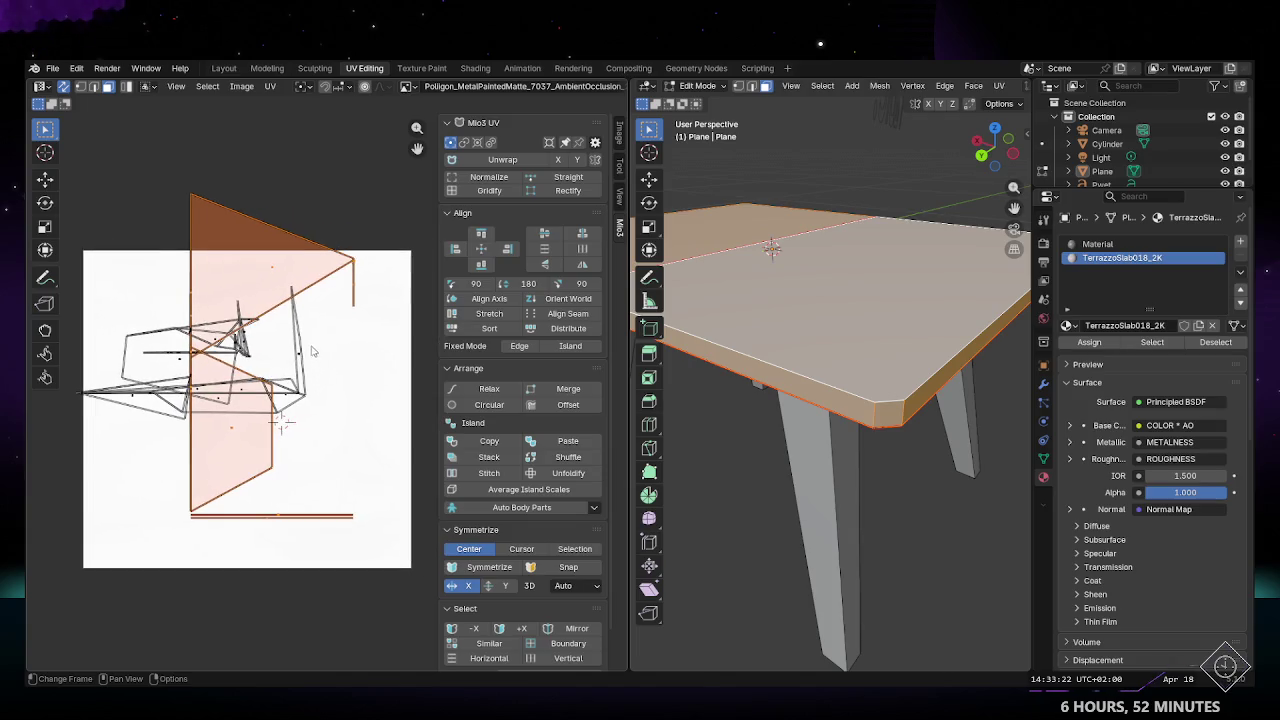
key(g)
click(317, 381)
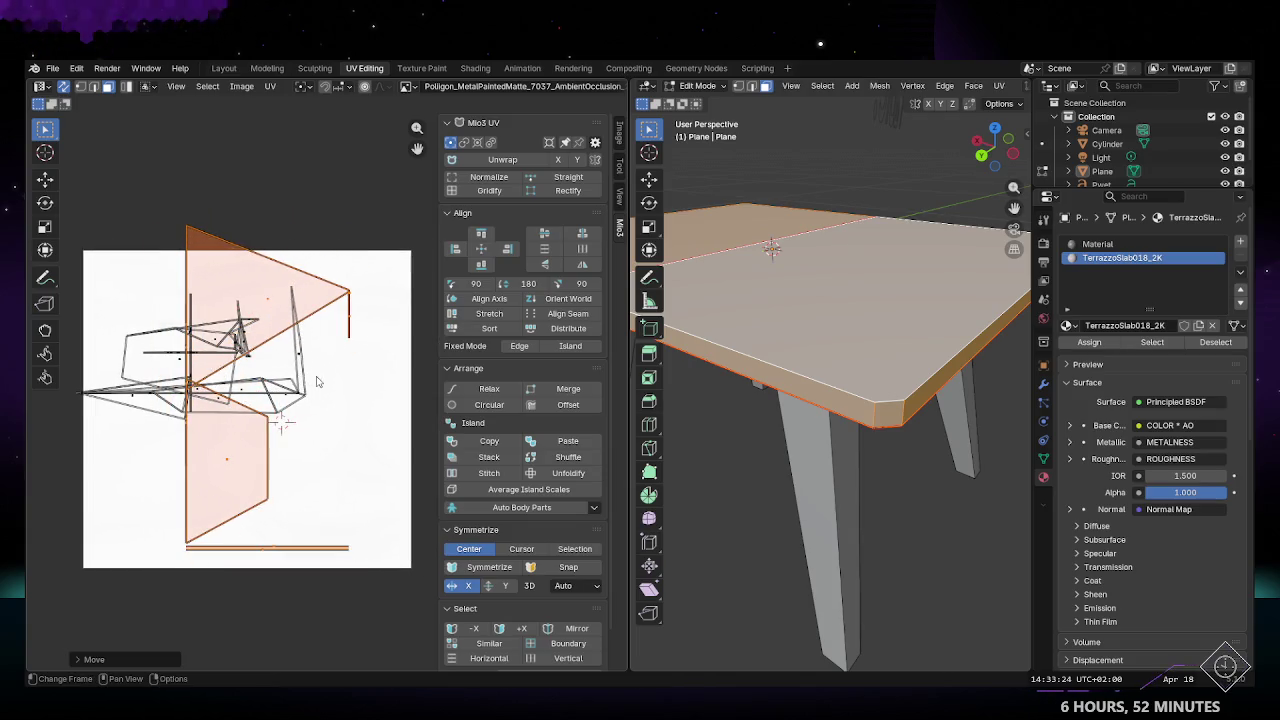
click(489, 176)
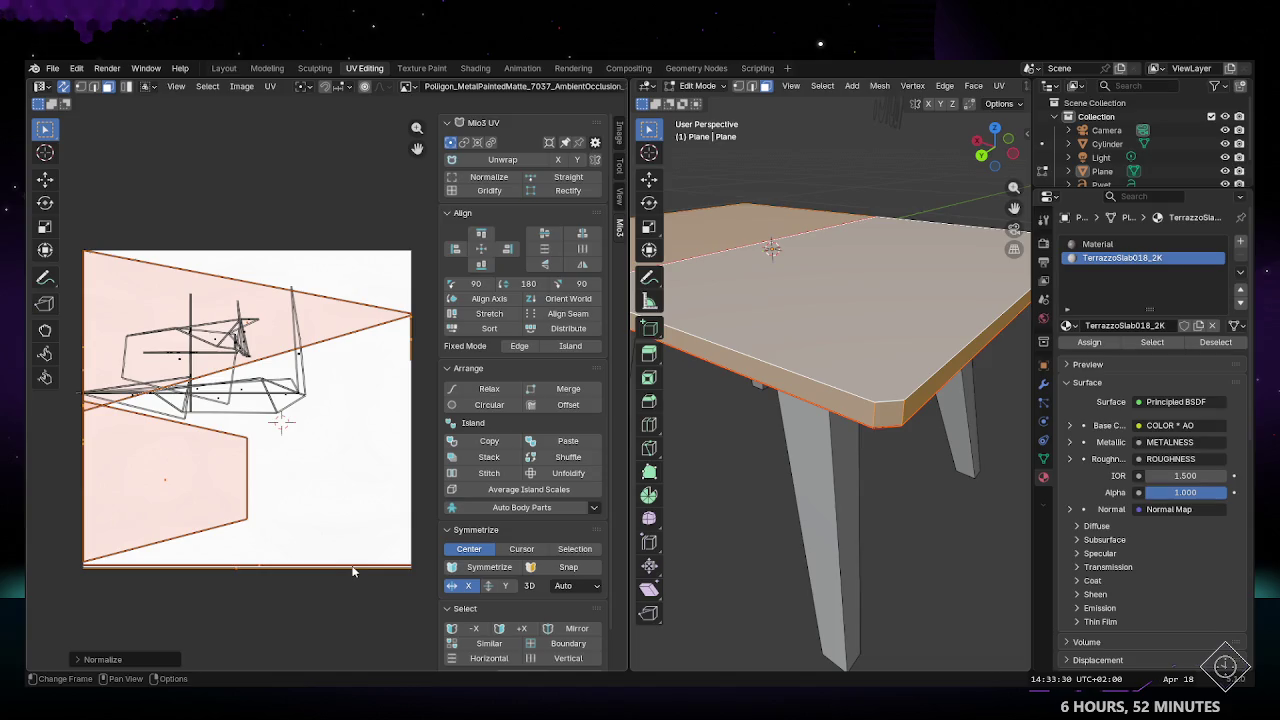
click(925, 498)
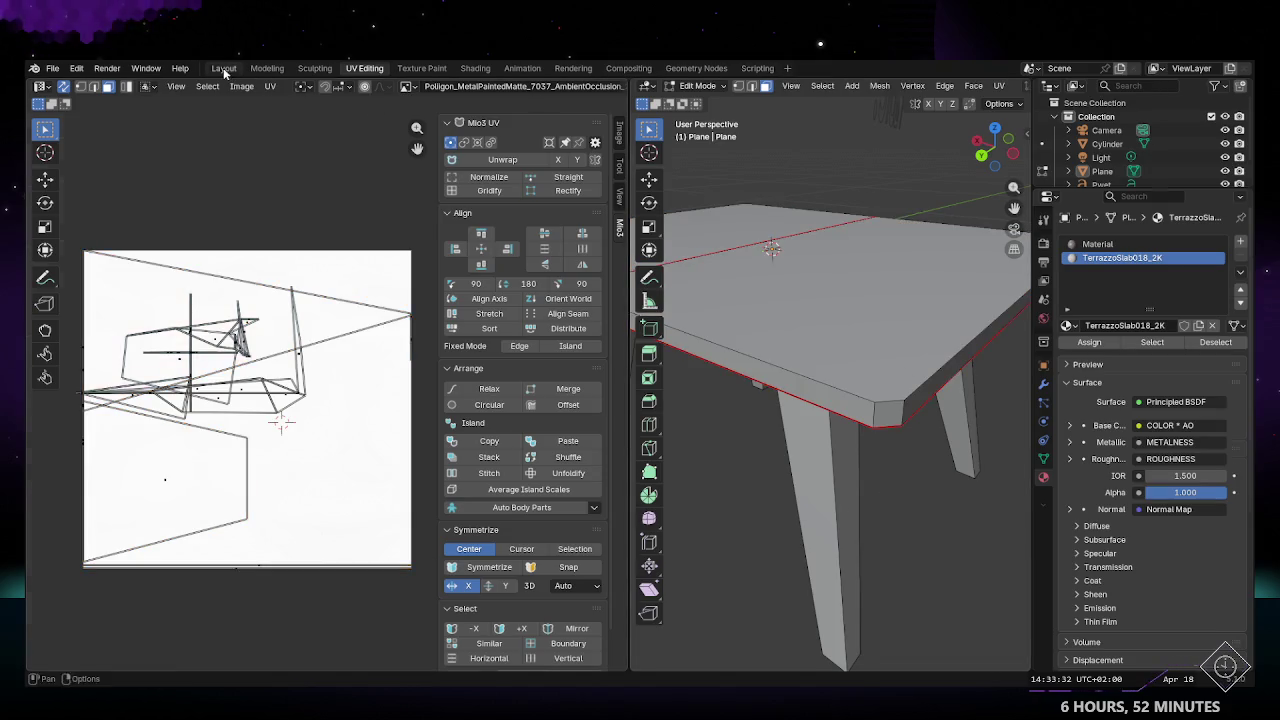
click(224, 68)
mouse_move(550, 394)
middle_down()
mouse_move(813, 401)
mouse_move(741, 418)
middle_up()
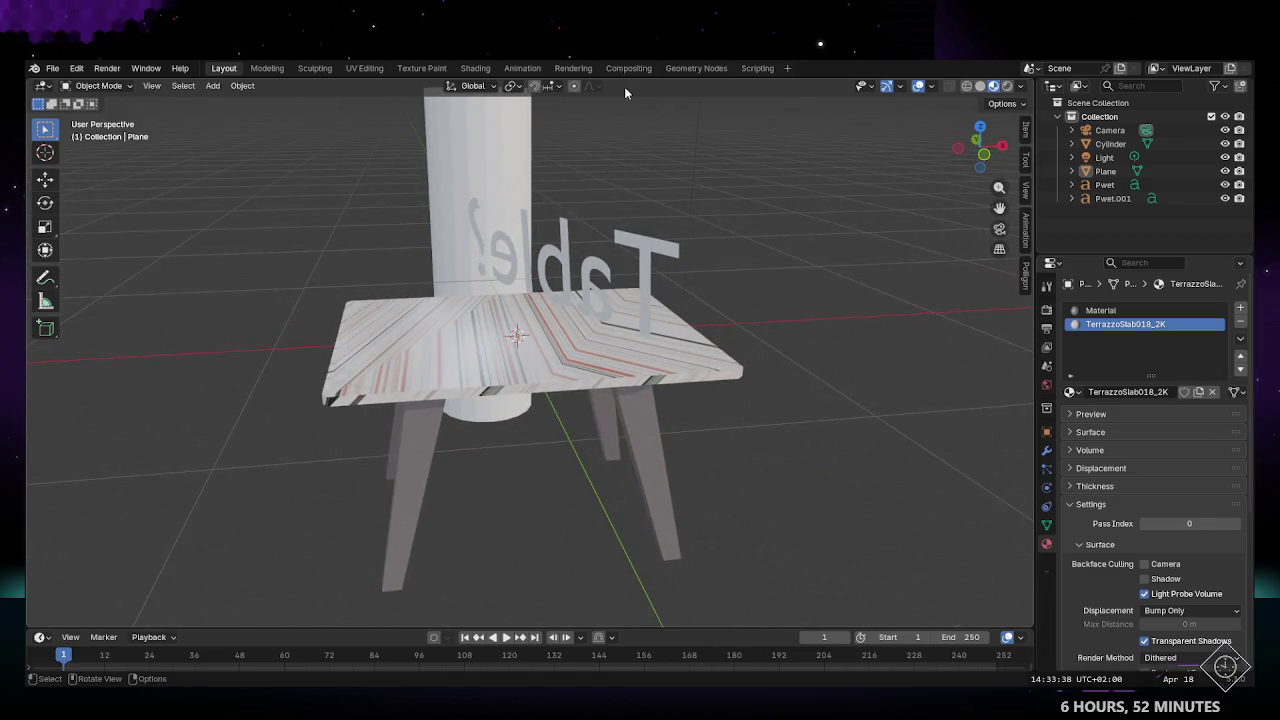
click(366, 68)
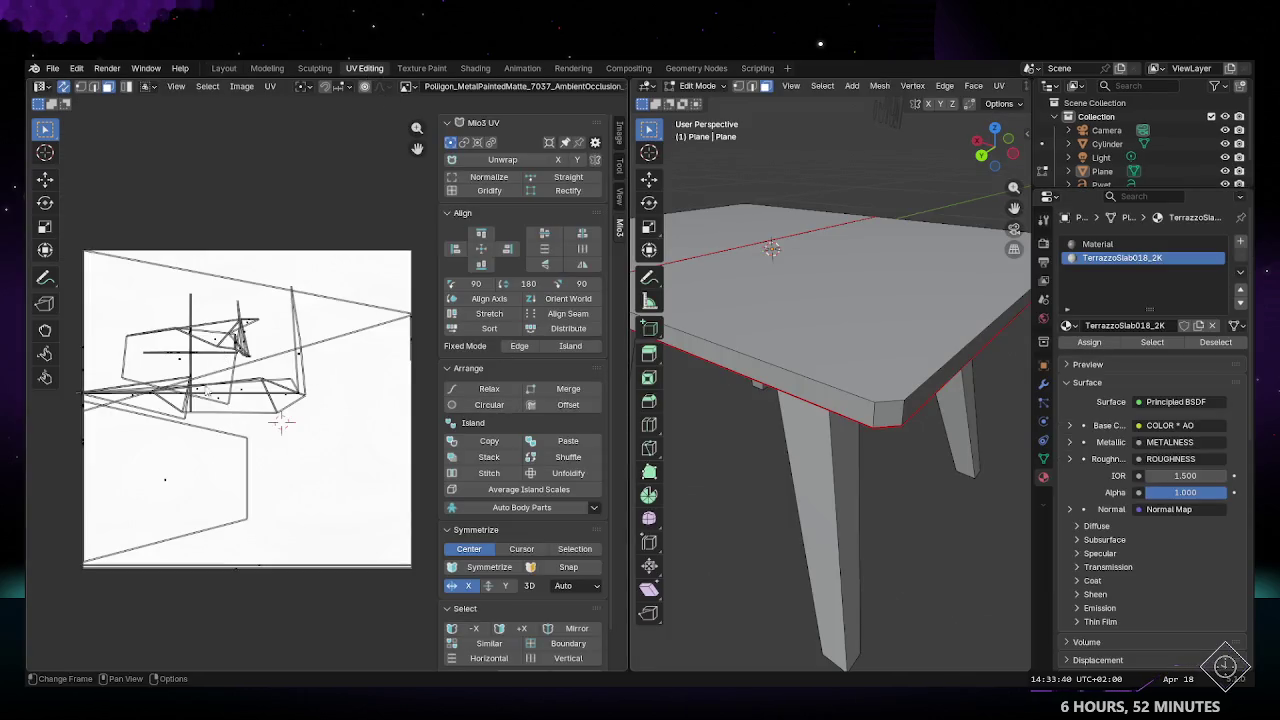
Step: Select all tabletop UVs and smooth them across the islands with the Relax brush
click(168, 444)
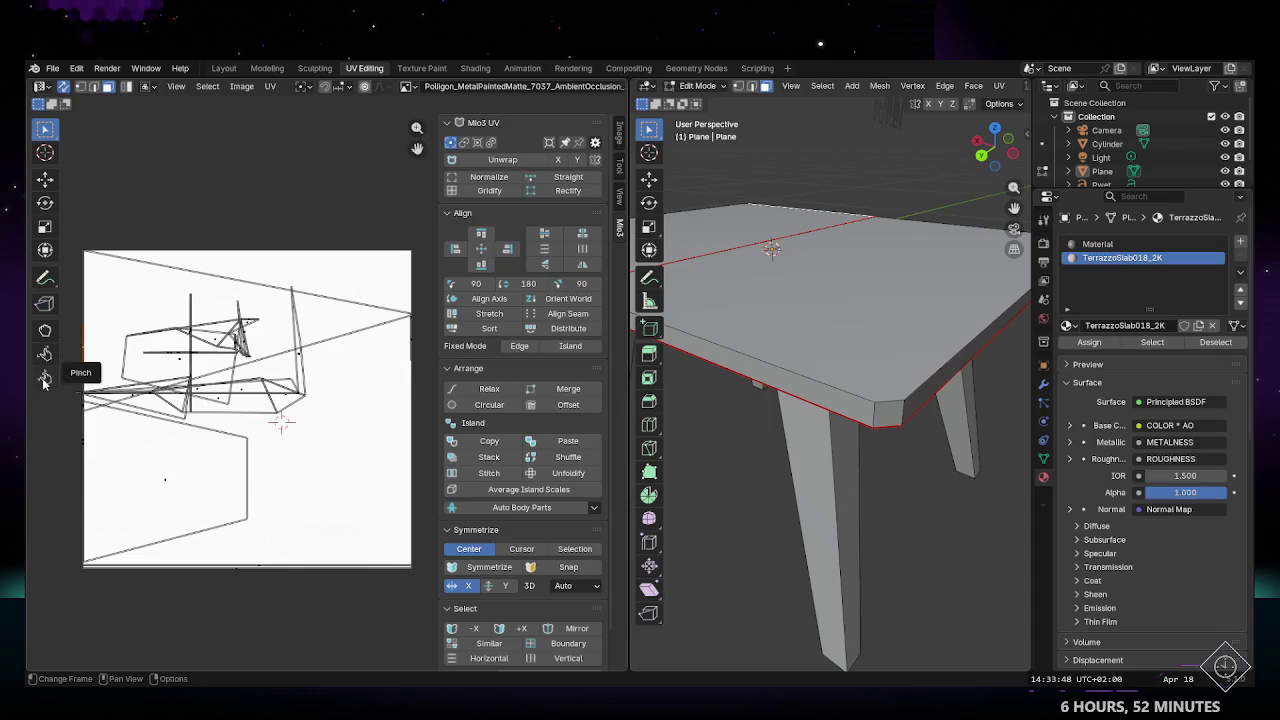
drag(72, 224, 425, 620)
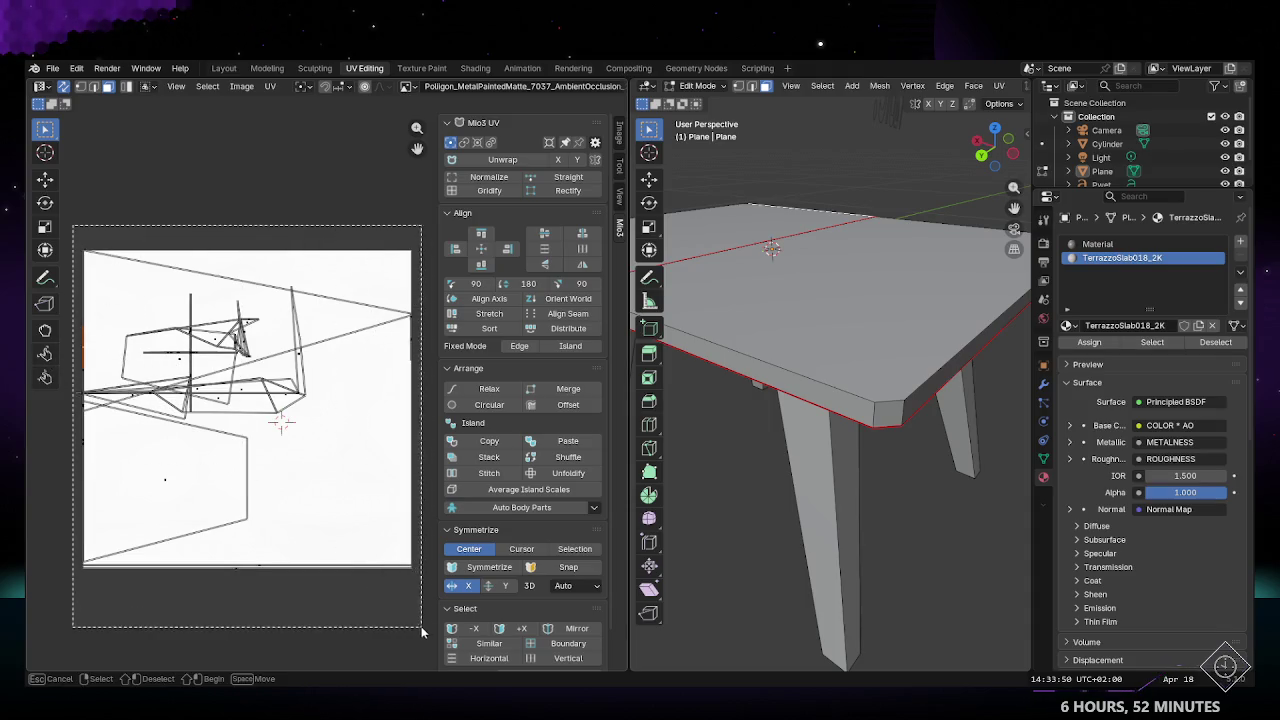
click(53, 356)
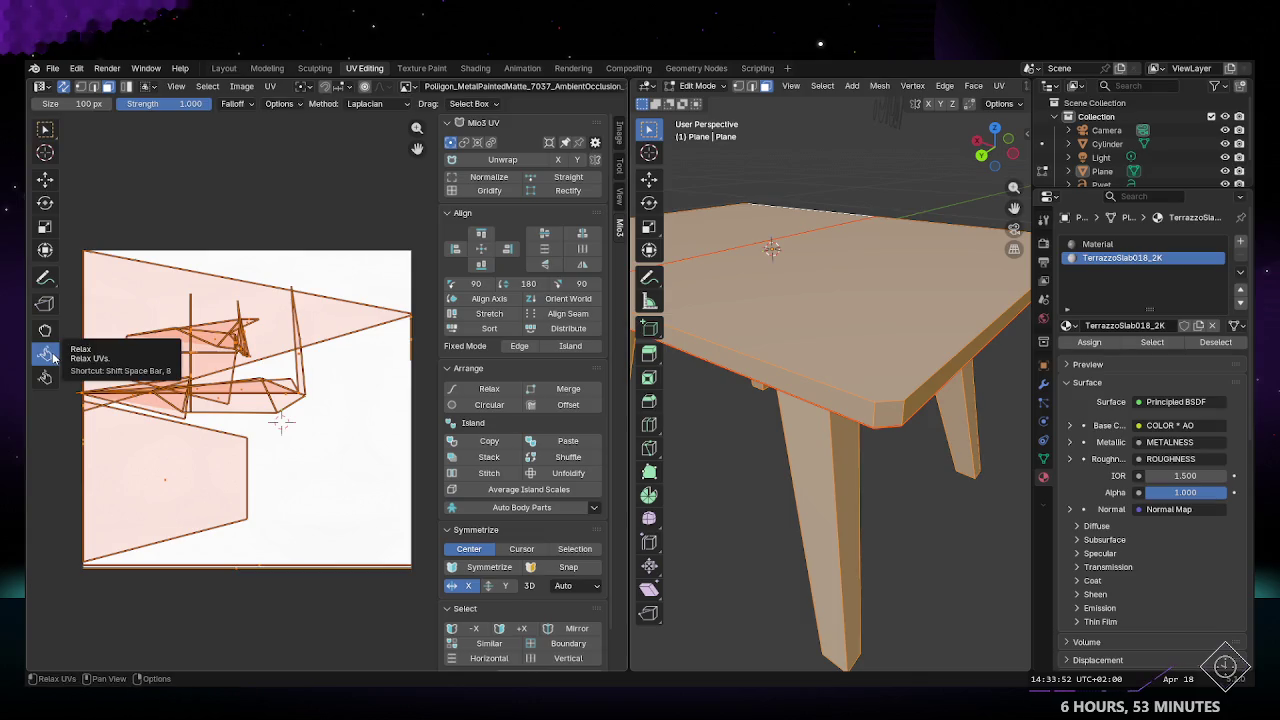
mouse_move(137, 397)
mouse_down()
mouse_move(233, 394)
mouse_move(240, 349)
mouse_up()
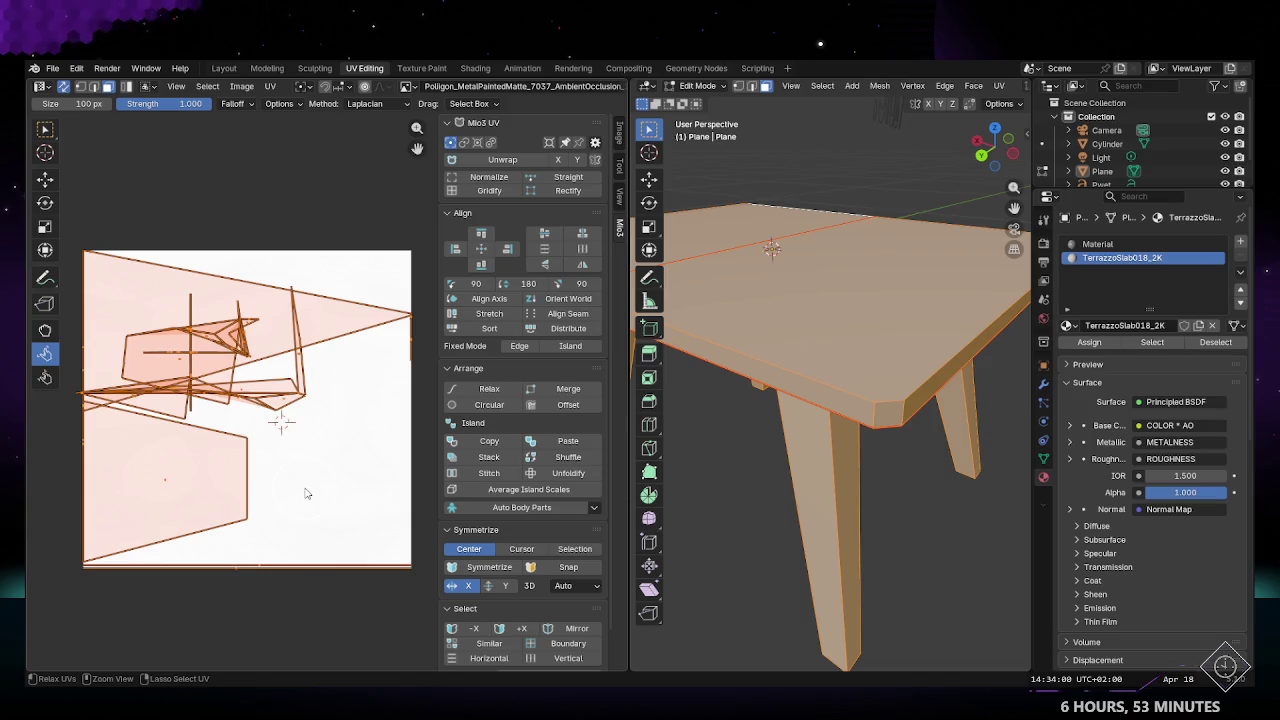
key(alt+a)
Step: Try pulling the top-left UV vertex down with the Grab brush, then undo it
right_click(60, 192)
click(44, 330)
drag(100, 240, 125, 305)
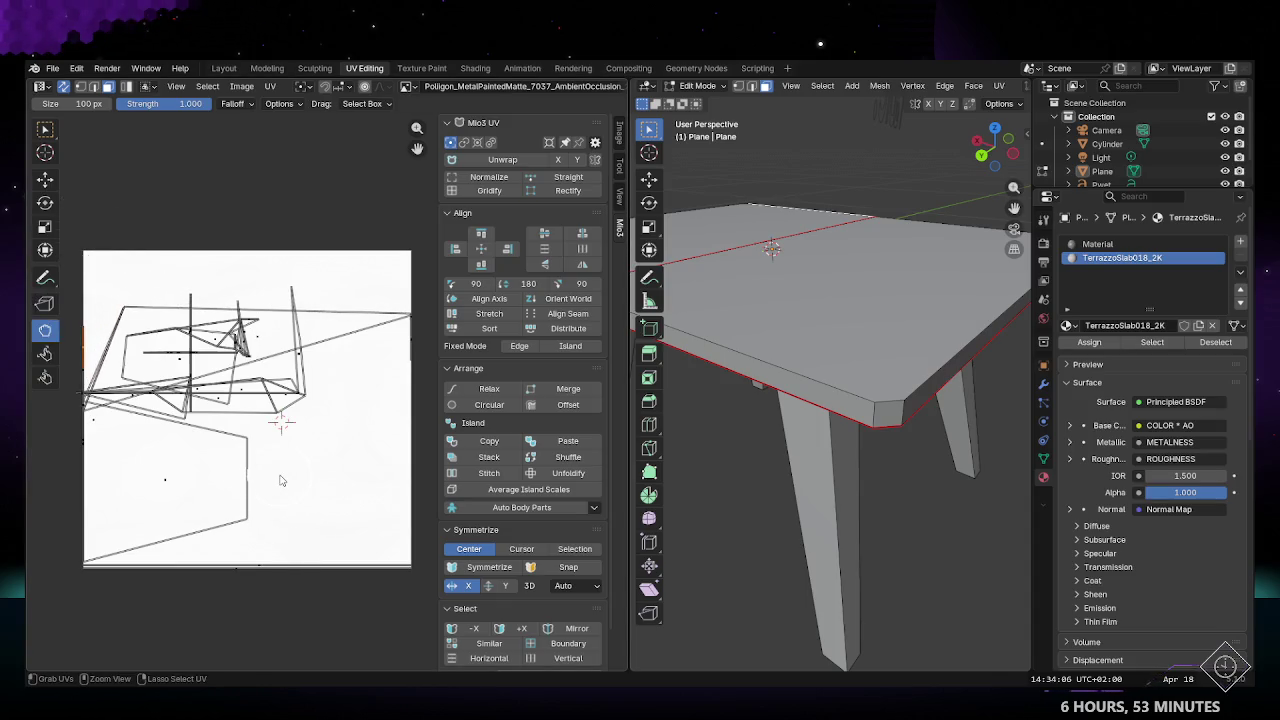
key(ctrl+z)
Step: Enable Correct Face Attributes in the viewport's transform Options
click(1002, 104)
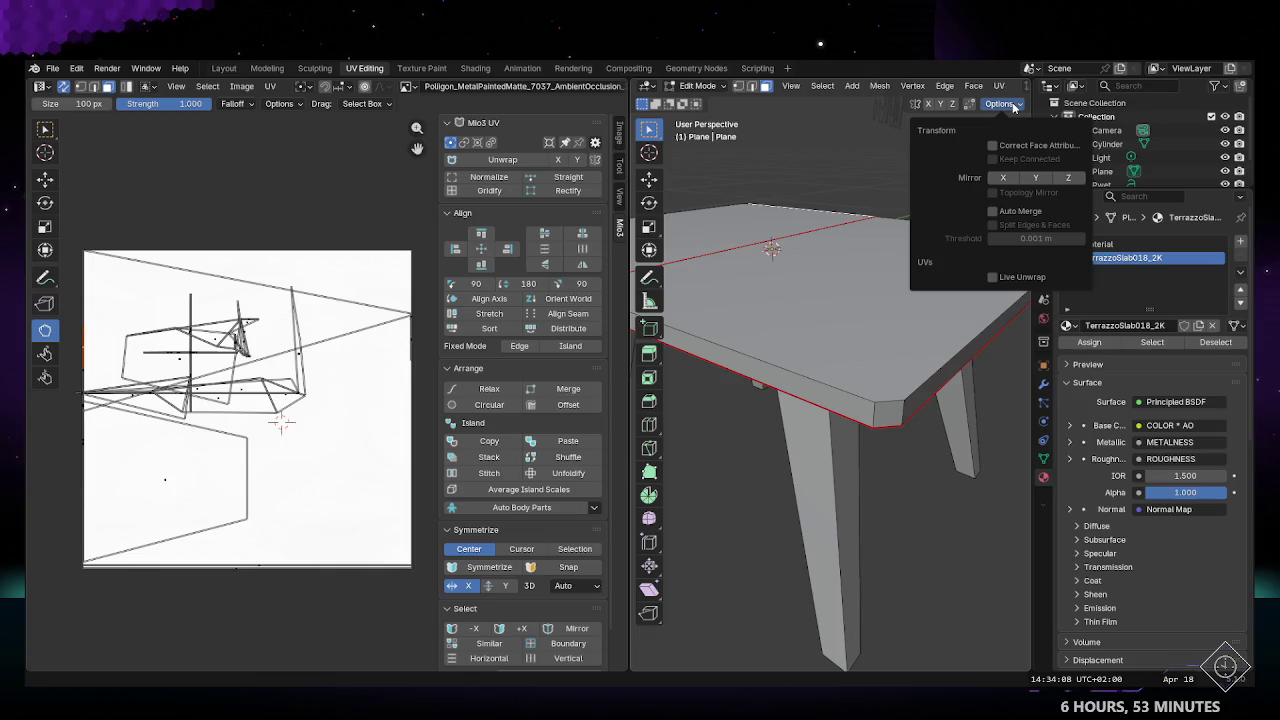
click(1023, 146)
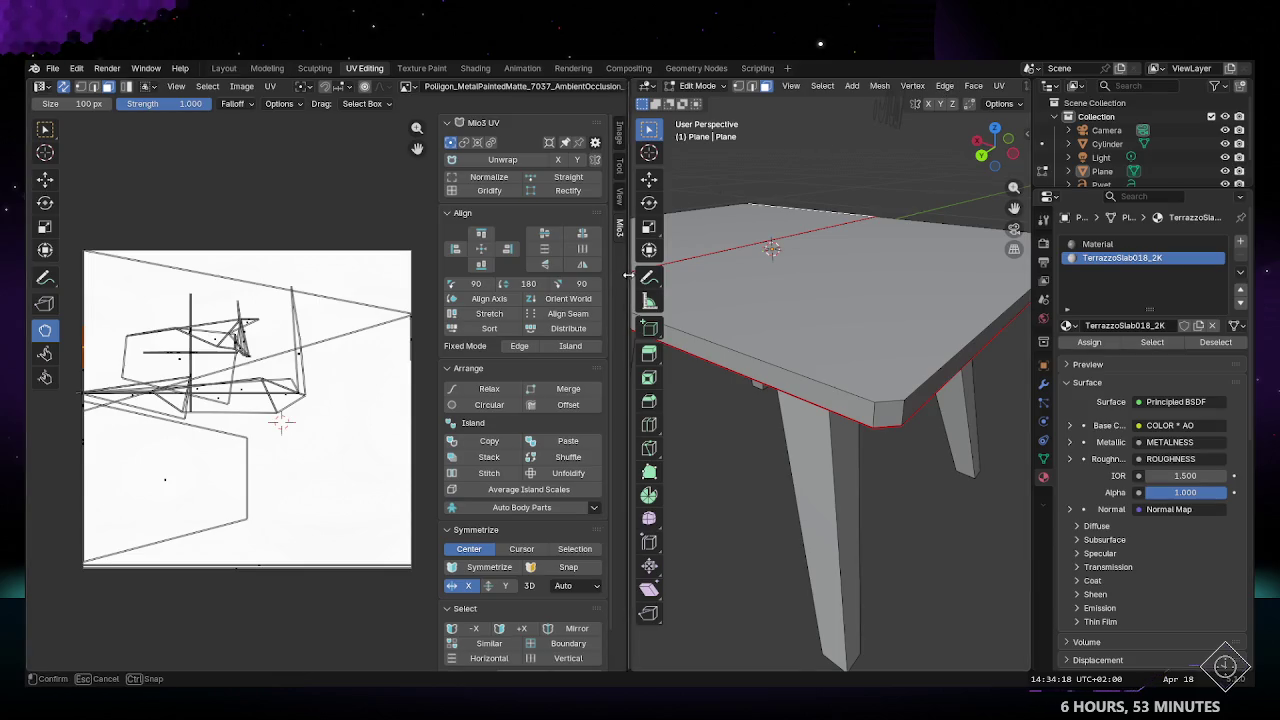
drag(630, 277, 541, 200)
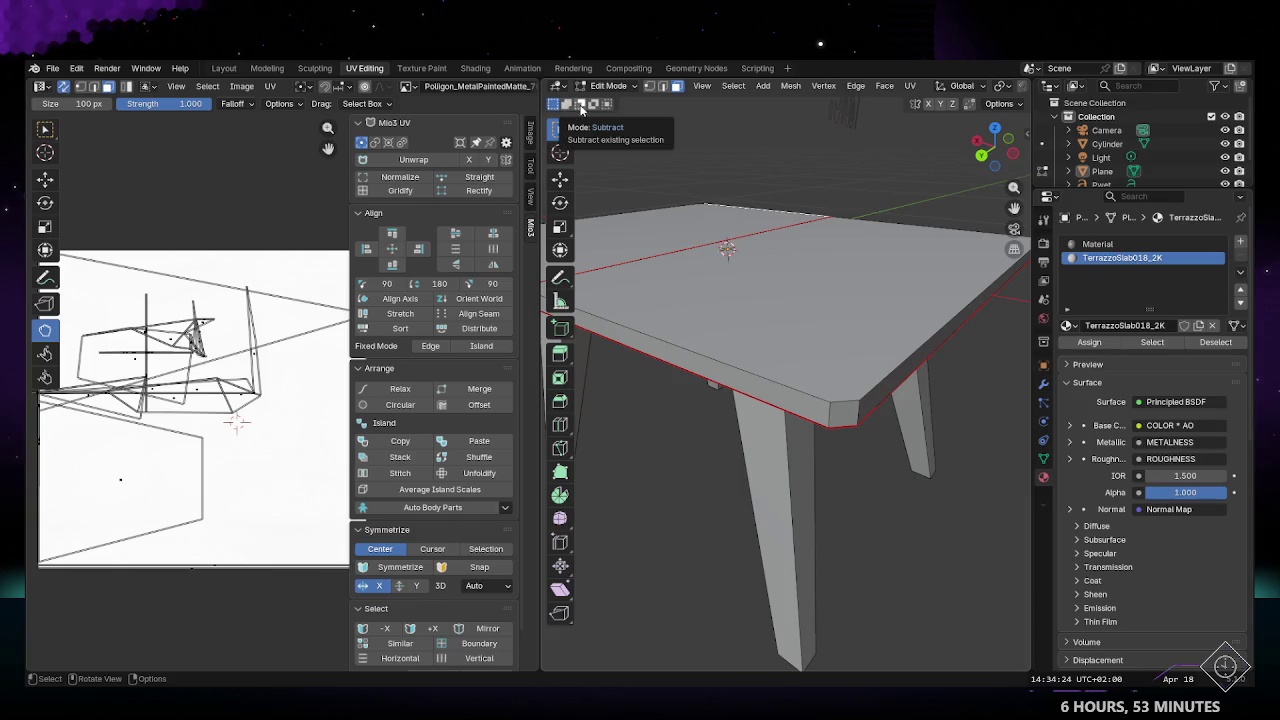
click(1019, 104)
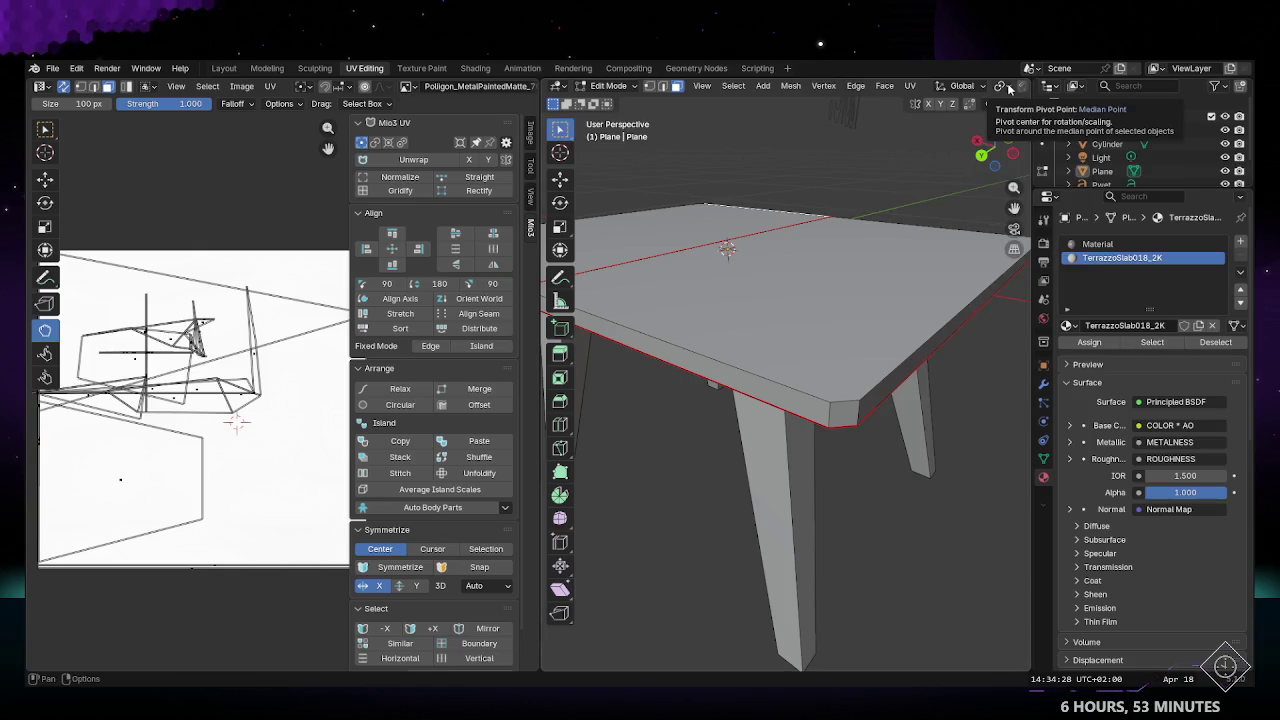
scroll(900, 88, right, 5)
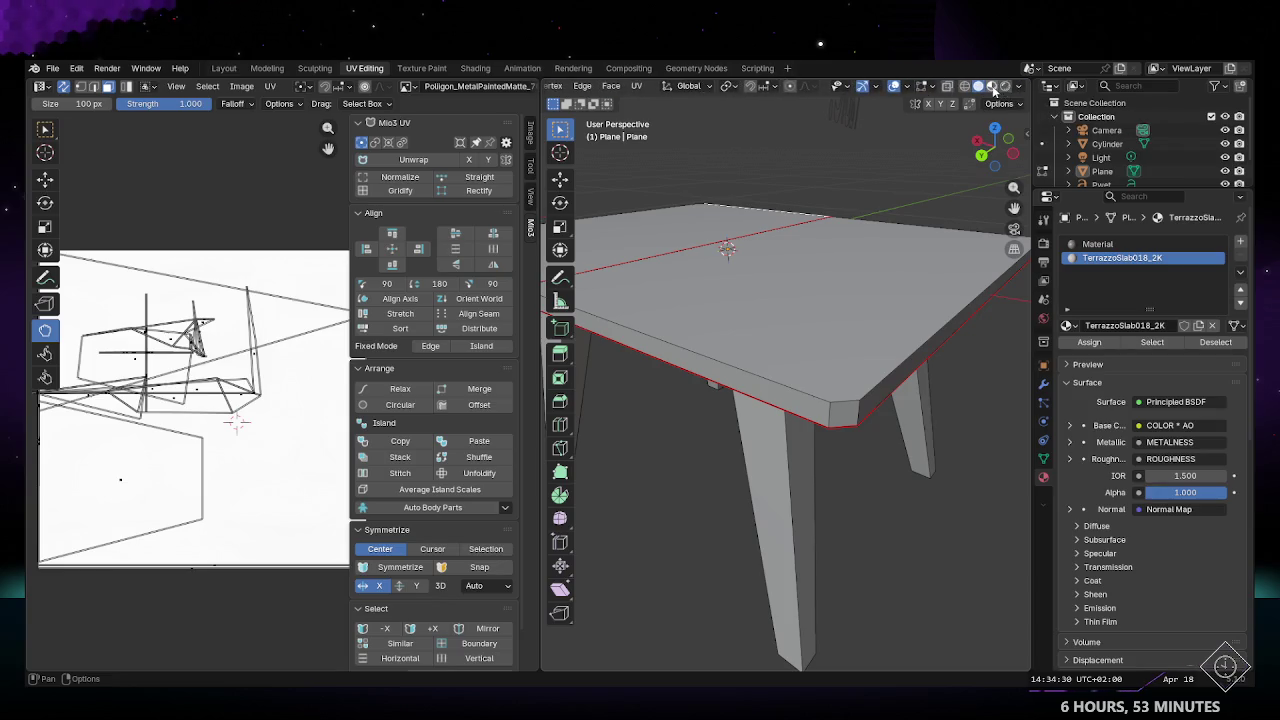
Step: Preview the textured table and relax the lower UV island's edges
click(992, 87)
mouse_move(698, 252)
middle_down()
mouse_move(700, 320)
mouse_move(640, 300)
middle_up()
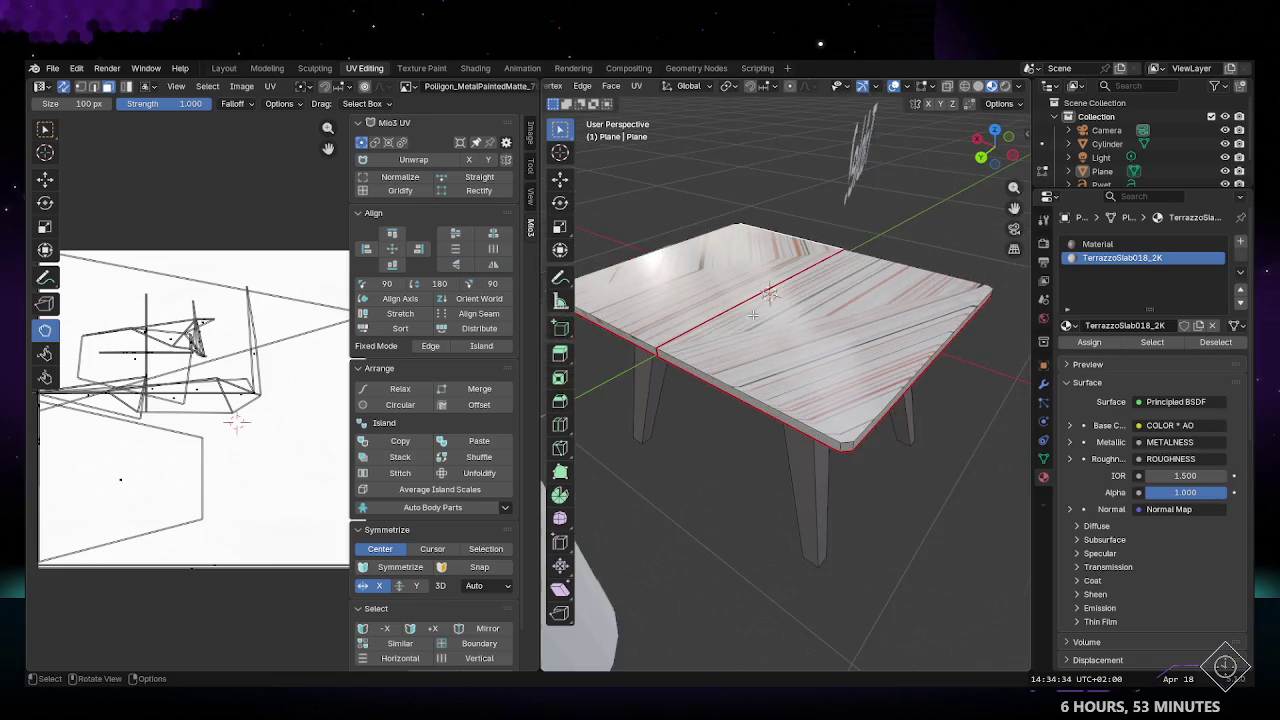
click(45, 353)
drag(100, 395, 203, 460)
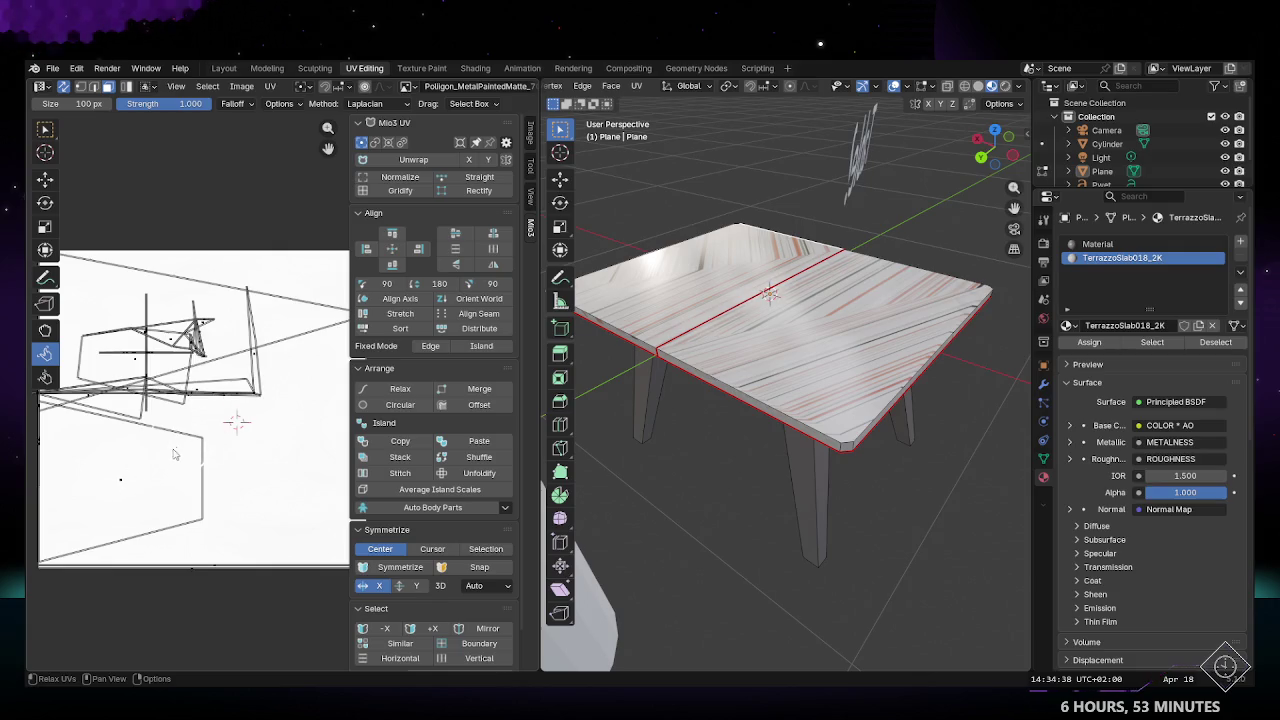
middle_drag(226, 464, 260, 456)
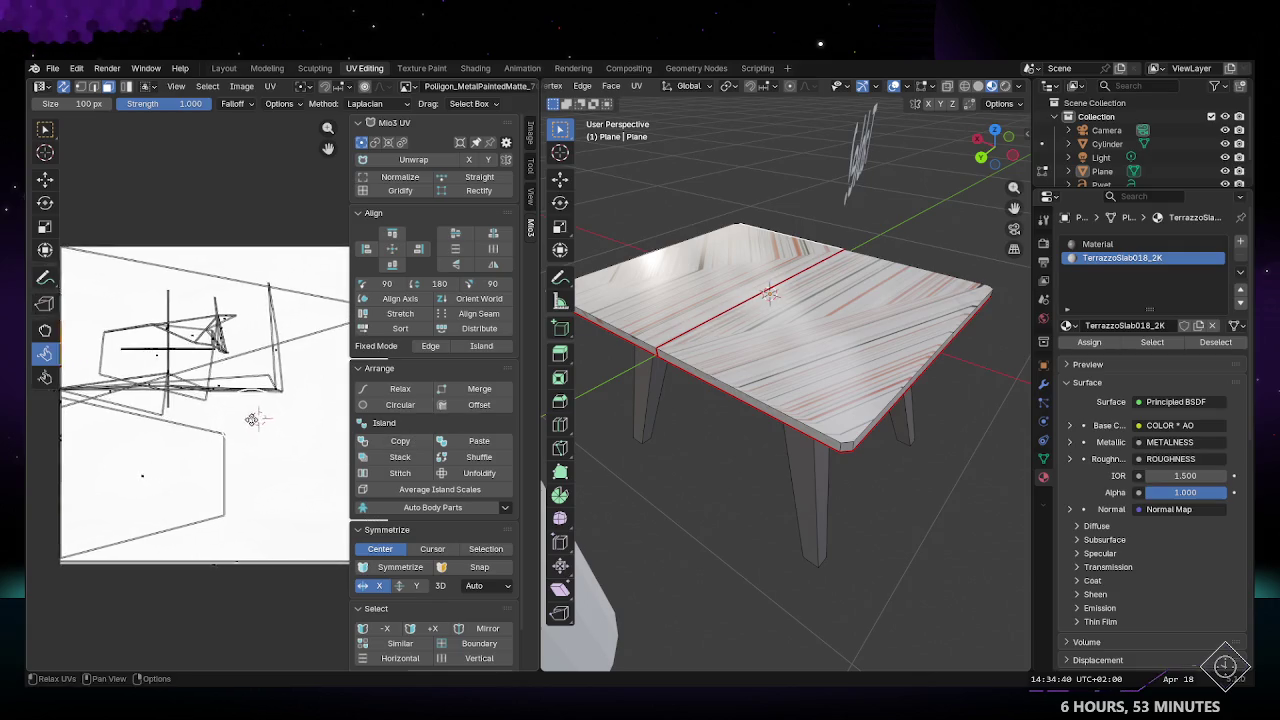
drag(78, 438, 176, 382)
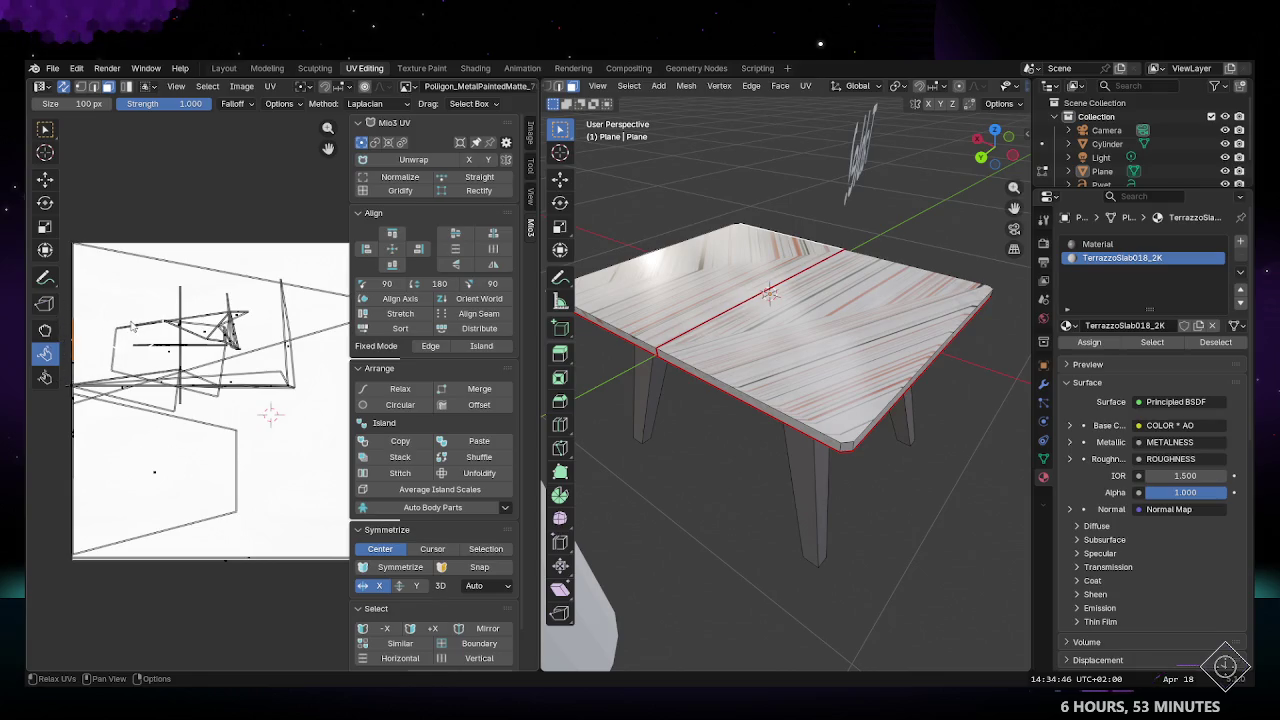
Step: Box-select the lower UV island and try shifting it right, then cancel
click(44, 330)
click(45, 138)
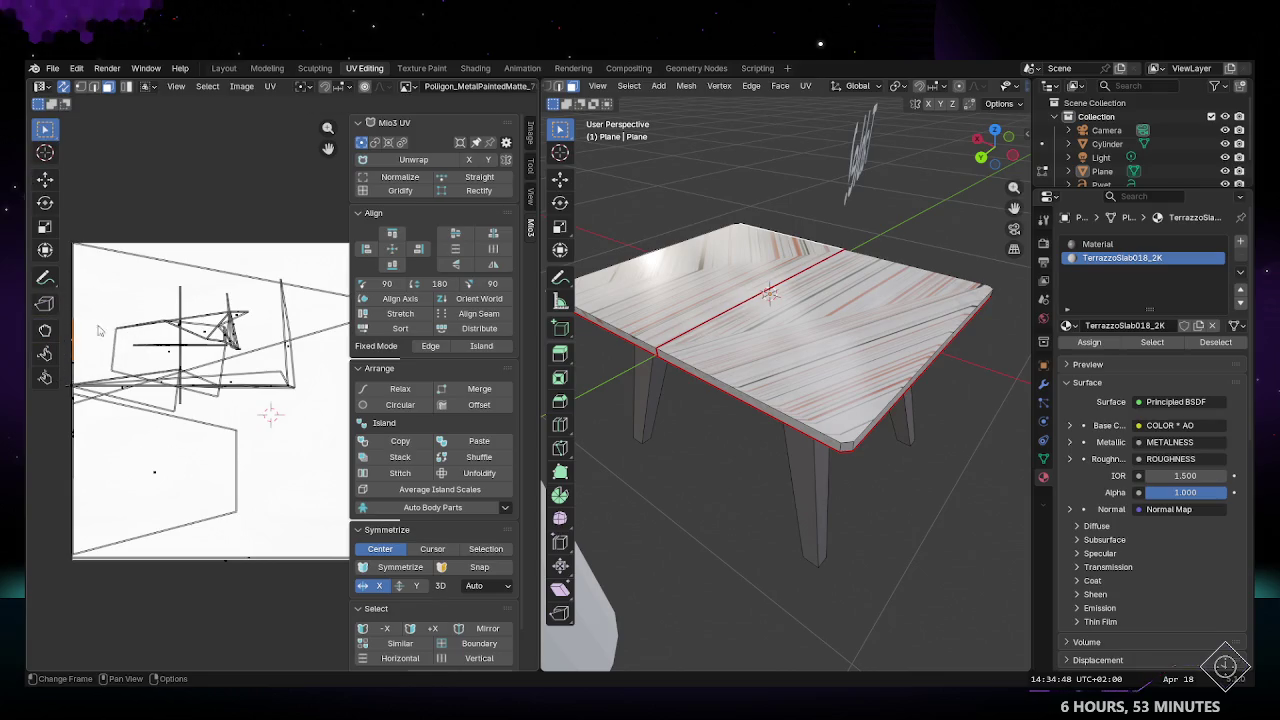
click(155, 480)
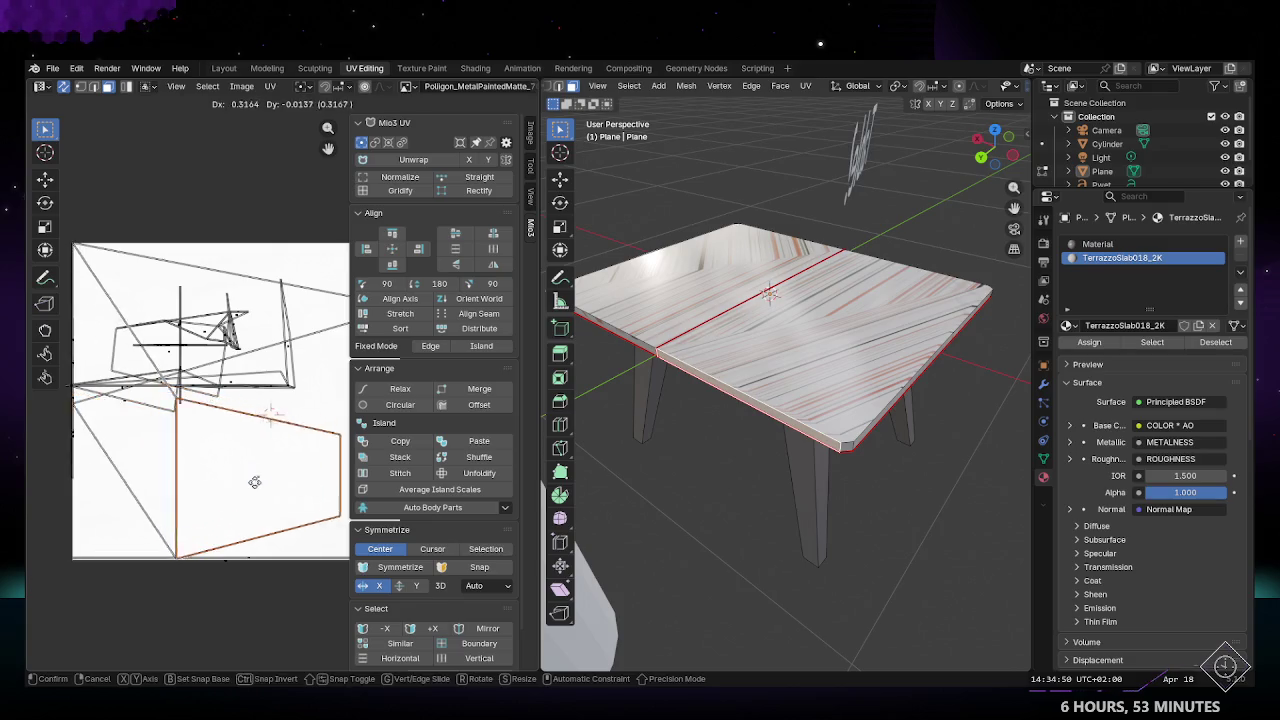
drag(155, 480, 248, 478)
key(g)
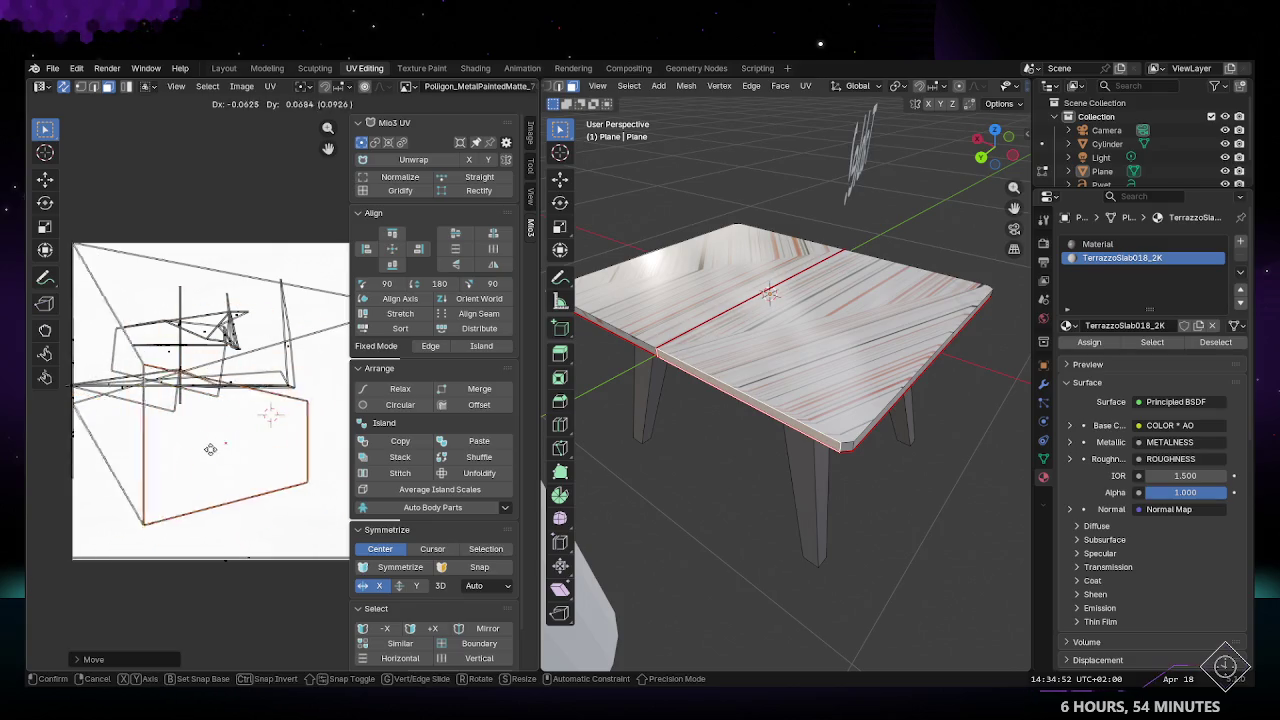
right_click(209, 449)
key(ctrl+z)
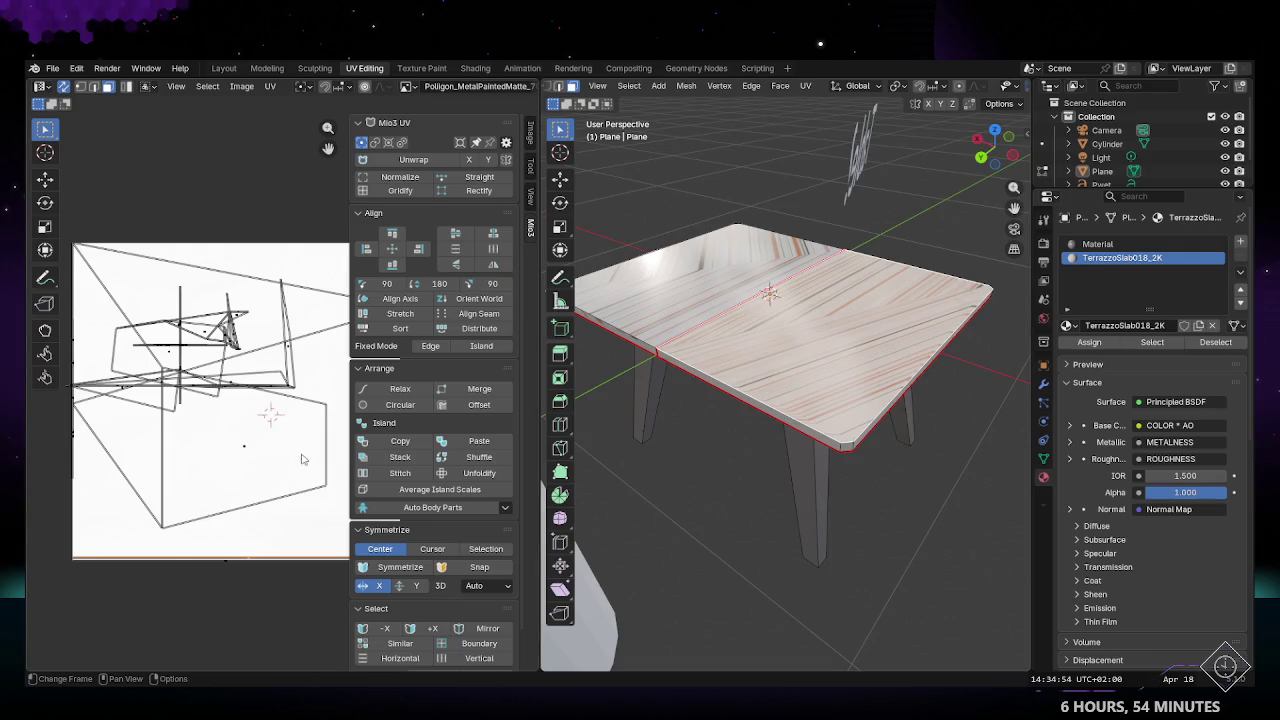
Step: Move the bottom UV edge upward, then try rotating it and undo
key(g)
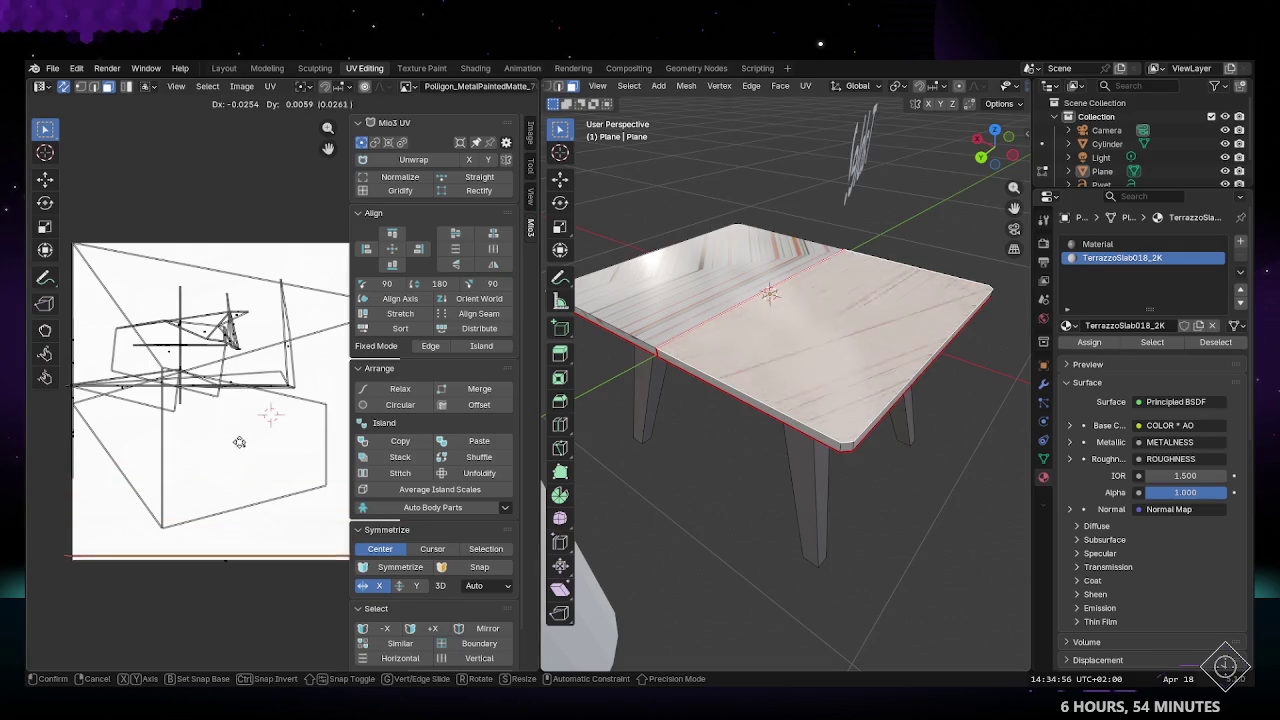
click(259, 445)
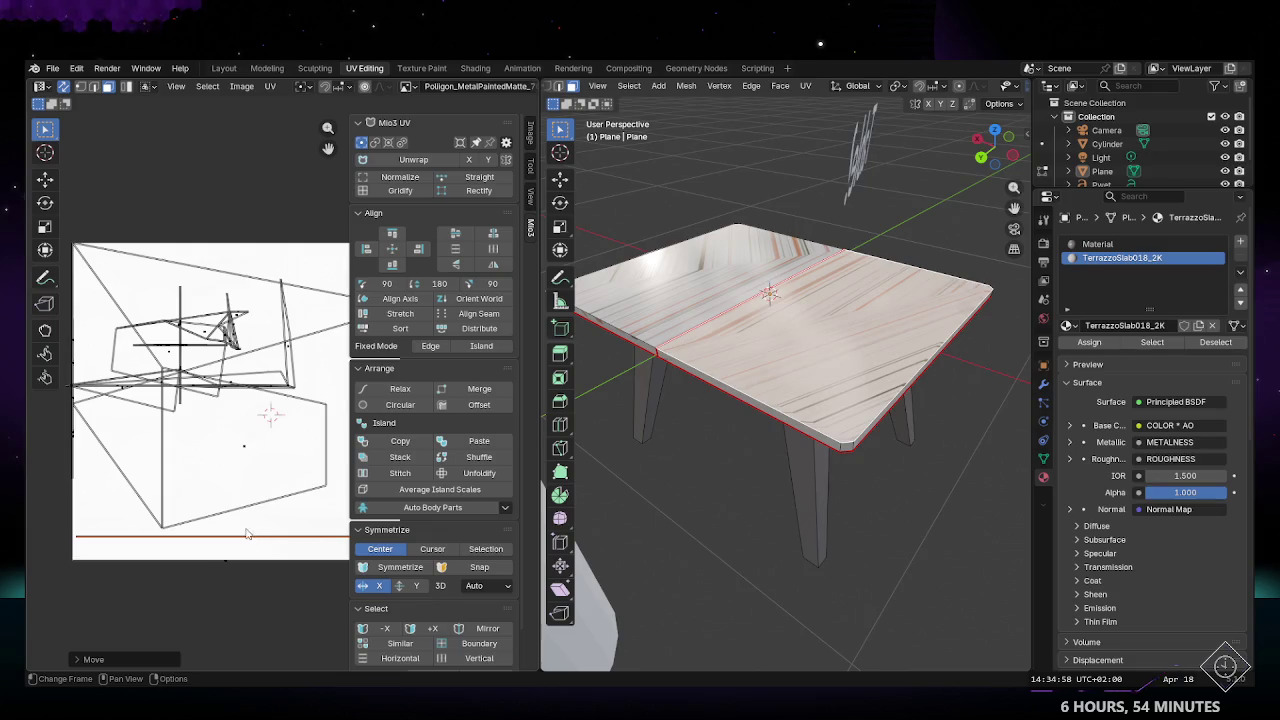
middle_drag(247, 534, 193, 472)
key(g)
key(r)
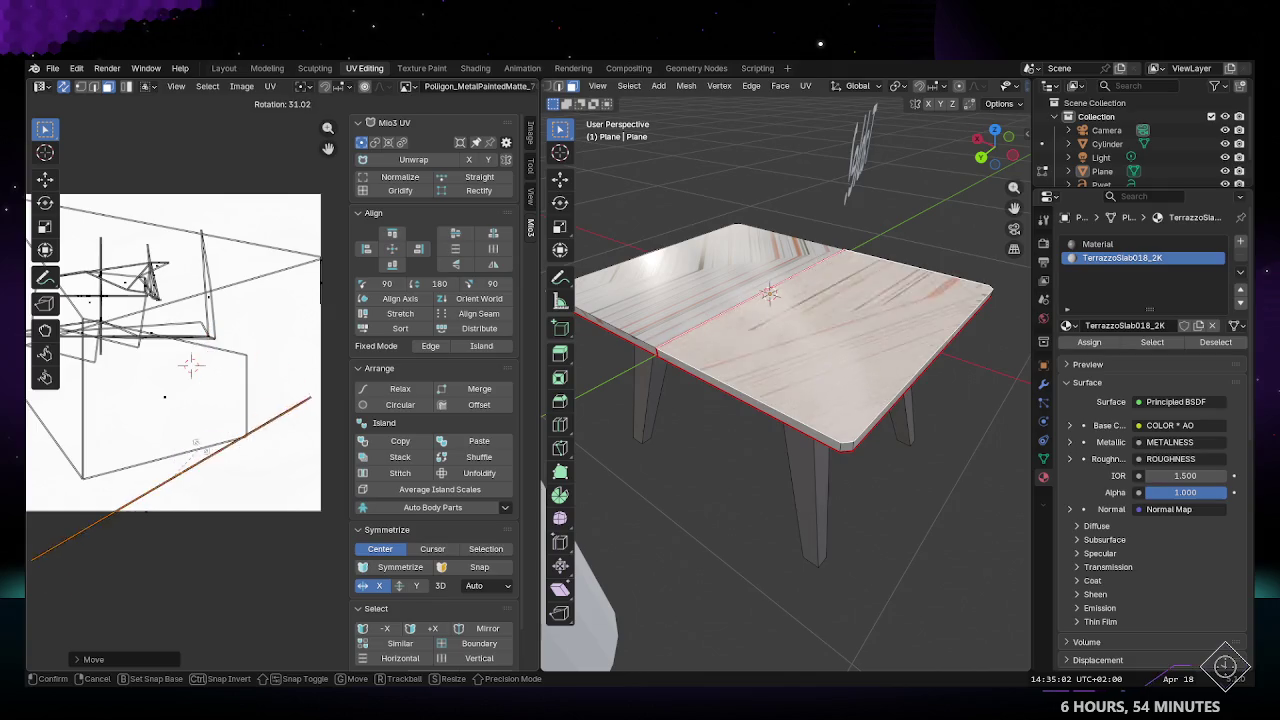
click(203, 462)
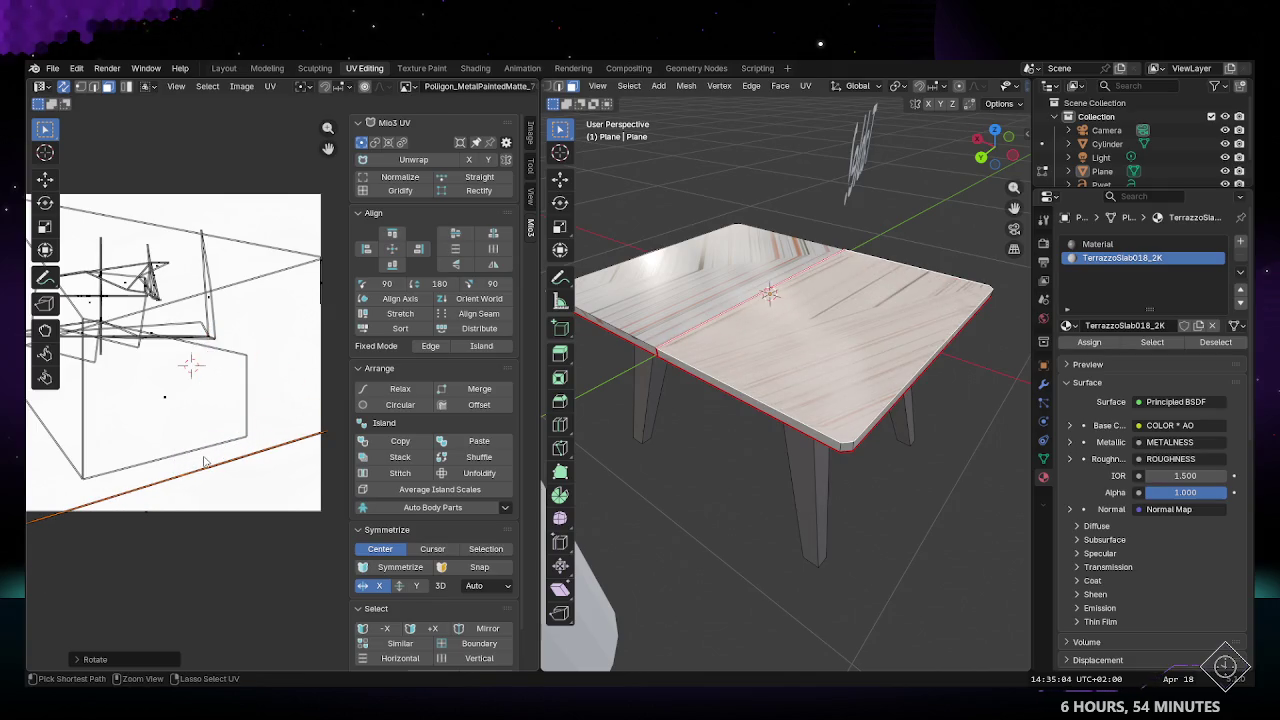
key(ctrl+z)
Step: Scale the UV edge up and view the table front-on
key(s)
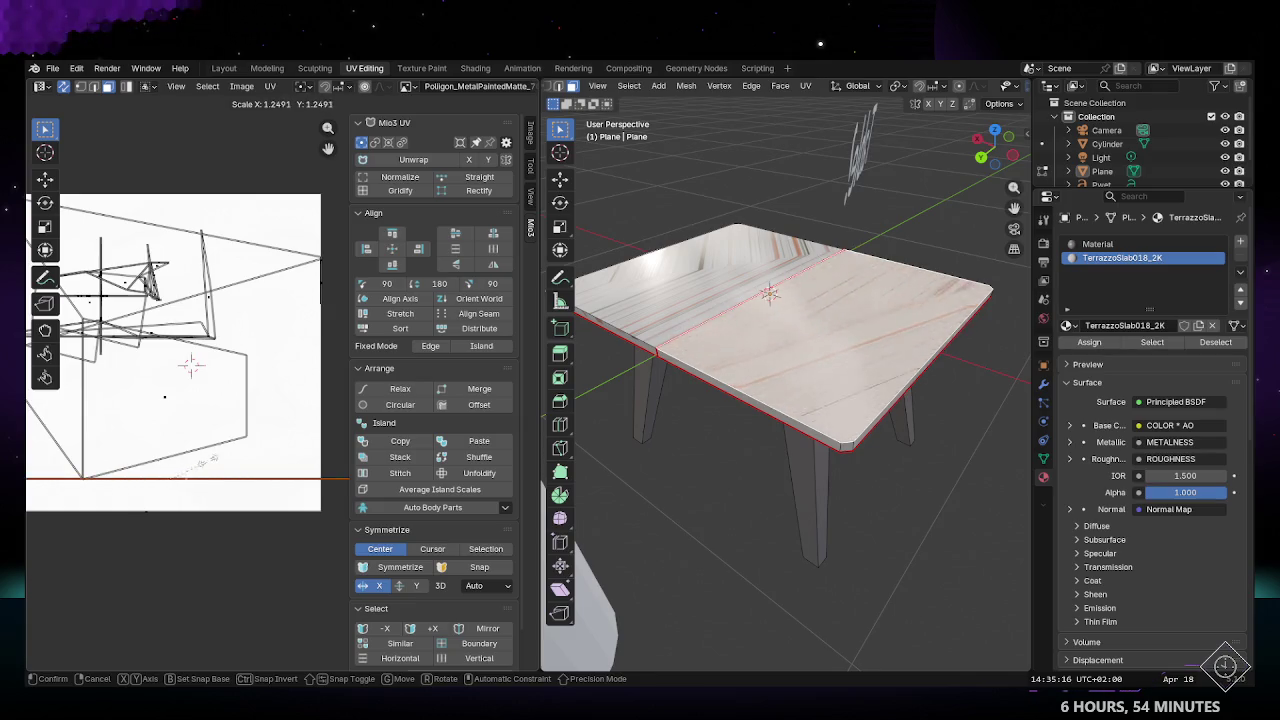
click(212, 462)
middle_drag(212, 462, 277, 427)
scroll(270, 432, down, 3)
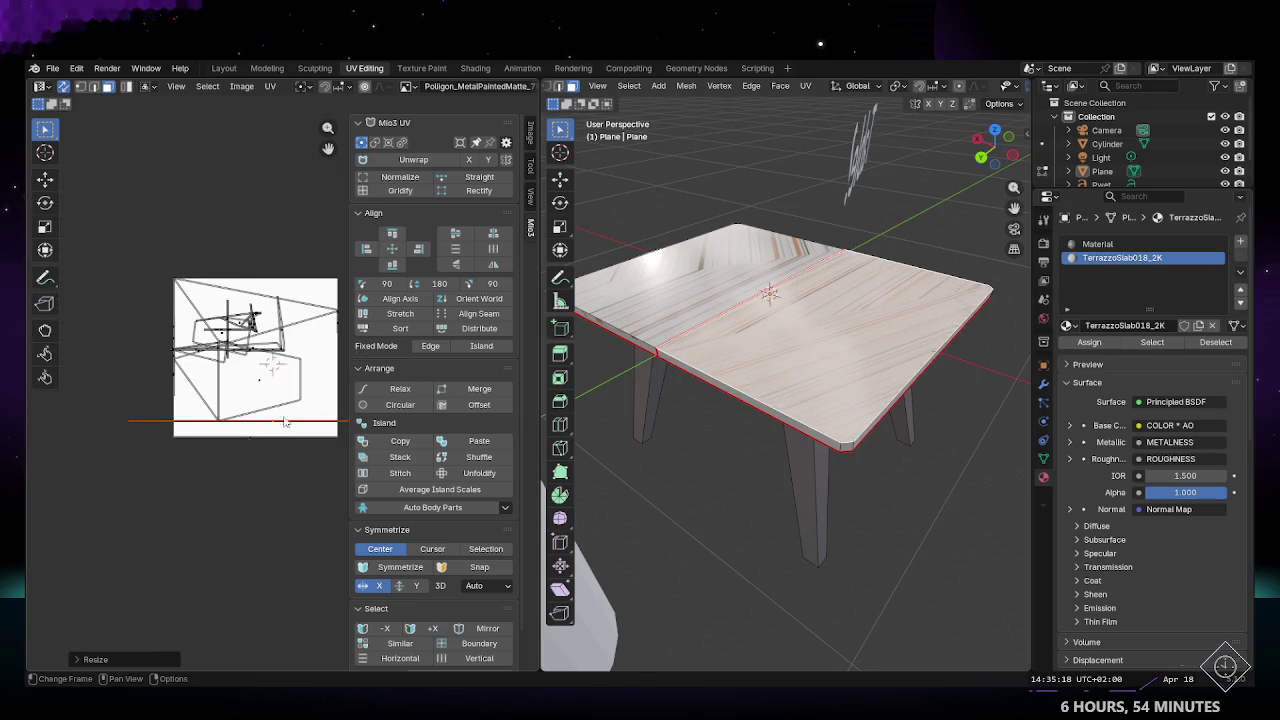
mouse_move(884, 424)
middle_down()
mouse_move(858, 445)
mouse_move(846, 344)
middle_up()
Step: Try extruding the tabletop into a box, then undo back to the flat top
key(Tab)
key(Tab)
key(e)
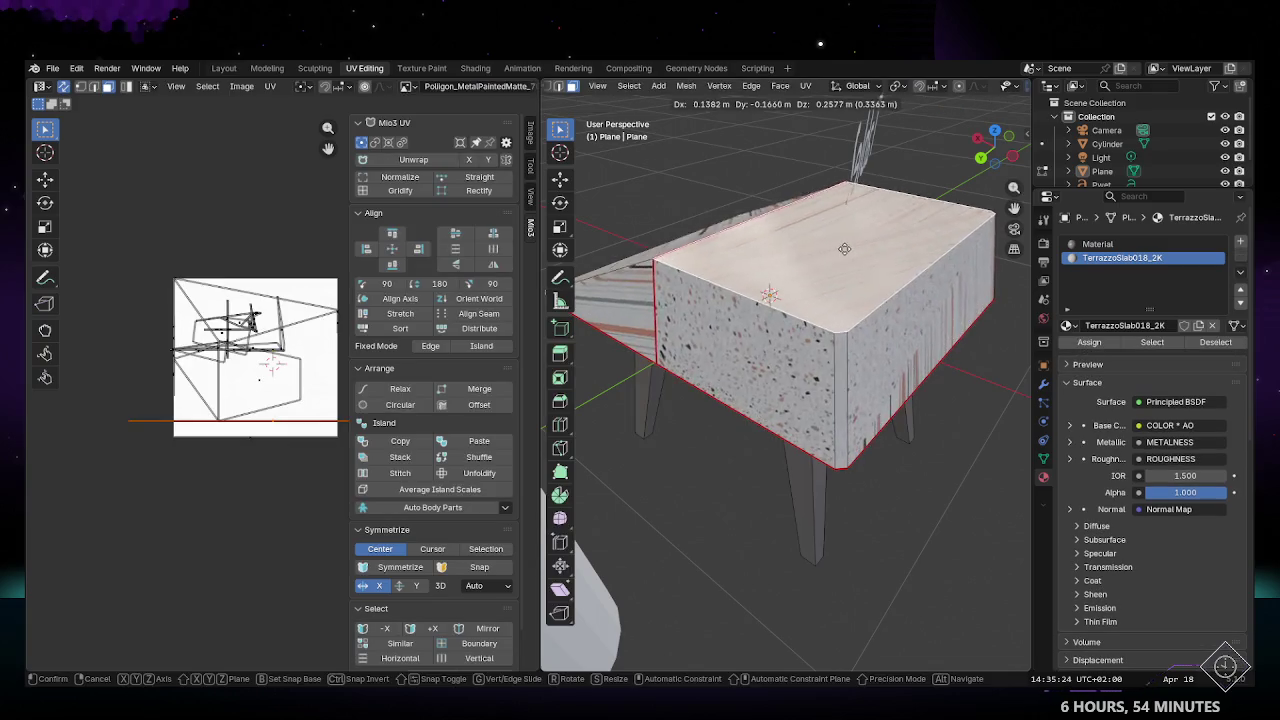
click(849, 209)
middle_drag(849, 209, 789, 346)
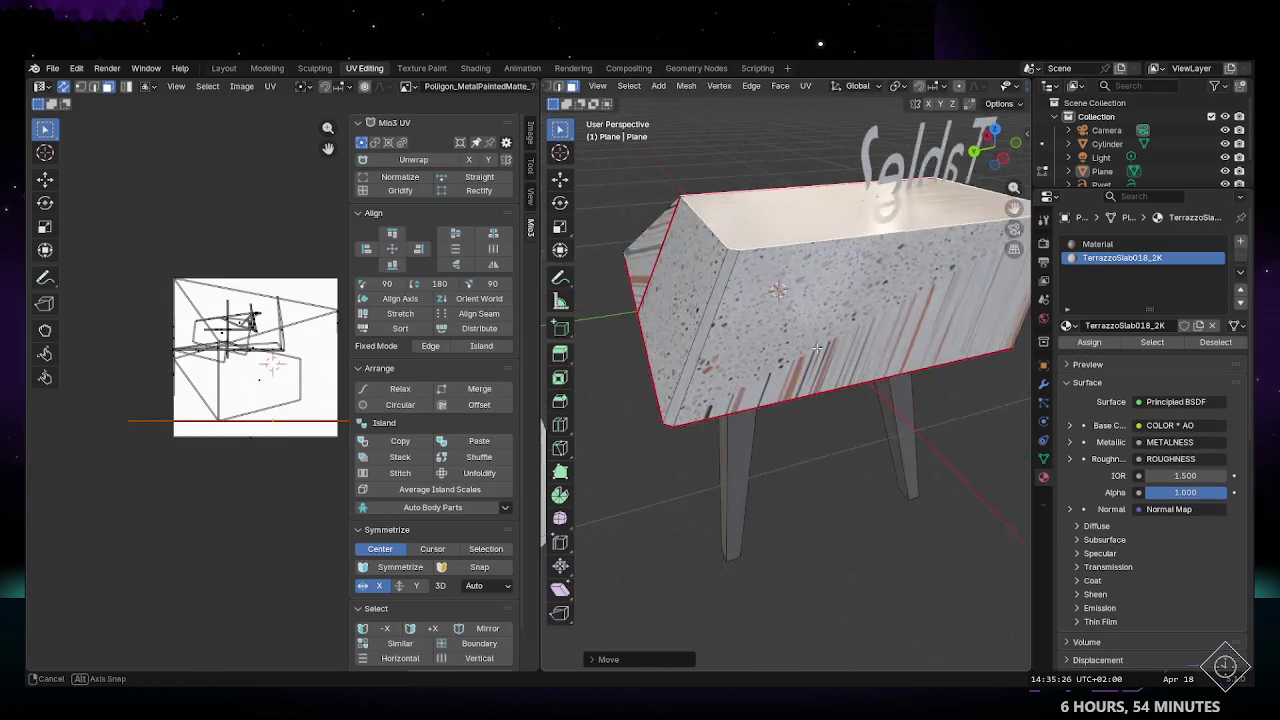
middle_drag(762, 280, 826, 319)
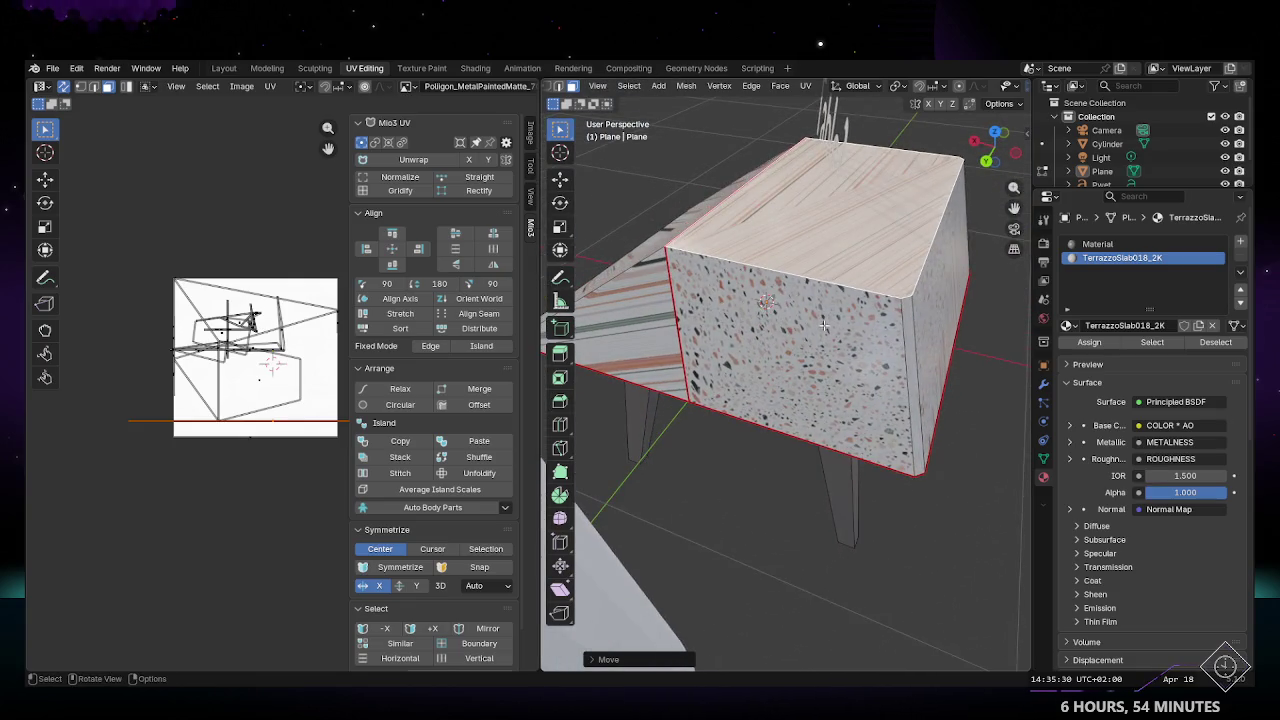
key(Tab)
key(Tab)
click(767, 331)
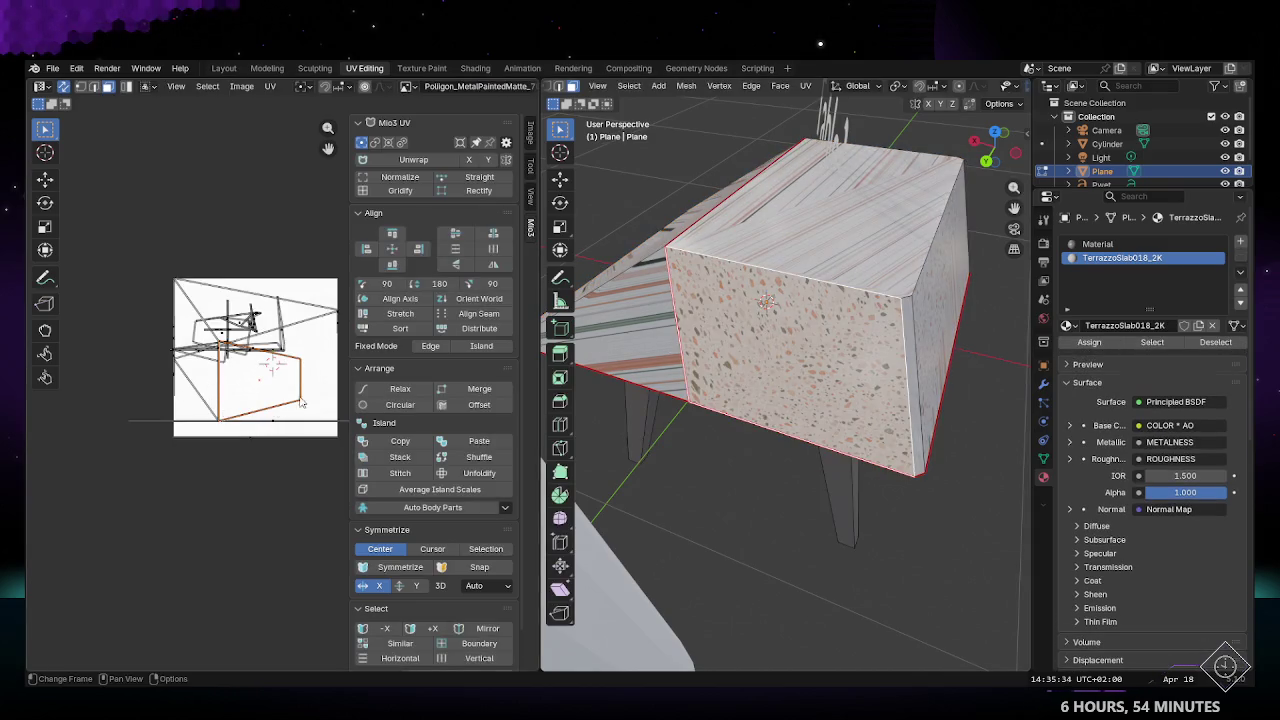
middle_drag(273, 420, 237, 422)
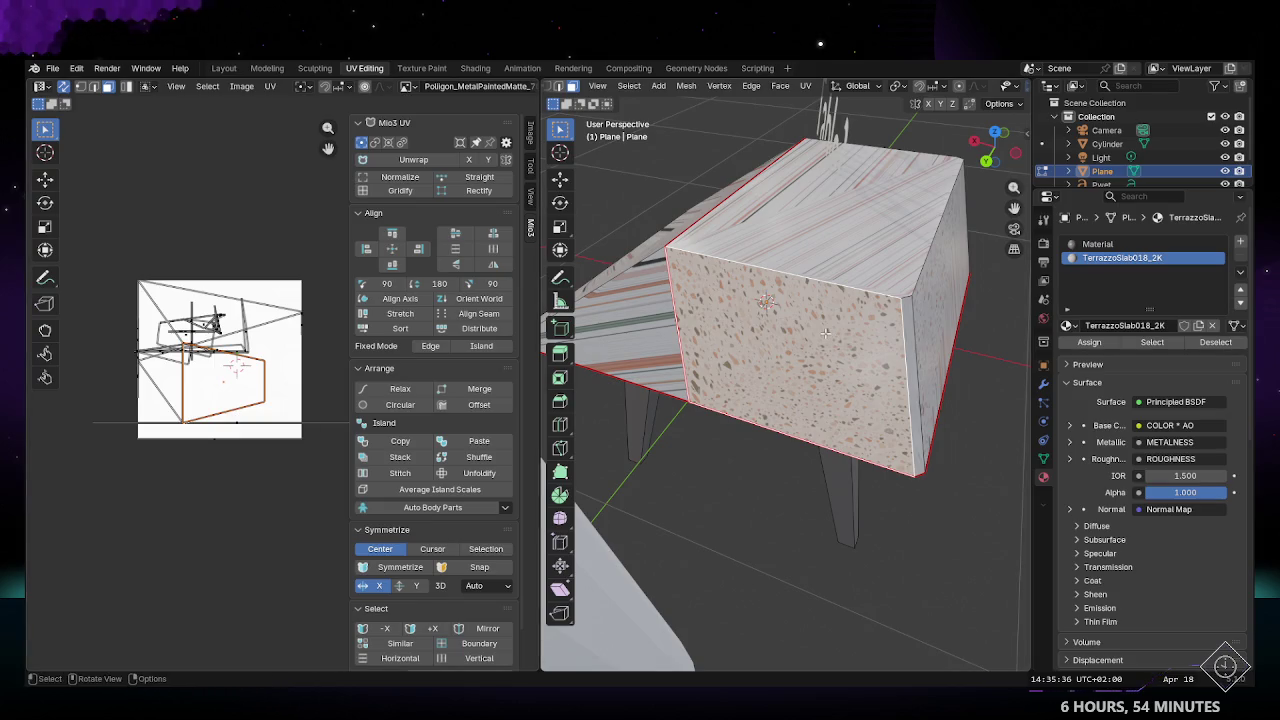
key(ctrl+z)
key(ctrl+z)
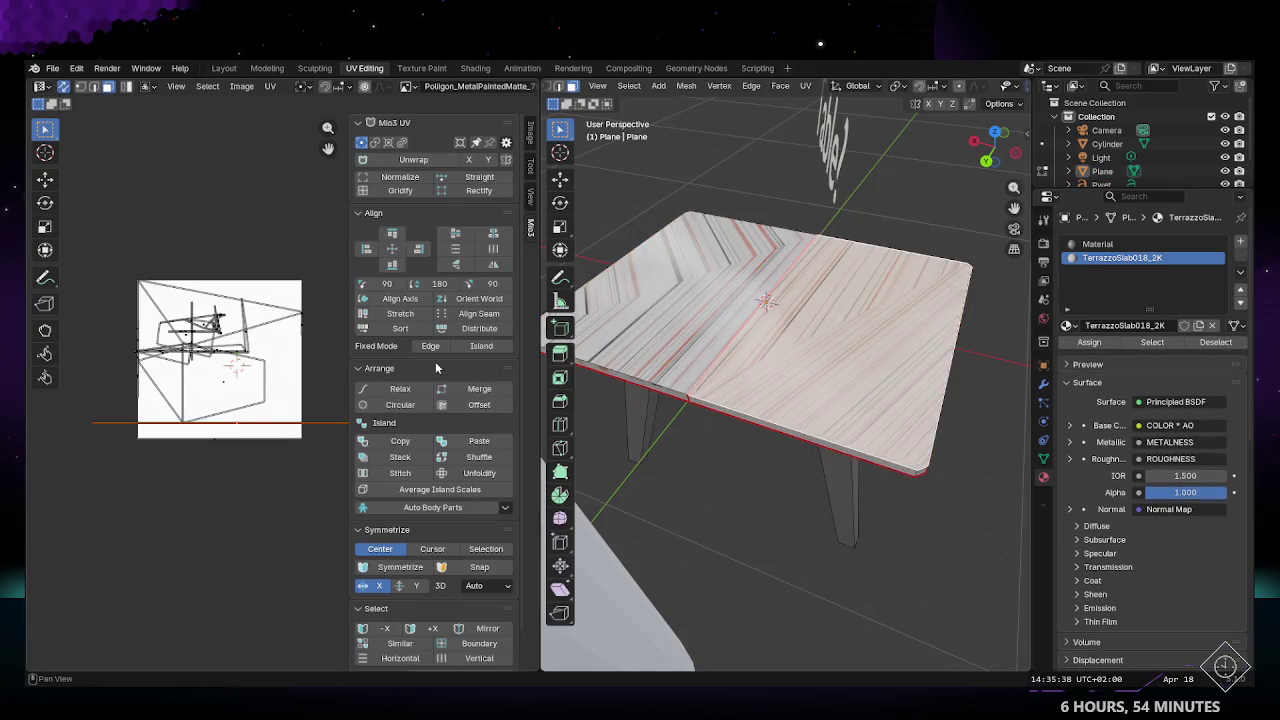
scroll(207, 384, up, 1)
scroll(277, 386, up, 1)
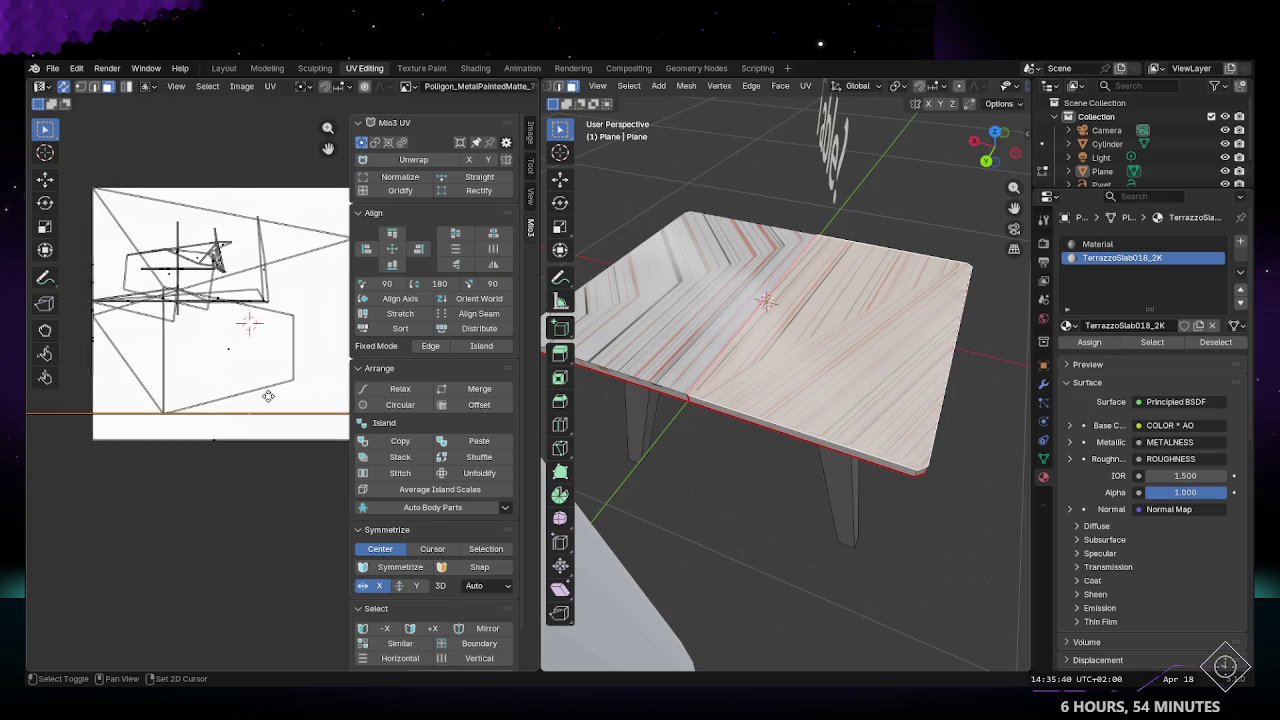
Step: Switch to edge selection and move the tabletop's UV edge downward
key(2)
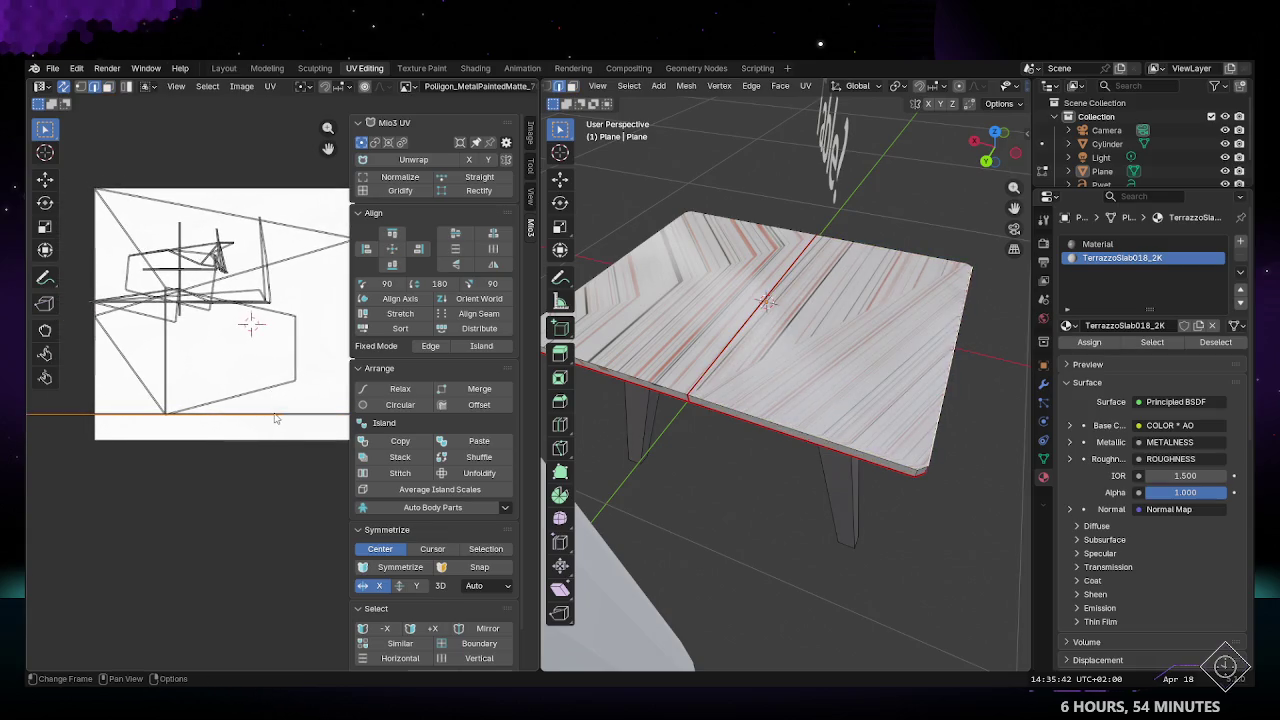
scroll(276, 417, down, 2)
key(g)
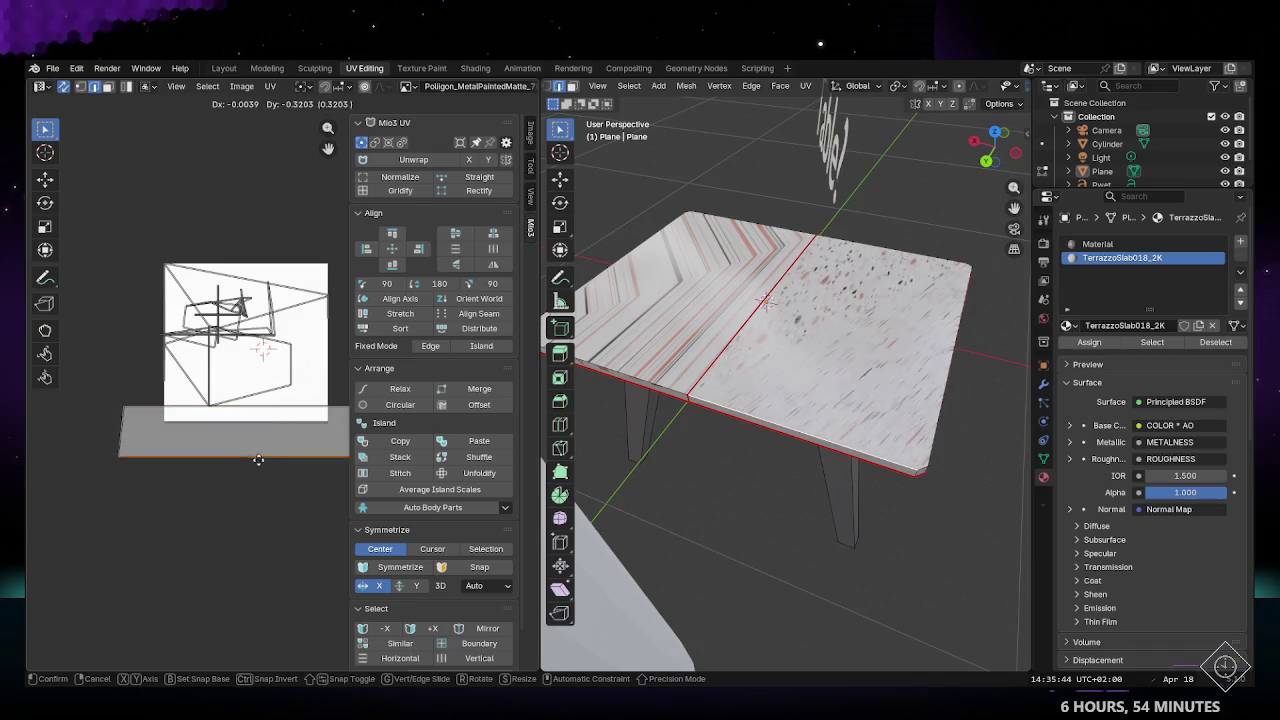
click(259, 478)
mouse_move(159, 315)
middle_down()
mouse_move(131, 295)
mouse_move(161, 309)
middle_up()
scroll(161, 309, down, 2)
Step: Select everything, straighten the UV islands with MiO3 Gridify, then deselect
key(a)
key(a)
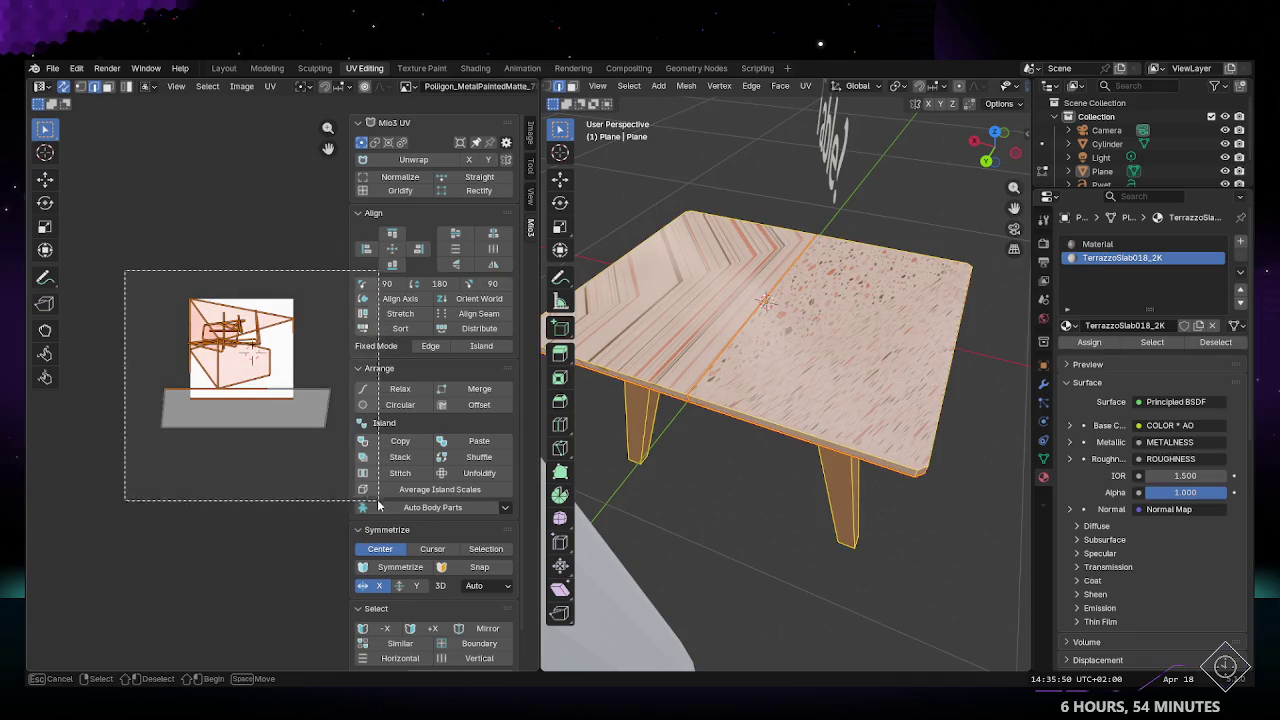
click(399, 191)
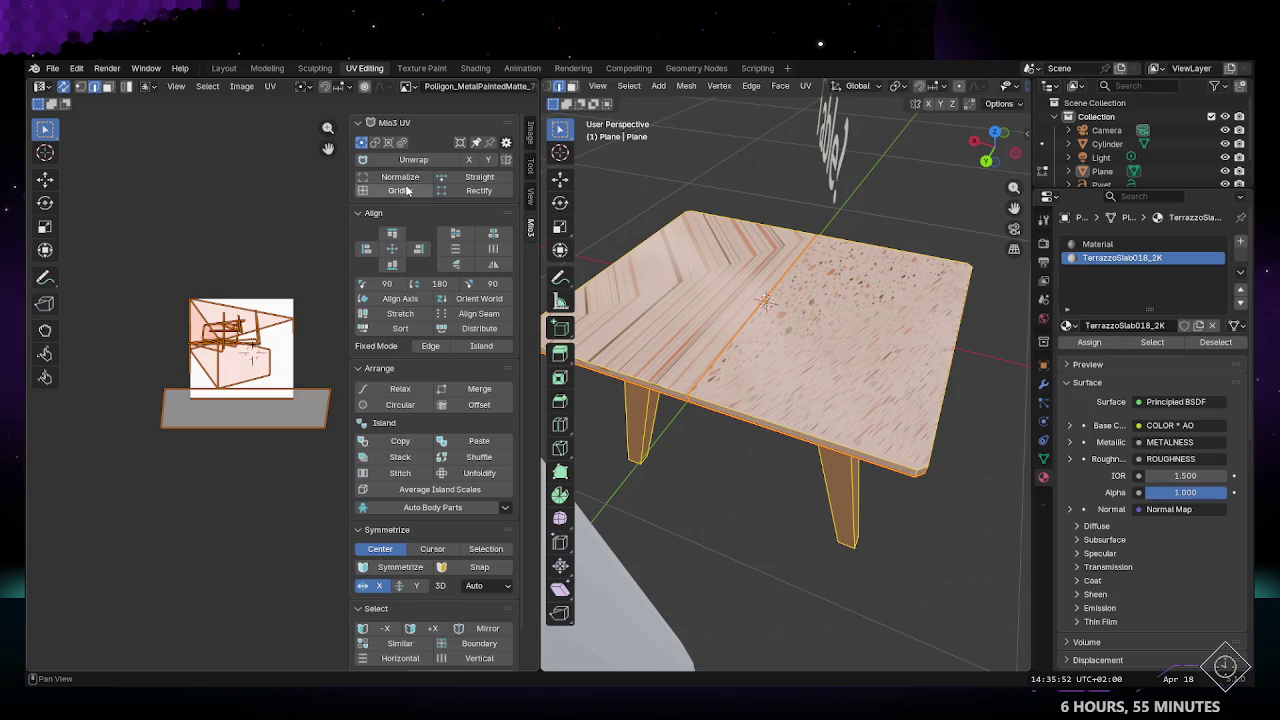
key(alt+a)
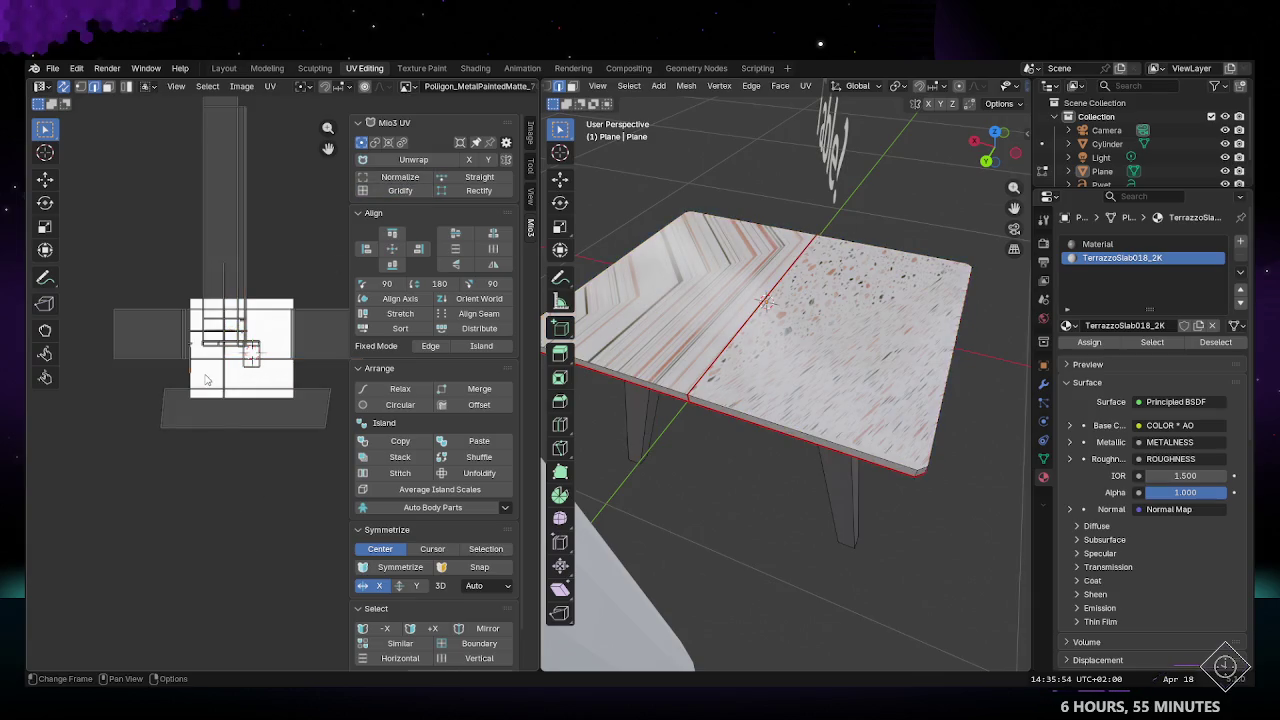
scroll(204, 373, down, 2)
scroll(204, 373, down, 2)
scroll(204, 373, down, 2)
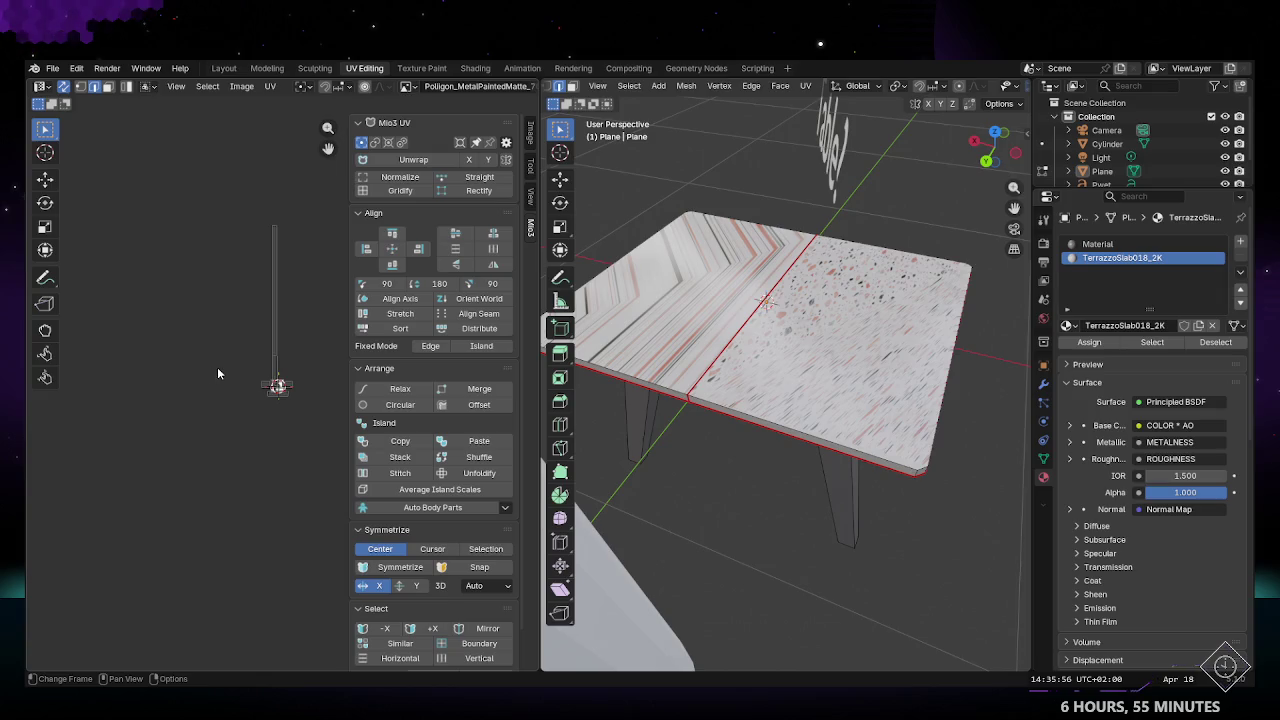
mouse_move(760, 380)
middle_down()
mouse_move(830, 349)
mouse_move(700, 300)
middle_up()
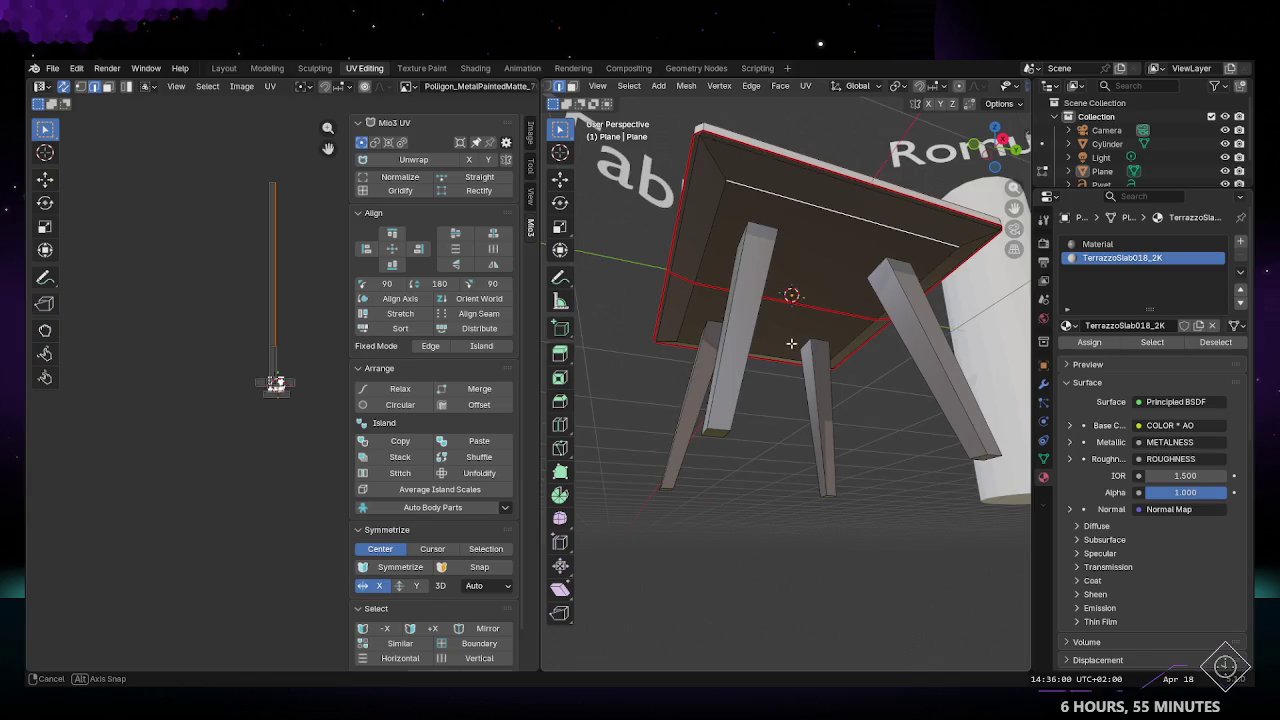
Step: Box-select all UV islands and apply MiO3 Gridify and Normalize
mouse_move(174, 147)
mouse_down()
mouse_move(328, 401)
mouse_move(325, 450)
mouse_up()
scroll(268, 390, up, 2)
scroll(265, 393, up, 3)
scroll(263, 395, up, 2)
scroll(263, 395, down, 1)
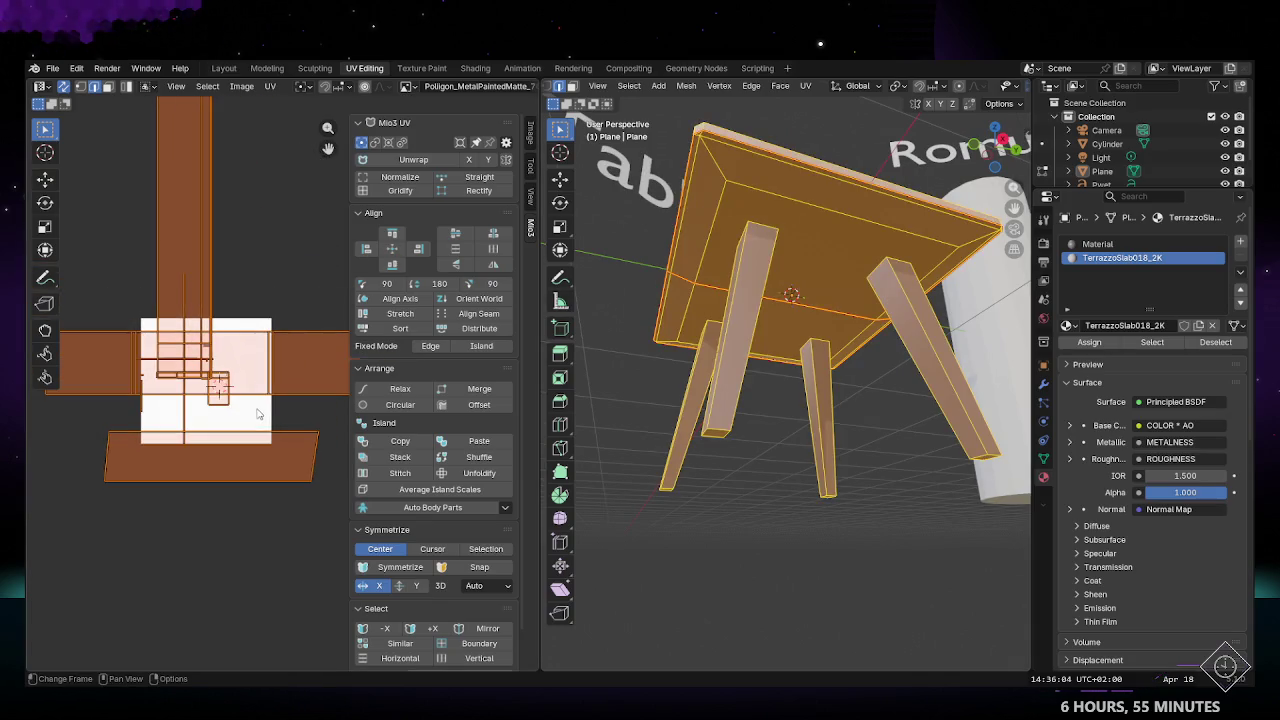
click(394, 191)
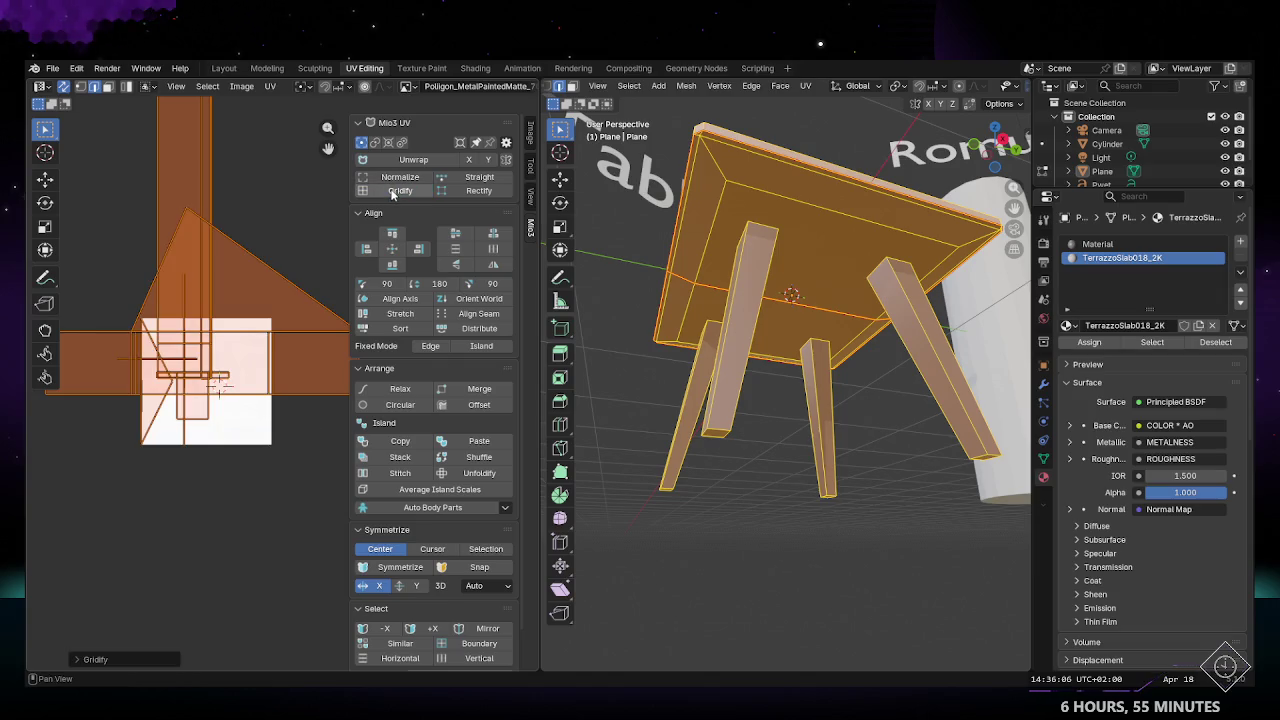
click(400, 177)
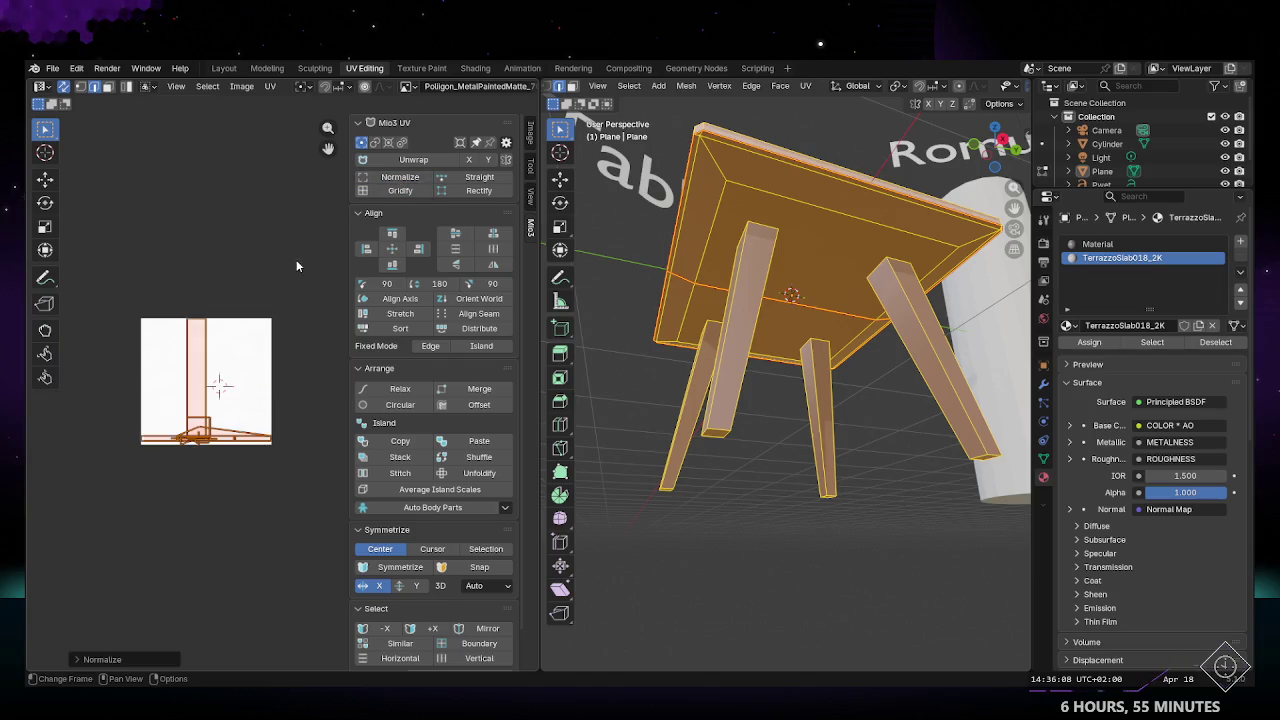
click(296, 259)
mouse_move(700, 400)
middle_down()
mouse_move(772, 457)
mouse_move(910, 476)
mouse_move(800, 420)
middle_up()
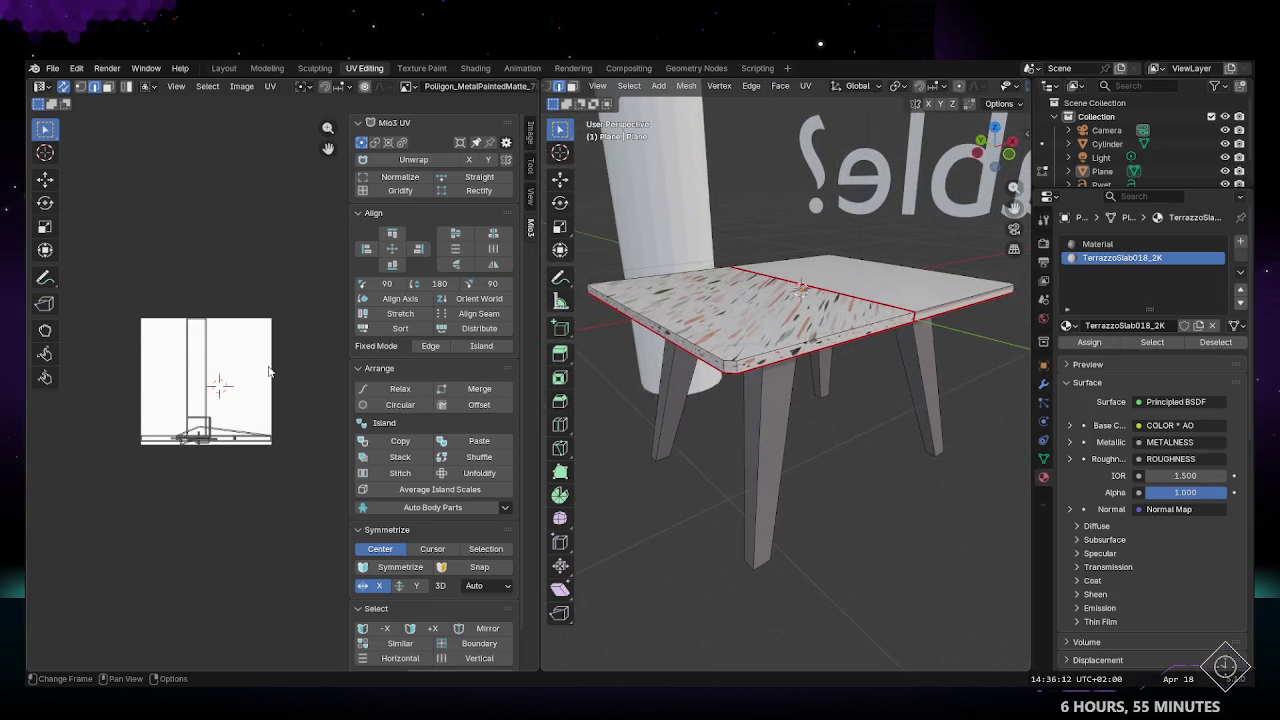
Step: Select the whole table's geometry and Unwrap its UVs again
key(a)
scroll(207, 404, up, 1)
scroll(200, 388, up, 1)
scroll(222, 398, up, 1)
scroll(230, 410, up, 1)
scroll(240, 400, down, 1)
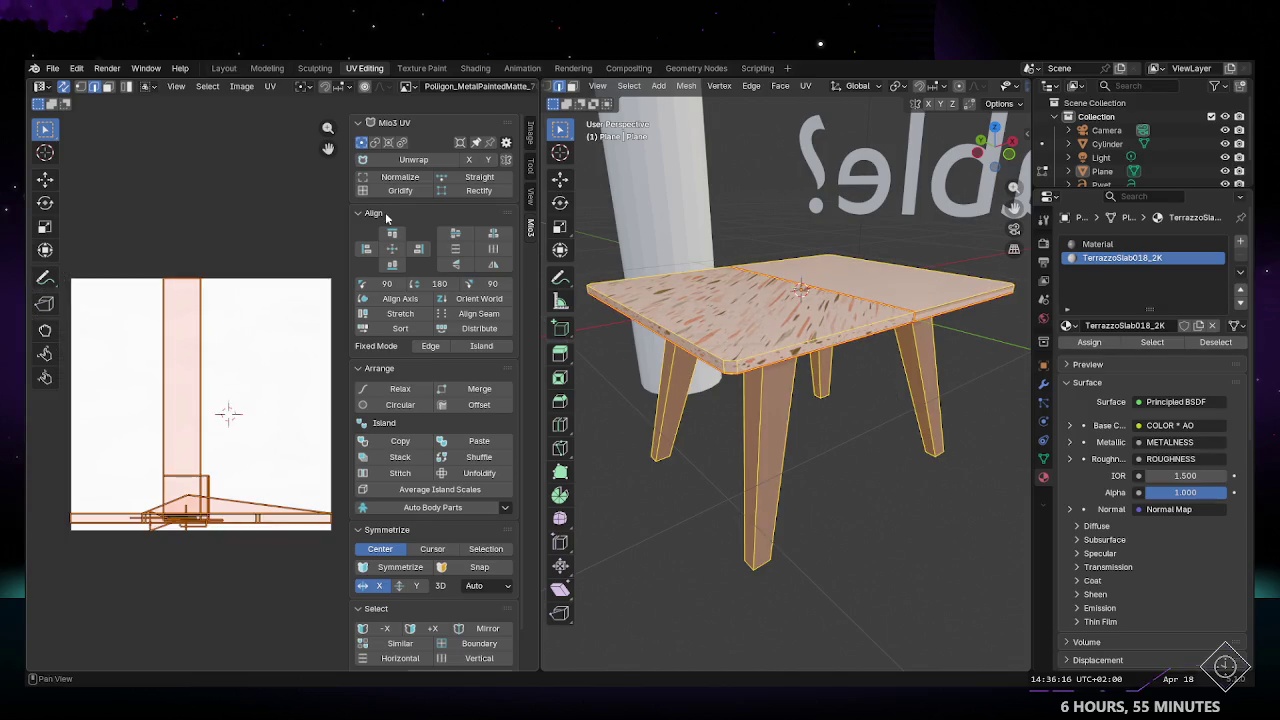
click(416, 160)
mouse_move(790, 300)
middle_down()
mouse_move(880, 372)
mouse_move(880, 470)
middle_up()
Step: Switch to face selection and check the near tabletop half's faces
key(alt+a)
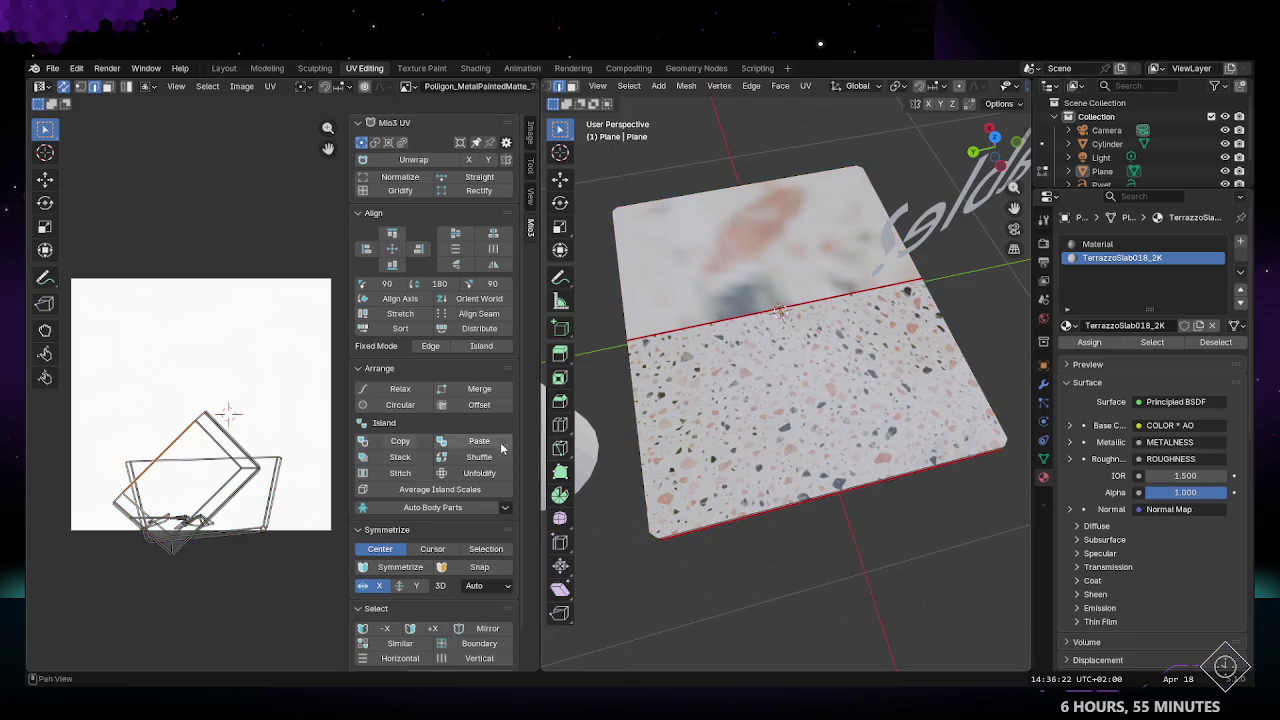
key(3)
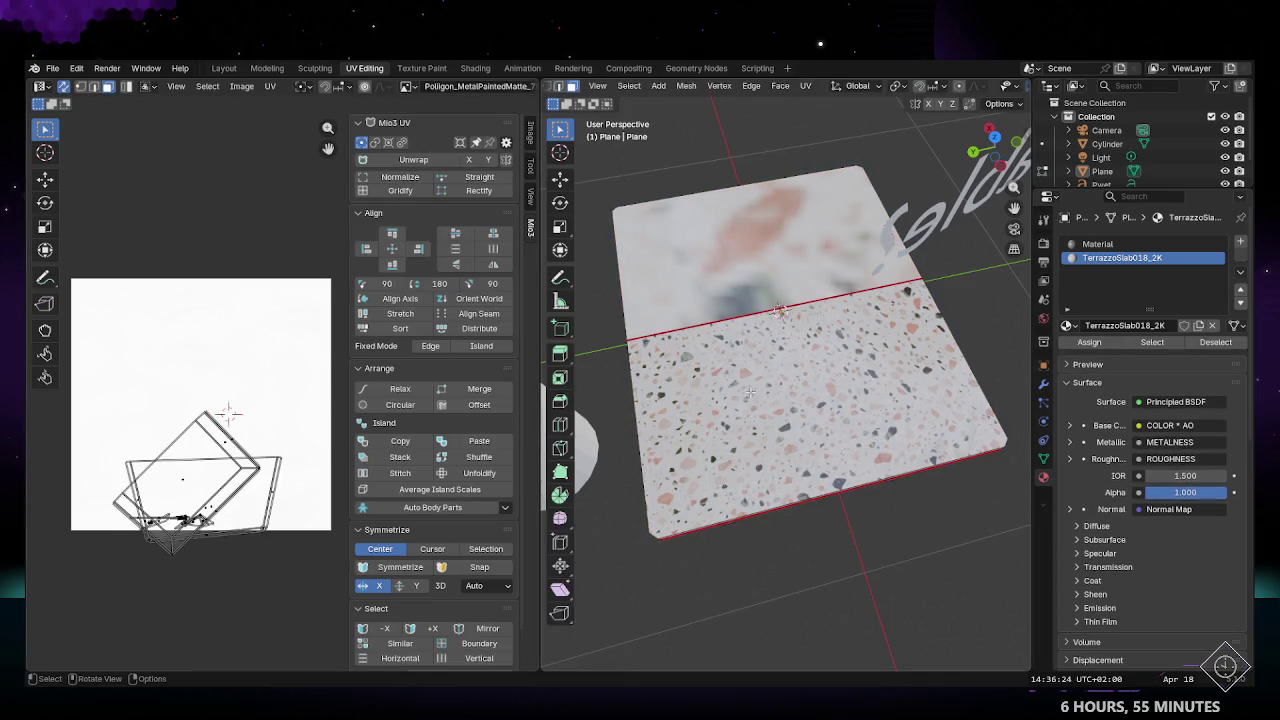
click(749, 393)
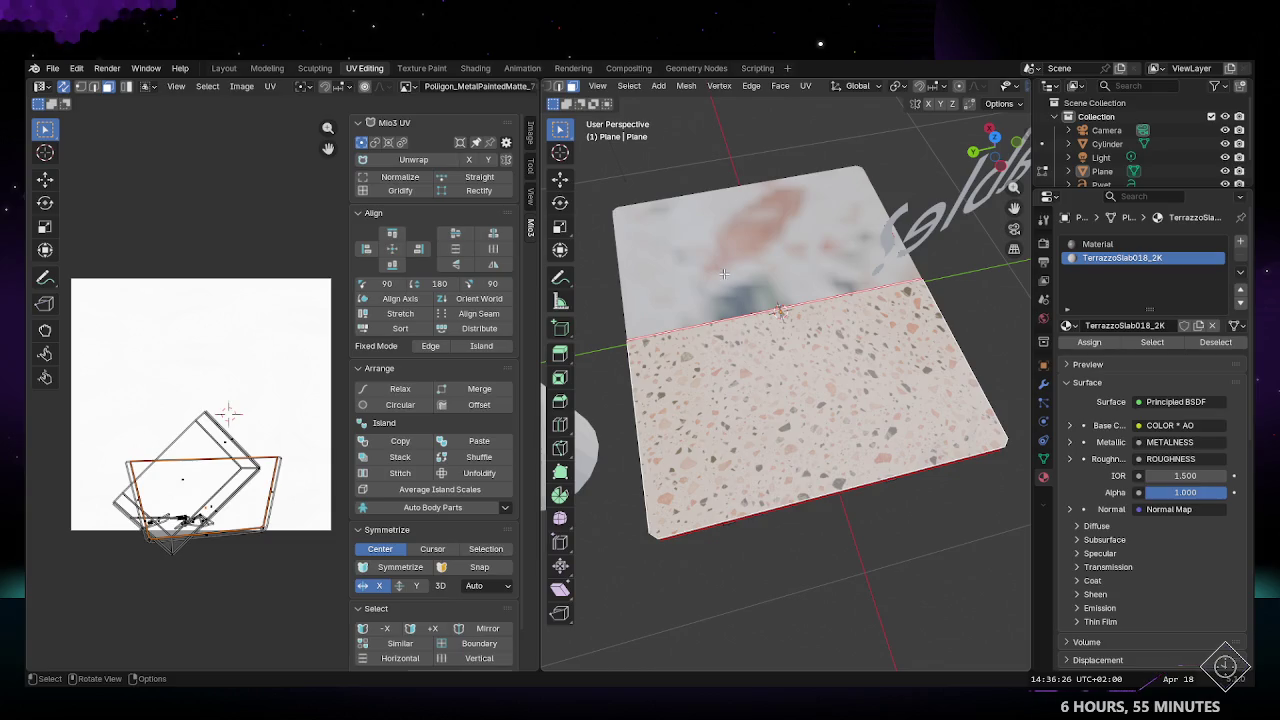
key(alt+a)
scroll(158, 479, down, 2)
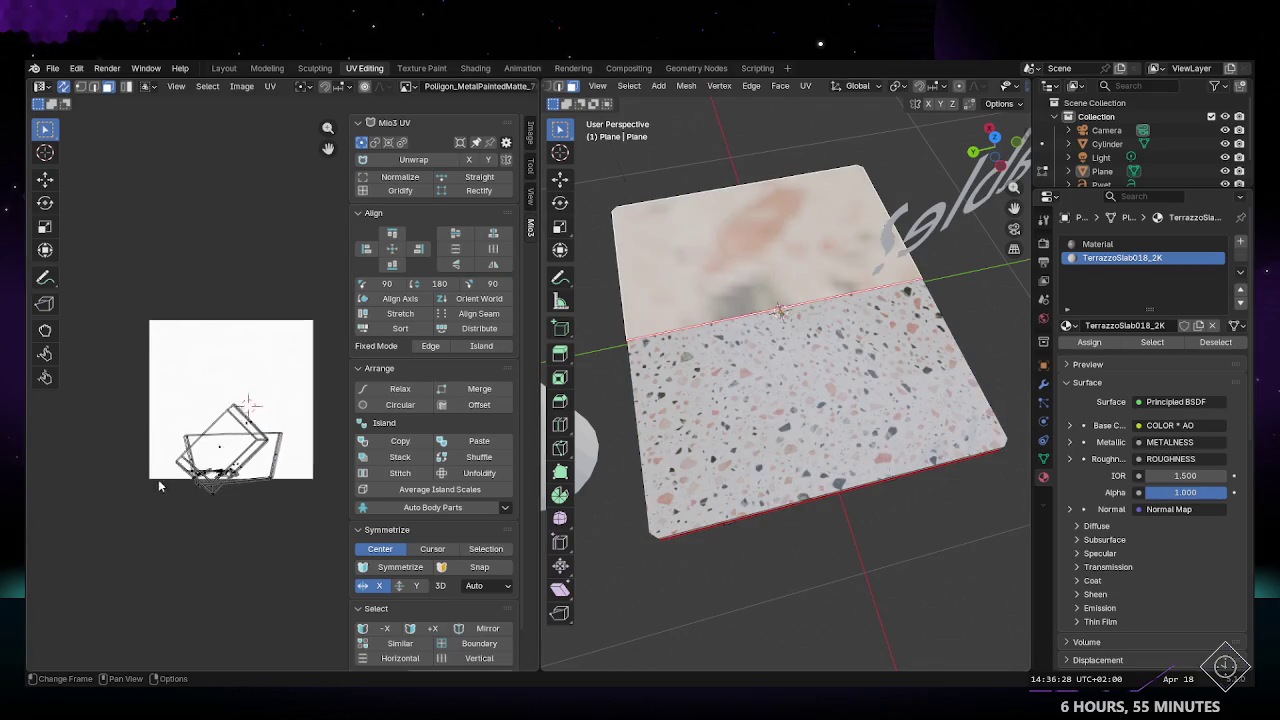
scroll(191, 487, down, 1)
scroll(191, 487, down, 1)
scroll(780, 400, up, 4)
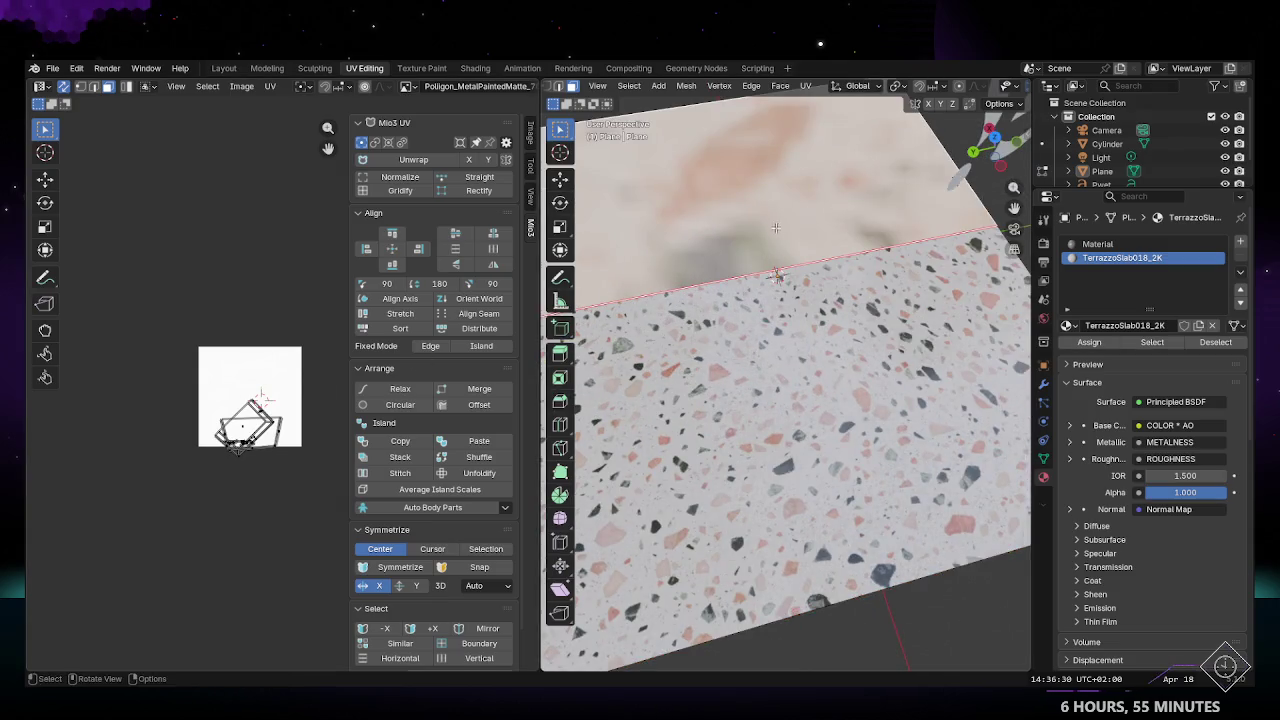
scroll(254, 378, up, 2)
scroll(245, 420, up, 2)
scroll(235, 460, up, 1)
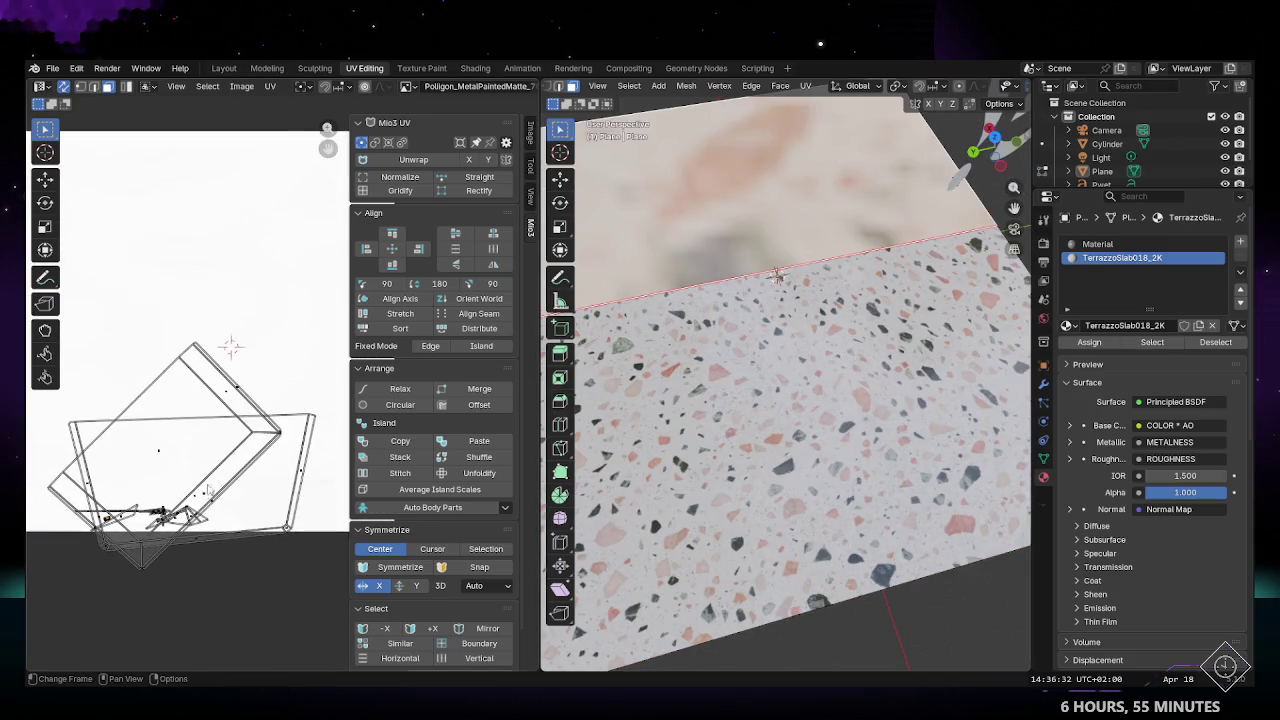
scroll(230, 478, up, 1)
scroll(191, 488, up, 2)
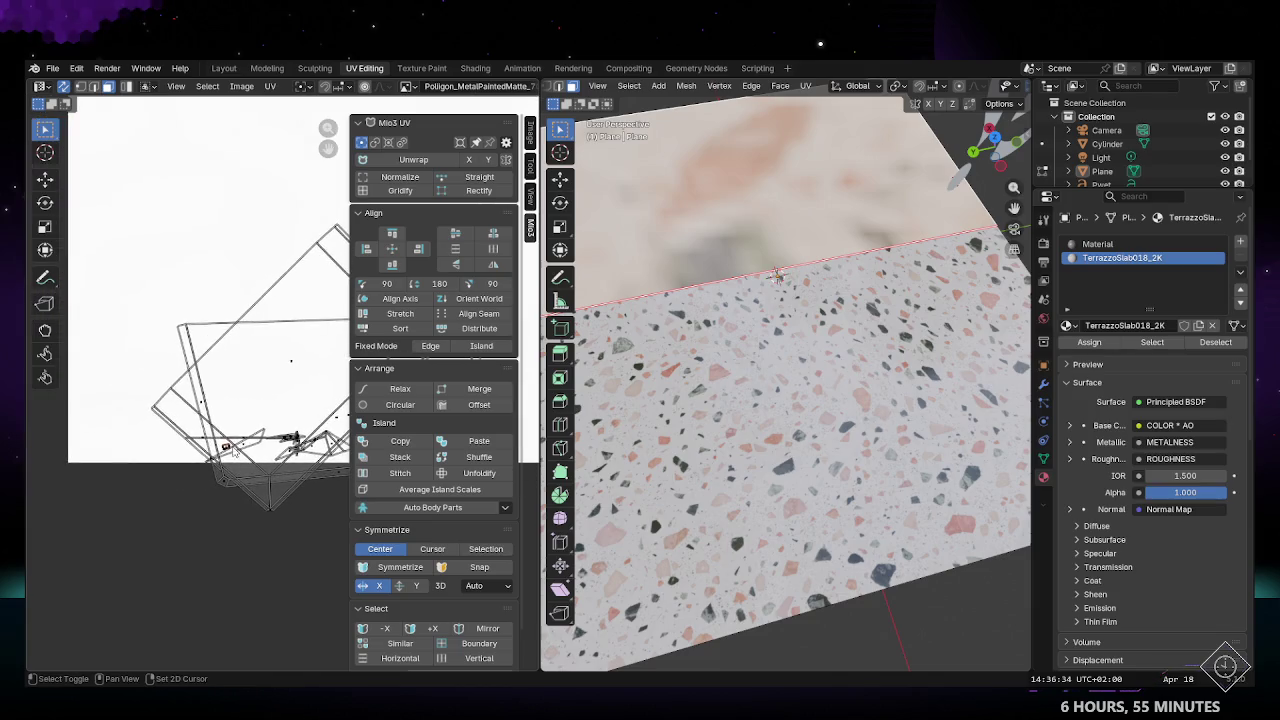
scroll(191, 488, up, 2)
Step: Bring the small tabletop UV island into view and box-select it
mouse_move(191, 488)
middle_down()
mouse_move(260, 410)
mouse_move(380, 350)
middle_up()
scroll(215, 442, up, 2)
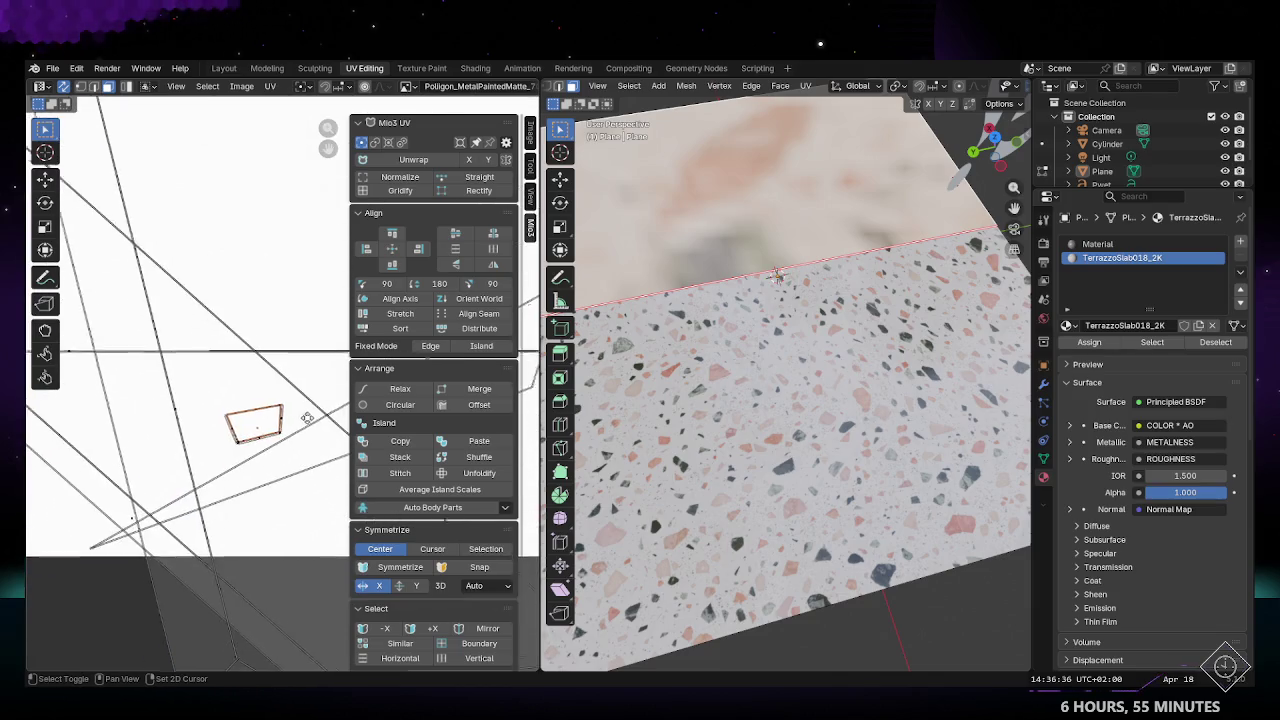
scroll(262, 420, up, 2)
scroll(229, 453, down, 3)
scroll(200, 435, up, 2)
scroll(130, 410, up, 2)
key(b)
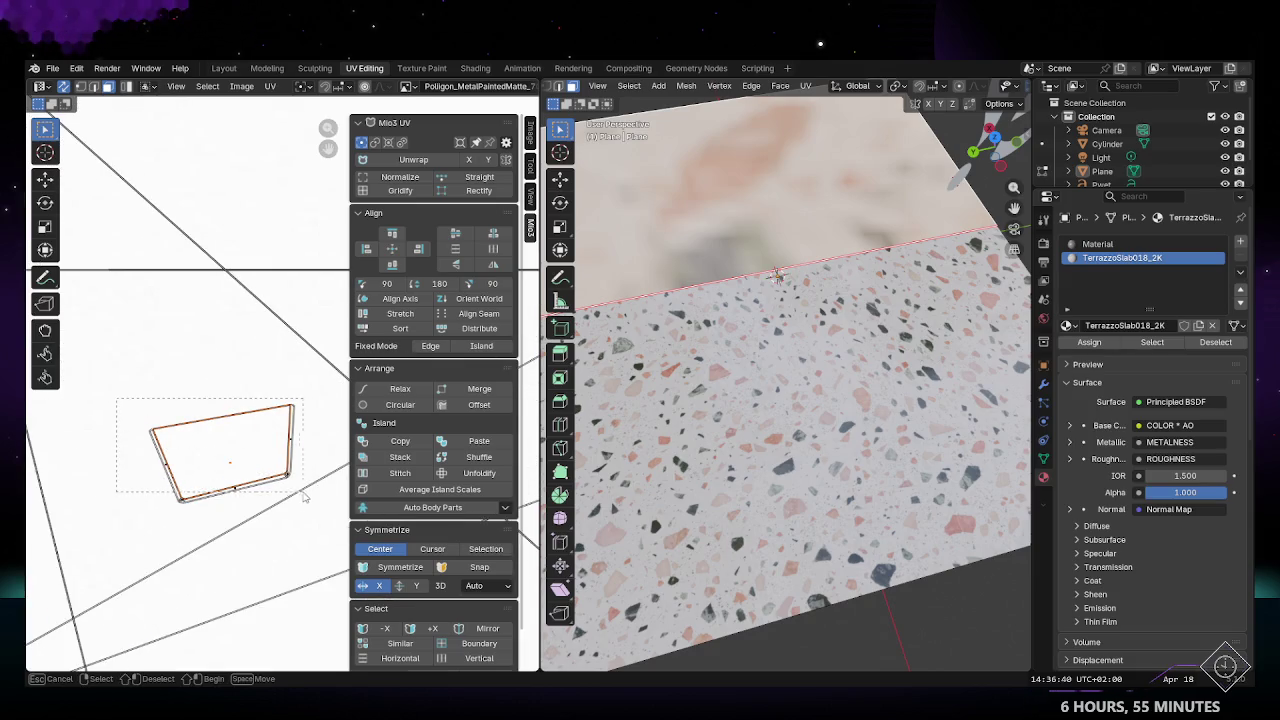
drag(305, 496, 298, 497)
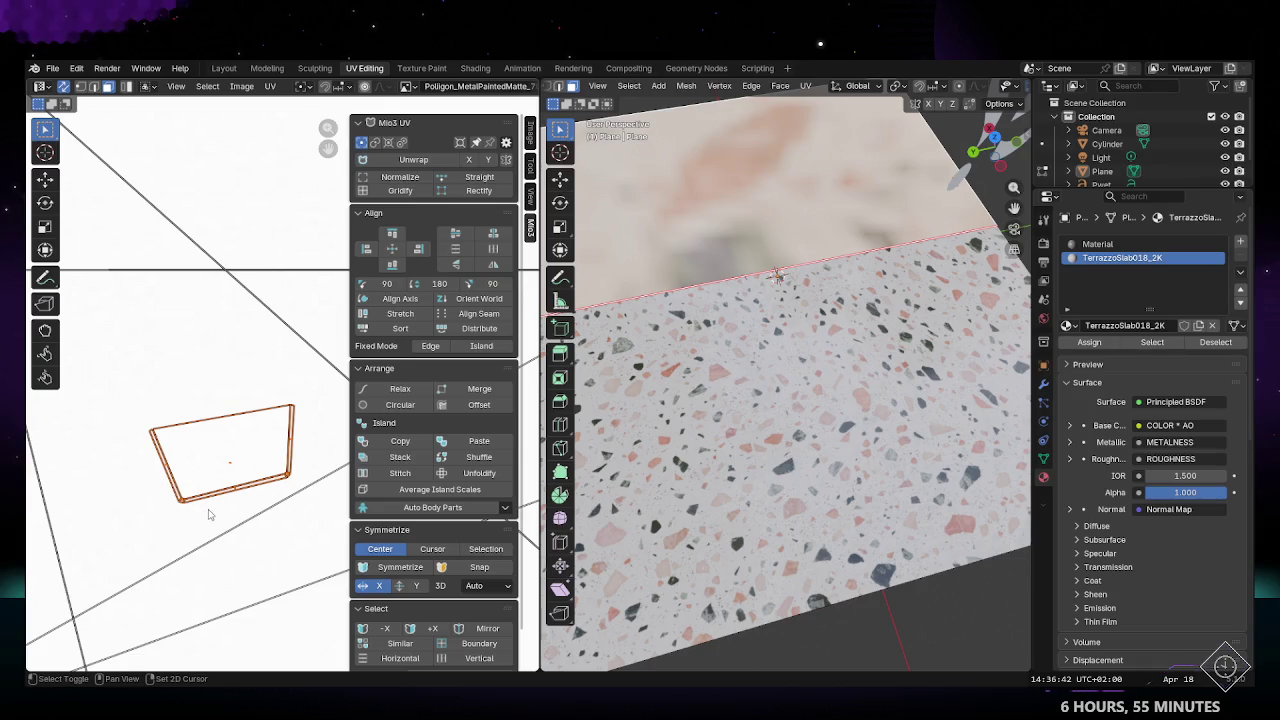
scroll(200, 488, down, 2)
scroll(240, 480, down, 6)
scroll(248, 470, down, 3)
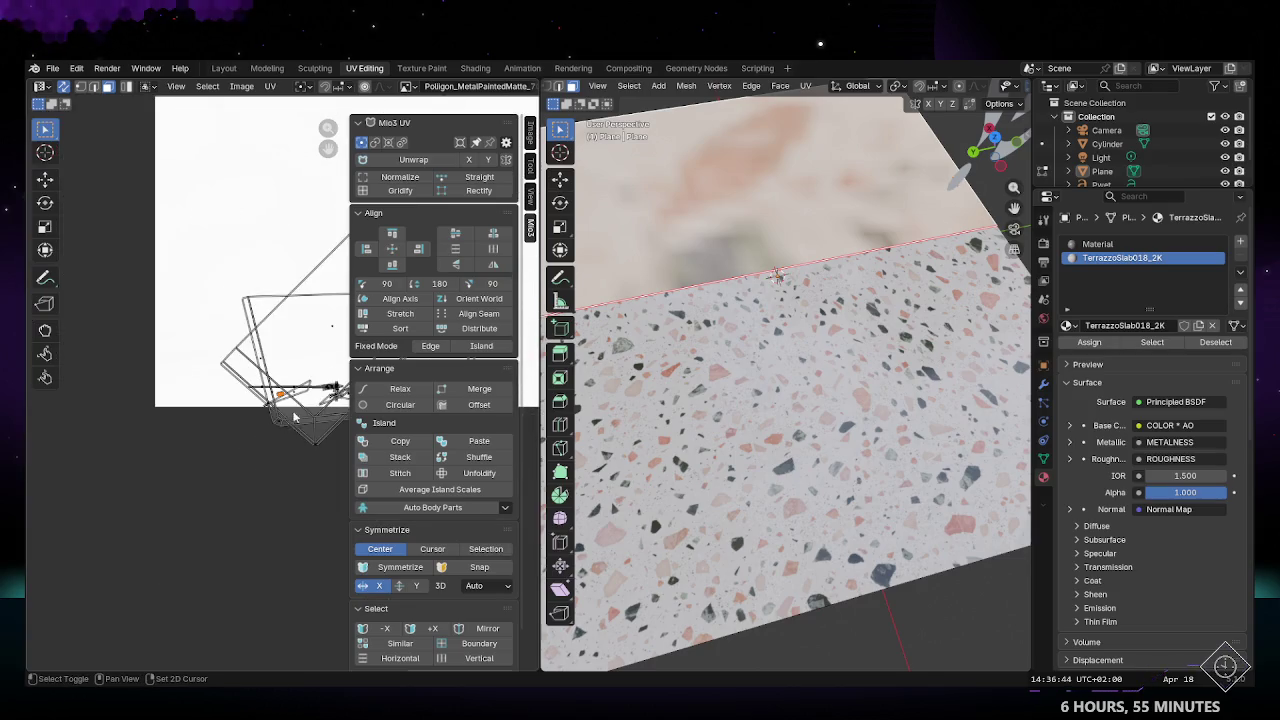
scroll(200, 462, down, 3)
Step: Scale the small island up and move it into the empty upper UV area
key(s)
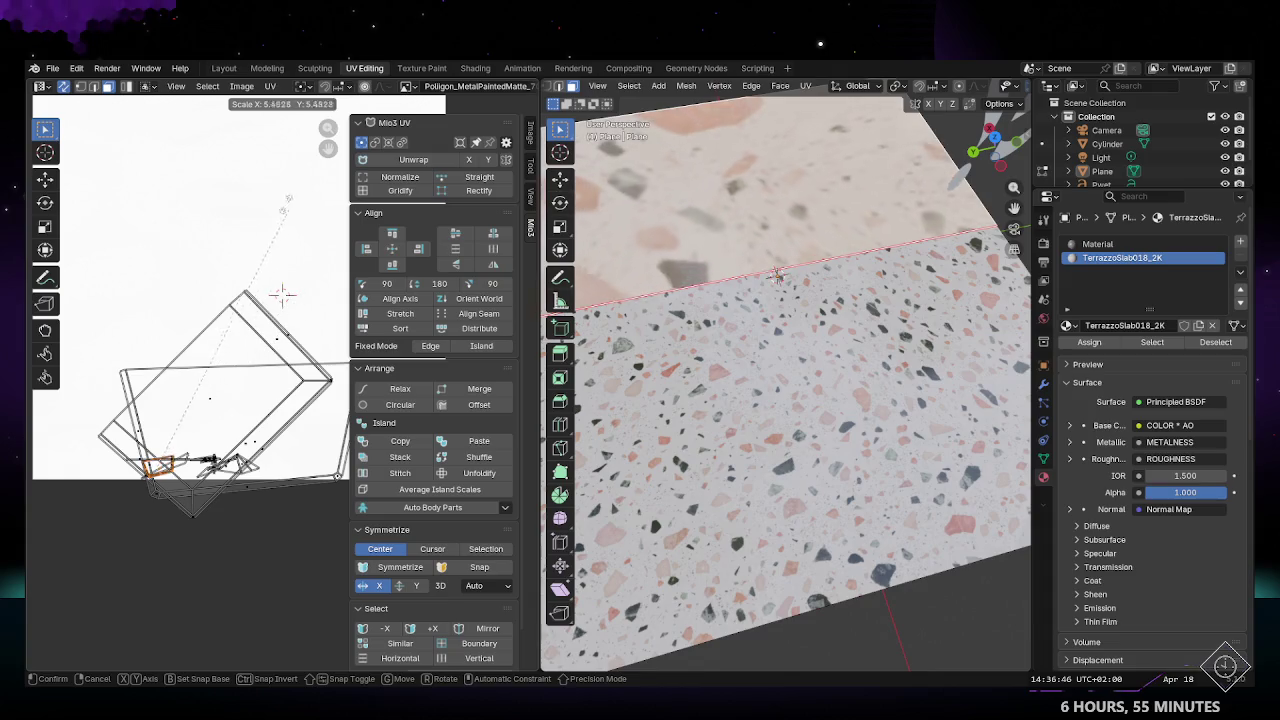
click(164, 227)
key(s)
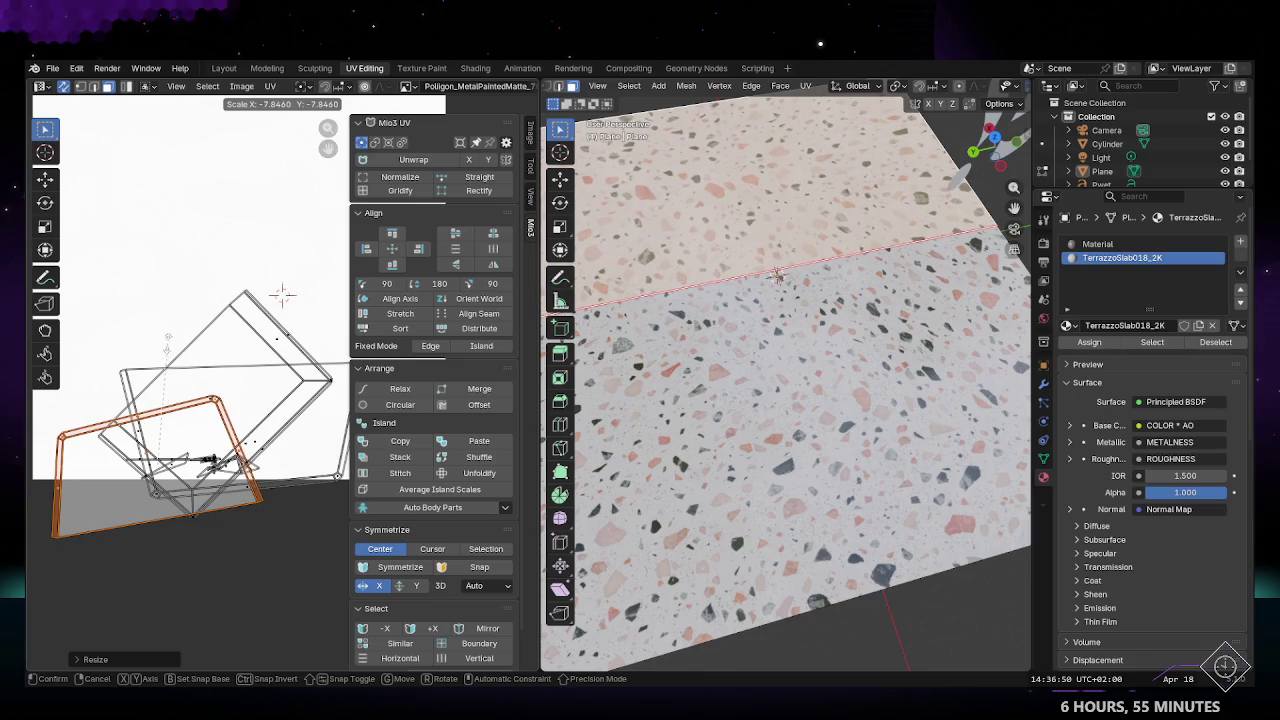
click(170, 353)
key(g)
click(214, 210)
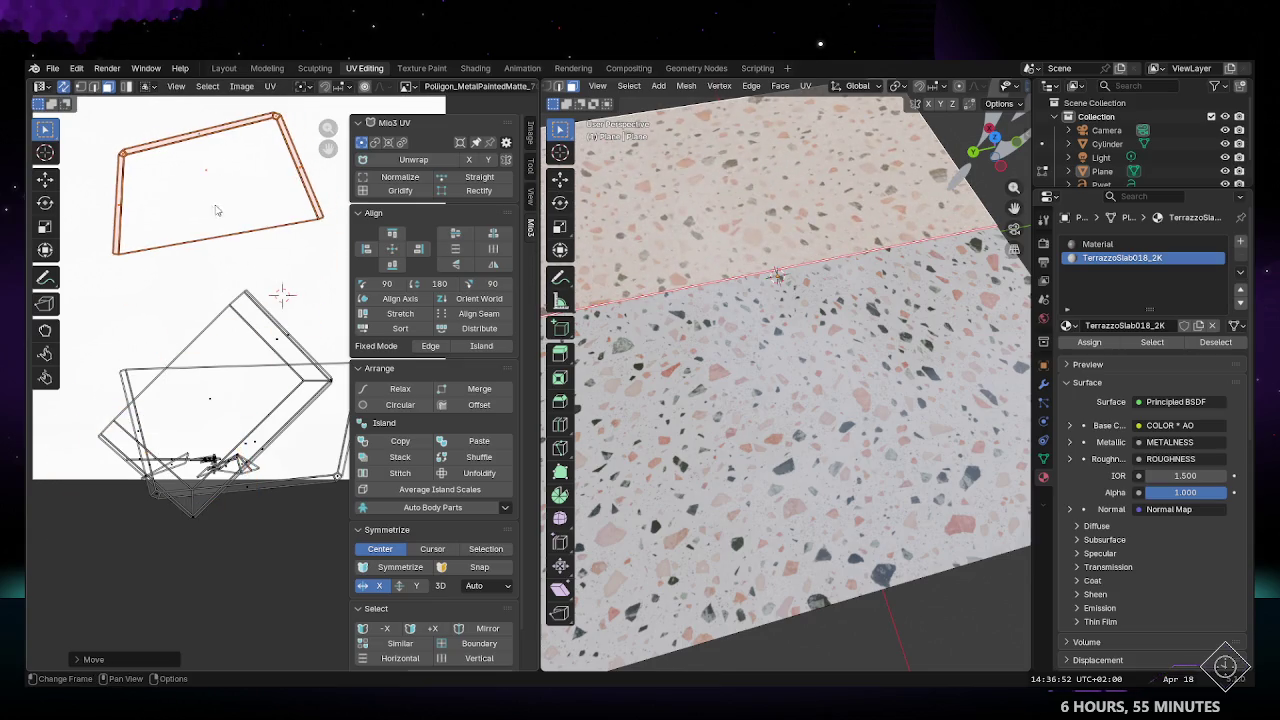
Step: Select the near tabletop half to compare its UV island with the moved one
scroll(226, 360, down, 2)
scroll(253, 385, down, 2)
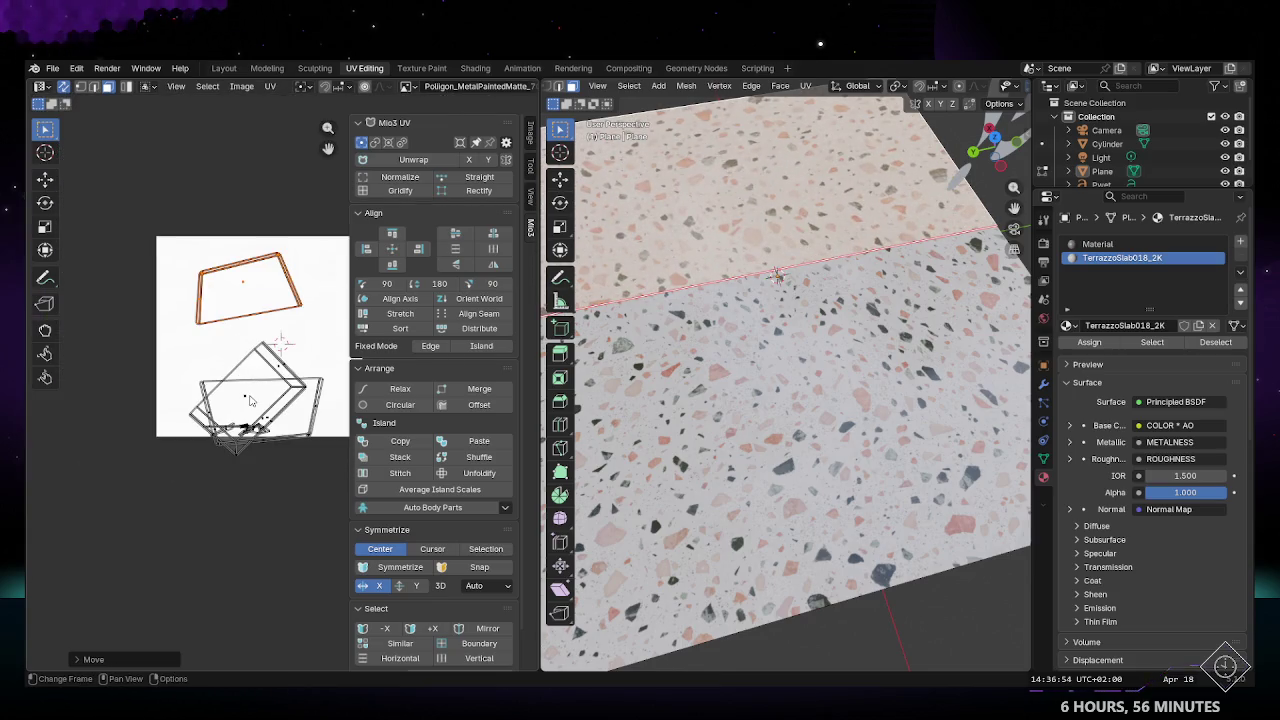
click(760, 450)
scroll(760, 450, down, 4)
scroll(248, 424, up, 3)
middle_drag(248, 424, 200, 404)
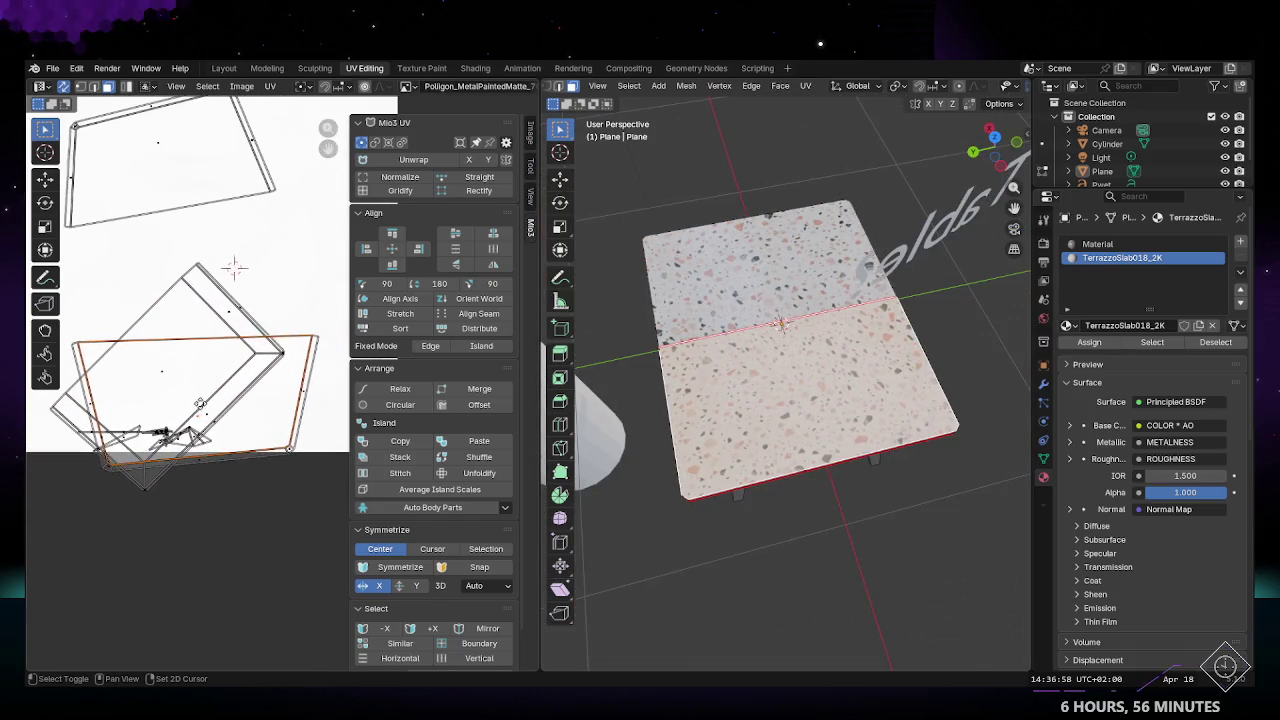
Step: Select the first island's edges and drop it into its new position
alt+click(296, 447)
alt+shift+click(288, 456)
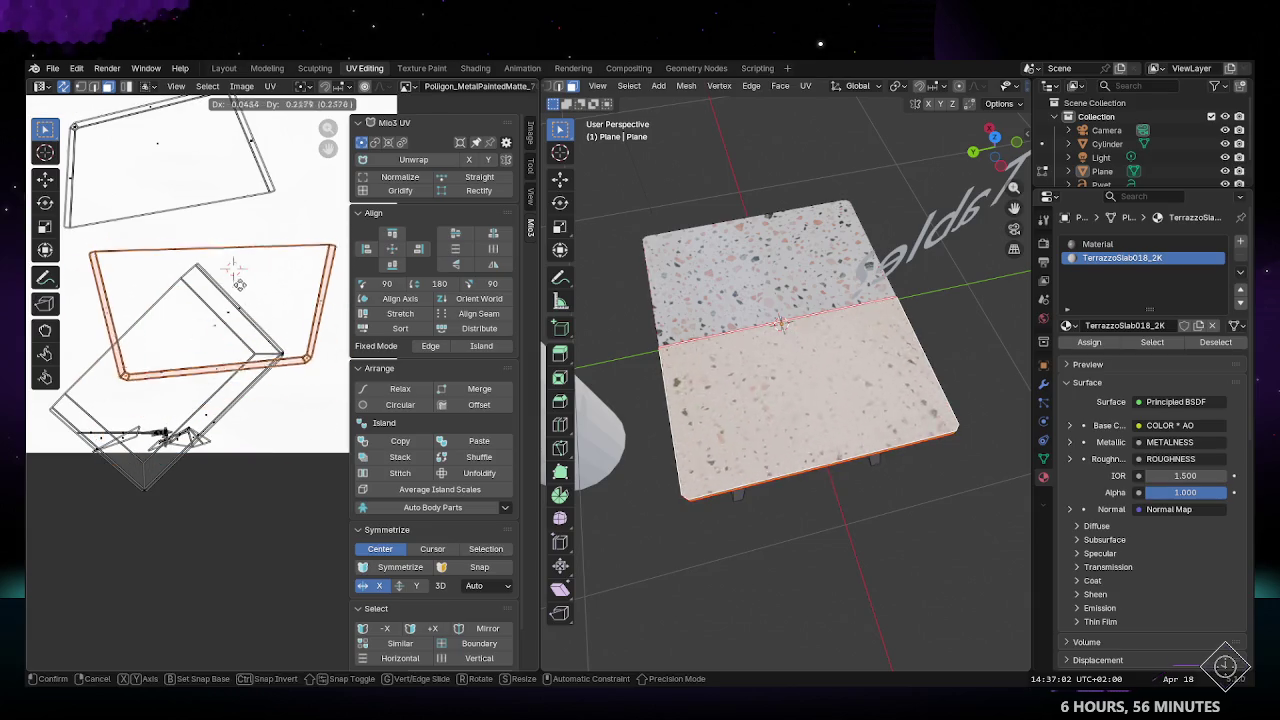
click(297, 307)
middle_drag(203, 258, 262, 405)
Step: Move the top UV island up-left and rotate it so its top edge is level
drag(81, 208, 288, 316)
drag(338, 366, 338, 366)
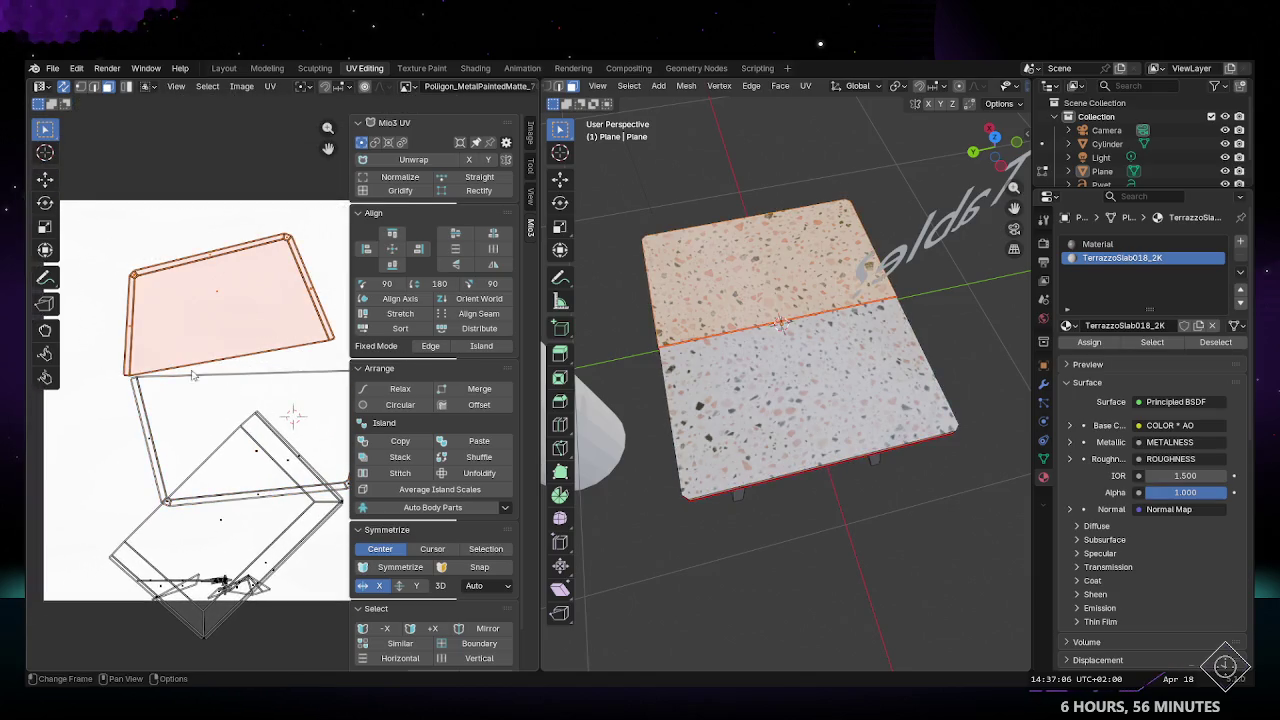
scroll(127, 381, up, 2)
scroll(127, 381, down, 2)
key(g)
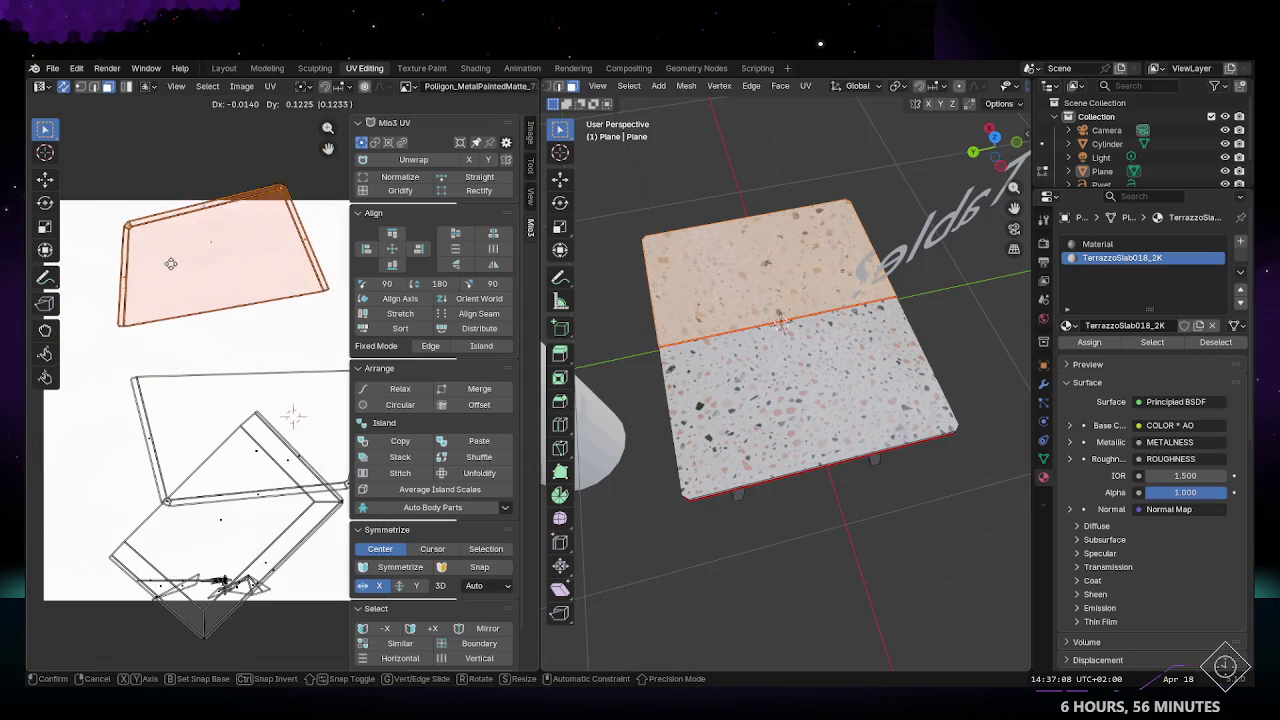
click(154, 292)
key(r)
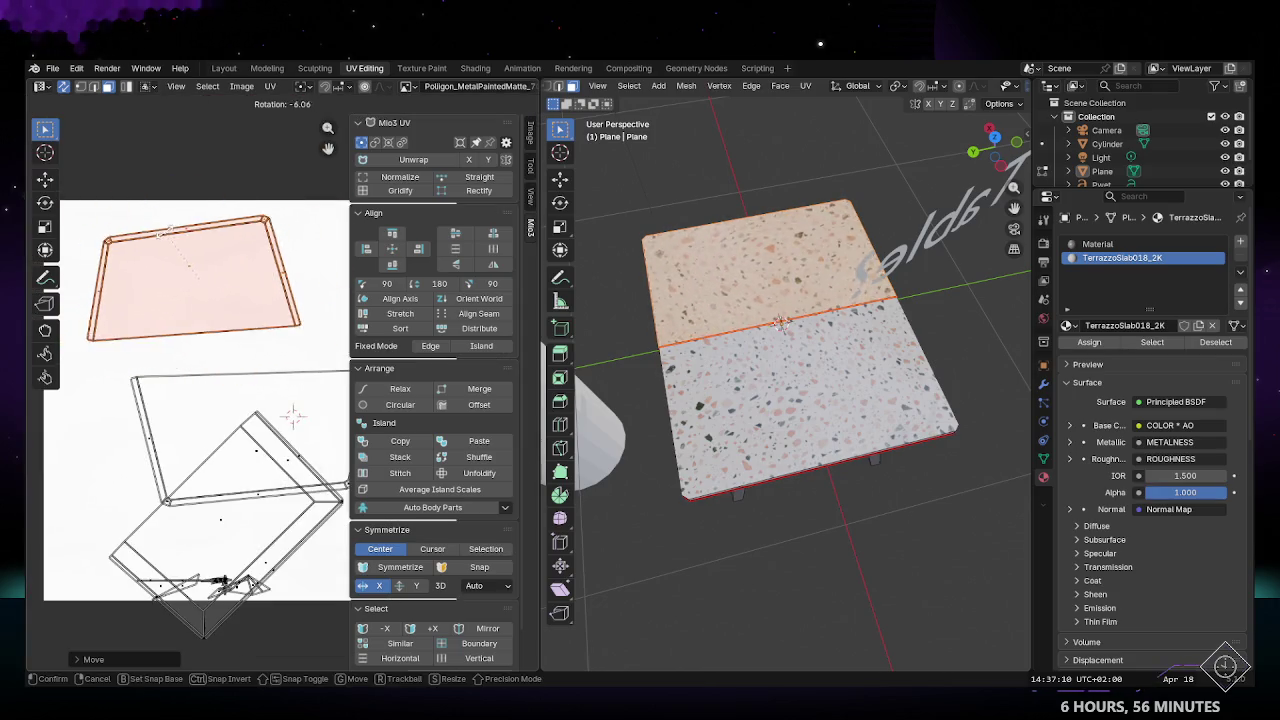
click(258, 413)
Step: Move the trapezoid UV island to a higher position
middle_drag(258, 413, 221, 302)
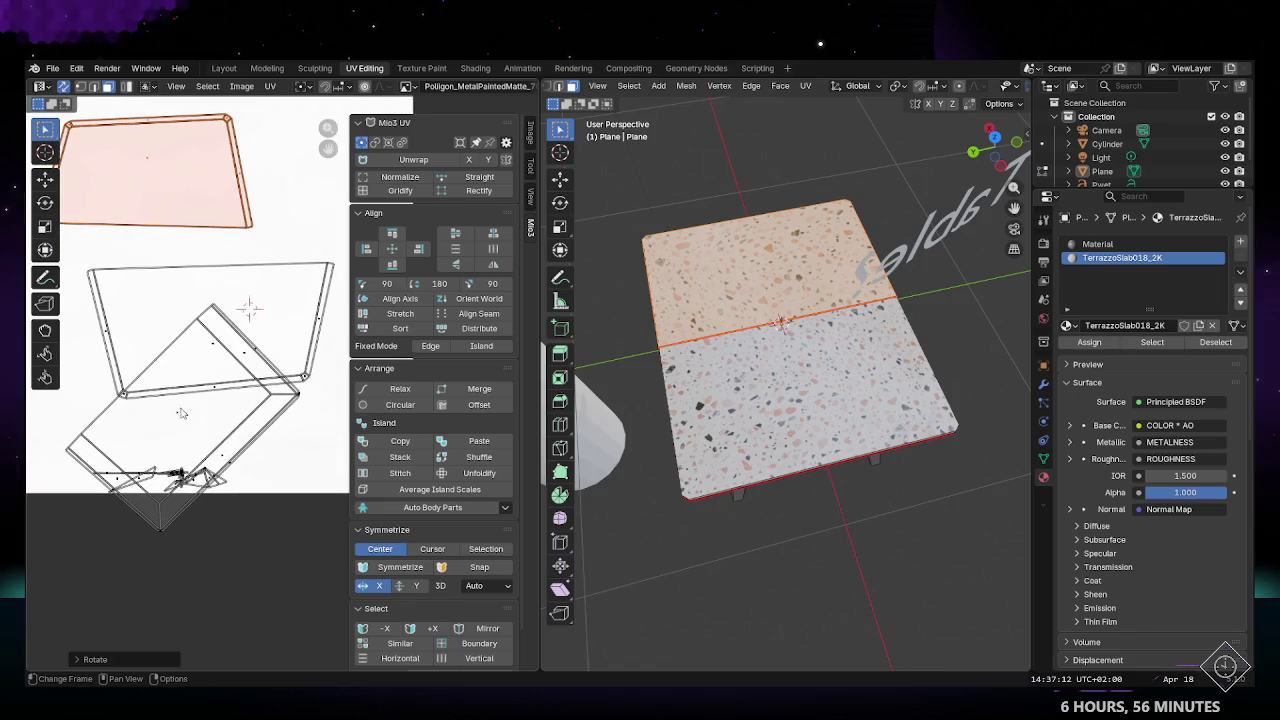
scroll(195, 346, down, 1)
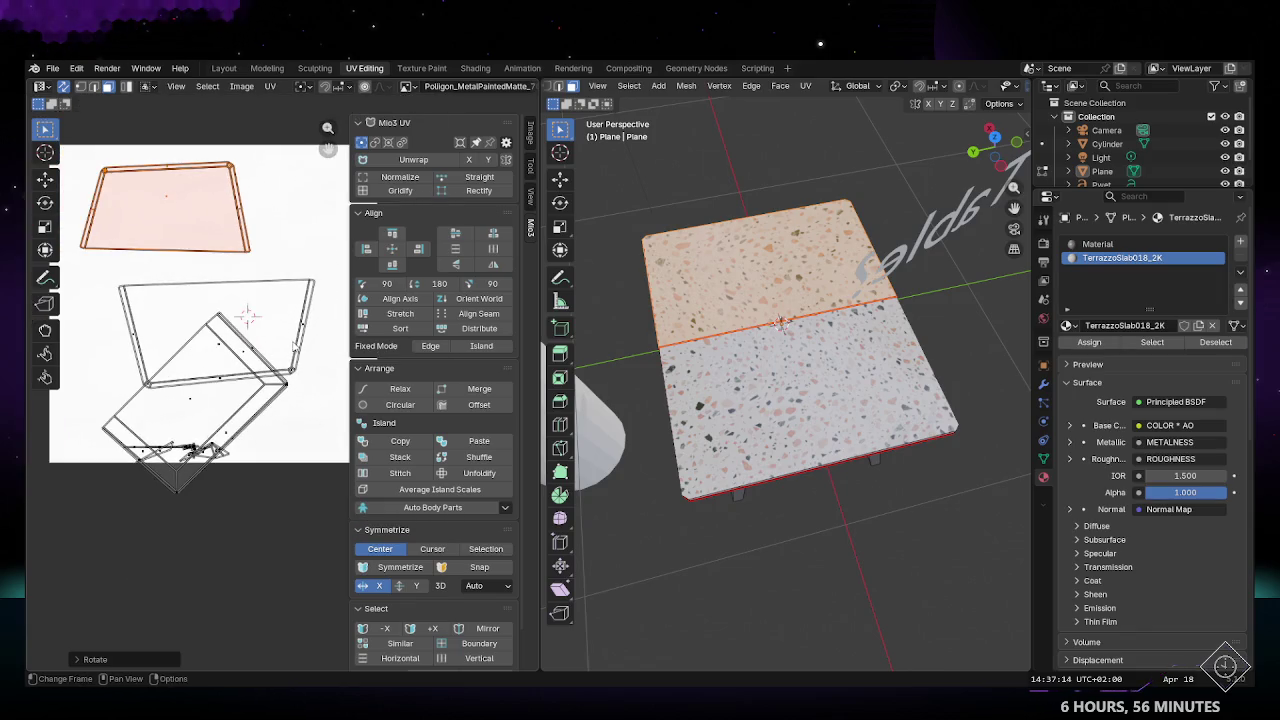
click(293, 346)
scroll(290, 348, up, 3)
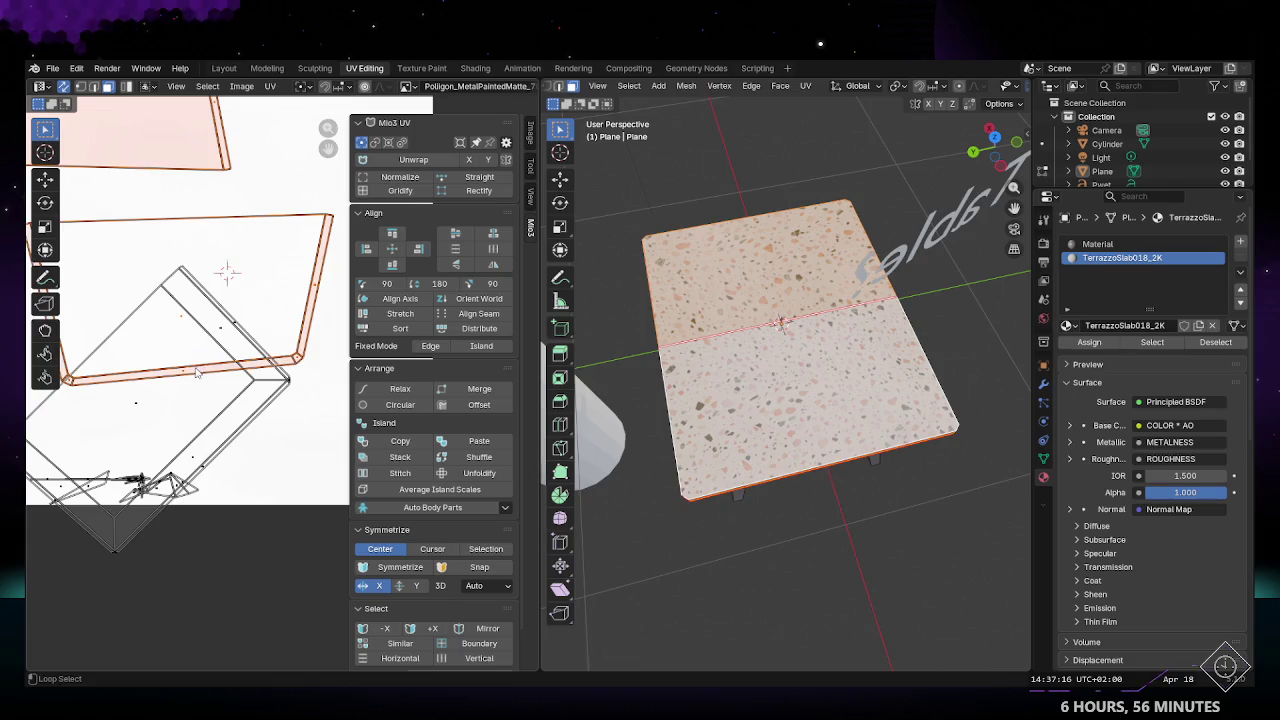
key(g)
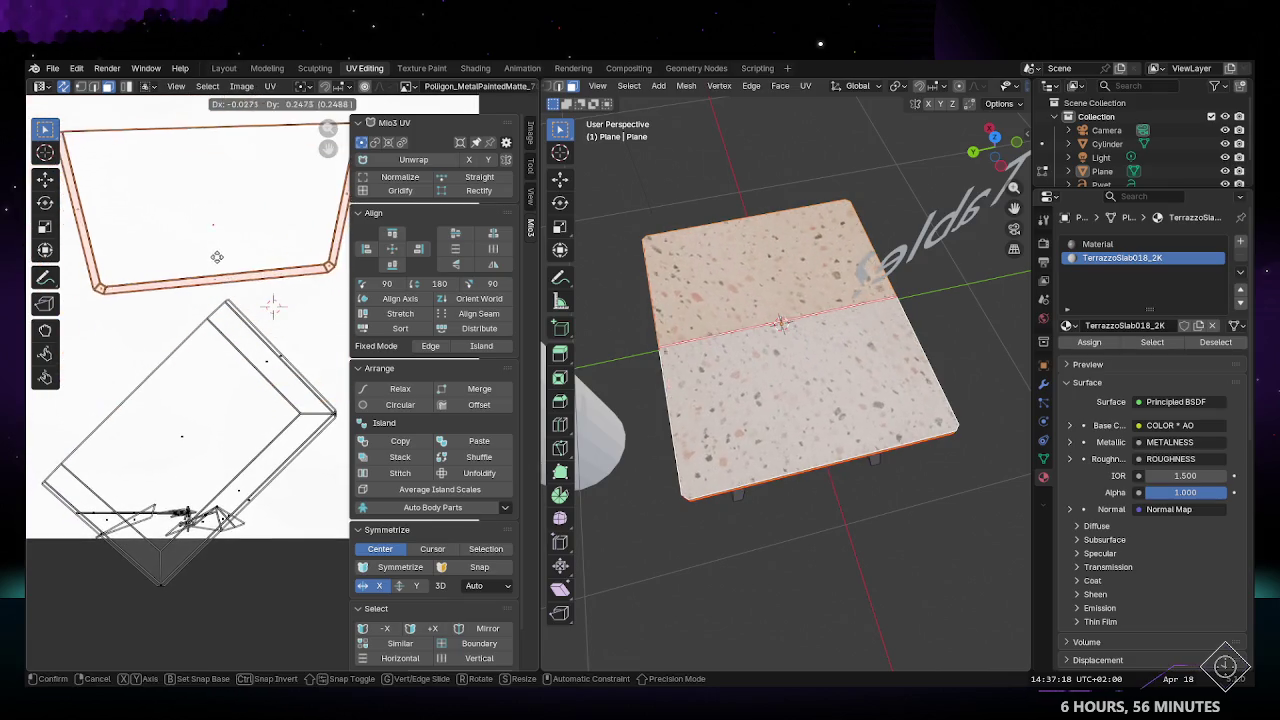
click(215, 234)
Step: Select the lower UV island and shift it slightly
scroll(235, 360, down, 1)
scroll(242, 366, down, 2)
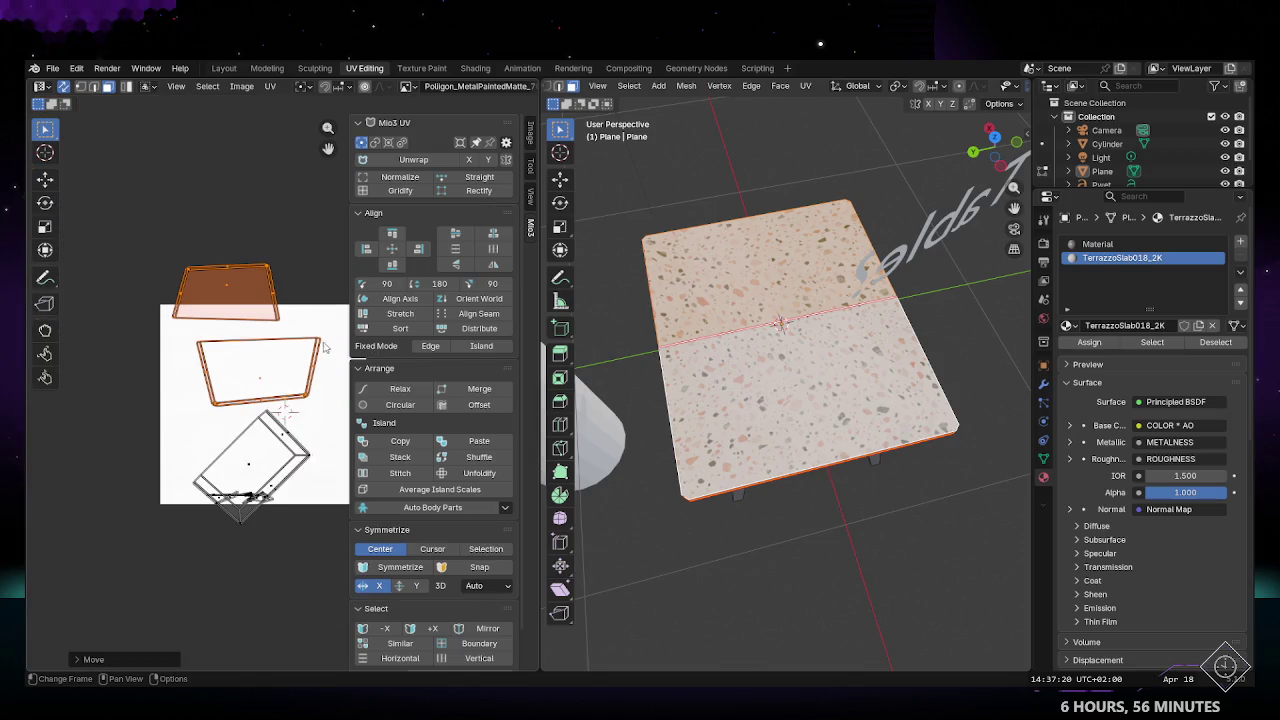
drag(333, 328, 292, 384)
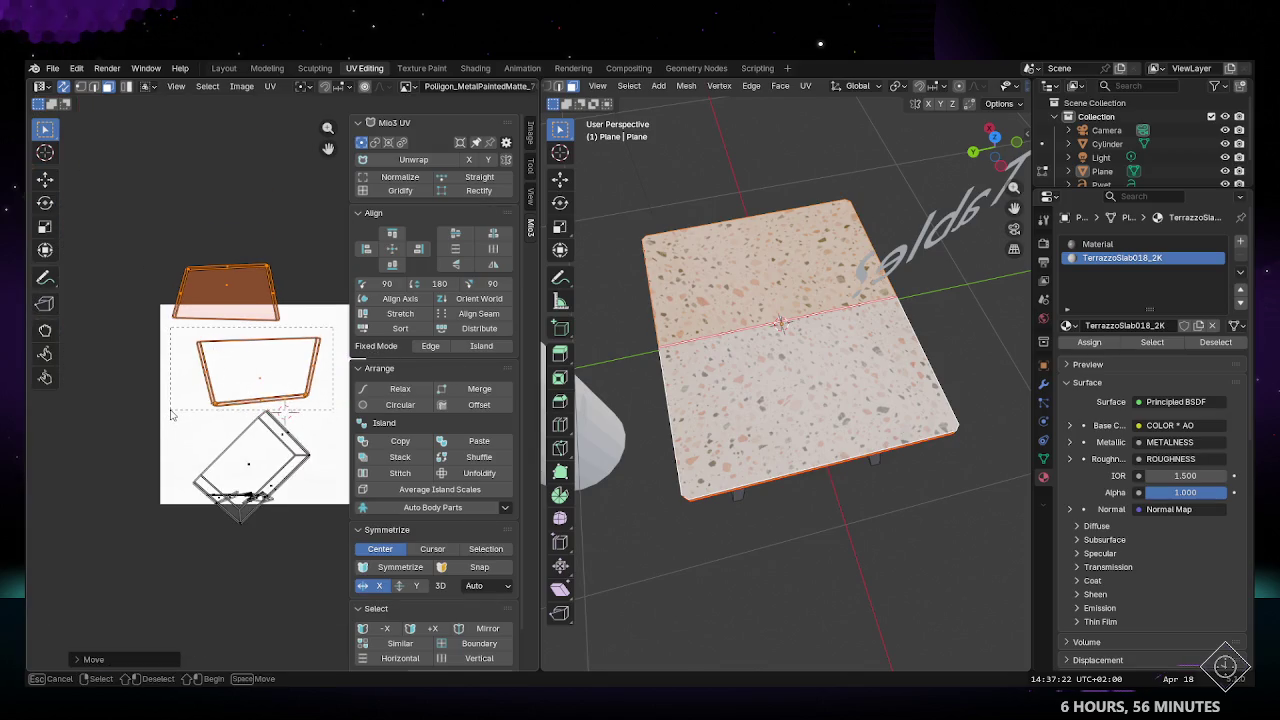
drag(171, 414, 171, 414)
scroll(220, 400, up, 2)
scroll(286, 434, down, 1)
key(g)
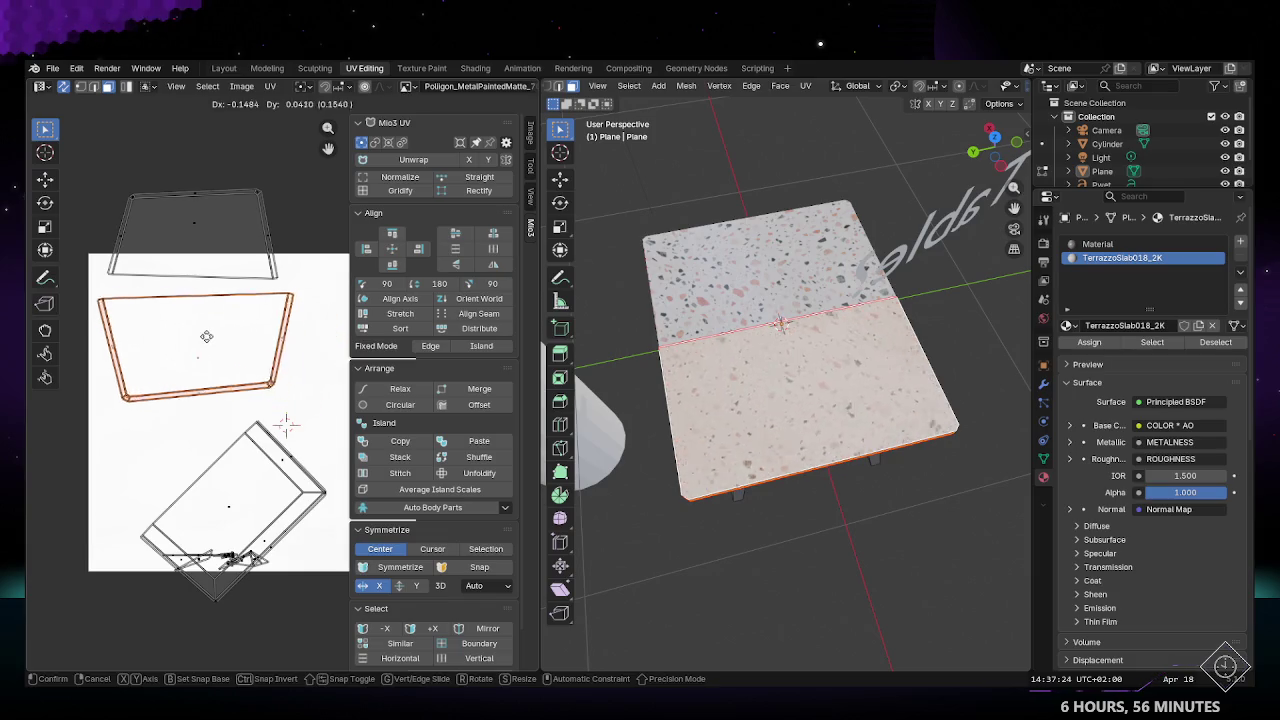
click(217, 344)
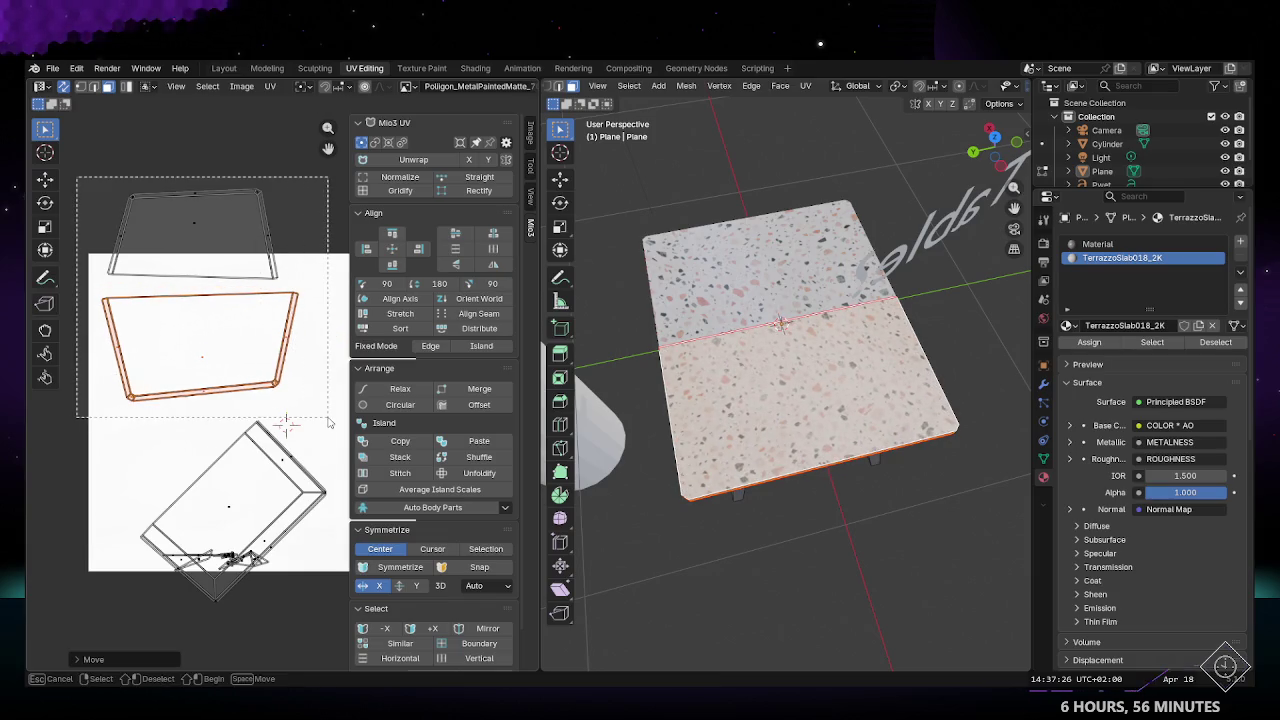
Step: Give both islands equal scale with Mio3 UV Normalize, then align them top-to-bottom
drag(76, 181, 329, 422)
click(397, 177)
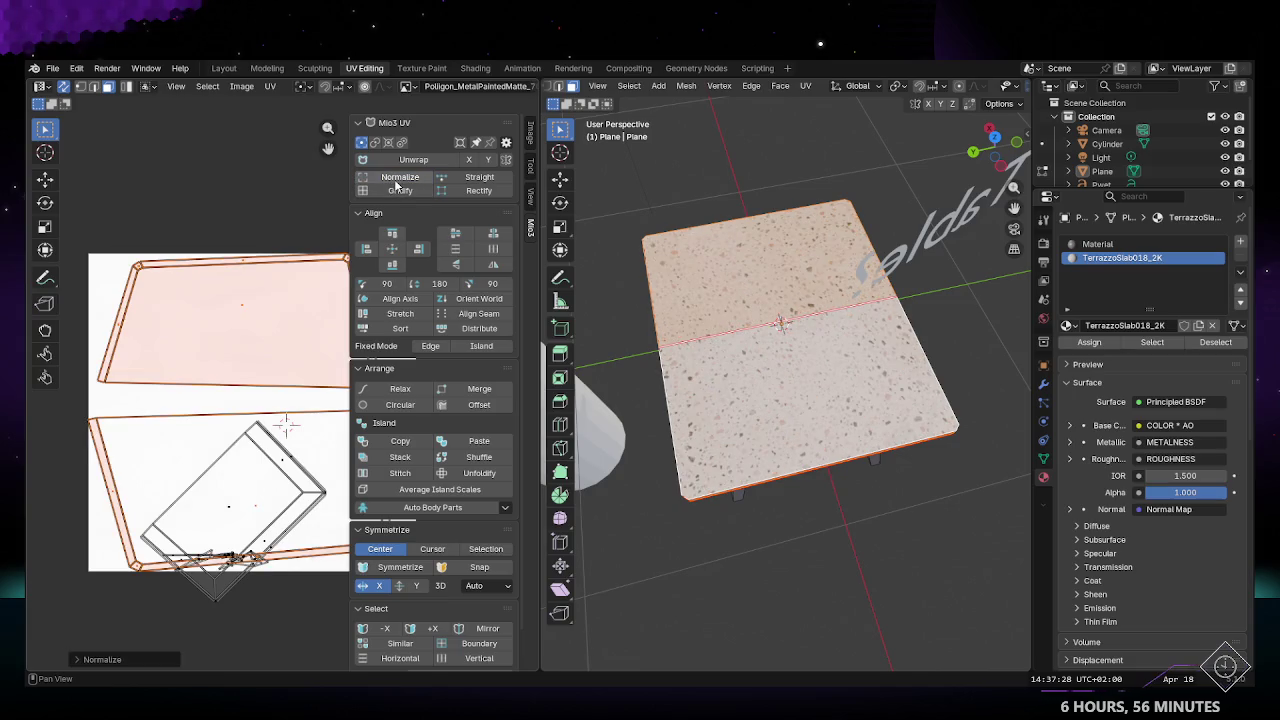
scroll(200, 400, down, 2)
scroll(200, 400, up, 1)
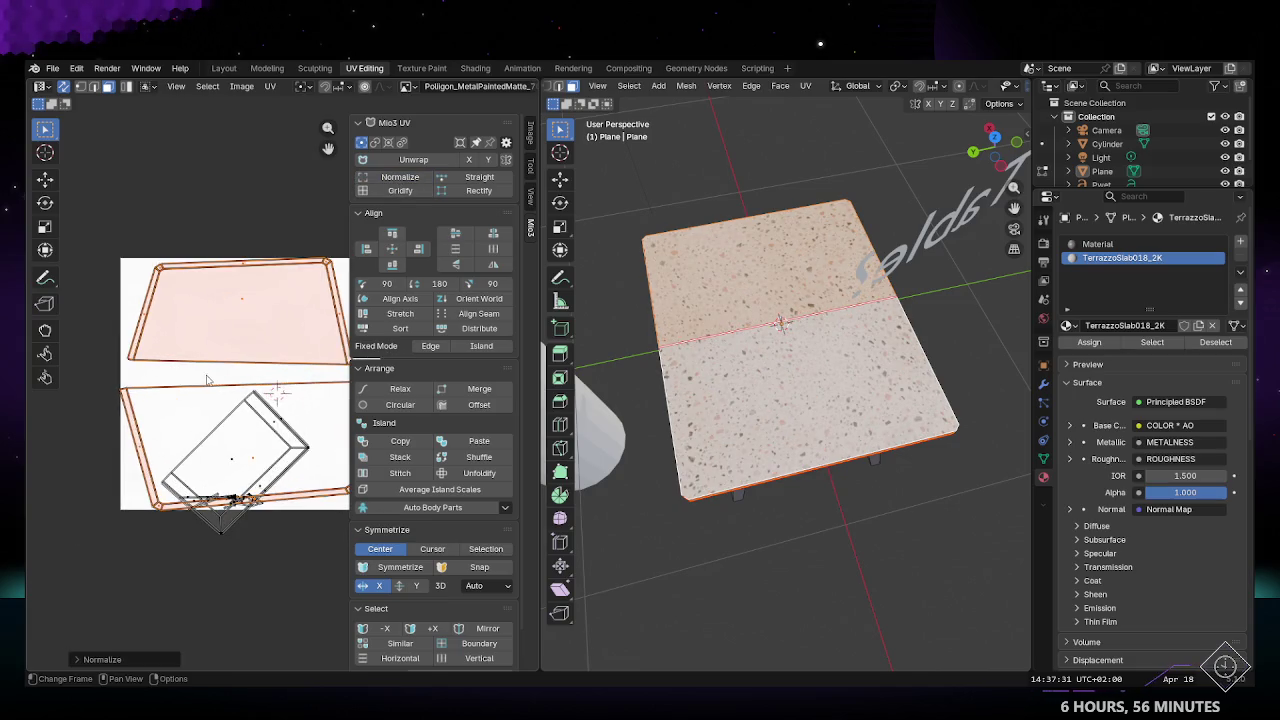
click(458, 235)
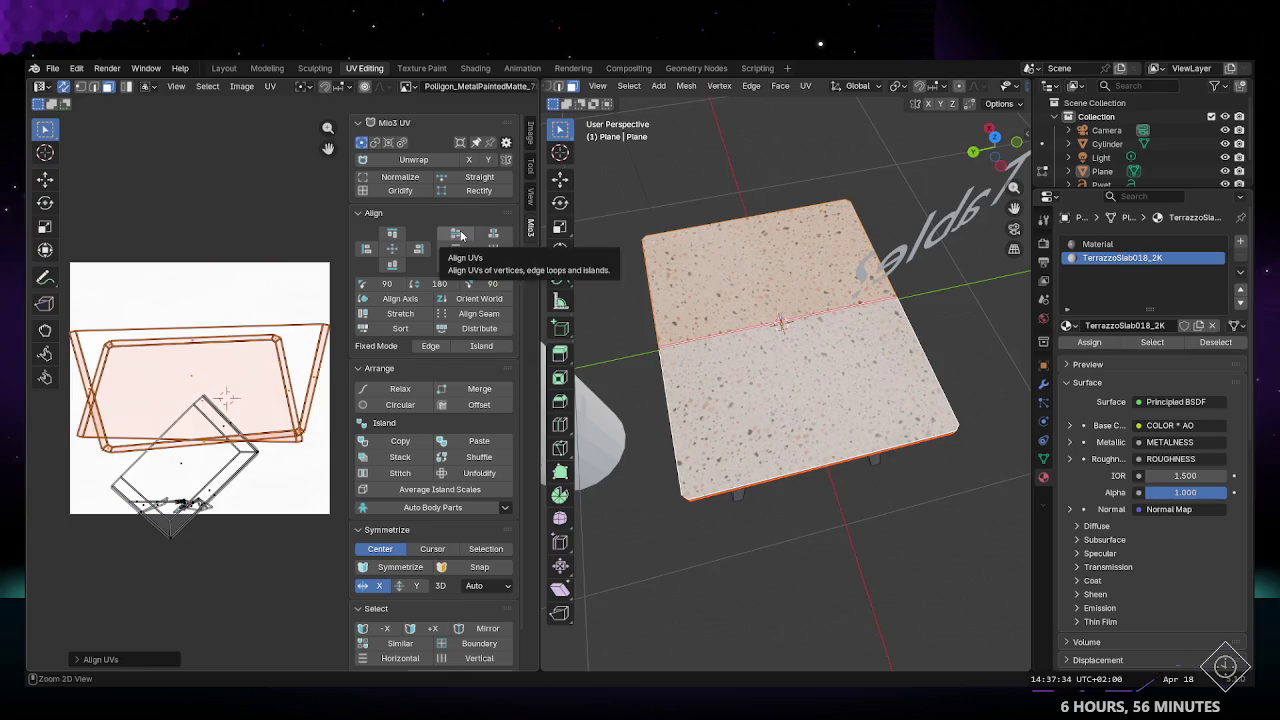
click(393, 235)
key(ctrl+z)
click(394, 238)
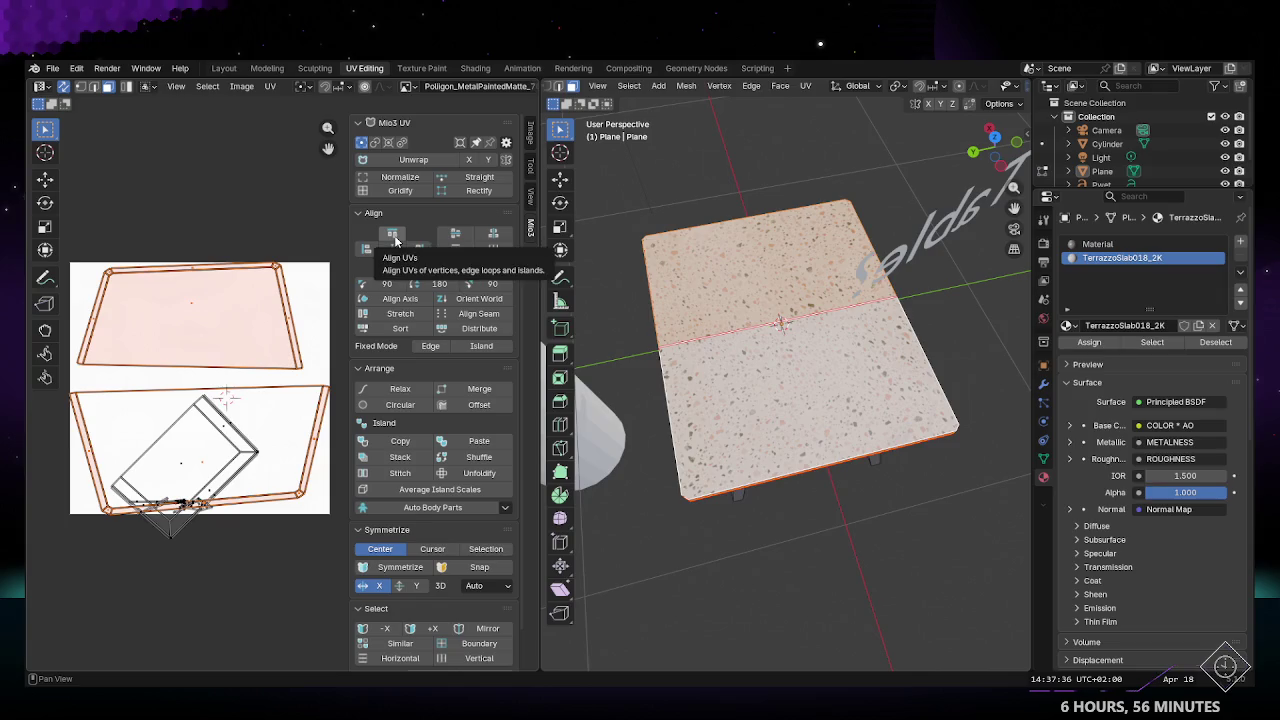